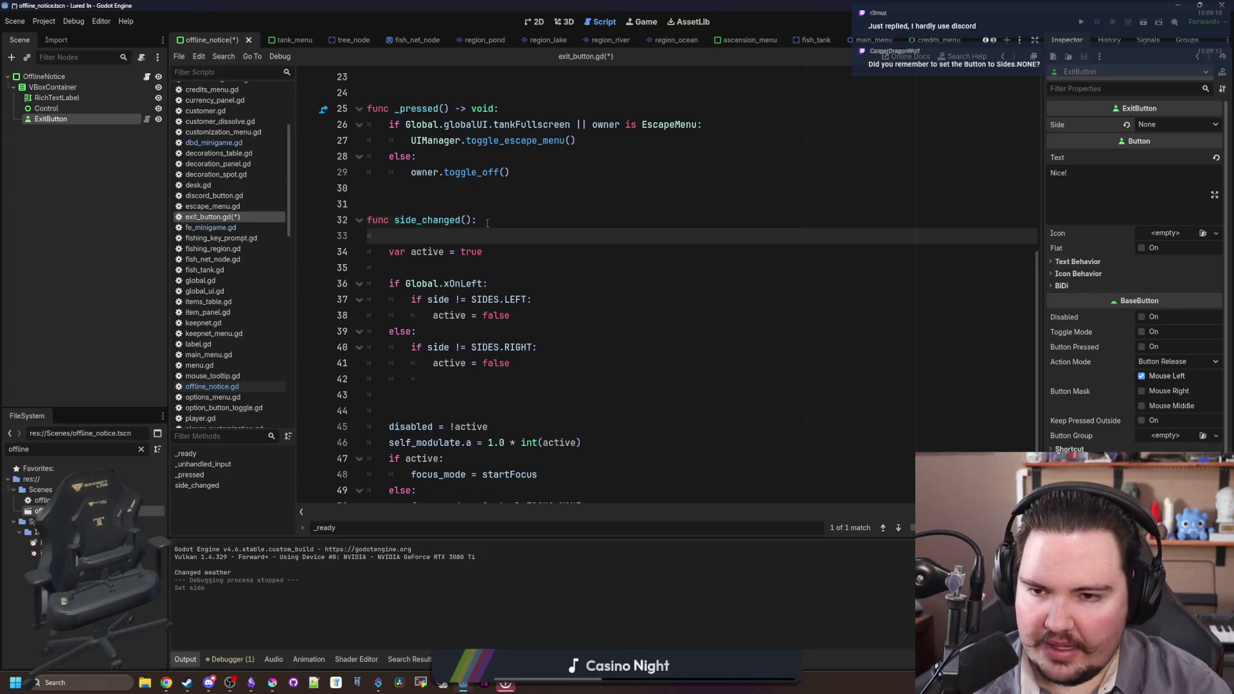
- Delete the stray blank lines after line 42 in exit_button.gd and run the game
{"action": "left_click", "coordinate": [434, 394]}
{"action": "left_click", "coordinate": [549, 376]}
{"action": "key", "text": "Delete"}
{"action": "key", "text": "Delete"}
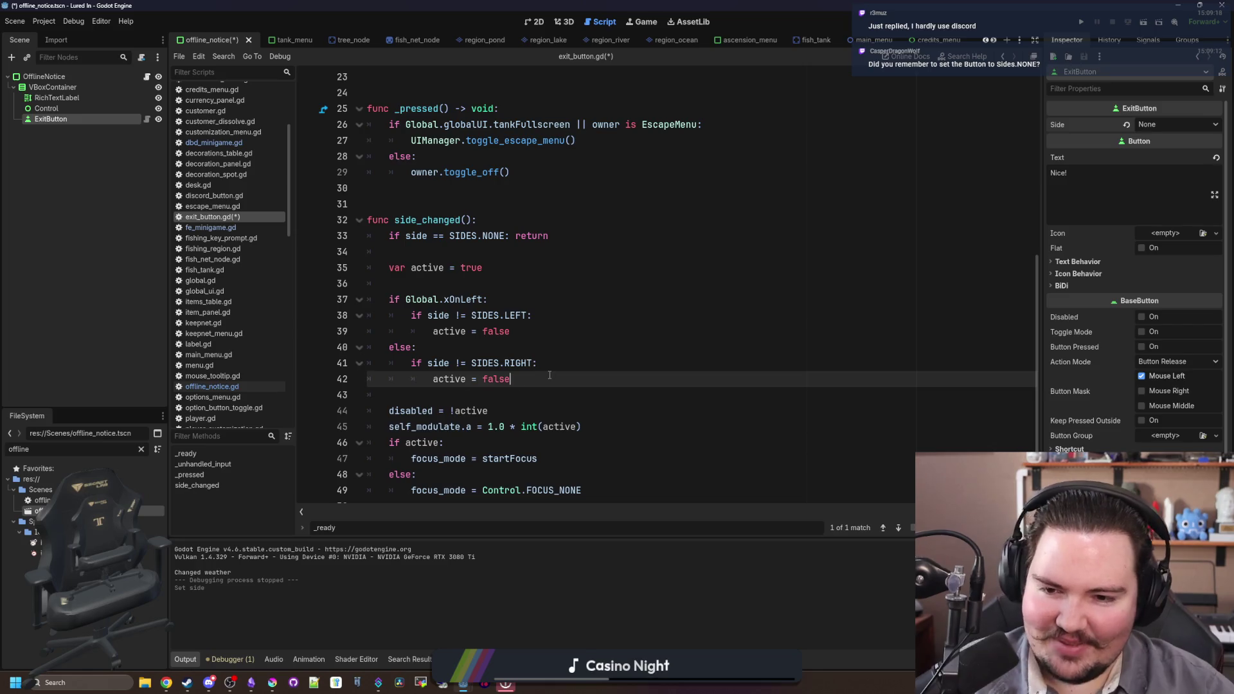
{"action": "key", "text": "F6"}
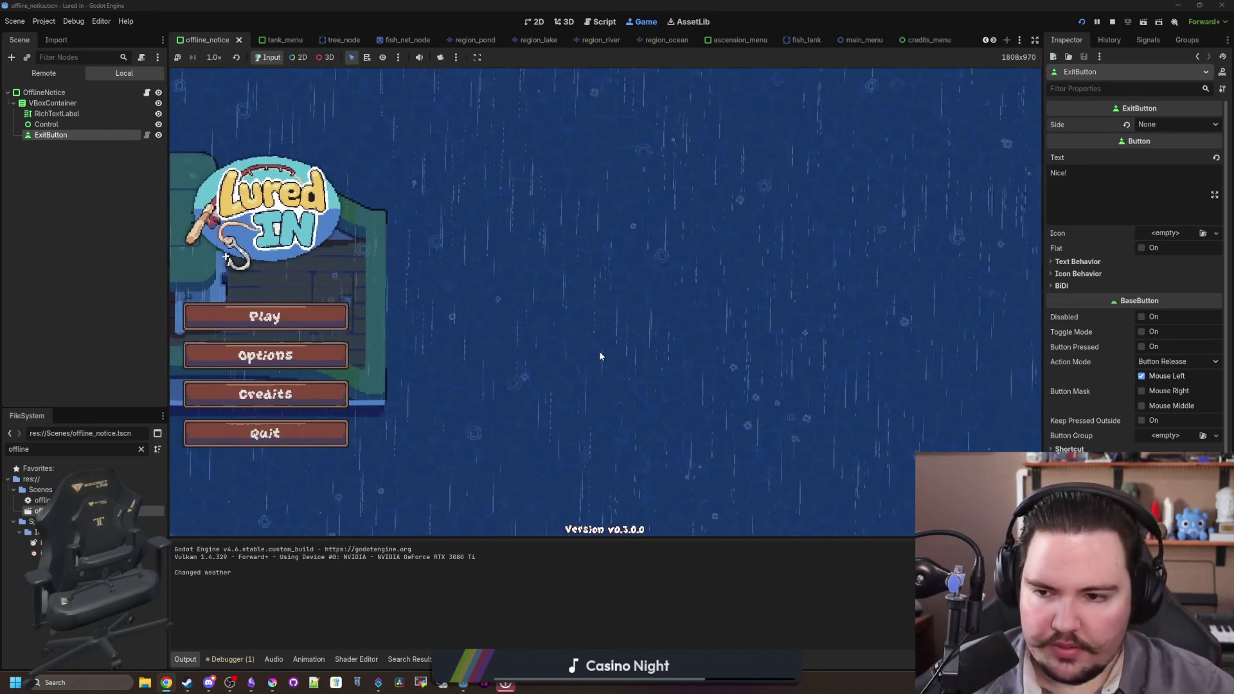
- Start playing, dismiss the Welcome Back dialog, check the inventory and Options, then quit the game
{"action": "left_click", "coordinate": [346, 312]}
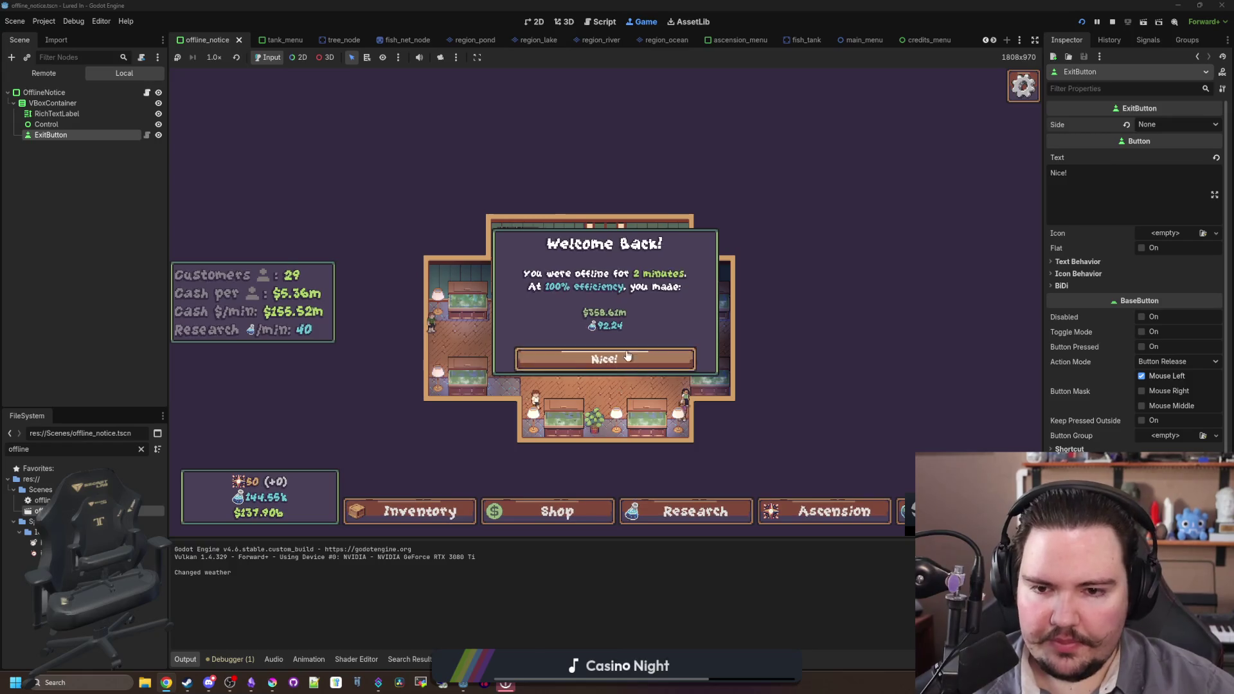
{"action": "left_click", "coordinate": [570, 355]}
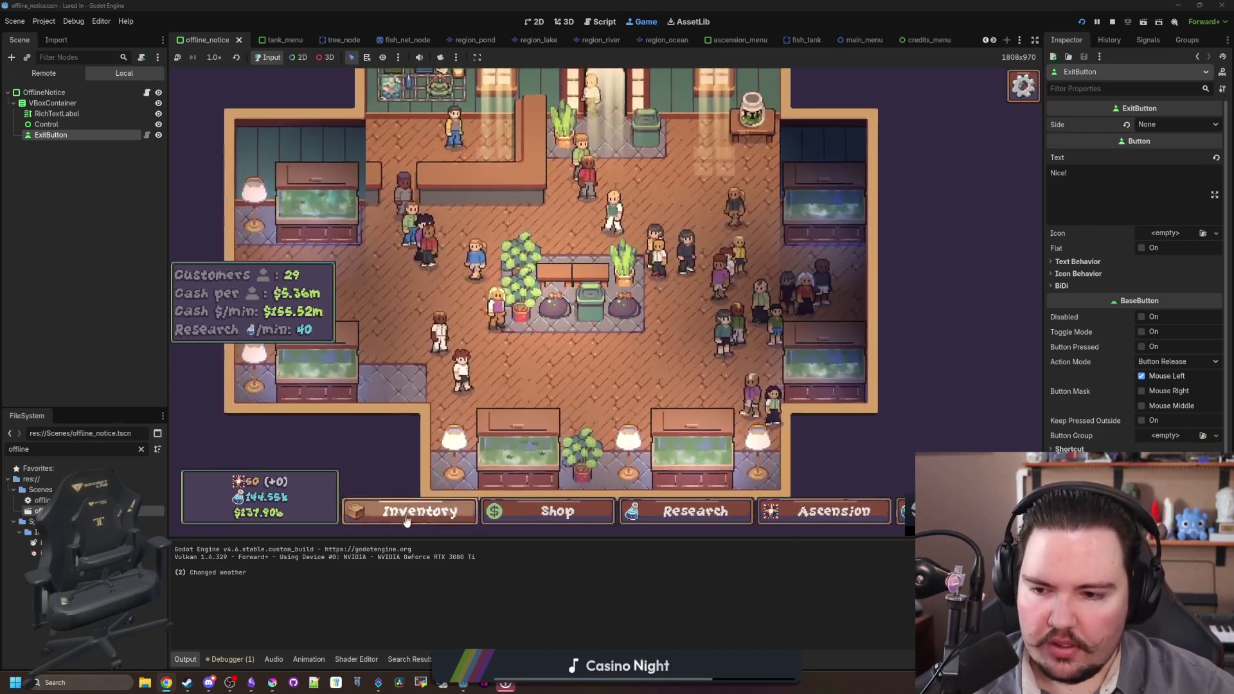
{"action": "left_click", "coordinate": [378, 505]}
{"action": "scroll", "coordinate": [460, 400], "scroll_direction": "down", "scroll_amount": 15}
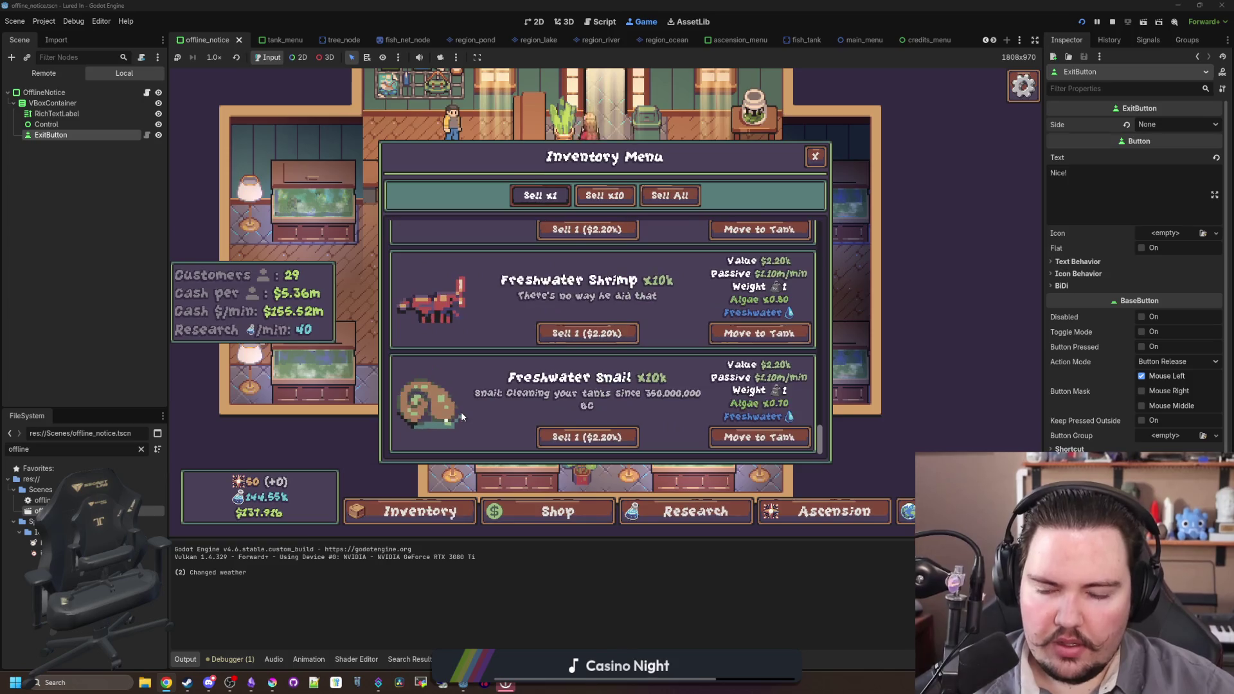
{"action": "left_click", "coordinate": [442, 519]}
{"action": "key", "text": "Escape"}
{"action": "left_click", "coordinate": [629, 308]}
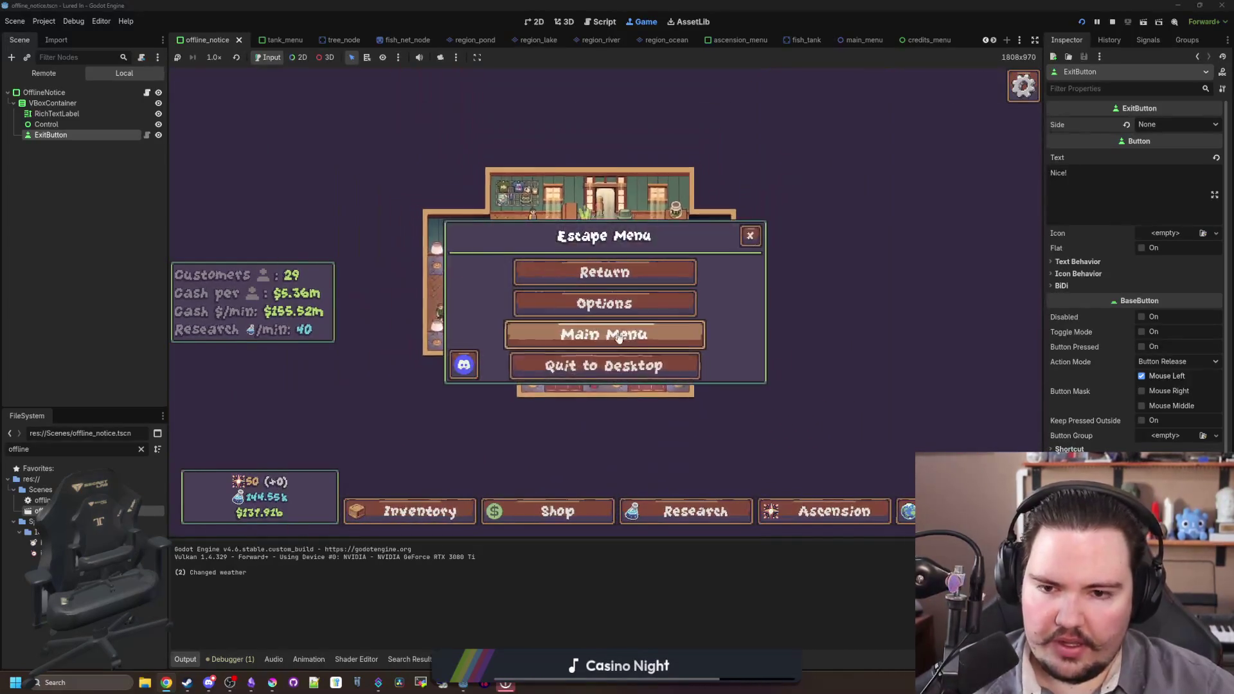
{"action": "key", "text": "Escape"}
{"action": "key", "text": "Escape"}
{"action": "left_click", "coordinate": [603, 361]}
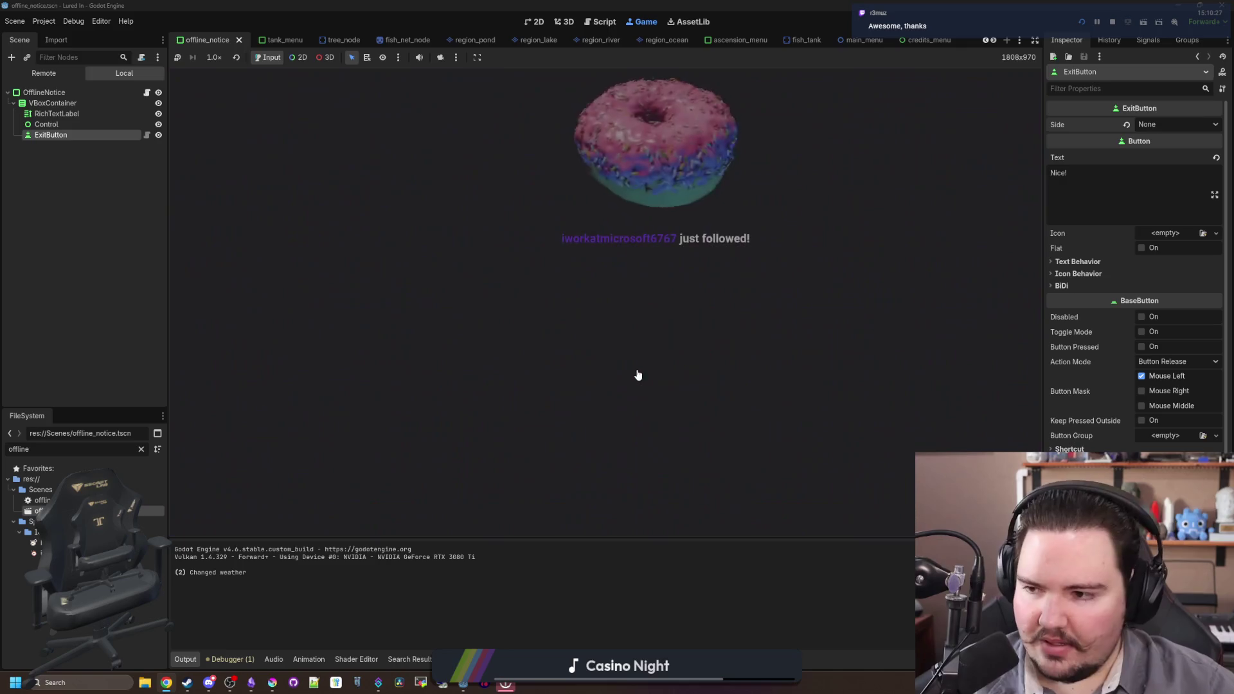
- Relaunch and play again, dismiss Welcome Back, check the customize dialog, then switch to the changelog notes
{"action": "left_click", "coordinate": [1082, 22]}
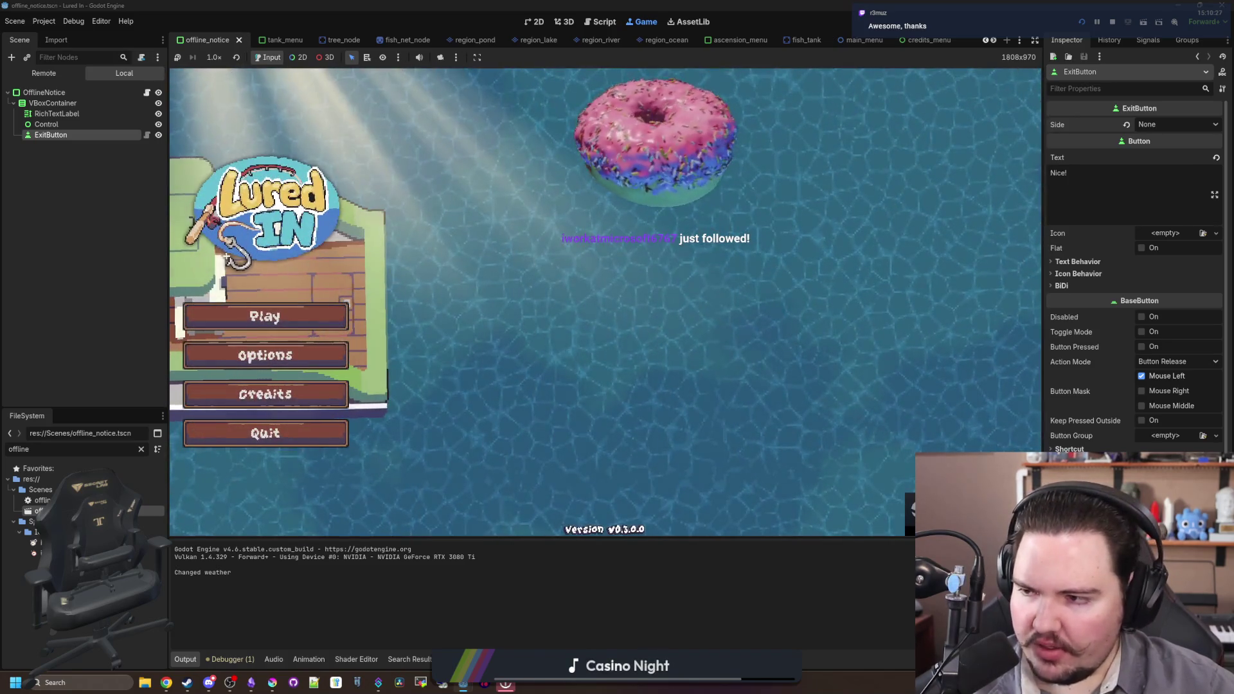
{"action": "left_click", "coordinate": [309, 325]}
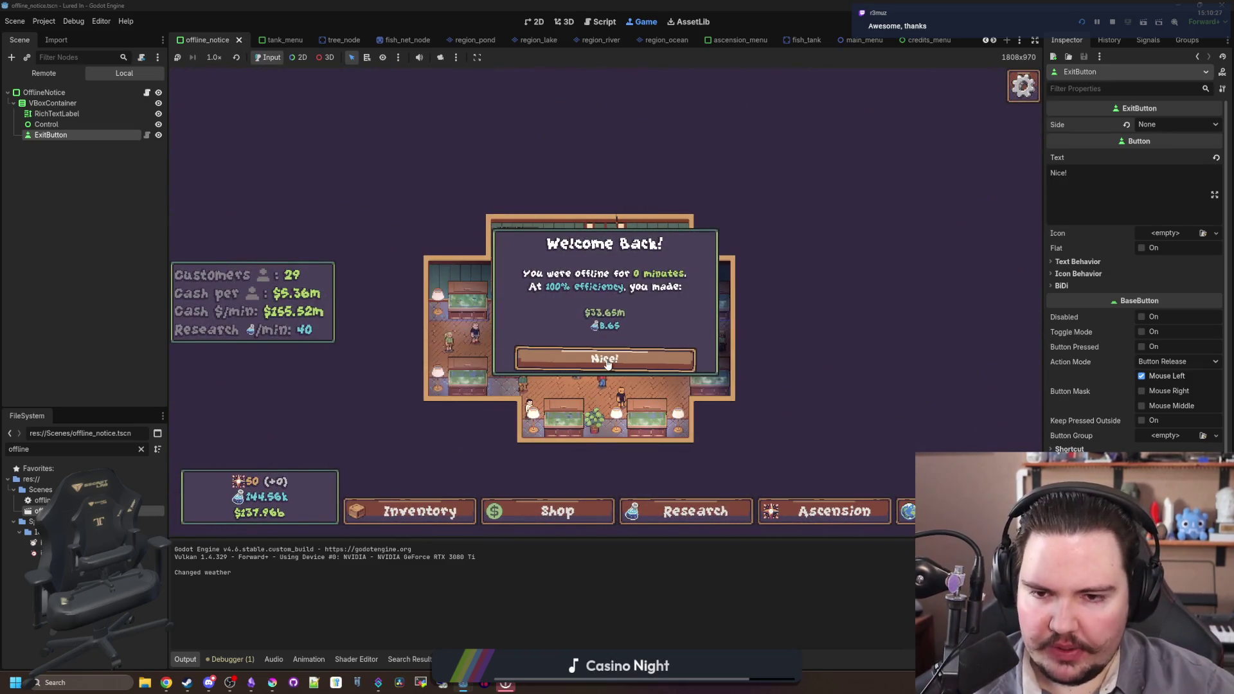
{"action": "left_click", "coordinate": [603, 360]}
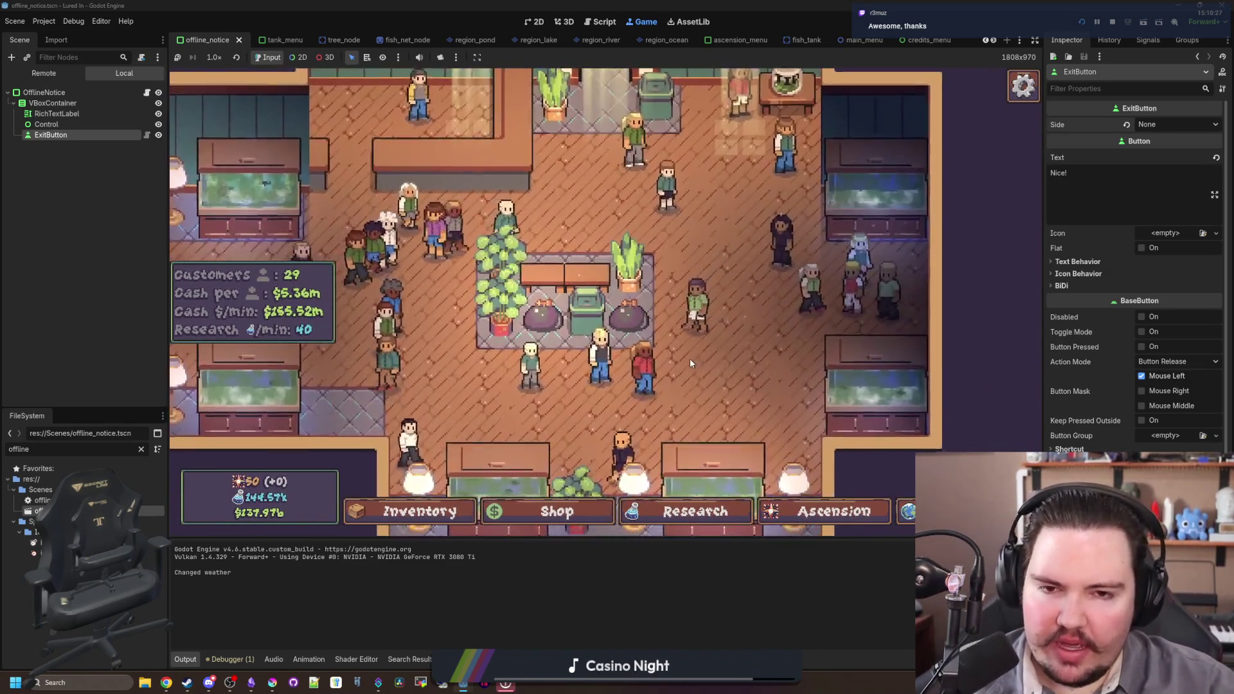
{"action": "scroll", "coordinate": [715, 371], "scroll_direction": "down", "scroll_amount": 5}
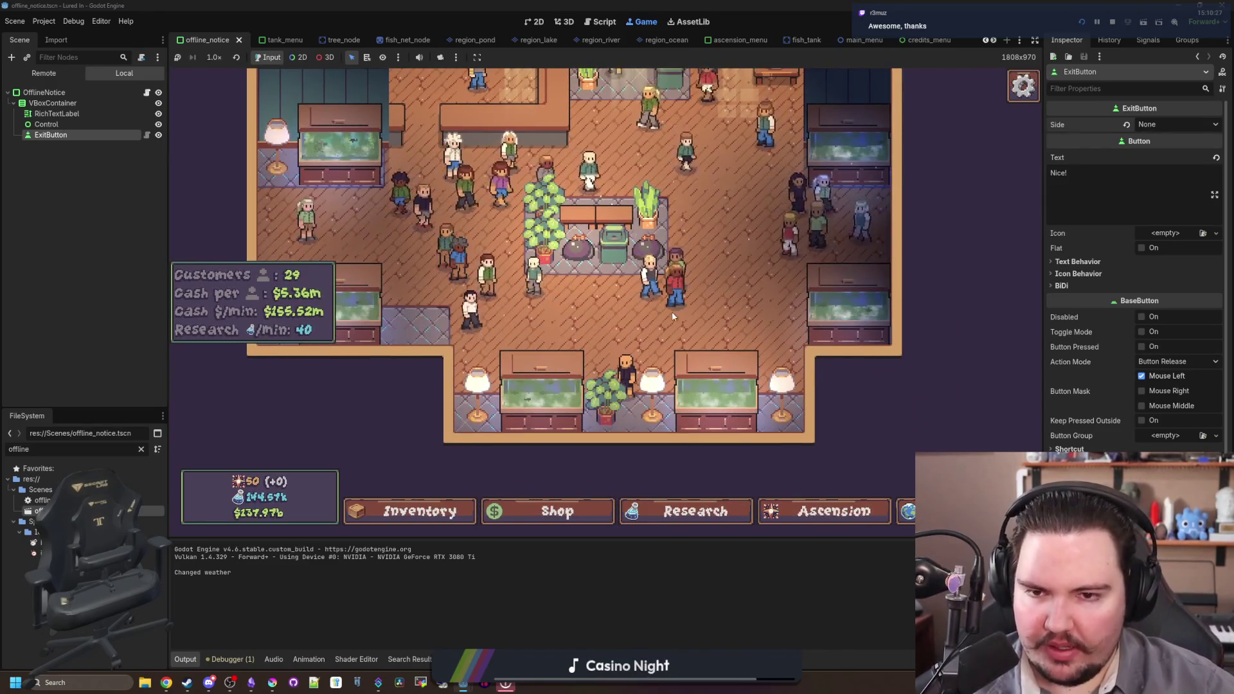
{"action": "key", "text": "c"}
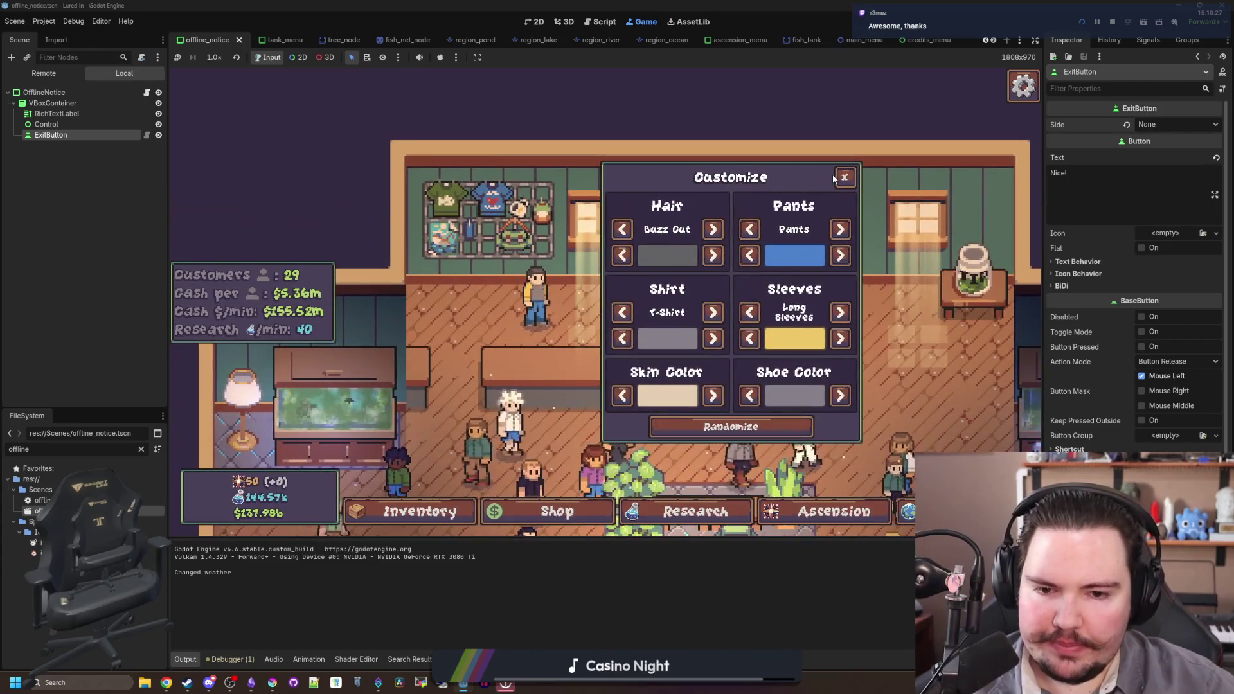
{"action": "left_click", "coordinate": [817, 143]}
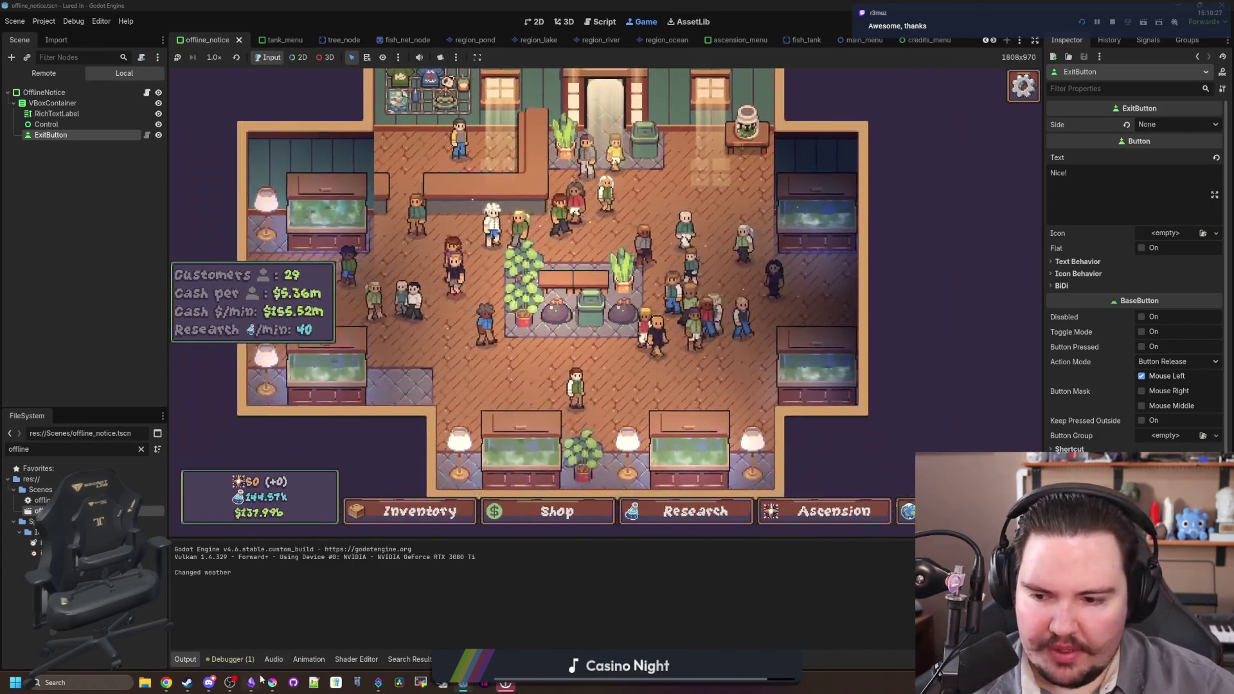
{"action": "key", "text": "alt+Tab"}
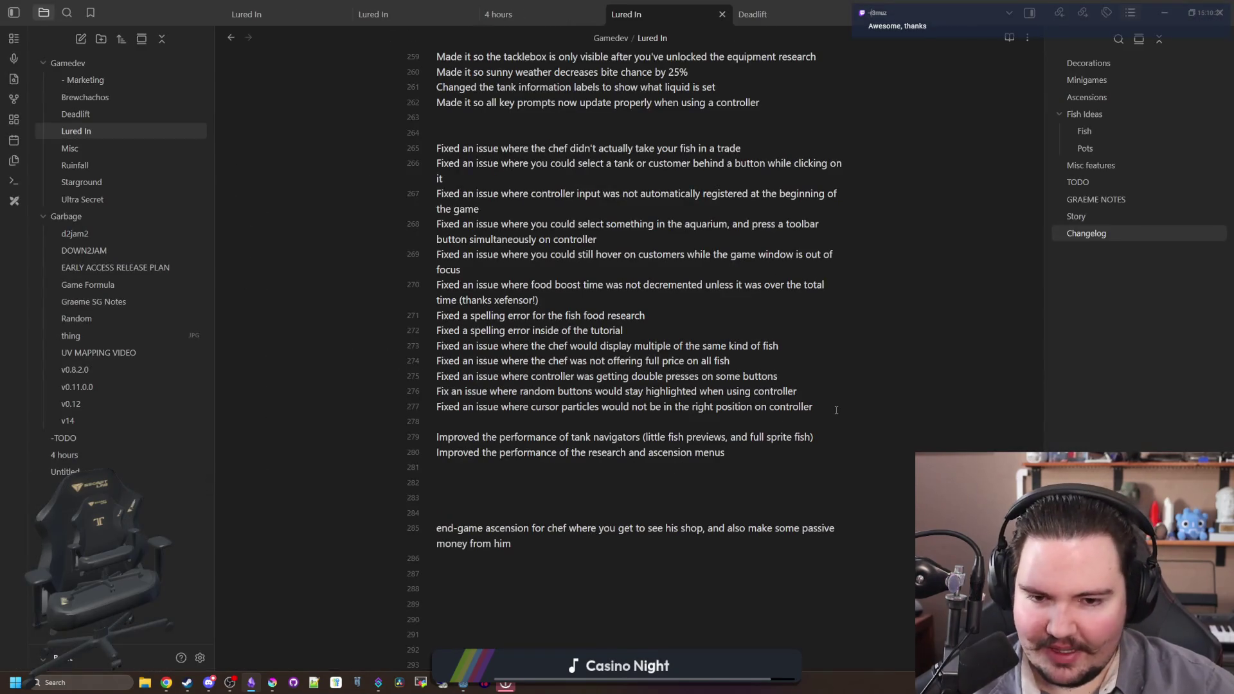
- Add changelog line 'Fixed an issue where the button in the offline income screen was invisible if your exit button side…'
{"action": "key", "text": "Return"}
{"action": "type", "text": "Fix"}
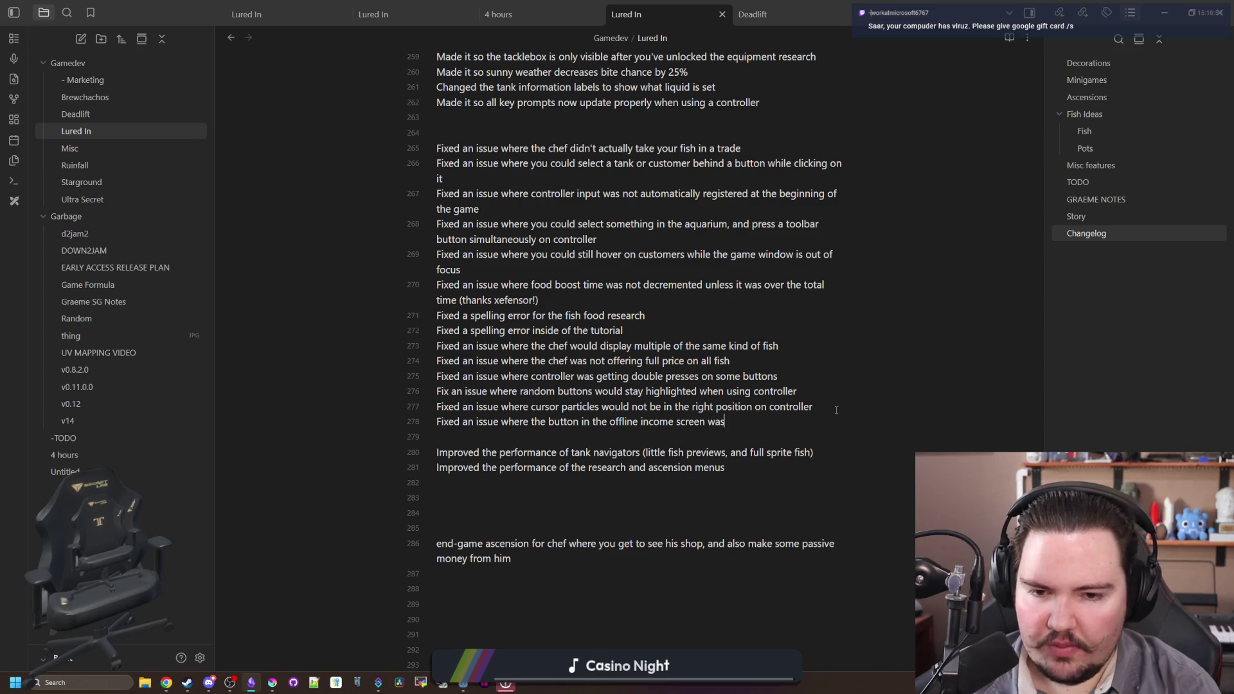
{"action": "type", "text": "sible if yo"}
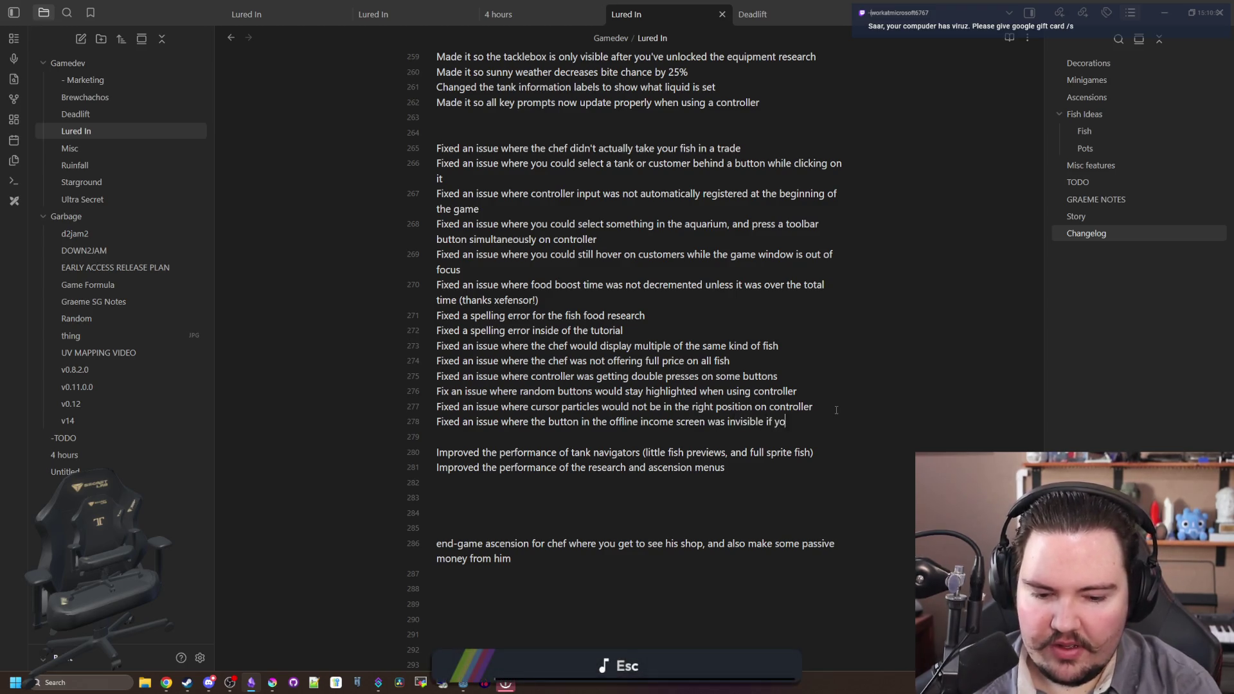
{"action": "type", "text": "ur exit"}
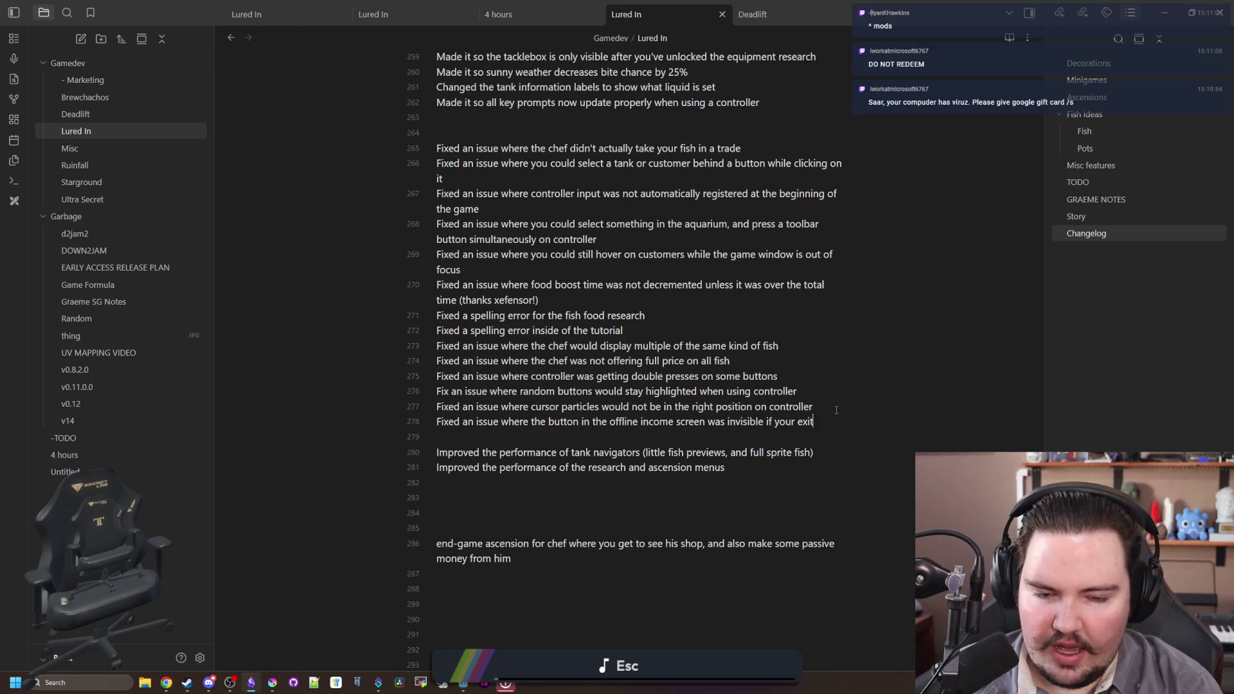
{"action": "type", "text": " button sid"}
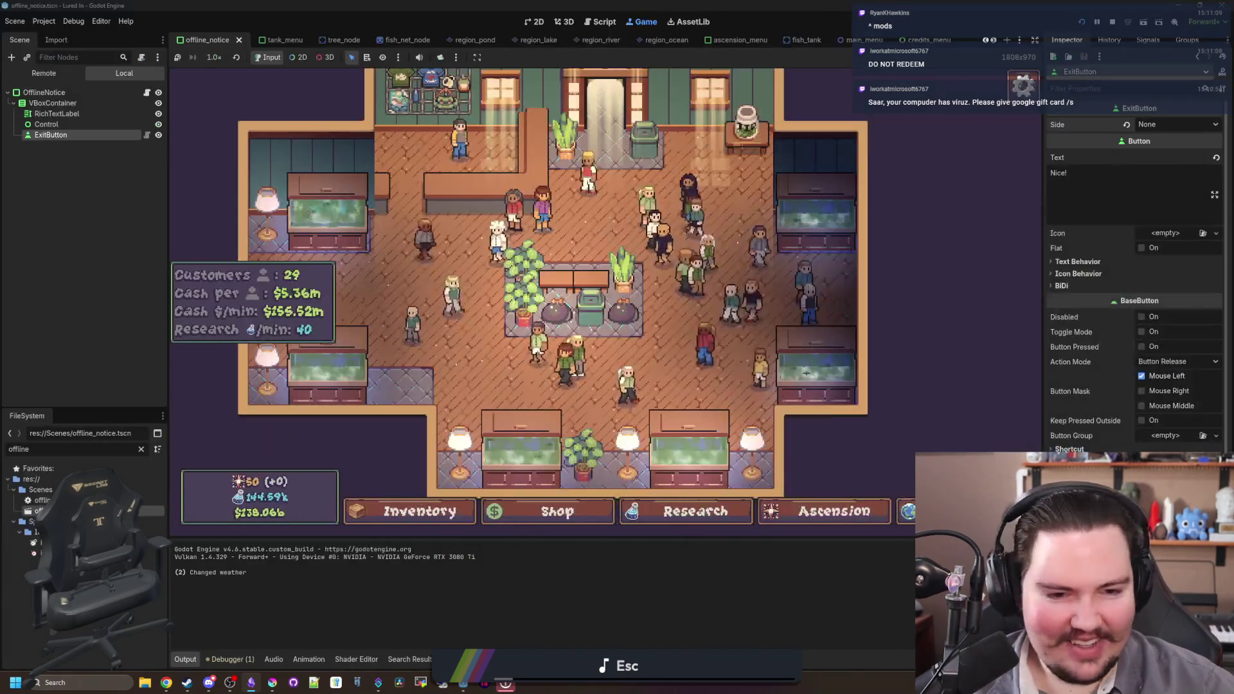
- Open and close the edit panels for the potted plant and the right-hand lamp
{"action": "scroll", "coordinate": [786, 391], "scroll_direction": "up", "scroll_amount": 2}
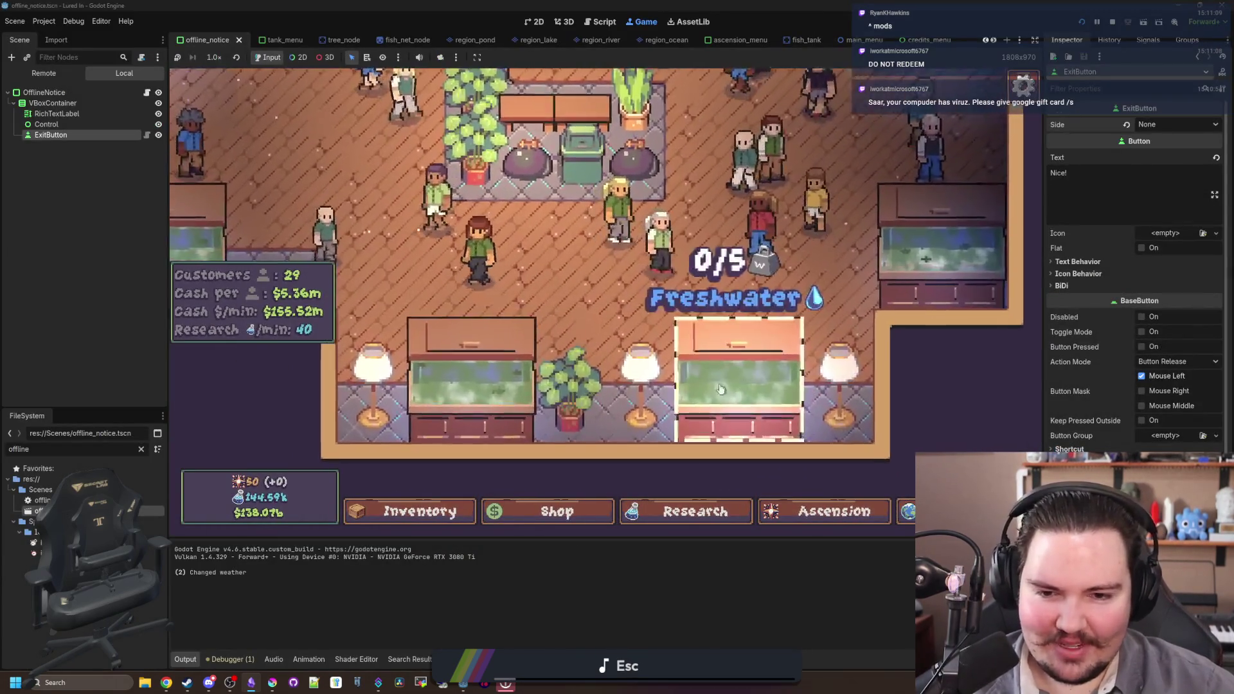
{"action": "scroll", "coordinate": [579, 321], "scroll_direction": "down", "scroll_amount": 5}
{"action": "scroll", "coordinate": [551, 376], "scroll_direction": "up", "scroll_amount": 5}
{"action": "left_click", "coordinate": [660, 434]}
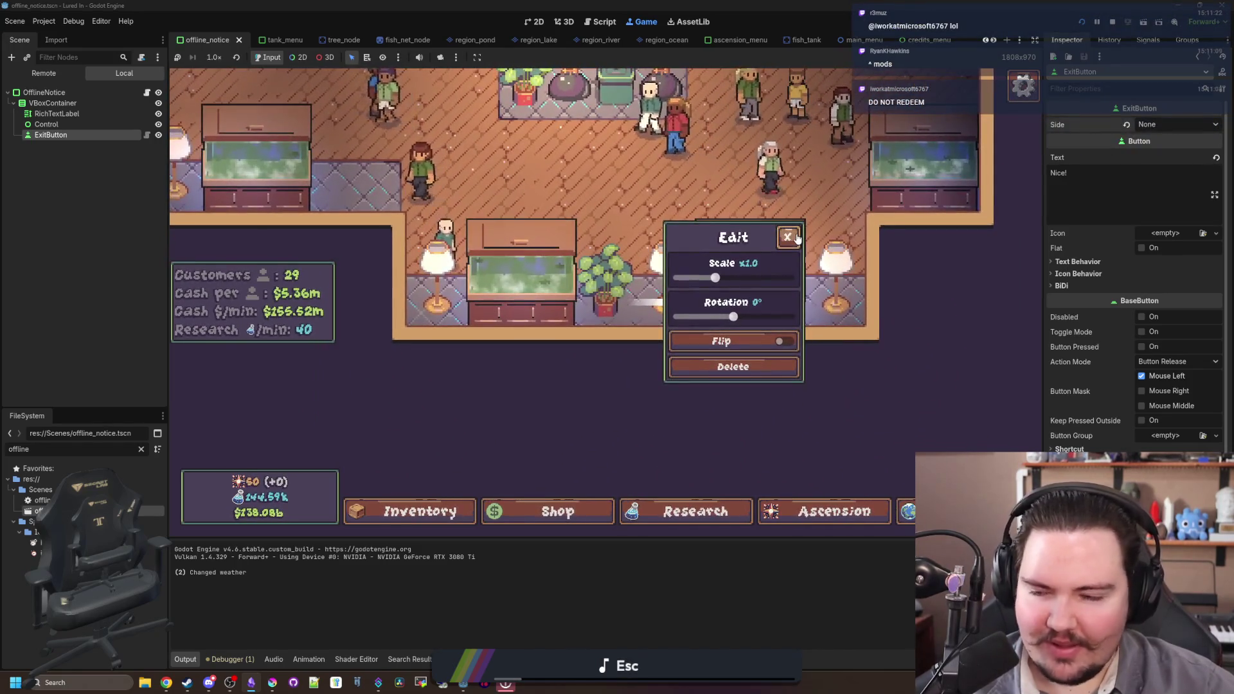
{"action": "left_click", "coordinate": [789, 237]}
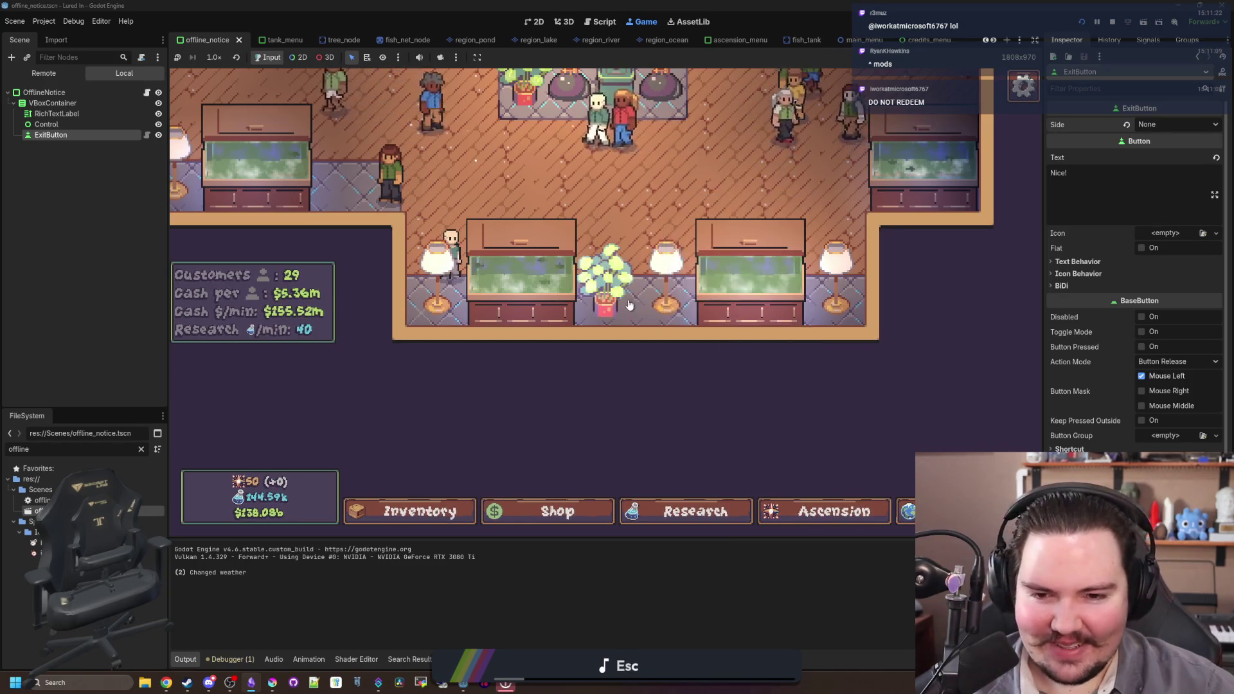
{"action": "left_click", "coordinate": [836, 264]}
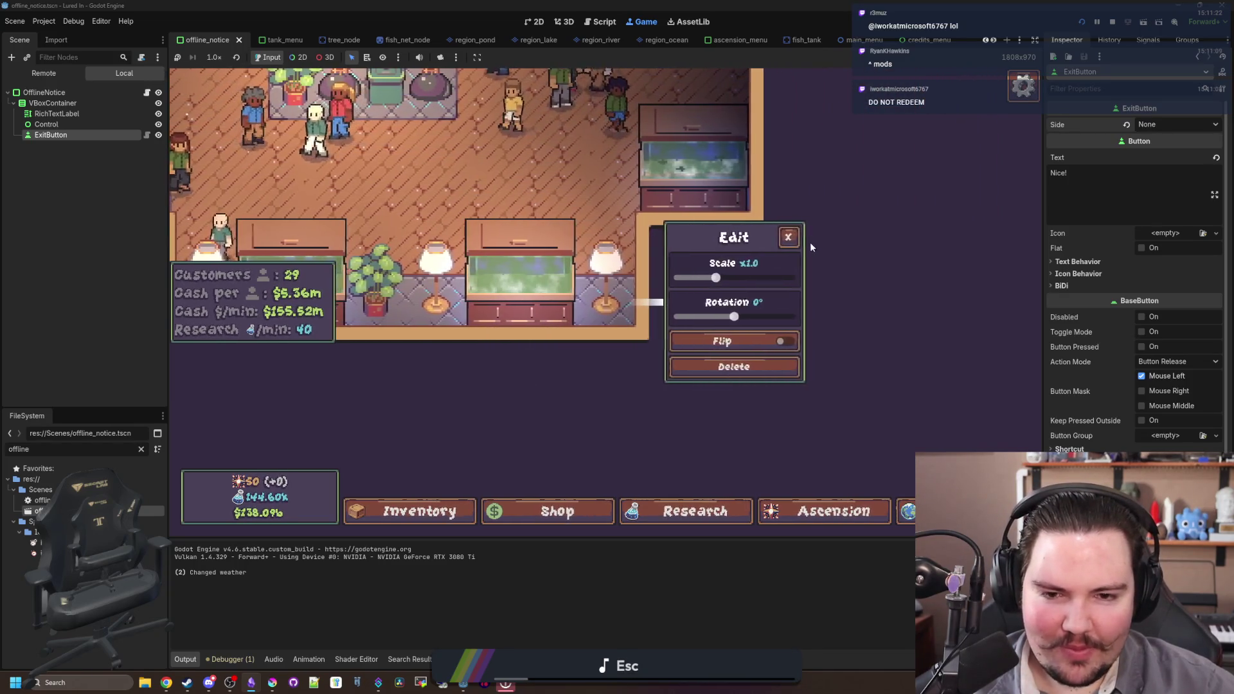
{"action": "left_click", "coordinate": [836, 237]}
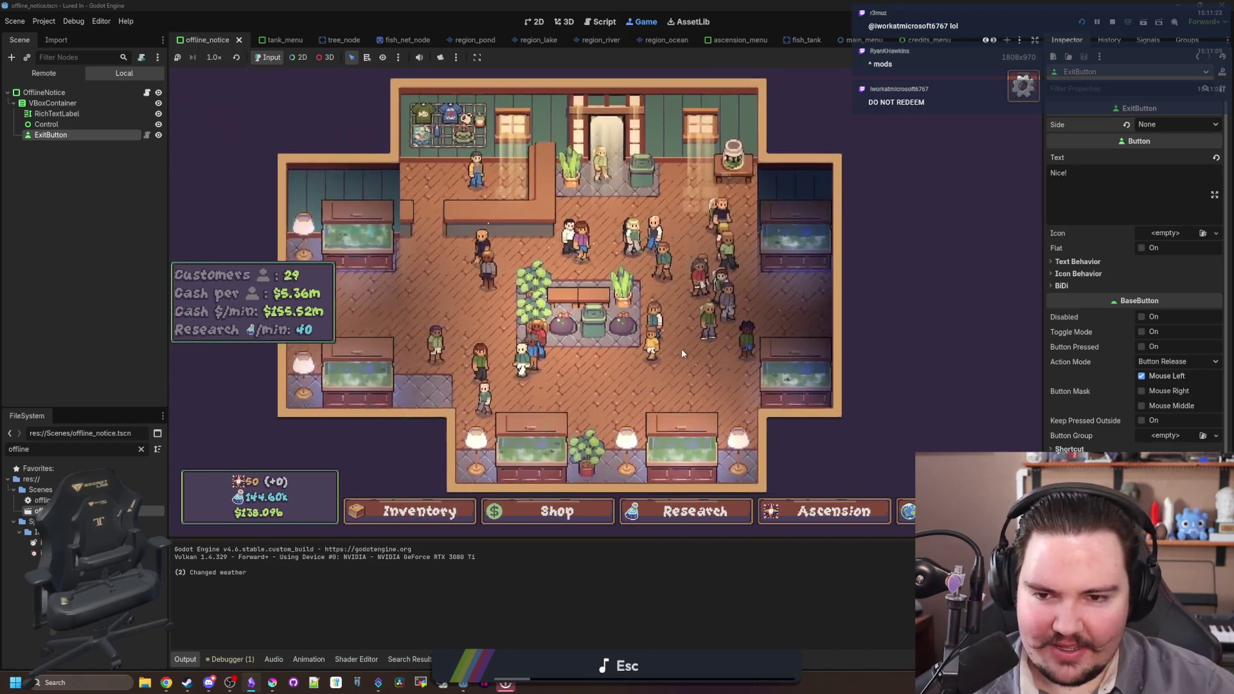
- Browse the Ascension skill tree, Research tree and Shop upgrades, then close the Shop panel
{"action": "key", "text": "a"}
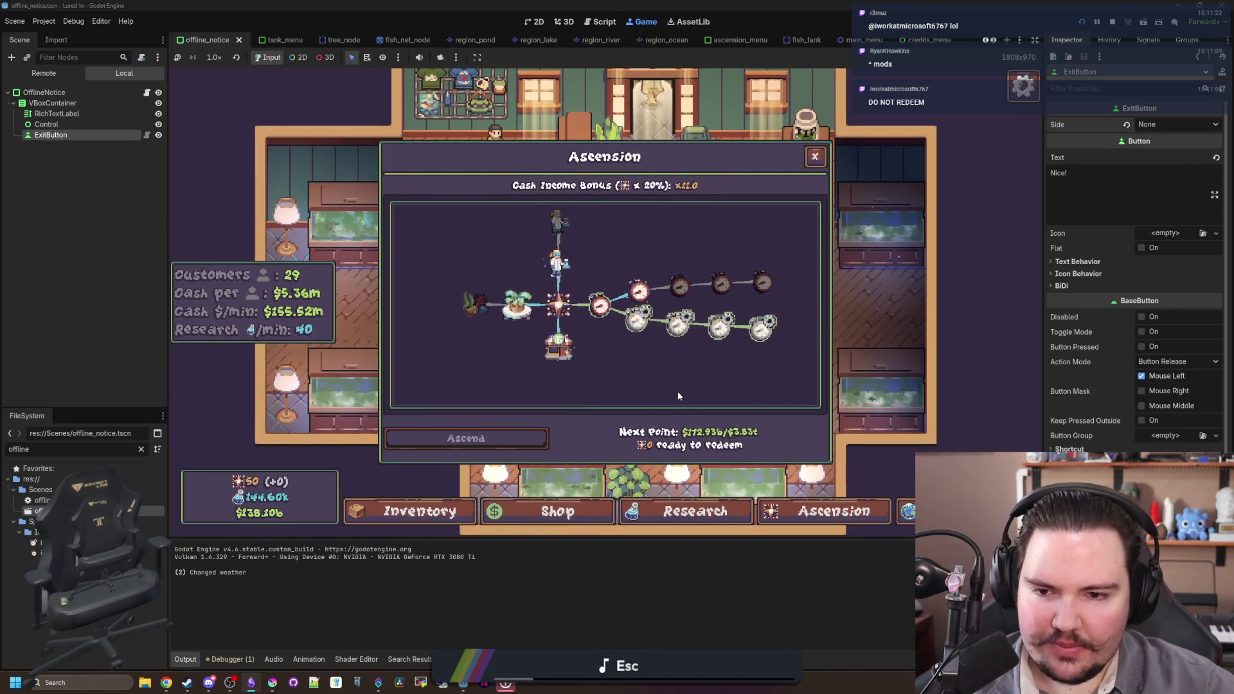
{"action": "key", "text": "r"}
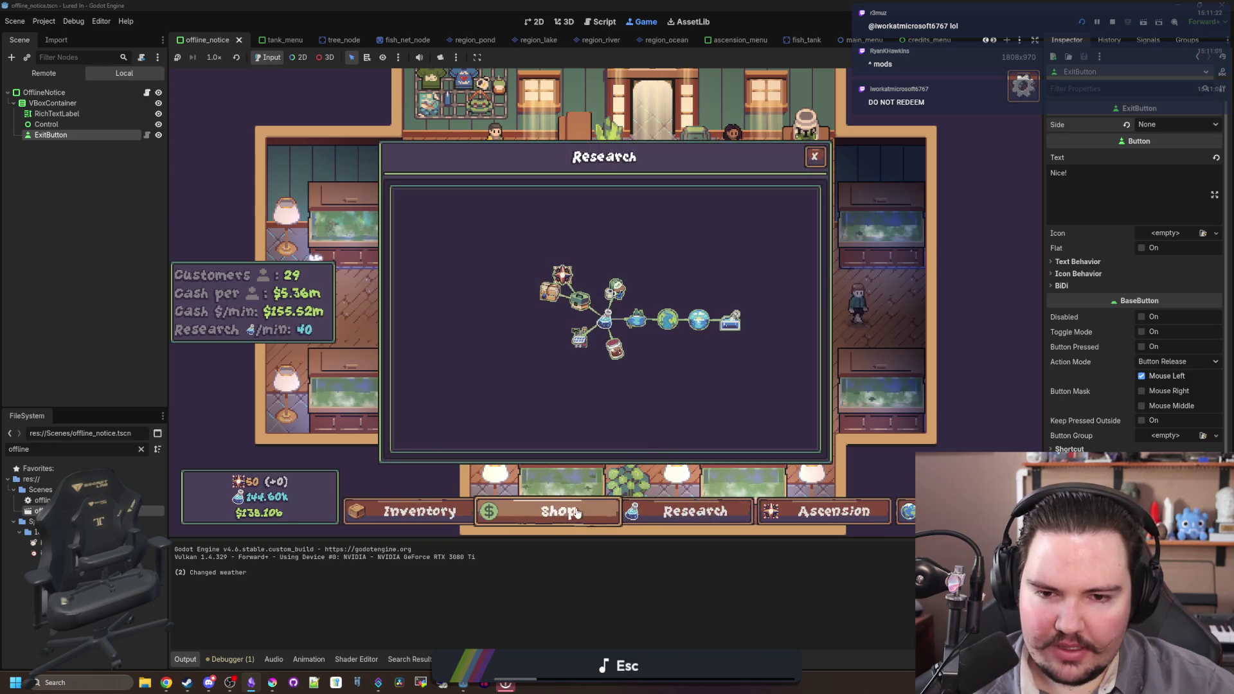
{"action": "left_click", "coordinate": [576, 512]}
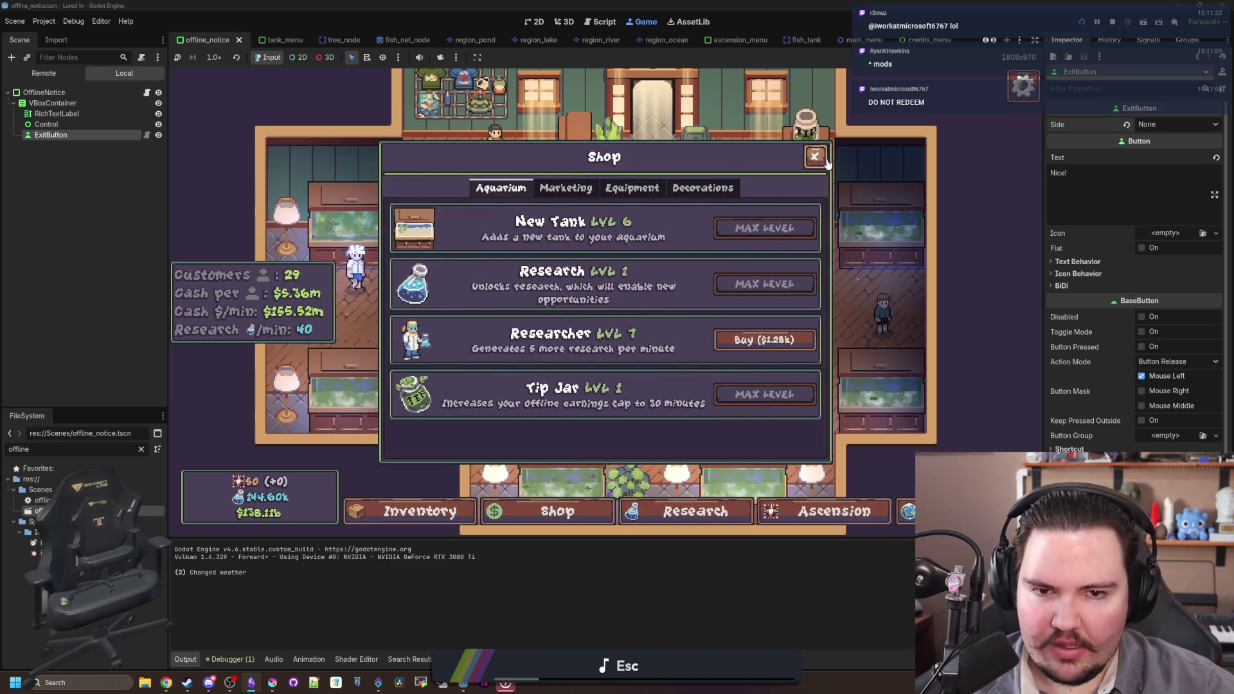
{"action": "left_click", "coordinate": [816, 158]}
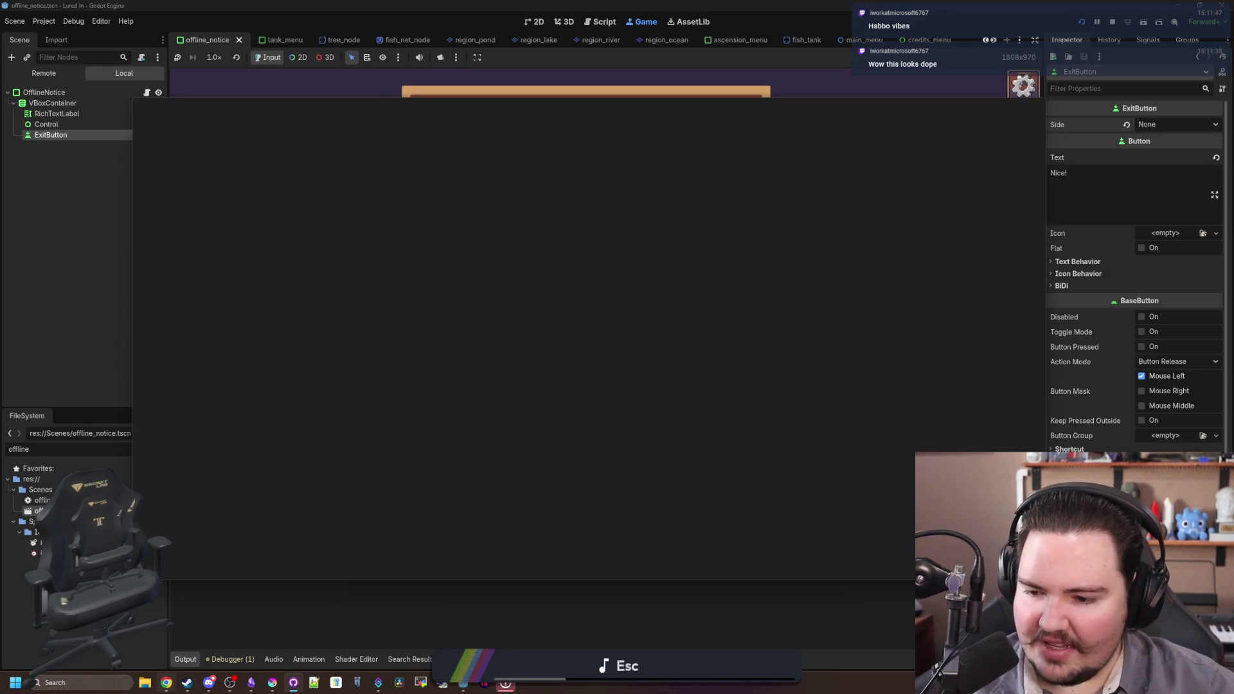
- Bring up GitHub Desktop's pending changes, then switch to the habbo hotel image search
{"action": "mouse_move", "coordinate": [166, 683]}
{"action": "left_click", "coordinate": [183, 651]}
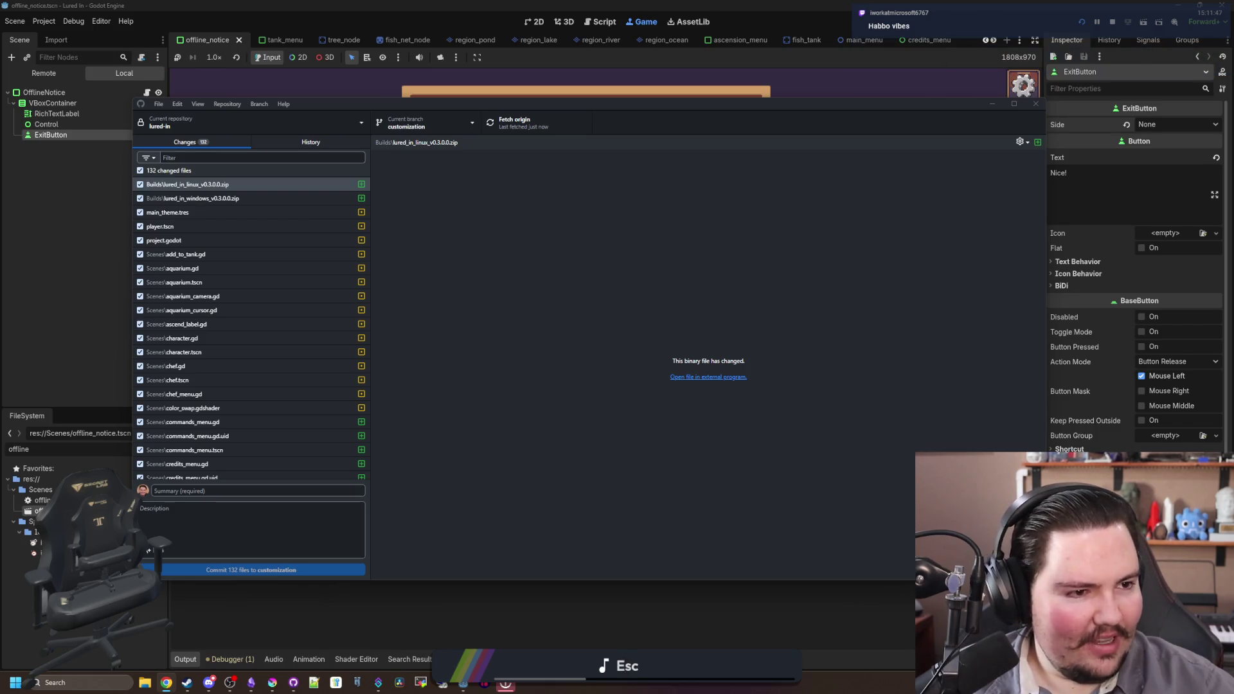
{"action": "key", "text": "alt+Tab"}
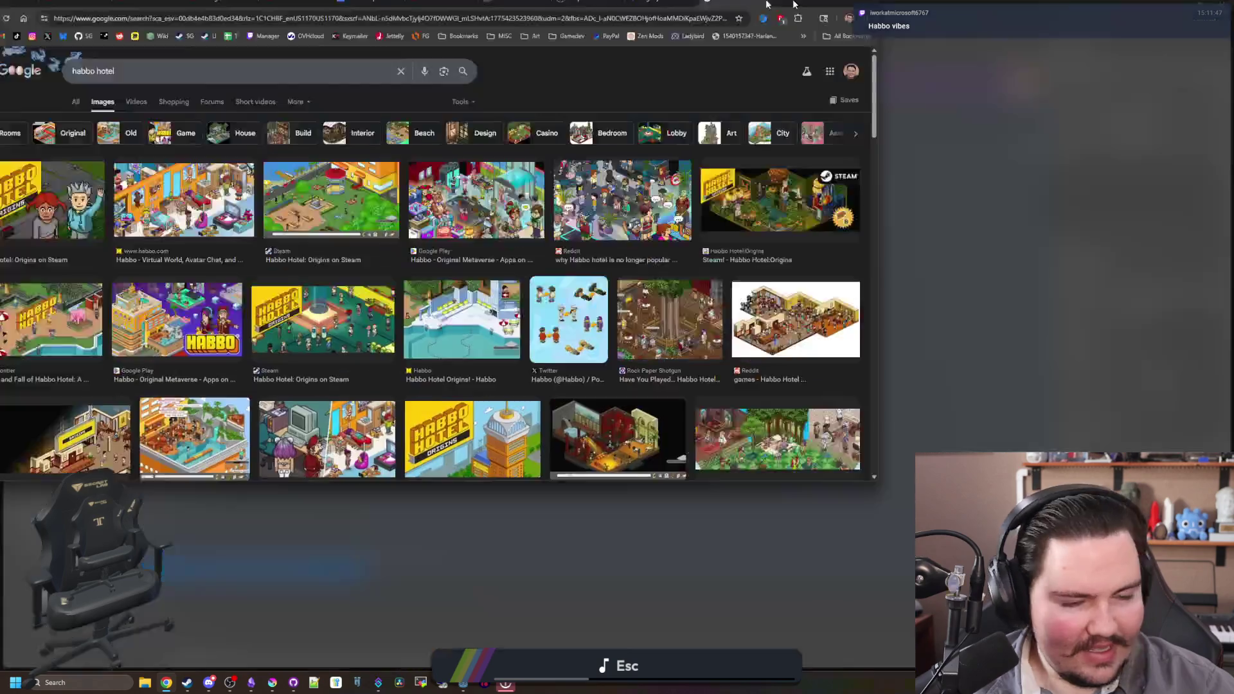
- Preview the habbo.com image, then rerun the 'habbo hotel' search as regular web results
{"action": "left_click", "coordinate": [219, 206]}
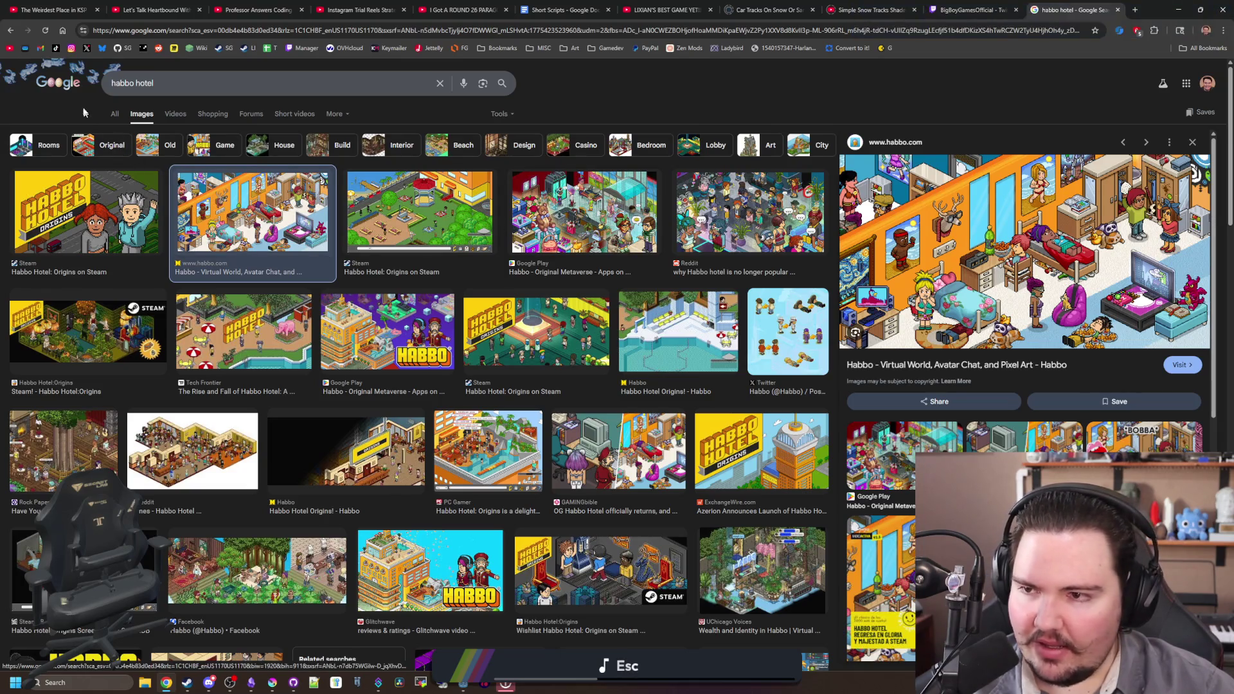
{"action": "left_click", "coordinate": [114, 114]}
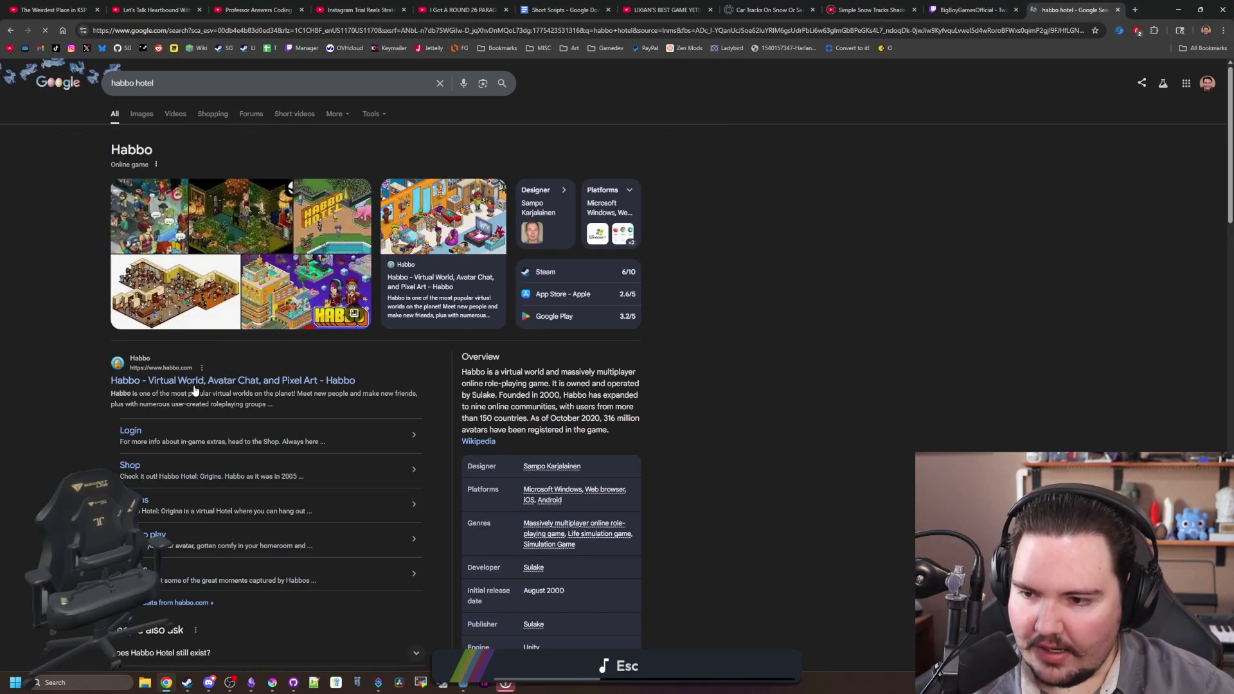
{"action": "left_click", "coordinate": [209, 87]}
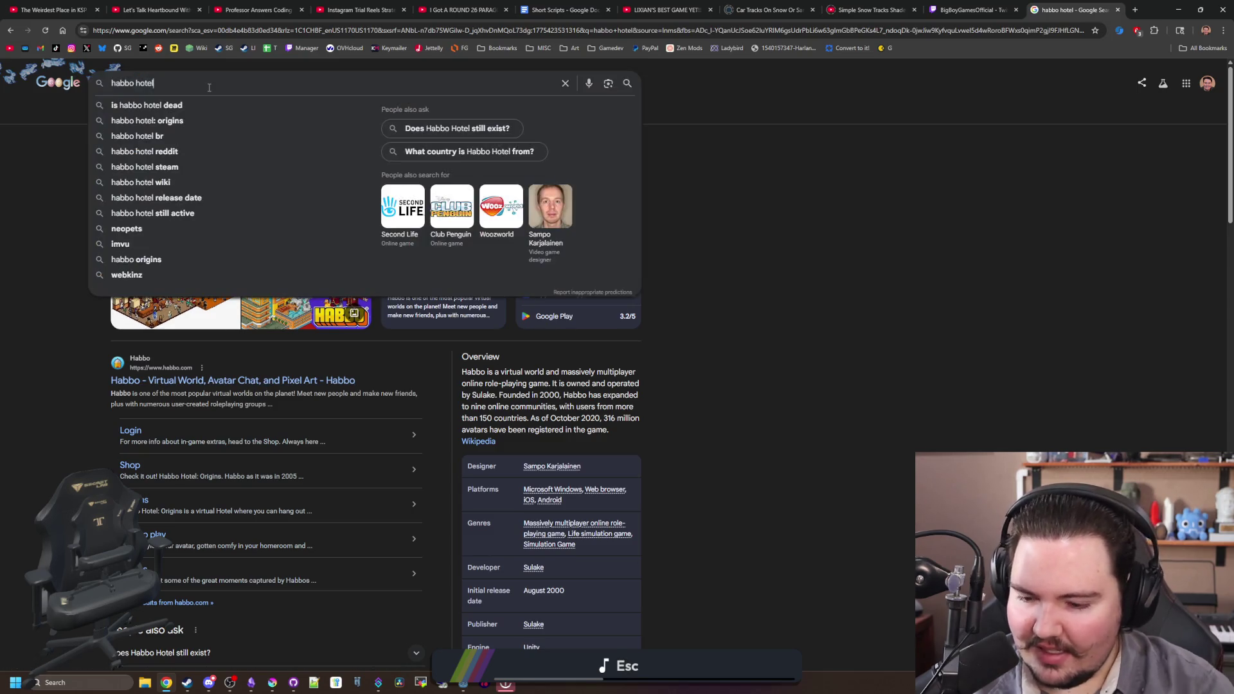
{"action": "key", "text": "Return"}
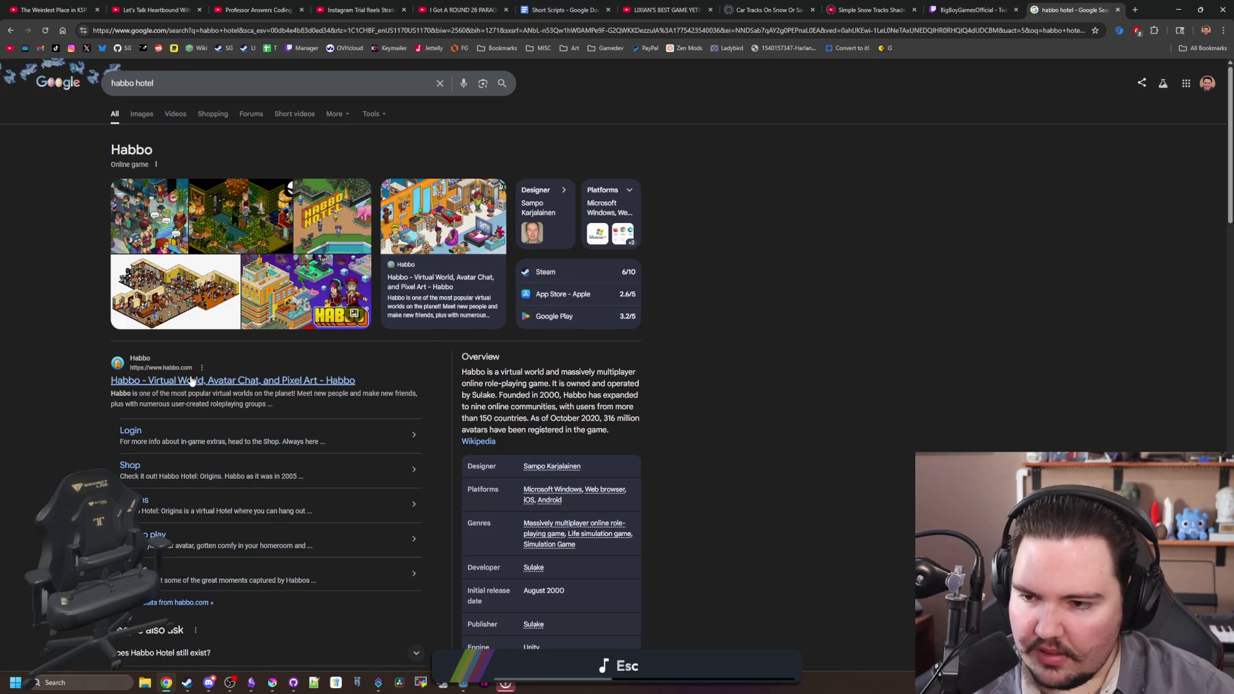
- Expand 'Does Habbo Hotel still exist?' and view the fourth Habbo Hotel: Origins Steam screenshot
{"action": "scroll", "coordinate": [198, 373], "scroll_direction": "down", "scroll_amount": 4}
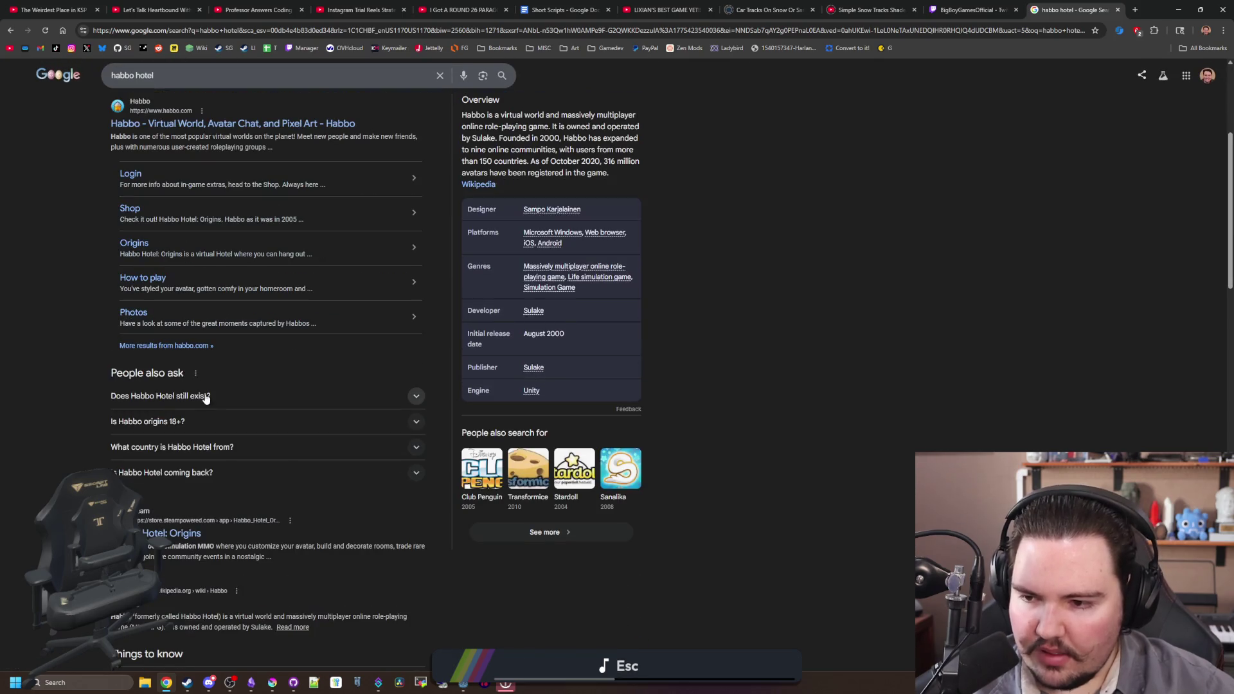
{"action": "left_click", "coordinate": [206, 398]}
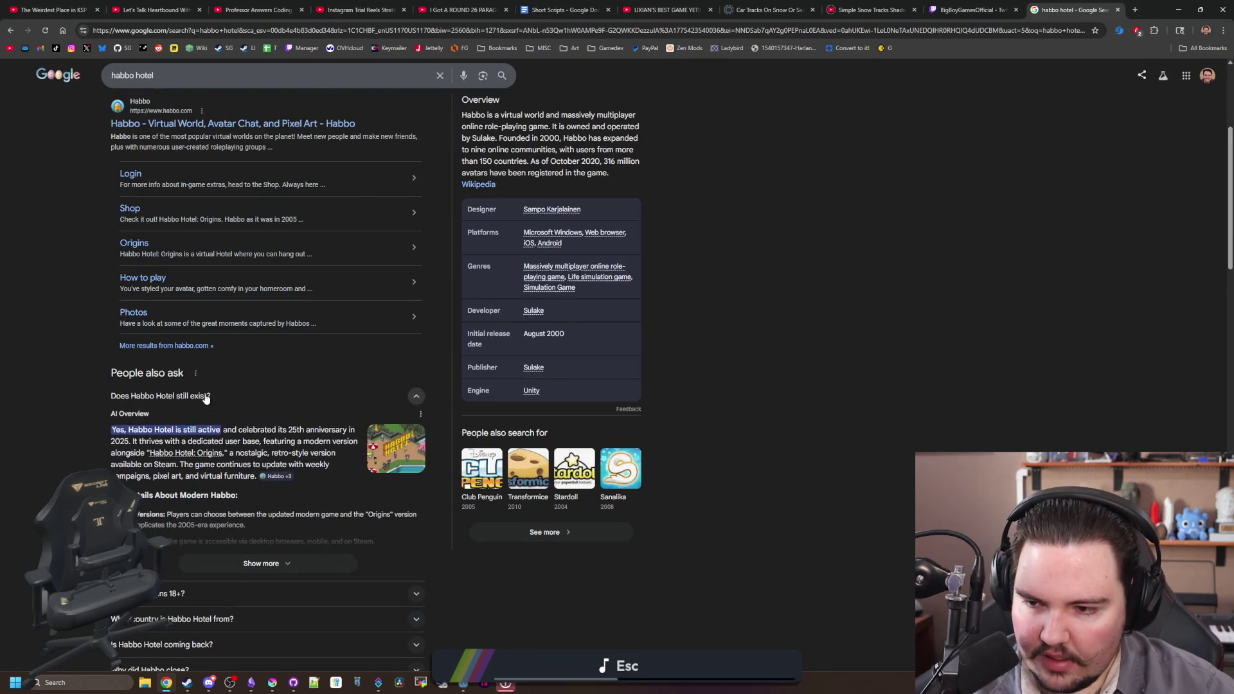
{"action": "scroll", "coordinate": [205, 458], "scroll_direction": "down", "scroll_amount": 5}
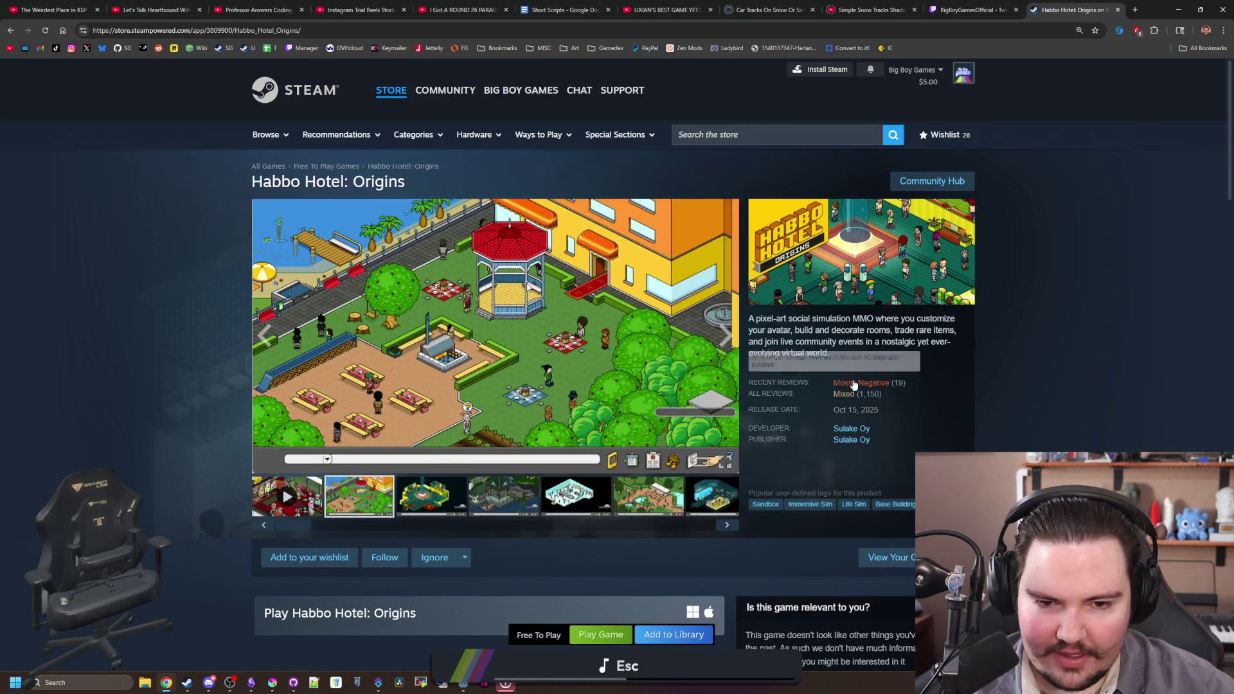
{"action": "scroll", "coordinate": [675, 411], "scroll_direction": "down", "scroll_amount": 1}
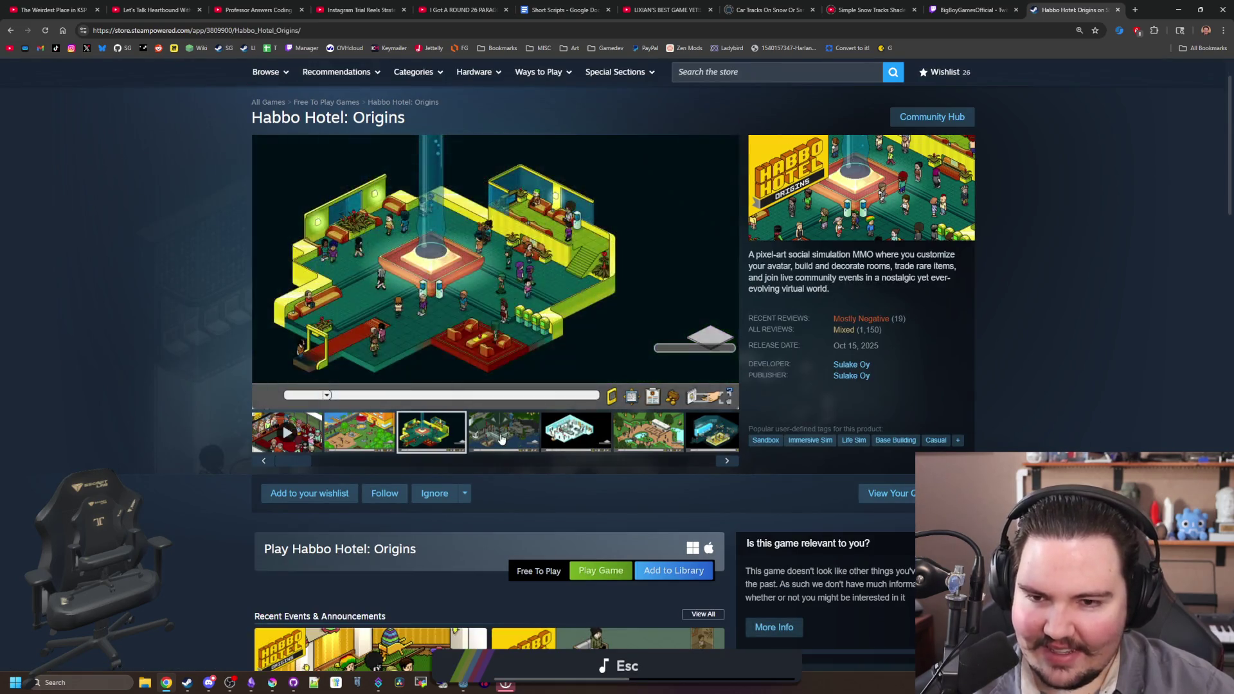
{"action": "left_click", "coordinate": [502, 439]}
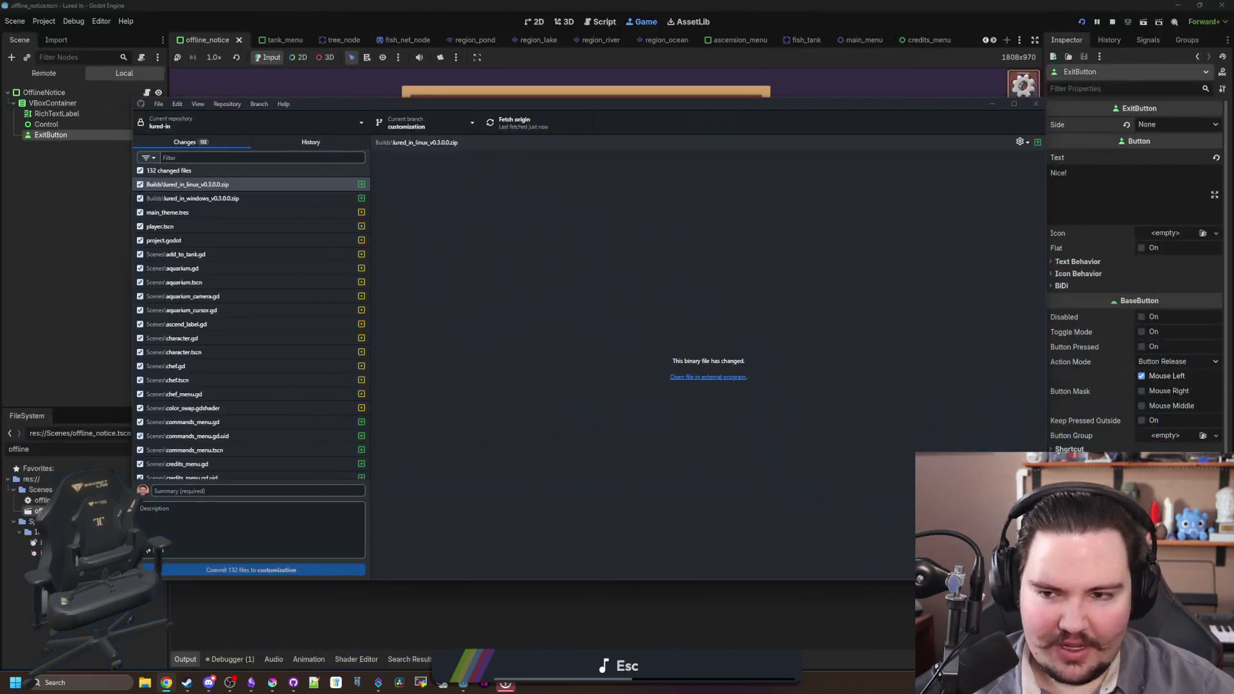
- Navigate File Explorer to the lured-in project's Builds folder
{"action": "scroll", "coordinate": [226, 307], "scroll_direction": "down", "scroll_amount": 5}
{"action": "scroll", "coordinate": [227, 307], "scroll_direction": "up", "scroll_amount": 5}
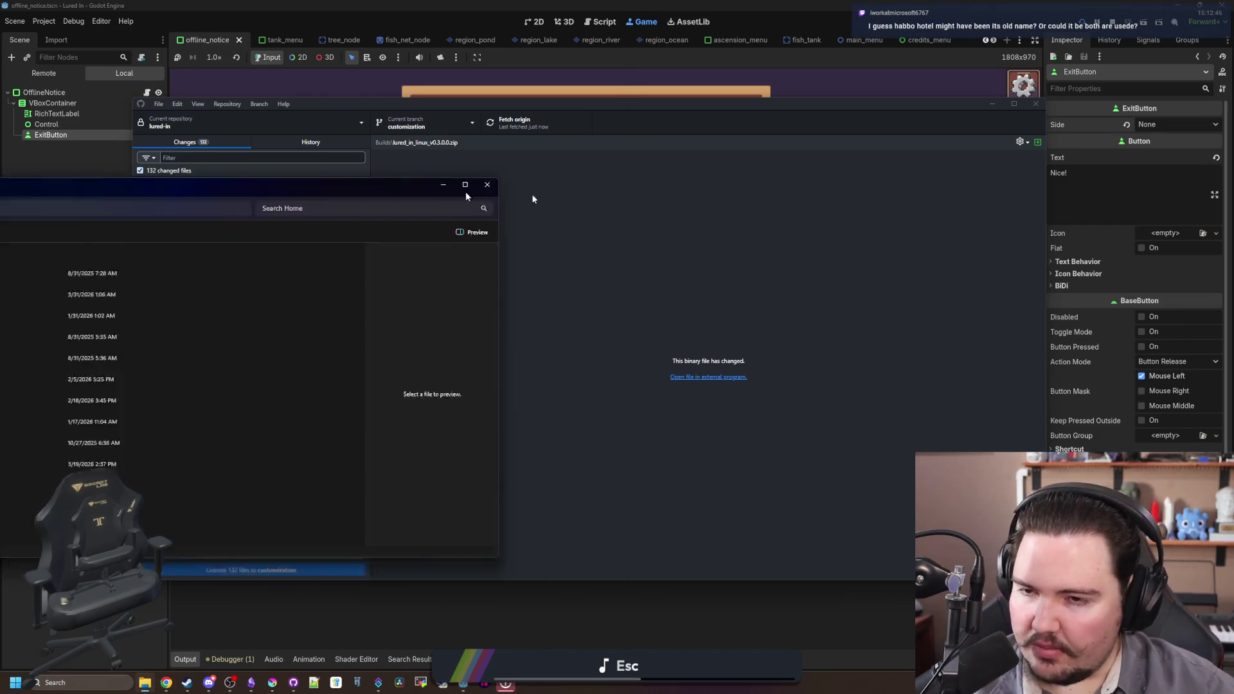
{"action": "left_click_drag", "start_coordinate": [333, 190], "coordinate": [940, 202]}
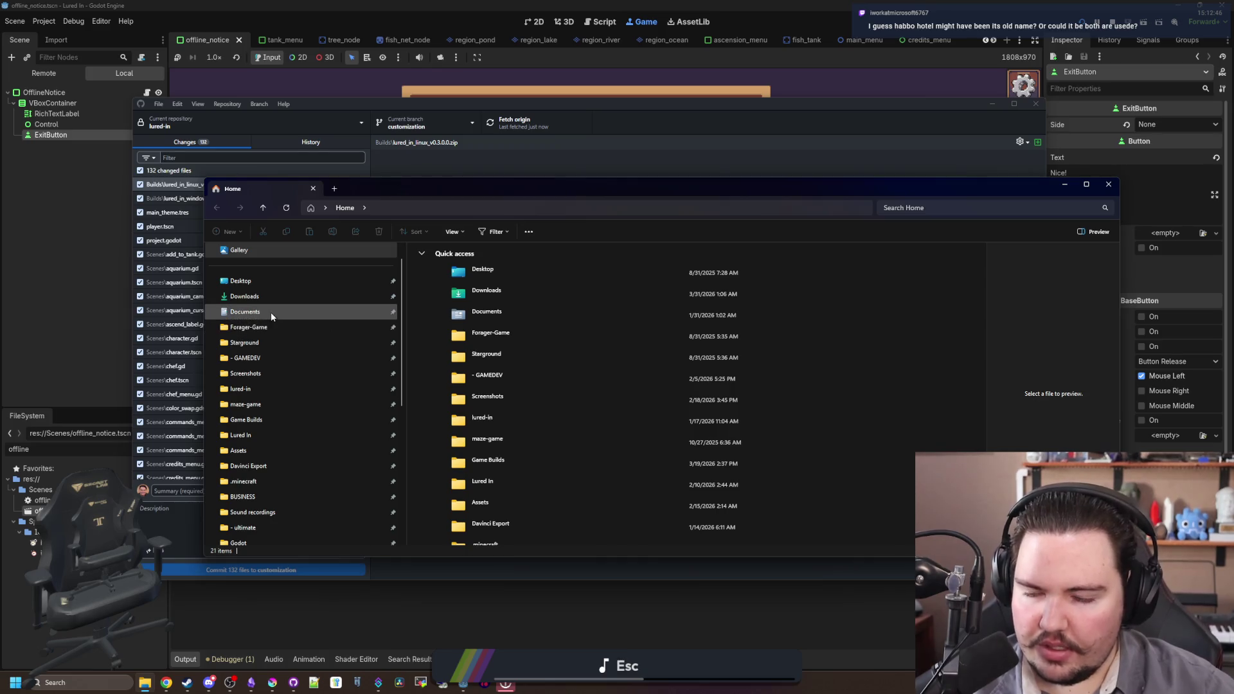
{"action": "left_click", "coordinate": [247, 390]}
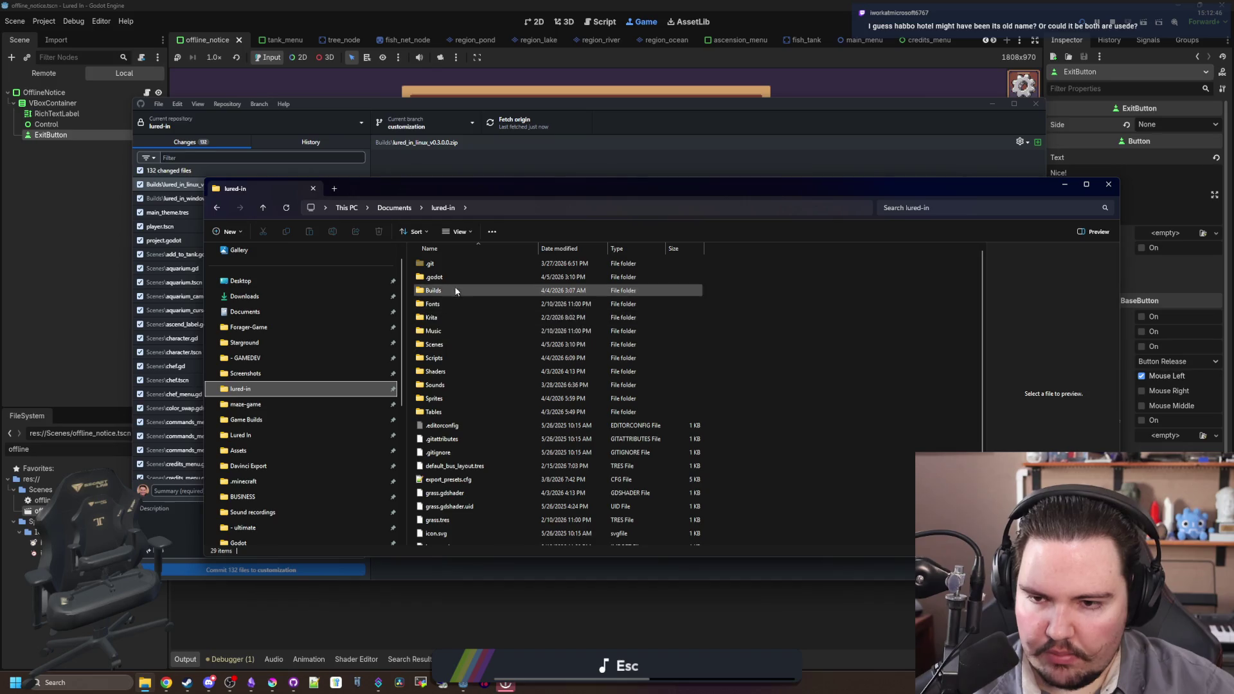
{"action": "left_click", "coordinate": [442, 292]}
{"action": "double_click", "coordinate": [443, 293]}
- Select and delete the two build zip archives, then open the Linux build folder
{"action": "left_click", "coordinate": [456, 277]}
{"action": "left_click", "coordinate": [455, 264], "text": "shift"}
{"action": "mouse_move", "coordinate": [454, 264]}
{"action": "left_mouse_down"}
{"action": "mouse_move", "coordinate": [324, 347]}
{"action": "mouse_move", "coordinate": [270, 411]}
{"action": "mouse_move", "coordinate": [461, 267]}
{"action": "mouse_move", "coordinate": [515, 358]}
{"action": "left_mouse_up"}
{"action": "left_click", "coordinate": [499, 280]}
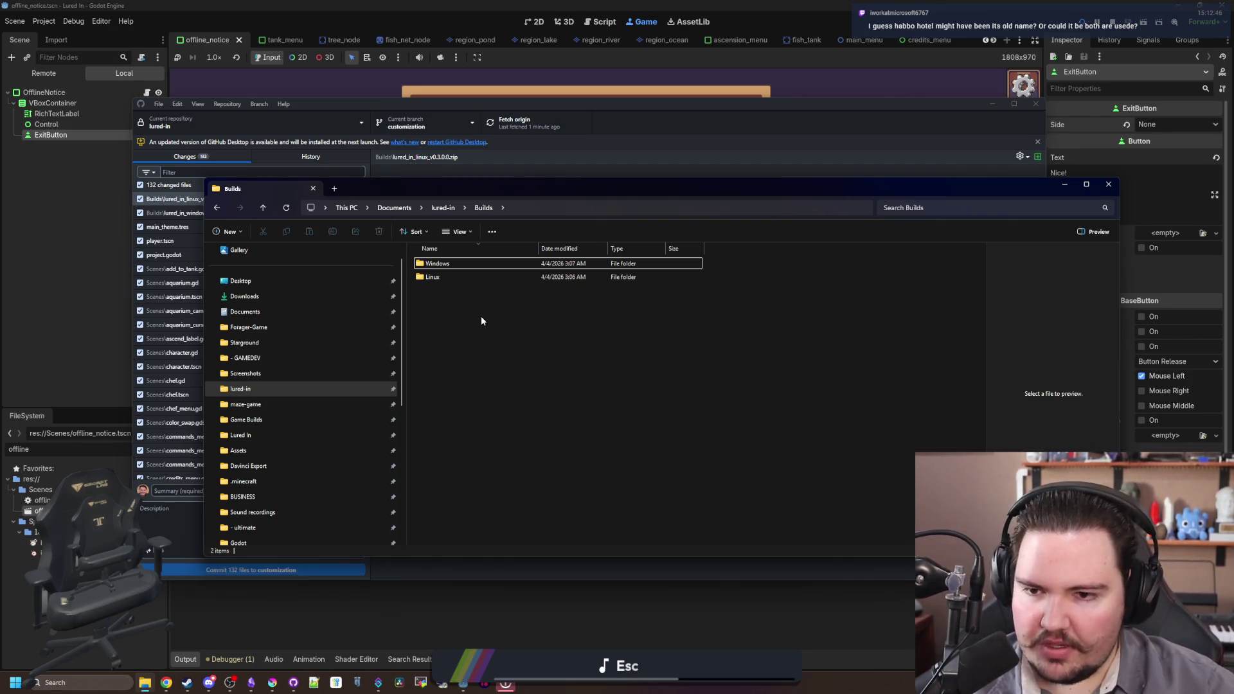
{"action": "left_click", "coordinate": [450, 277]}
{"action": "double_click", "coordinate": [450, 277]}
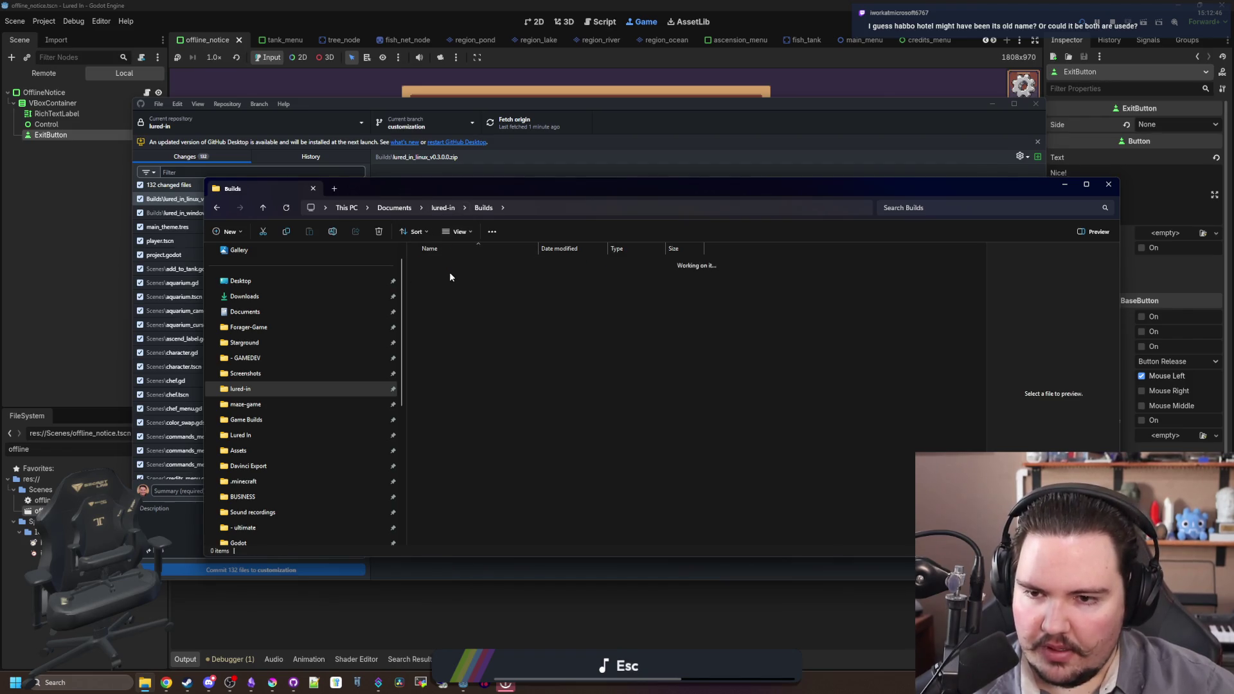
- Review the pending changes to player.tscn and project.godot in GitHub Desktop
{"action": "left_click_drag", "start_coordinate": [507, 186], "coordinate": [527, 317]}
{"action": "left_click", "coordinate": [557, 252]}
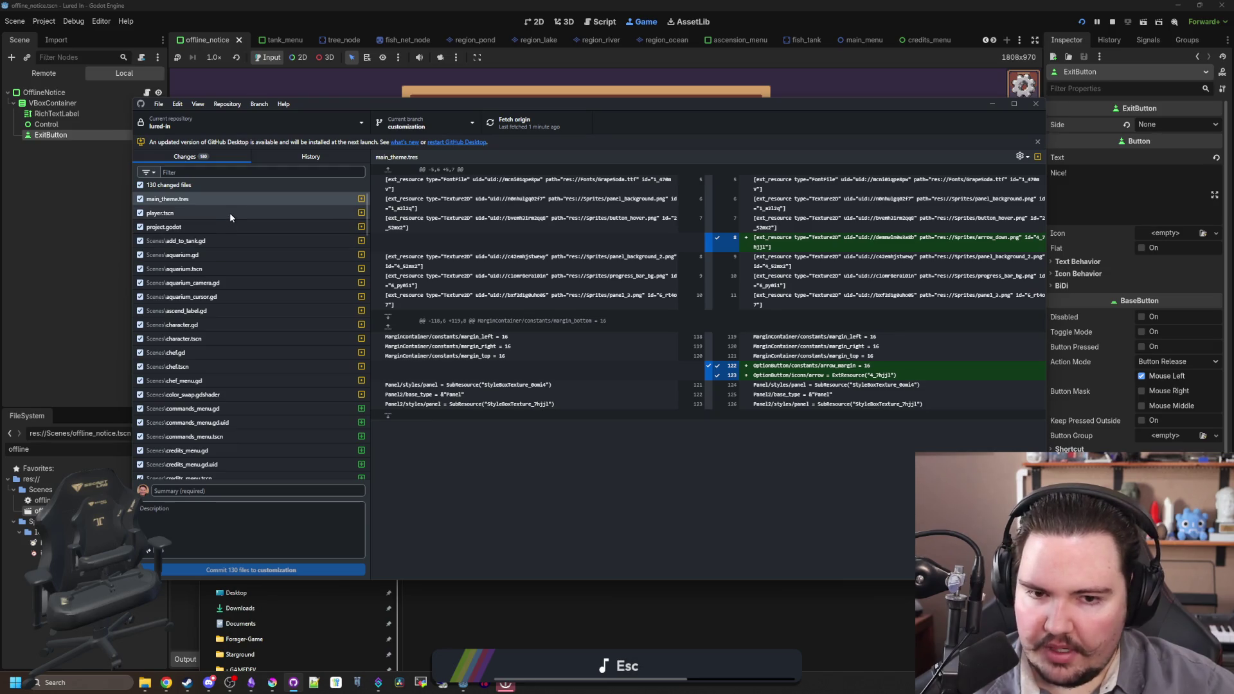
{"action": "left_click", "coordinate": [229, 213]}
{"action": "left_click", "coordinate": [214, 228]}
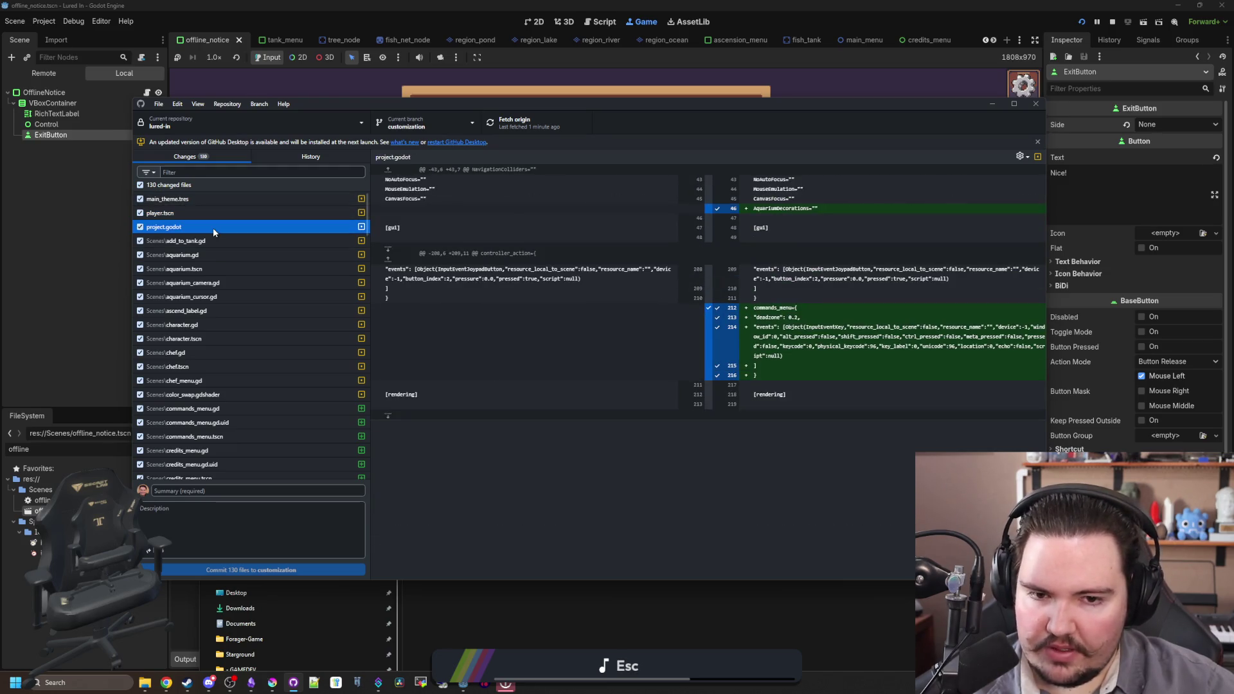
{"action": "scroll", "coordinate": [260, 269], "scroll_direction": "down", "scroll_amount": 15}
{"action": "scroll", "coordinate": [182, 474], "scroll_direction": "up", "scroll_amount": 15}
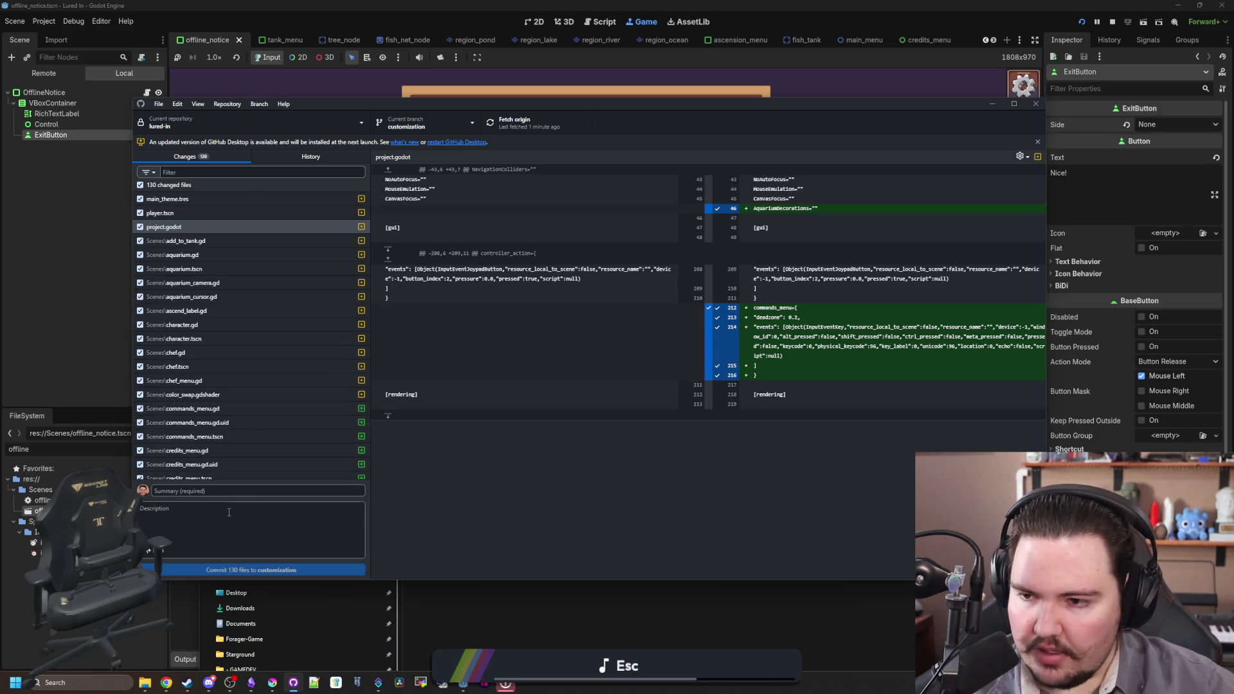
- Draft a long commit summary listing changes like 'better controller support' and 'keep net animation' while reviewing files
{"action": "type", "text": "Add liquid types,"}
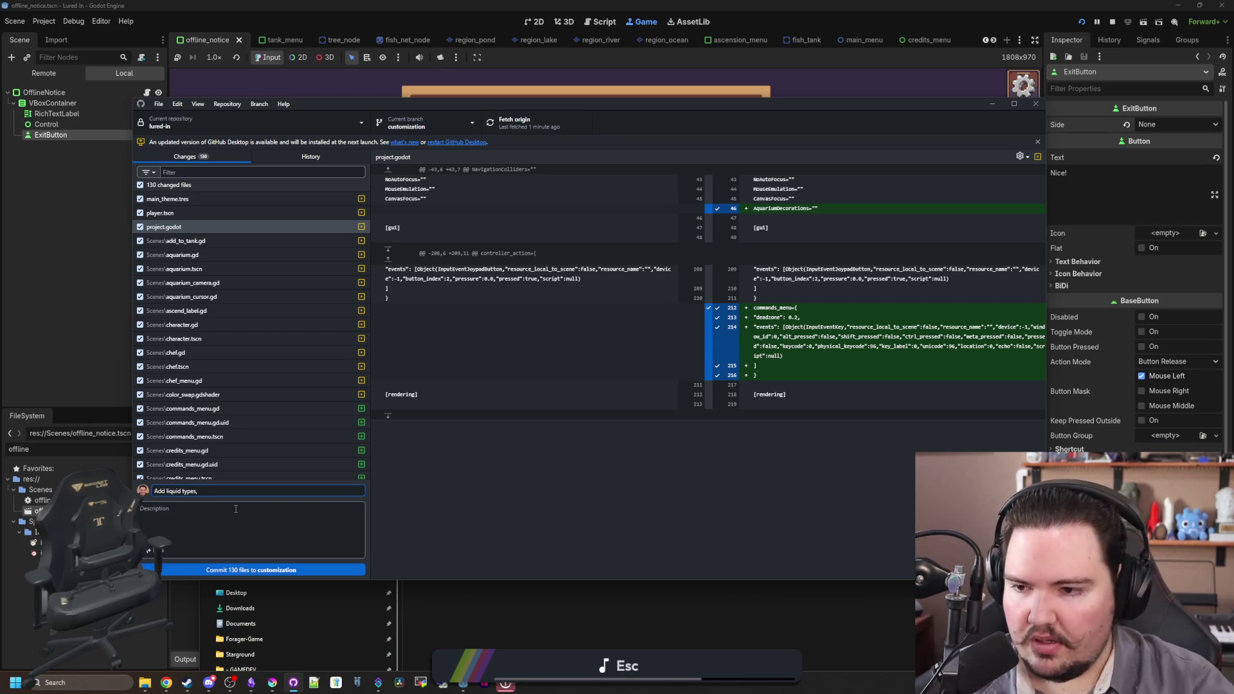
{"action": "left_click", "coordinate": [193, 351]}
{"action": "left_click", "coordinate": [258, 491]}
{"action": "type", "text": "better"}
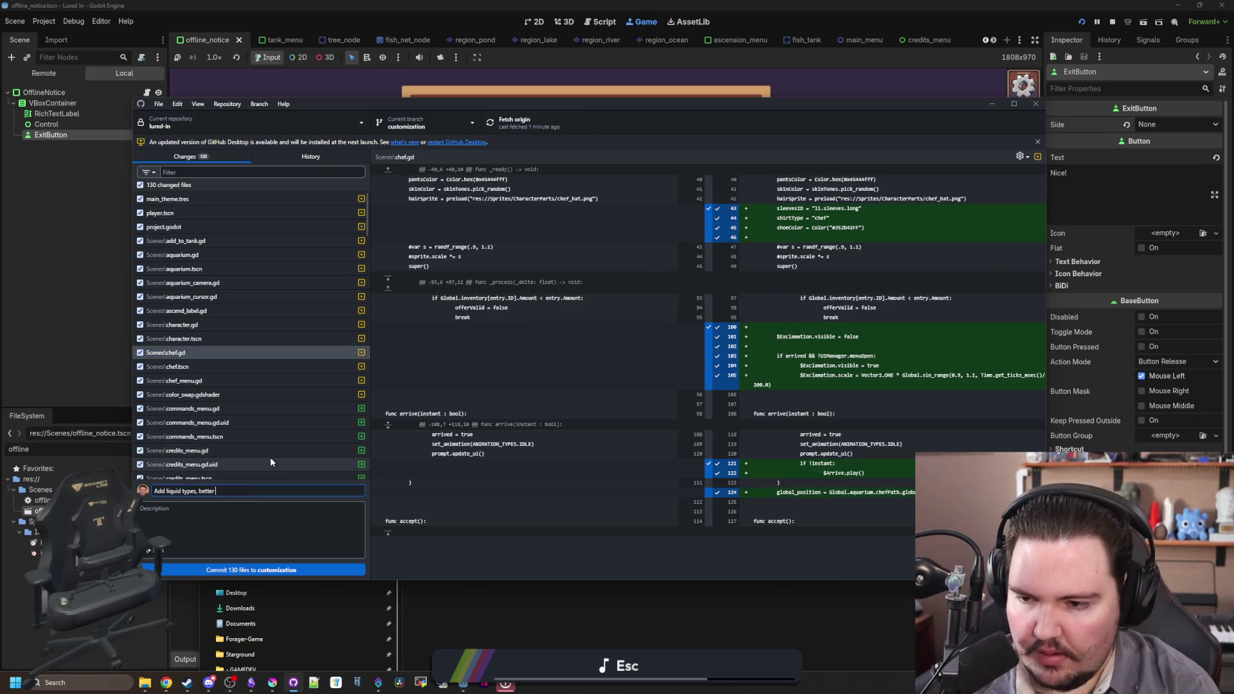
{"action": "type", "text": " controller support, credits menu,"}
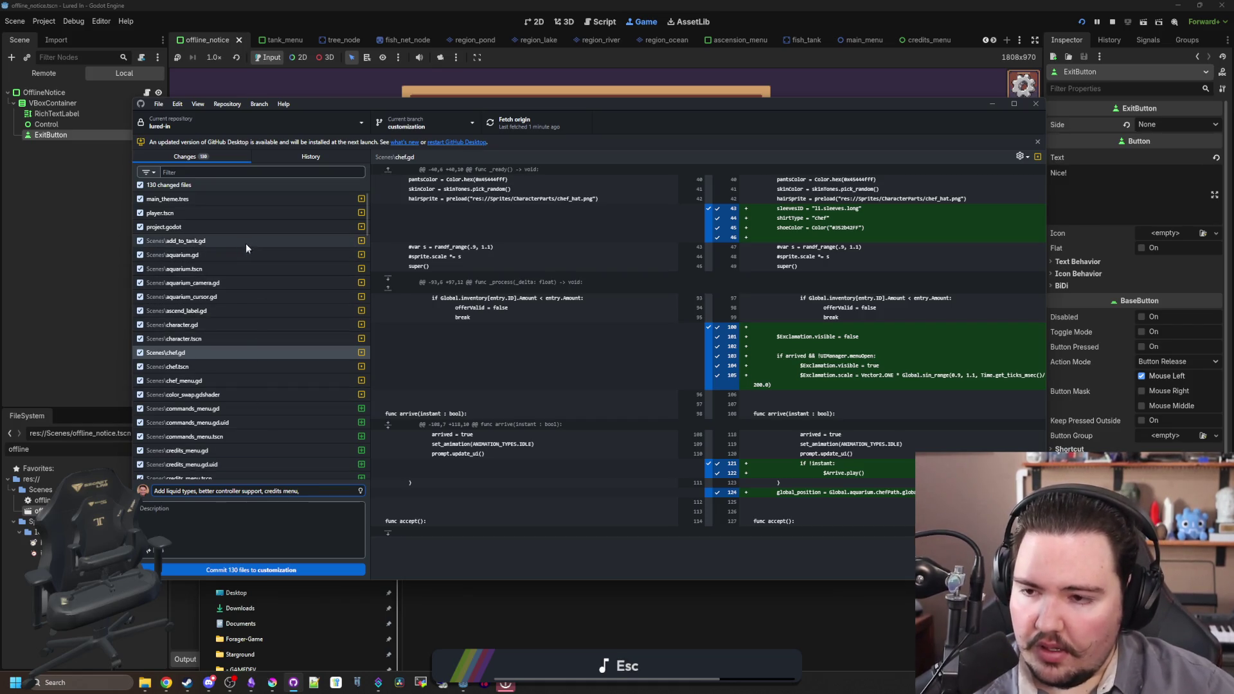
{"action": "scroll", "coordinate": [248, 270], "scroll_direction": "down", "scroll_amount": 2}
{"action": "scroll", "coordinate": [236, 345], "scroll_direction": "down", "scroll_amount": 2}
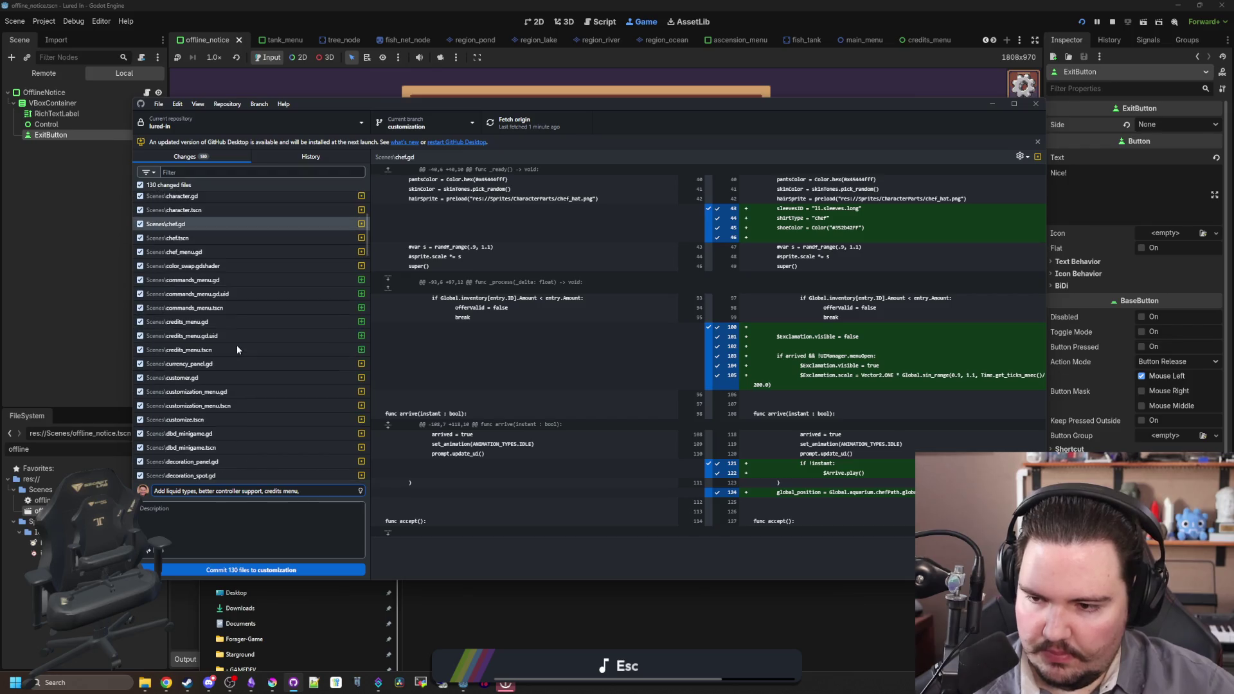
{"action": "scroll", "coordinate": [212, 384], "scroll_direction": "down", "scroll_amount": 2}
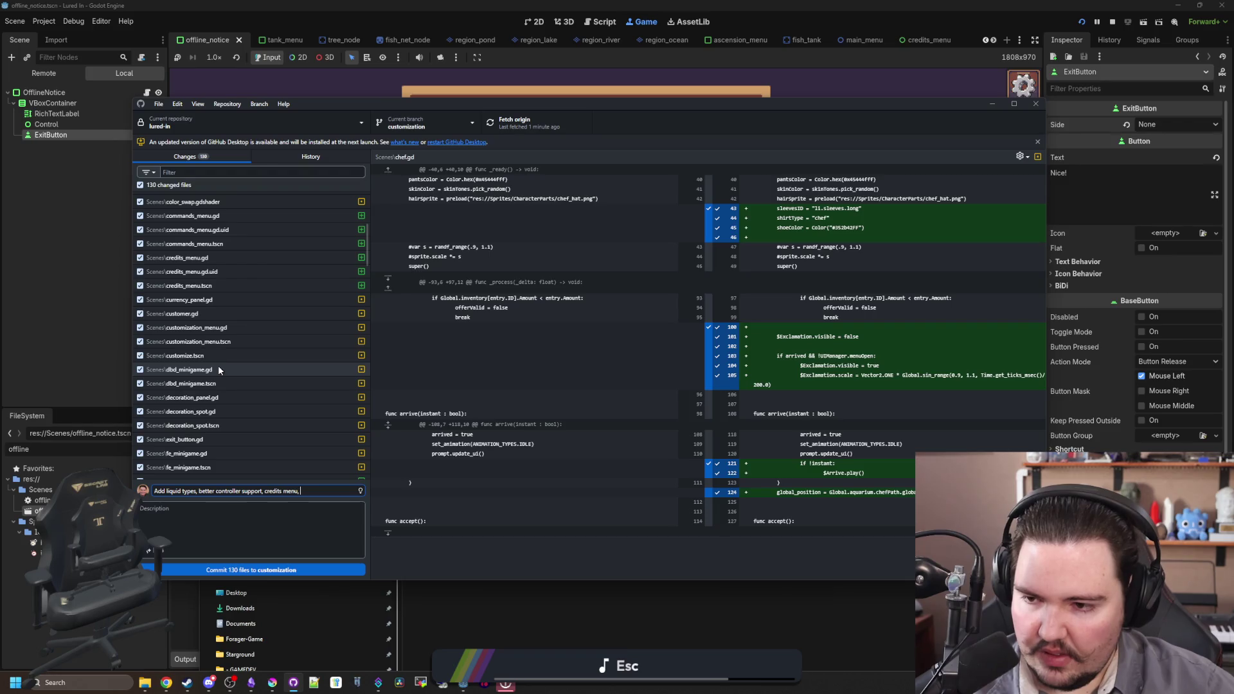
{"action": "scroll", "coordinate": [218, 370], "scroll_direction": "down", "scroll_amount": 2}
{"action": "scroll", "coordinate": [218, 369], "scroll_direction": "down", "scroll_amount": 2}
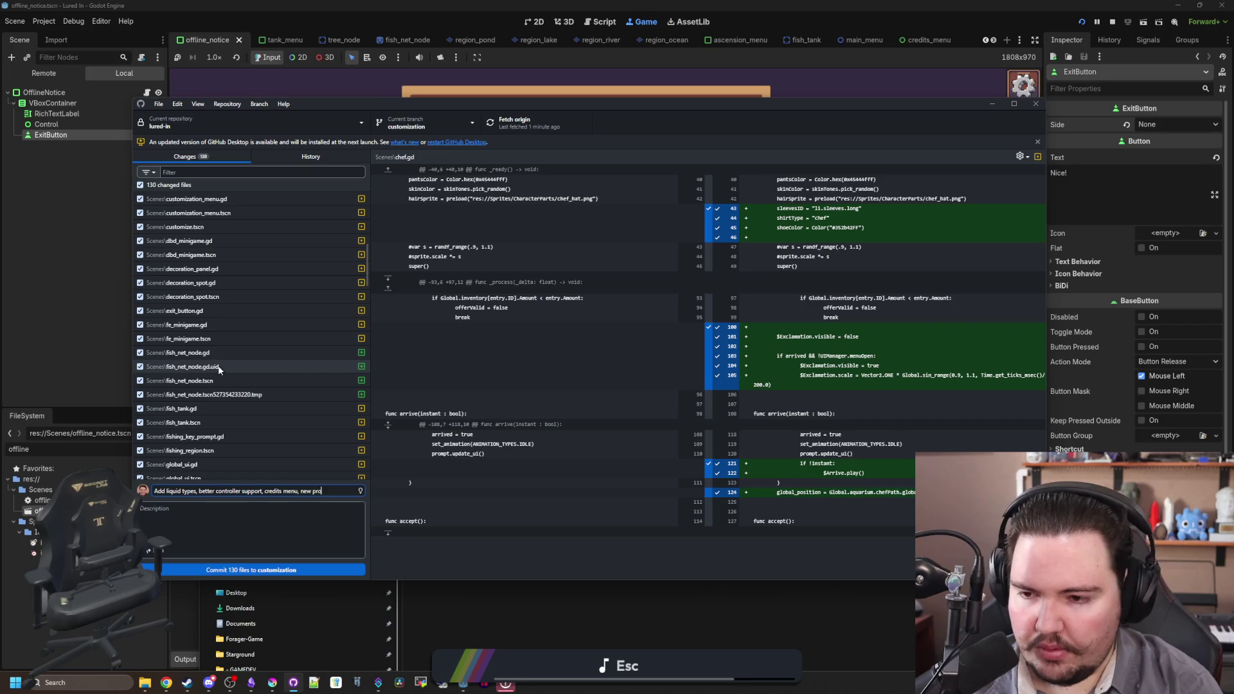
{"action": "scroll", "coordinate": [218, 368], "scroll_direction": "down", "scroll_amount": 4}
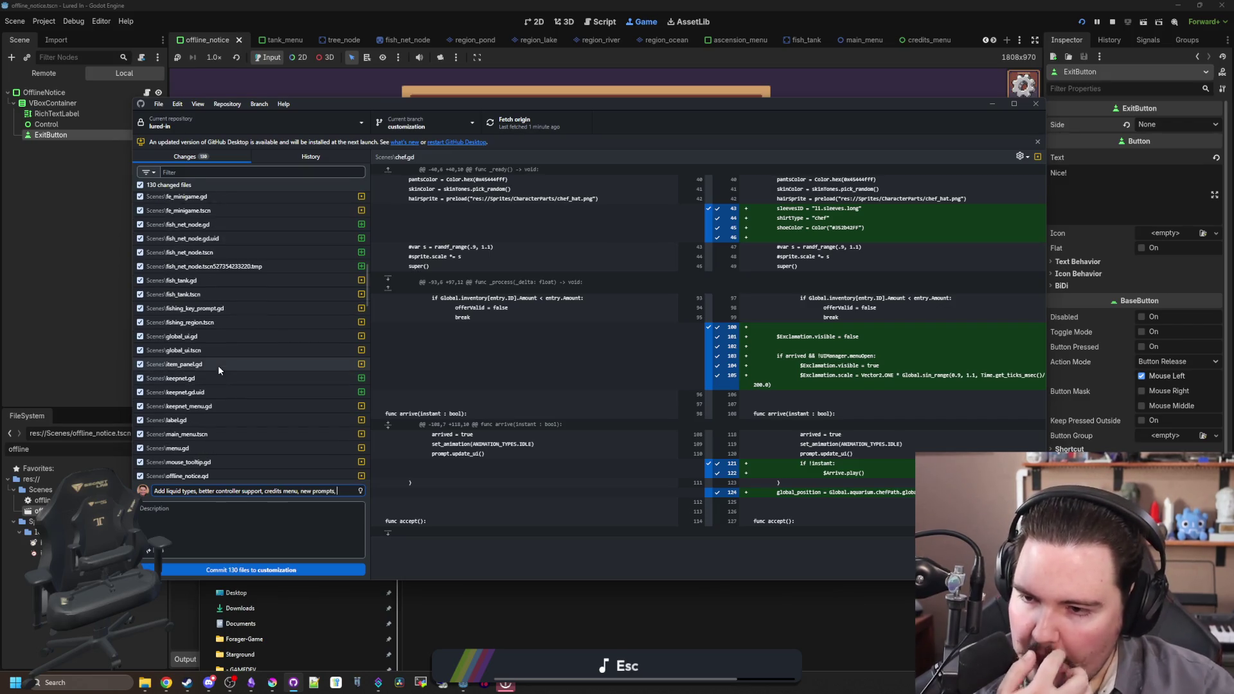
{"action": "scroll", "coordinate": [222, 407], "scroll_direction": "down", "scroll_amount": 2}
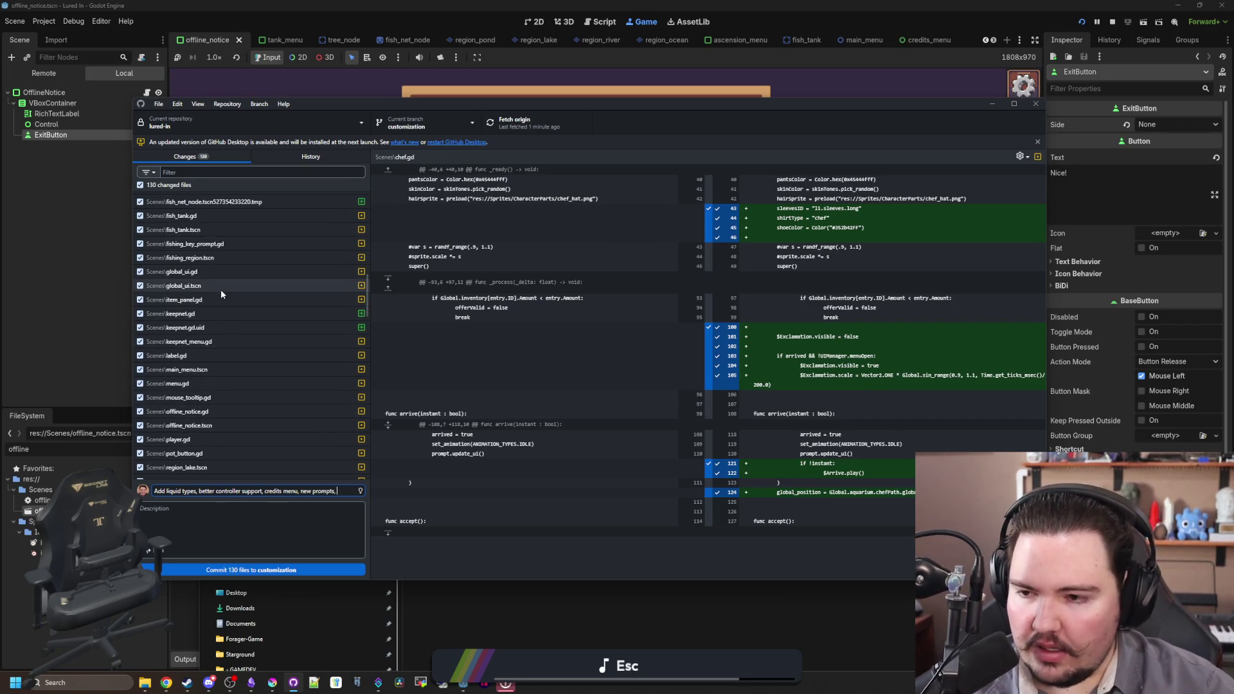
{"action": "scroll", "coordinate": [234, 315], "scroll_direction": "down", "scroll_amount": 2}
{"action": "scroll", "coordinate": [234, 315], "scroll_direction": "down", "scroll_amount": 6}
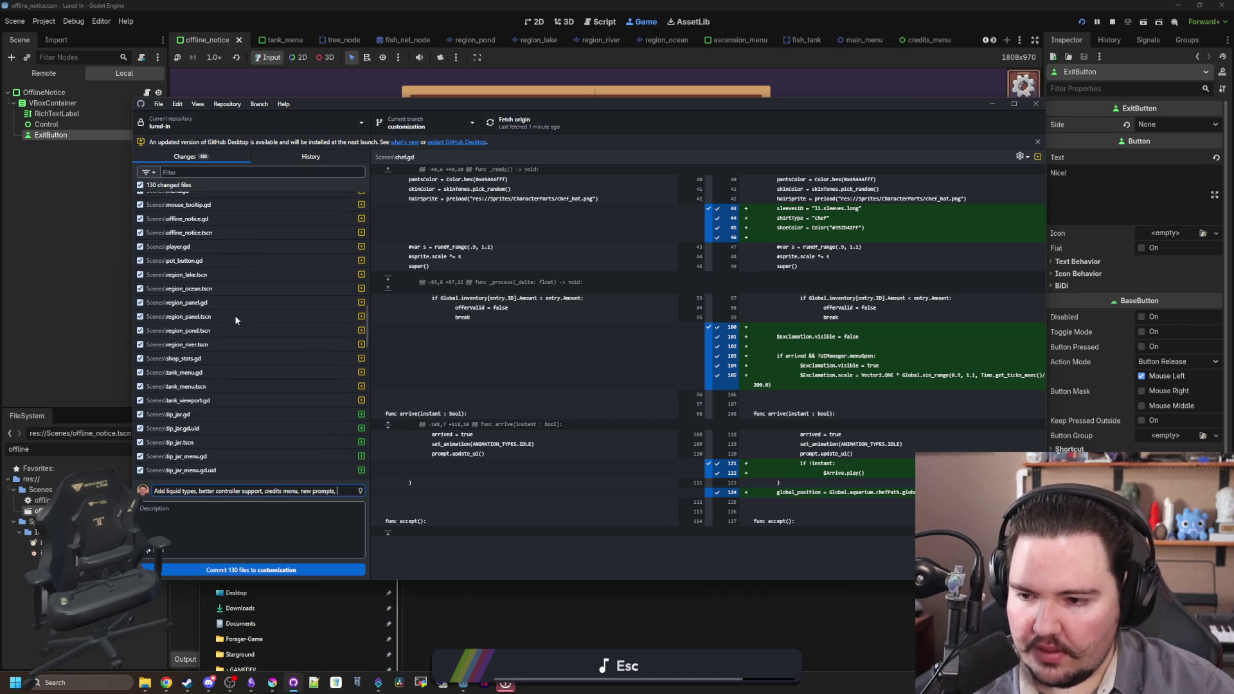
{"action": "type", "text": "tip jar,keep net animation,"}
- Replace the long summary with 'Add more 0.3 content'
{"action": "key", "text": "ctrl+a"}
{"action": "key", "text": "BackSpace"}
{"action": "type", "text": "Add more 0.3 con"}
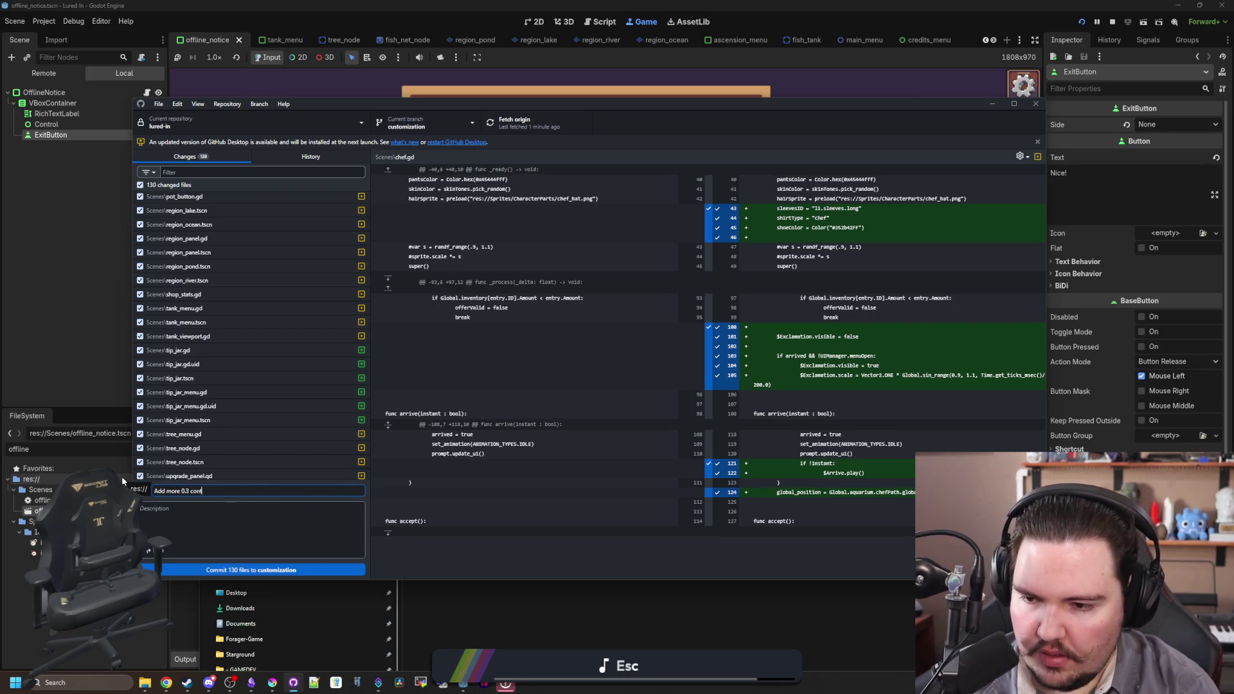
{"action": "type", "text": "tent"}
- Paste the change list into the description, append 'and more', commit 130 files to customization, and push
{"action": "left_click", "coordinate": [171, 515]}
{"action": "type", "text": "Add liquid types, better controller support, credits menu, new prompts, tip jar, keep net animation,"}
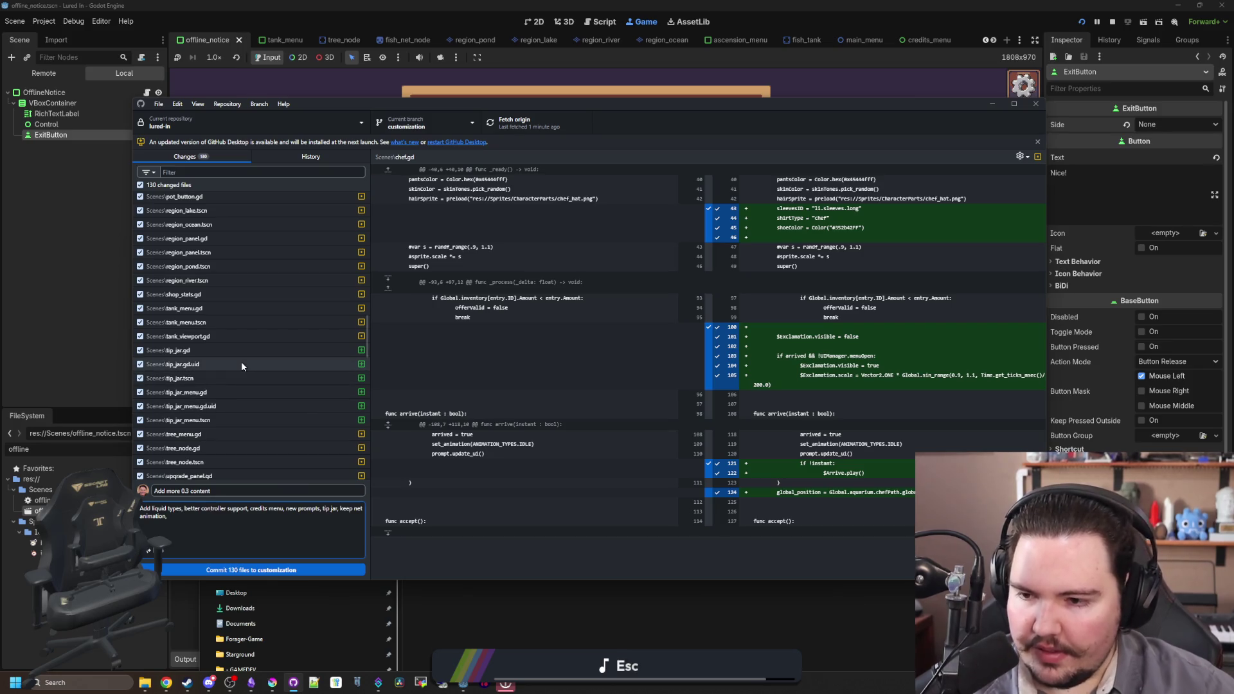
{"action": "scroll", "coordinate": [244, 364], "scroll_direction": "down", "scroll_amount": 1}
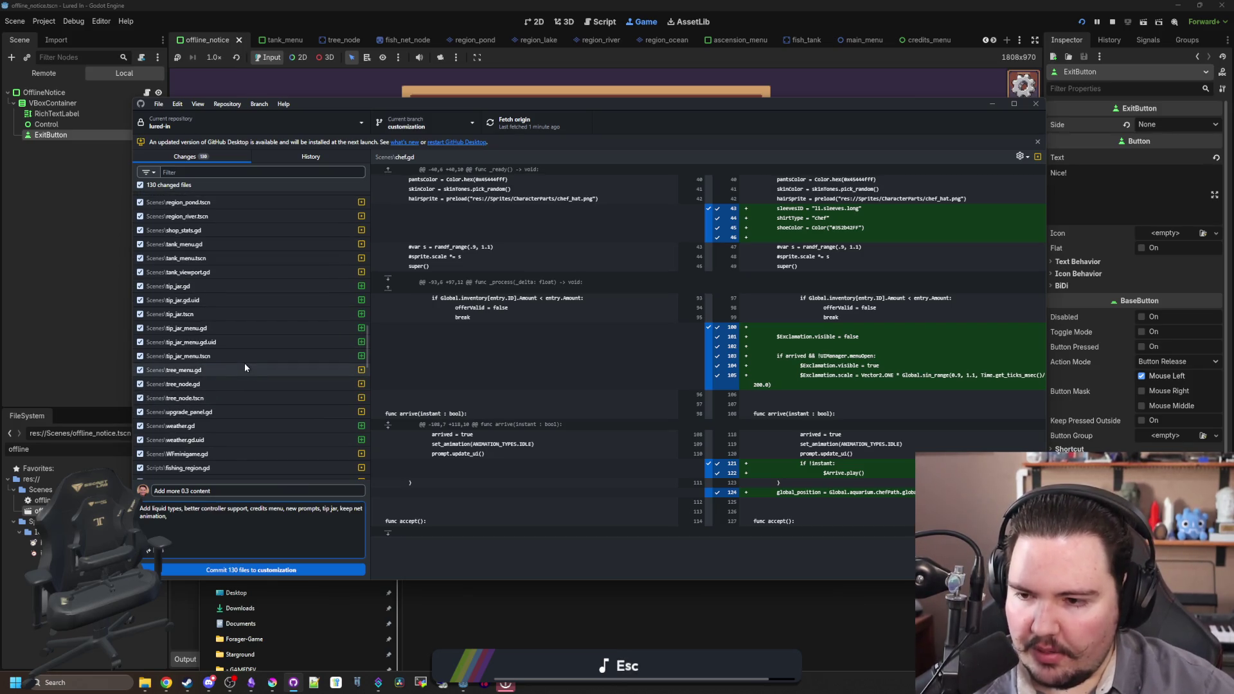
{"action": "scroll", "coordinate": [244, 362], "scroll_direction": "down", "scroll_amount": 4}
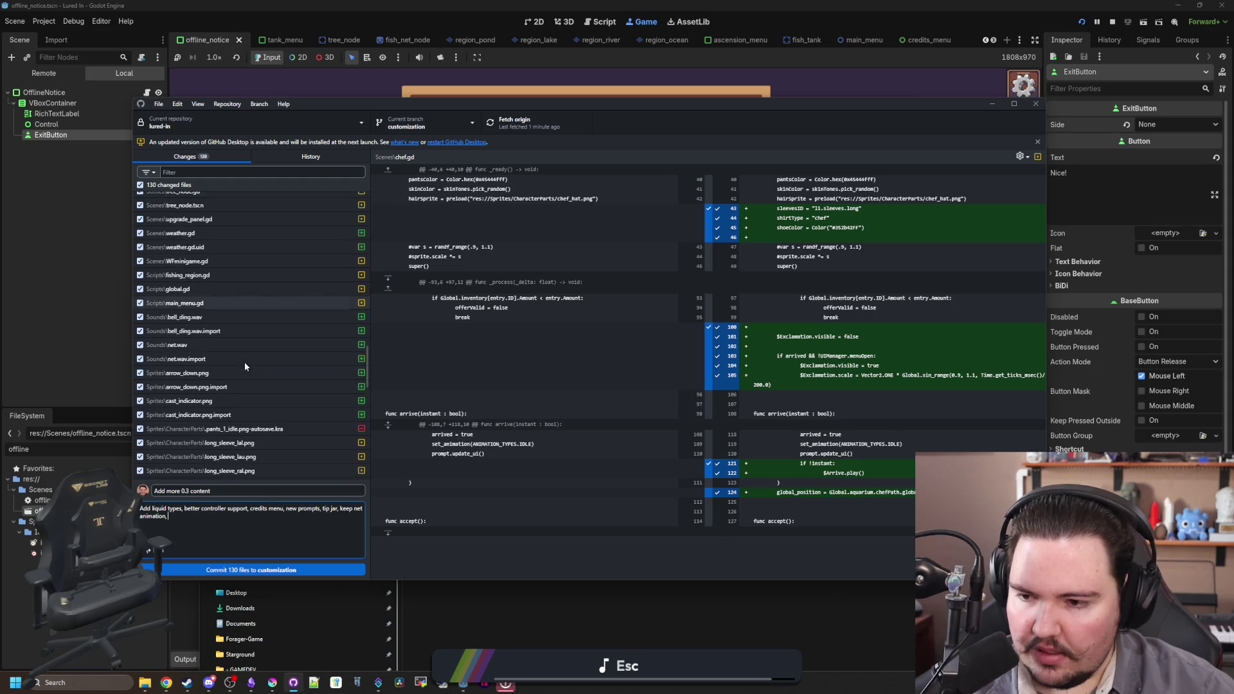
{"action": "scroll", "coordinate": [245, 365], "scroll_direction": "down", "scroll_amount": 5}
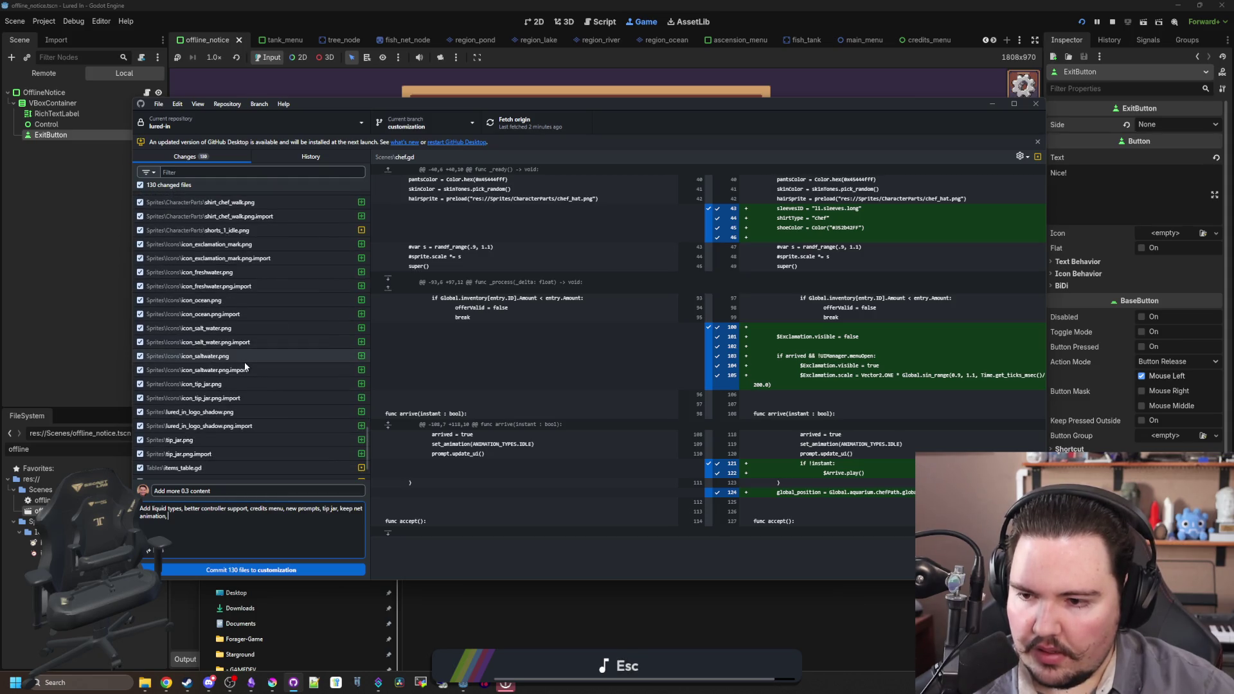
{"action": "scroll", "coordinate": [245, 367], "scroll_direction": "up", "scroll_amount": 10}
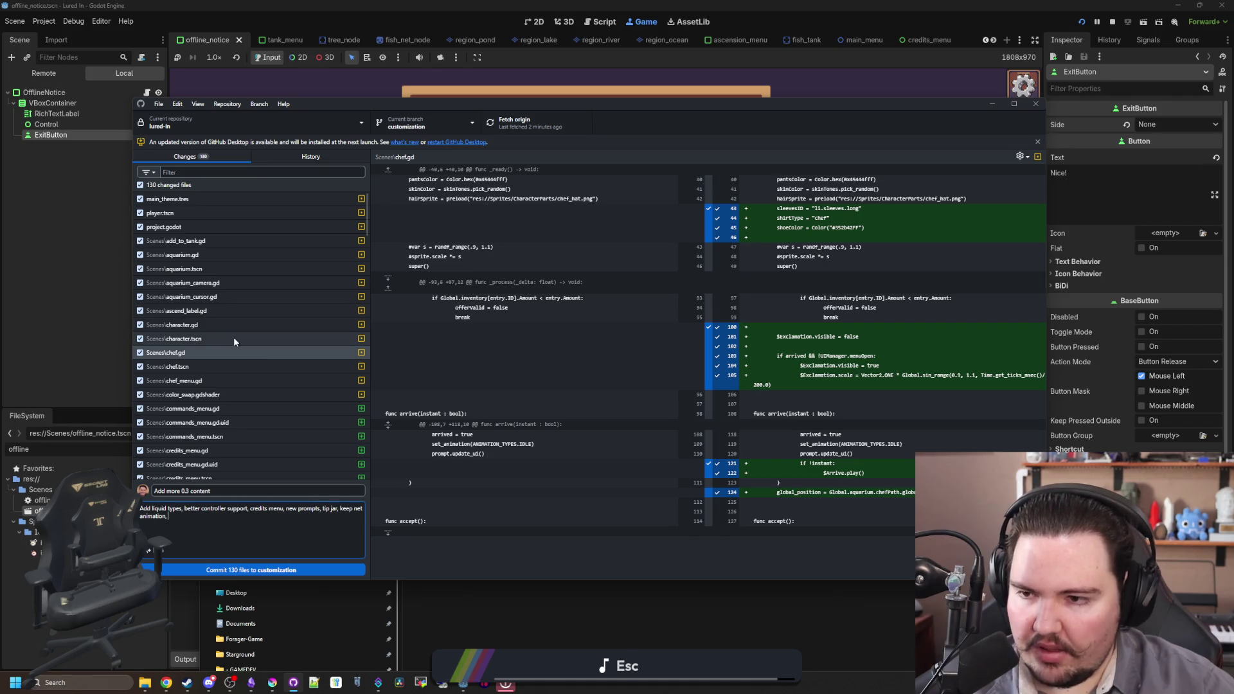
{"action": "type", "text": "and more"}
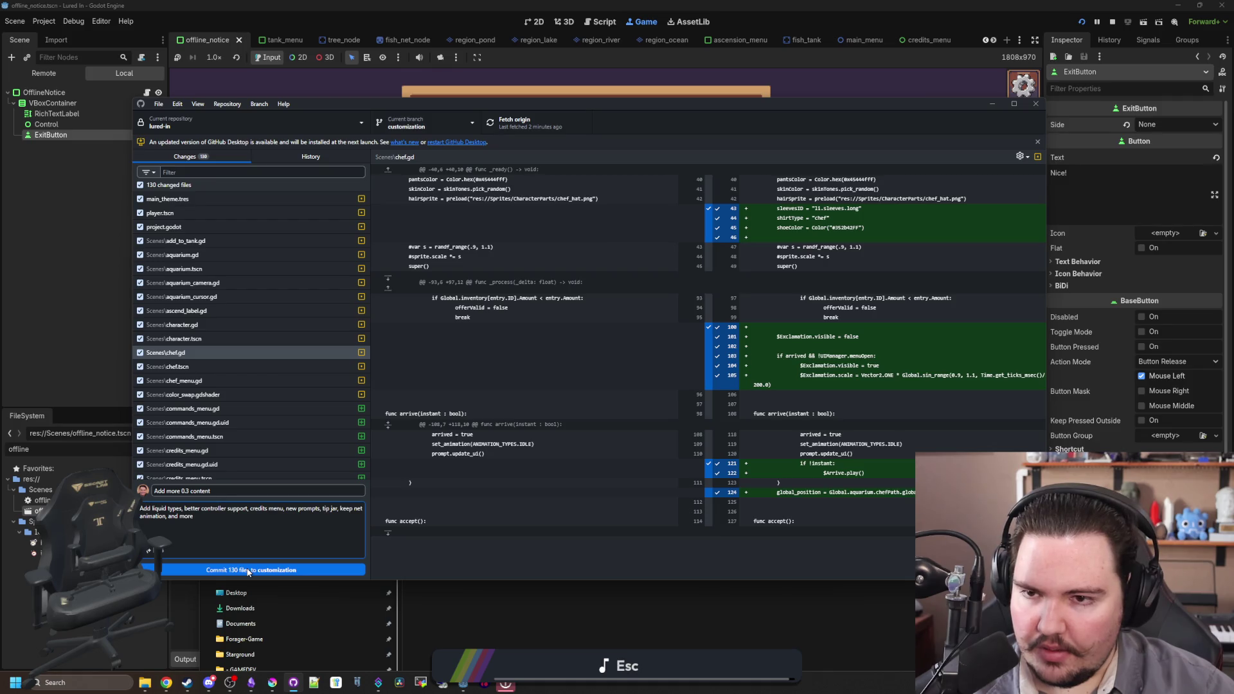
{"action": "left_click", "coordinate": [248, 572]}
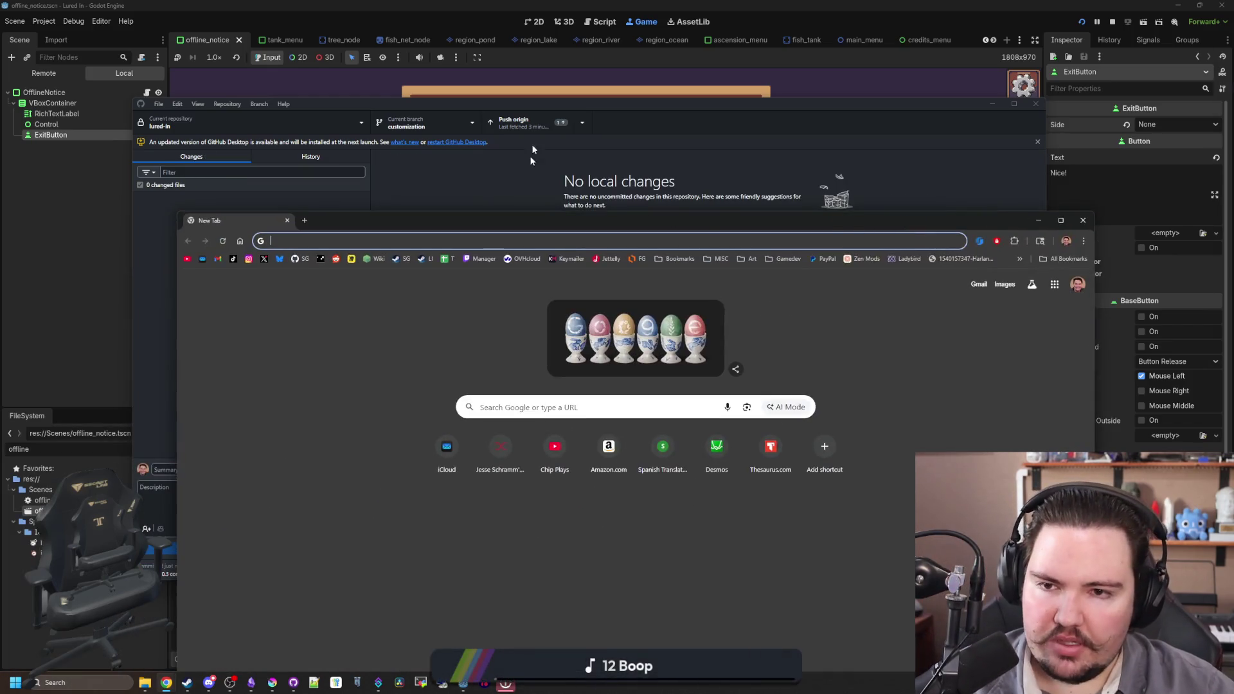
{"action": "left_click", "coordinate": [515, 122]}
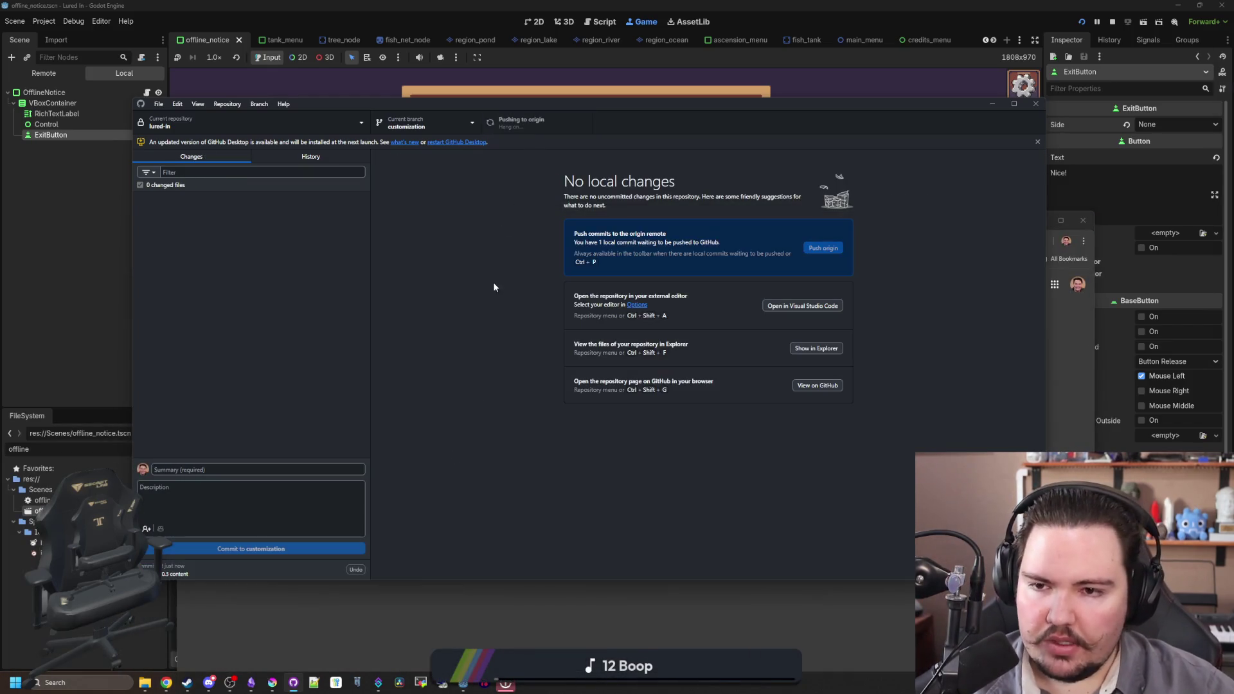
- Open the lured-in repository on GitHub and start a pull request from the customization branch
{"action": "left_click", "coordinate": [261, 643]}
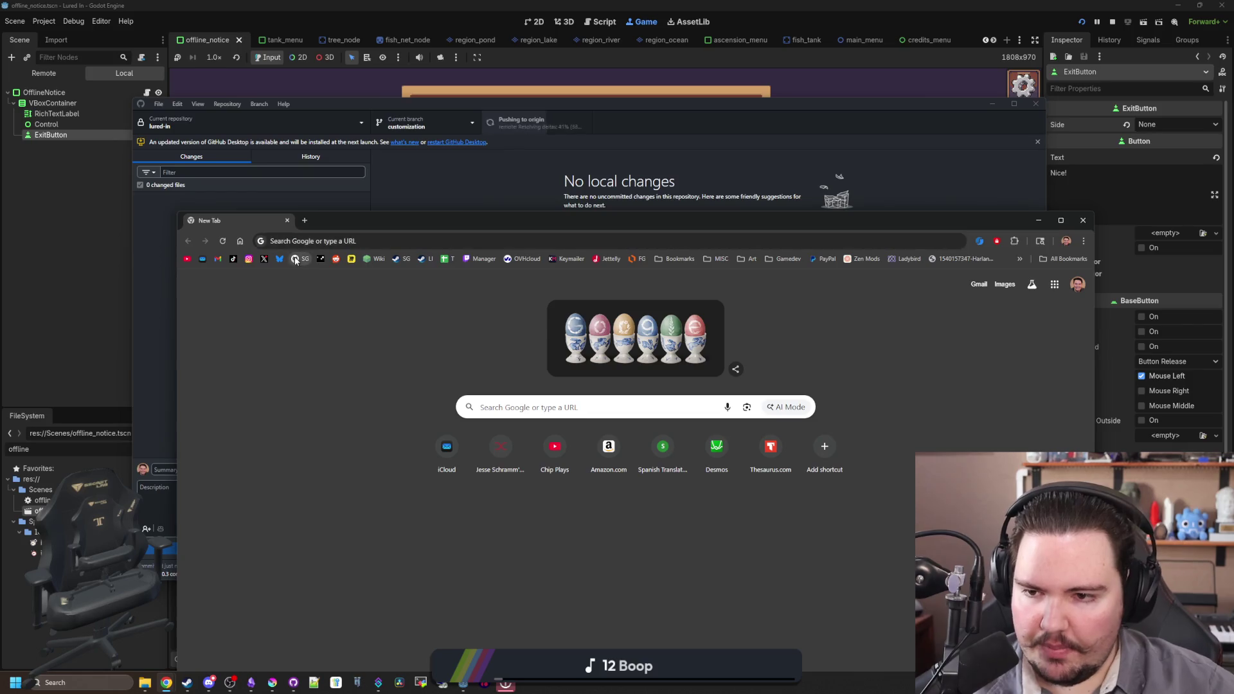
{"action": "left_click_drag", "start_coordinate": [370, 220], "coordinate": [352, 126]}
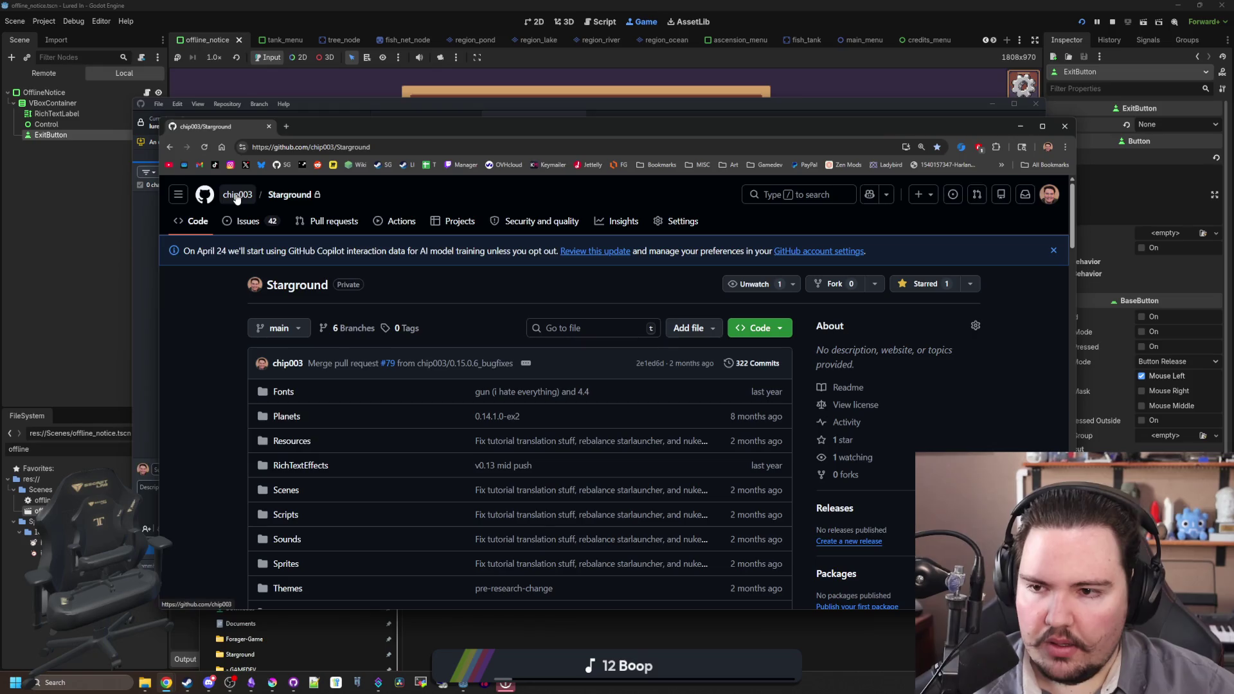
{"action": "left_click", "coordinate": [237, 196]}
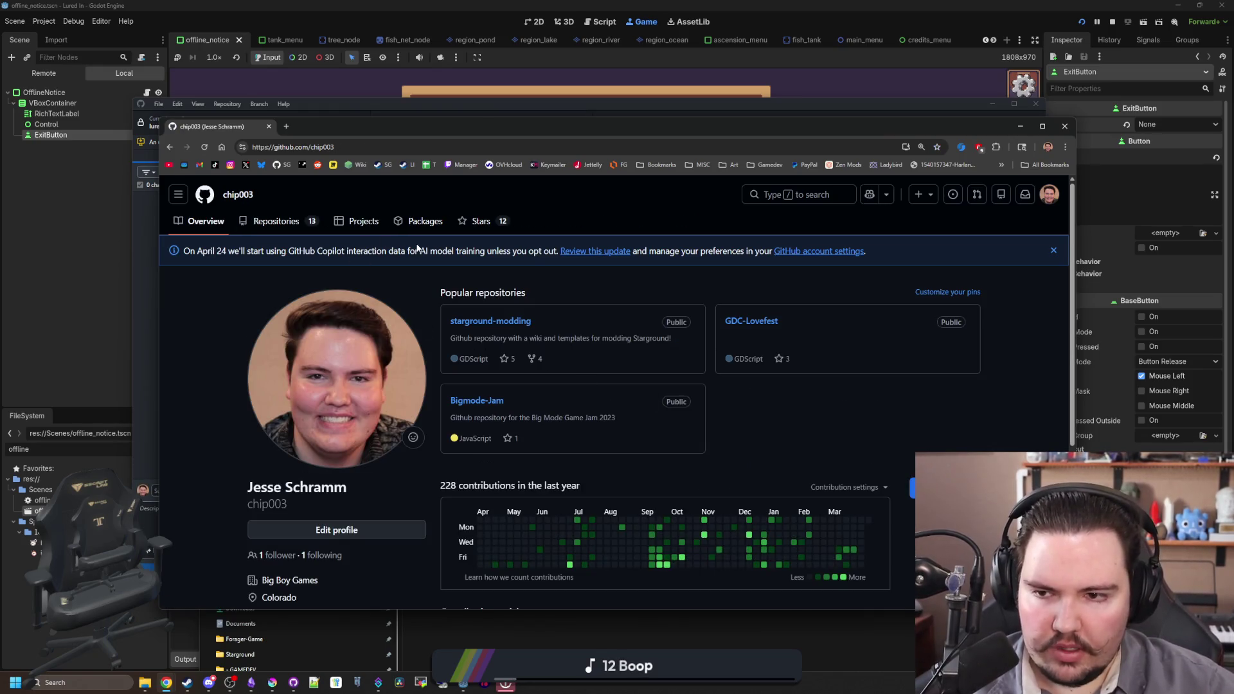
{"action": "left_click", "coordinate": [287, 222]}
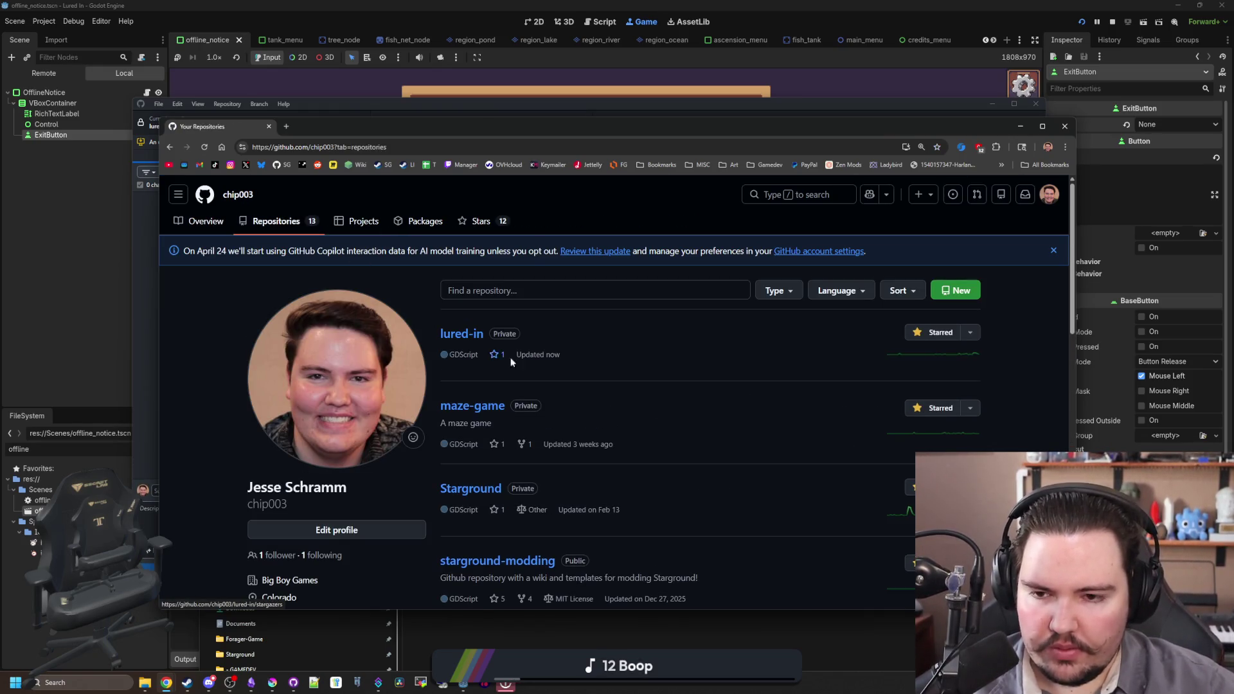
{"action": "left_click", "coordinate": [455, 335]}
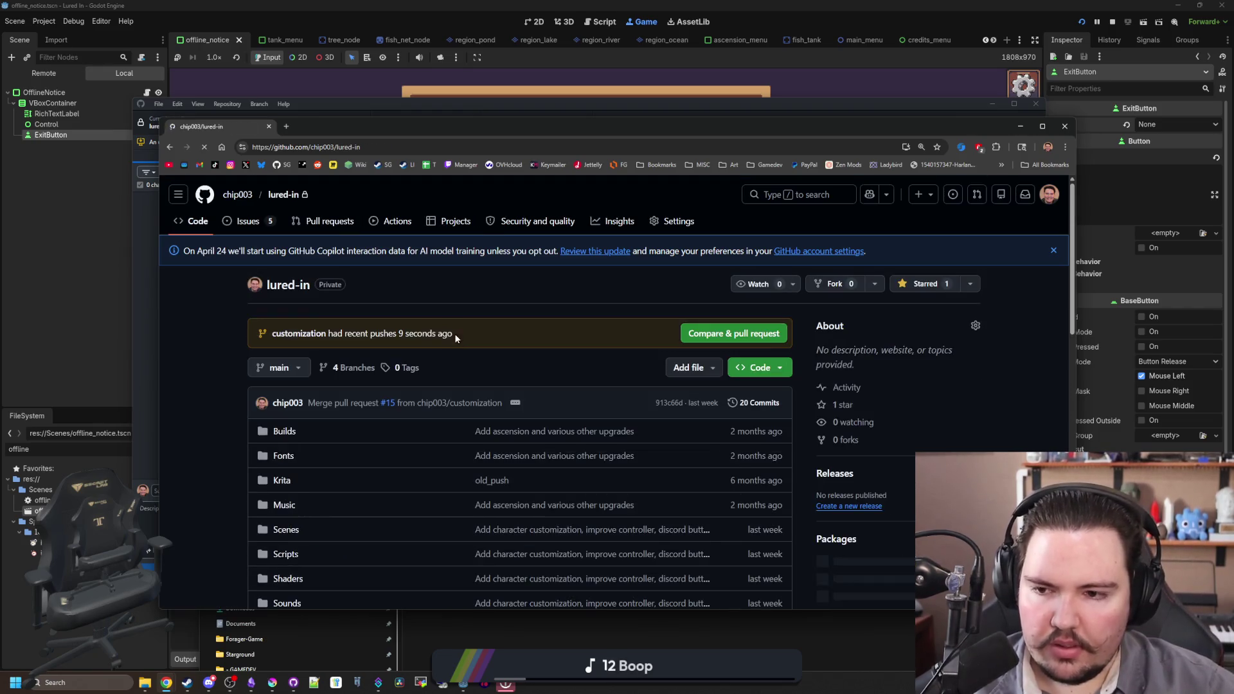
{"action": "left_click", "coordinate": [721, 336]}
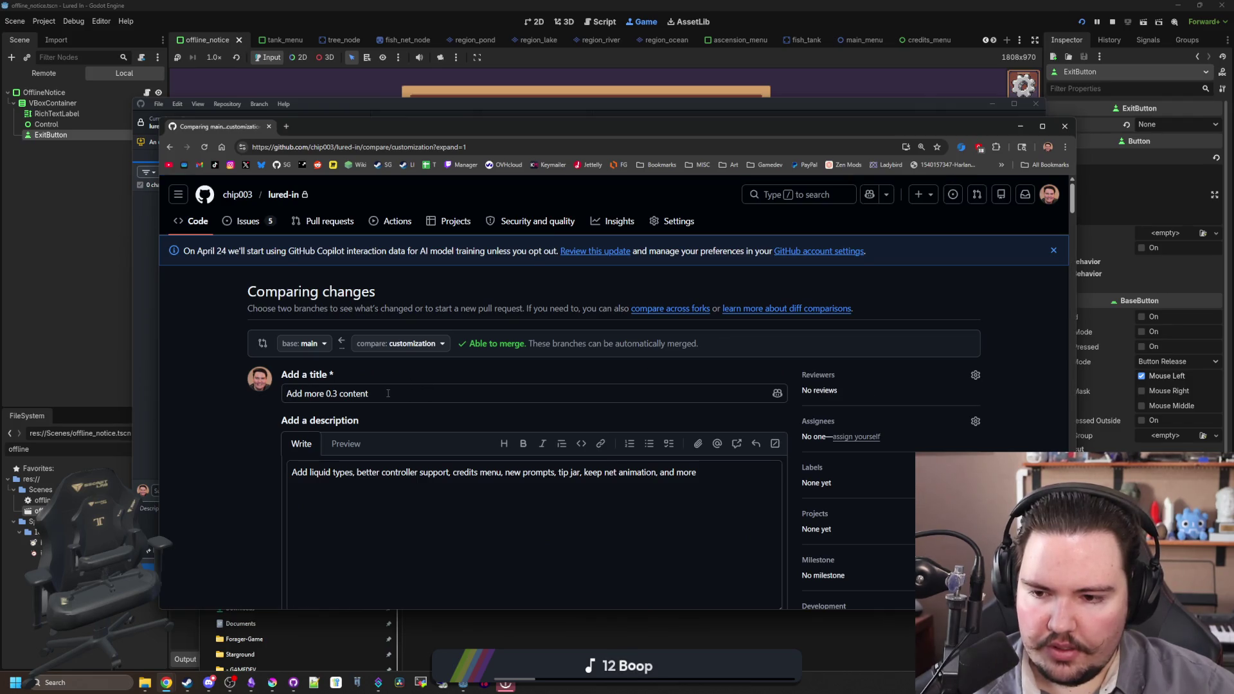
{"action": "scroll", "coordinate": [388, 393], "scroll_direction": "down", "scroll_amount": 8}
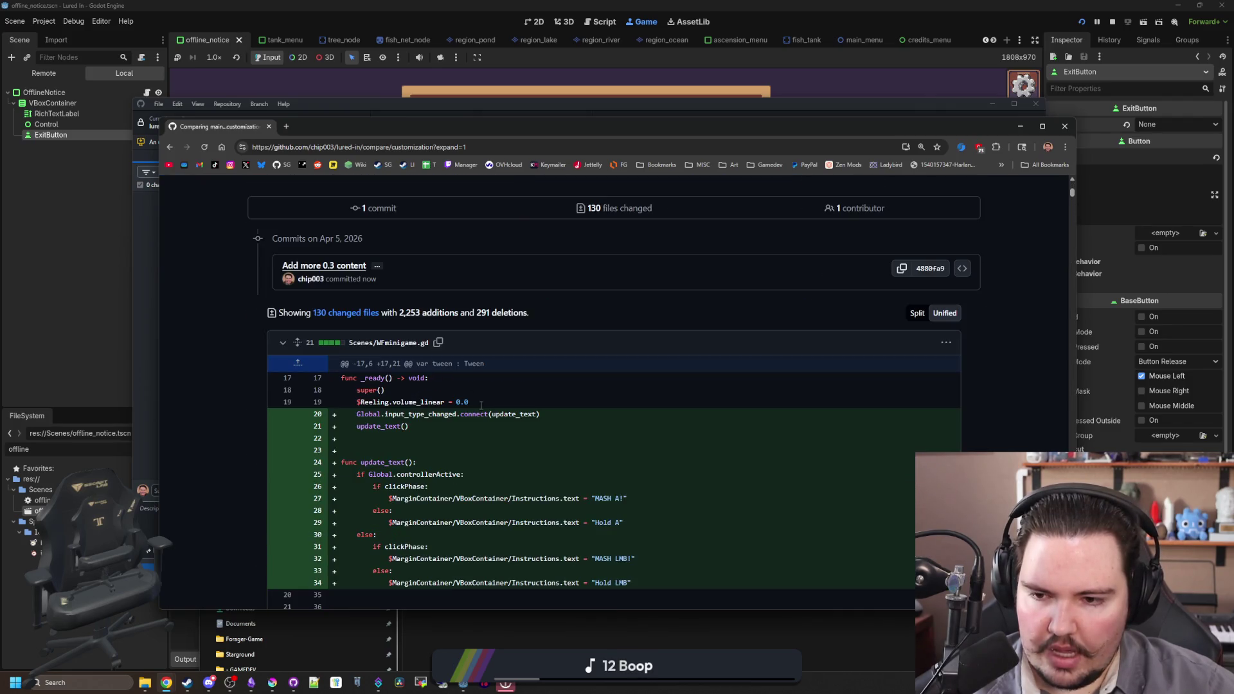
{"action": "scroll", "coordinate": [524, 408], "scroll_direction": "down", "scroll_amount": 1}
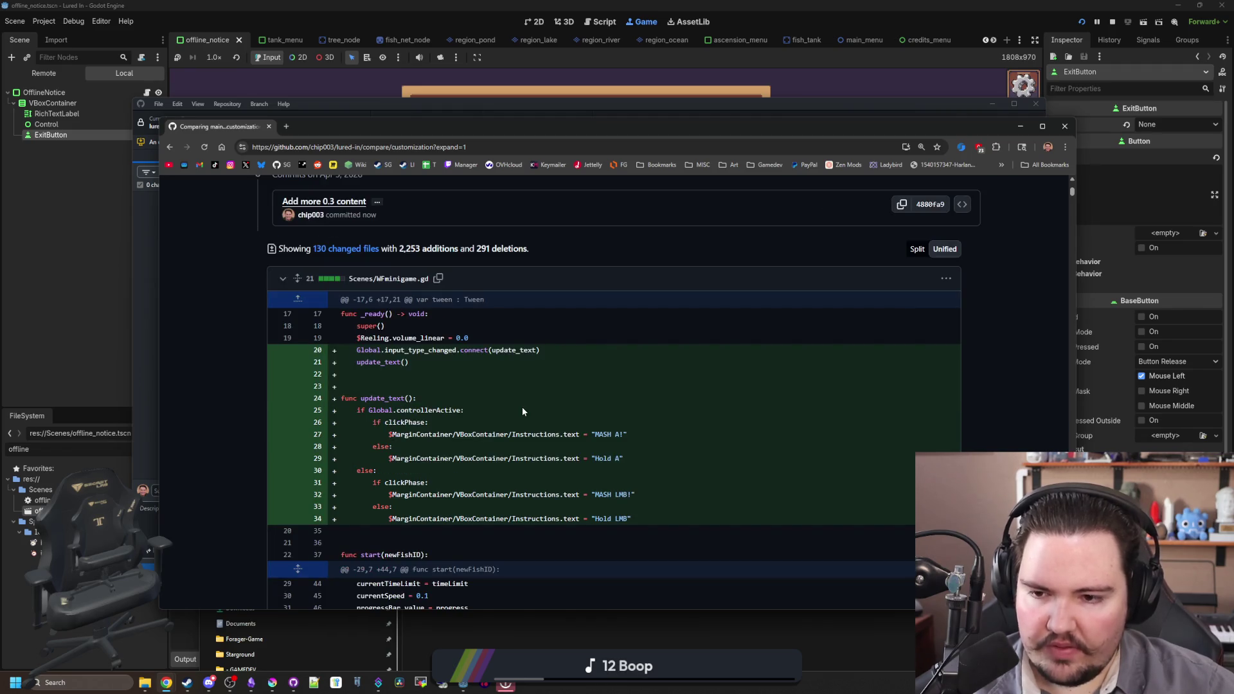
{"action": "scroll", "coordinate": [523, 410], "scroll_direction": "down", "scroll_amount": 12}
{"action": "scroll", "coordinate": [522, 411], "scroll_direction": "down", "scroll_amount": 15}
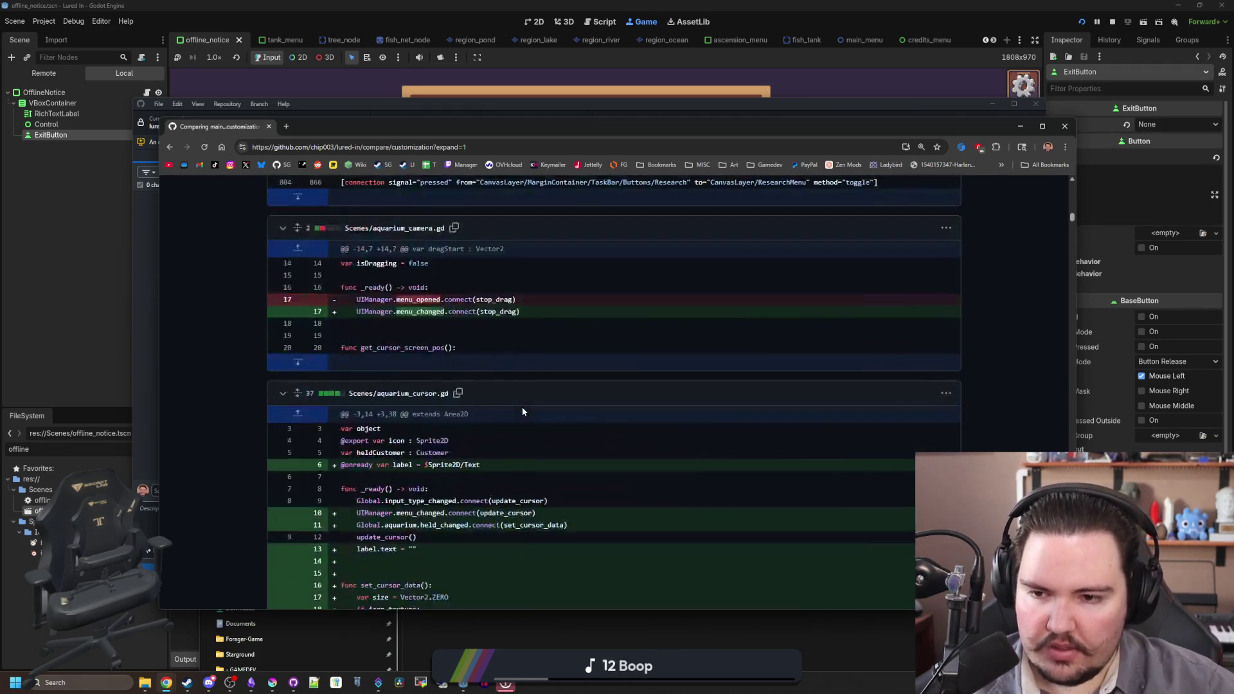
{"action": "scroll", "coordinate": [523, 412], "scroll_direction": "down", "scroll_amount": 15}
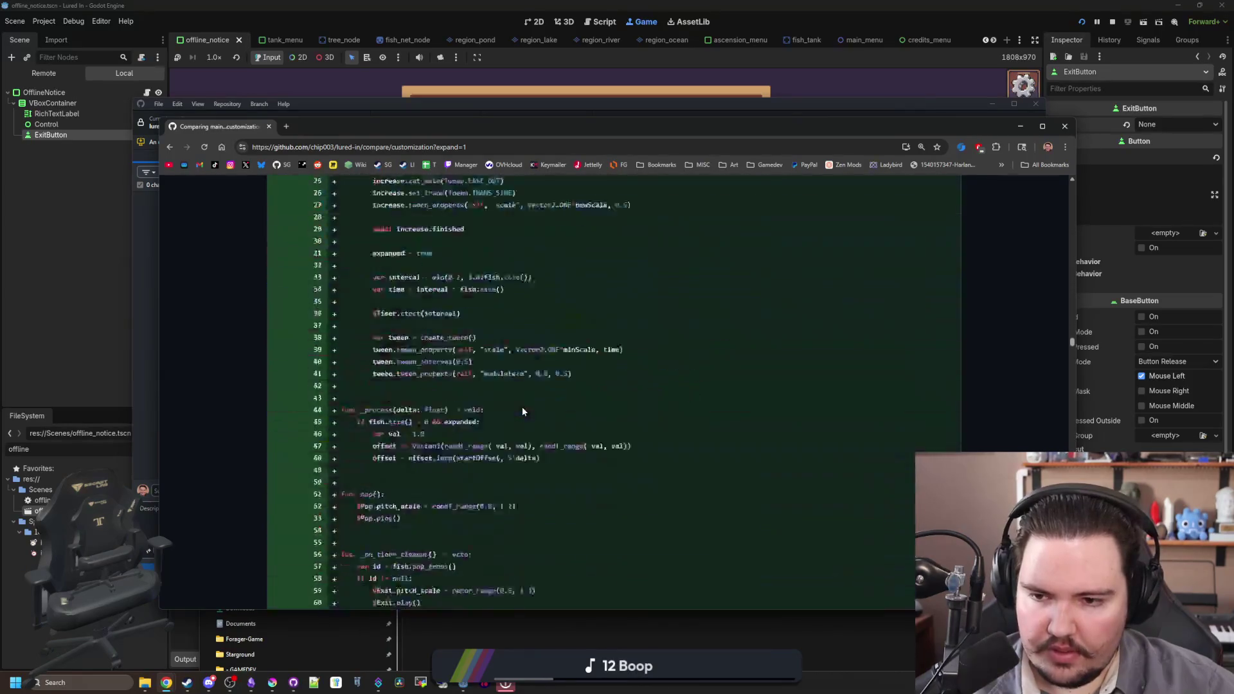
{"action": "scroll", "coordinate": [553, 396], "scroll_direction": "down", "scroll_amount": 15}
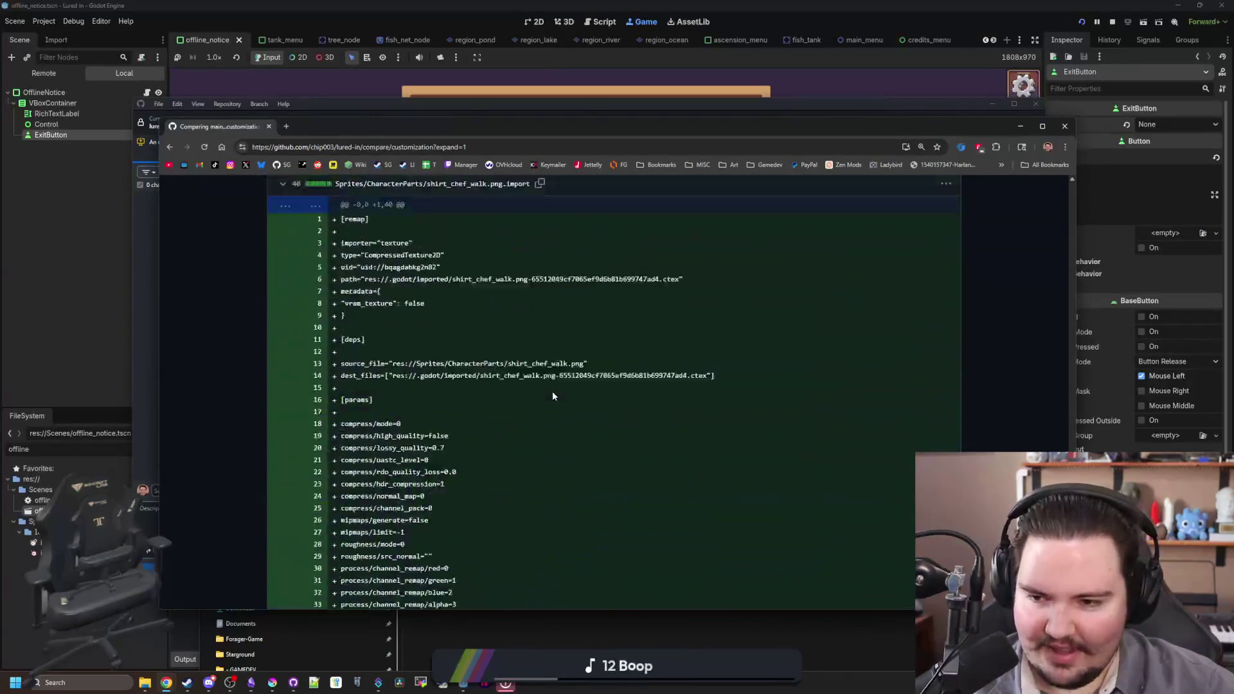
{"action": "scroll", "coordinate": [782, 474], "scroll_direction": "up", "scroll_amount": 15}
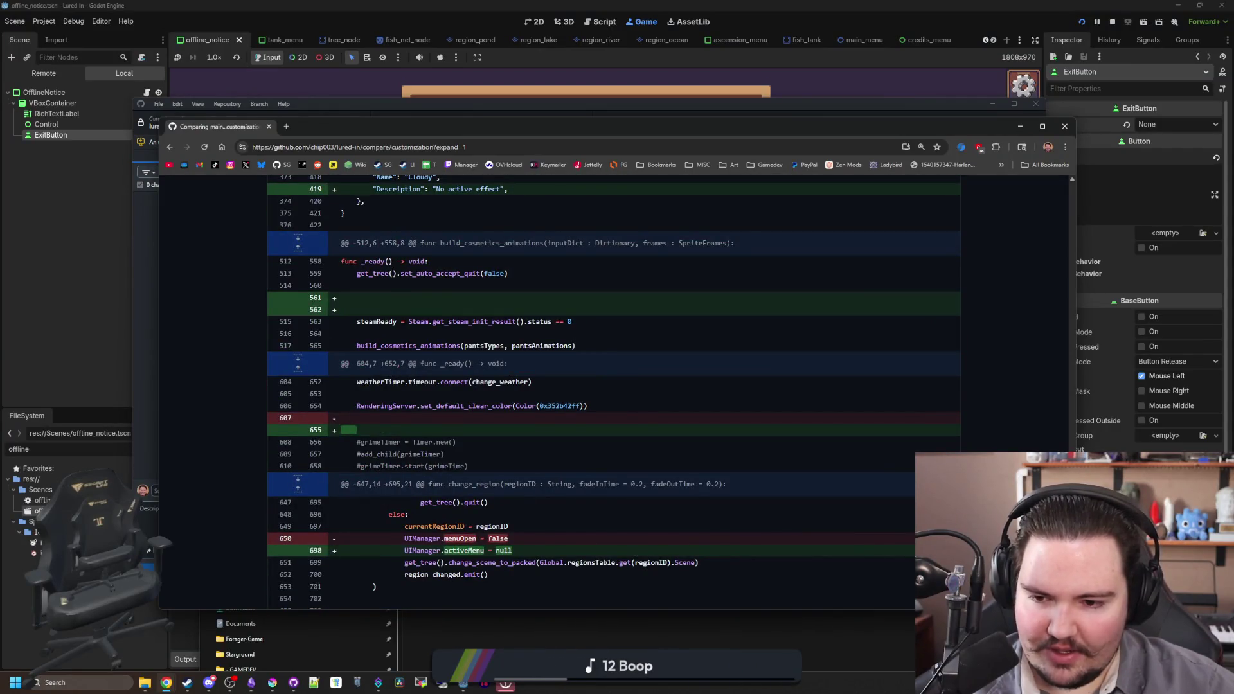
{"action": "scroll", "coordinate": [614, 392], "scroll_direction": "down", "scroll_amount": 10}
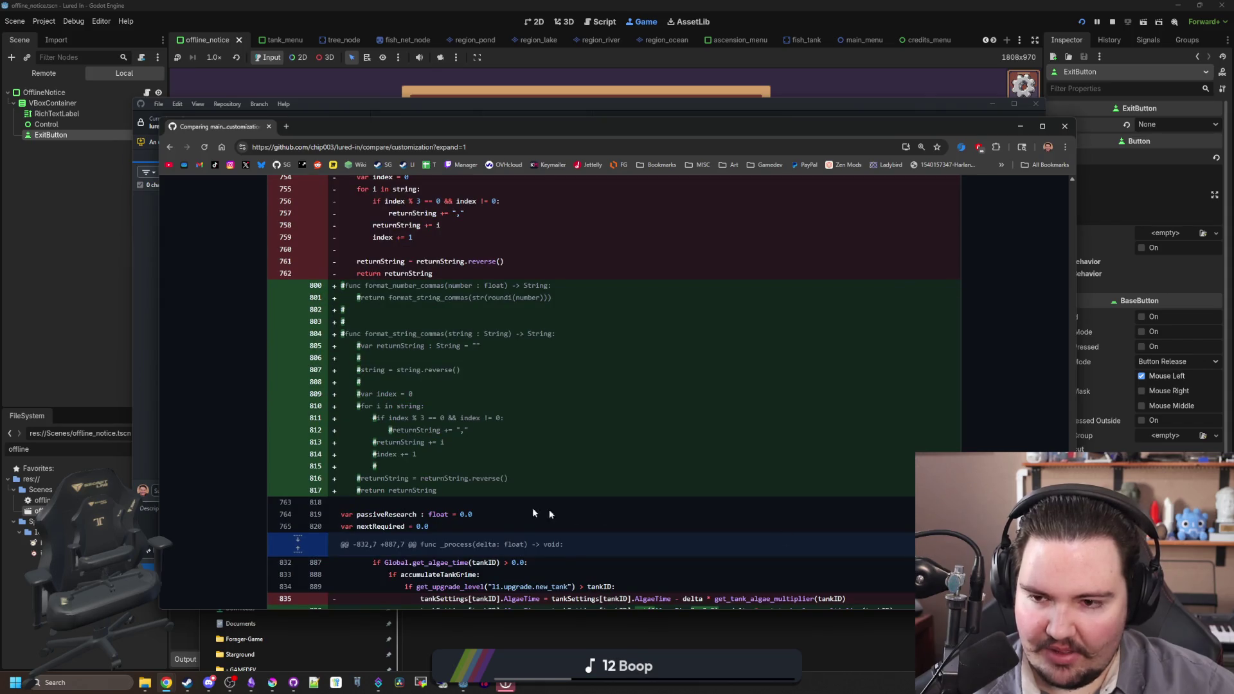
{"action": "scroll", "coordinate": [515, 510], "scroll_direction": "up", "scroll_amount": 2}
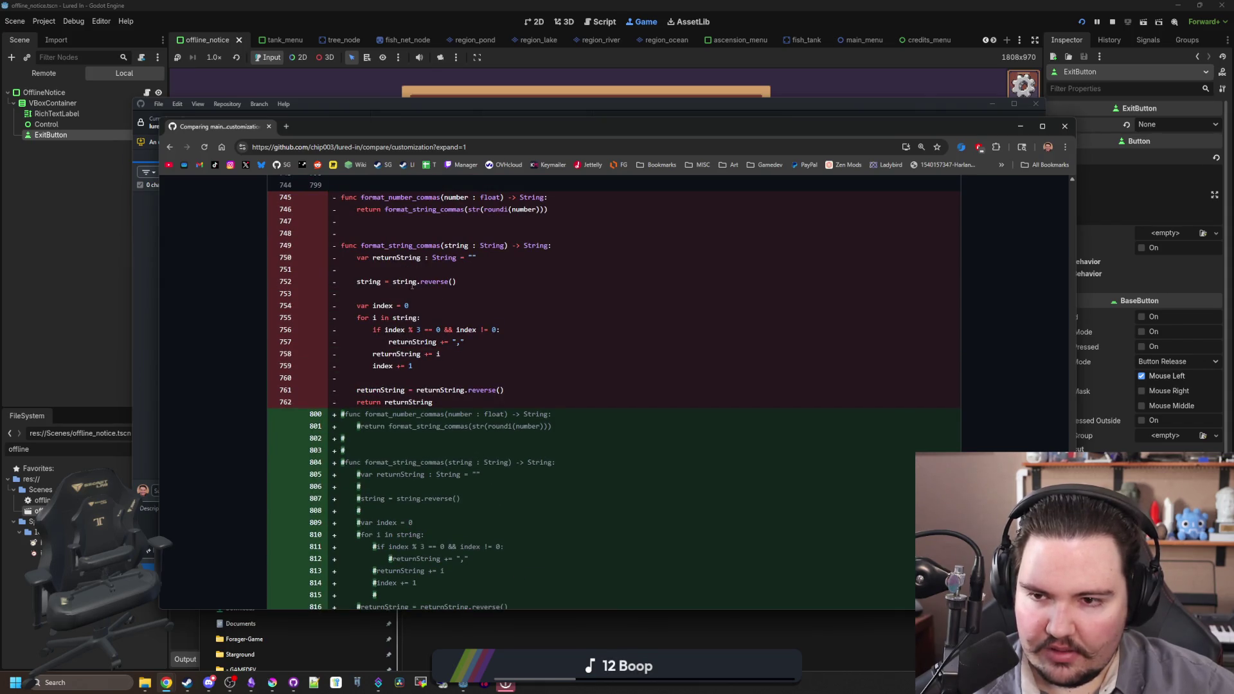
{"action": "scroll", "coordinate": [561, 465], "scroll_direction": "down", "scroll_amount": 15}
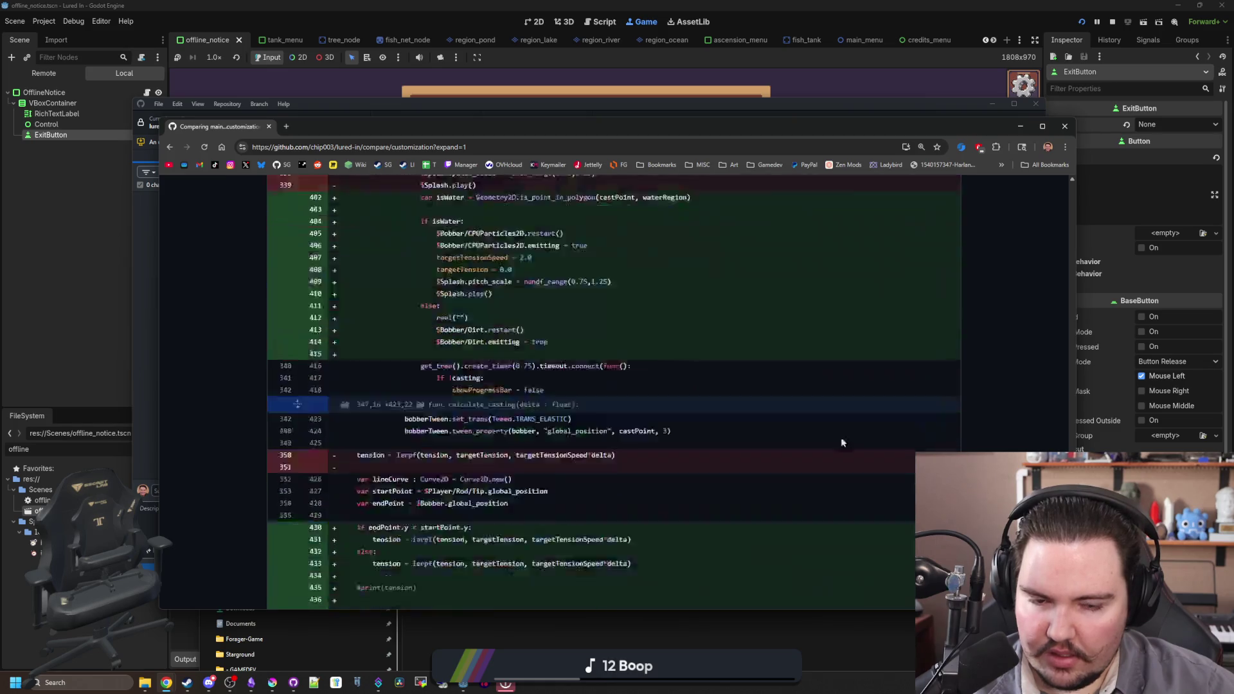
{"action": "scroll", "coordinate": [1028, 442], "scroll_direction": "up", "scroll_amount": 20}
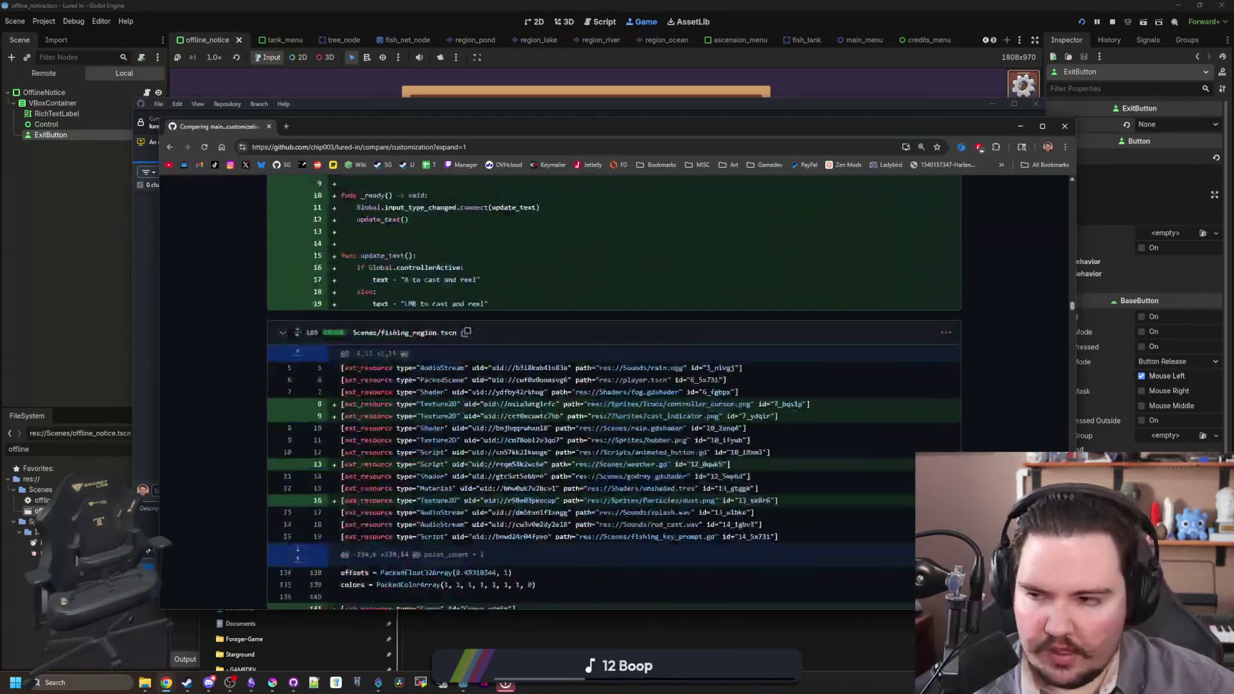
{"action": "scroll", "coordinate": [738, 491], "scroll_direction": "up", "scroll_amount": 15}
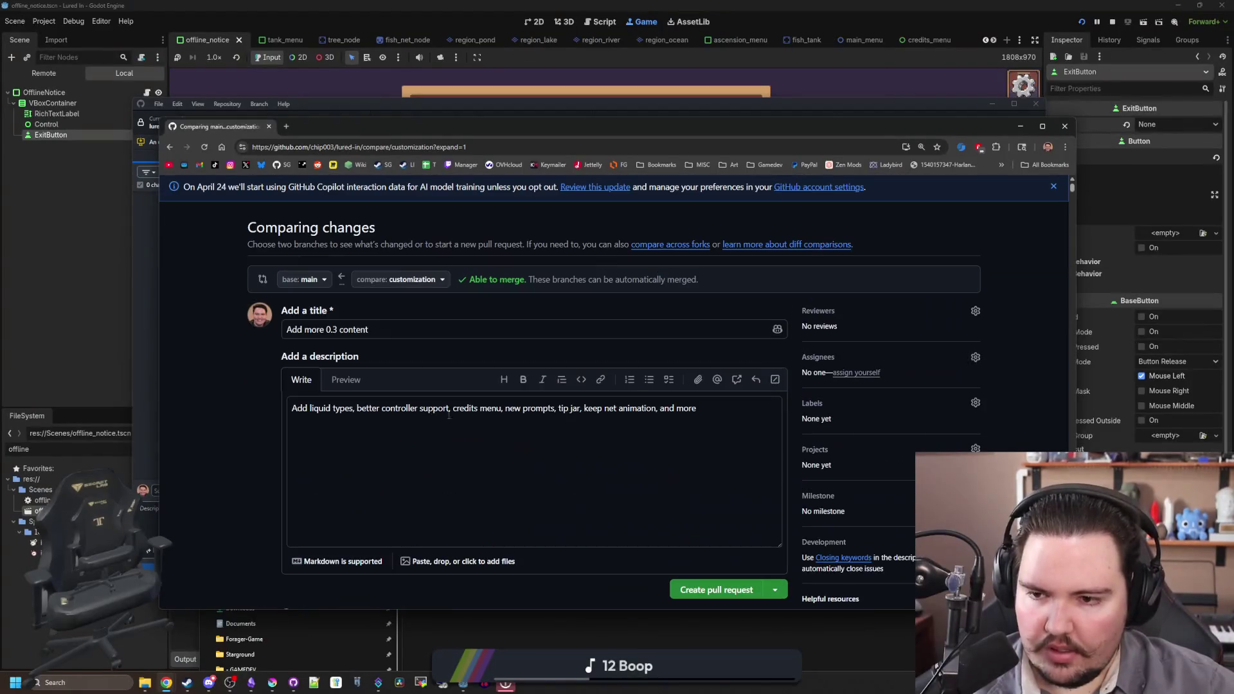
- End the pull request description with 'new number formatting, and more'
{"action": "left_click", "coordinate": [756, 405]}
{"action": "key", "text": "BackSpace"}
{"action": "key", "text": "BackSpace"}
{"action": "key", "text": "BackSpace"}
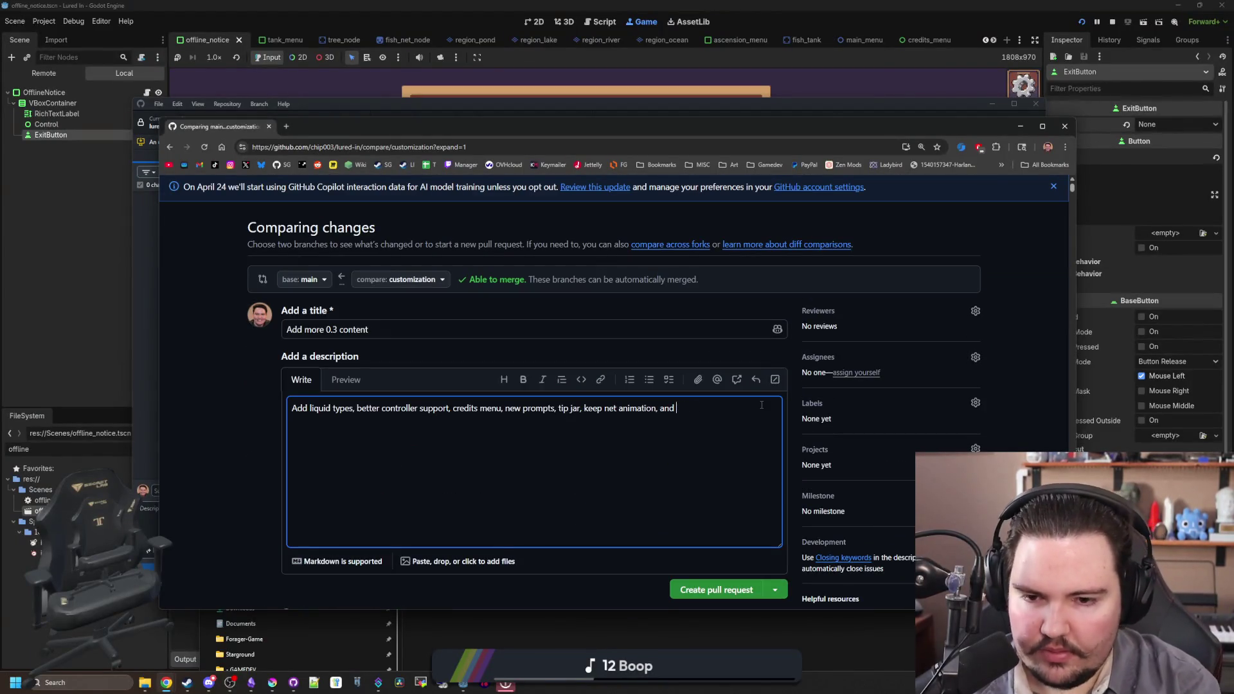
{"action": "key", "text": "BackSpace"}
{"action": "type", "text": "new numbe"}
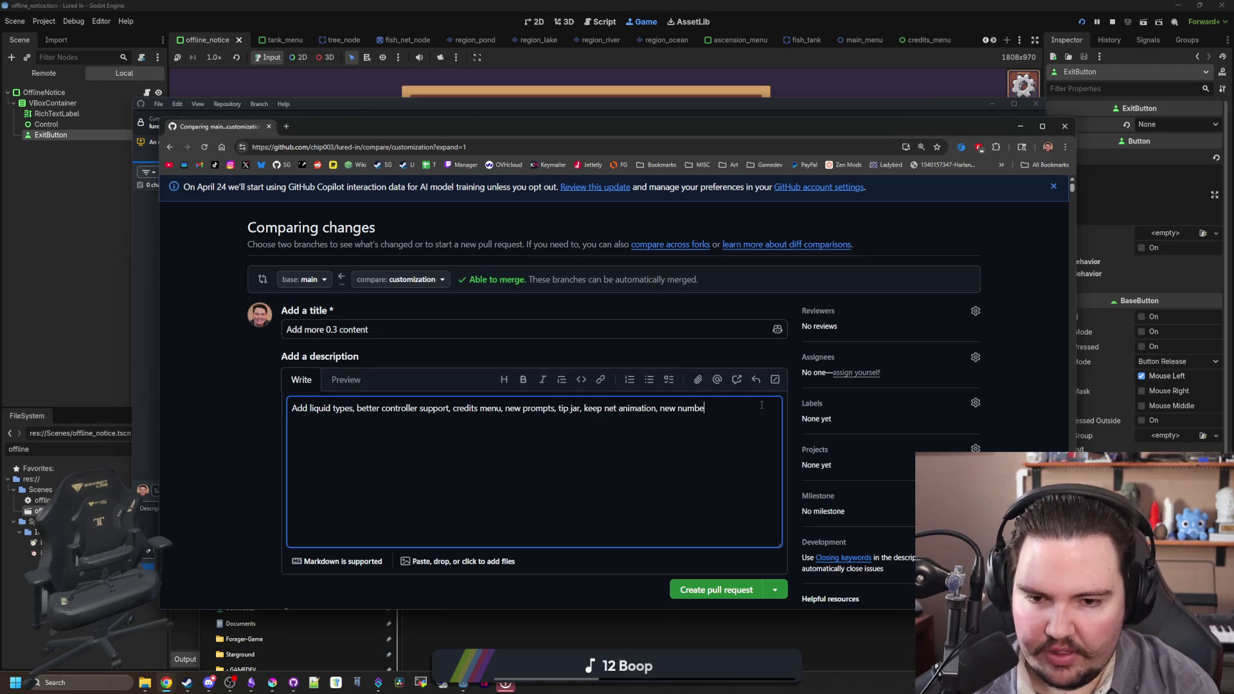
{"action": "type", "text": "r formatting, and more"}
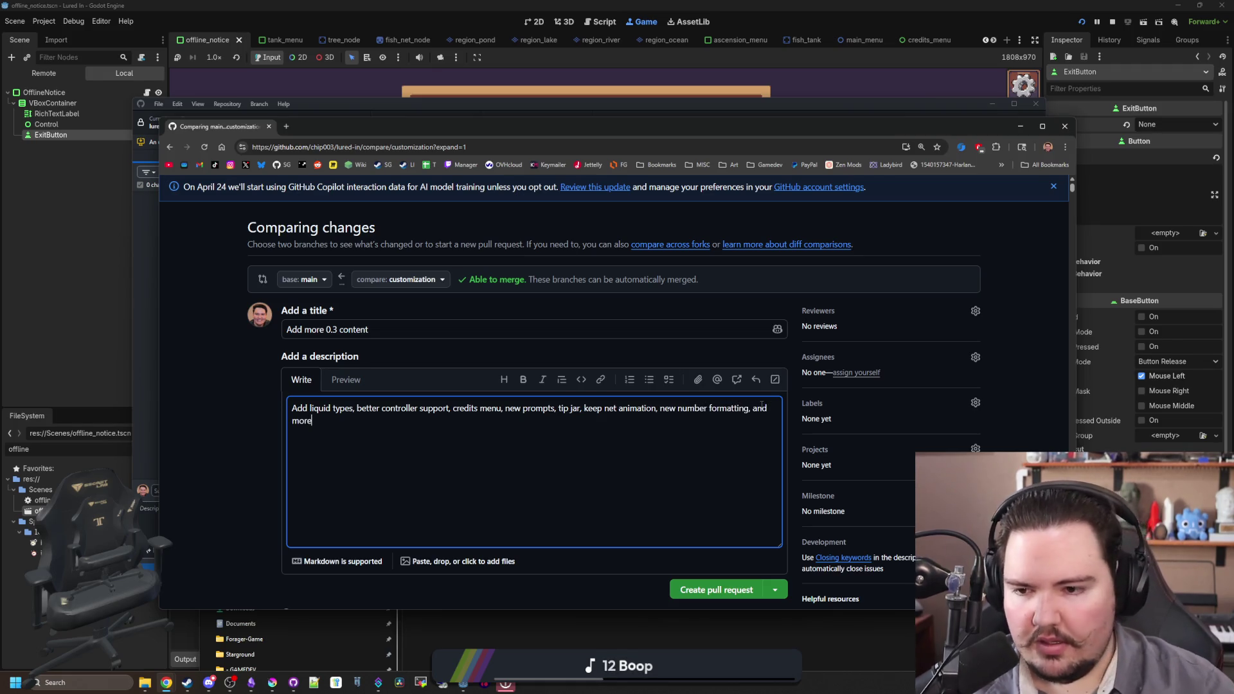
{"action": "left_click", "coordinate": [226, 423]}
- Create pull request #16 'Add more 0.3 content' and begin merging it into main
{"action": "scroll", "coordinate": [231, 416], "scroll_direction": "down", "scroll_amount": 1}
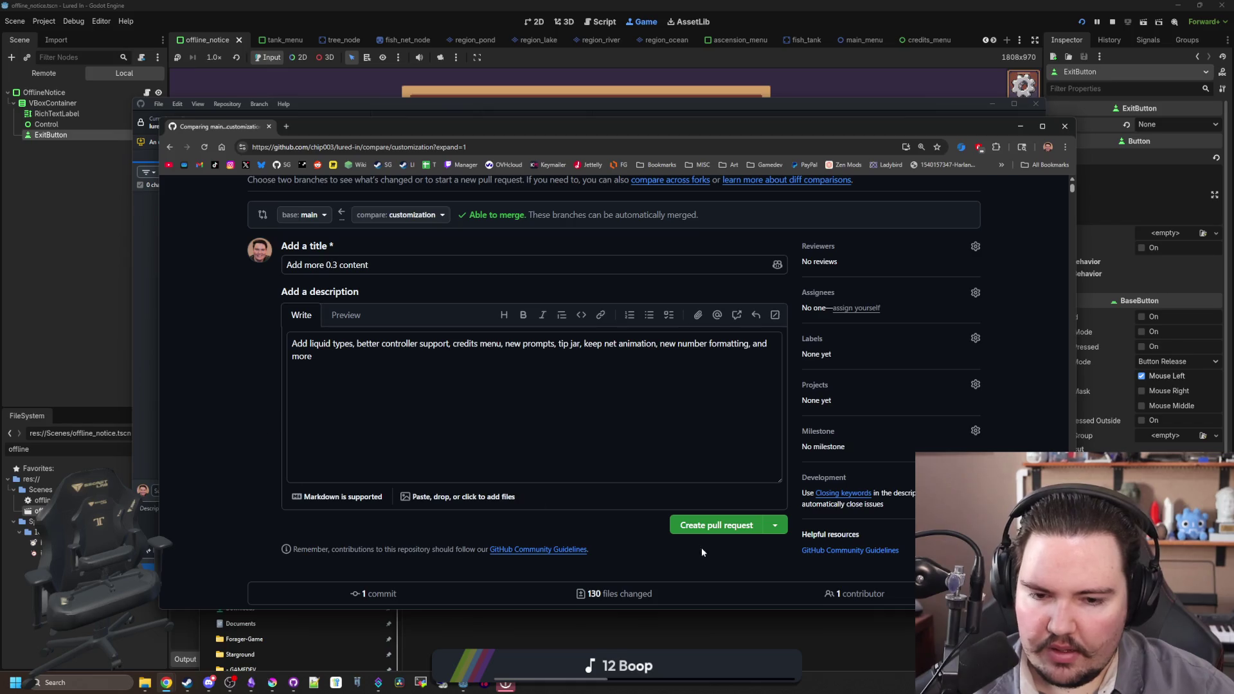
{"action": "left_click", "coordinate": [717, 525]}
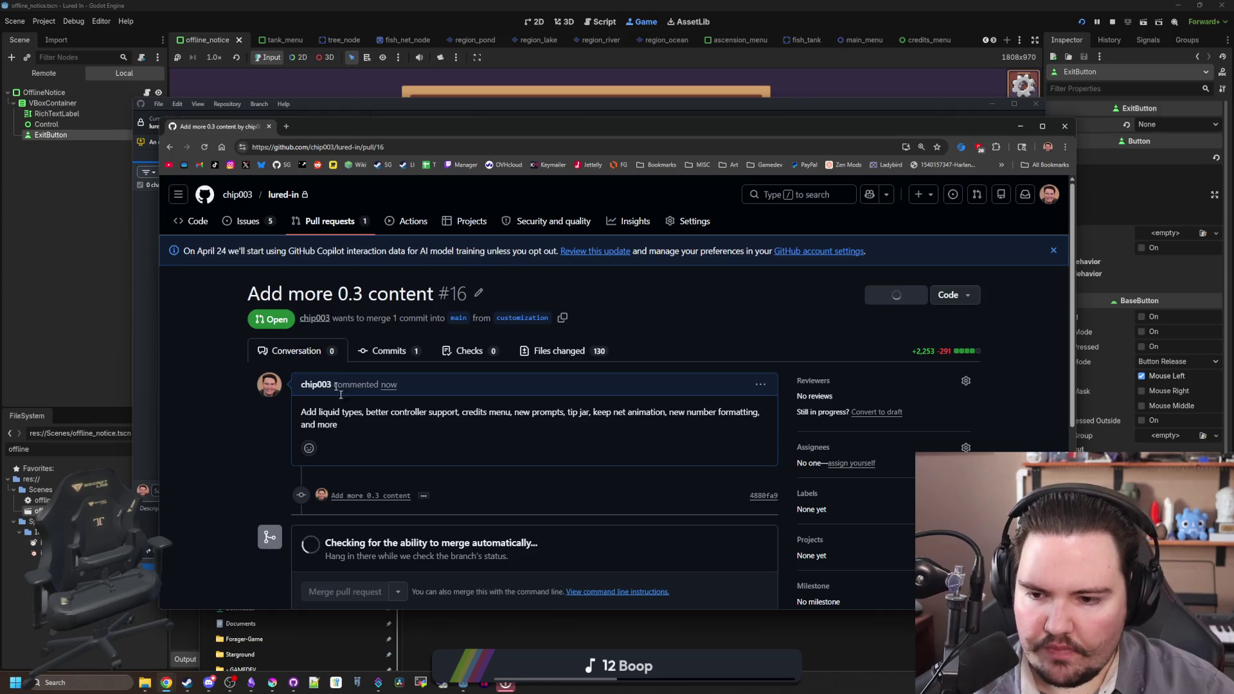
{"action": "scroll", "coordinate": [327, 386], "scroll_direction": "down", "scroll_amount": 2}
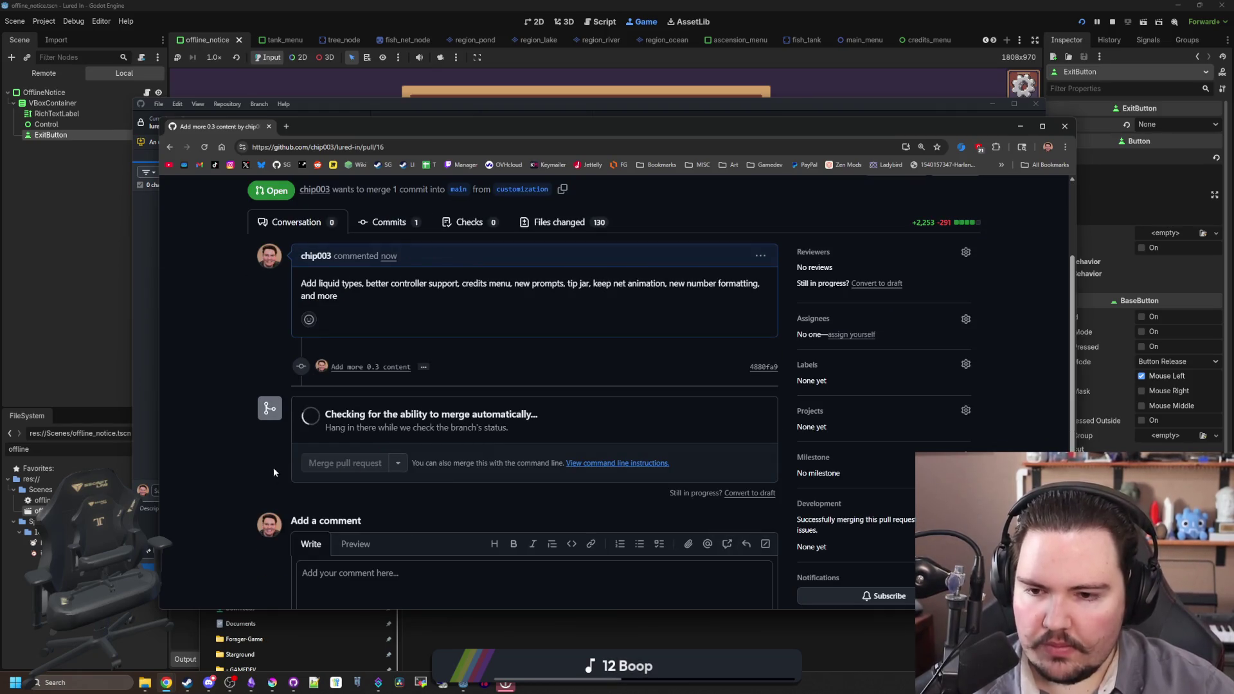
{"action": "left_click", "coordinate": [351, 476]}
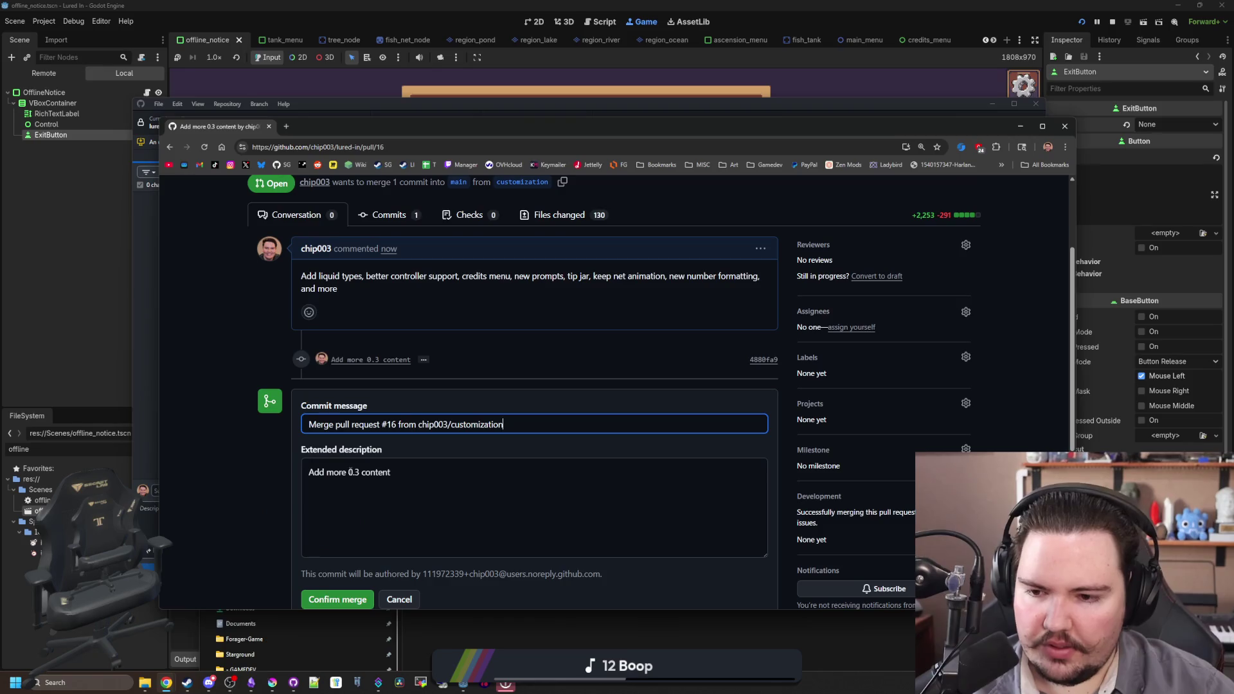
- Confirm merging pull request #16 into main, then return to the lured-in code page
{"action": "left_click", "coordinate": [337, 599]}
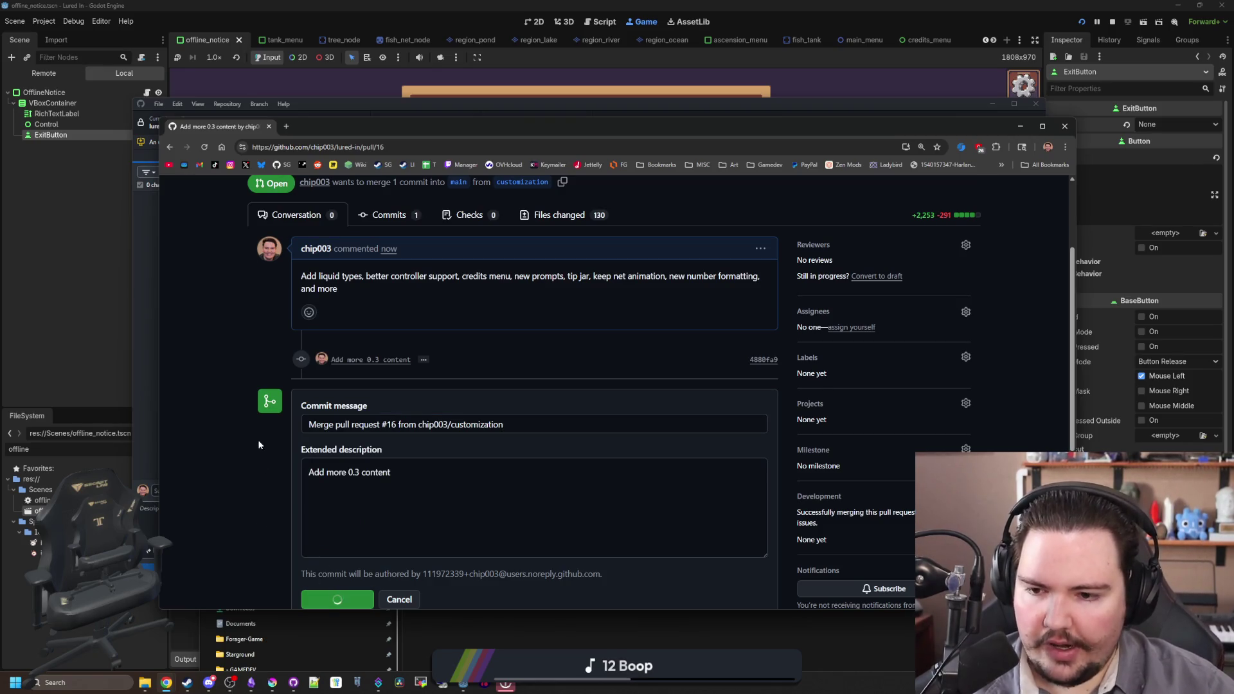
{"action": "scroll", "coordinate": [257, 440], "scroll_direction": "up", "scroll_amount": 2}
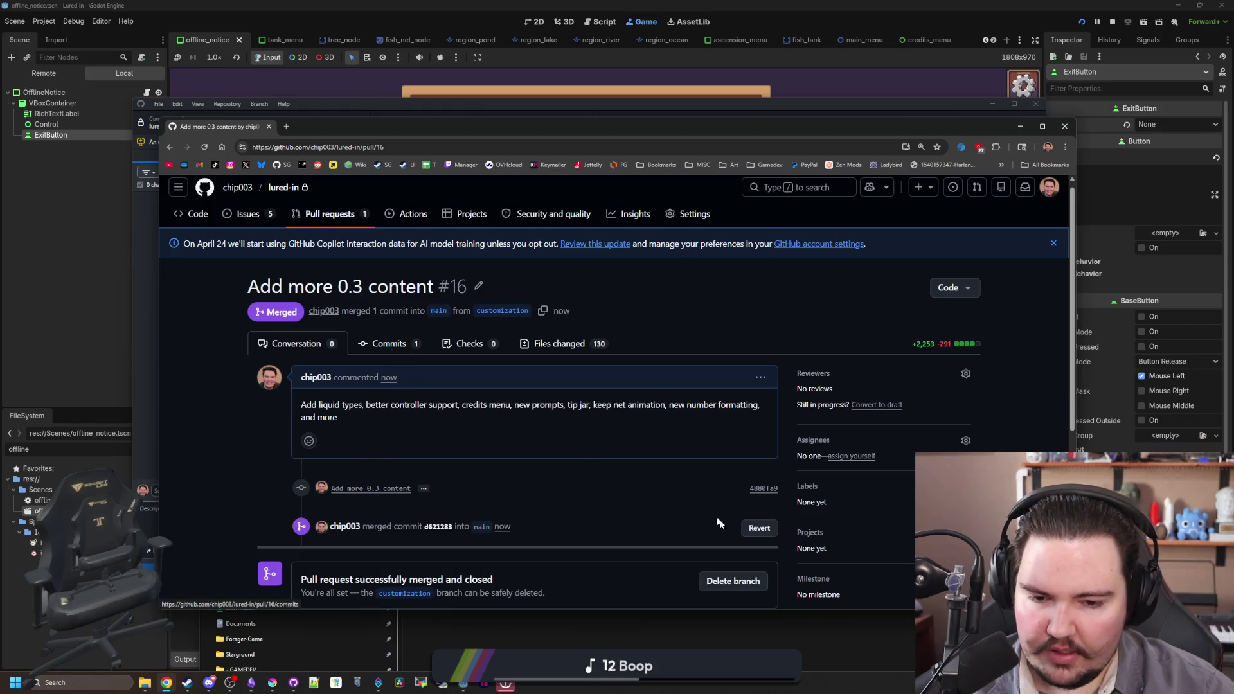
{"action": "scroll", "coordinate": [550, 516], "scroll_direction": "down", "scroll_amount": 1}
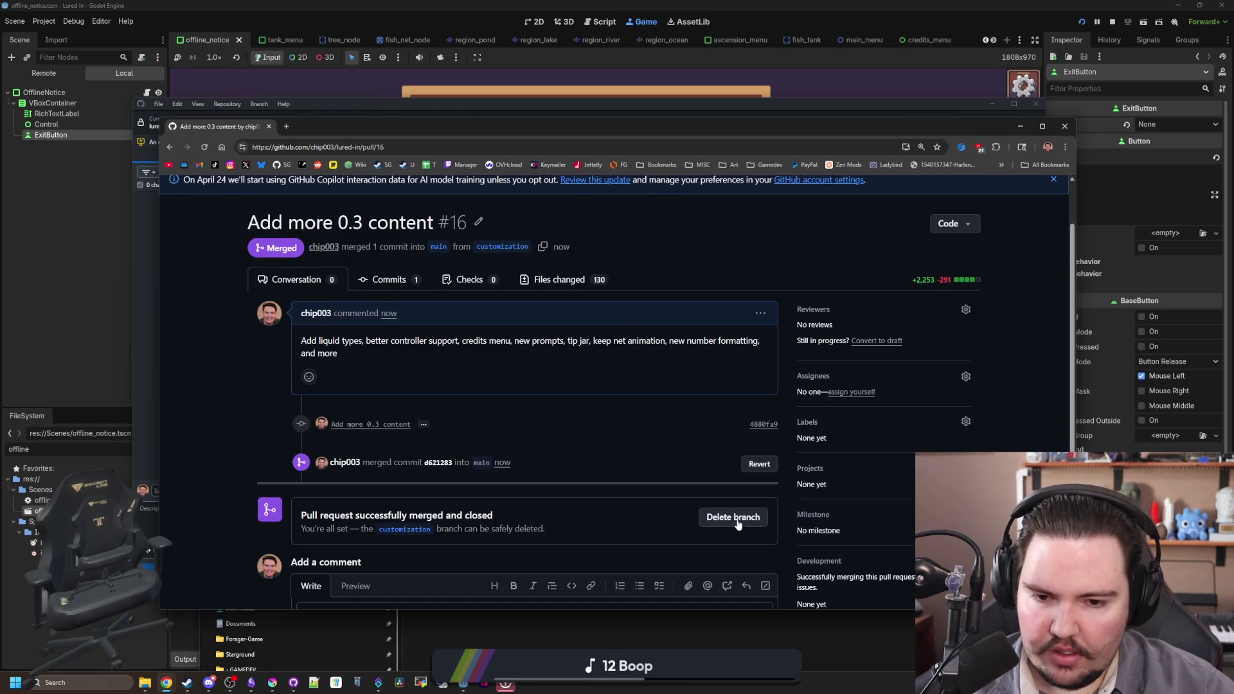
{"action": "scroll", "coordinate": [317, 339], "scroll_direction": "up", "scroll_amount": 1}
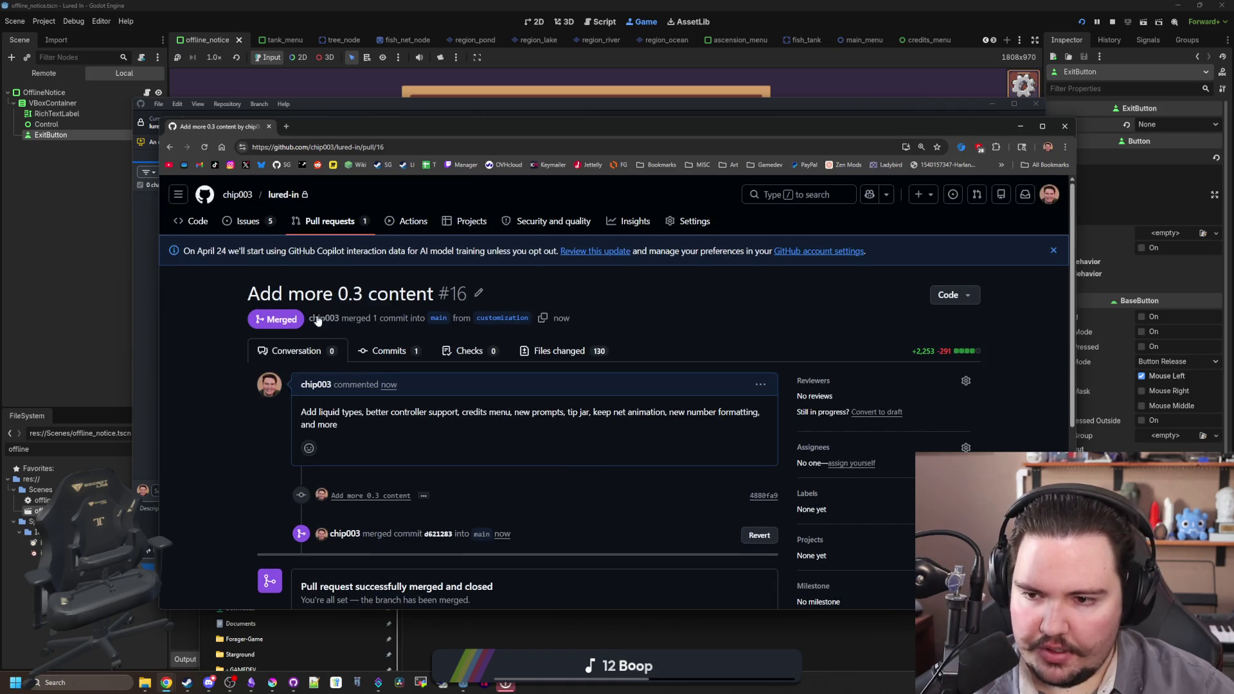
{"action": "left_click", "coordinate": [198, 219]}
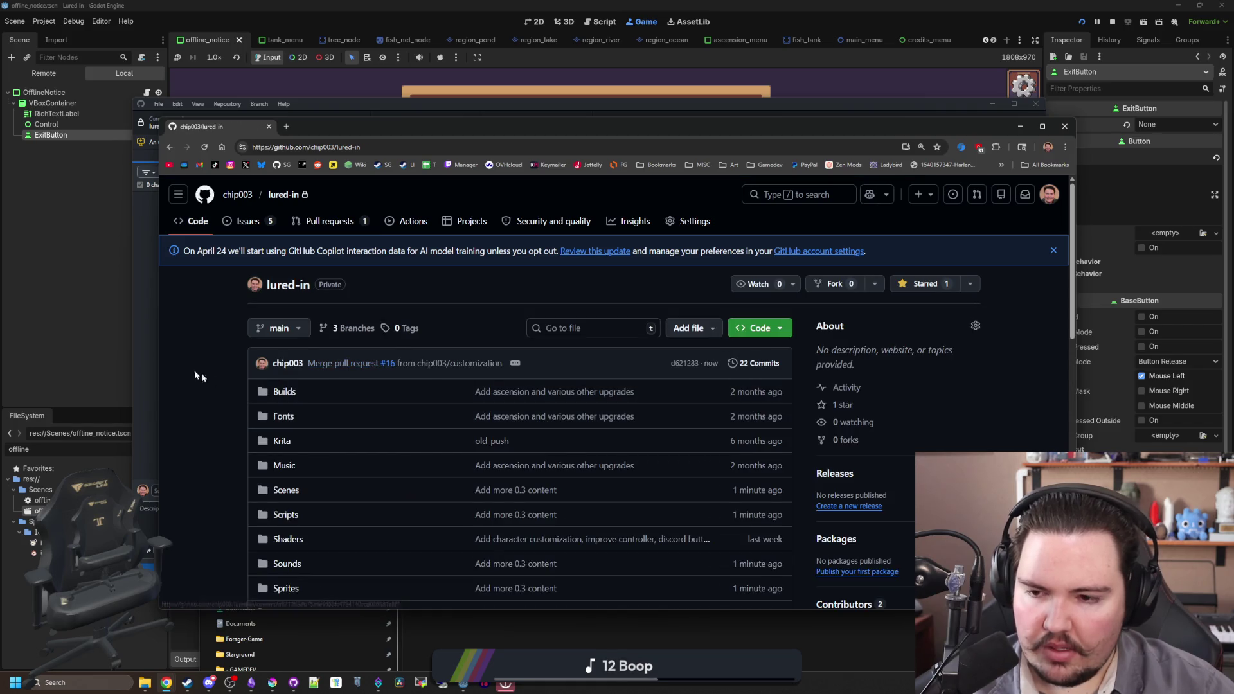
- Open the commit history of main and scroll back to its top
{"action": "left_click", "coordinate": [753, 364]}
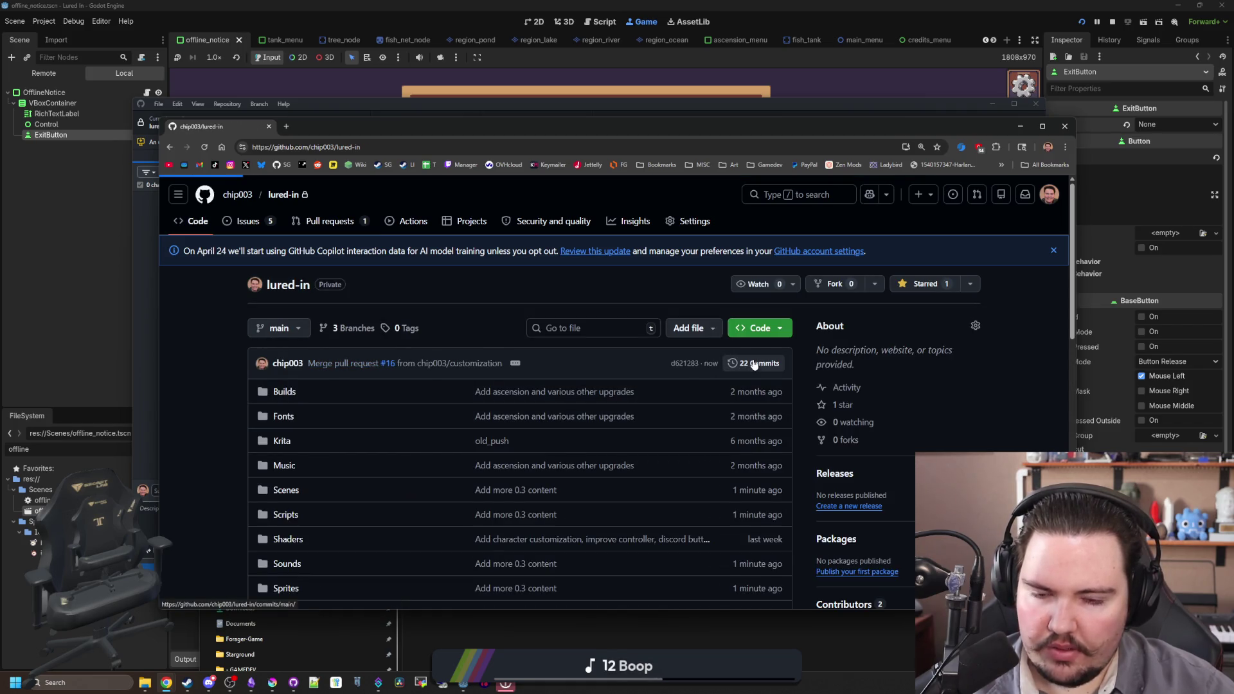
{"action": "scroll", "coordinate": [364, 373], "scroll_direction": "down", "scroll_amount": 4}
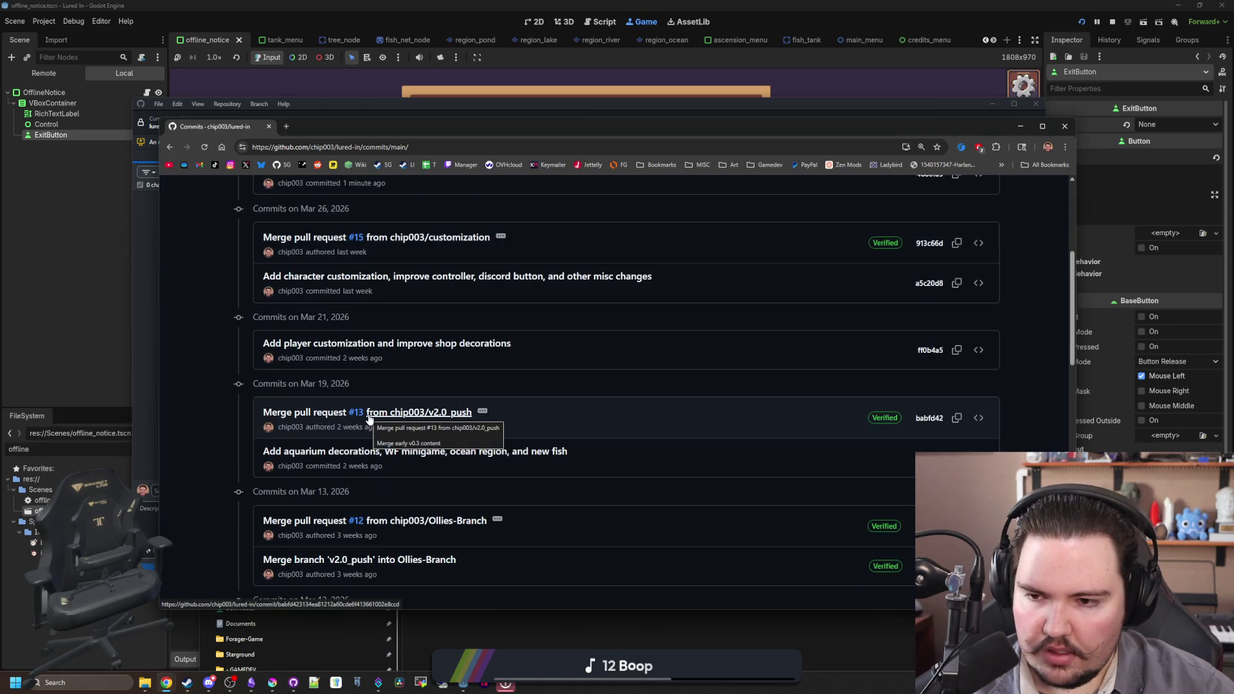
{"action": "scroll", "coordinate": [386, 418], "scroll_direction": "up", "scroll_amount": 2}
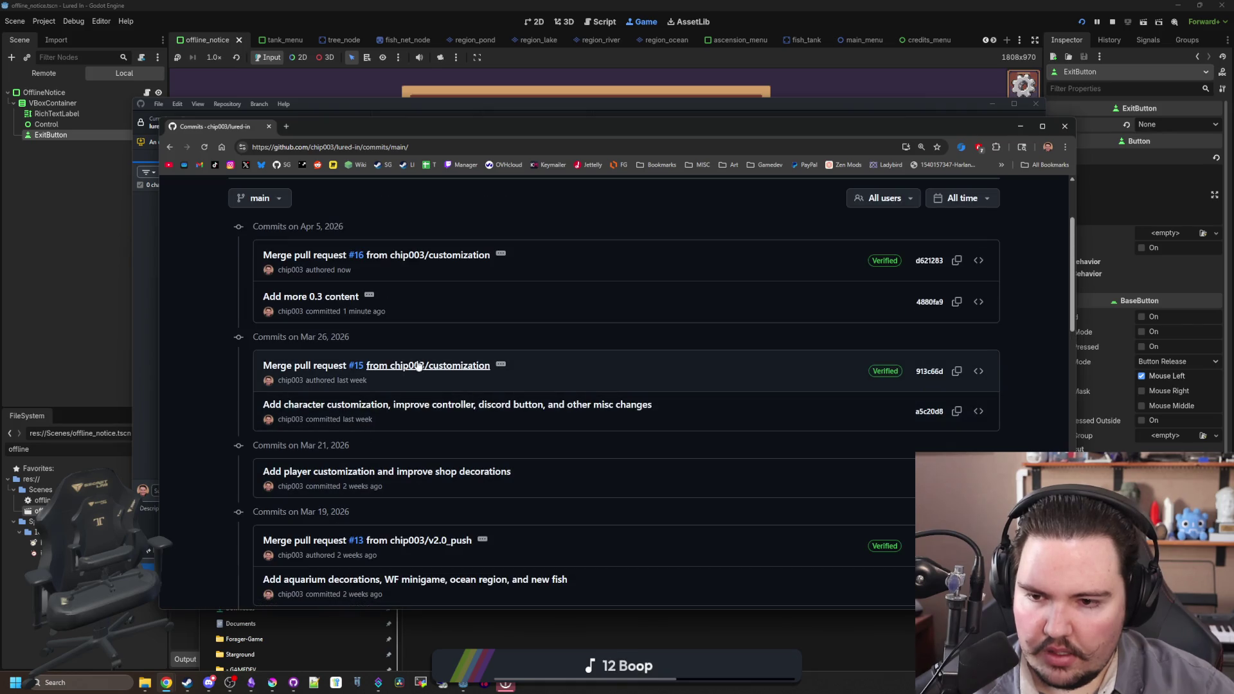
{"action": "scroll", "coordinate": [418, 363], "scroll_direction": "up", "scroll_amount": 2}
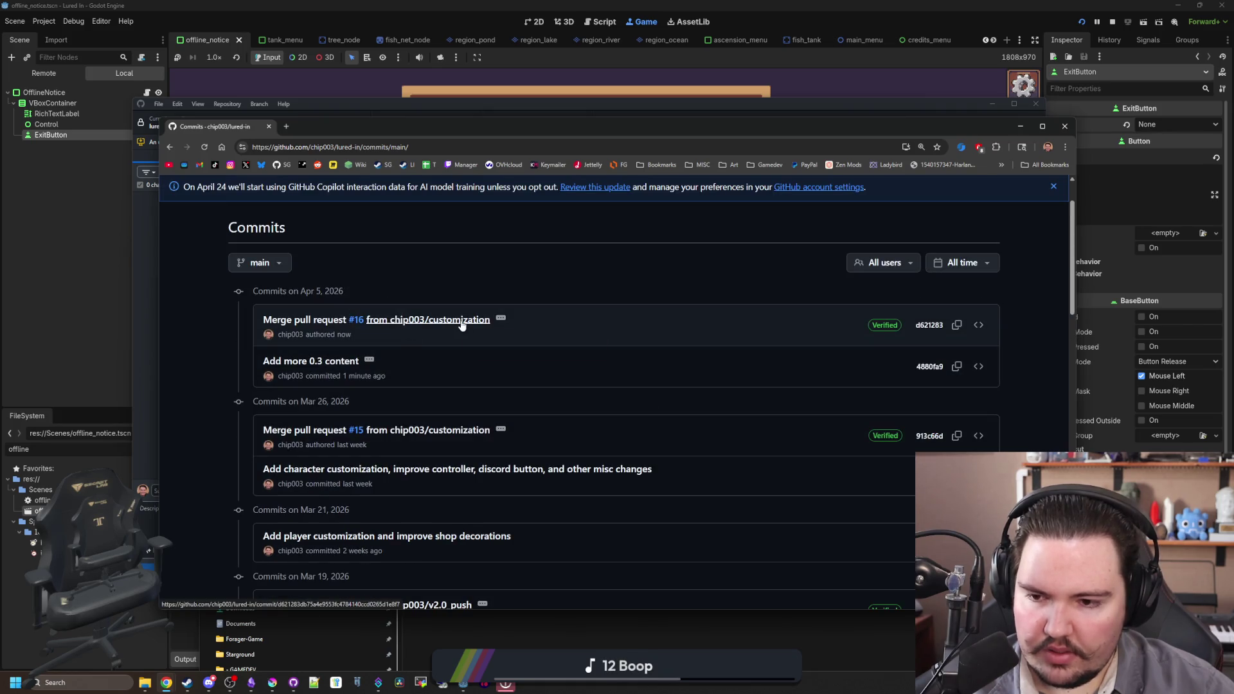
{"action": "scroll", "coordinate": [452, 388], "scroll_direction": "up", "scroll_amount": 1}
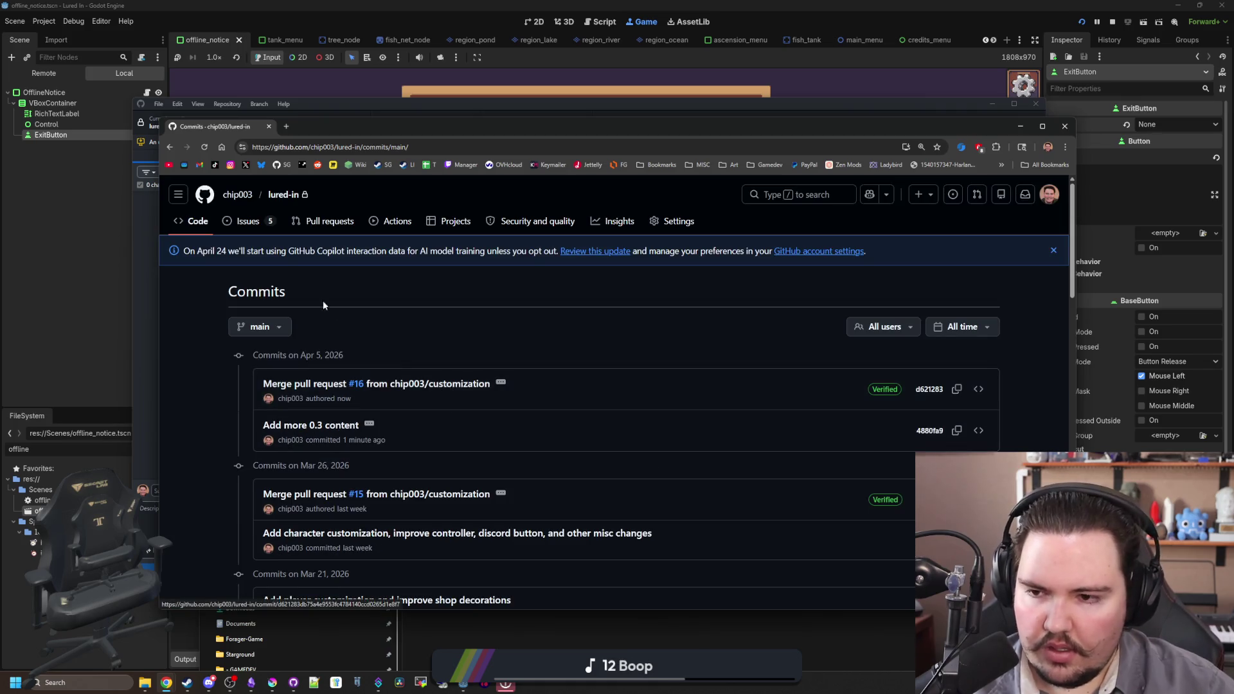
- Return to lured-in's code page, keeping main selected, and hide the browser
{"action": "left_click", "coordinate": [194, 221]}
{"action": "scroll", "coordinate": [389, 345], "scroll_direction": "down", "scroll_amount": 8}
{"action": "scroll", "coordinate": [389, 346], "scroll_direction": "down", "scroll_amount": 4}
{"action": "scroll", "coordinate": [390, 346], "scroll_direction": "up", "scroll_amount": 15}
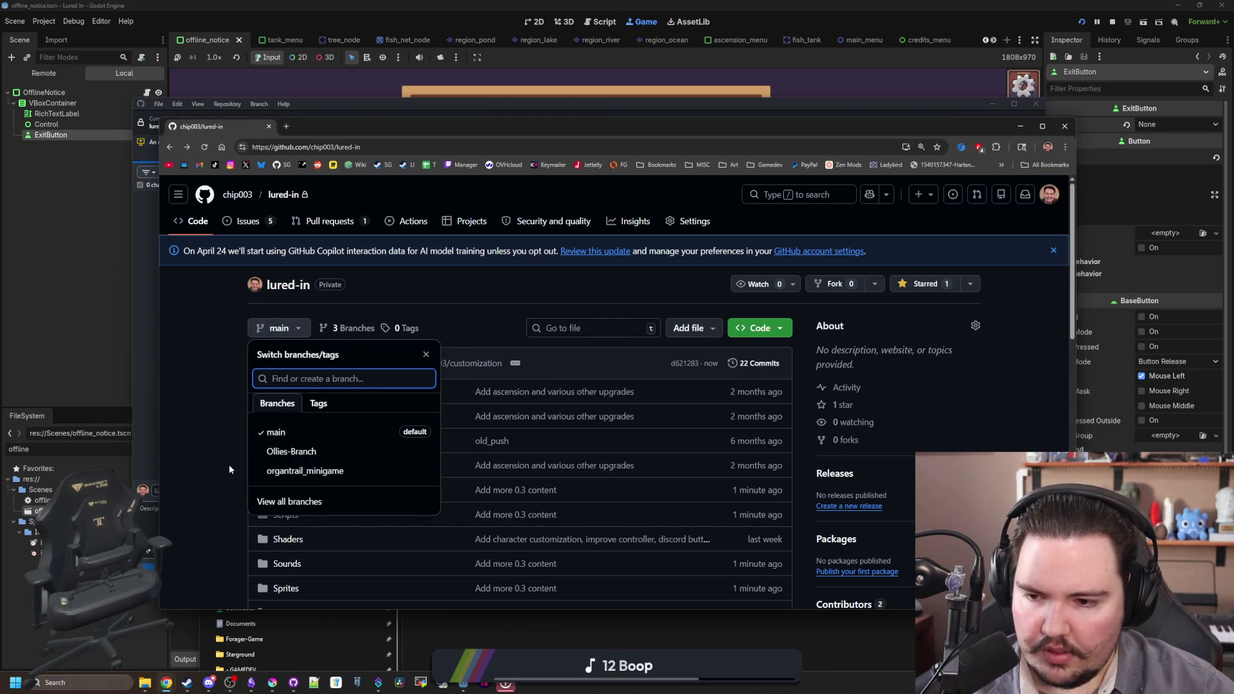
{"action": "left_click", "coordinate": [651, 636]}
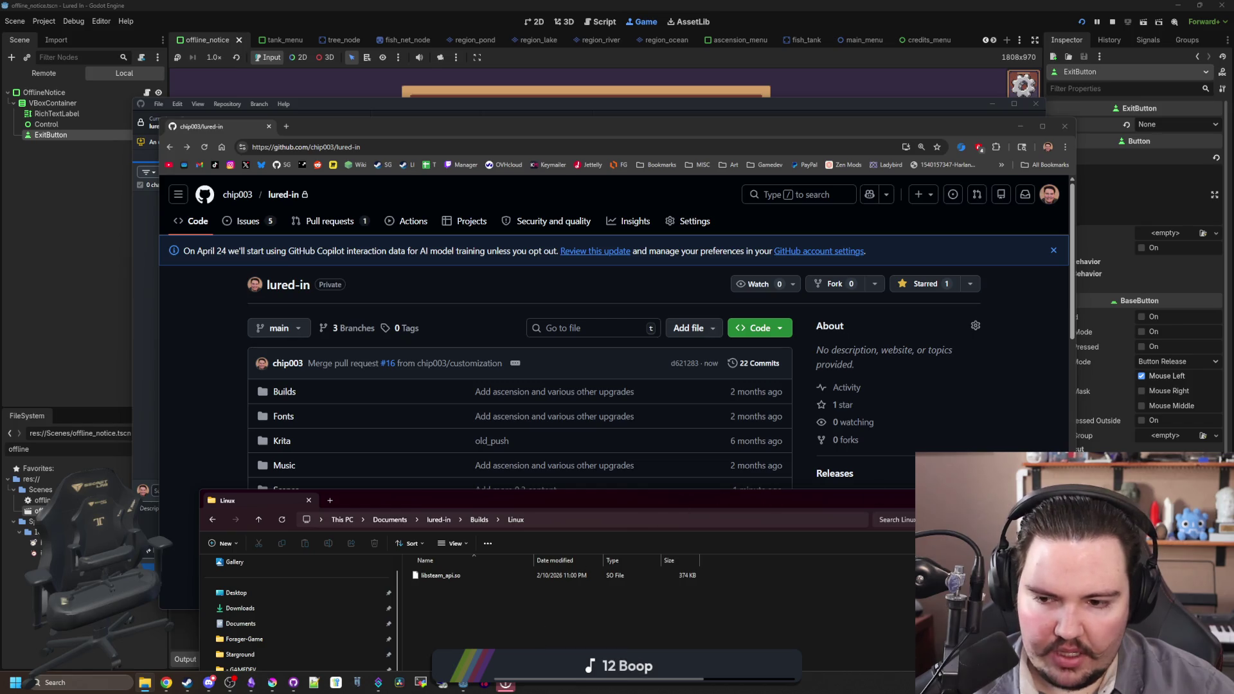
{"action": "left_click", "coordinate": [1022, 126]}
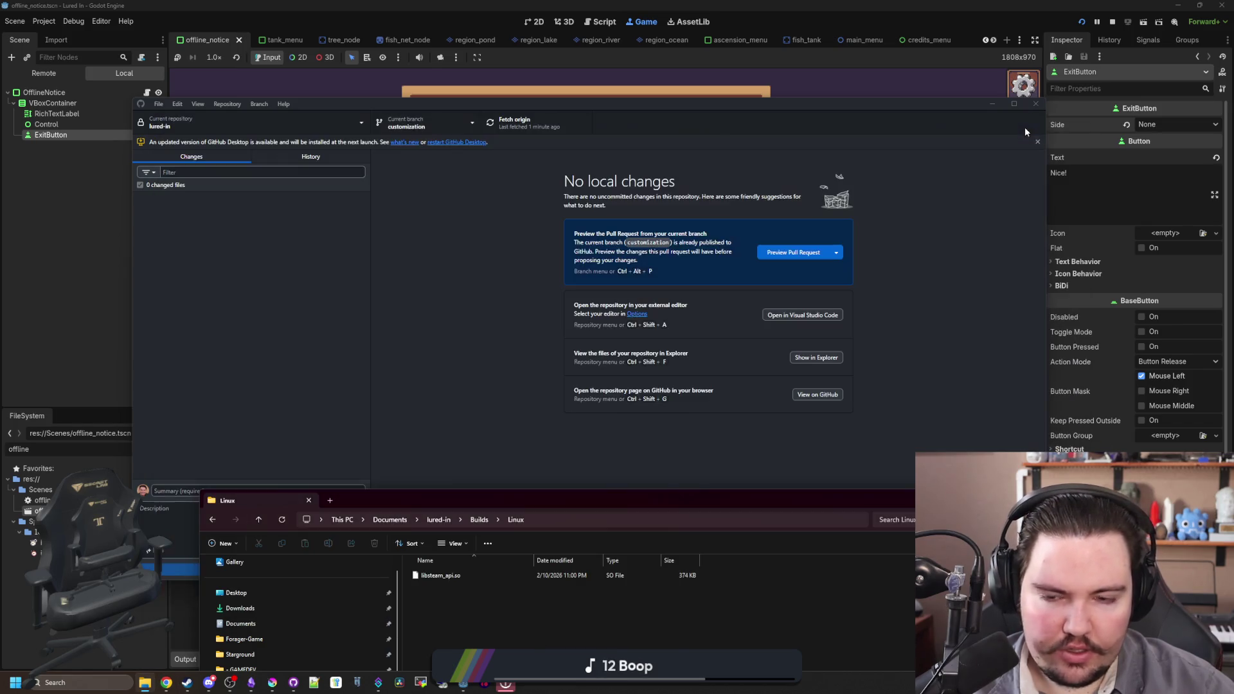
- Switch the local lured-in repository in GitHub Desktop to the main branch
{"action": "left_click", "coordinate": [455, 188]}
{"action": "left_click", "coordinate": [408, 124]}
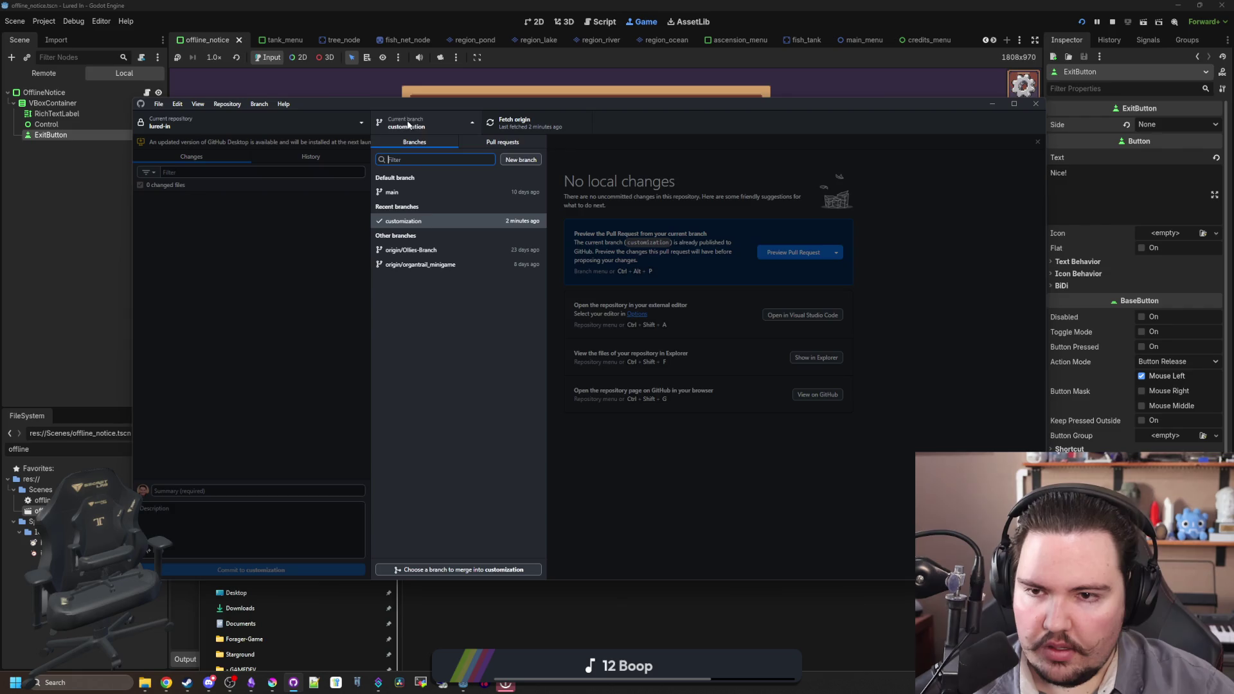
{"action": "key", "text": "Down"}
{"action": "left_click", "coordinate": [403, 188]}
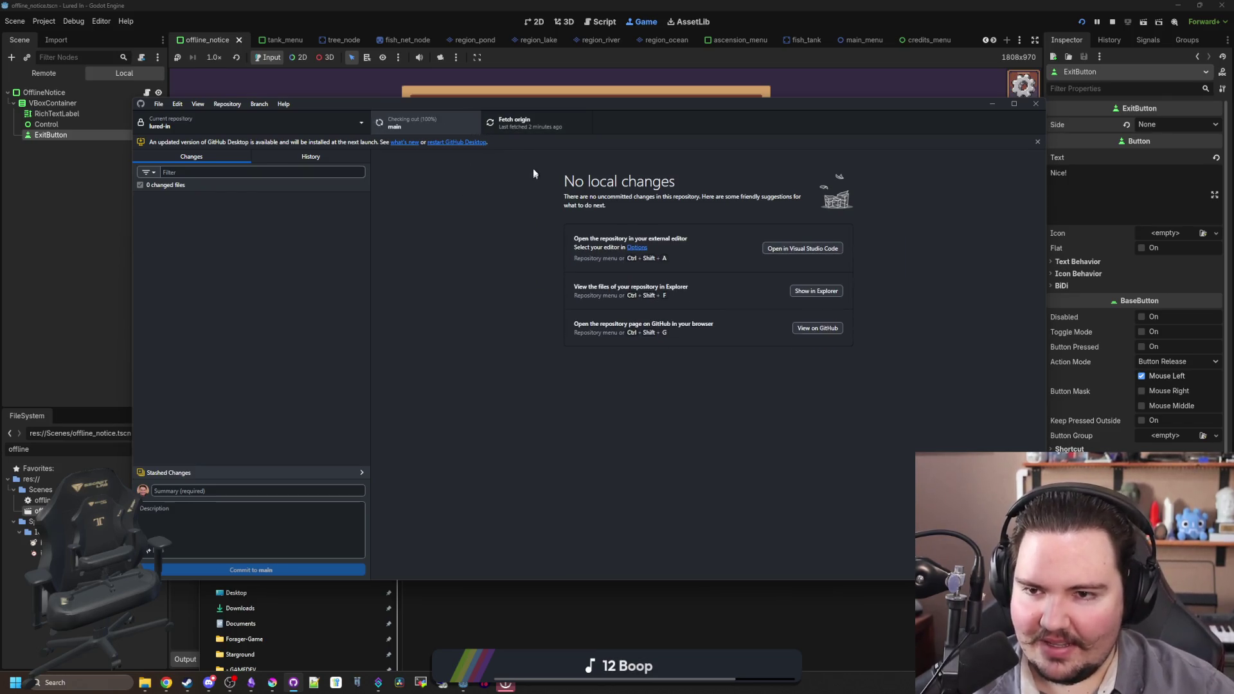
- Fetch and pull the latest origin changes into main, then close GitHub Desktop
{"action": "left_click", "coordinate": [531, 126]}
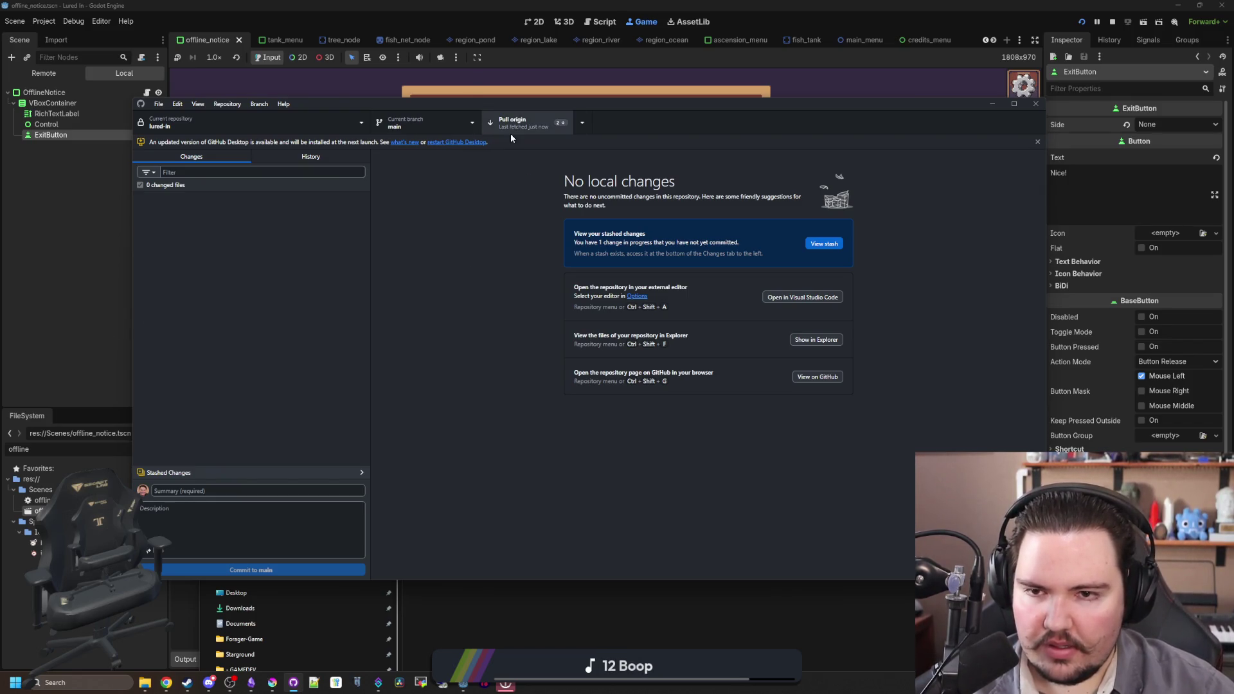
{"action": "left_click", "coordinate": [511, 134]}
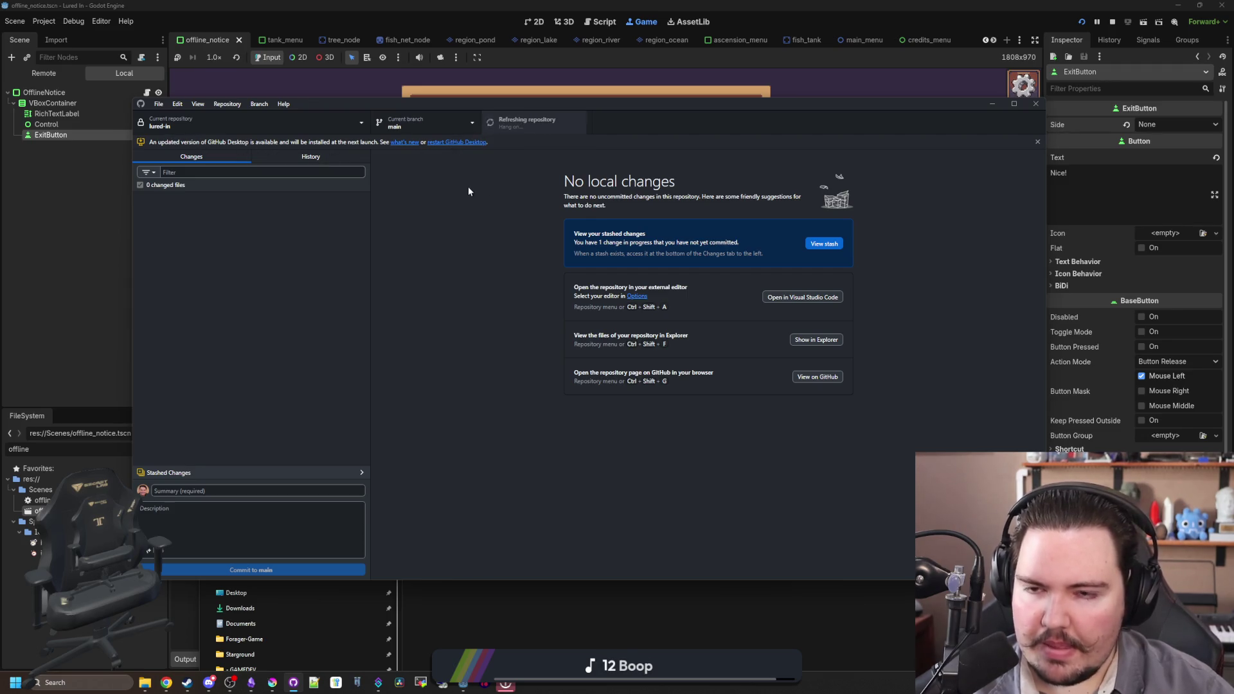
{"action": "left_click", "coordinate": [450, 143]}
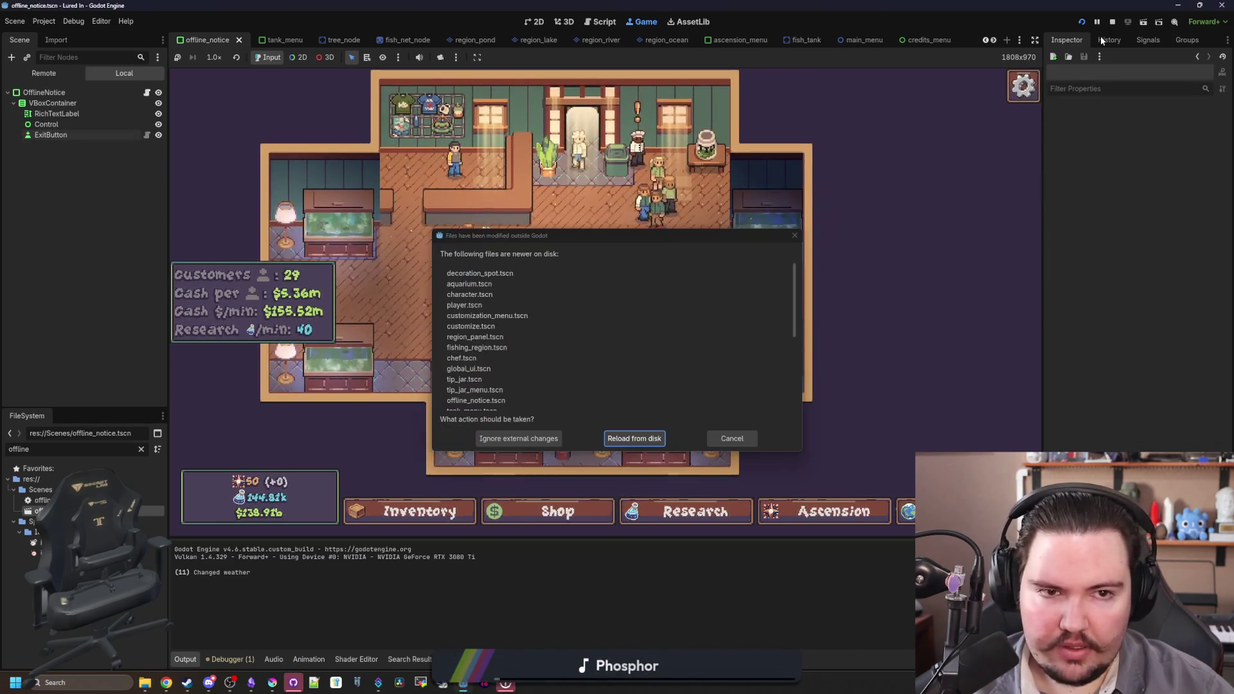
- Reload the scene files changed by the pull from disk and stop the running game
{"action": "left_click", "coordinate": [554, 305]}
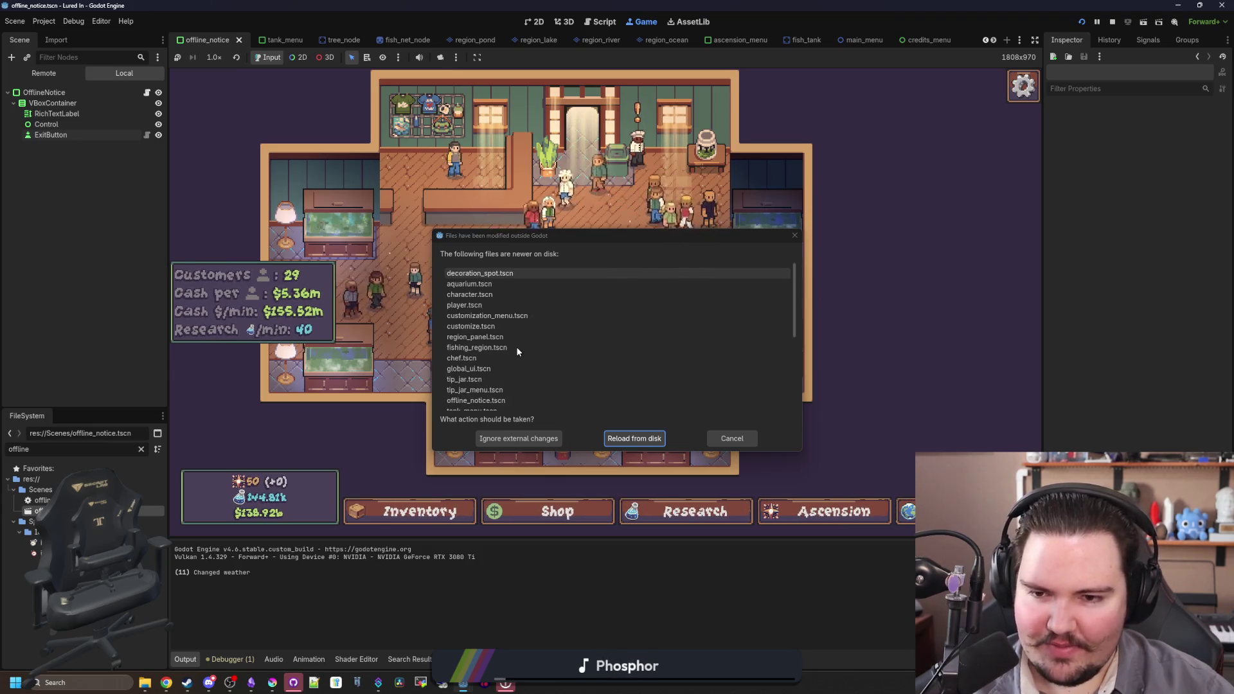
{"action": "mouse_move", "coordinate": [293, 687]}
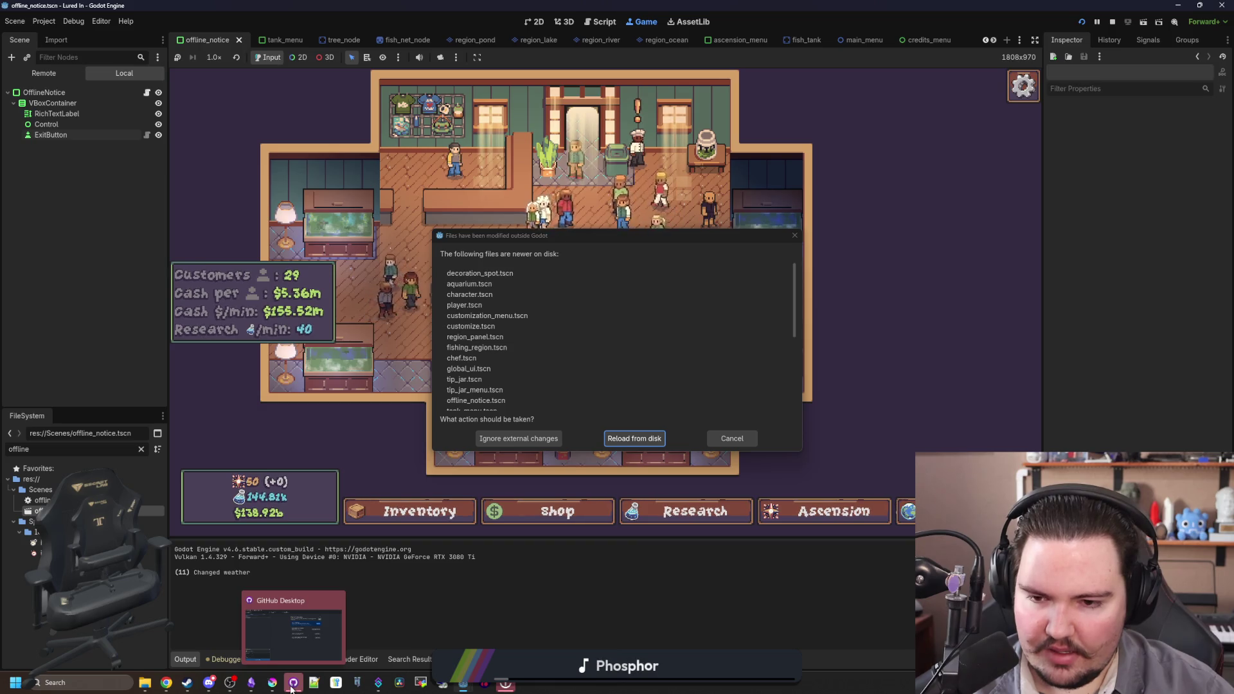
{"action": "left_click", "coordinate": [292, 686]}
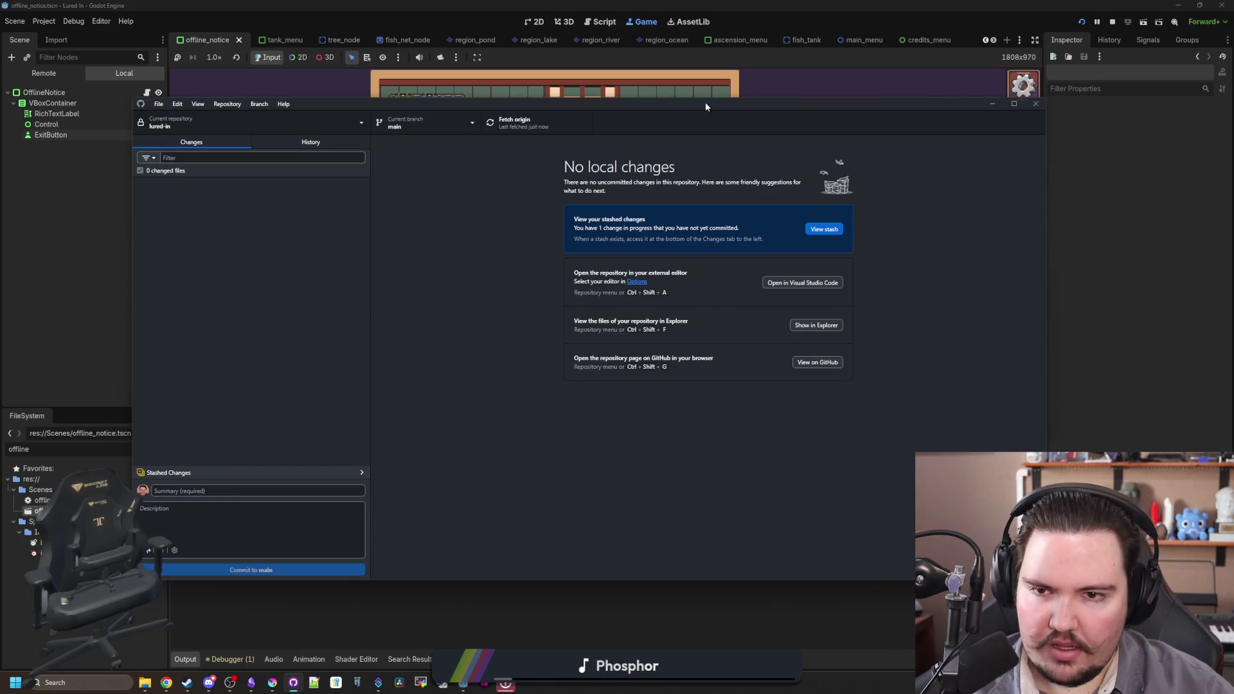
{"action": "left_click", "coordinate": [708, 101]}
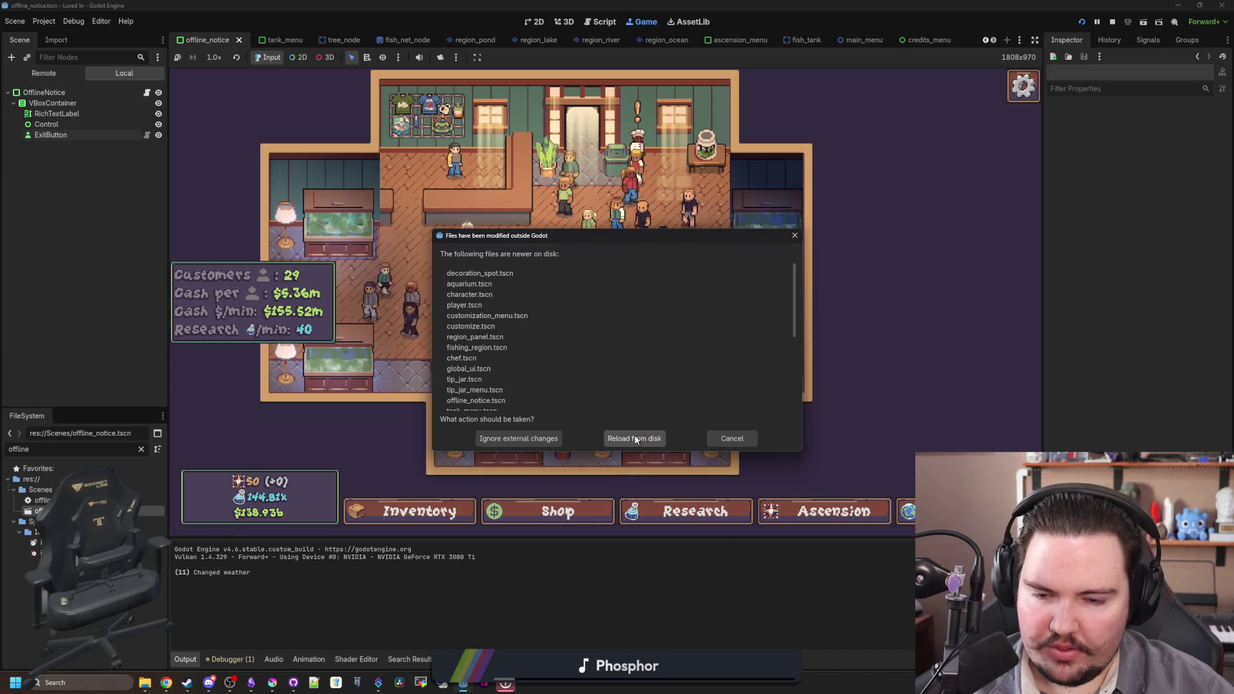
{"action": "left_click", "coordinate": [635, 439]}
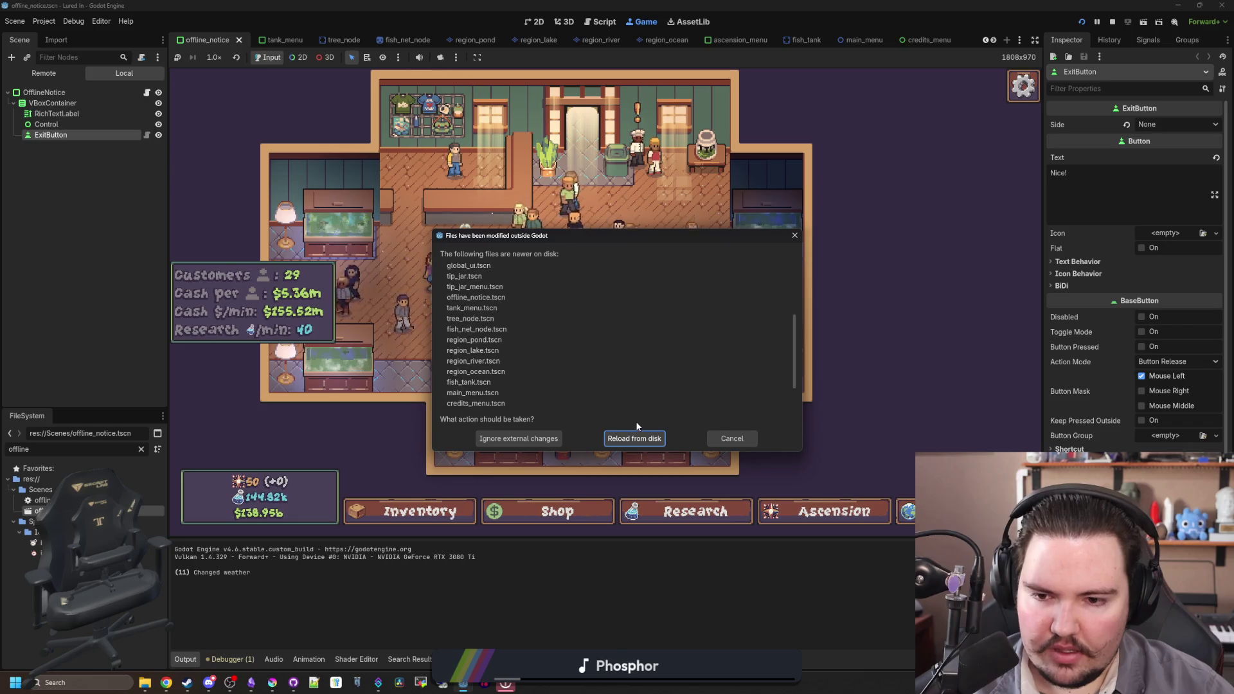
{"action": "left_click", "coordinate": [636, 439]}
{"action": "left_click", "coordinate": [1113, 22]}
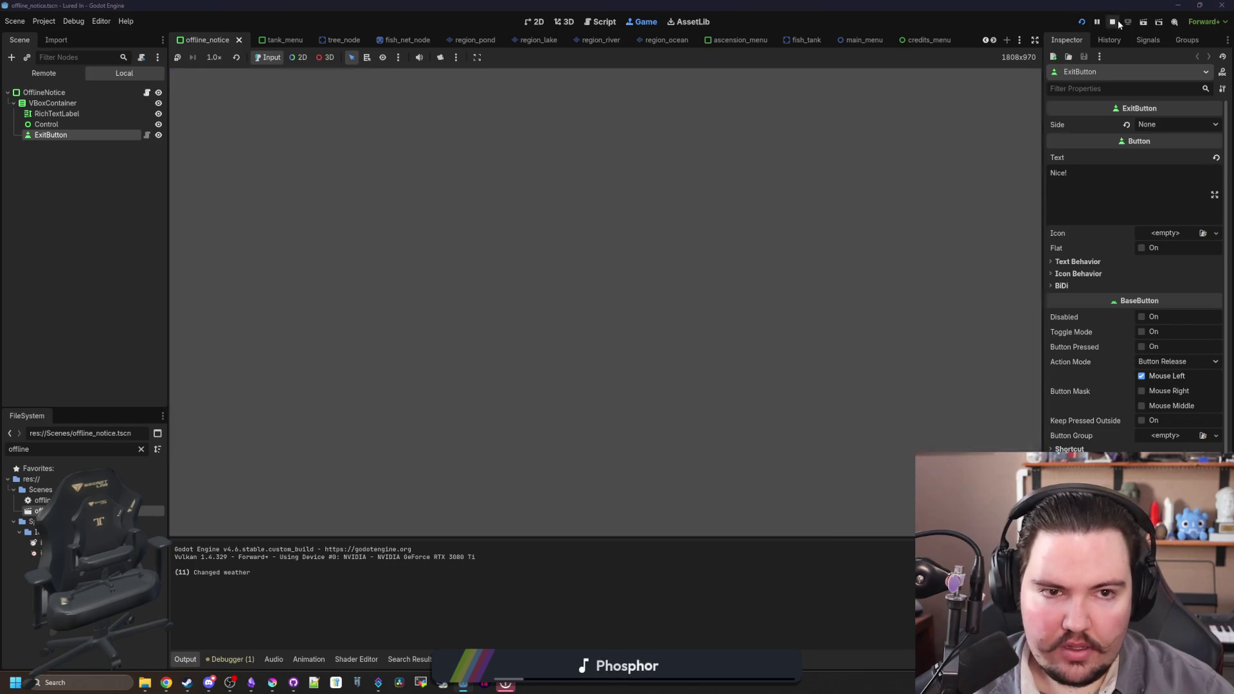
- Reopen Lured In from the Godot Project Manager and maximize the new editor window
{"action": "double_click", "coordinate": [1134, 5]}
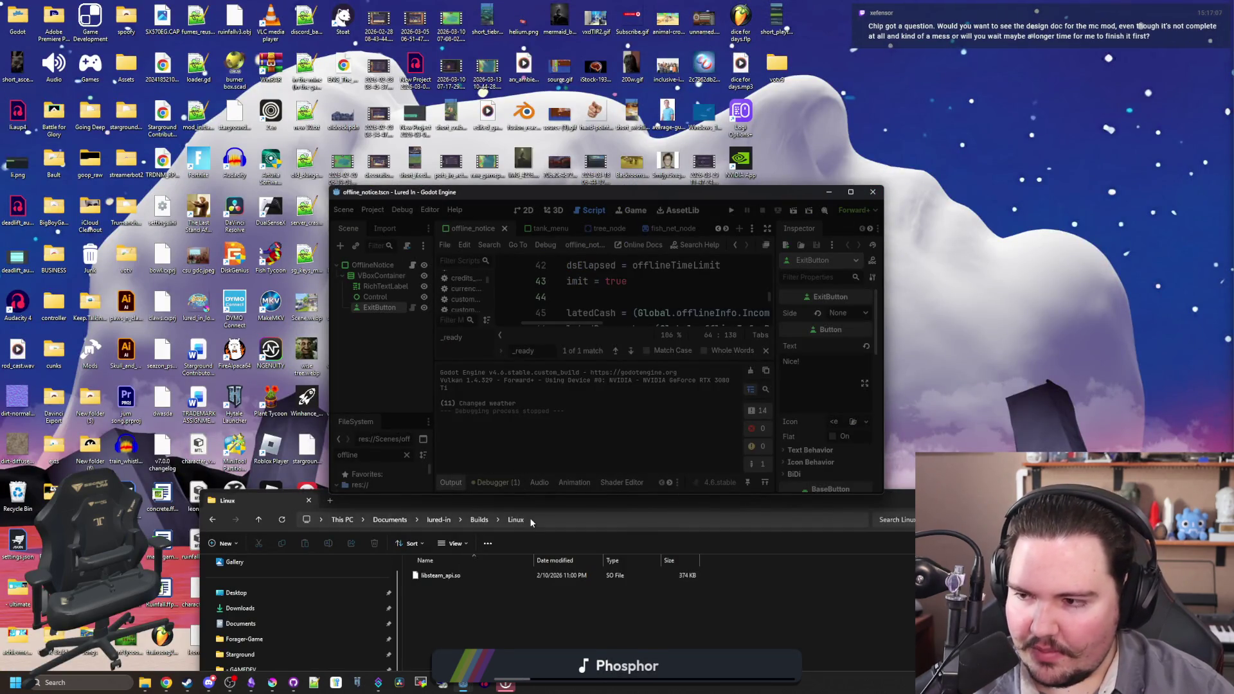
{"action": "left_click", "coordinate": [452, 686]}
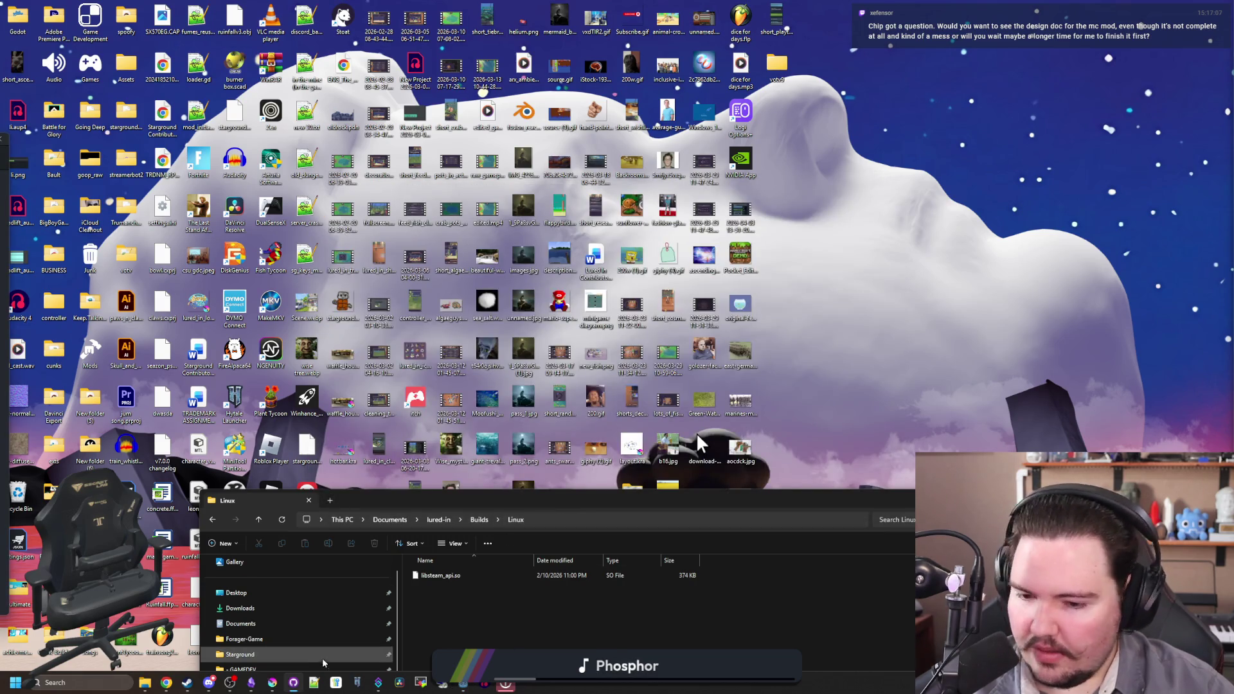
{"action": "mouse_move", "coordinate": [462, 687]}
{"action": "left_click", "coordinate": [462, 614]}
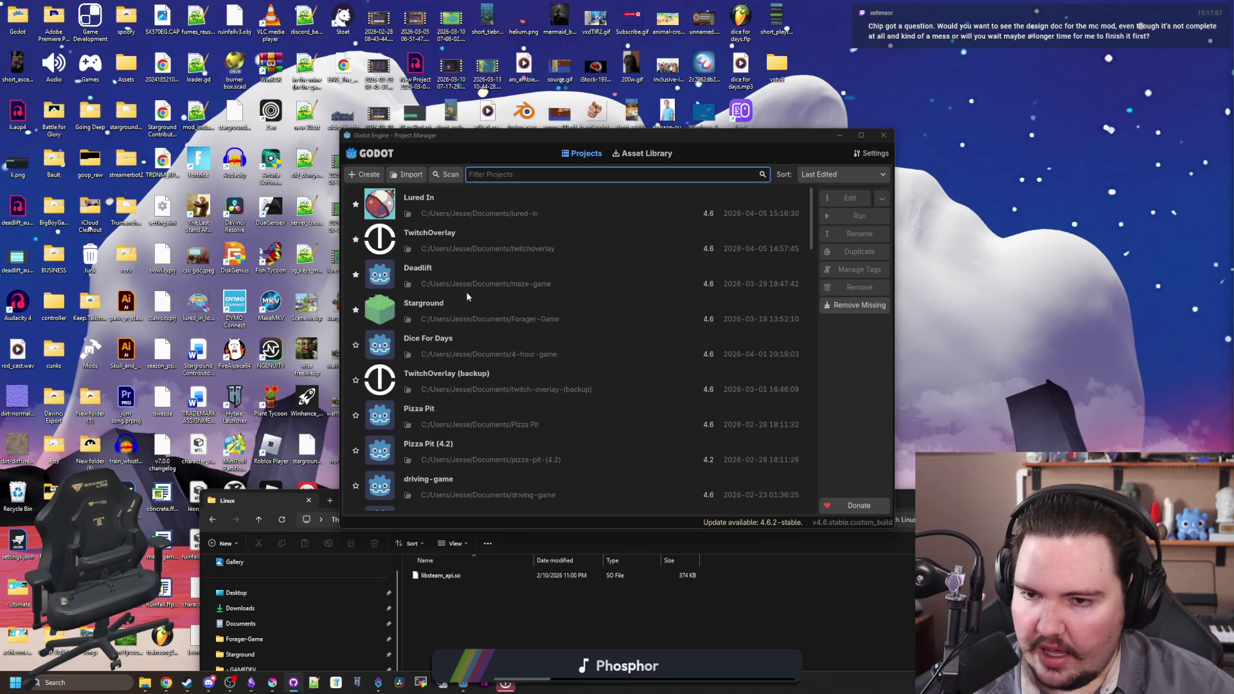
{"action": "double_click", "coordinate": [477, 203]}
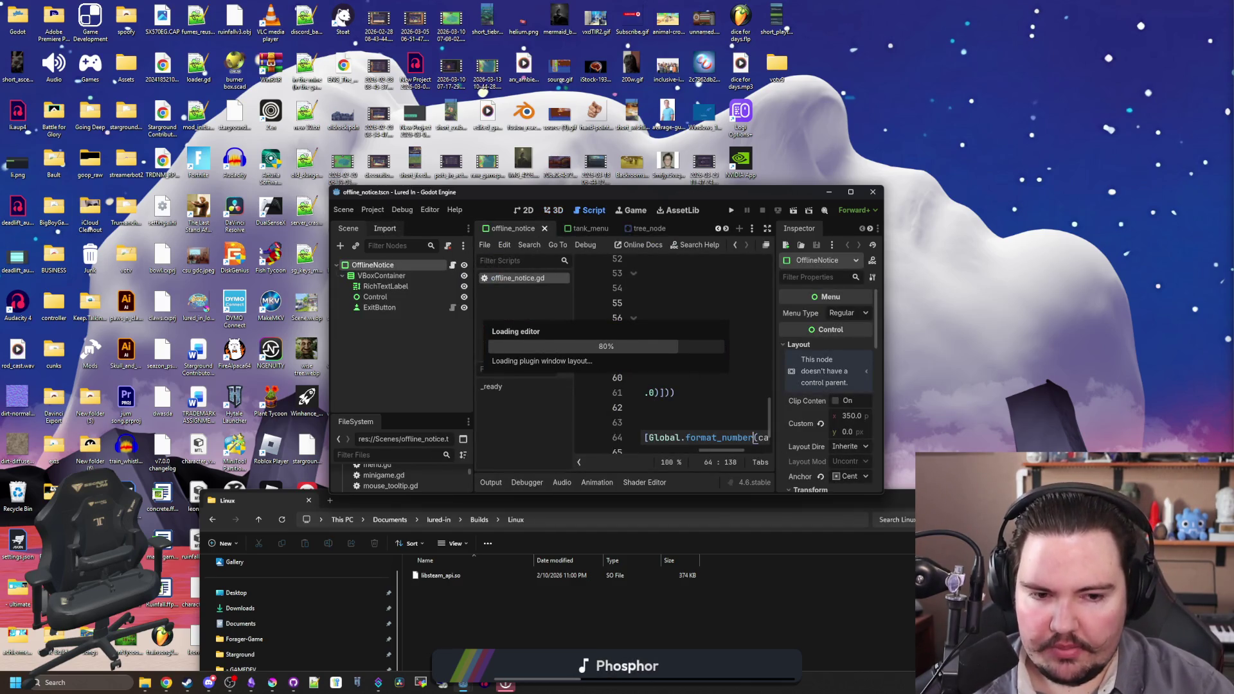
{"action": "left_click_drag", "start_coordinate": [763, 191], "coordinate": [764, 1]}
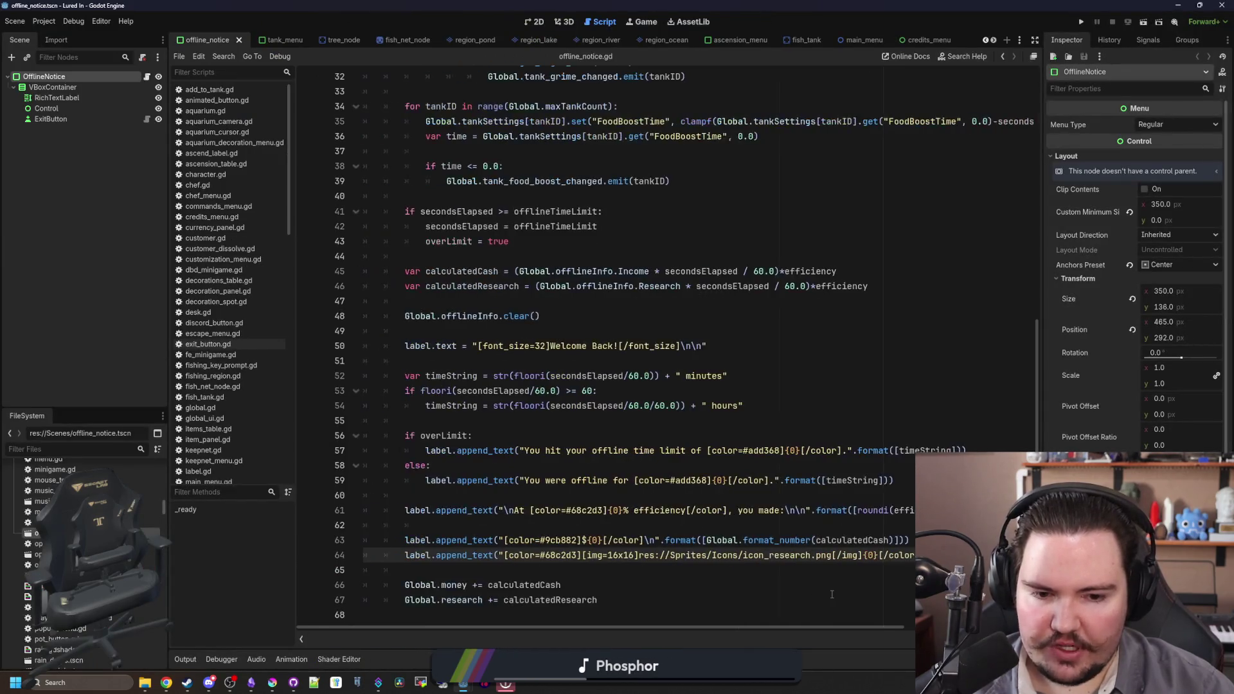
- Look over add_to_tank.gd and animated_button.gd in the script list
{"action": "scroll", "coordinate": [218, 322], "scroll_direction": "down", "scroll_amount": 15}
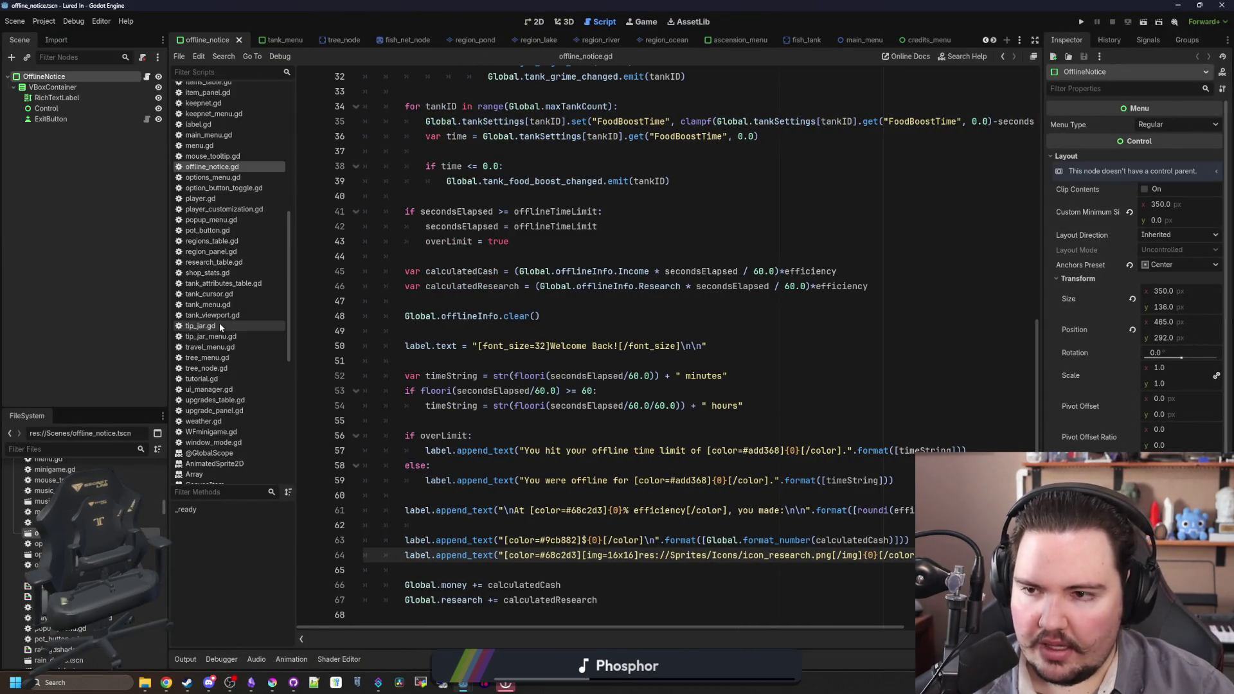
{"action": "scroll", "coordinate": [221, 328], "scroll_direction": "up", "scroll_amount": 15}
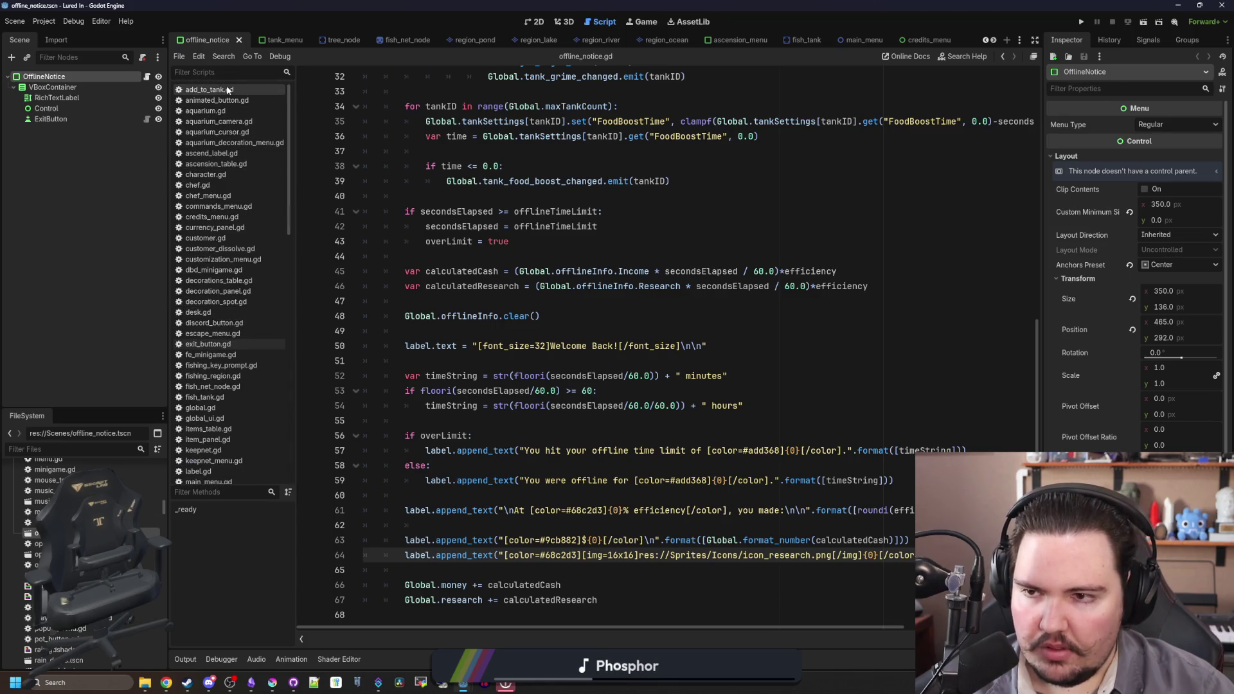
{"action": "left_click", "coordinate": [228, 91]}
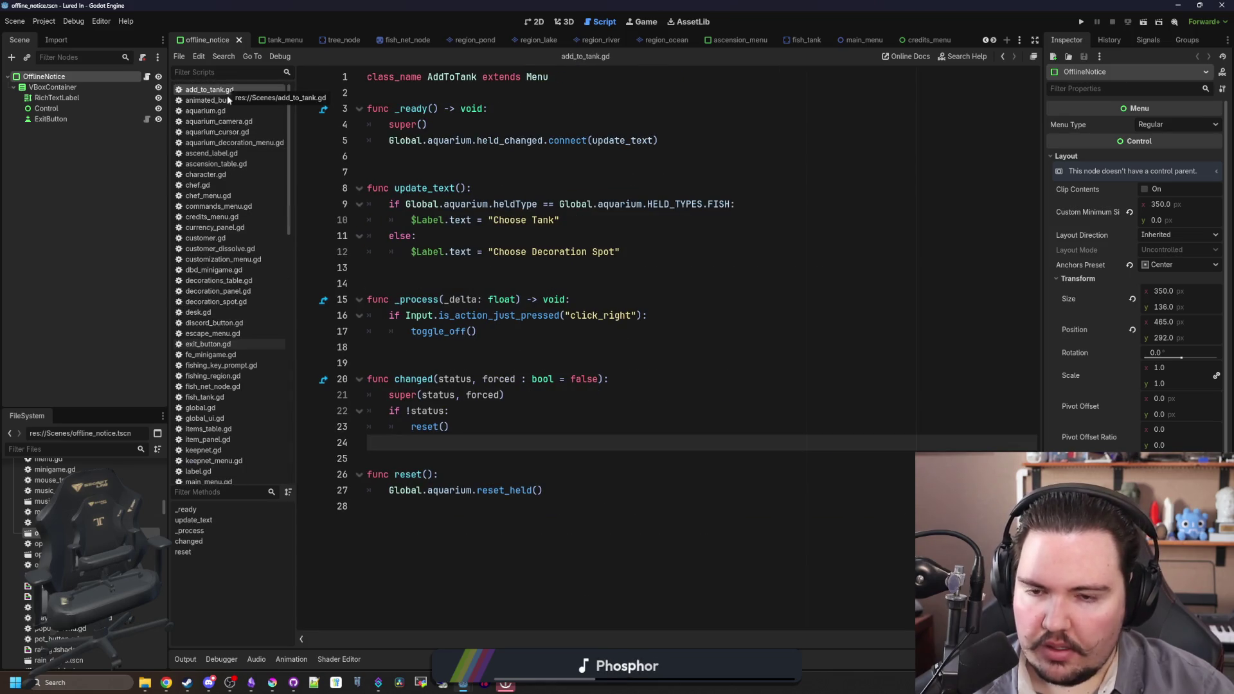
{"action": "left_click", "coordinate": [222, 103]}
- Filter the FileSystem for 'exit' and review exit_button.gd, including its _unhandled_input function
{"action": "left_click", "coordinate": [132, 446]}
{"action": "type", "text": "exit"}
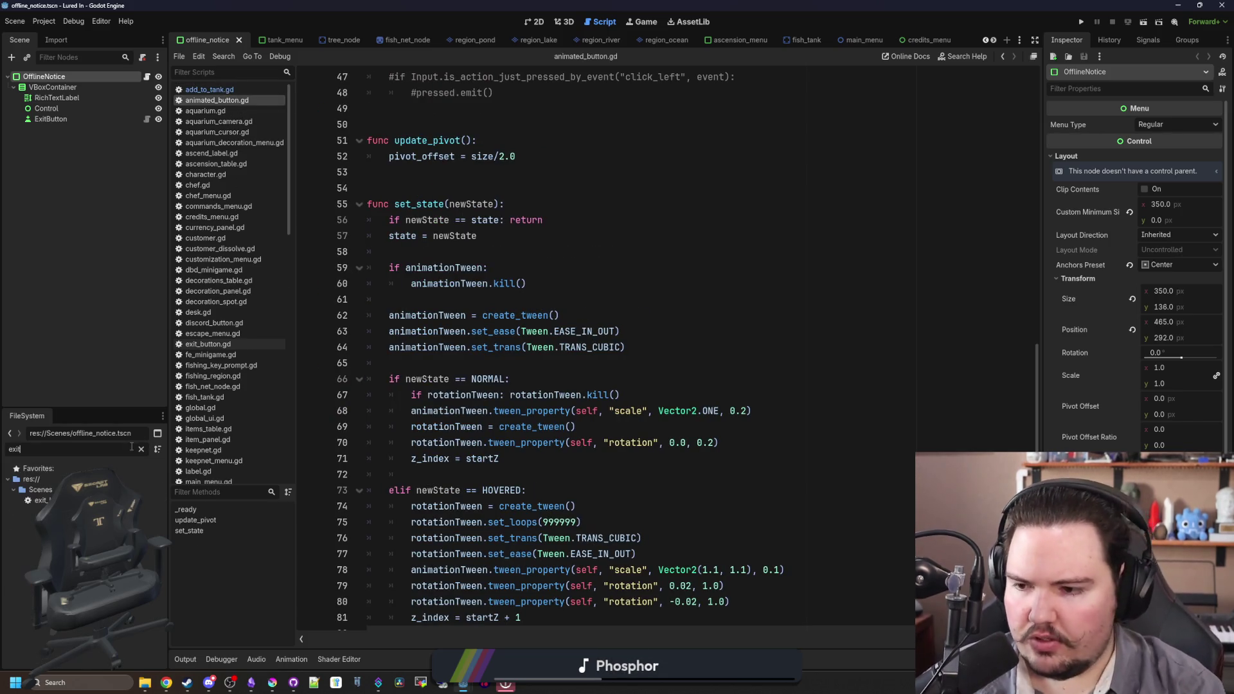
{"action": "left_click", "coordinate": [208, 344]}
{"action": "scroll", "coordinate": [353, 322], "scroll_direction": "down", "scroll_amount": 5}
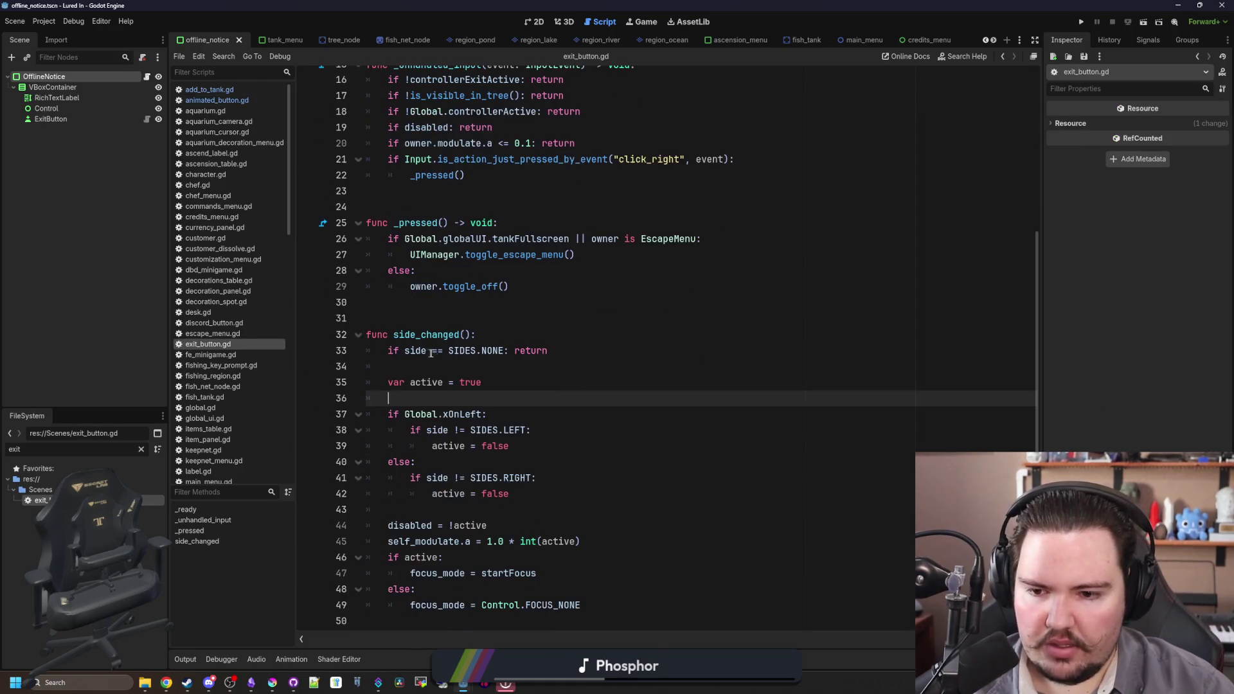
{"action": "left_click_drag", "start_coordinate": [549, 350], "coordinate": [458, 350]}
{"action": "left_click", "coordinate": [528, 302]}
{"action": "scroll", "coordinate": [529, 302], "scroll_direction": "up", "scroll_amount": 5}
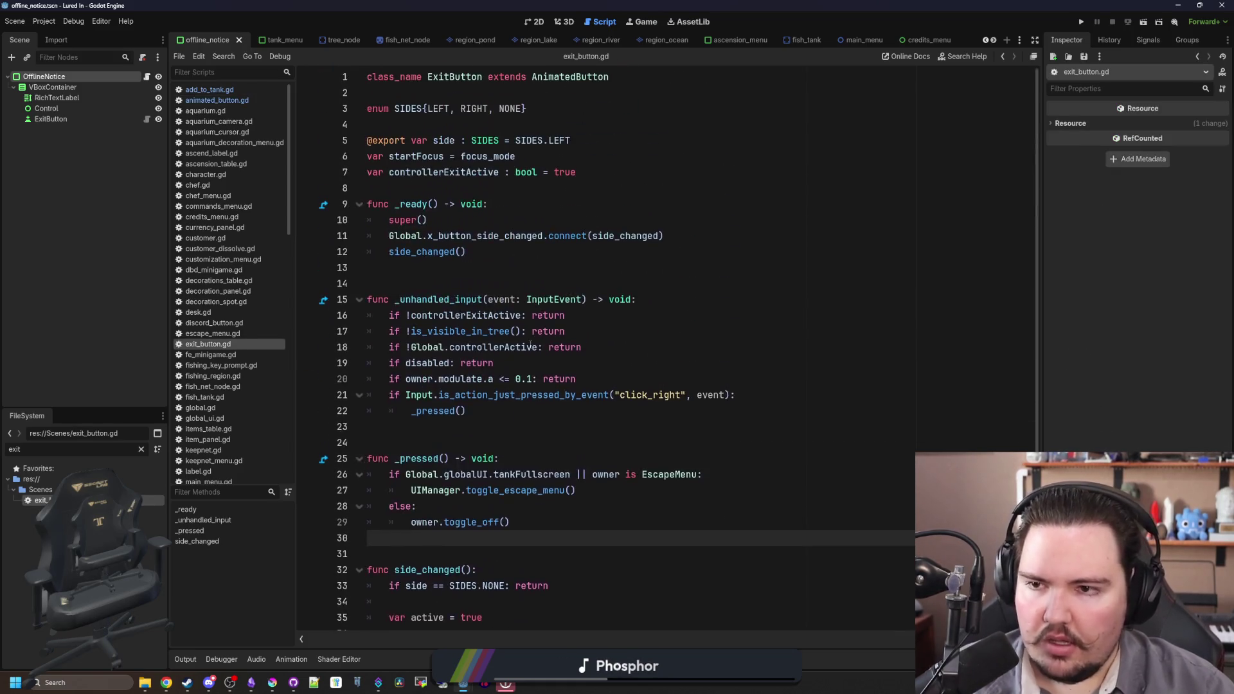
{"action": "left_click", "coordinate": [529, 300]}
{"action": "right_click", "coordinate": [233, 343]}
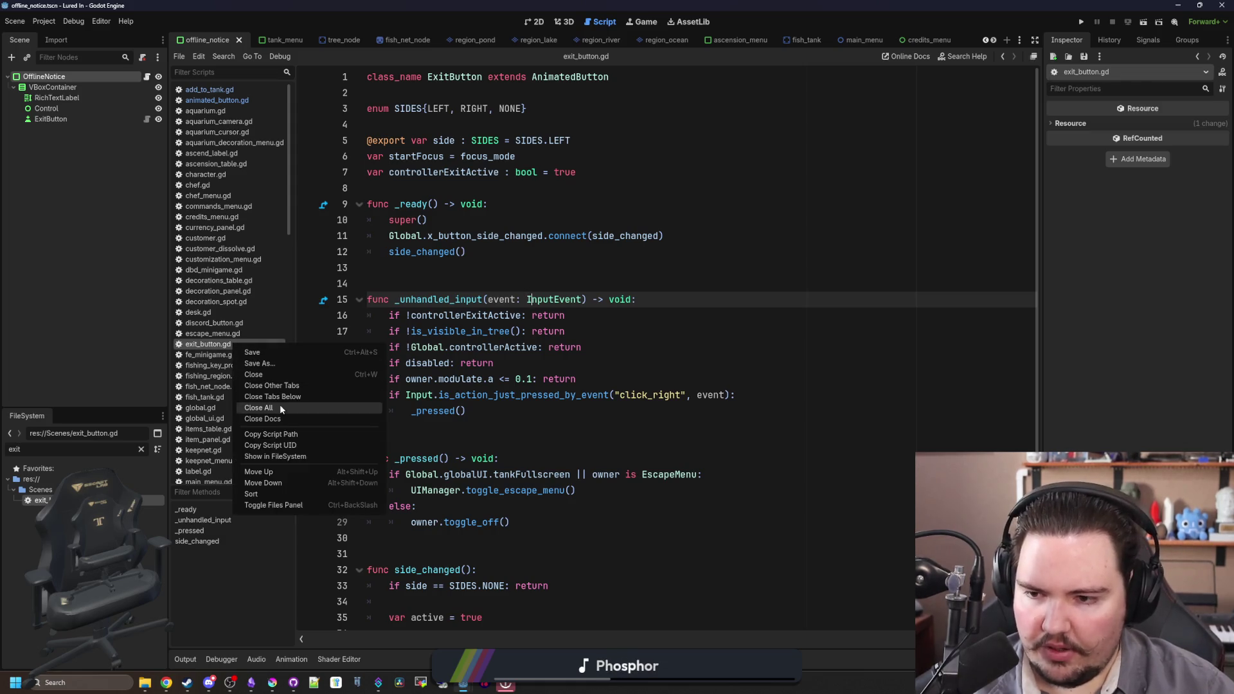
{"action": "left_click", "coordinate": [292, 387]}
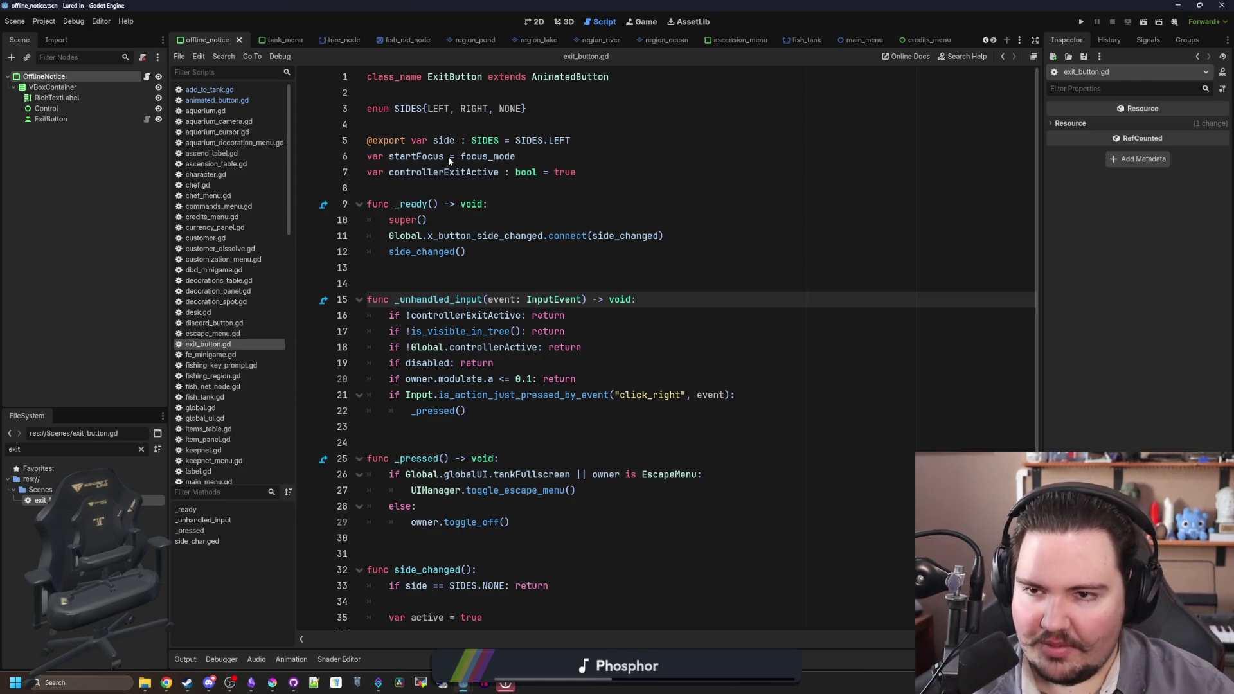
- Use Close Other Tabs on the offline_notice scene tab so only it stays open
{"action": "right_click", "coordinate": [198, 41]}
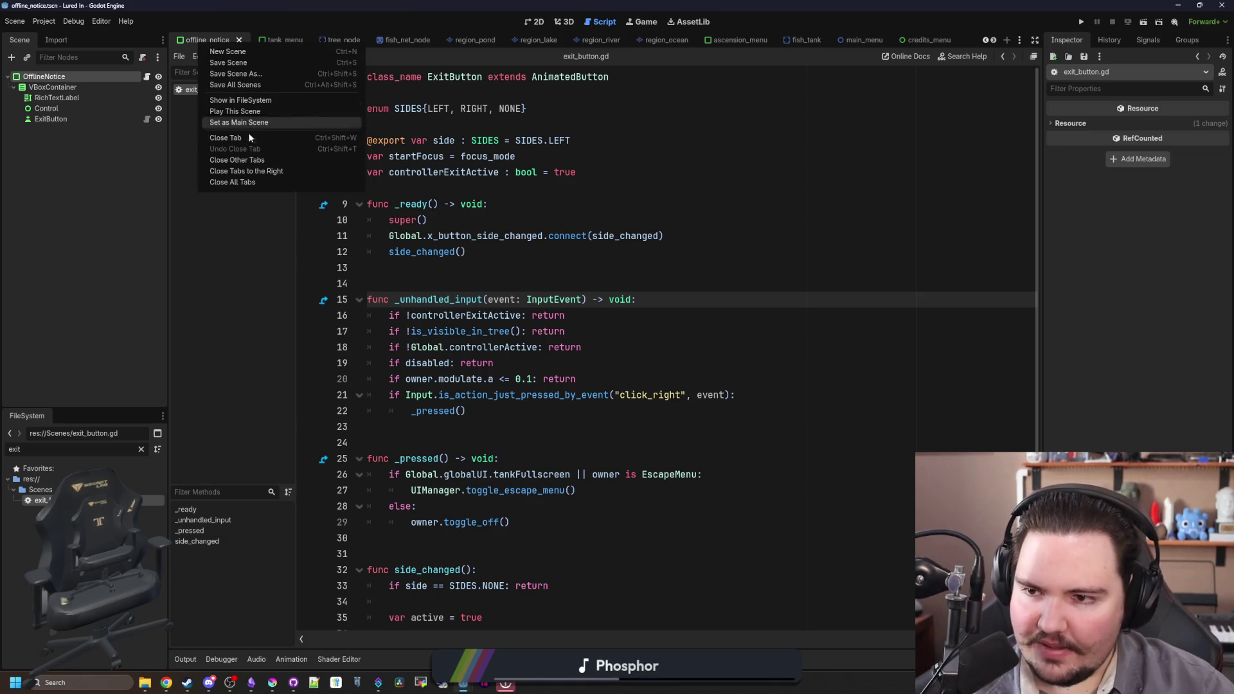
{"action": "left_click", "coordinate": [215, 160]}
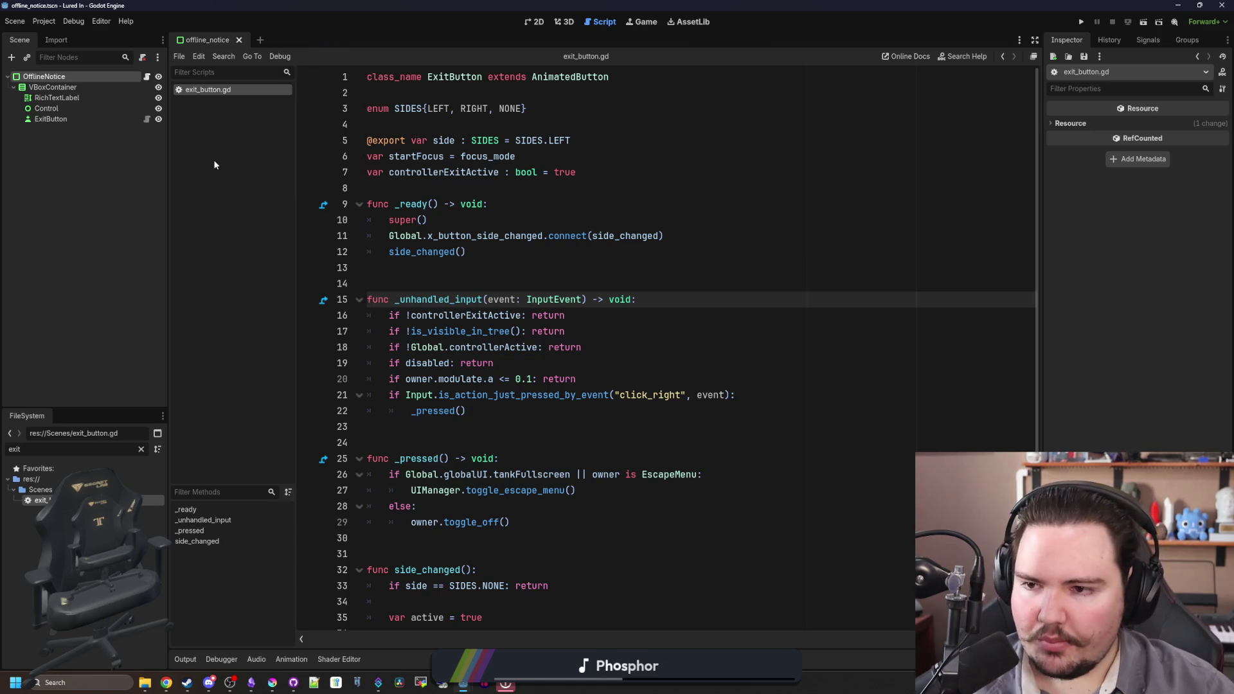
{"action": "key", "text": "Up"}
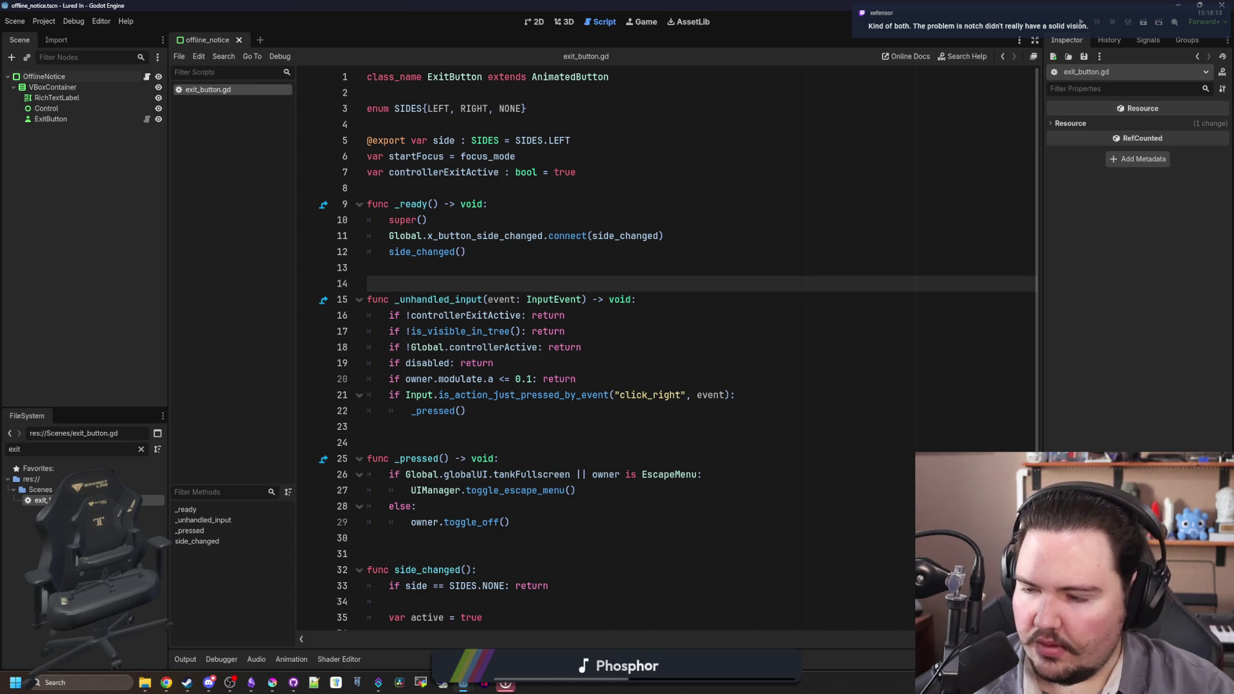
{"action": "left_click", "coordinate": [294, 683]}
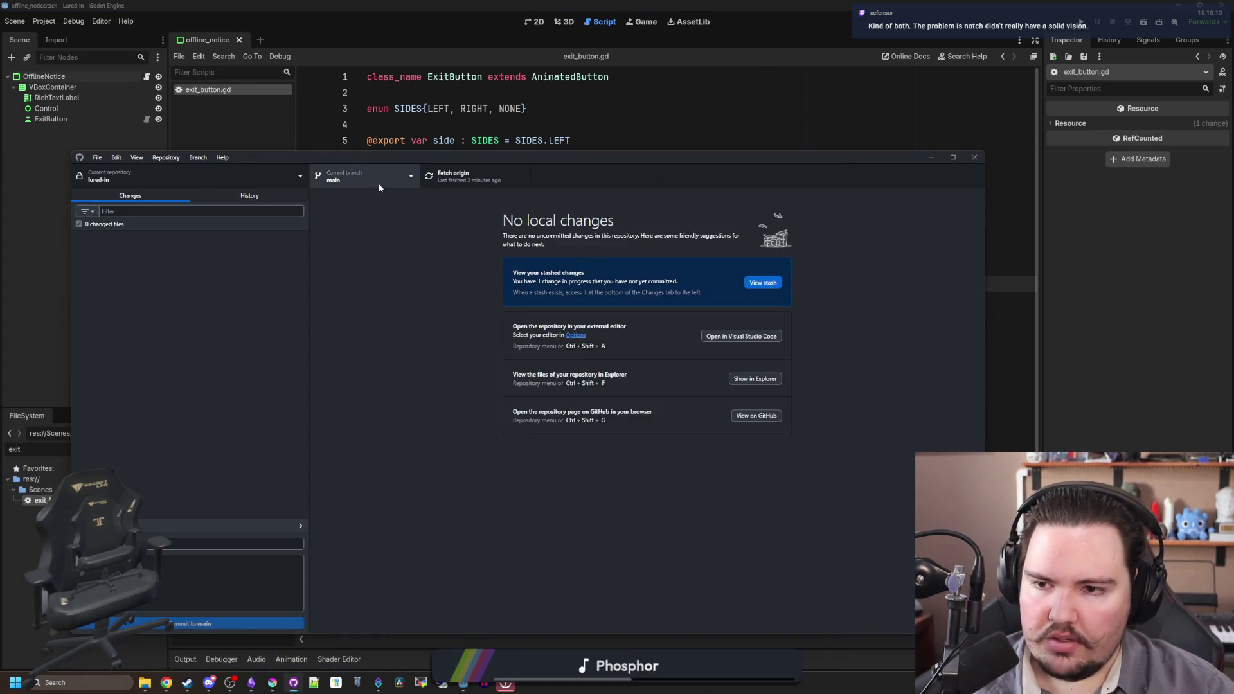
{"action": "left_click", "coordinate": [378, 183]}
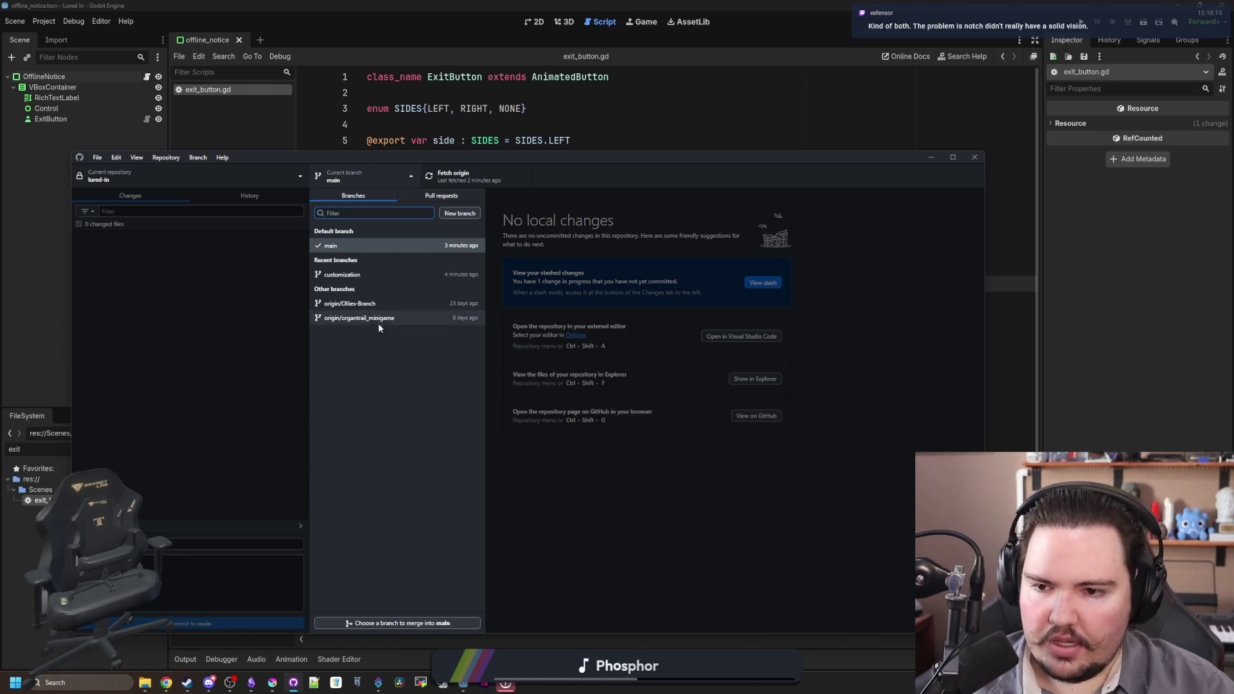
{"action": "left_click", "coordinate": [581, 484]}
{"action": "left_click_drag", "start_coordinate": [551, 164], "coordinate": [160, 202]}
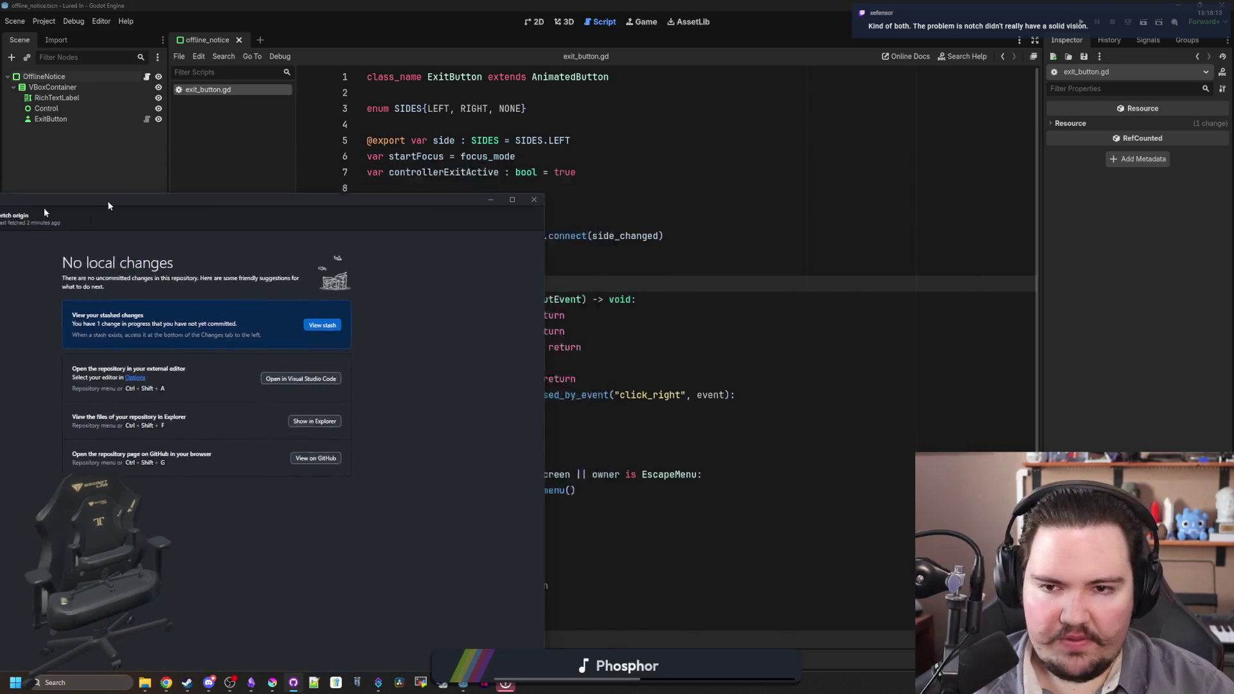
{"action": "key", "text": "alt+Tab"}
- Open the Starground repository in a maximized browser and glance at its branches
{"action": "left_click", "coordinate": [166, 683]}
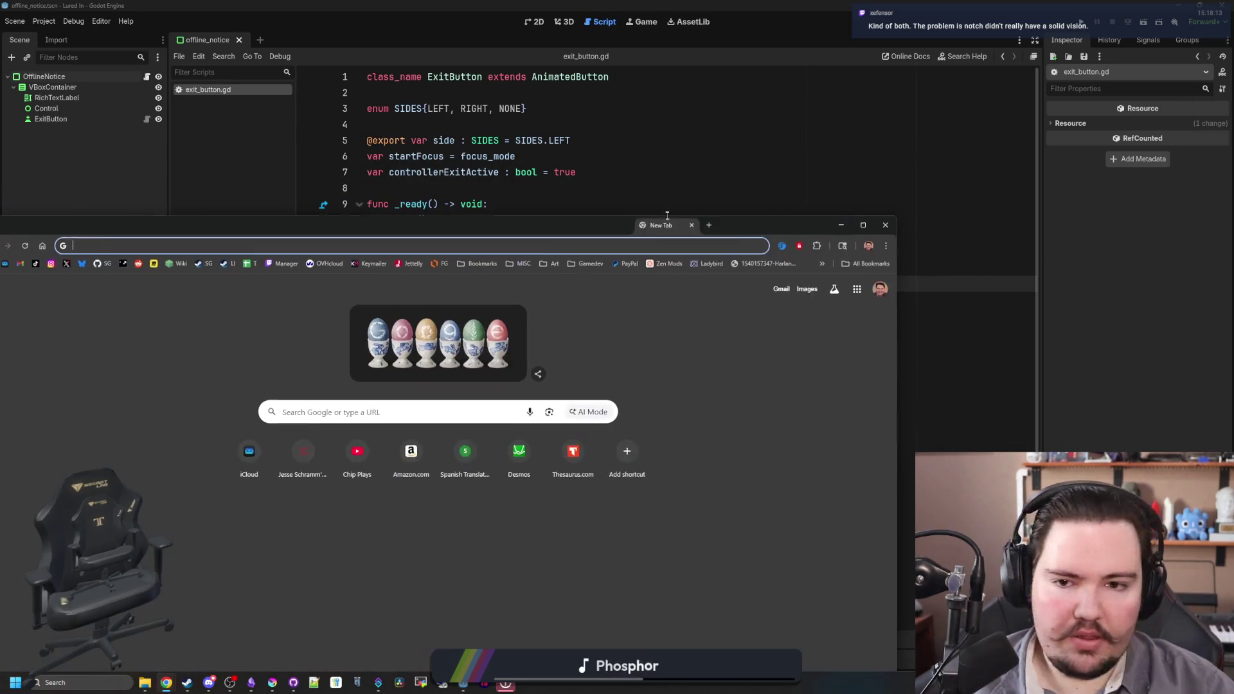
{"action": "left_click", "coordinate": [260, 200]}
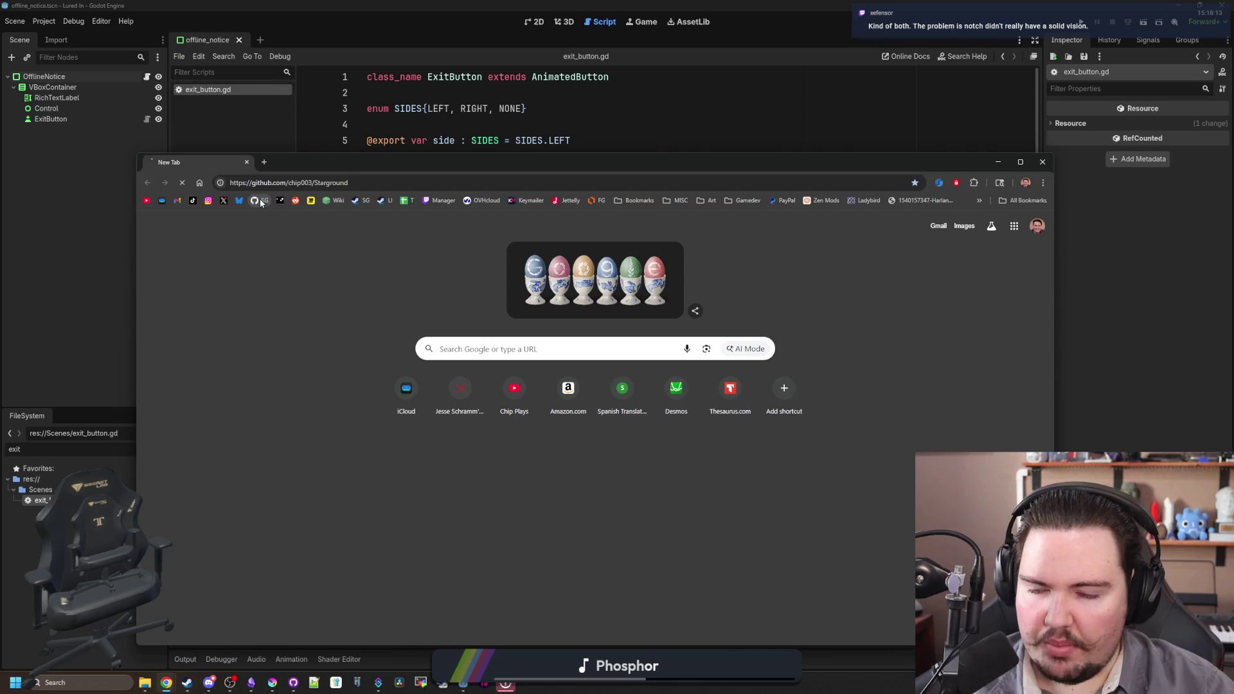
{"action": "double_click", "coordinate": [355, 169]}
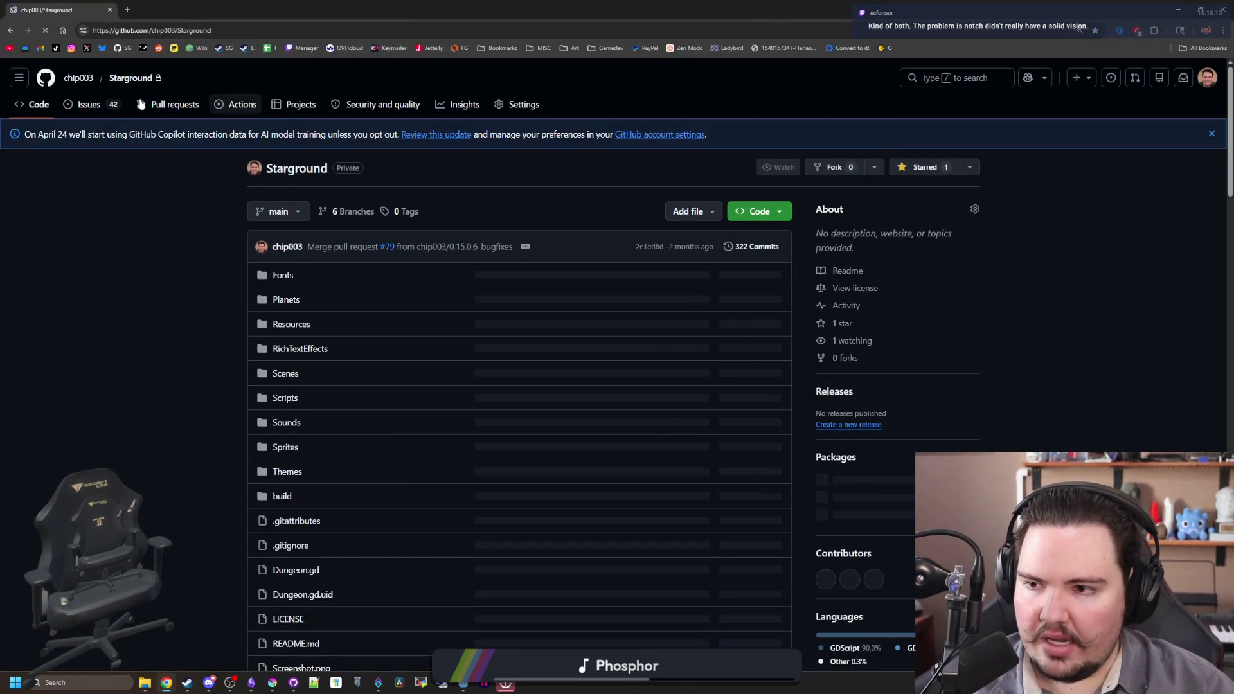
{"action": "left_click", "coordinate": [286, 214]}
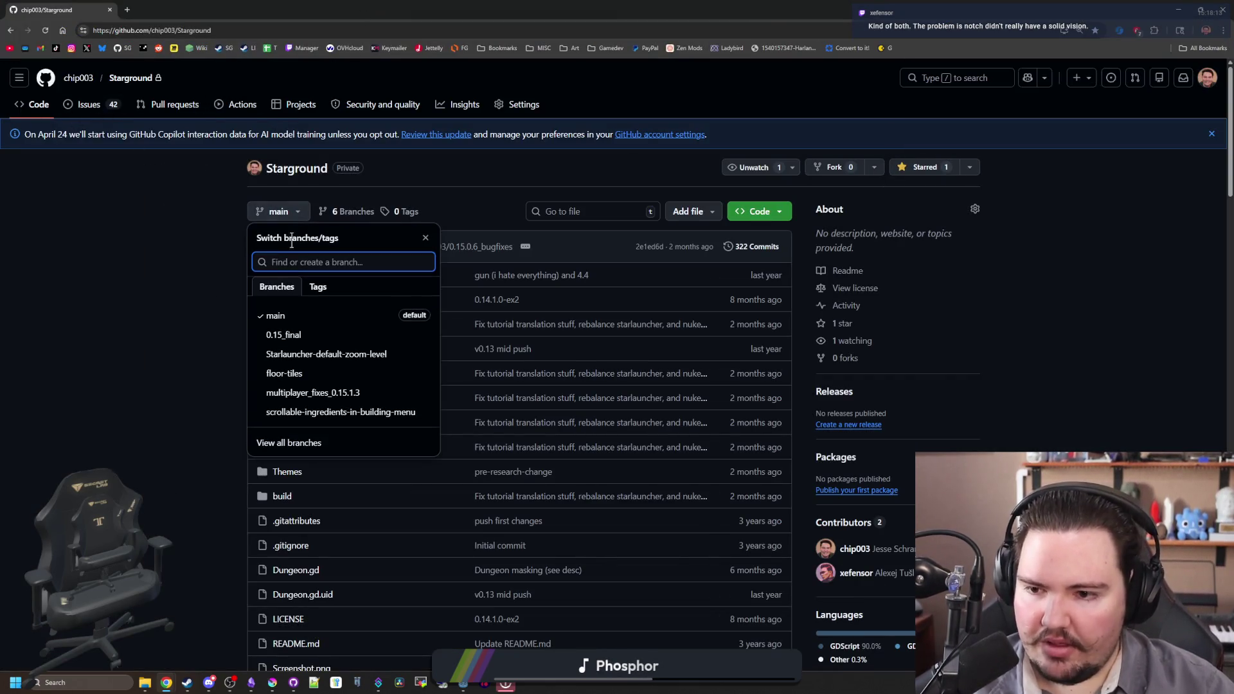
{"action": "left_click", "coordinate": [224, 297]}
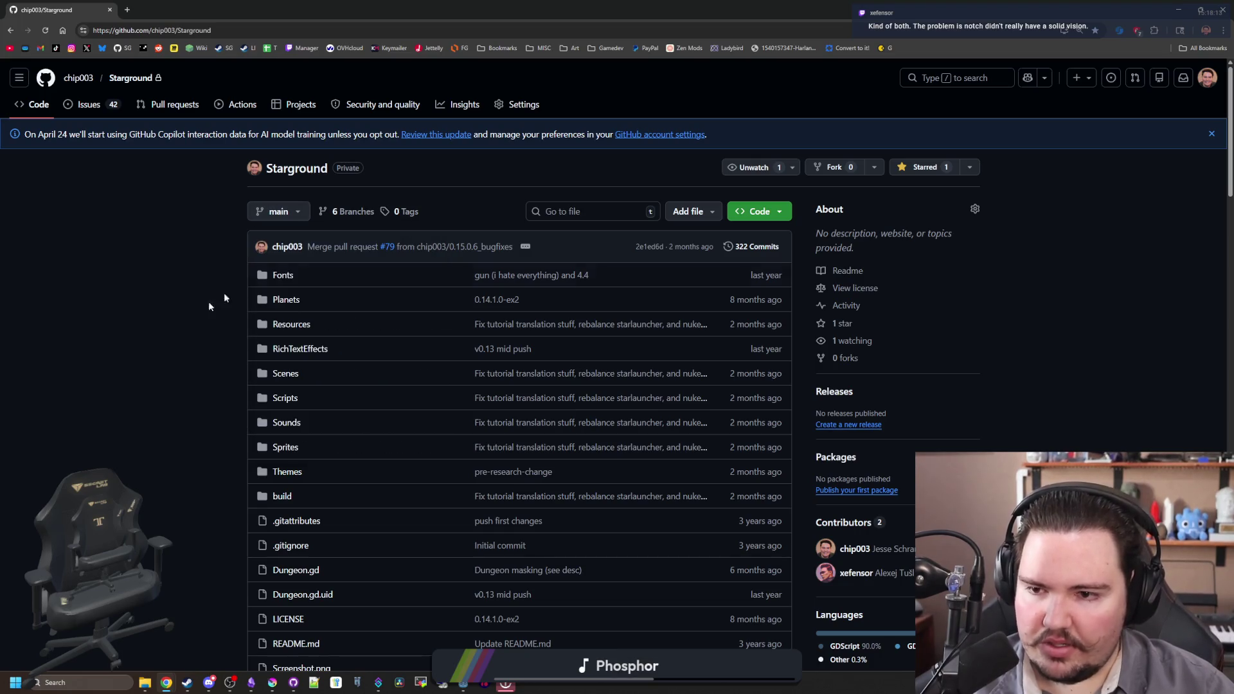
{"action": "left_click", "coordinate": [291, 223]}
- Go to the owner's profile Repositories list and open lured-in
{"action": "left_click", "coordinate": [302, 302]}
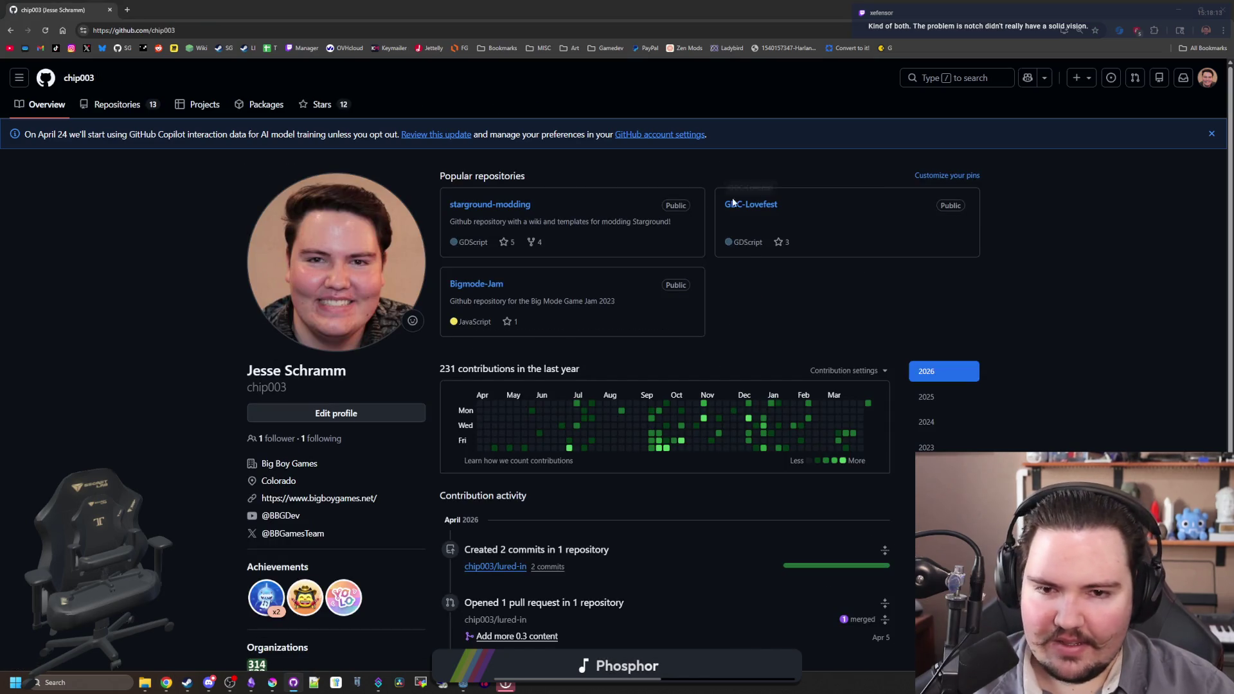
{"action": "left_click", "coordinate": [97, 104]}
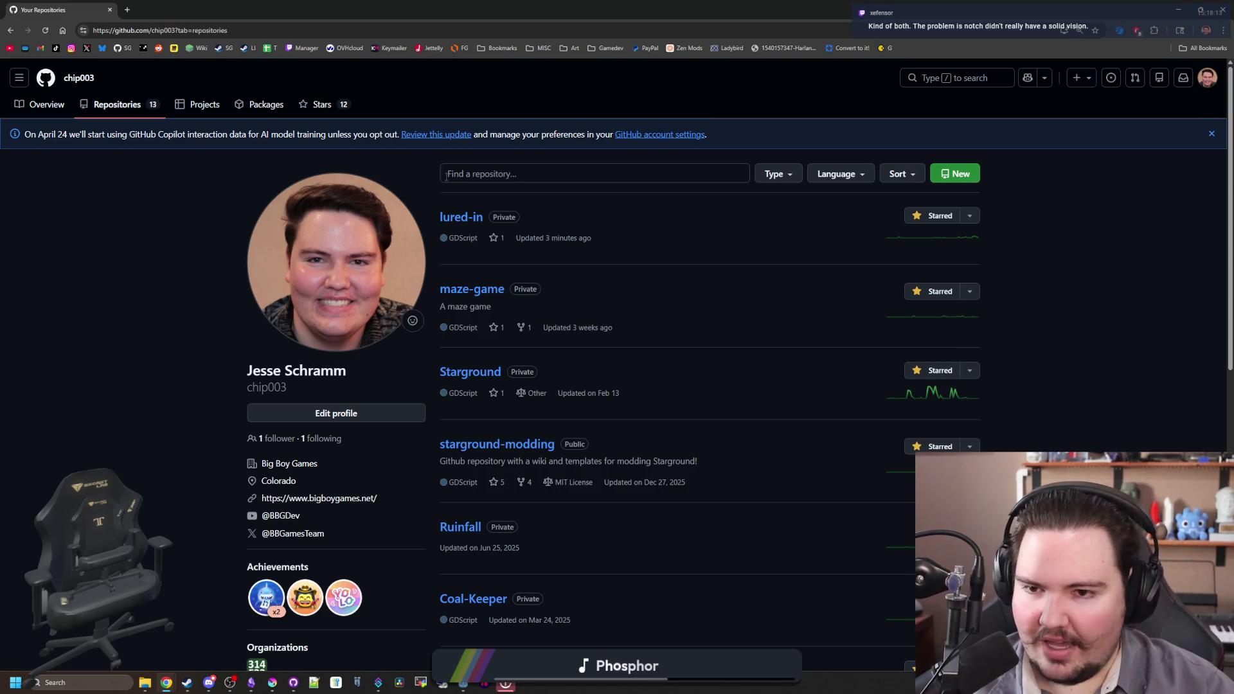
{"action": "left_click", "coordinate": [476, 220]}
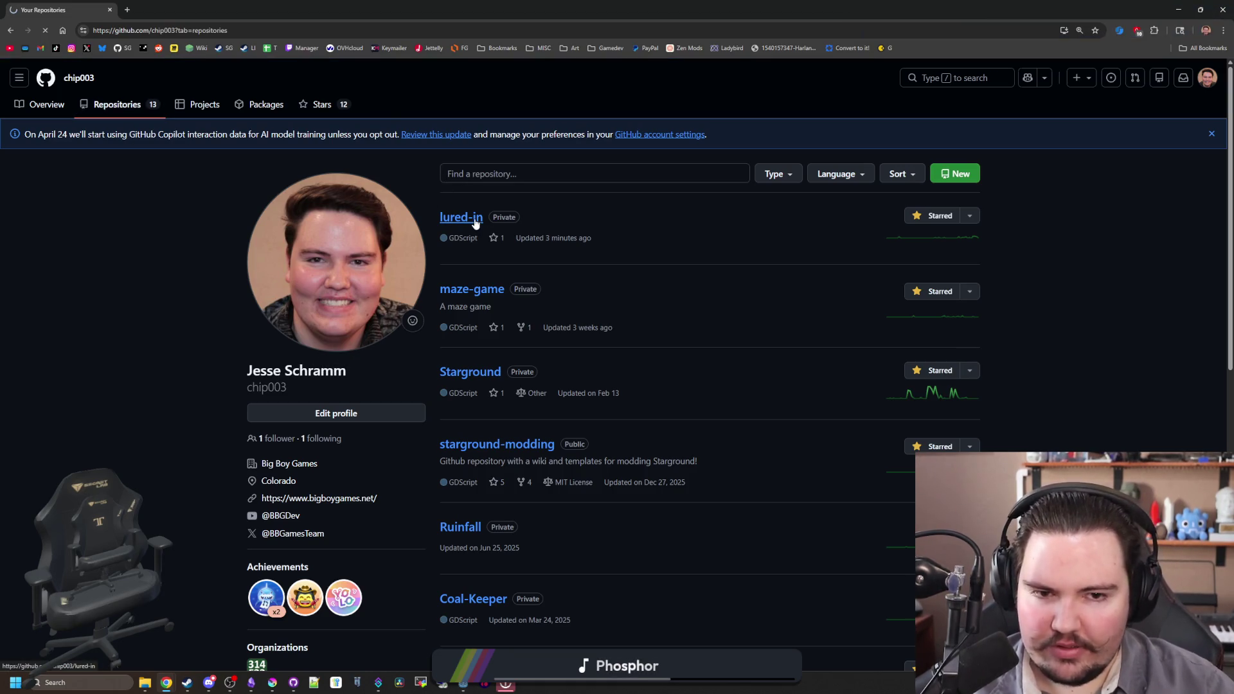
{"action": "right_click", "coordinate": [474, 220]}
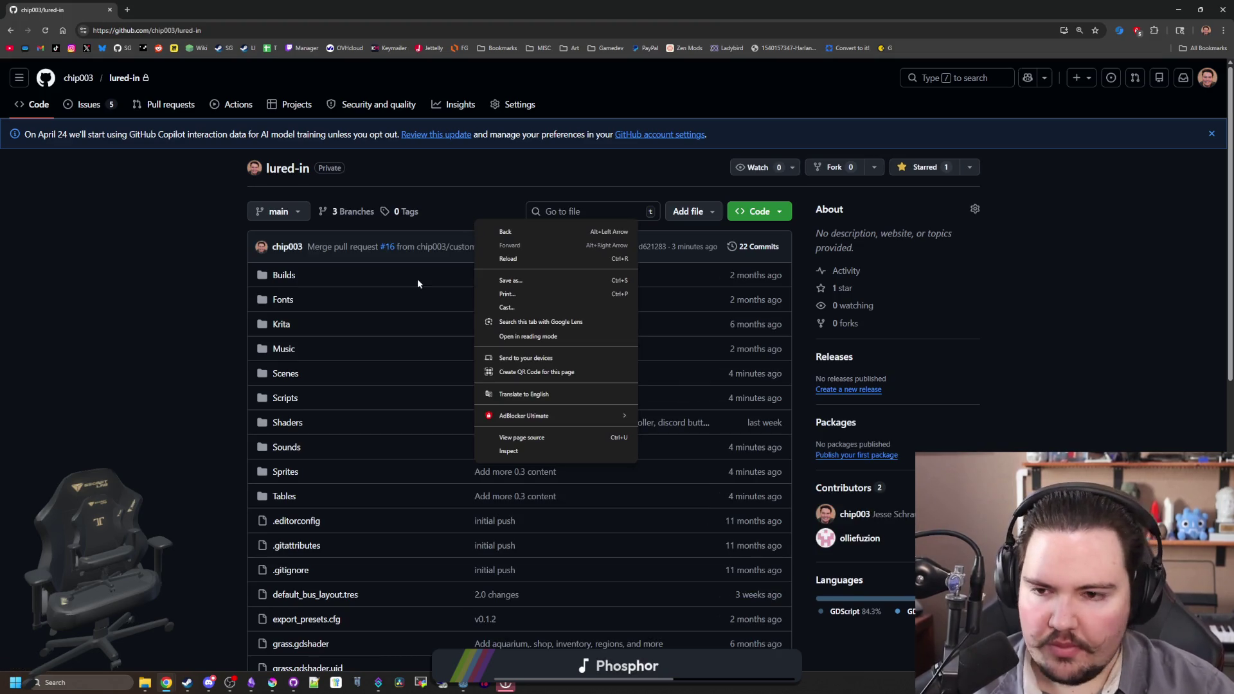
{"action": "left_click", "coordinate": [209, 327]}
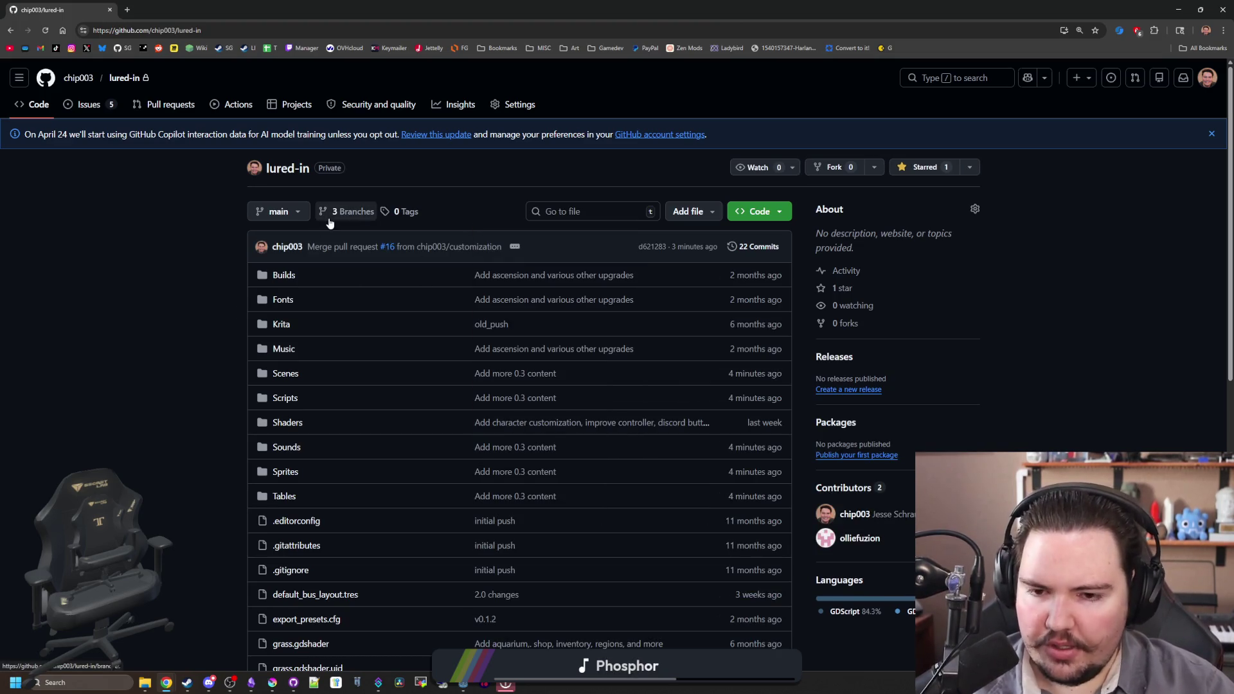
{"action": "scroll", "coordinate": [155, 372], "scroll_direction": "down", "scroll_amount": 8}
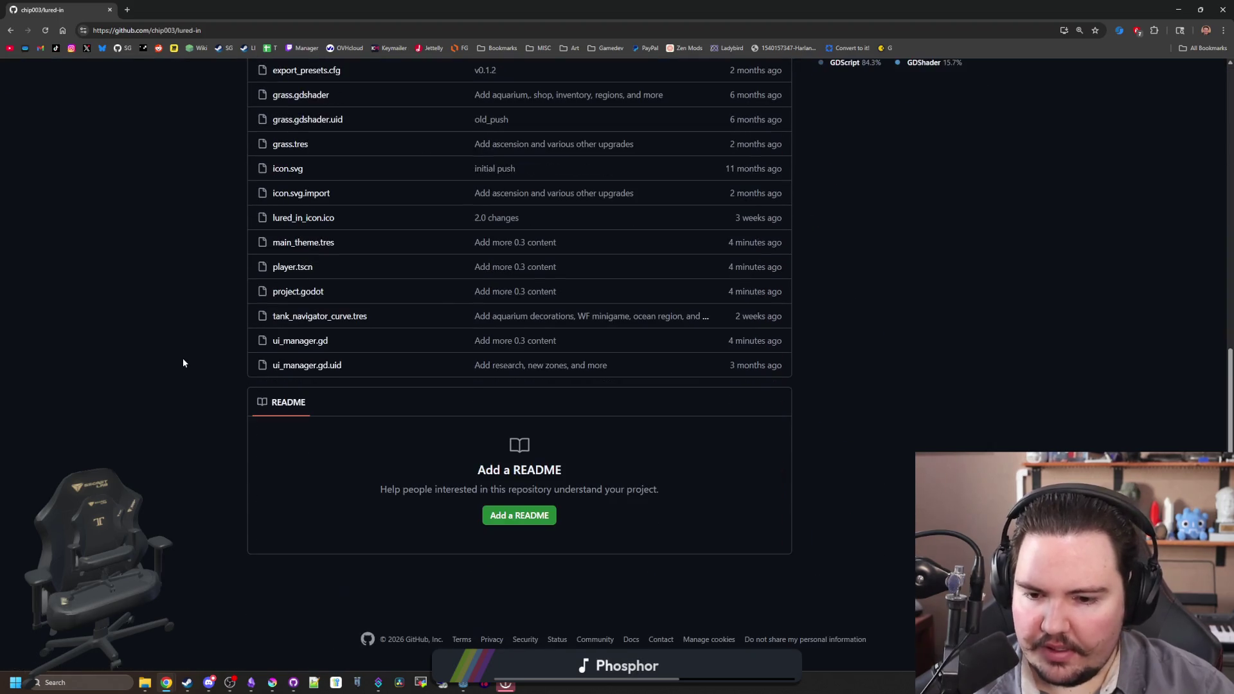
{"action": "scroll", "coordinate": [188, 366], "scroll_direction": "up", "scroll_amount": 8}
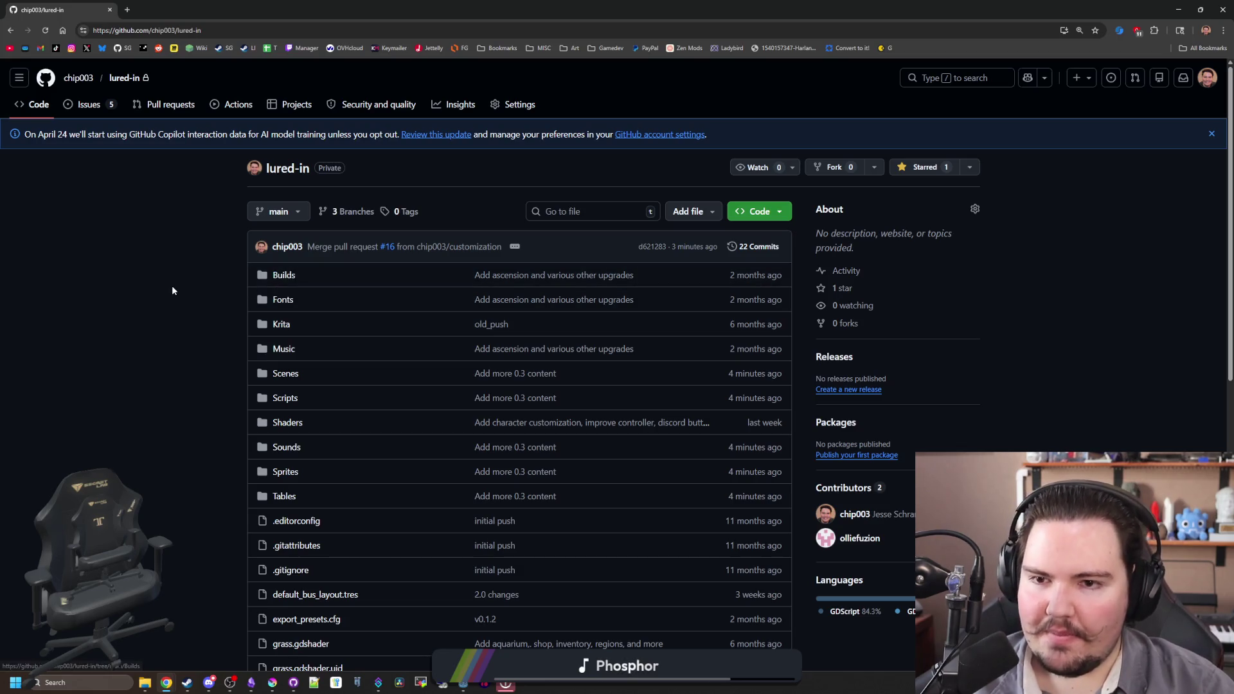
{"action": "scroll", "coordinate": [172, 287], "scroll_direction": "down", "scroll_amount": 8}
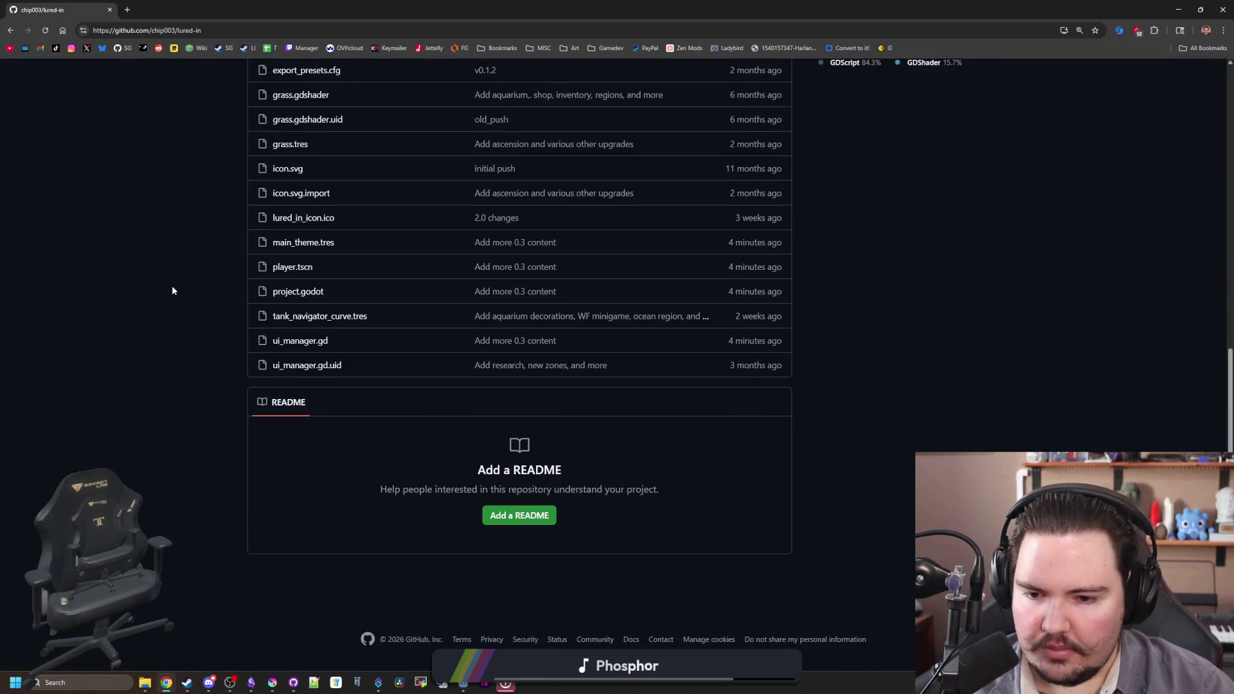
{"action": "scroll", "coordinate": [173, 287], "scroll_direction": "up", "scroll_amount": 8}
- Browse lured-in's branches and open the organtrail_minigame branch
{"action": "left_click", "coordinate": [352, 211]}
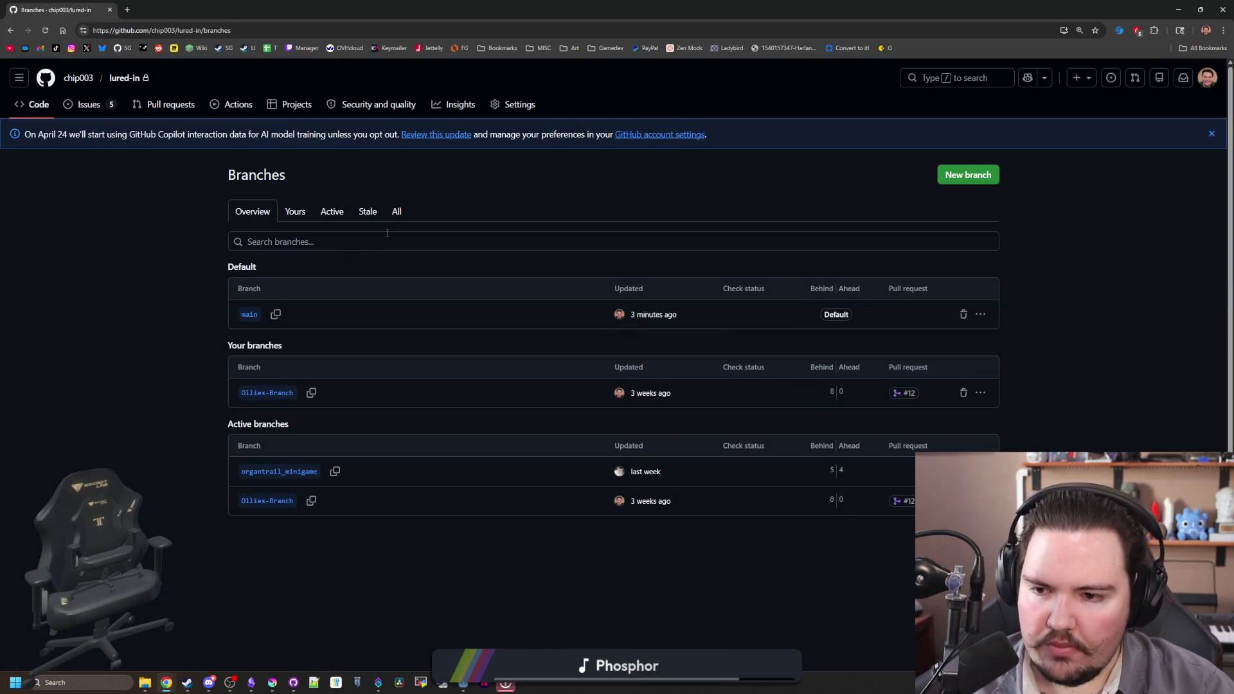
{"action": "left_click", "coordinate": [278, 476]}
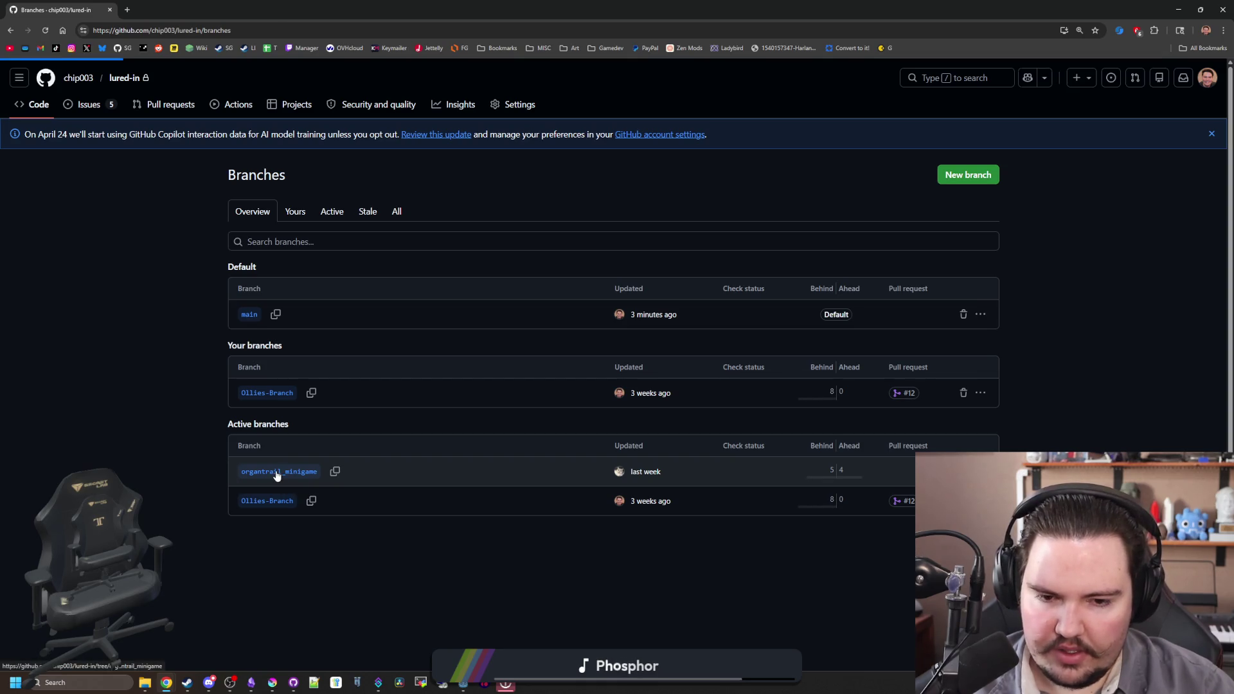
{"action": "scroll", "coordinate": [408, 268], "scroll_direction": "down", "scroll_amount": 8}
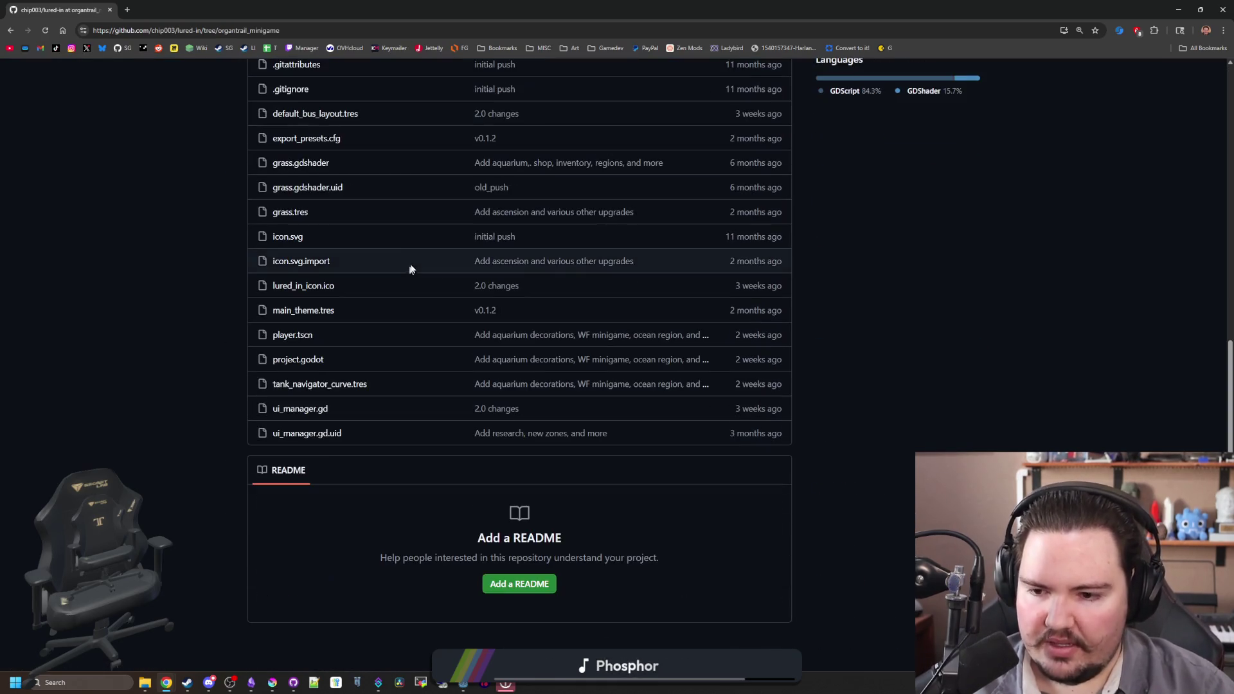
{"action": "scroll", "coordinate": [378, 253], "scroll_direction": "up", "scroll_amount": 8}
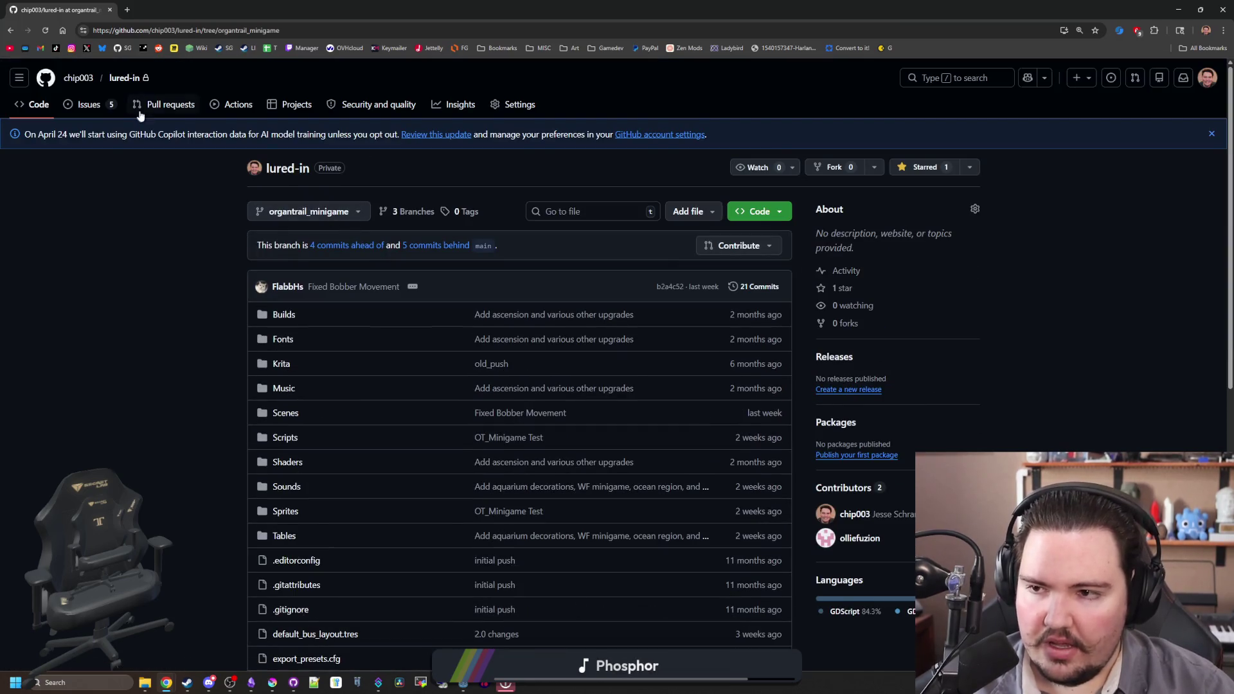
- Start a new pull request comparing organtrail_minigame against main
{"action": "left_click", "coordinate": [171, 105]}
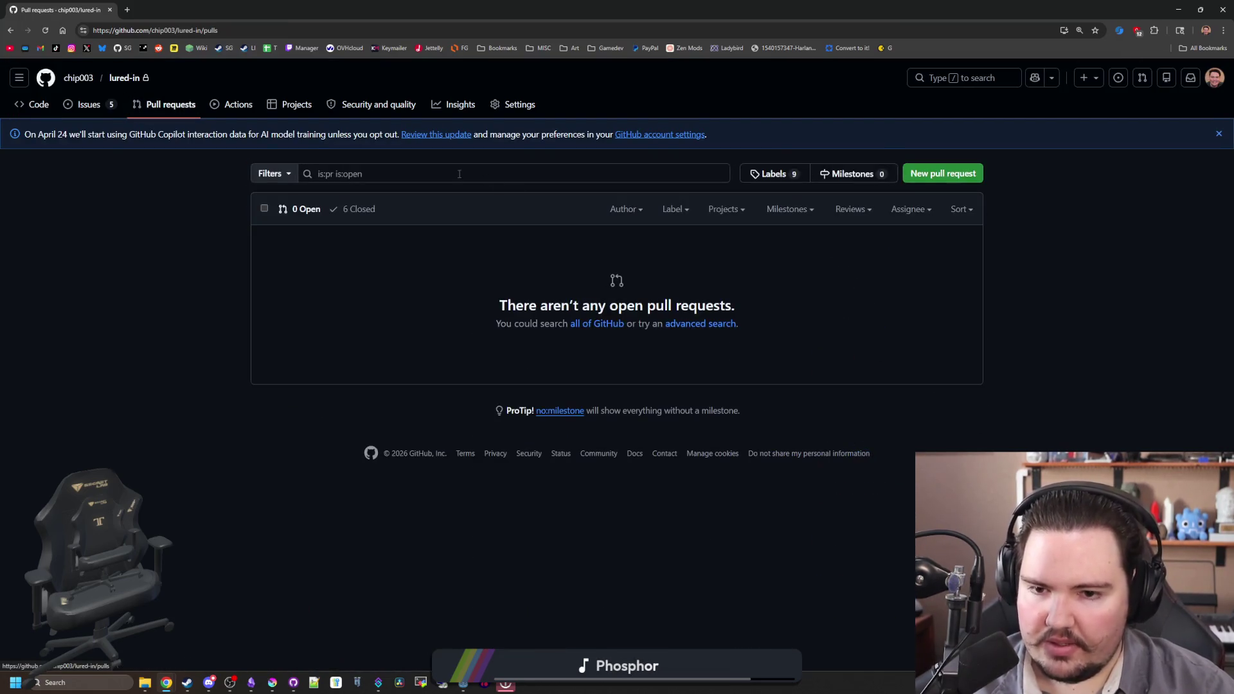
{"action": "left_click", "coordinate": [934, 173]}
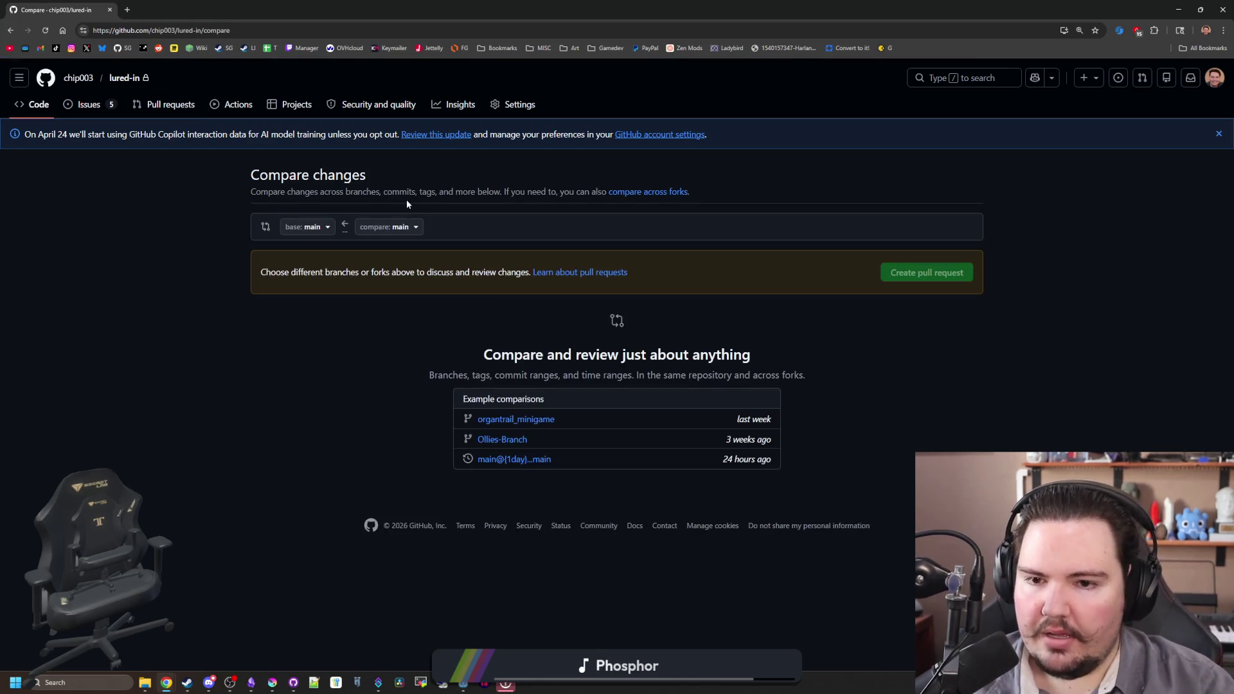
{"action": "left_click", "coordinate": [366, 231]}
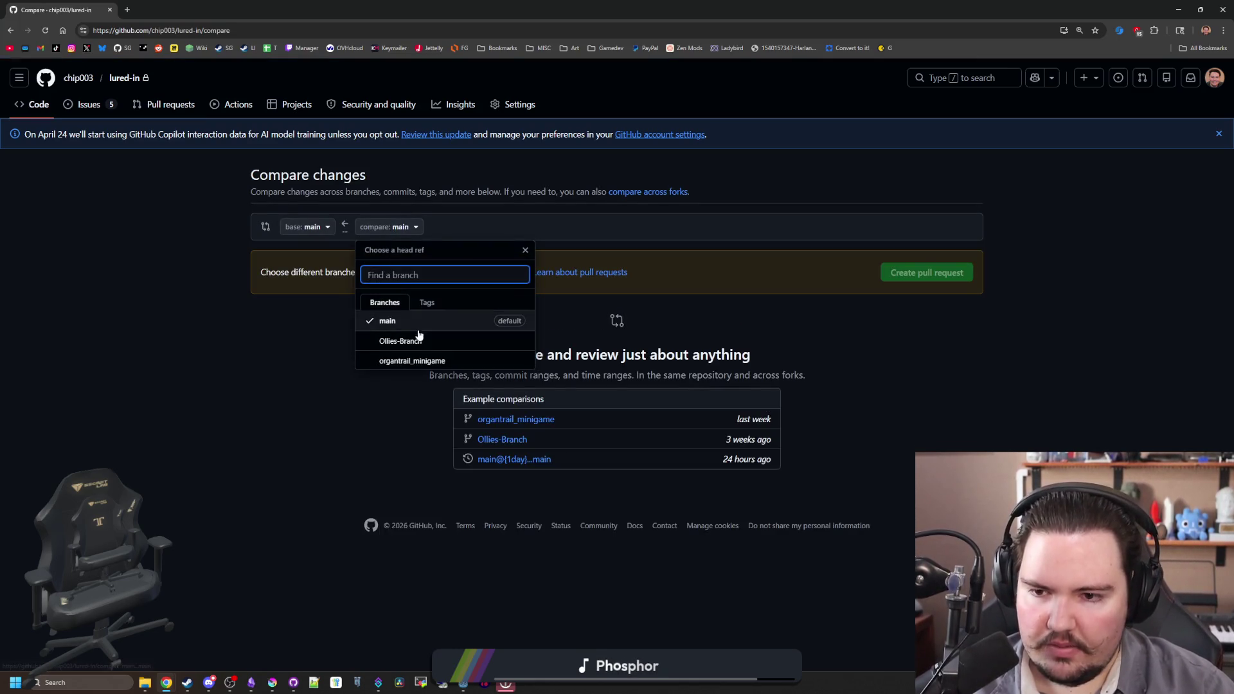
{"action": "left_click", "coordinate": [436, 361]}
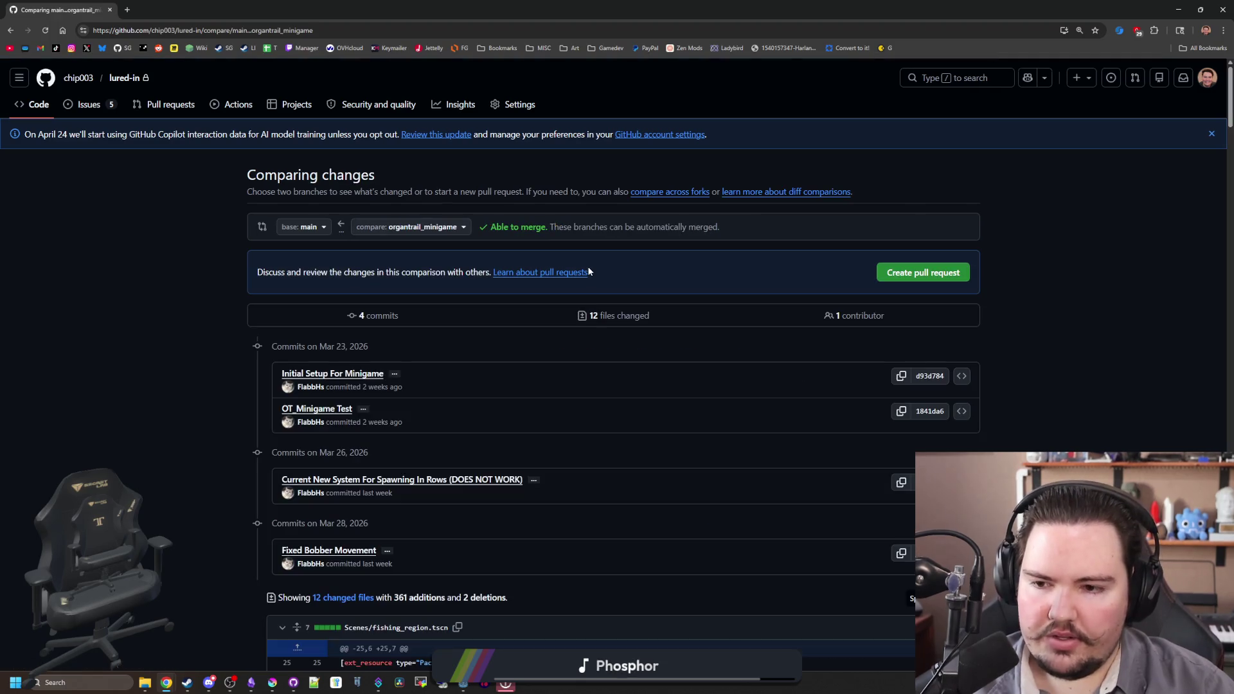
{"action": "scroll", "coordinate": [535, 316], "scroll_direction": "down", "scroll_amount": 7}
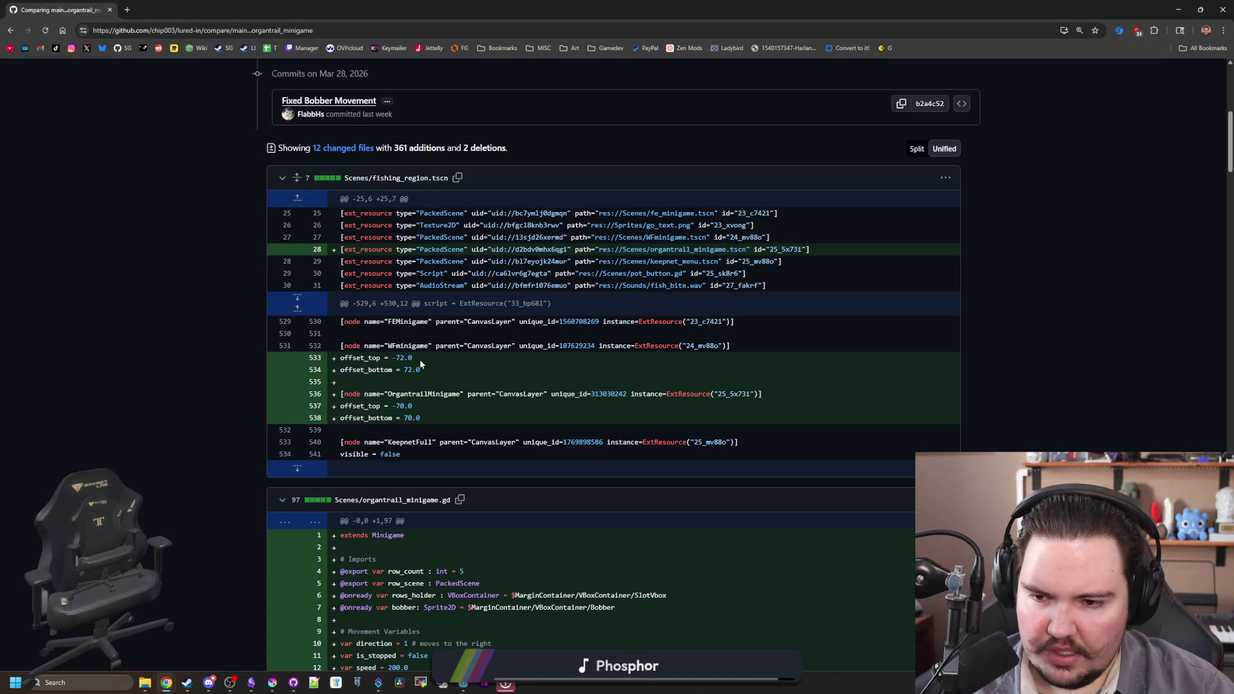
{"action": "scroll", "coordinate": [361, 416], "scroll_direction": "down", "scroll_amount": 4}
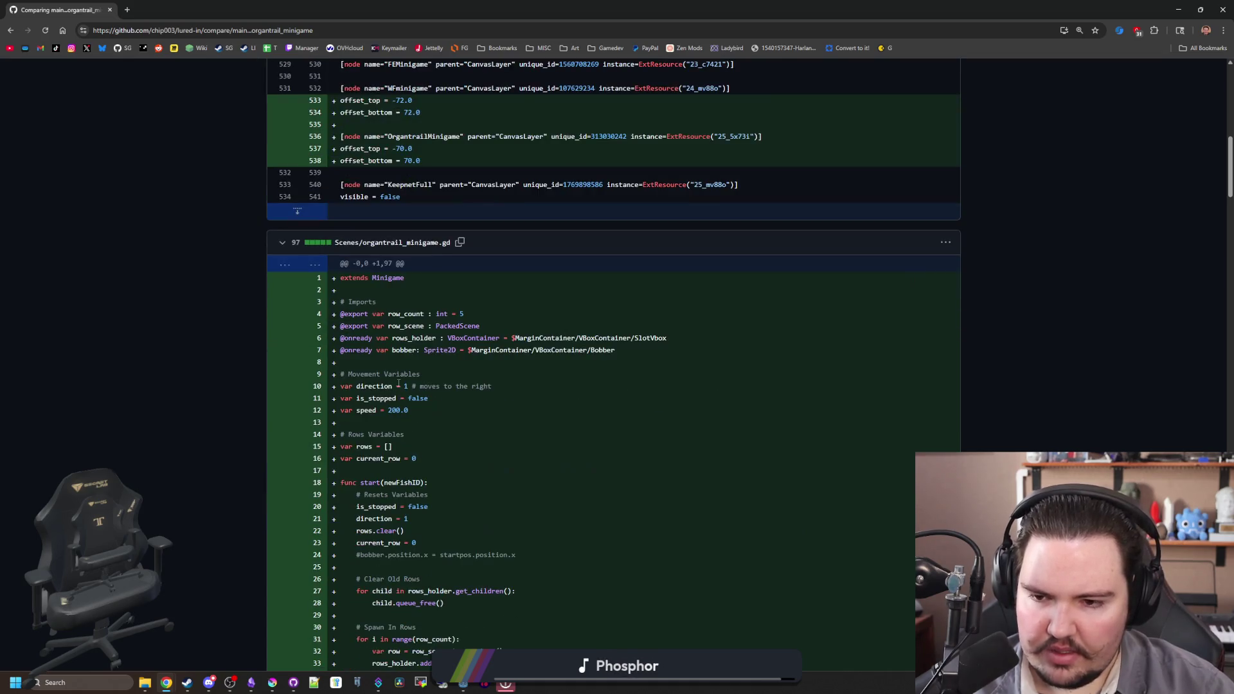
{"action": "scroll", "coordinate": [455, 277], "scroll_direction": "down", "scroll_amount": 1}
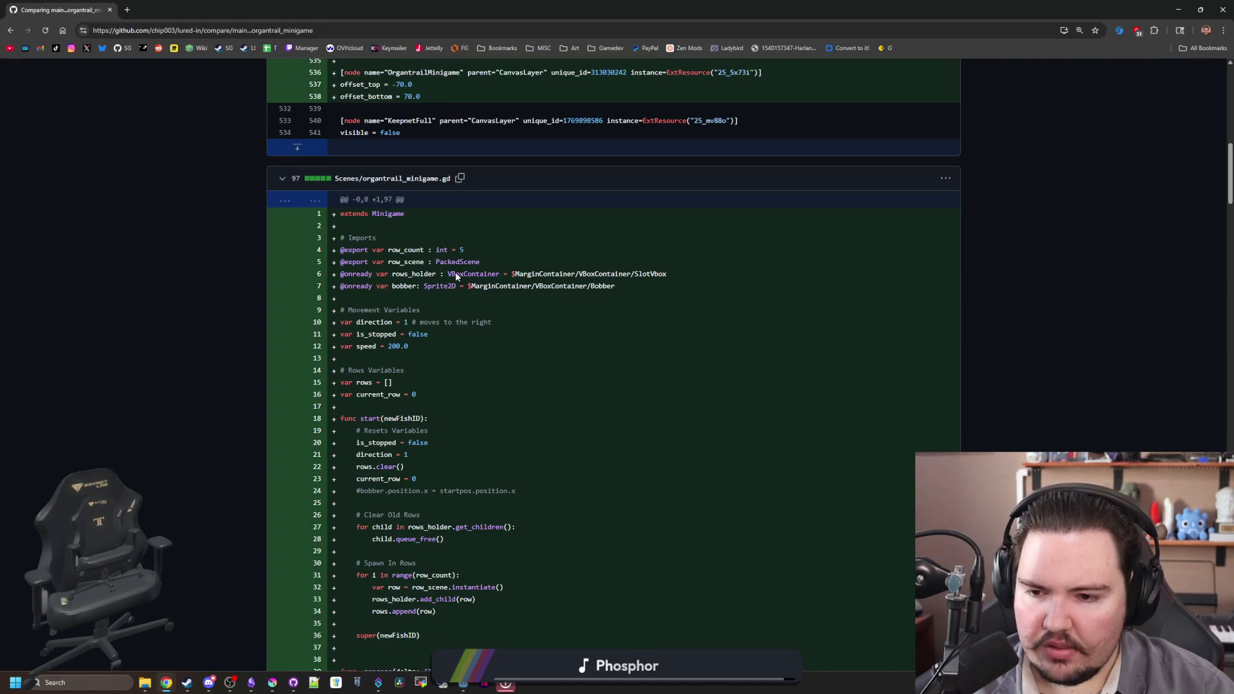
{"action": "scroll", "coordinate": [455, 277], "scroll_direction": "down", "scroll_amount": 16}
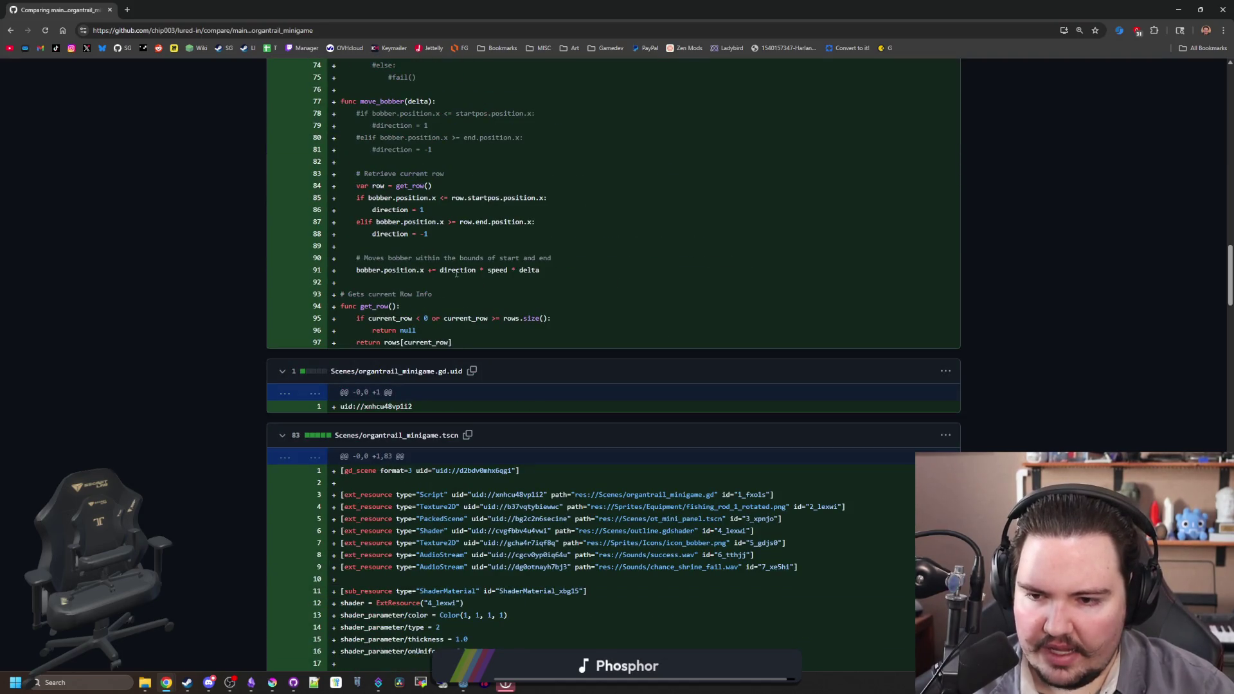
{"action": "scroll", "coordinate": [456, 274], "scroll_direction": "down", "scroll_amount": 4}
{"action": "scroll", "coordinate": [457, 273], "scroll_direction": "down", "scroll_amount": 16}
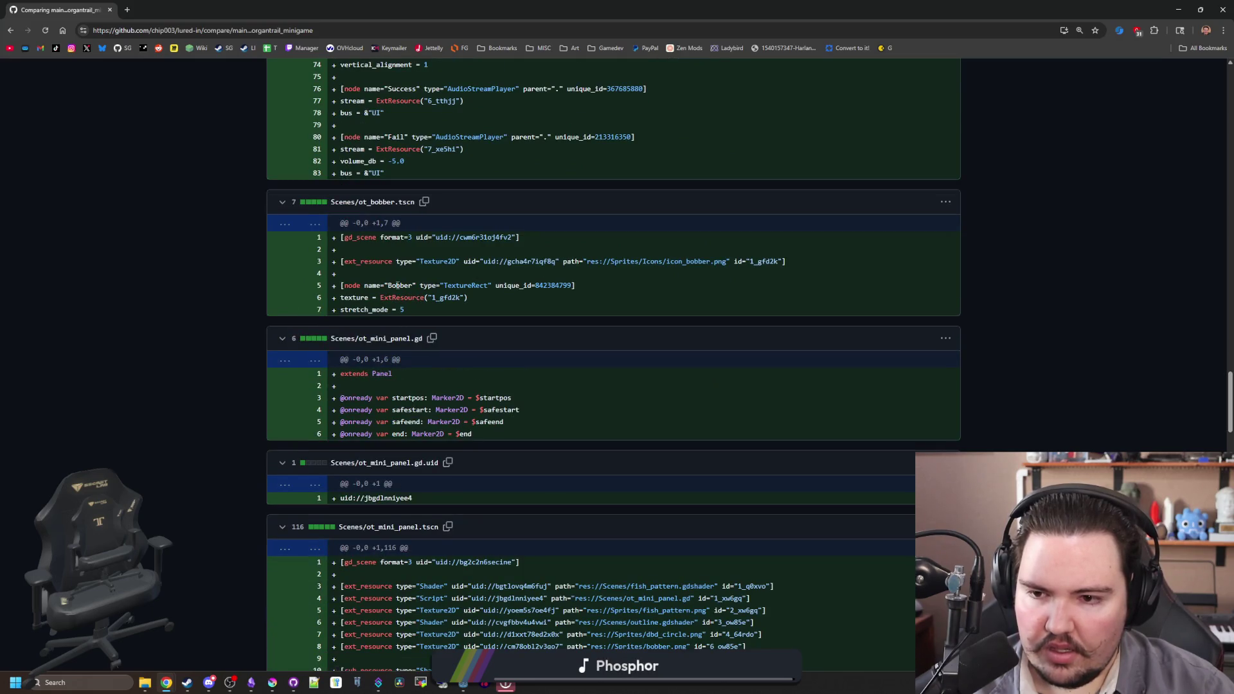
{"action": "scroll", "coordinate": [398, 285], "scroll_direction": "down", "scroll_amount": 6}
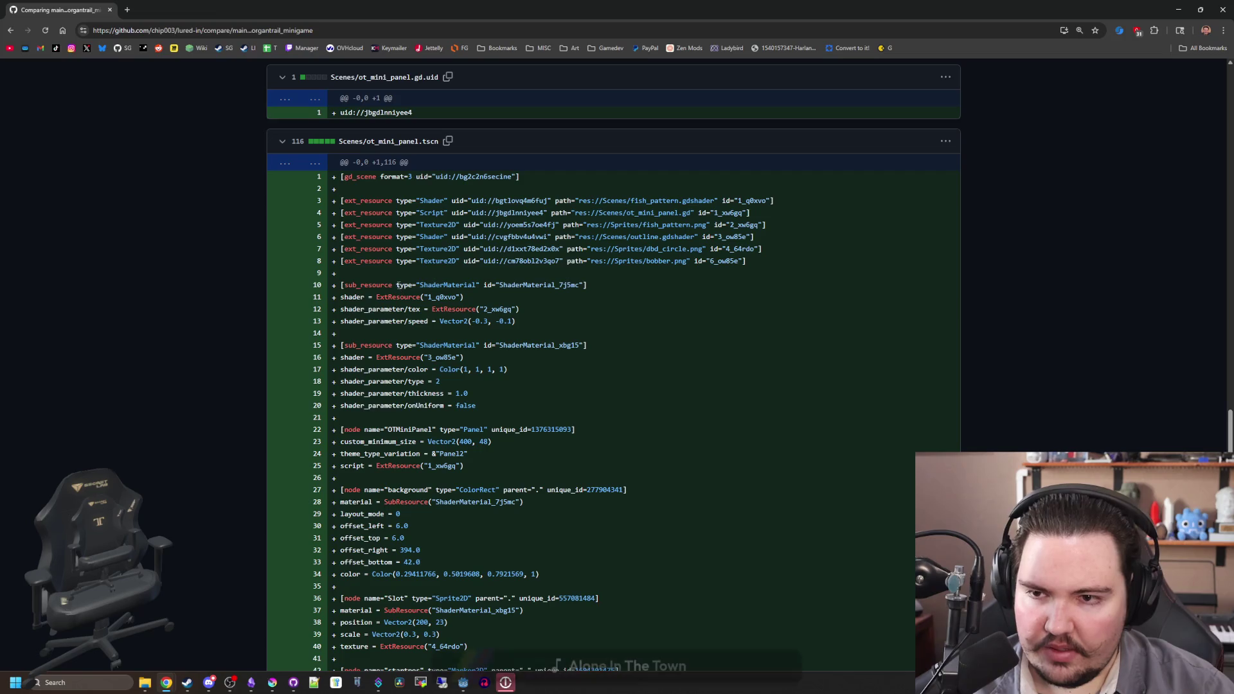
{"action": "scroll", "coordinate": [399, 285], "scroll_direction": "down", "scroll_amount": 9}
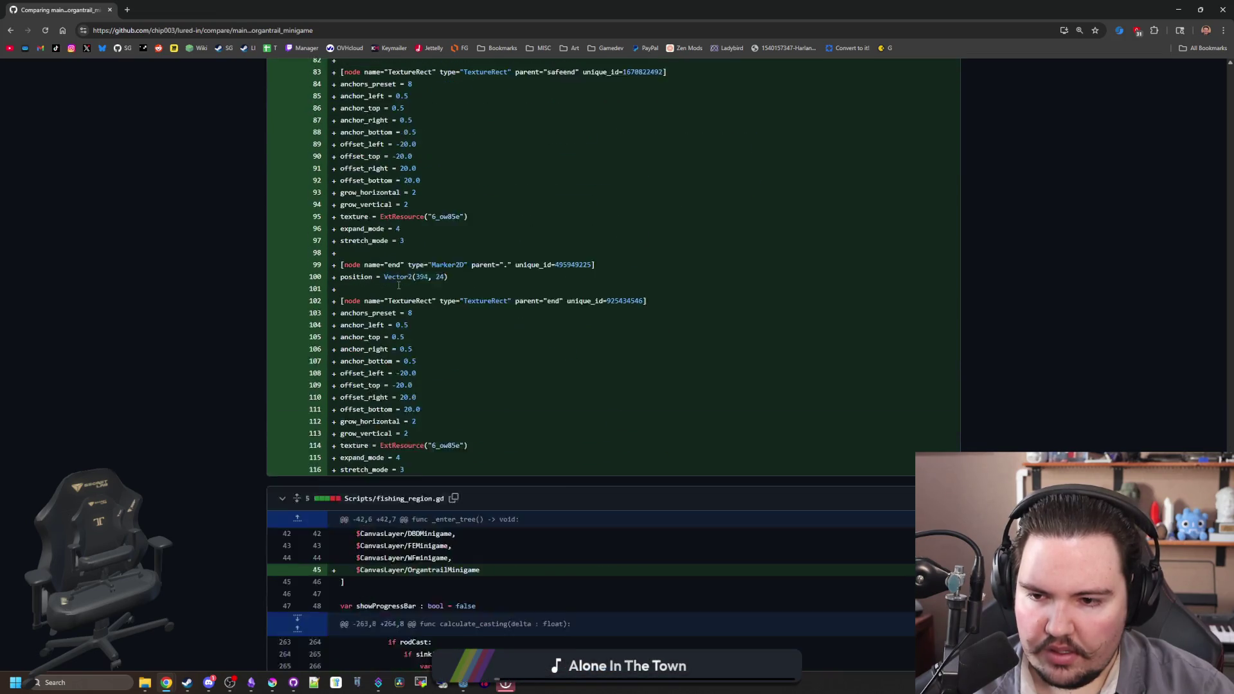
{"action": "scroll", "coordinate": [399, 285], "scroll_direction": "down", "scroll_amount": 2}
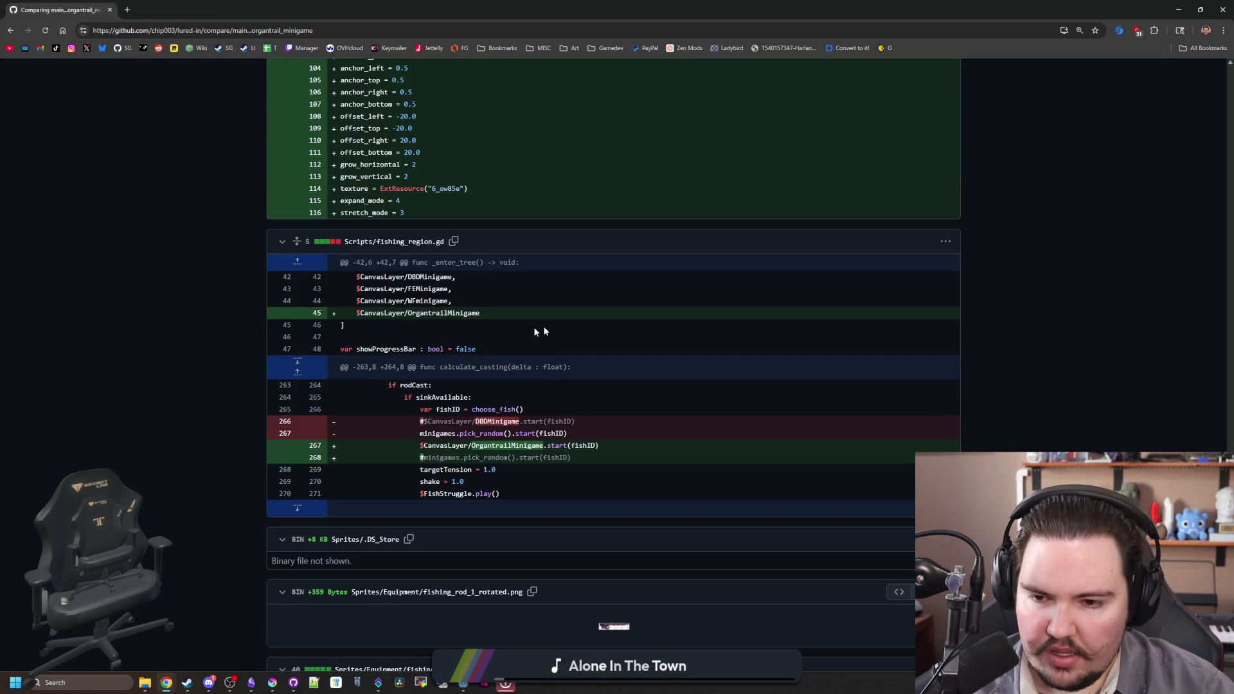
{"action": "mouse_move", "coordinate": [595, 458]}
{"action": "left_mouse_down"}
{"action": "mouse_move", "coordinate": [340, 433]}
{"action": "mouse_move", "coordinate": [411, 427]}
{"action": "left_mouse_up"}
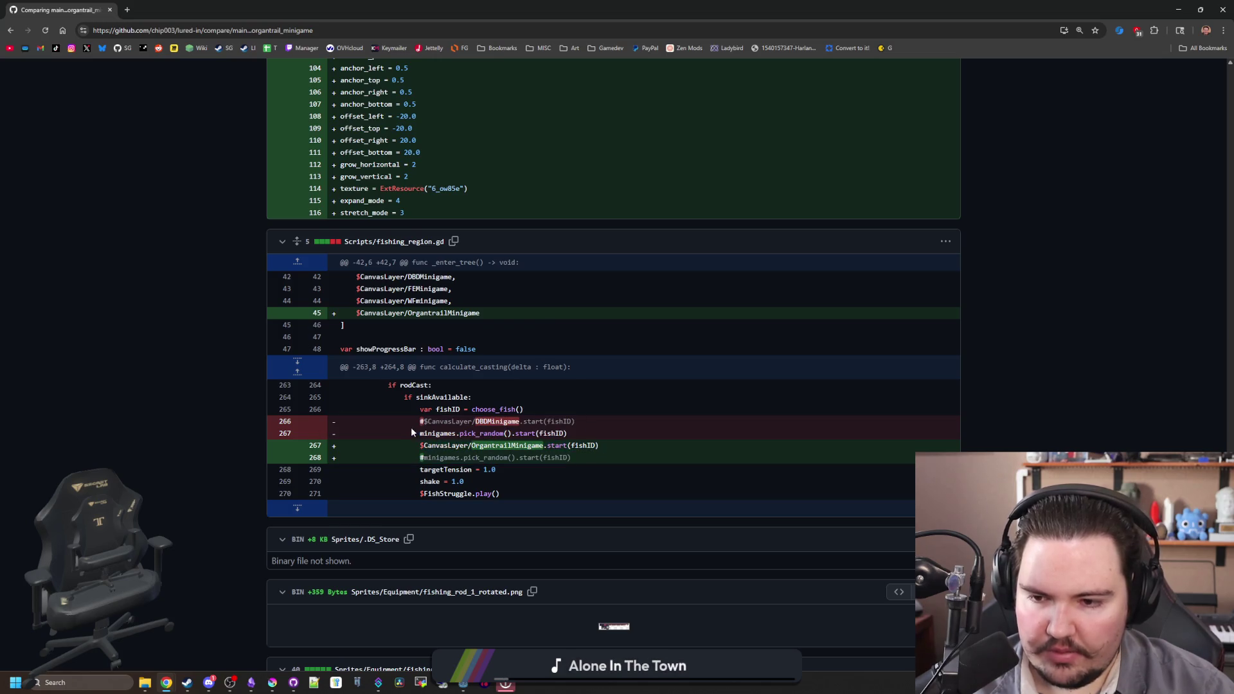
{"action": "left_click", "coordinate": [411, 427]}
{"action": "scroll", "coordinate": [431, 360], "scroll_direction": "down", "scroll_amount": 2}
{"action": "scroll", "coordinate": [450, 347], "scroll_direction": "down", "scroll_amount": 4}
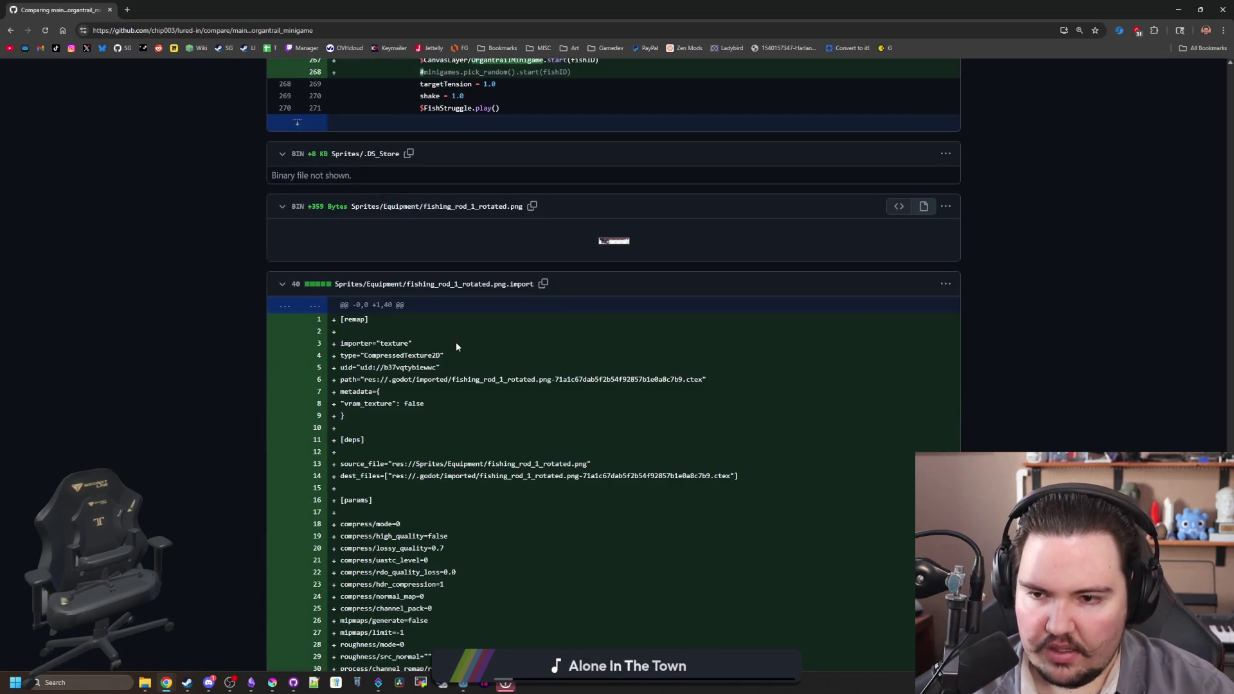
{"action": "scroll", "coordinate": [457, 342], "scroll_direction": "down", "scroll_amount": 3}
{"action": "scroll", "coordinate": [463, 322], "scroll_direction": "up", "scroll_amount": 5}
{"action": "scroll", "coordinate": [465, 319], "scroll_direction": "up", "scroll_amount": 1}
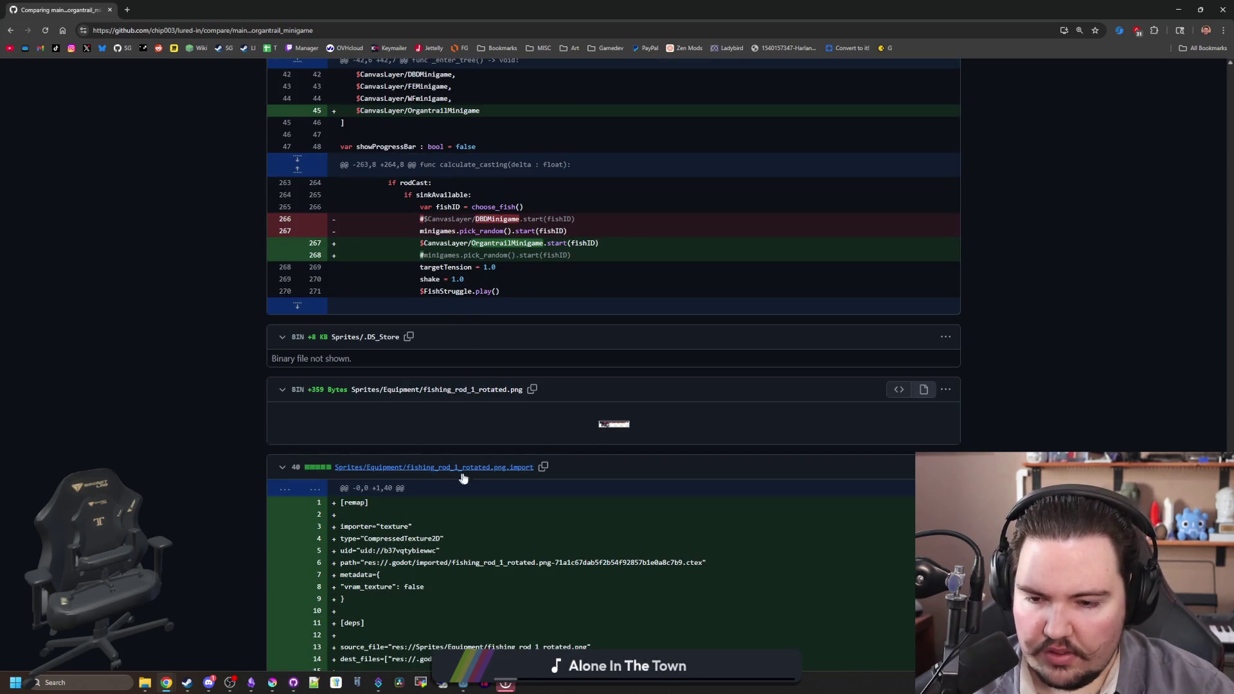
{"action": "scroll", "coordinate": [481, 469], "scroll_direction": "down", "scroll_amount": 3}
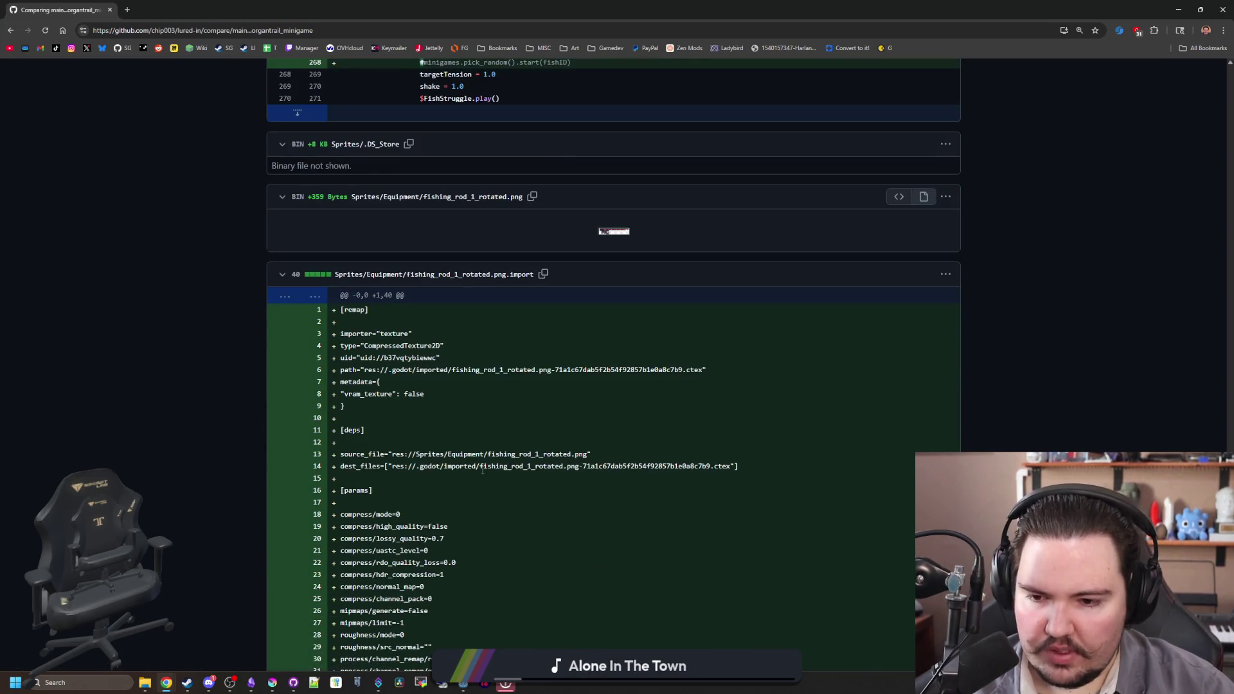
{"action": "scroll", "coordinate": [482, 463], "scroll_direction": "up", "scroll_amount": 5}
{"action": "scroll", "coordinate": [491, 450], "scroll_direction": "down", "scroll_amount": 20}
{"action": "scroll", "coordinate": [495, 450], "scroll_direction": "down", "scroll_amount": 10}
{"action": "scroll", "coordinate": [497, 450], "scroll_direction": "up", "scroll_amount": 20}
{"action": "scroll", "coordinate": [501, 448], "scroll_direction": "down", "scroll_amount": 10}
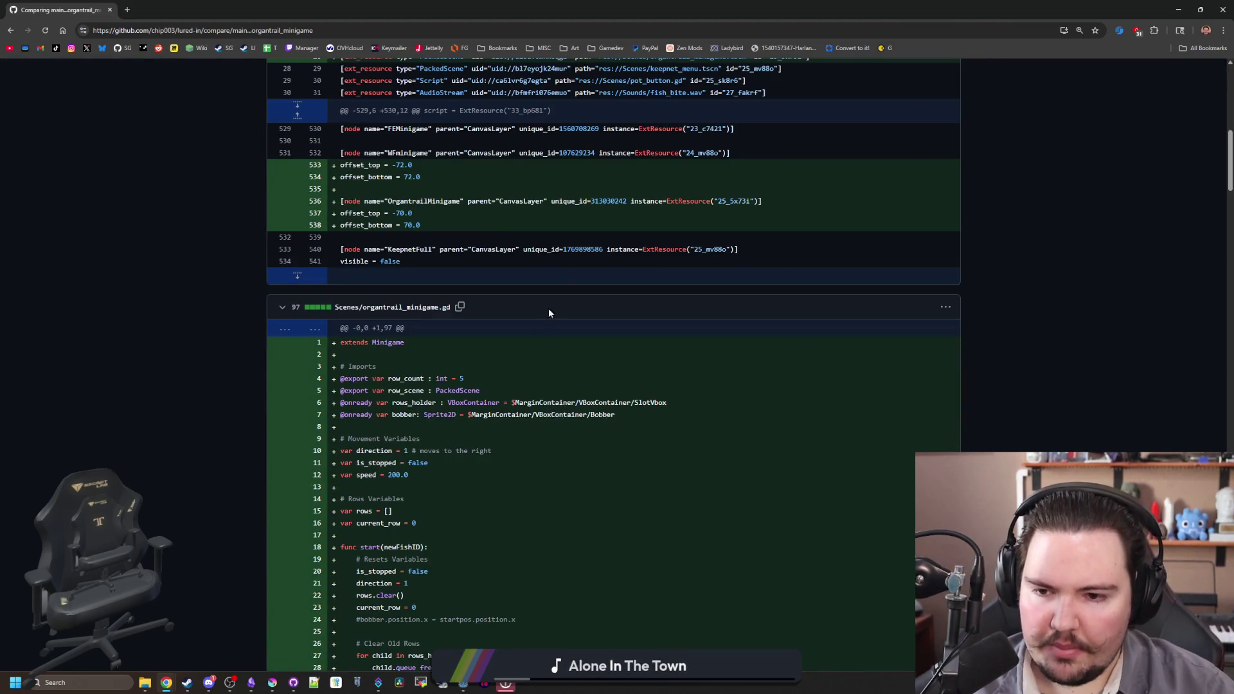
{"action": "scroll", "coordinate": [491, 292], "scroll_direction": "up", "scroll_amount": 4}
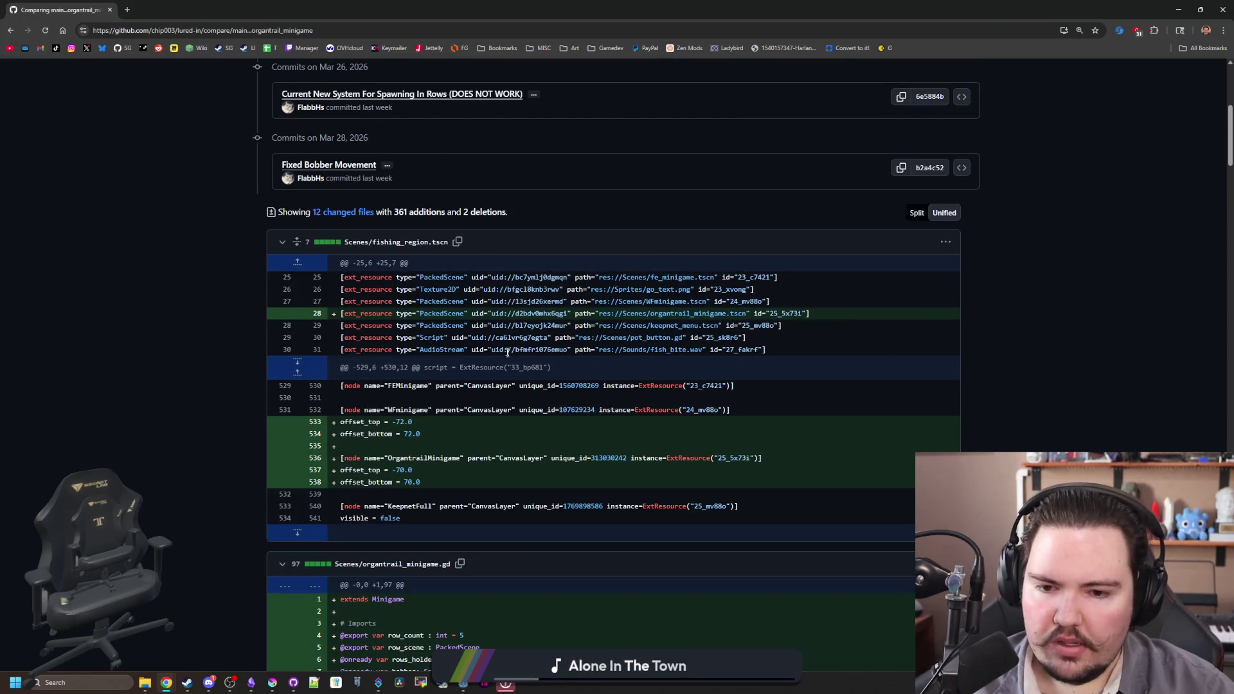
{"action": "scroll", "coordinate": [507, 352], "scroll_direction": "down", "scroll_amount": 20}
{"action": "scroll", "coordinate": [521, 373], "scroll_direction": "down", "scroll_amount": 15}
{"action": "scroll", "coordinate": [522, 364], "scroll_direction": "up", "scroll_amount": 20}
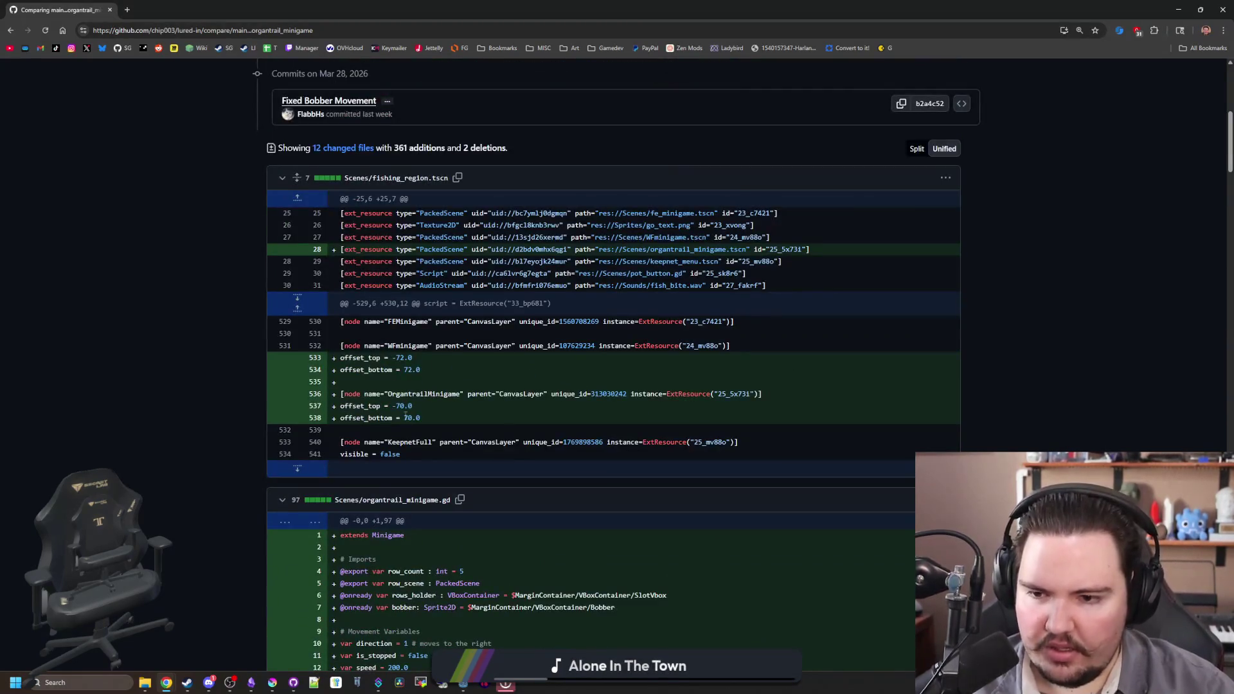
{"action": "left_click_drag", "start_coordinate": [424, 372], "coordinate": [312, 361]}
{"action": "left_click", "coordinate": [437, 362]}
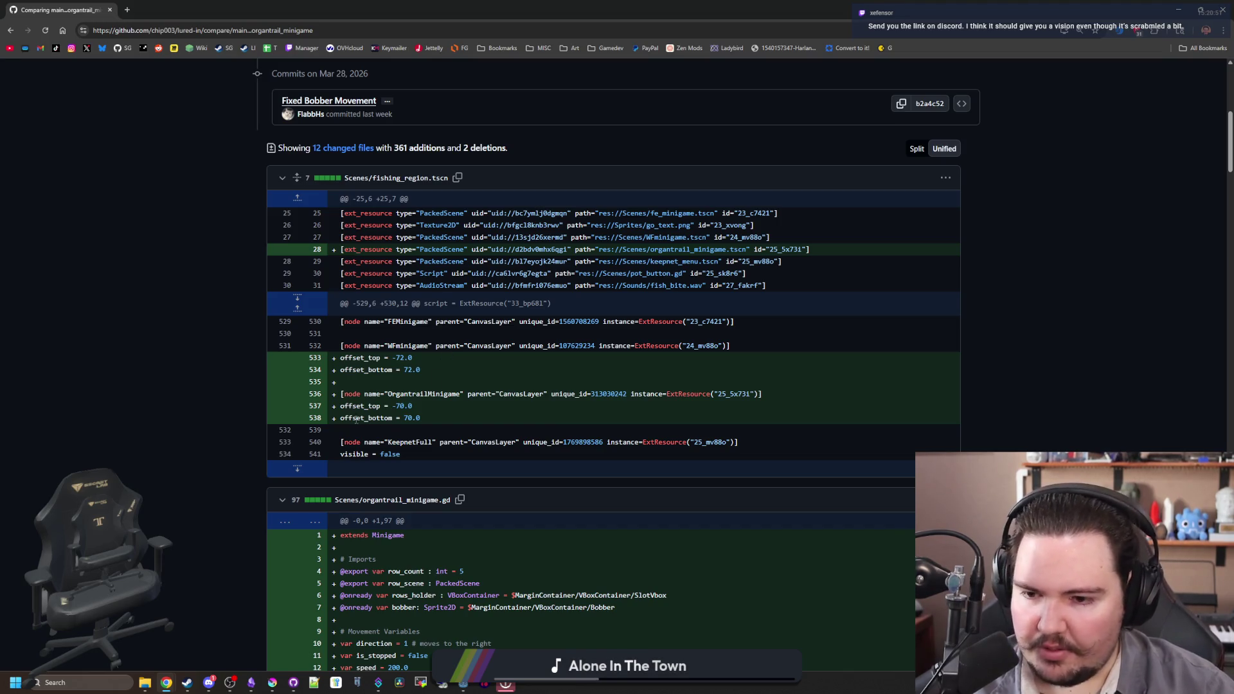
{"action": "scroll", "coordinate": [320, 414], "scroll_direction": "down", "scroll_amount": 5}
{"action": "scroll", "coordinate": [320, 415], "scroll_direction": "down", "scroll_amount": 20}
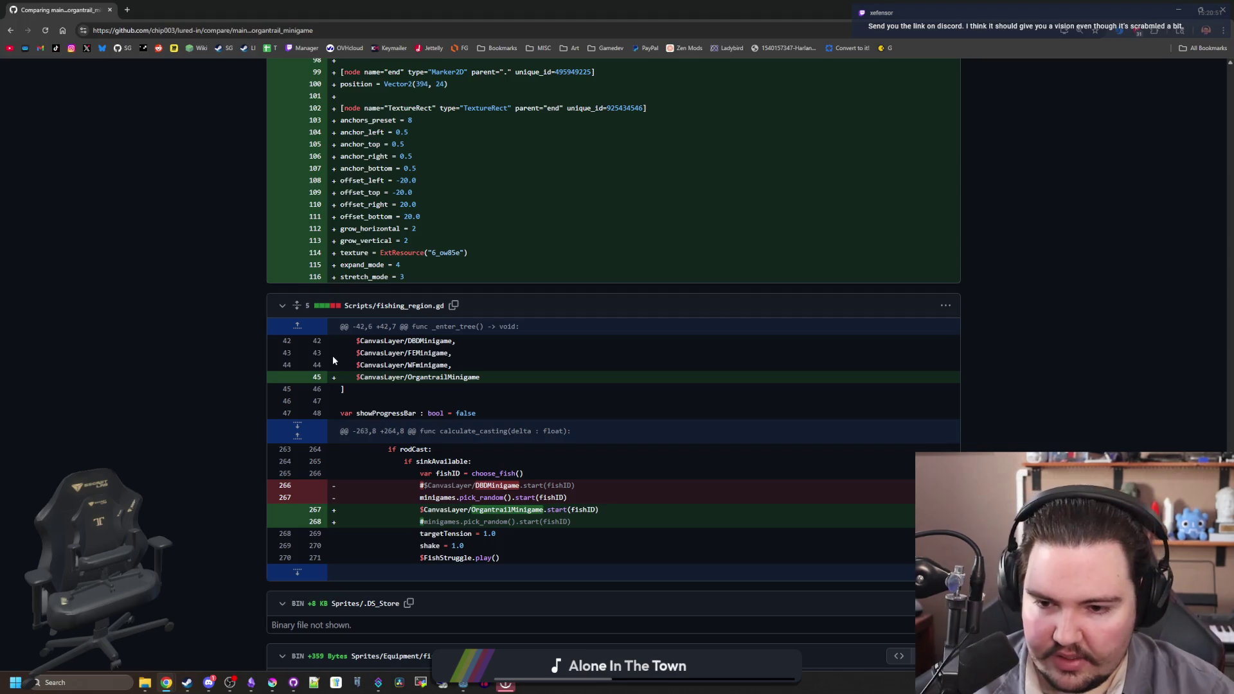
{"action": "left_click_drag", "start_coordinate": [585, 517], "coordinate": [386, 474]}
{"action": "left_click", "coordinate": [603, 452]}
{"action": "key", "text": "Home"}
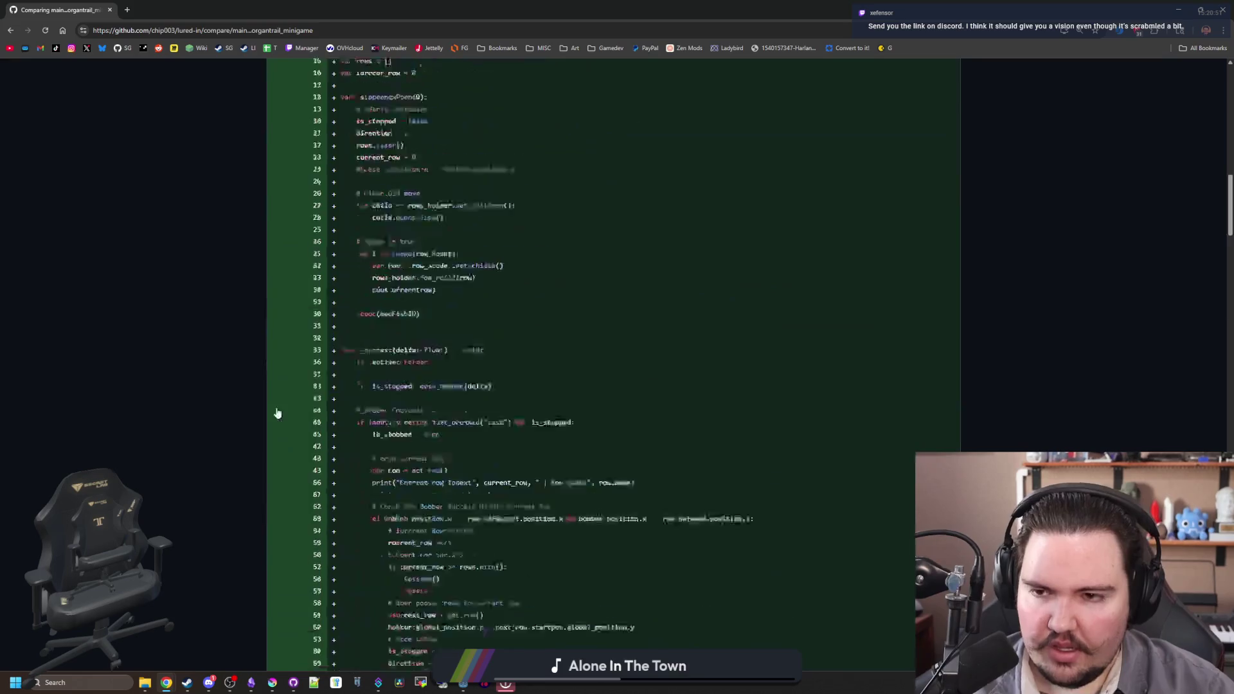
- Create pull request #17 'Organtrail minigame' merging organtrail_minigame into main
{"action": "left_click", "coordinate": [926, 273]}
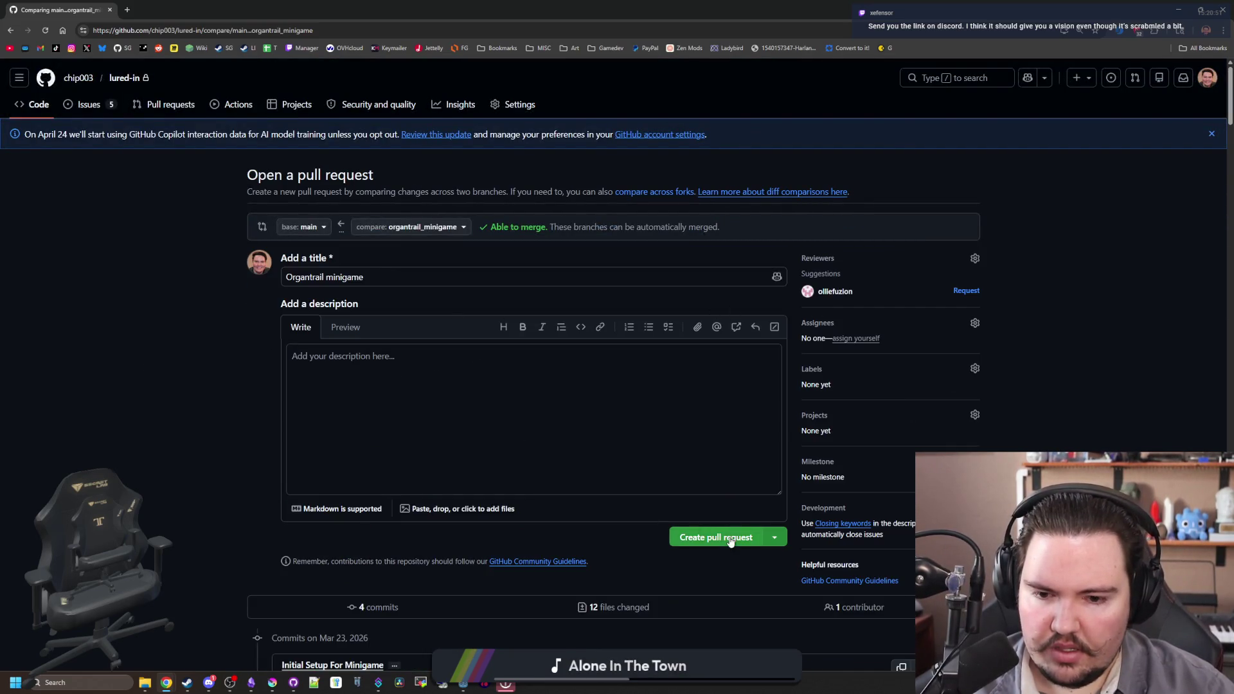
{"action": "left_click", "coordinate": [731, 542]}
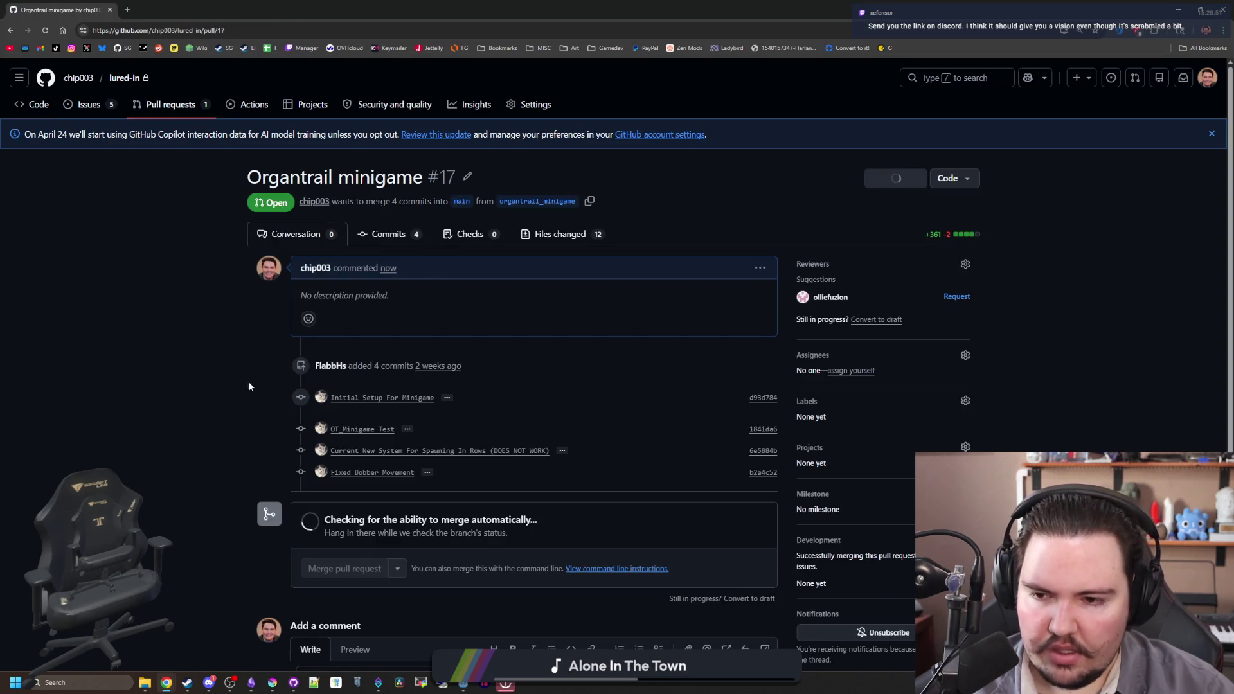
{"action": "scroll", "coordinate": [225, 380], "scroll_direction": "down", "scroll_amount": 2}
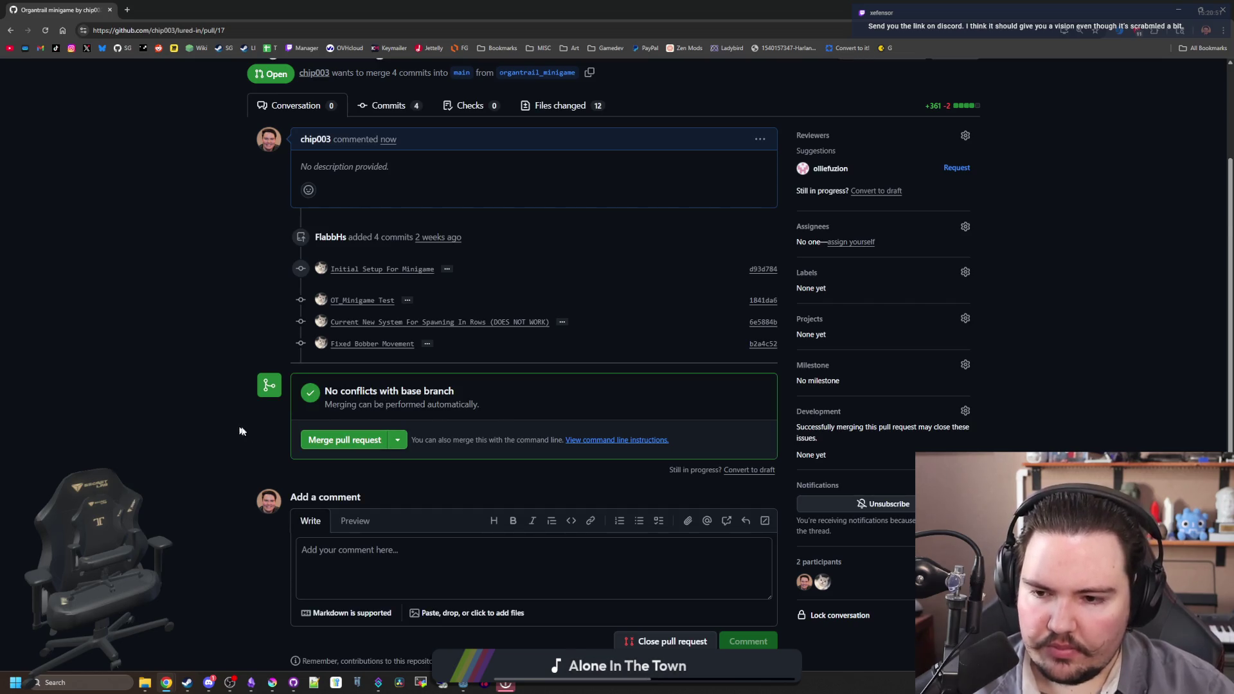
{"action": "scroll", "coordinate": [241, 437], "scroll_direction": "up", "scroll_amount": 2}
{"action": "scroll", "coordinate": [241, 440], "scroll_direction": "down", "scroll_amount": 1}
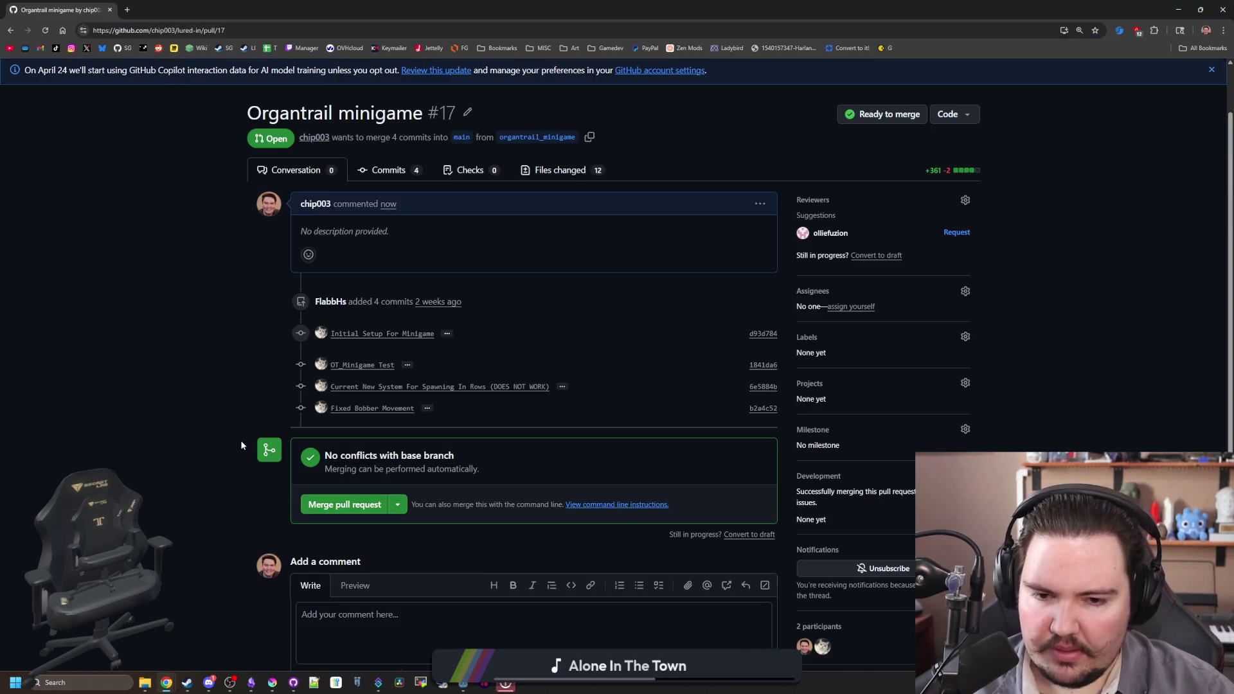
{"action": "scroll", "coordinate": [357, 367], "scroll_direction": "up", "scroll_amount": 1}
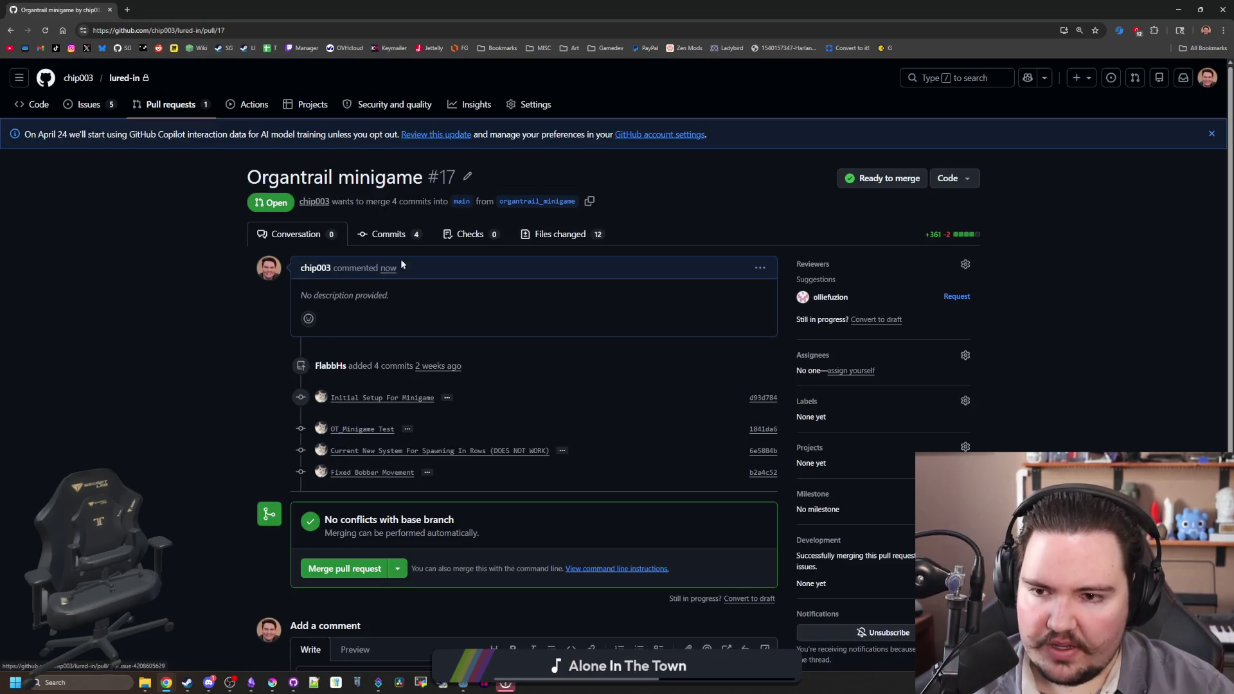
- Review the 12 changed files, including the WFminigame node and fishing_region.gd lines 266–268
{"action": "left_click", "coordinate": [562, 234]}
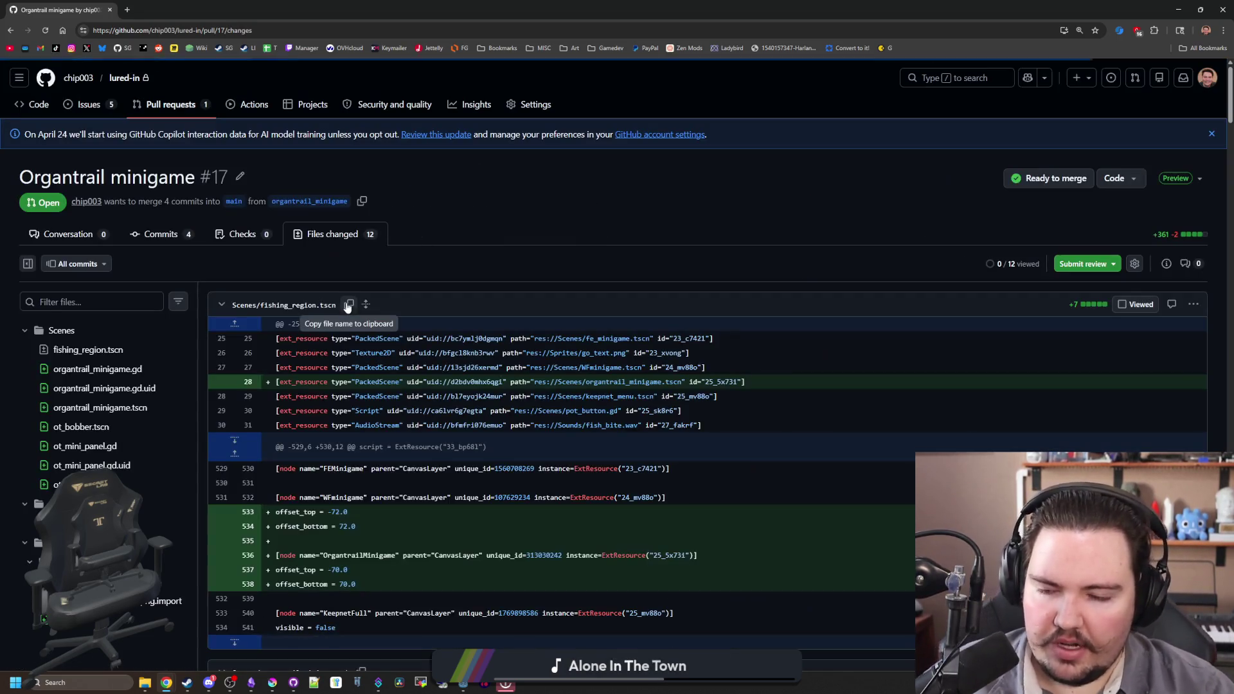
{"action": "scroll", "coordinate": [464, 318], "scroll_direction": "down", "scroll_amount": 3}
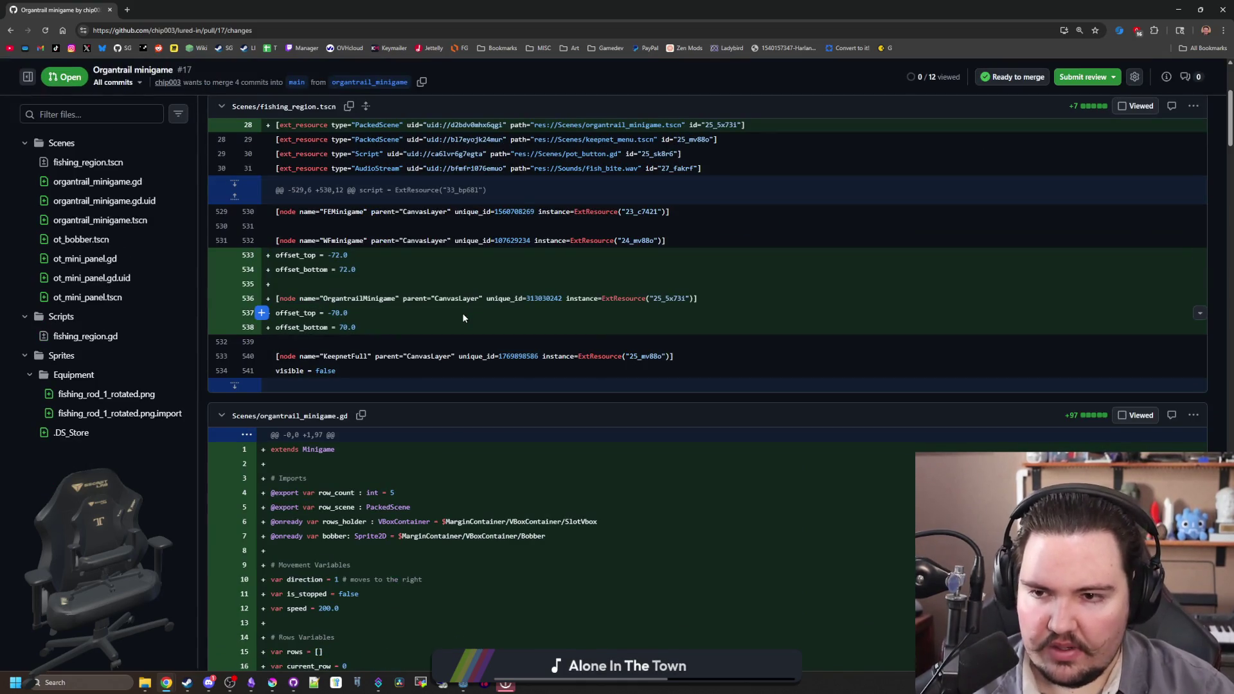
{"action": "left_click_drag", "start_coordinate": [374, 272], "coordinate": [276, 241]}
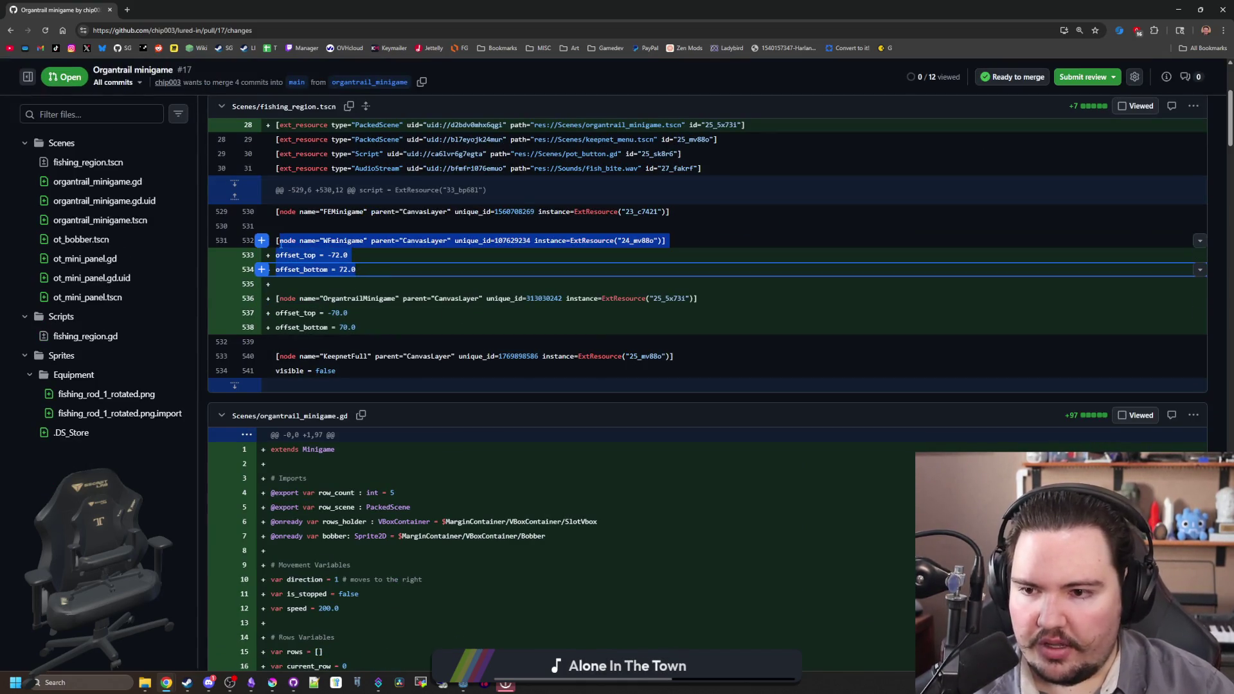
{"action": "left_click", "coordinate": [391, 246]}
{"action": "scroll", "coordinate": [460, 274], "scroll_direction": "down", "scroll_amount": 2}
{"action": "scroll", "coordinate": [461, 274], "scroll_direction": "down", "scroll_amount": 20}
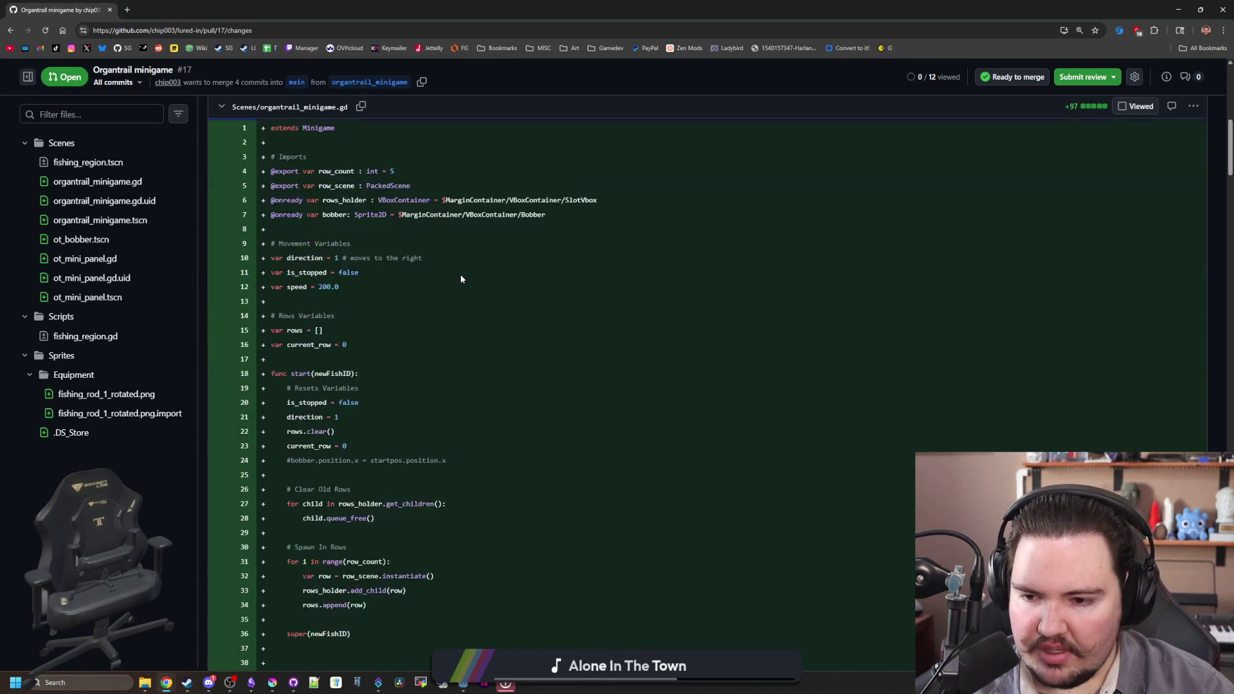
{"action": "scroll", "coordinate": [476, 277], "scroll_direction": "down", "scroll_amount": 20}
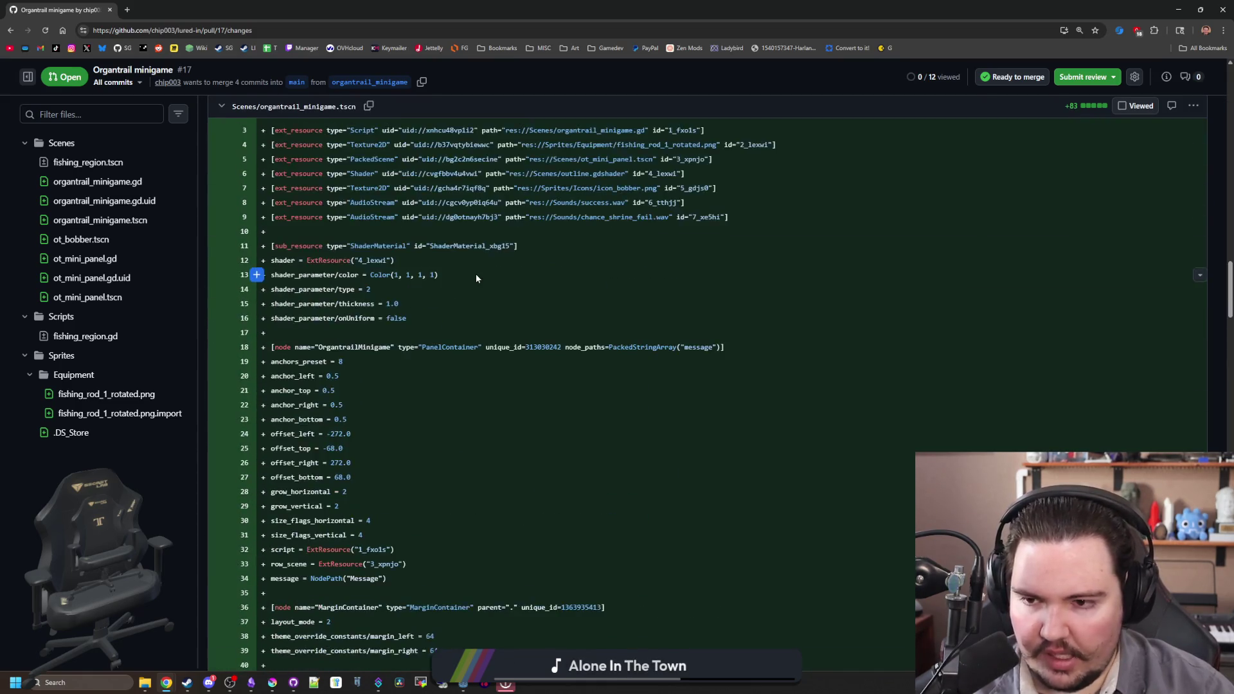
{"action": "scroll", "coordinate": [476, 278], "scroll_direction": "down", "scroll_amount": 20}
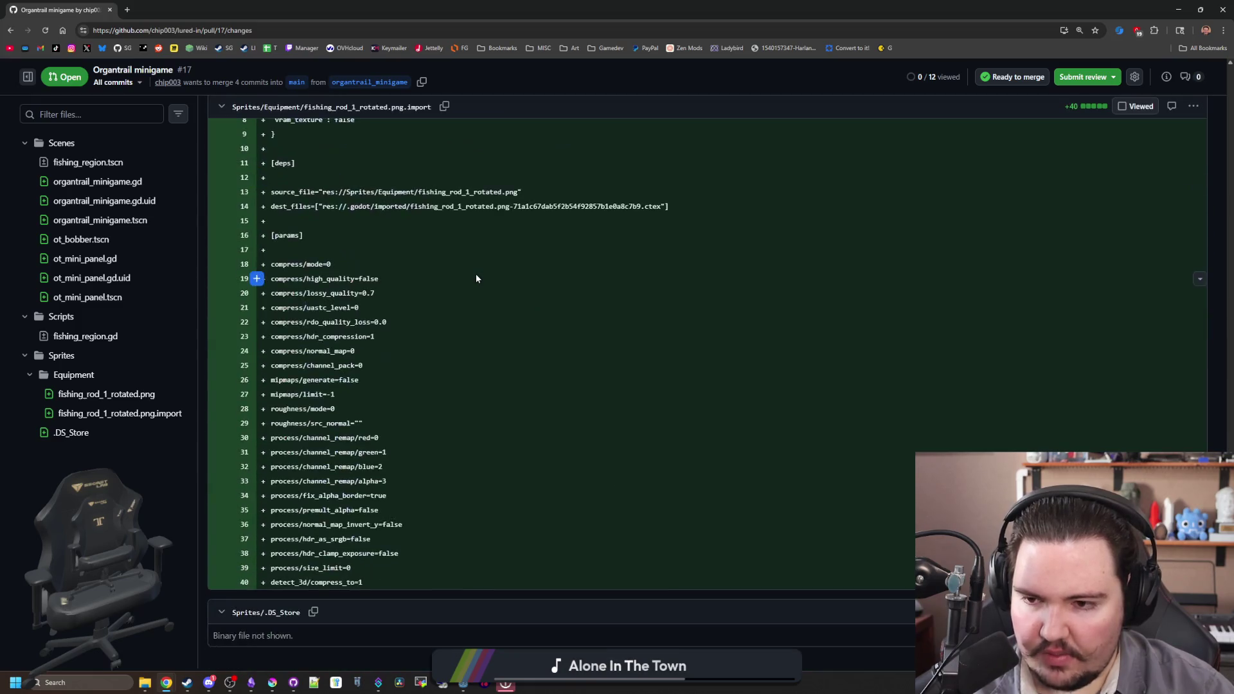
{"action": "scroll", "coordinate": [476, 278], "scroll_direction": "up", "scroll_amount": 7}
{"action": "scroll", "coordinate": [445, 366], "scroll_direction": "up", "scroll_amount": 1}
{"action": "mouse_move", "coordinate": [511, 462]}
{"action": "left_mouse_down"}
{"action": "mouse_move", "coordinate": [399, 445]}
{"action": "mouse_move", "coordinate": [345, 422]}
{"action": "left_mouse_up"}
{"action": "left_click", "coordinate": [345, 422]}
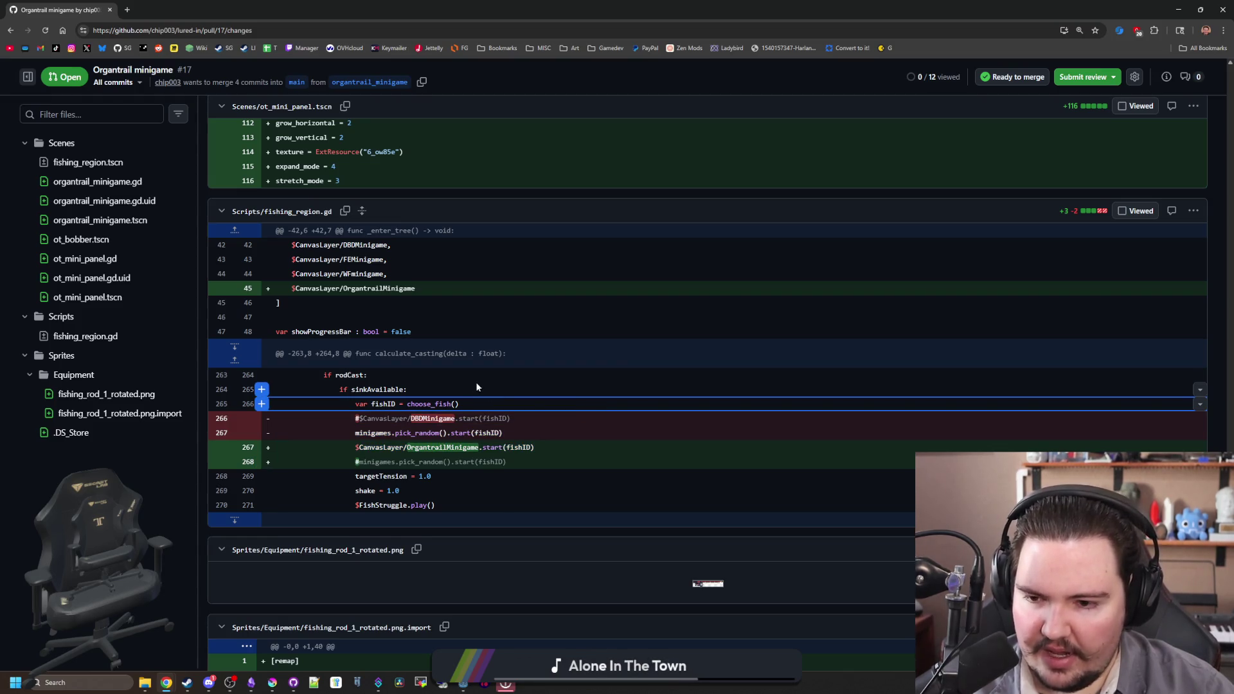
{"action": "key", "text": "Home"}
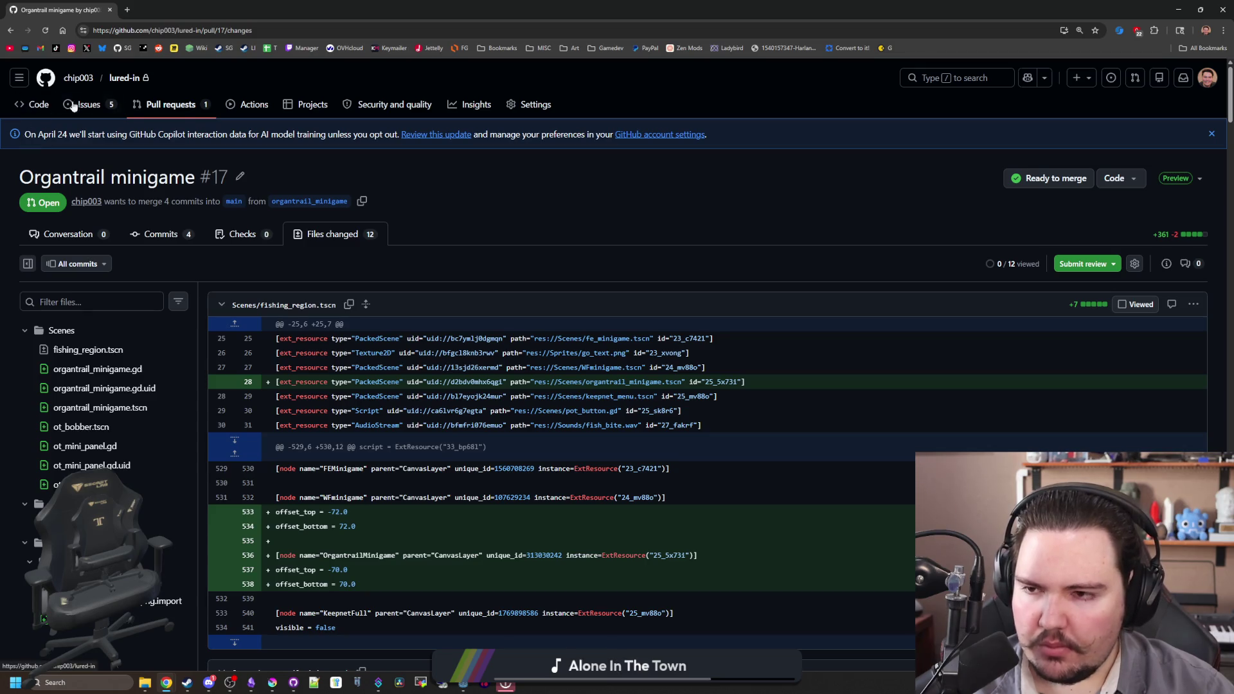
- Merge pull request #17 'Organtrail minigame' into main, then go back to Godot's exit_button.gd
{"action": "left_click", "coordinate": [184, 110]}
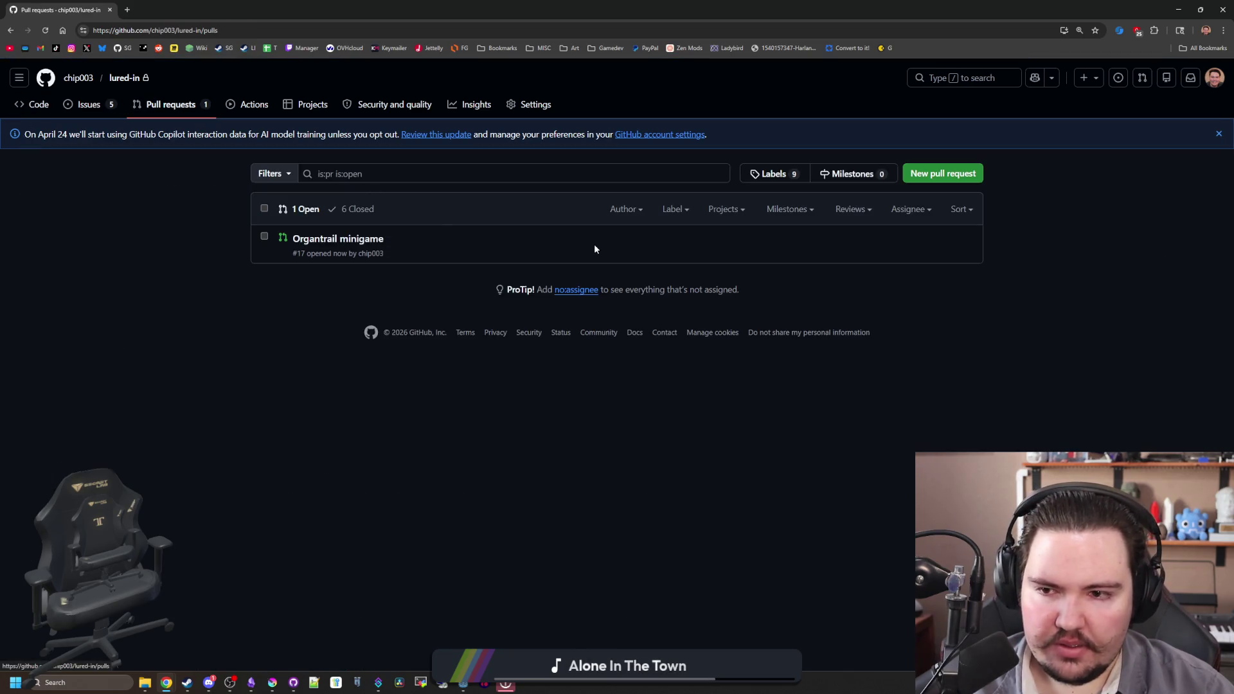
{"action": "left_click", "coordinate": [369, 242]}
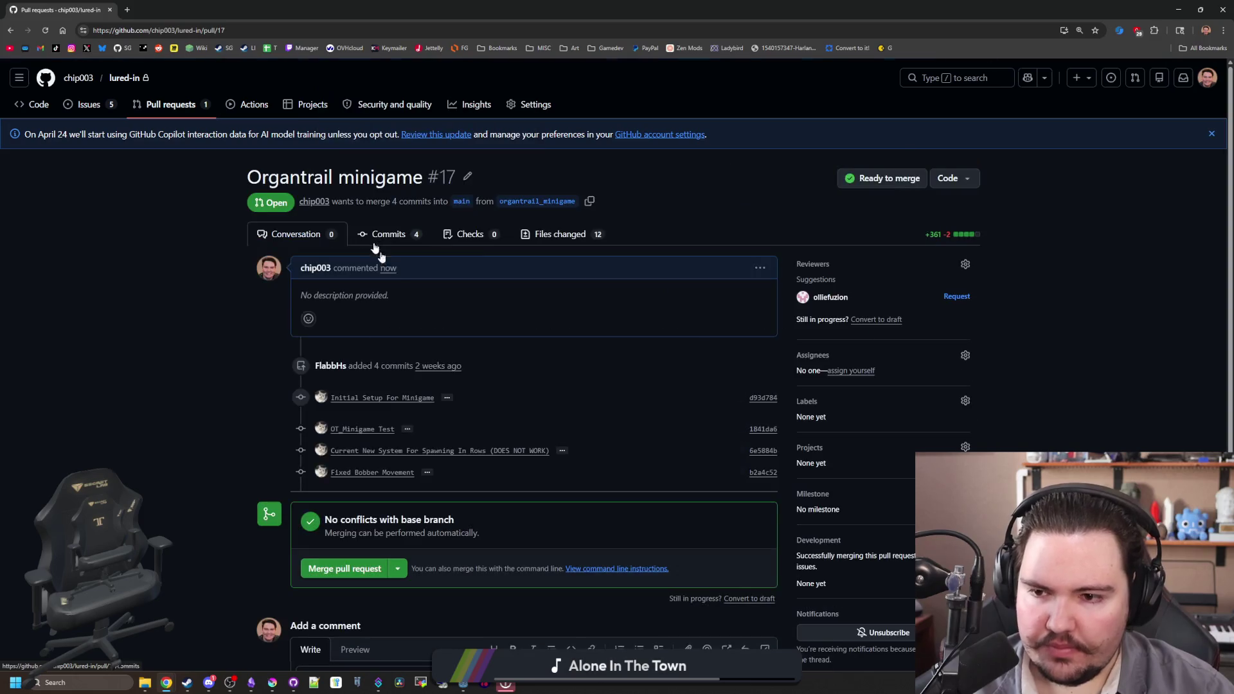
{"action": "left_click", "coordinate": [352, 578]}
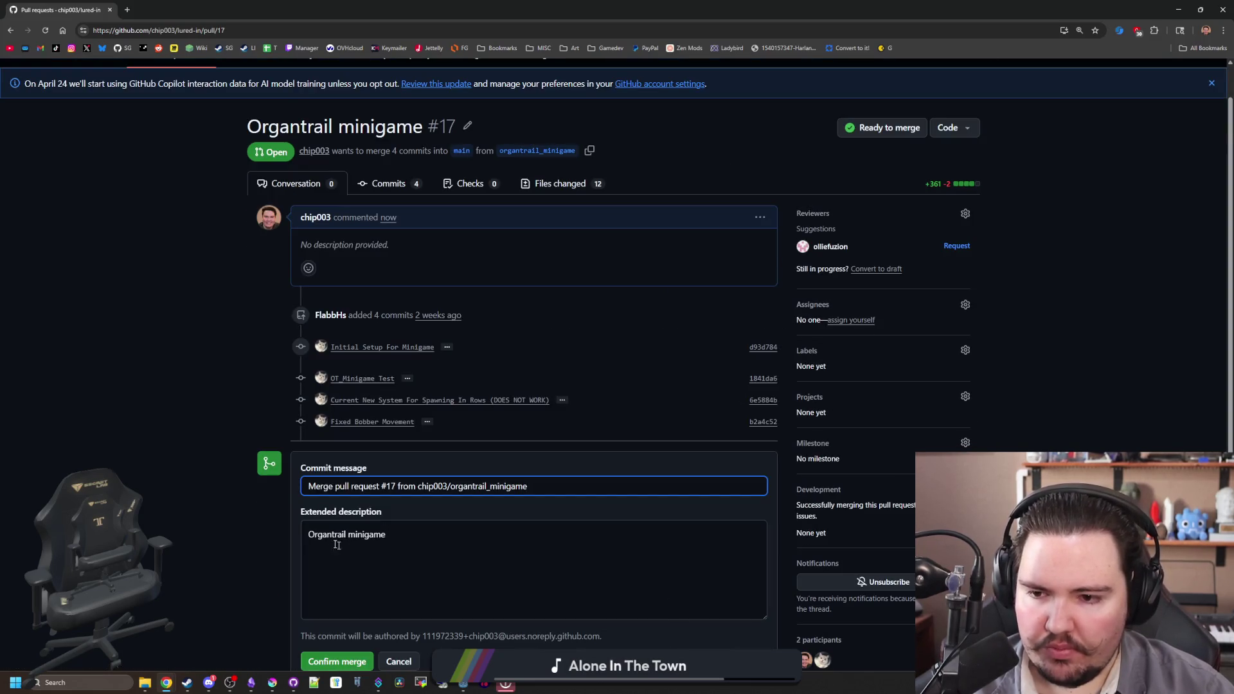
{"action": "scroll", "coordinate": [207, 491], "scroll_direction": "down", "scroll_amount": 1}
{"action": "scroll", "coordinate": [249, 475], "scroll_direction": "down", "scroll_amount": 2}
{"action": "left_click", "coordinate": [305, 466]}
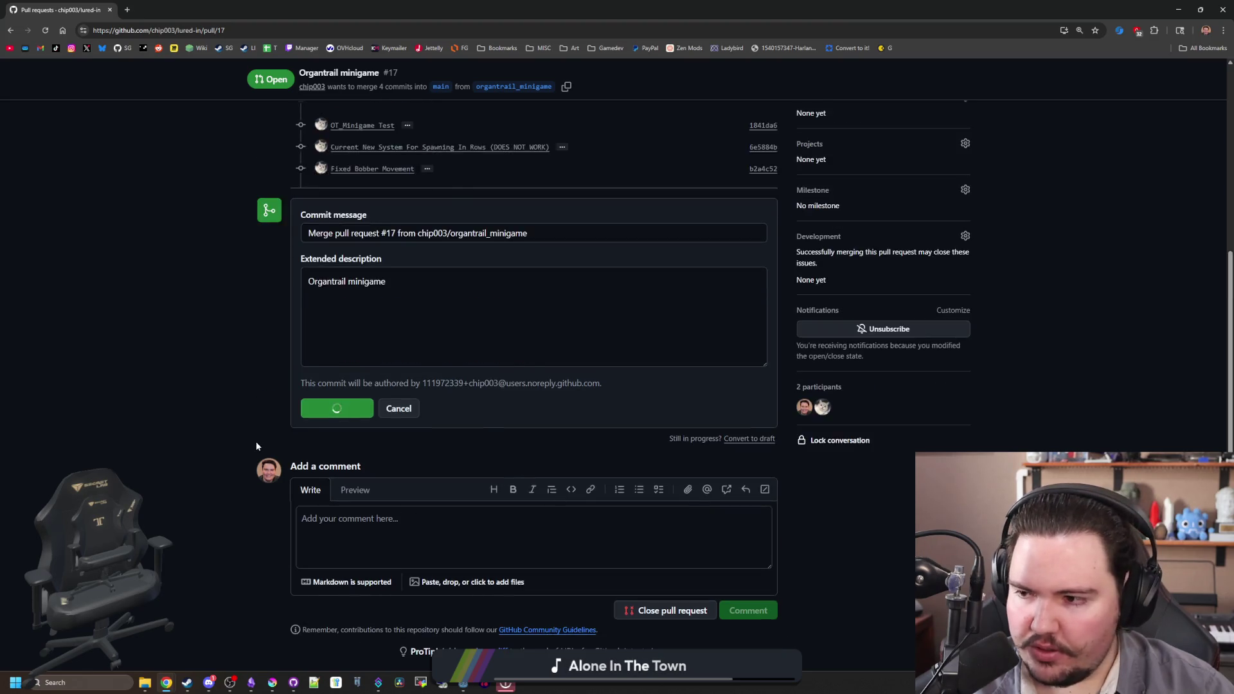
{"action": "scroll", "coordinate": [571, 371], "scroll_direction": "up", "scroll_amount": 3}
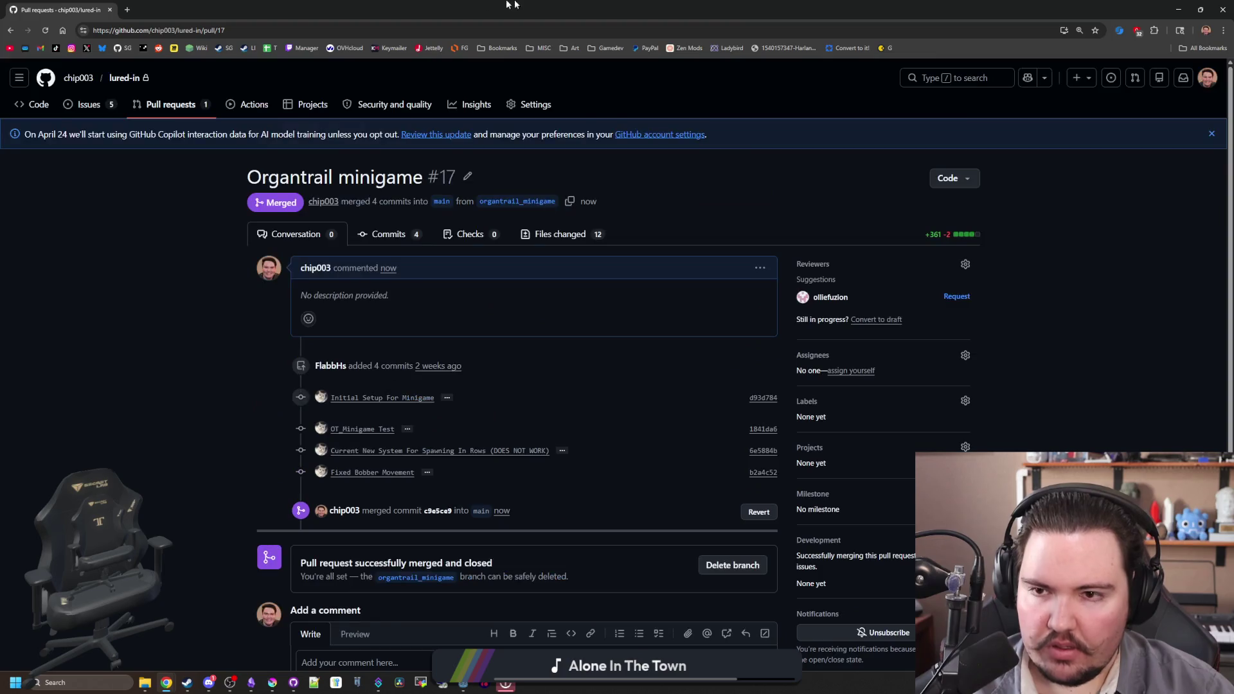
{"action": "key", "text": "alt+Tab"}
{"action": "left_click", "coordinate": [633, 438]}
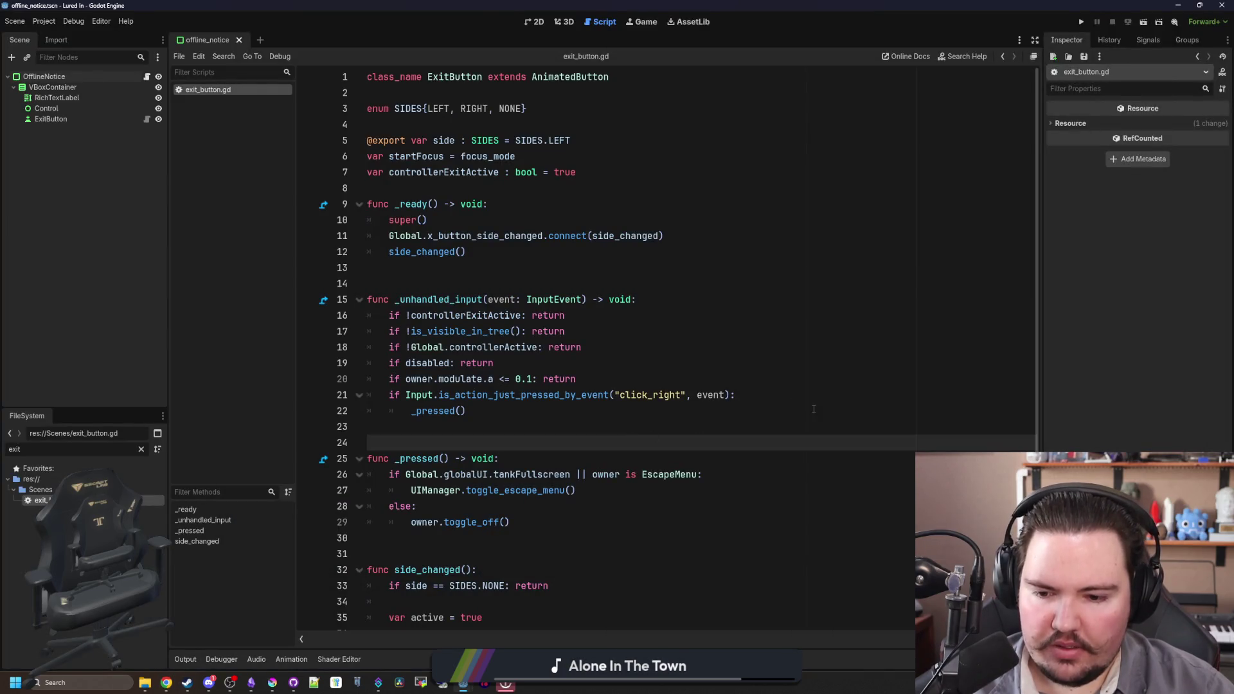
- Pull the merged organtrail commits from origin into local main of lured-in, then return to Godot
{"action": "left_click", "coordinate": [468, 425]}
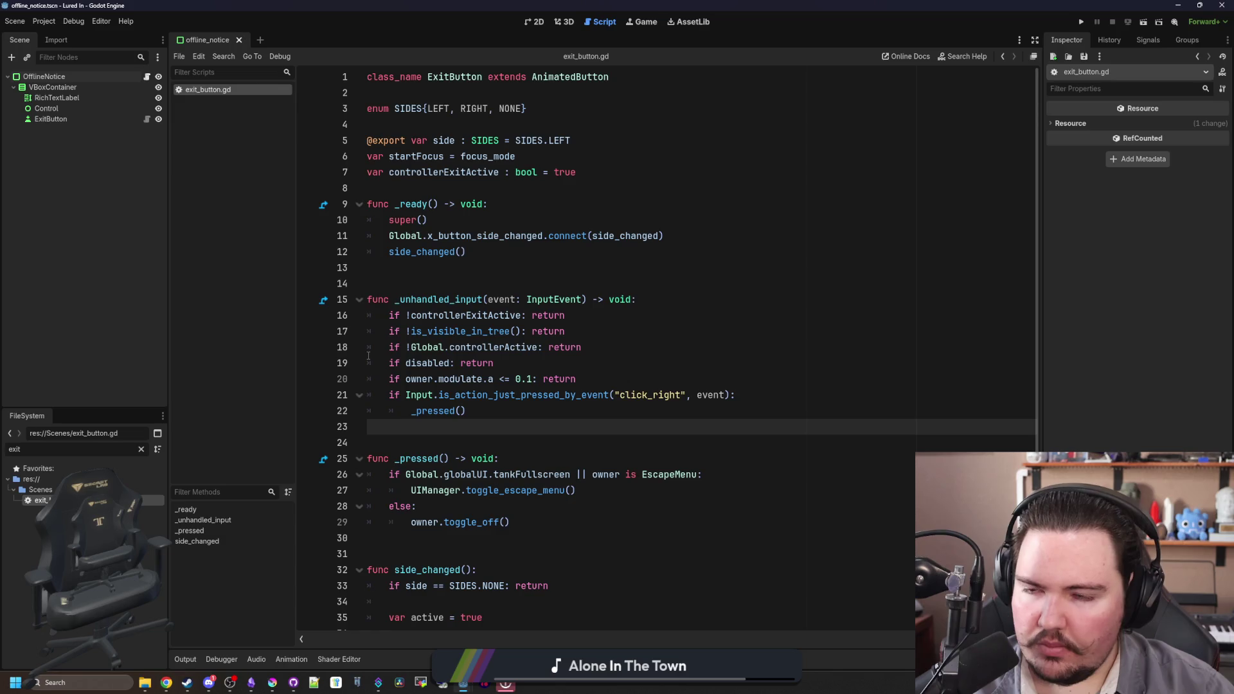
{"action": "left_click", "coordinate": [413, 251]}
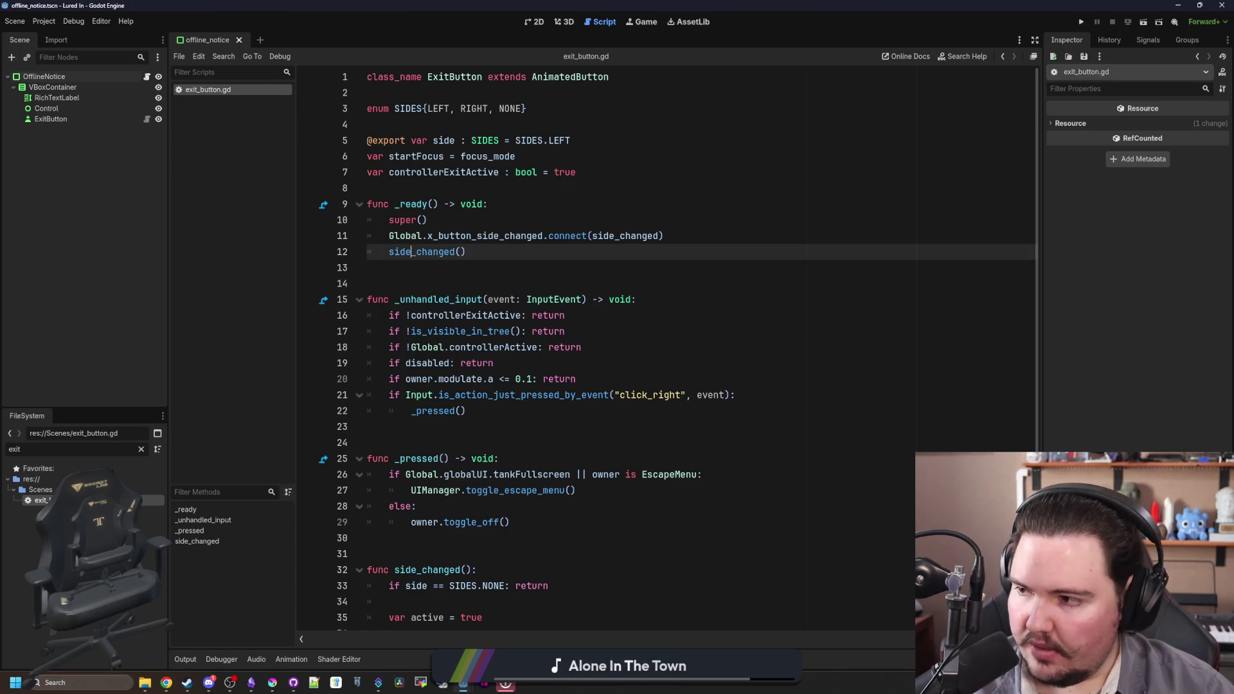
{"action": "key", "text": "alt+Tab"}
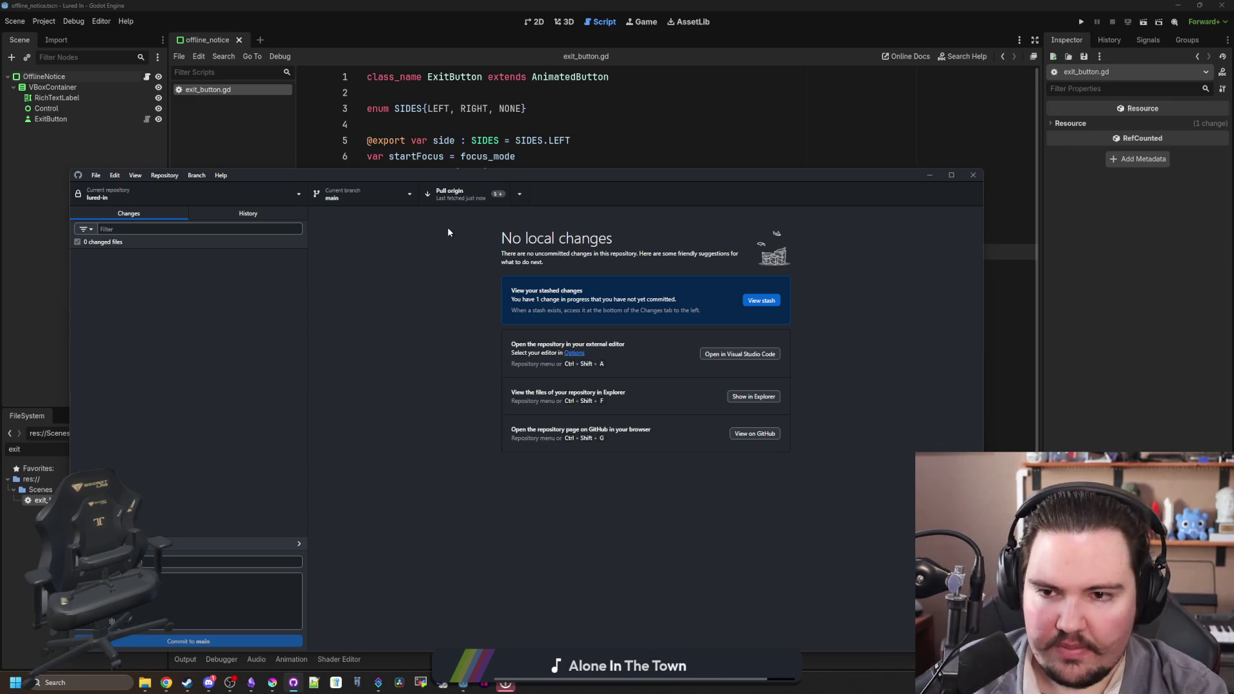
{"action": "left_click", "coordinate": [489, 198]}
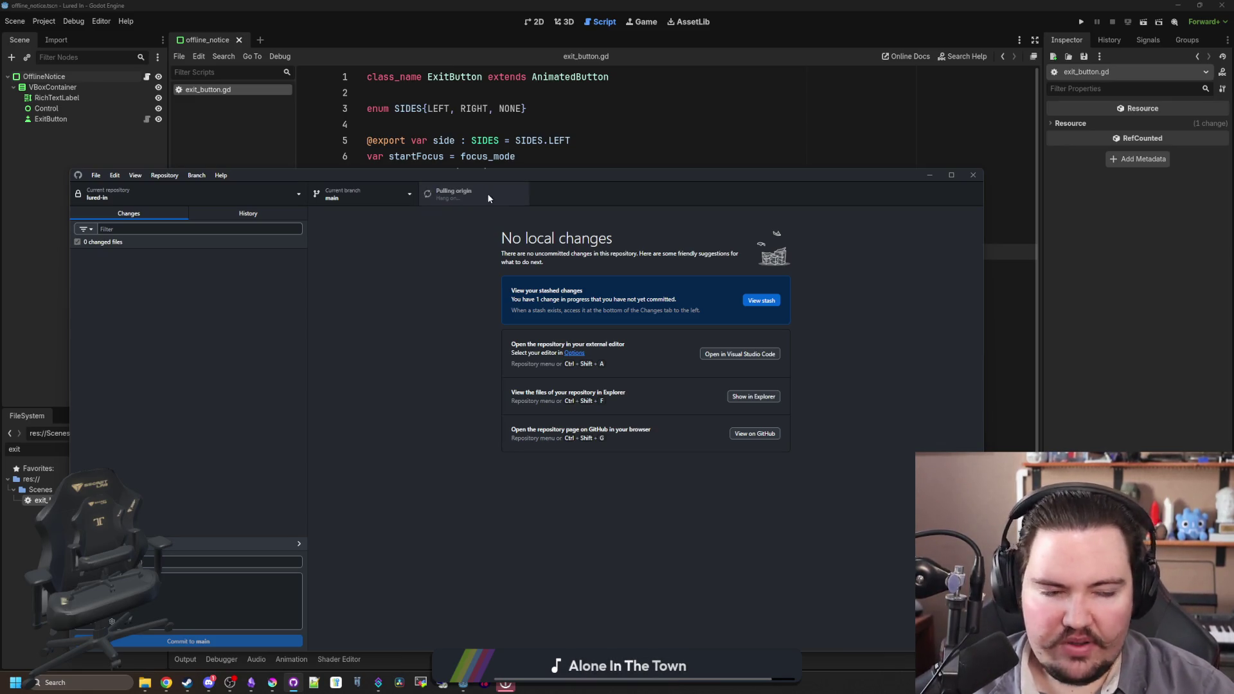
{"action": "key", "text": "alt+Tab"}
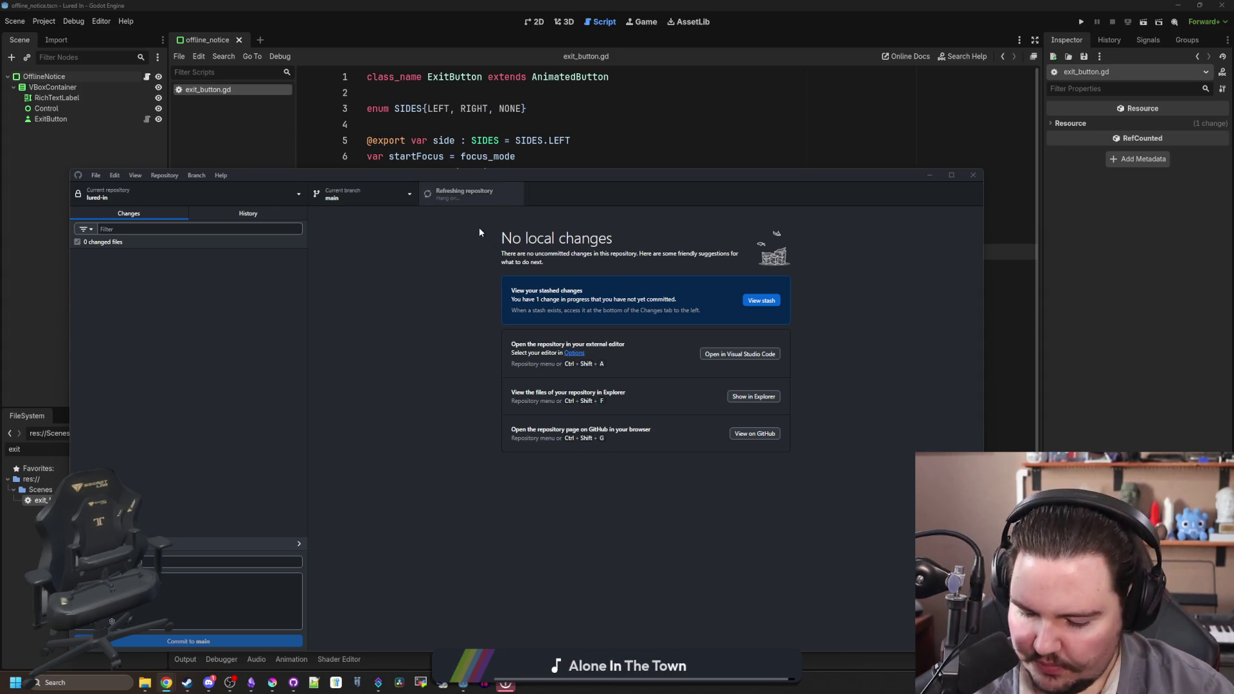
{"action": "left_click", "coordinate": [506, 137]}
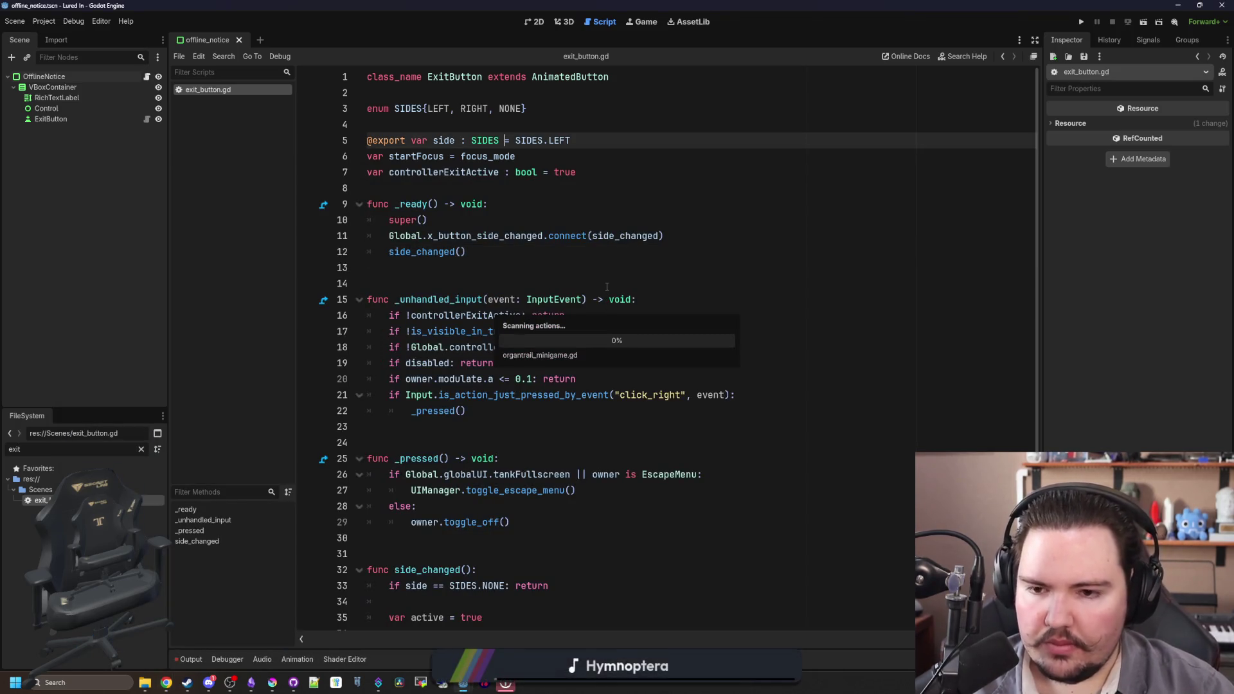
- Open fishing_region.gd and search for its pick_random() calls
{"action": "left_click", "coordinate": [141, 449]}
{"action": "type", "text": "fishing"}
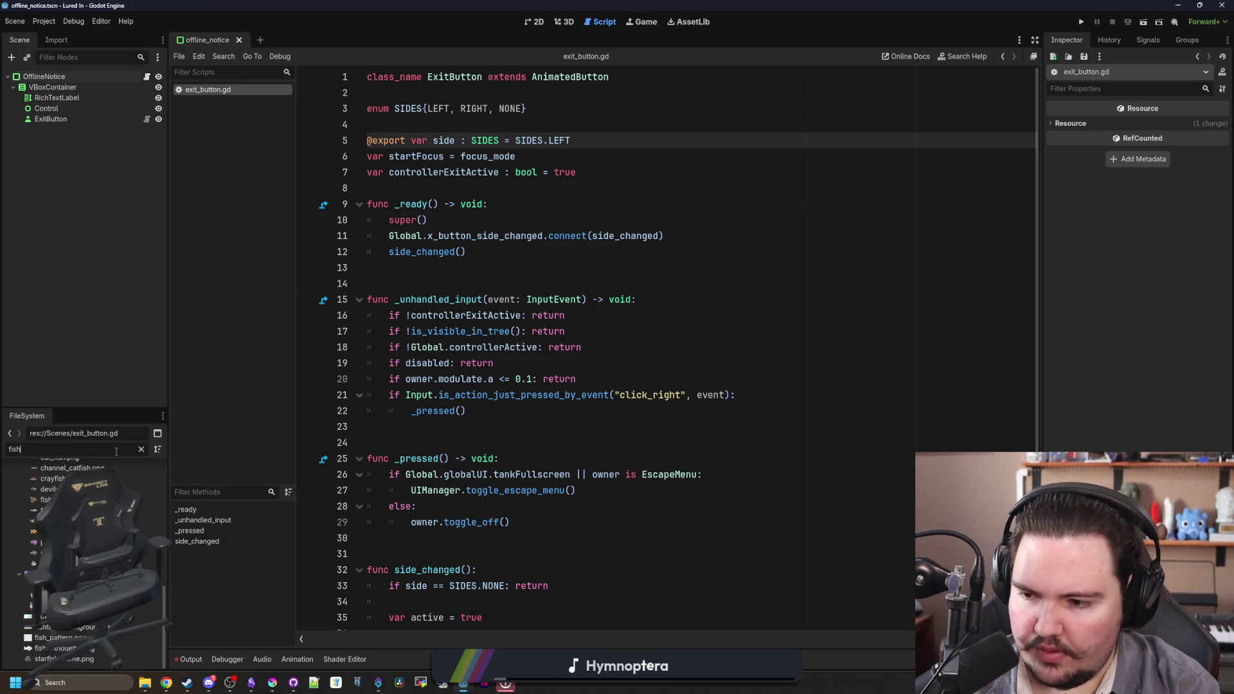
{"action": "double_click", "coordinate": [39, 531]}
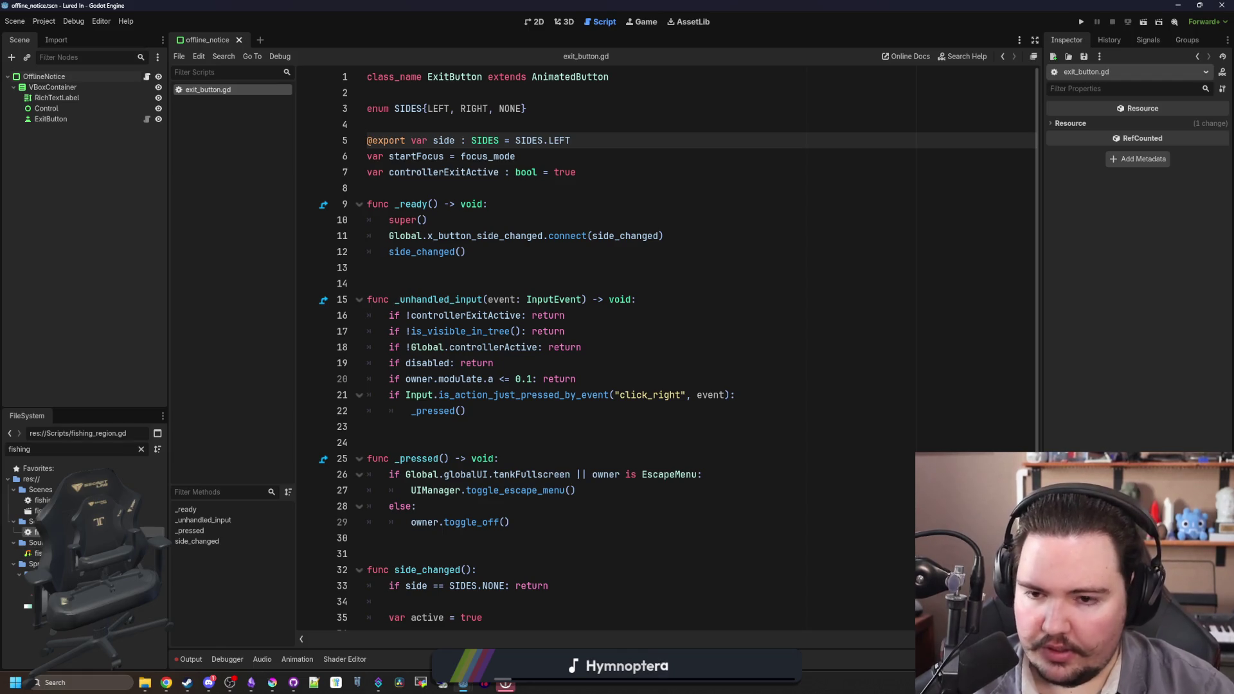
{"action": "key", "text": "ctrl+f"}
{"action": "type", "text": "pick_+ra"}
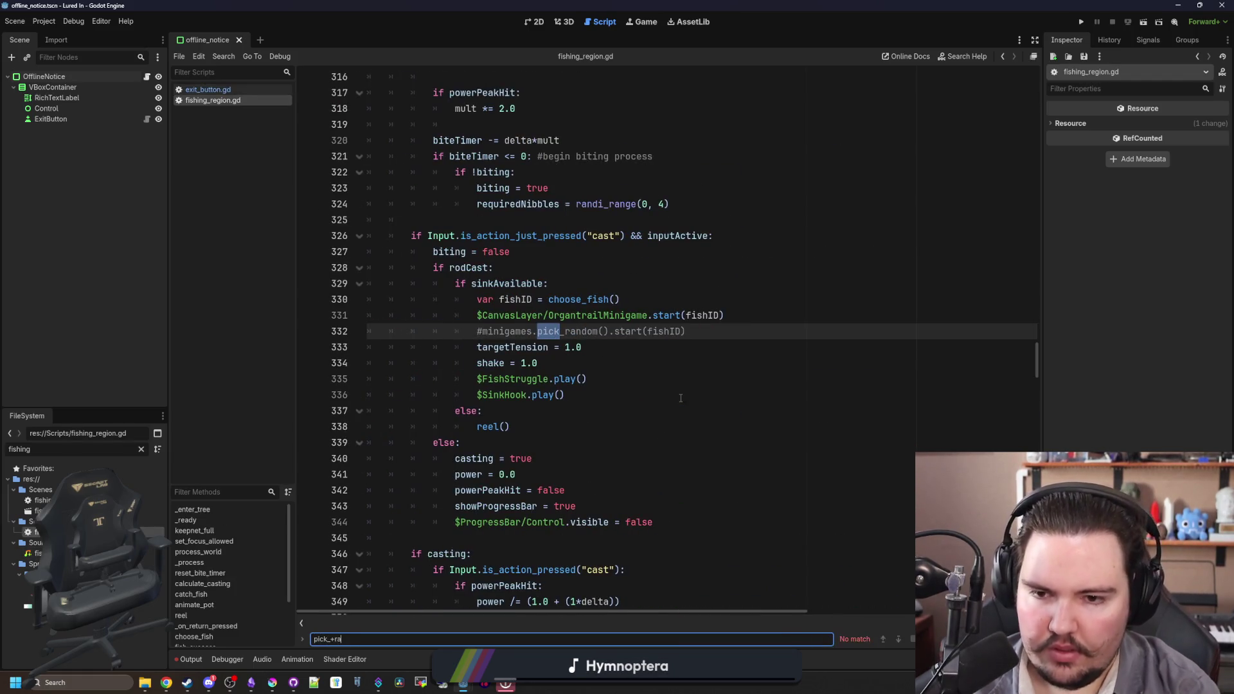
{"action": "key", "text": "BackSpace"}
{"action": "type", "text": "random()"}
{"action": "key", "text": "Return"}
{"action": "key", "text": "Return"}
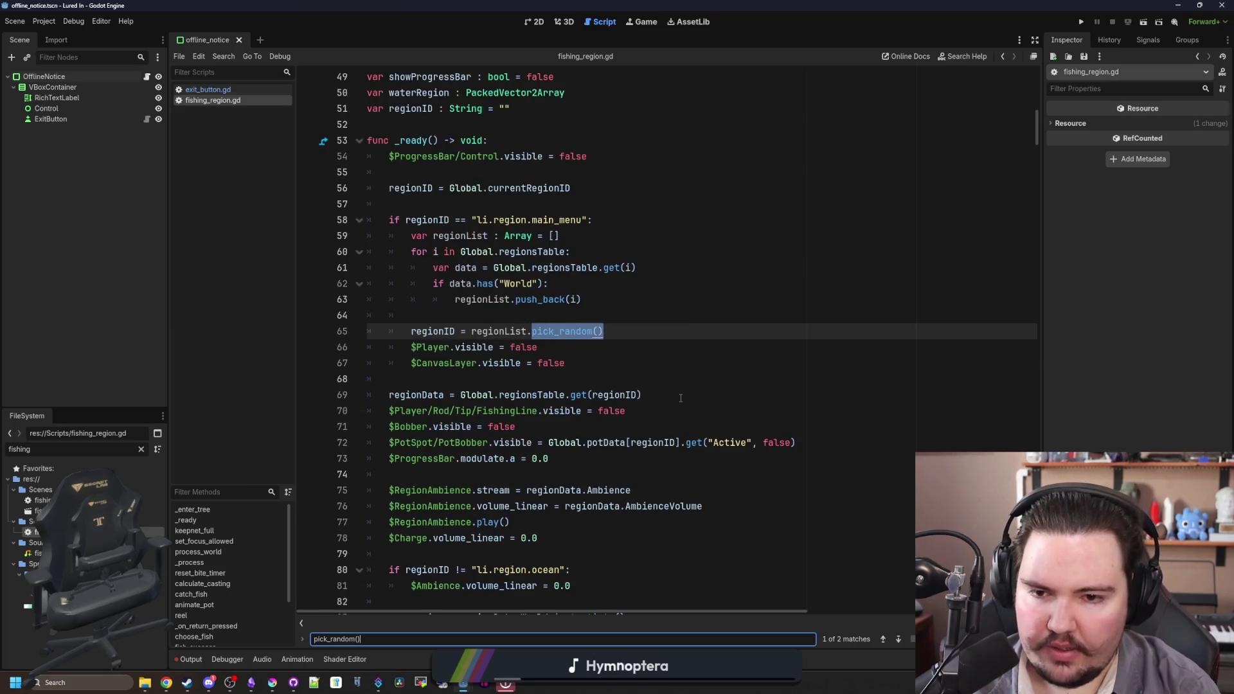
{"action": "key", "text": "Return"}
{"action": "key", "text": "Return"}
{"action": "key", "text": "Return"}
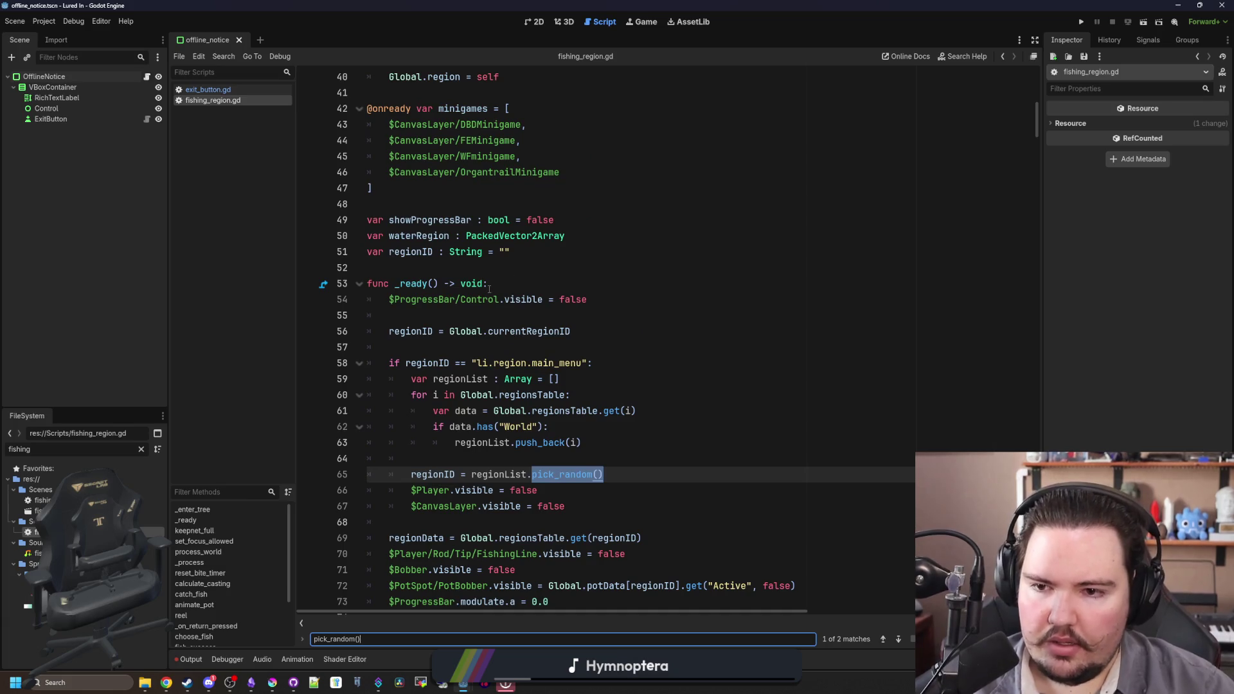
{"action": "scroll", "coordinate": [462, 307], "scroll_direction": "up", "scroll_amount": 5}
{"action": "scroll", "coordinate": [482, 339], "scroll_direction": "down", "scroll_amount": 6}
{"action": "scroll", "coordinate": [482, 340], "scroll_direction": "down", "scroll_amount": 5}
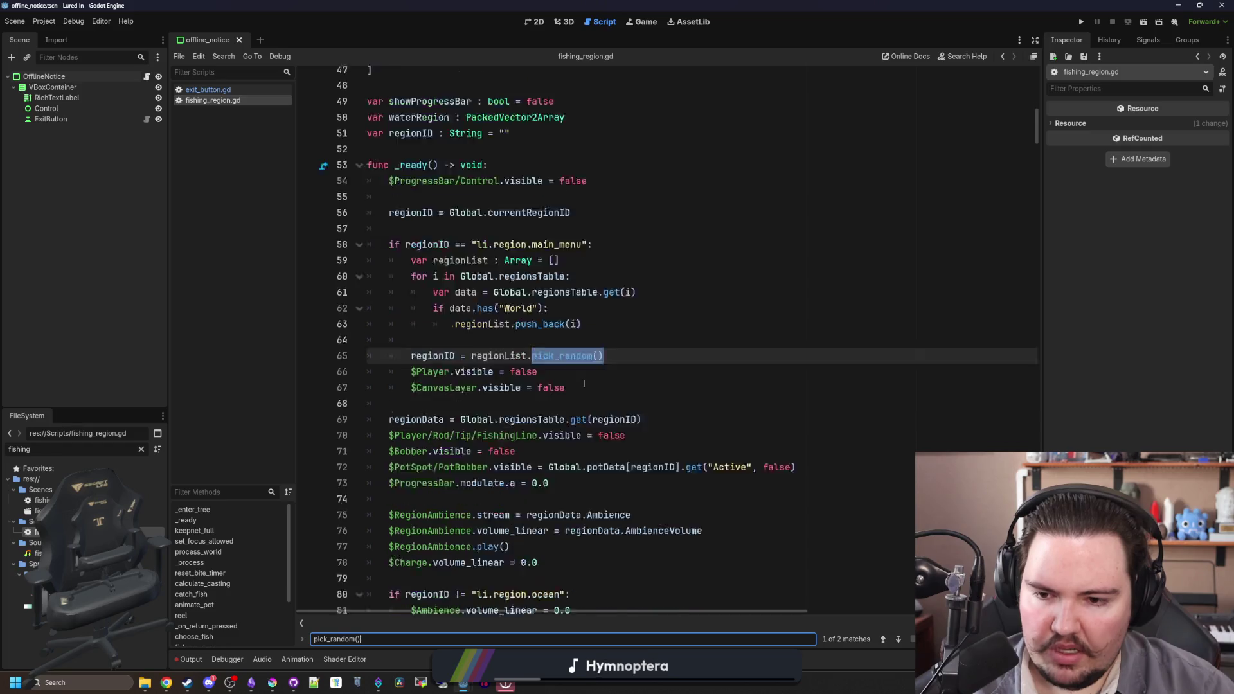
- Replace the direct OrgantrailMinigame start call with the random start from the minigames list
{"action": "left_click", "coordinate": [703, 302]}
{"action": "type", "text": "minigames"}
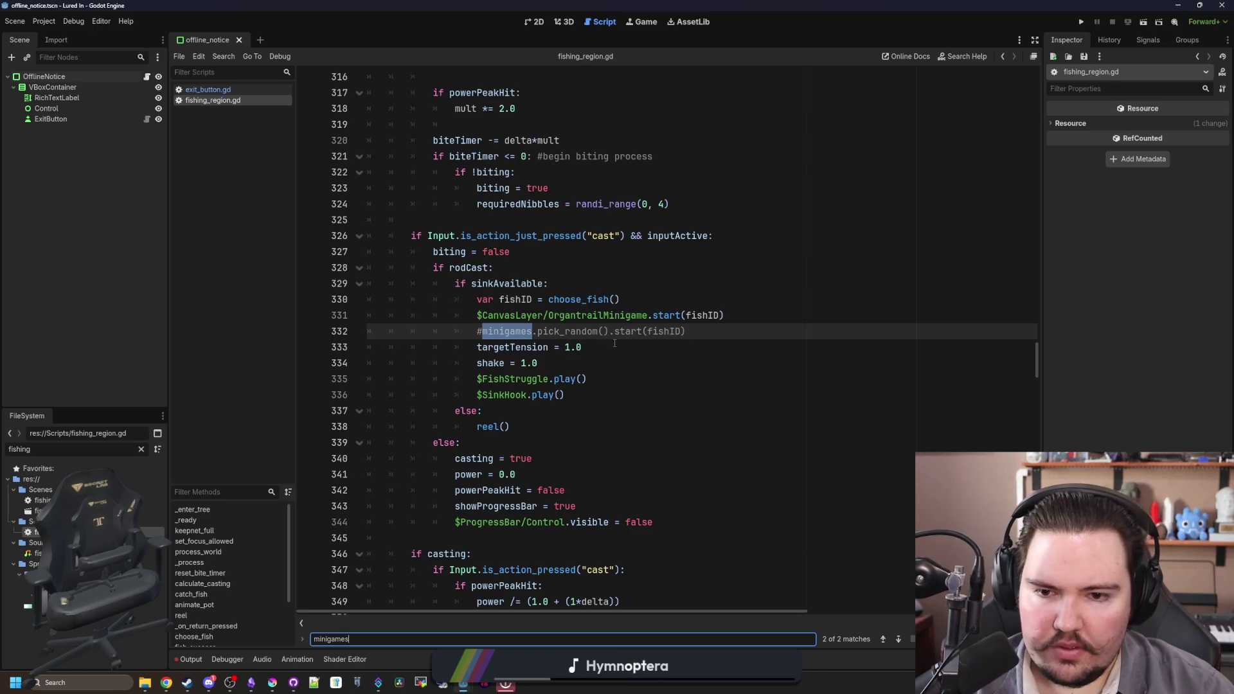
{"action": "scroll", "coordinate": [614, 344], "scroll_direction": "up", "scroll_amount": 1}
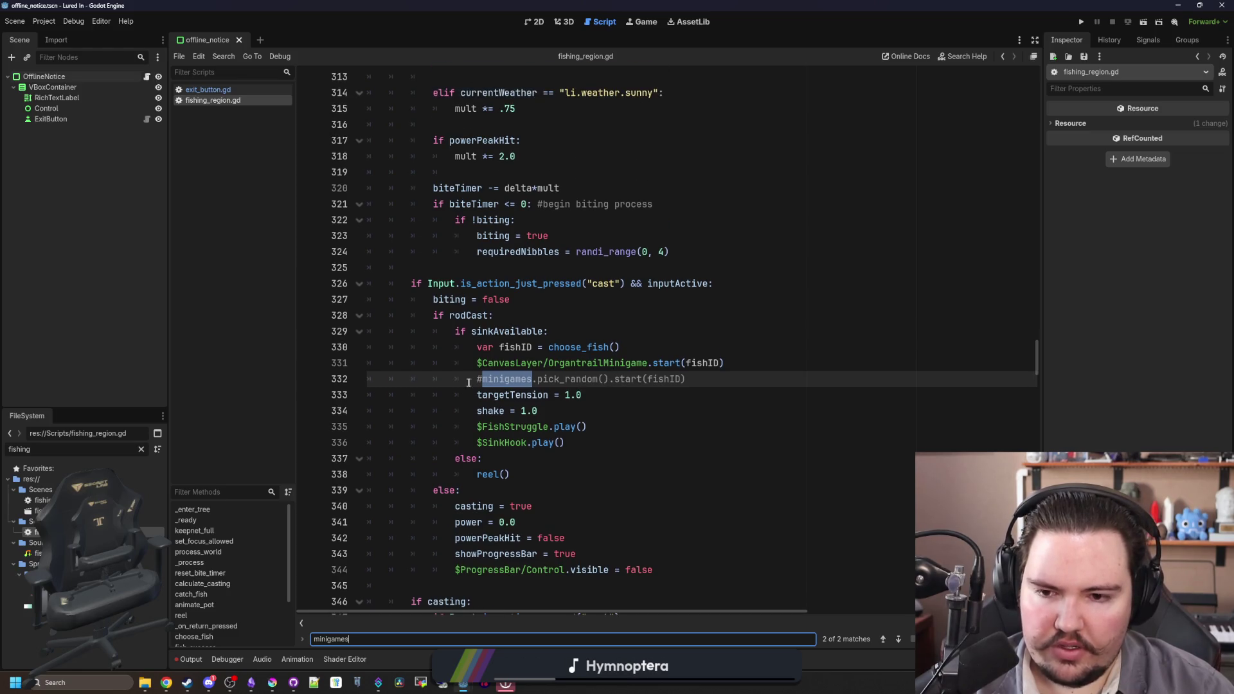
{"action": "left_click", "coordinate": [483, 373]}
{"action": "left_click", "coordinate": [474, 364]}
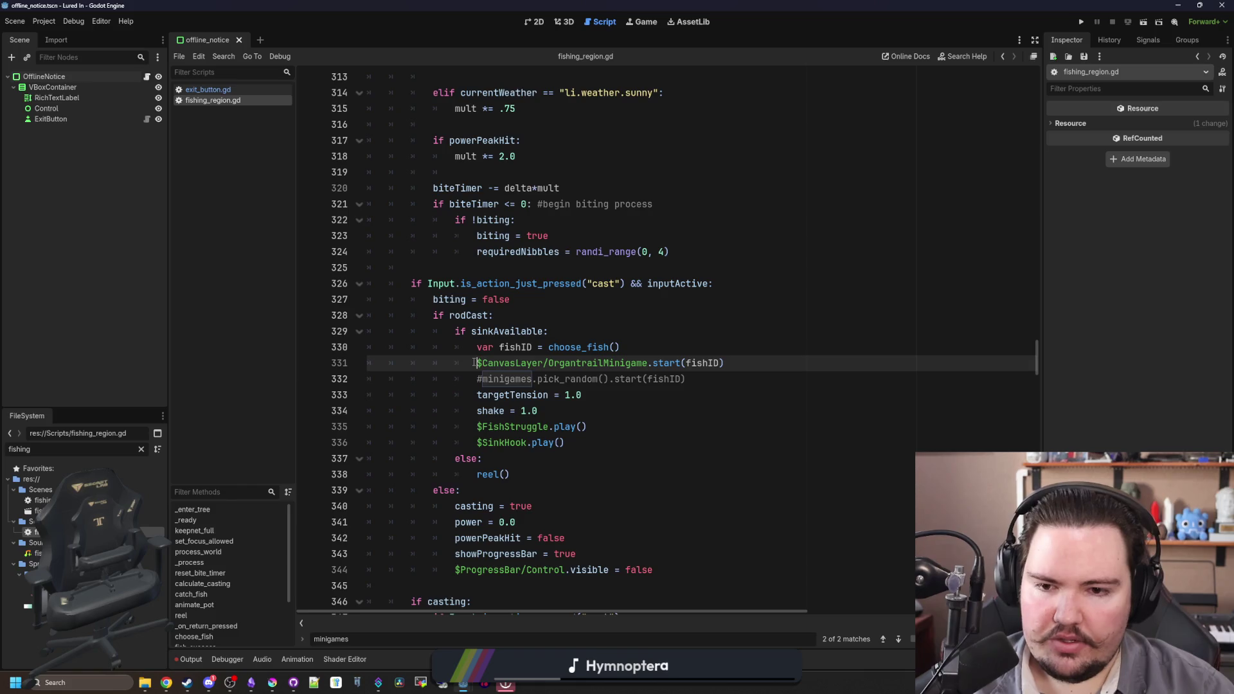
{"action": "key", "text": "ctrl+k"}
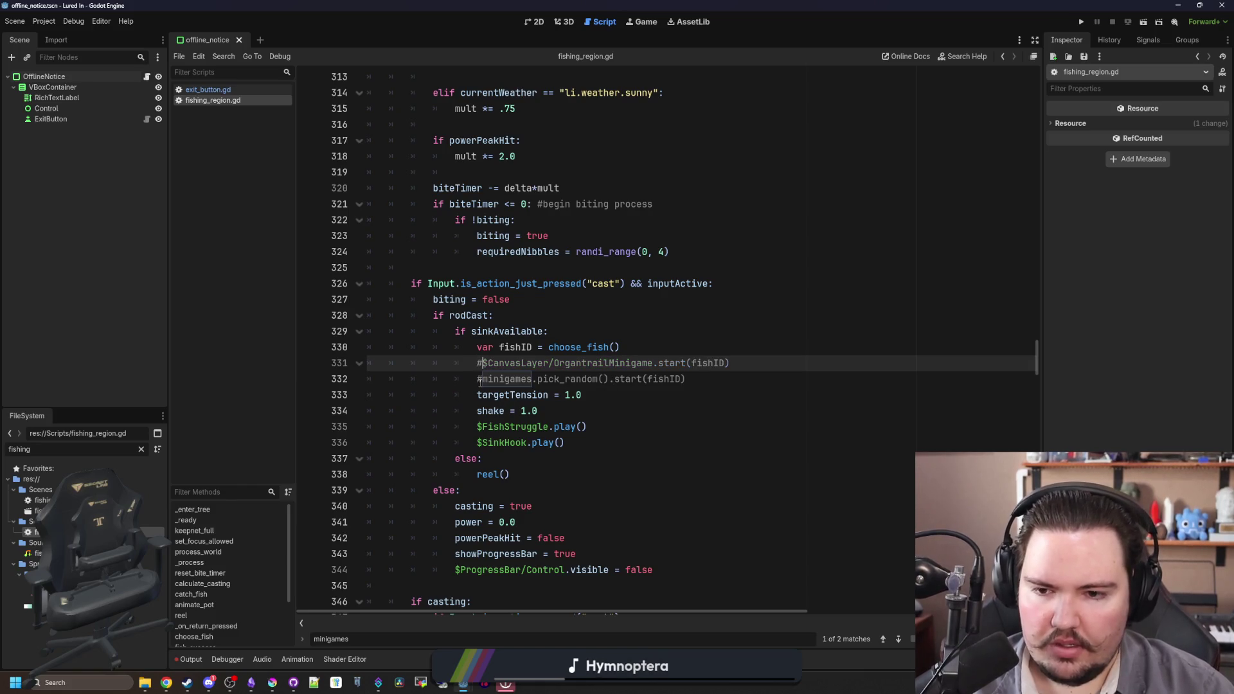
{"action": "key", "text": "Down"}
{"action": "key", "text": "ctrl+k"}
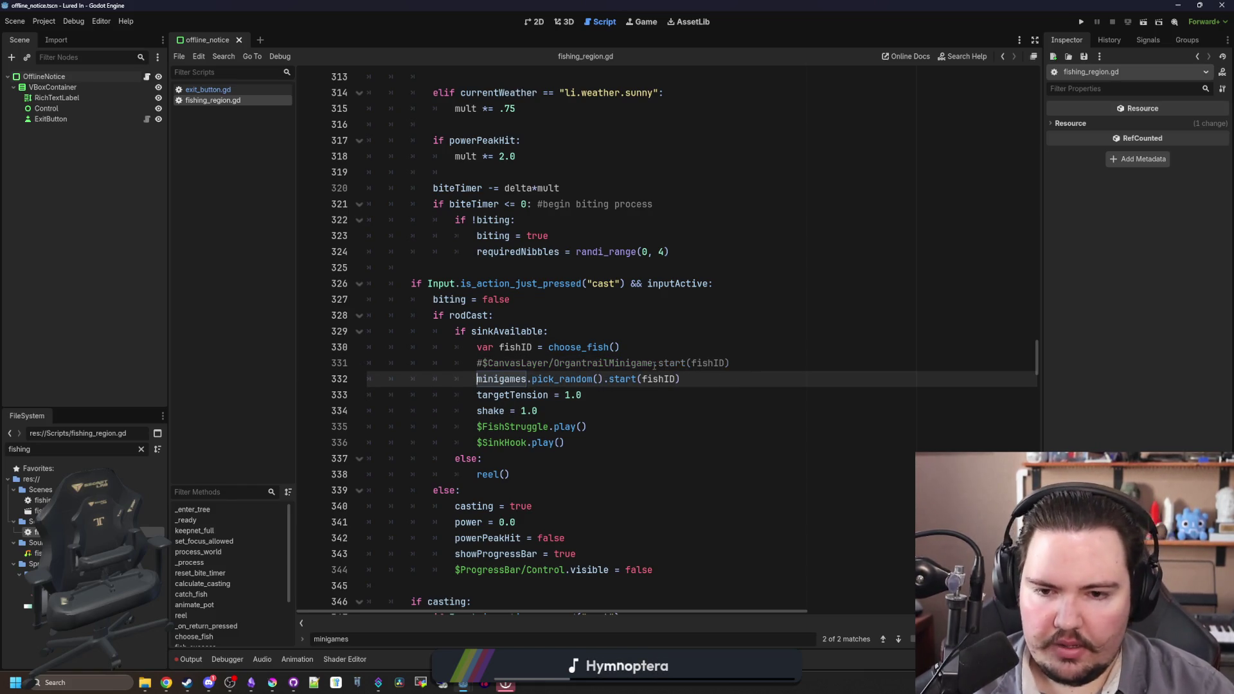
{"action": "left_click", "coordinate": [366, 363]}
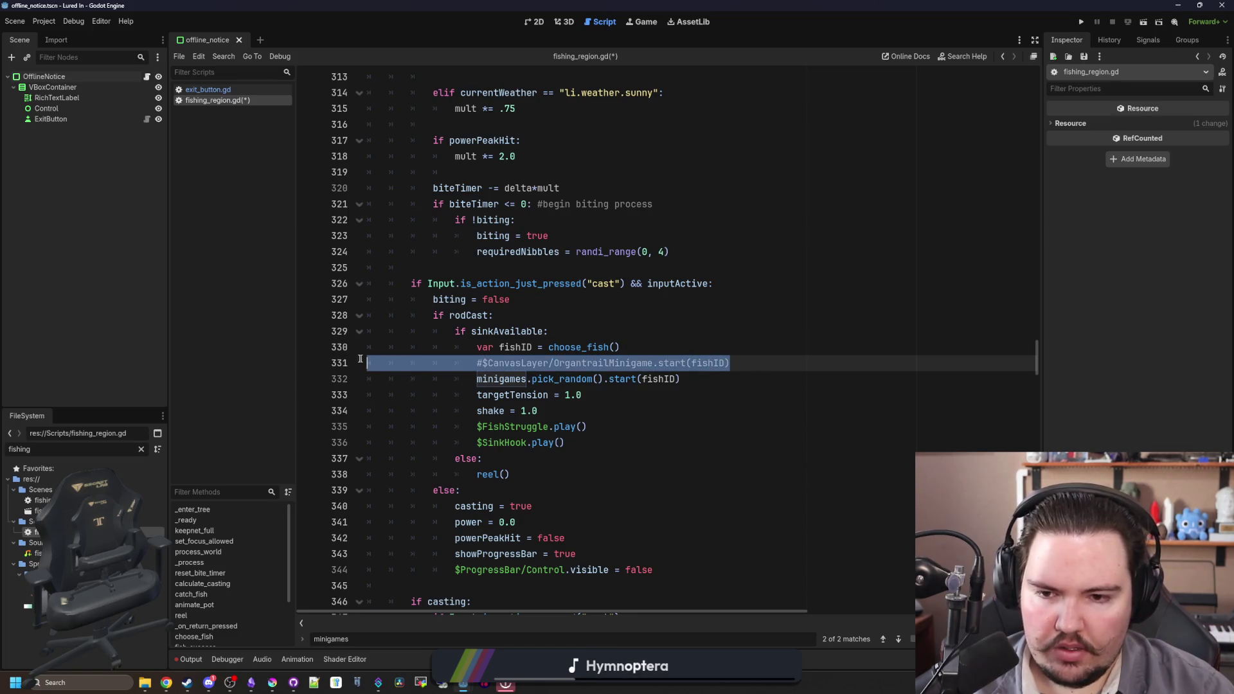
{"action": "key", "text": "BackSpace"}
{"action": "key", "text": "BackSpace"}
- Comment out the DBD, FE and WF minigame entries and save the script
{"action": "mouse_move", "coordinate": [1036, 354]}
{"action": "left_mouse_down"}
{"action": "mouse_move", "coordinate": [1027, 80]}
{"action": "mouse_move", "coordinate": [1021, 110]}
{"action": "left_mouse_up"}
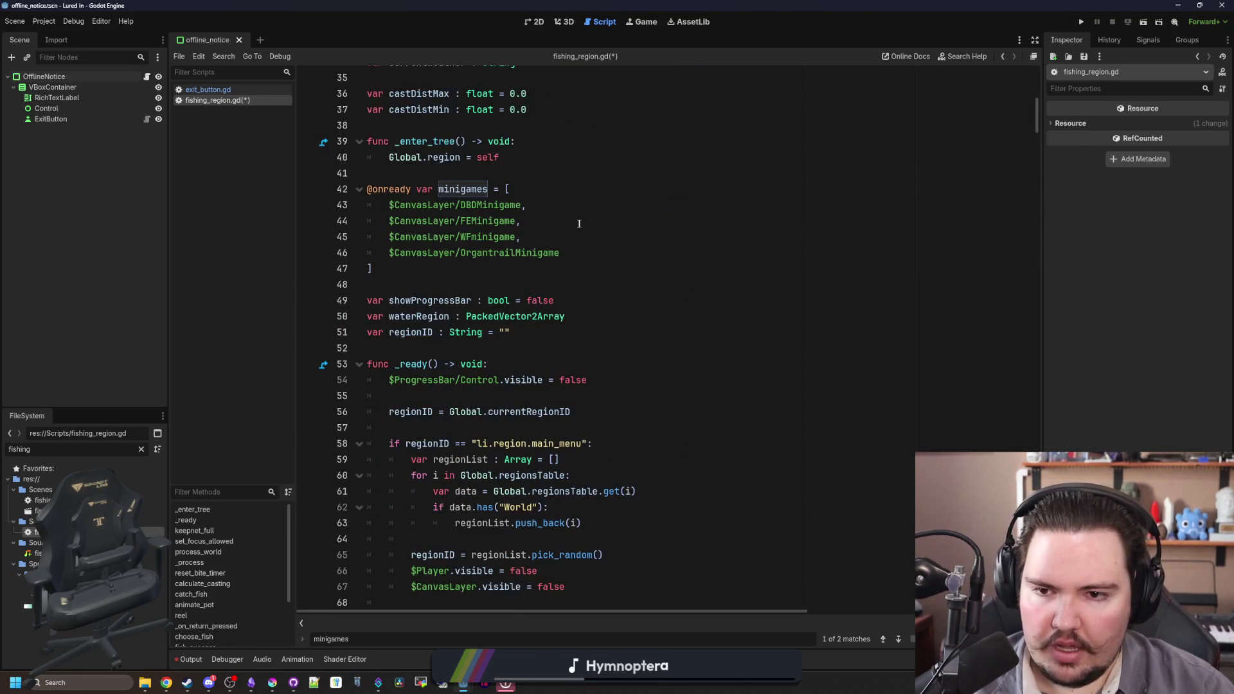
{"action": "left_click_drag", "start_coordinate": [540, 237], "coordinate": [298, 207]}
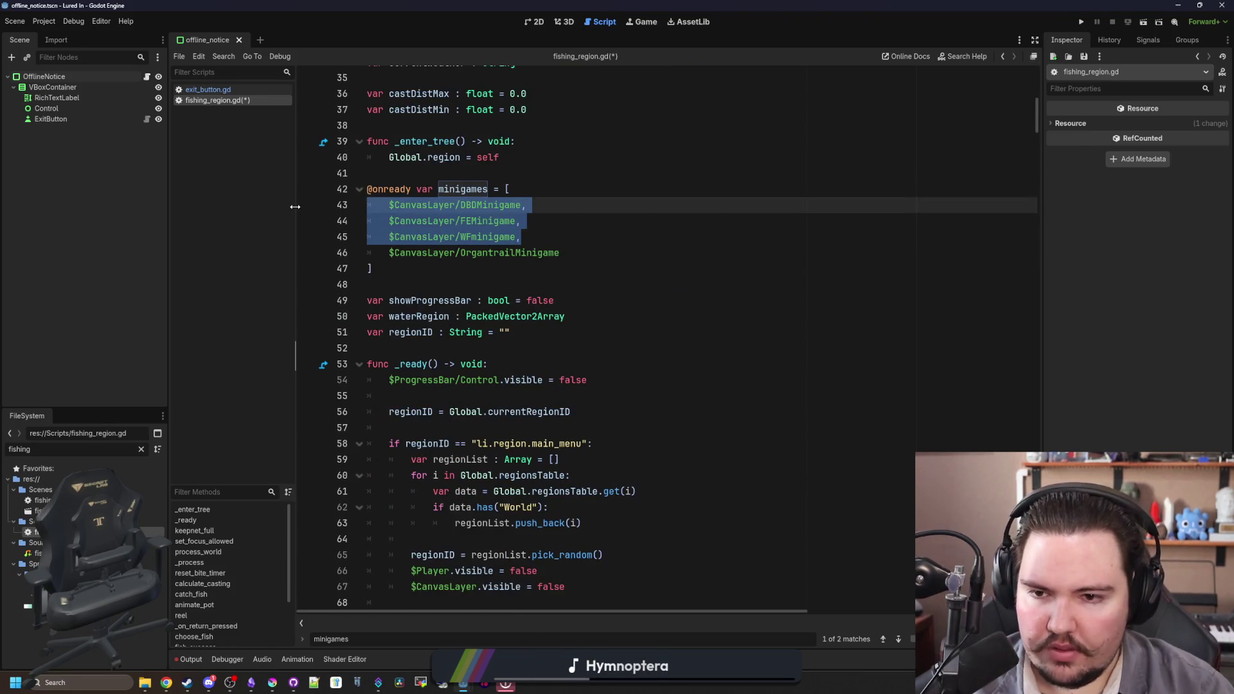
{"action": "key", "text": "ctrl+k"}
{"action": "scroll", "coordinate": [569, 269], "scroll_direction": "up", "scroll_amount": 2}
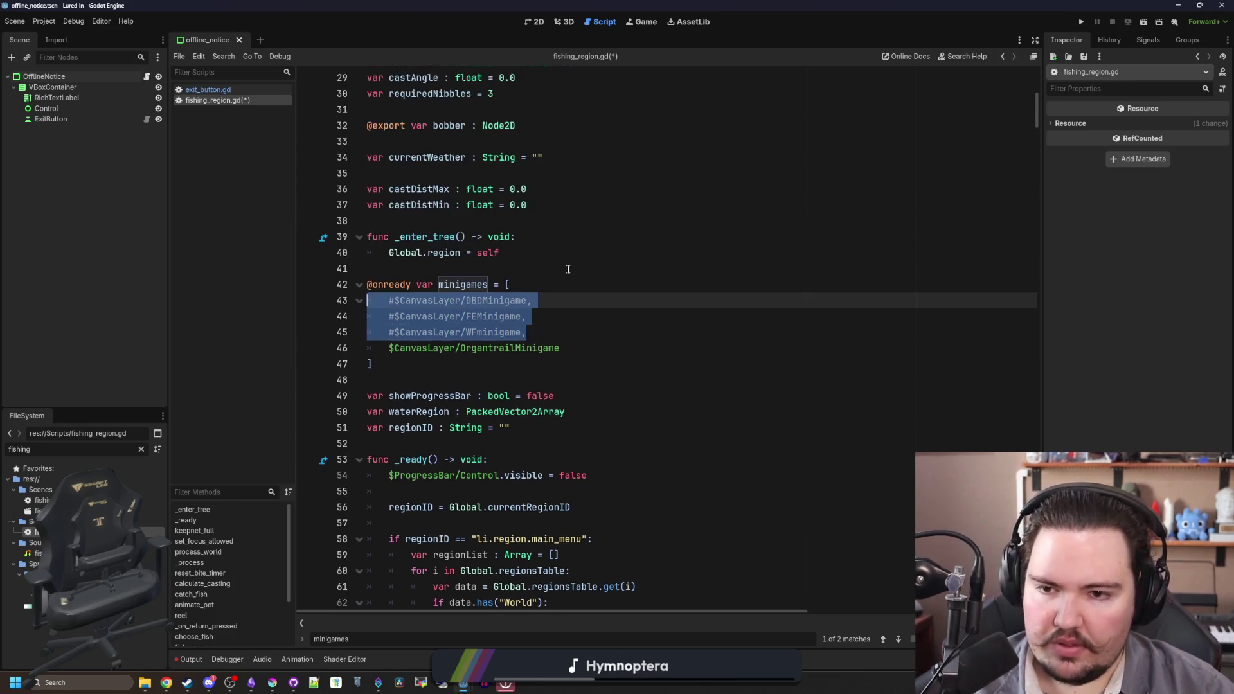
{"action": "left_click", "coordinate": [559, 260]}
{"action": "key", "text": "ctrl+s"}
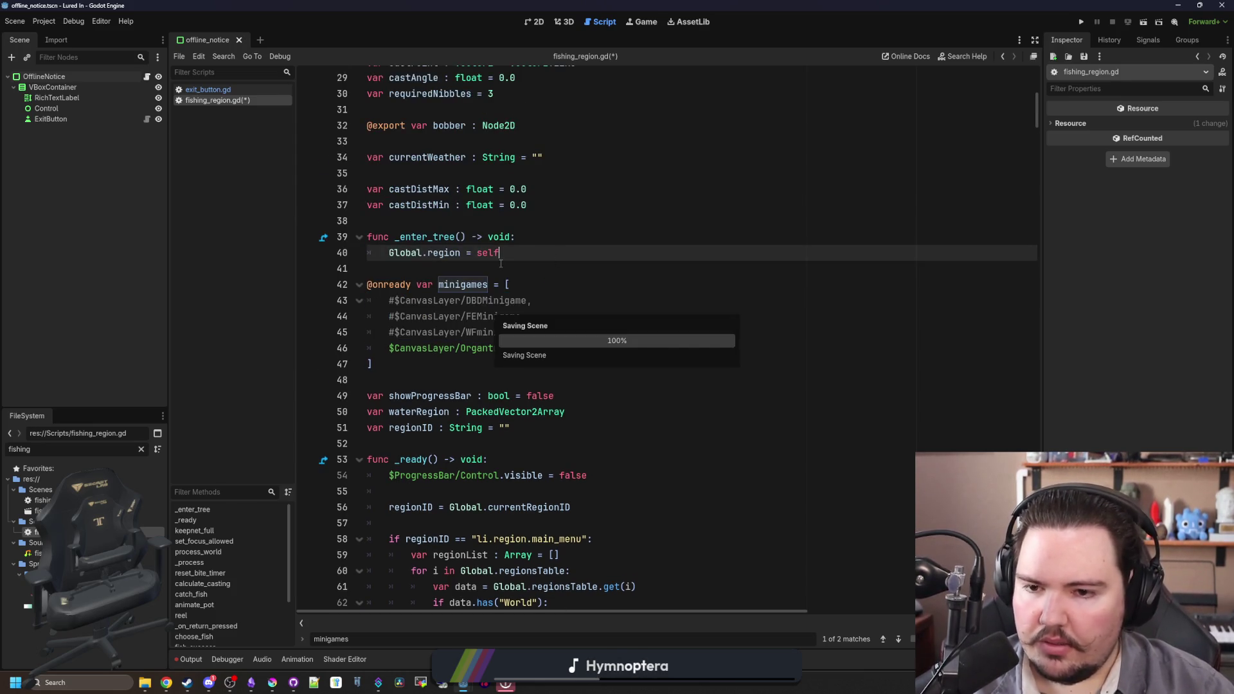
{"action": "left_click", "coordinate": [501, 264]}
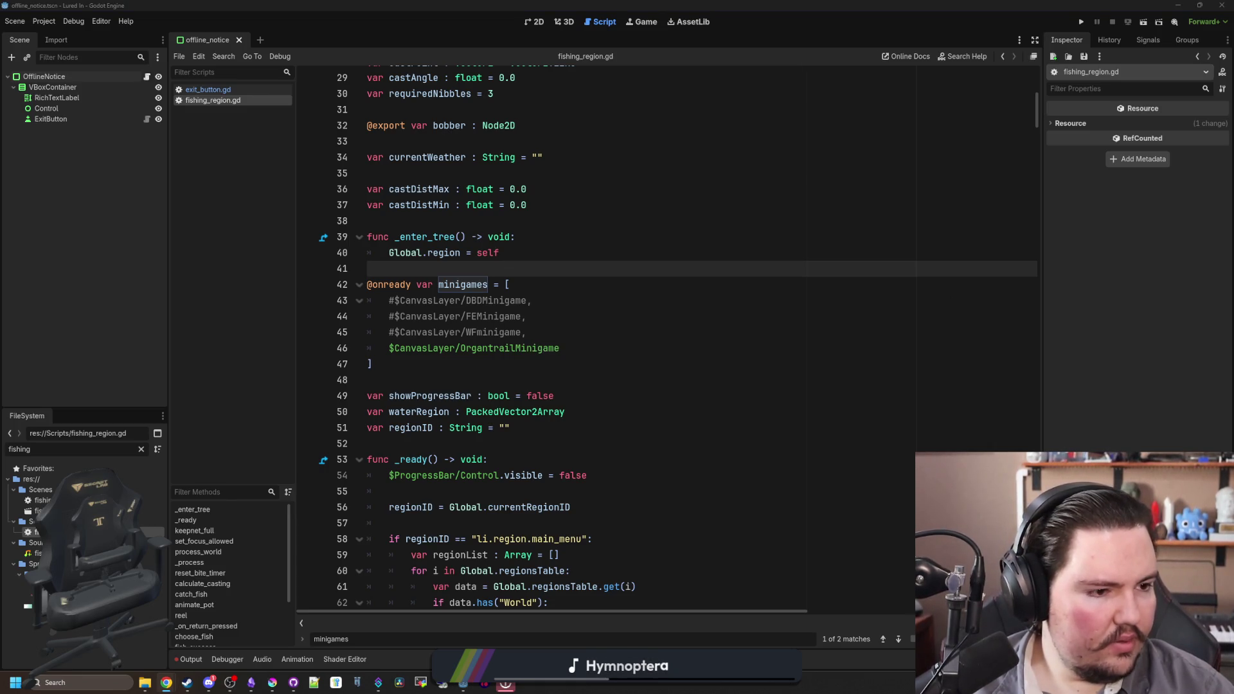
{"action": "left_click", "coordinate": [548, 308]}
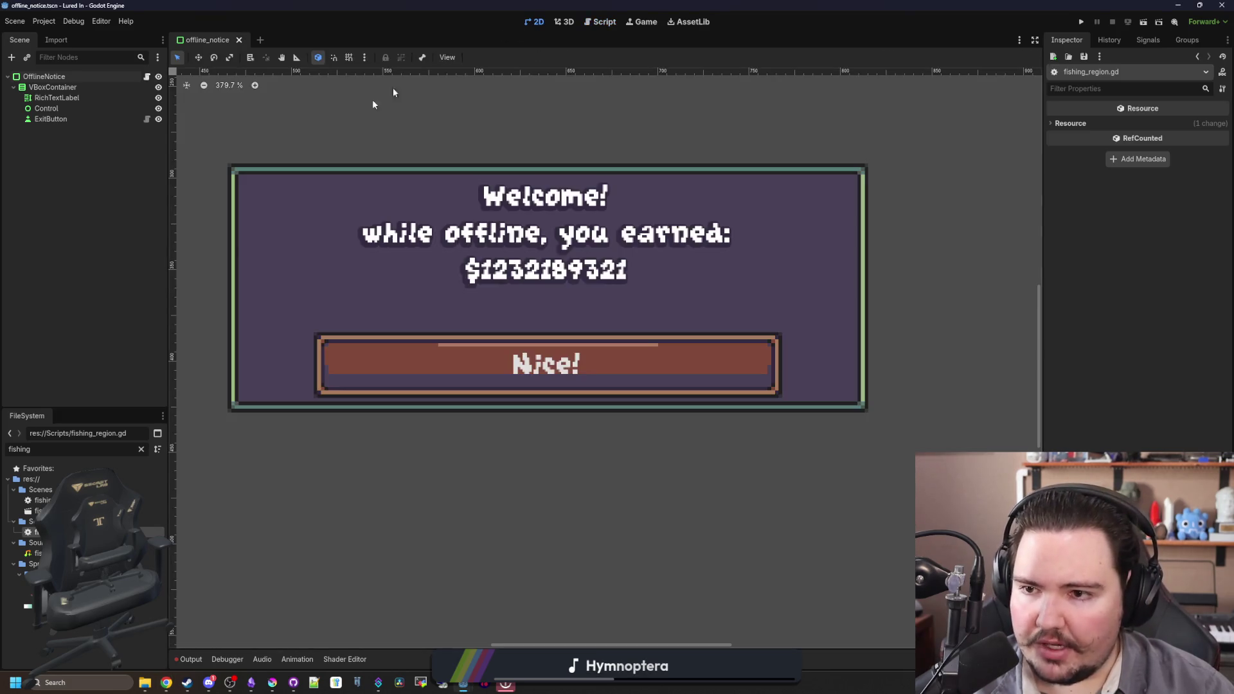
- Open the fishing_region scene in the 2D view and select its OrgantrailMinigame node
{"action": "key", "text": "ctrl+F1"}
{"action": "double_click", "coordinate": [42, 511]}
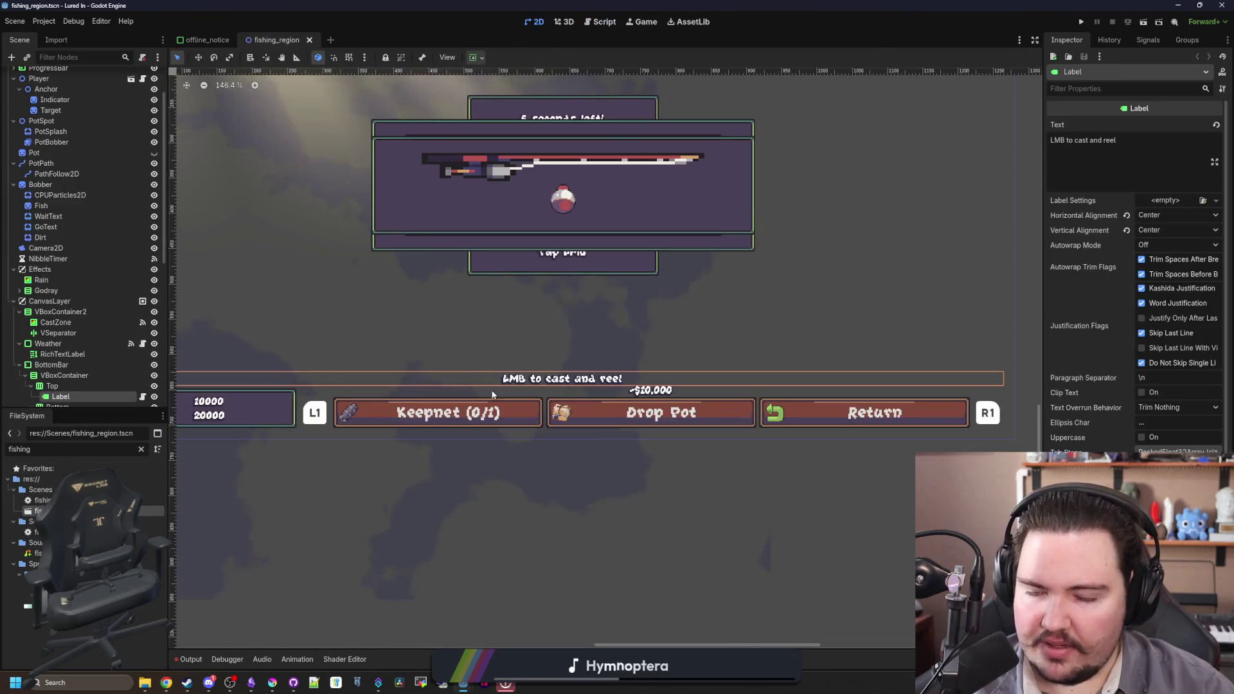
{"action": "scroll", "coordinate": [492, 375], "scroll_direction": "down", "scroll_amount": 4}
{"action": "scroll", "coordinate": [515, 297], "scroll_direction": "up", "scroll_amount": 4}
{"action": "scroll", "coordinate": [90, 296], "scroll_direction": "down", "scroll_amount": 2}
{"action": "scroll", "coordinate": [88, 296], "scroll_direction": "down", "scroll_amount": 3}
{"action": "left_click", "coordinate": [64, 297]}
{"action": "scroll", "coordinate": [388, 302], "scroll_direction": "down", "scroll_amount": 2}
{"action": "scroll", "coordinate": [389, 302], "scroll_direction": "up", "scroll_amount": 1}
- Inspect the KeepnetFull and WFminigame nodes and WFminigame's Layout properties, then run the game
{"action": "left_click", "coordinate": [52, 308]}
{"action": "left_click", "coordinate": [65, 286]}
{"action": "left_click", "coordinate": [1067, 156]}
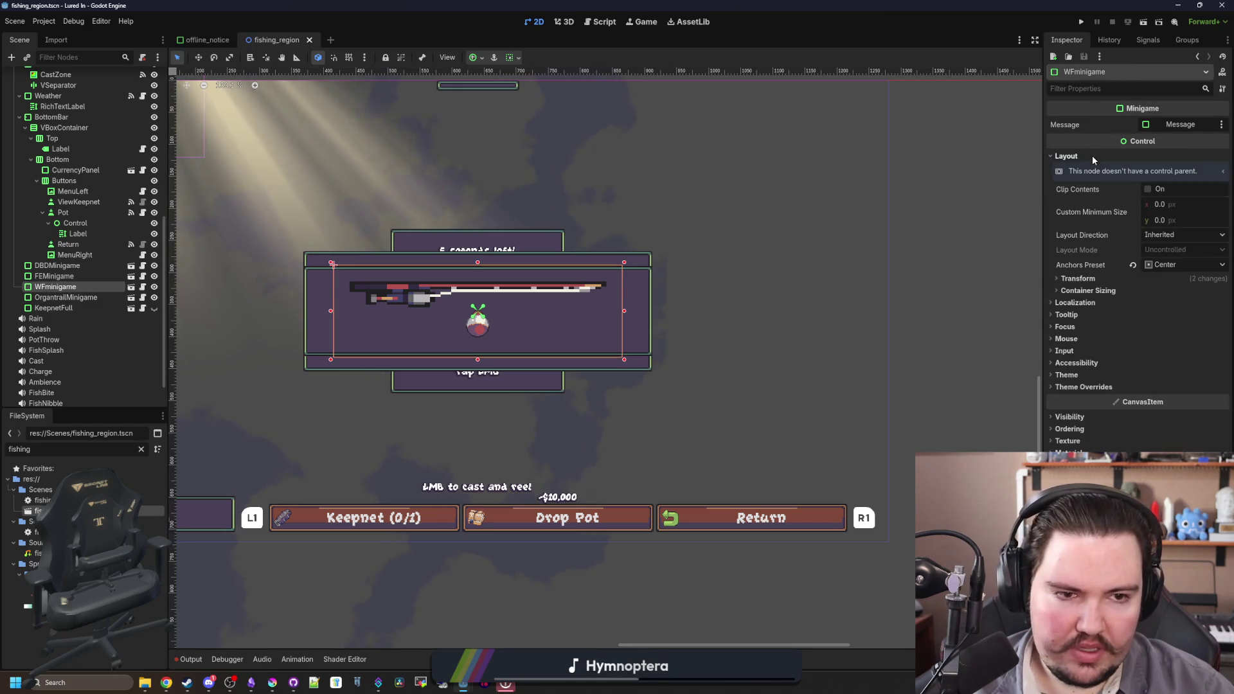
{"action": "right_click", "coordinate": [612, 358]}
{"action": "key", "text": "Escape"}
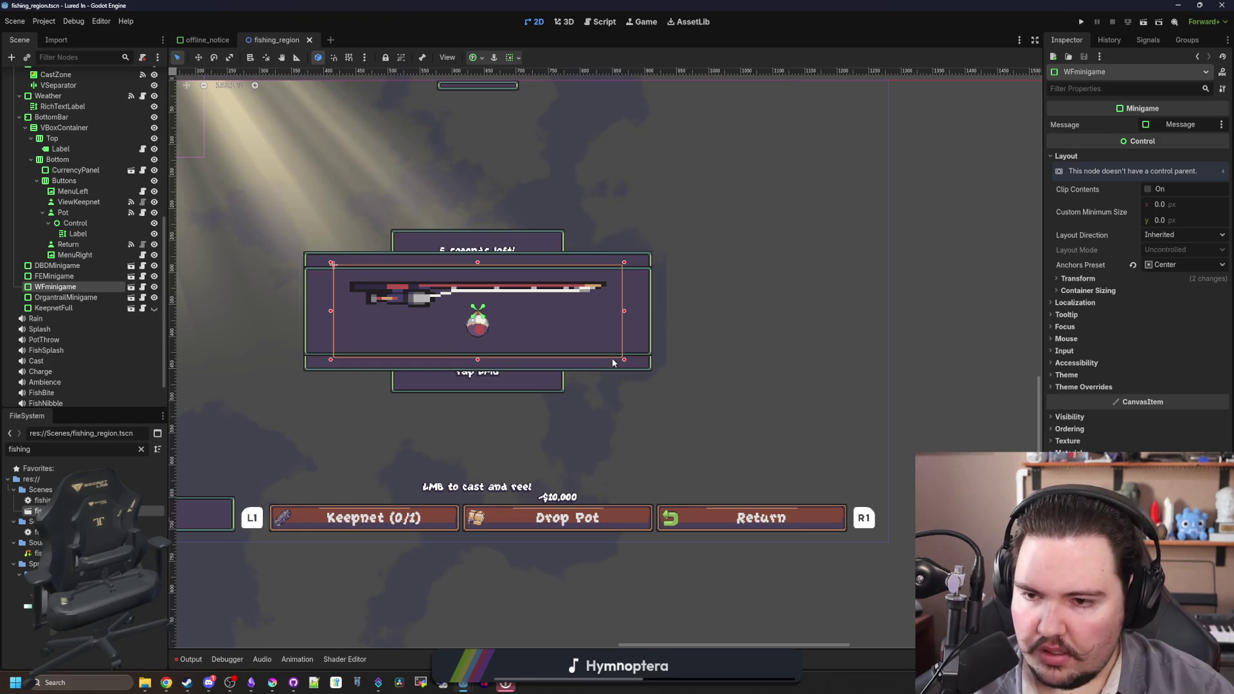
{"action": "scroll", "coordinate": [331, 358], "scroll_direction": "down", "scroll_amount": 1}
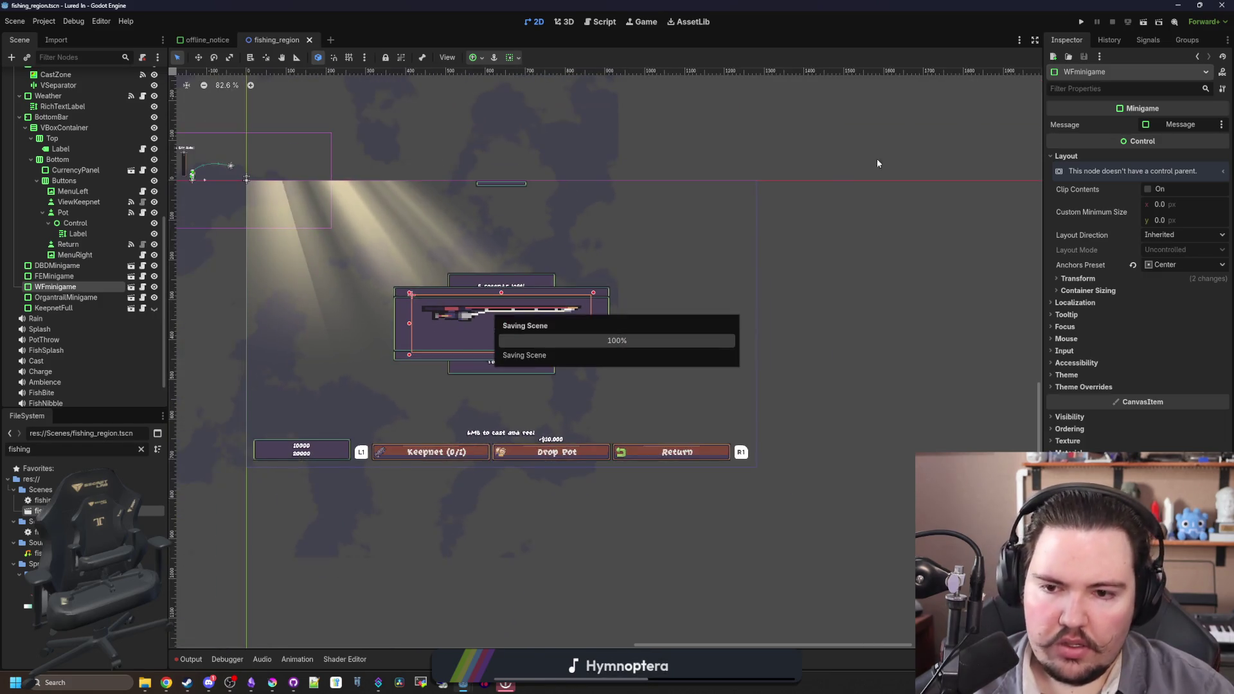
{"action": "key", "text": "F5"}
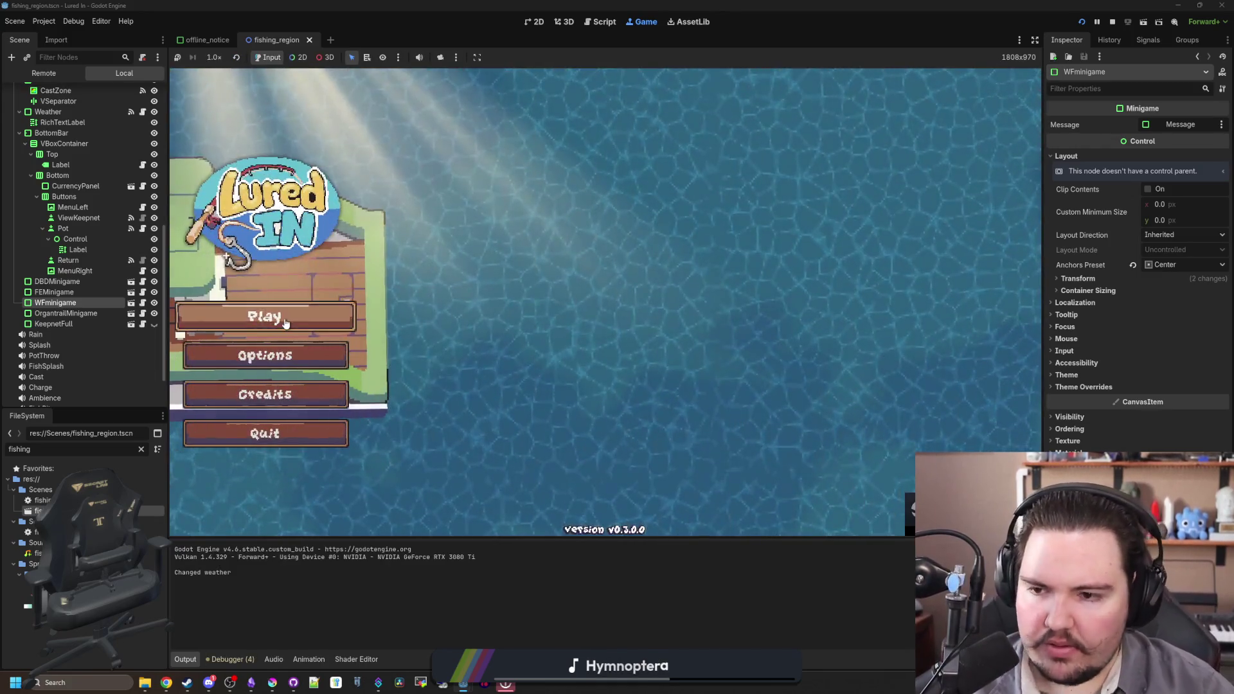
- Start the game, go to the Pond, cast, and win a five-row Organtrail reel round
{"action": "left_click", "coordinate": [278, 316]}
{"action": "left_click", "coordinate": [570, 358]}
{"action": "left_click", "coordinate": [771, 231]}
{"action": "left_click", "coordinate": [689, 279]}
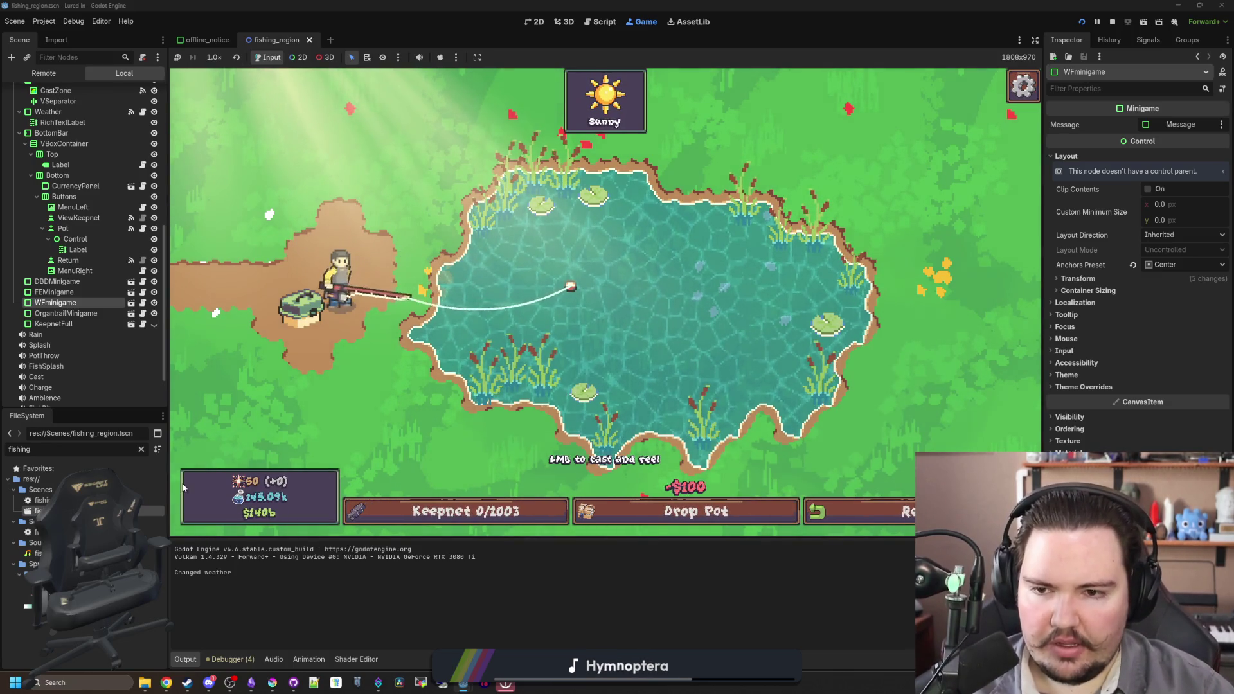
{"action": "left_click", "coordinate": [594, 325]}
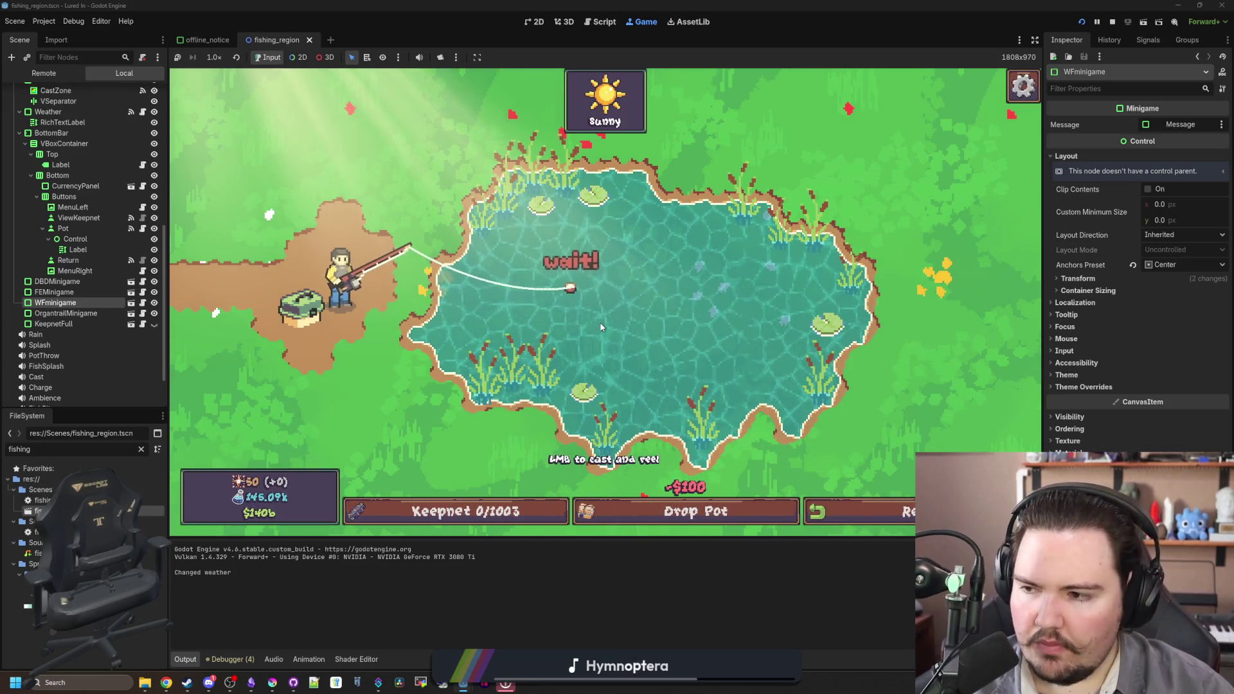
{"action": "left_click", "coordinate": [612, 251]}
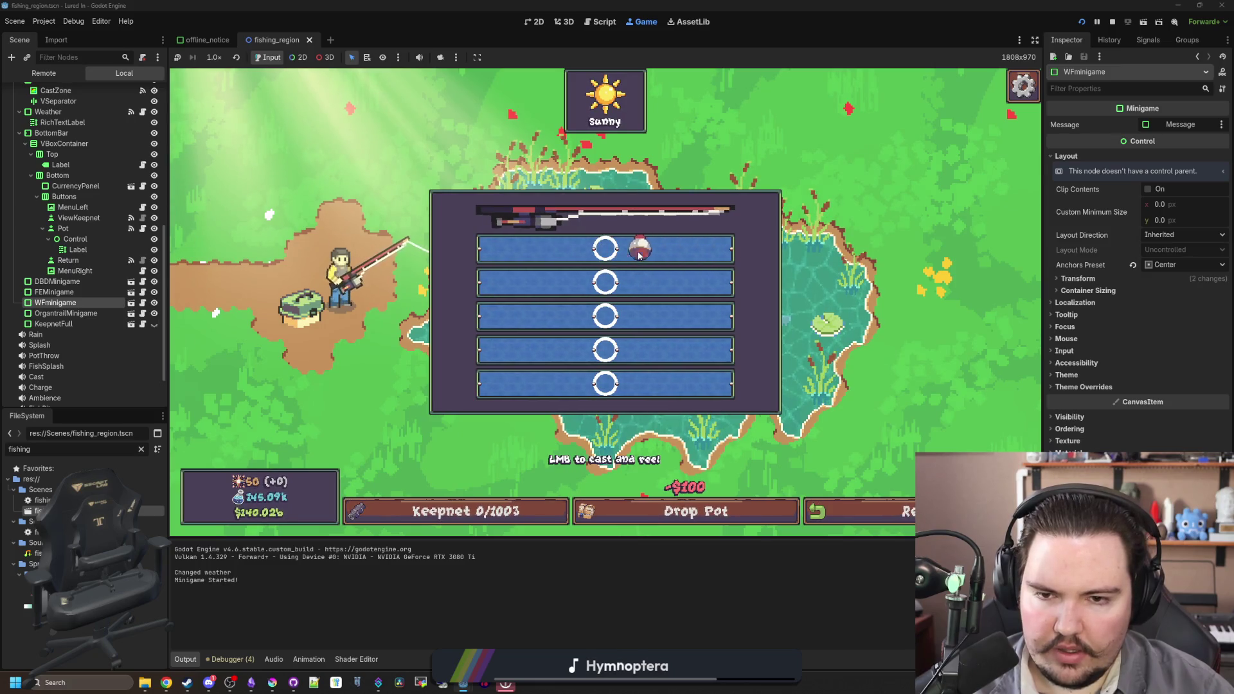
{"action": "left_click", "coordinate": [634, 258]}
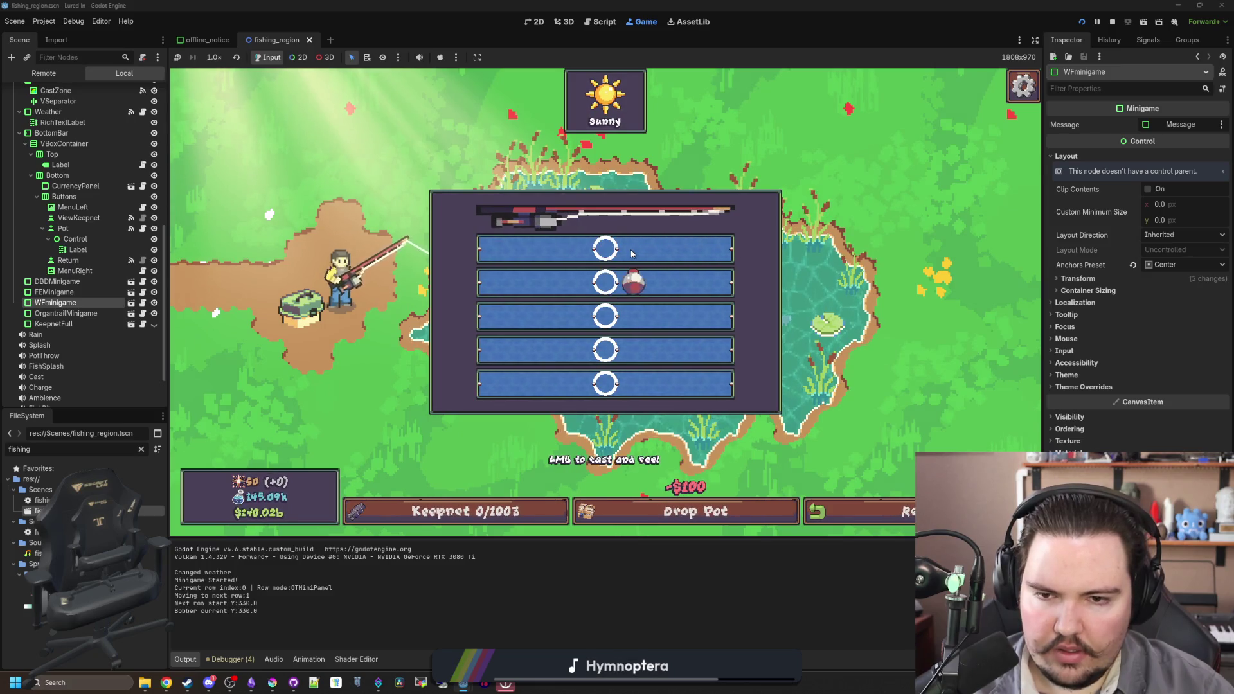
{"action": "left_click", "coordinate": [623, 283]}
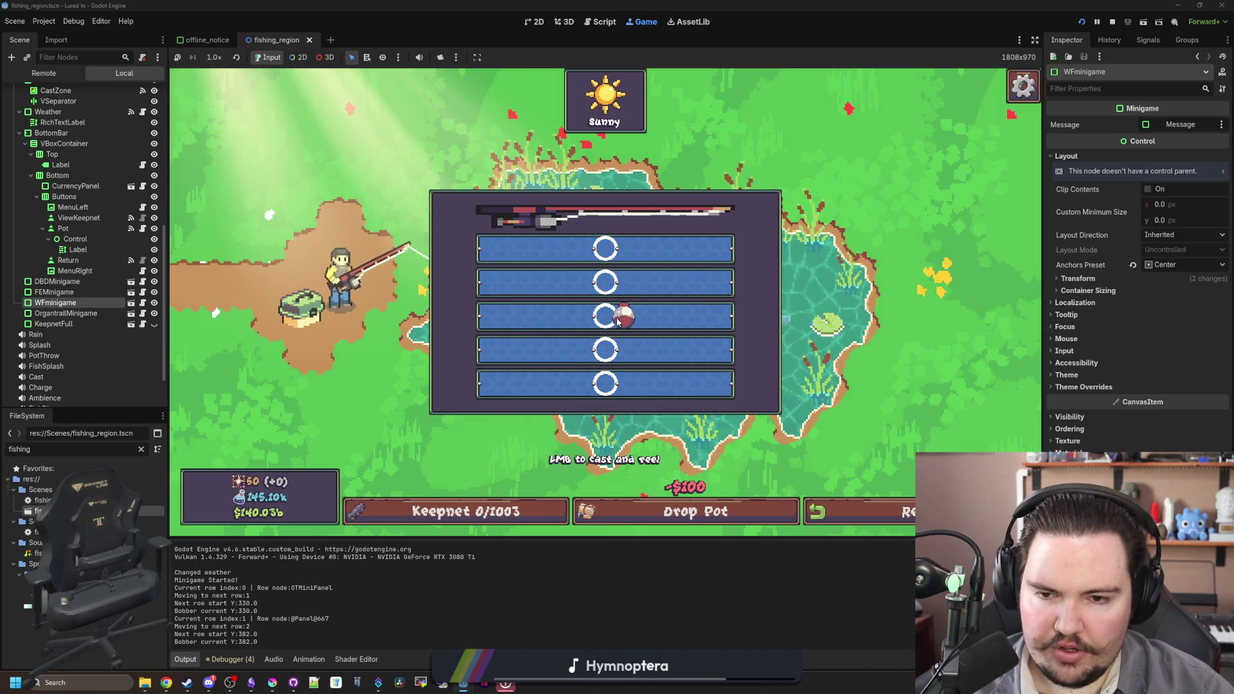
{"action": "left_click", "coordinate": [620, 340]}
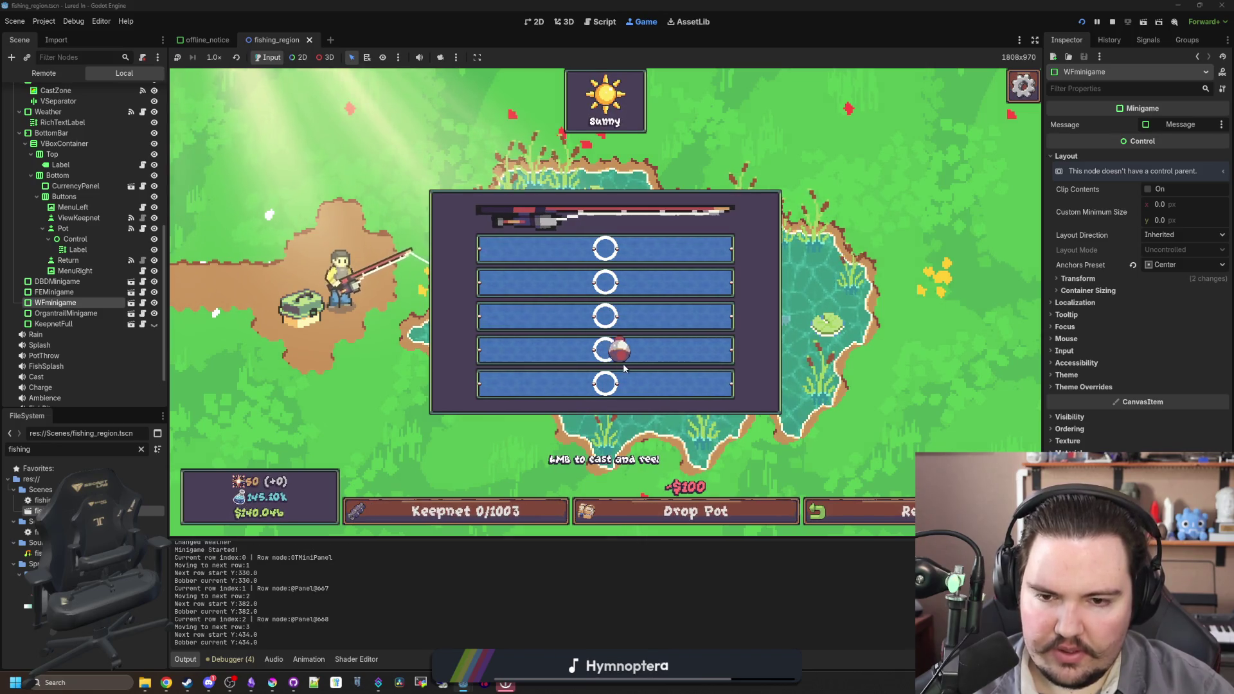
{"action": "left_click", "coordinate": [612, 356]}
{"action": "left_click", "coordinate": [617, 399]}
- Cast again and win a second five-row round, landing a Carp
{"action": "mouse_move", "coordinate": [601, 298]}
{"action": "left_mouse_down"}
{"action": "mouse_move", "coordinate": [579, 278]}
{"action": "mouse_move", "coordinate": [597, 282]}
{"action": "left_mouse_up"}
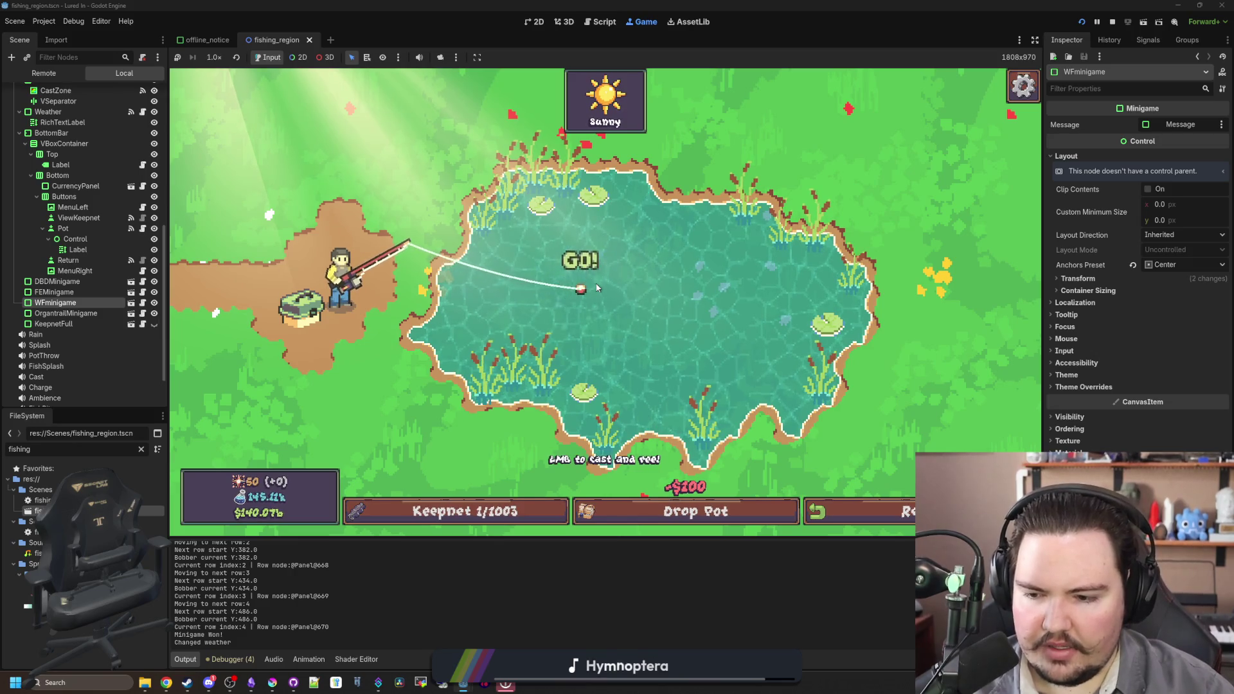
{"action": "left_click", "coordinate": [600, 289]}
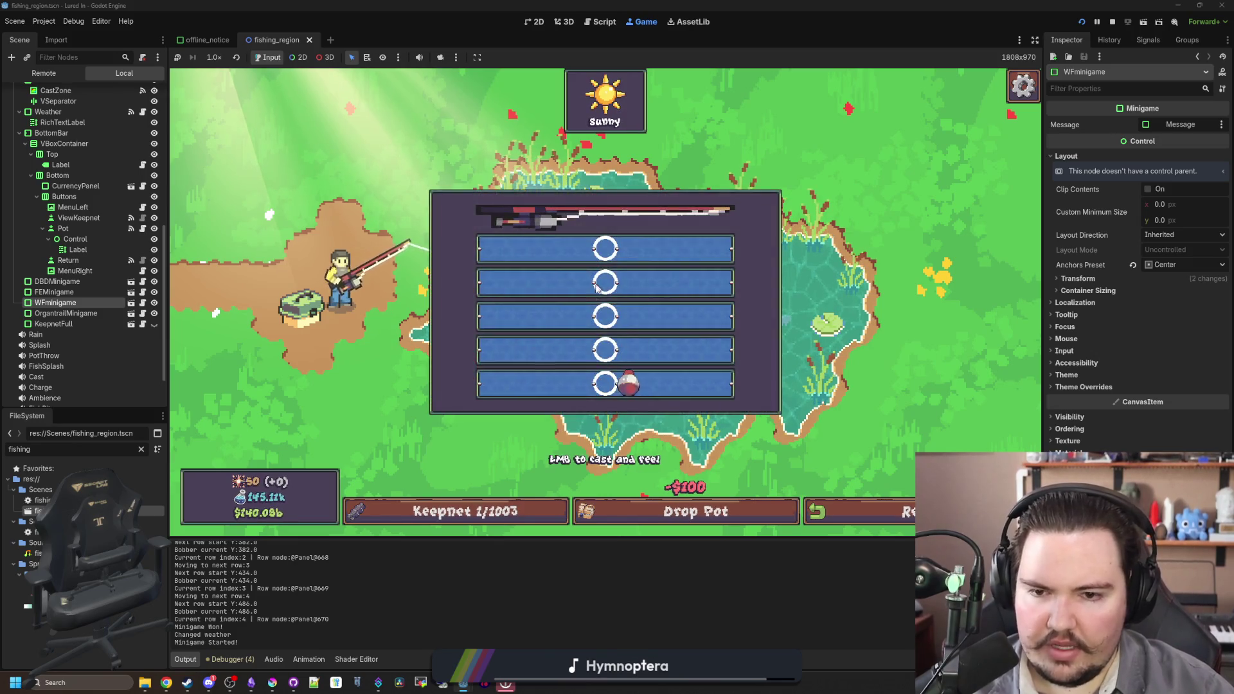
{"action": "left_click", "coordinate": [634, 295]}
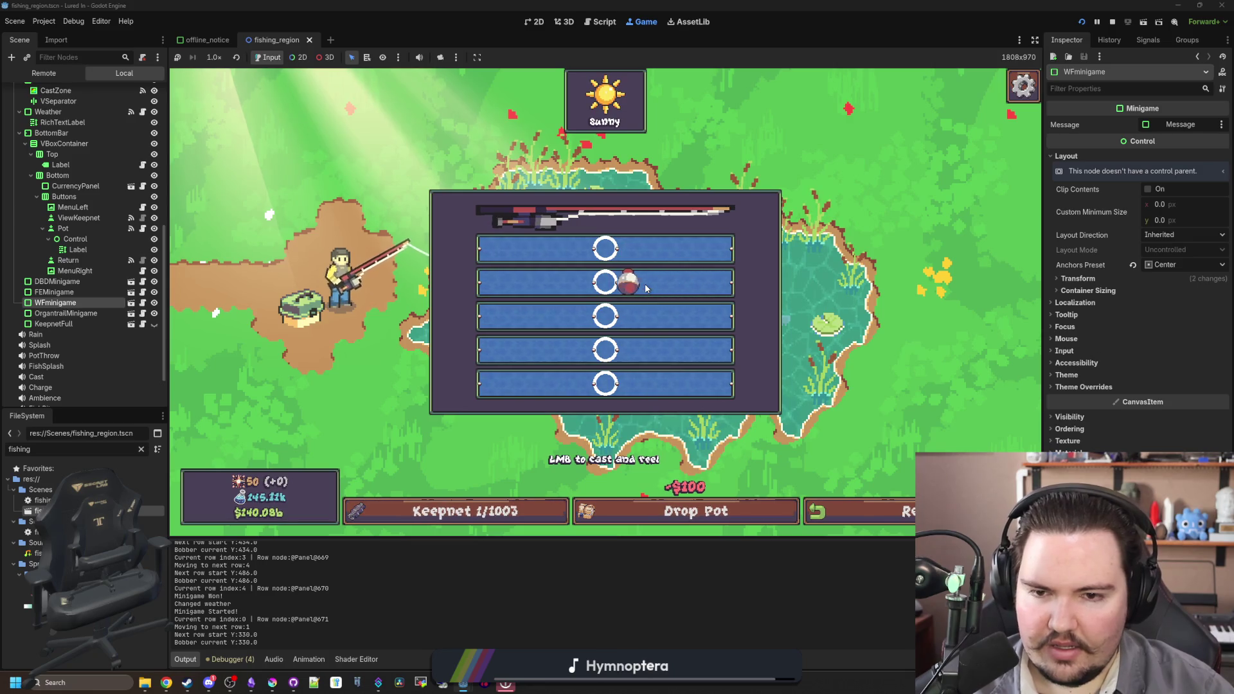
{"action": "left_click", "coordinate": [644, 290]}
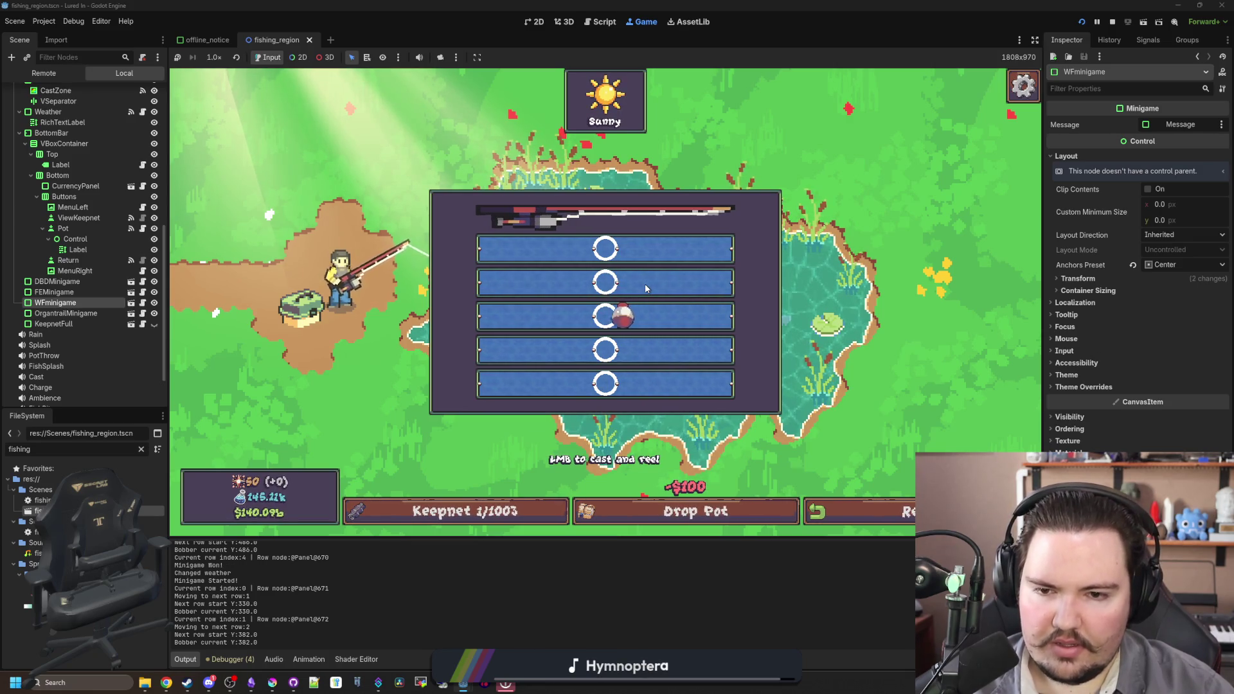
{"action": "left_click", "coordinate": [647, 289]}
{"action": "left_click", "coordinate": [647, 289]}
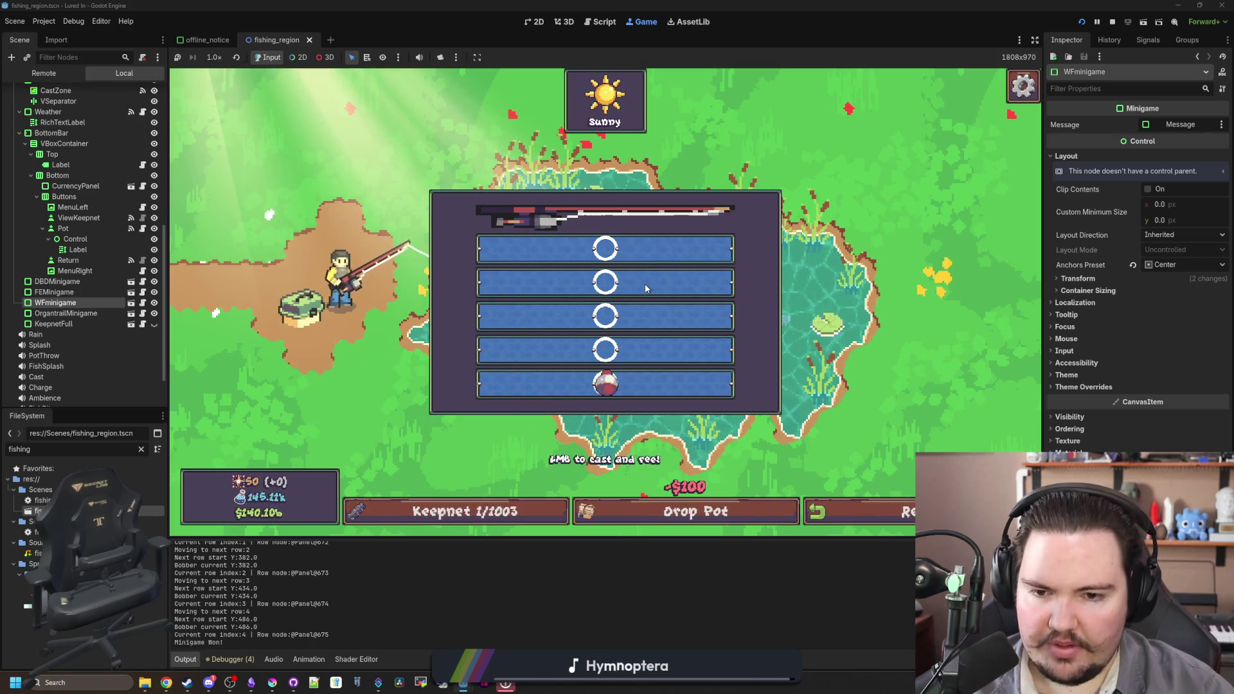
{"action": "left_click", "coordinate": [647, 289]}
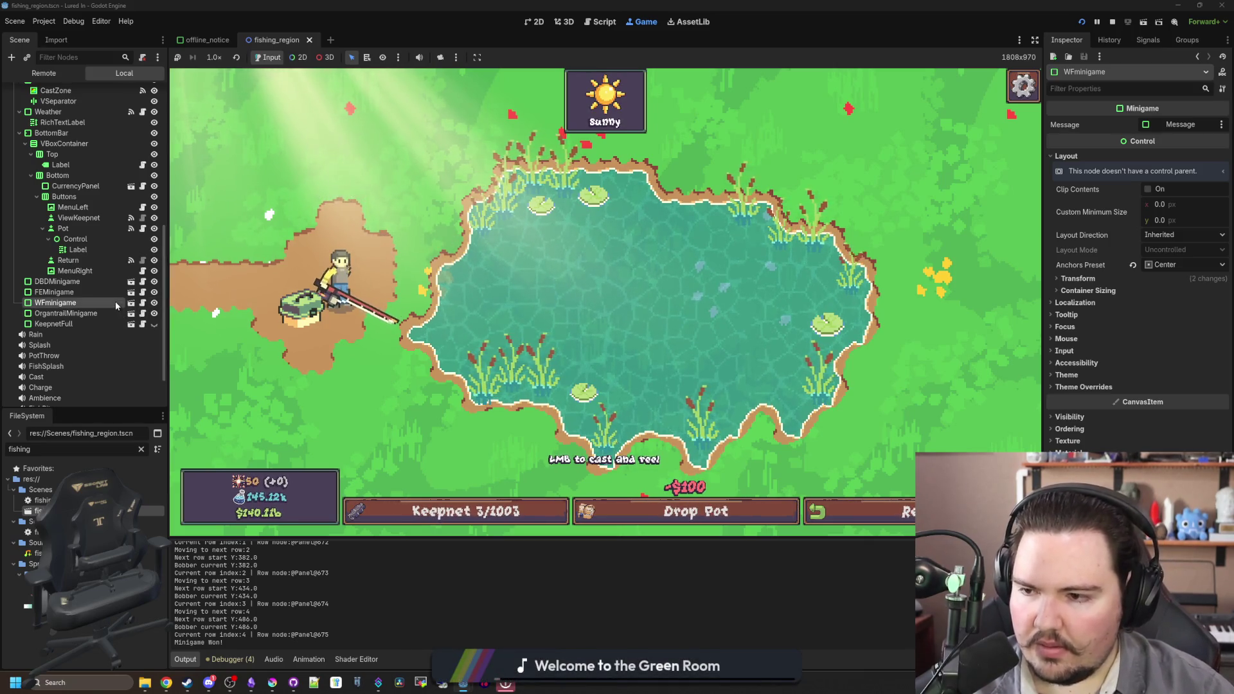
{"action": "left_click", "coordinate": [103, 313]}
- Open the OrgantrailMinigame scene and its organtrail_minigame.gd script
{"action": "left_click", "coordinate": [131, 313]}
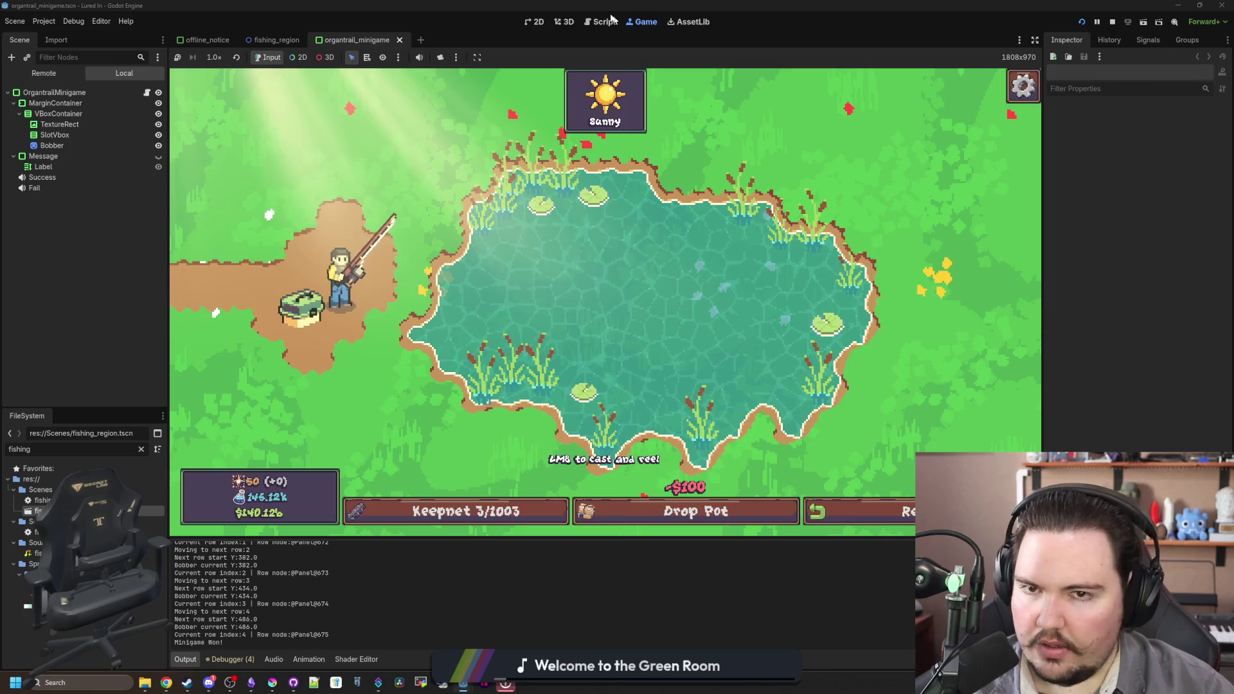
{"action": "left_click", "coordinate": [543, 22]}
{"action": "scroll", "coordinate": [564, 340], "scroll_direction": "up", "scroll_amount": 5}
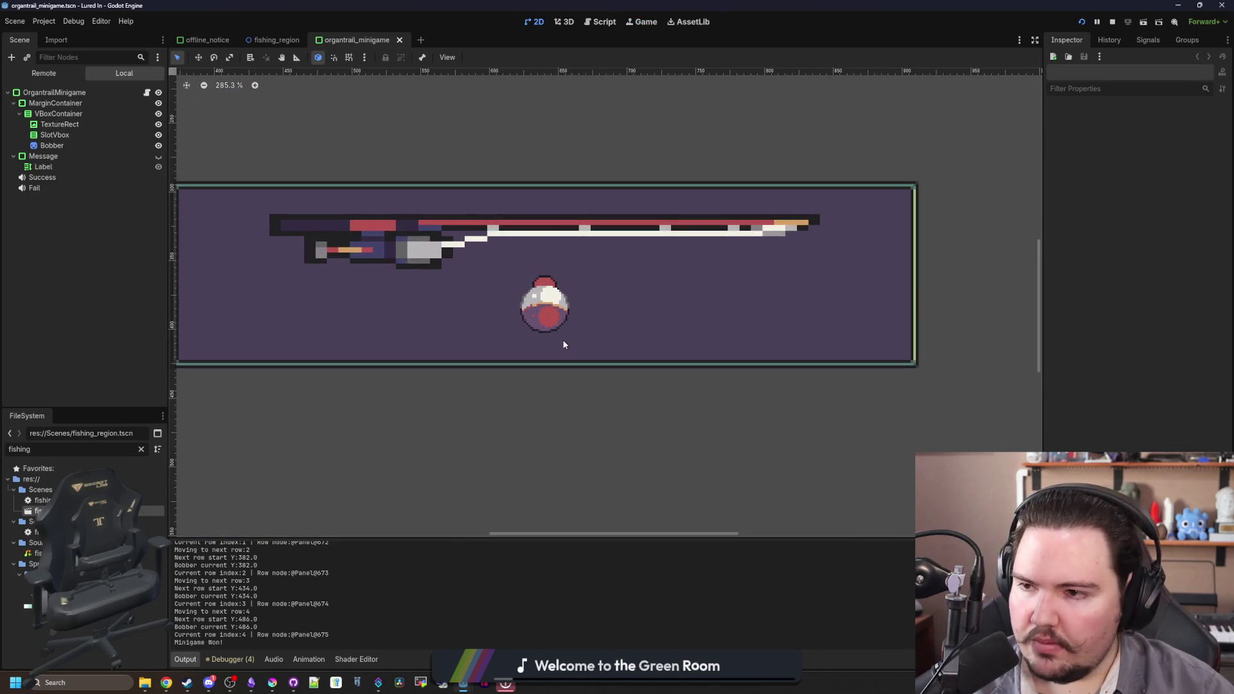
{"action": "left_click", "coordinate": [146, 93]}
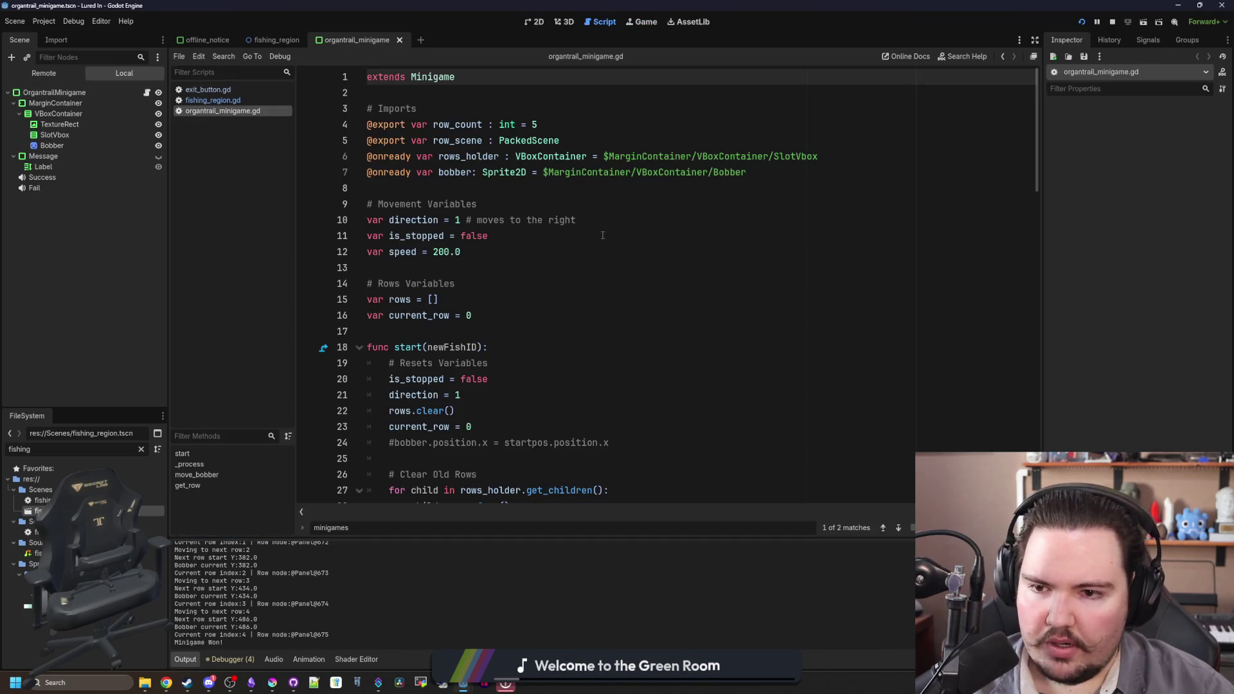
{"action": "left_click", "coordinate": [440, 282]}
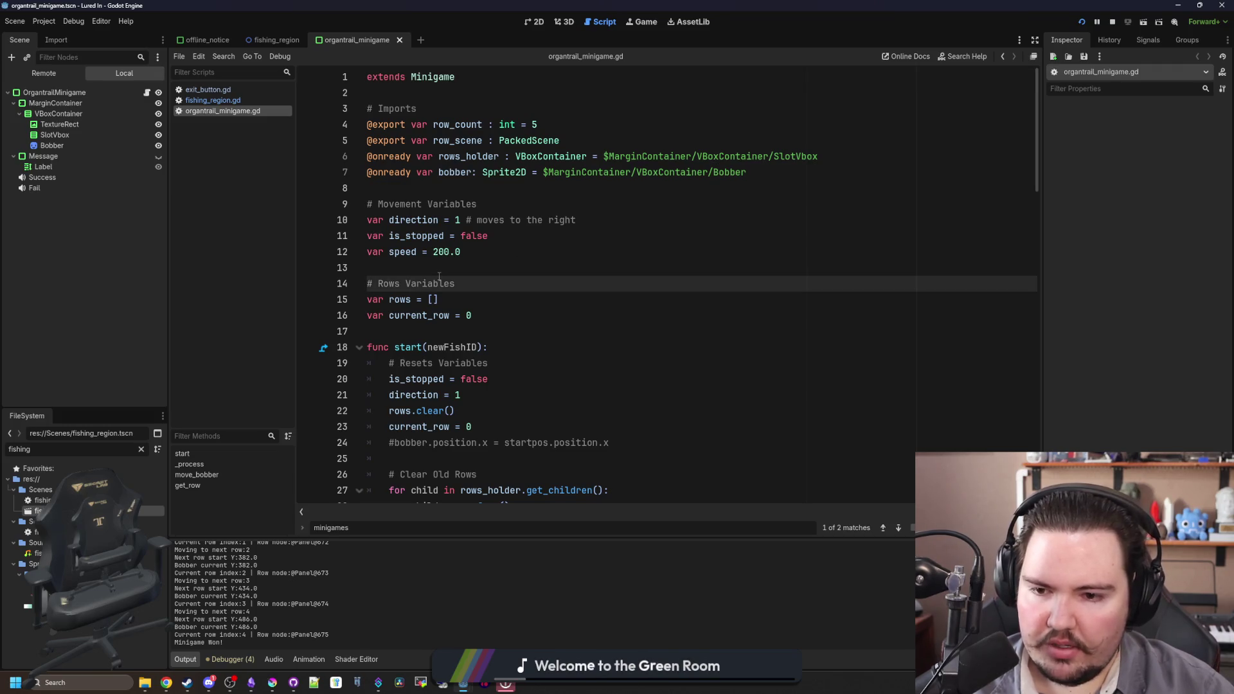
- Scroll to move_bobber and place the caret at the end of its bobber movement line
{"action": "scroll", "coordinate": [439, 277], "scroll_direction": "down", "scroll_amount": 4}
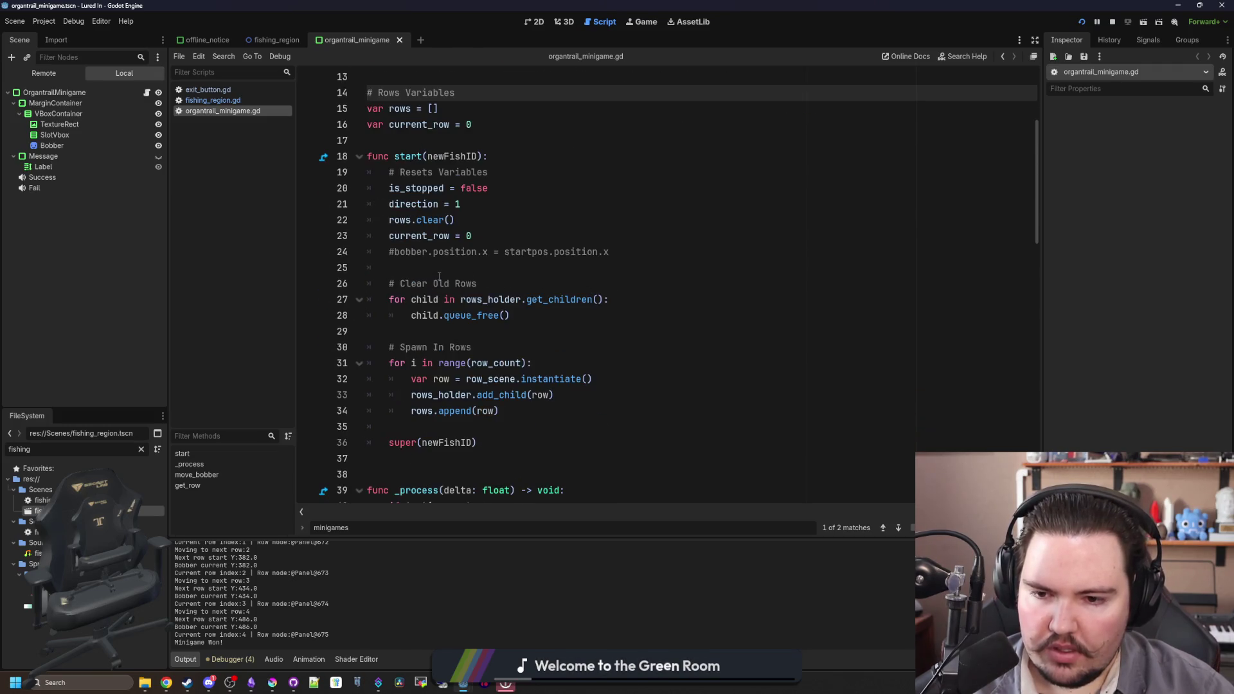
{"action": "scroll", "coordinate": [439, 276], "scroll_direction": "down", "scroll_amount": 8}
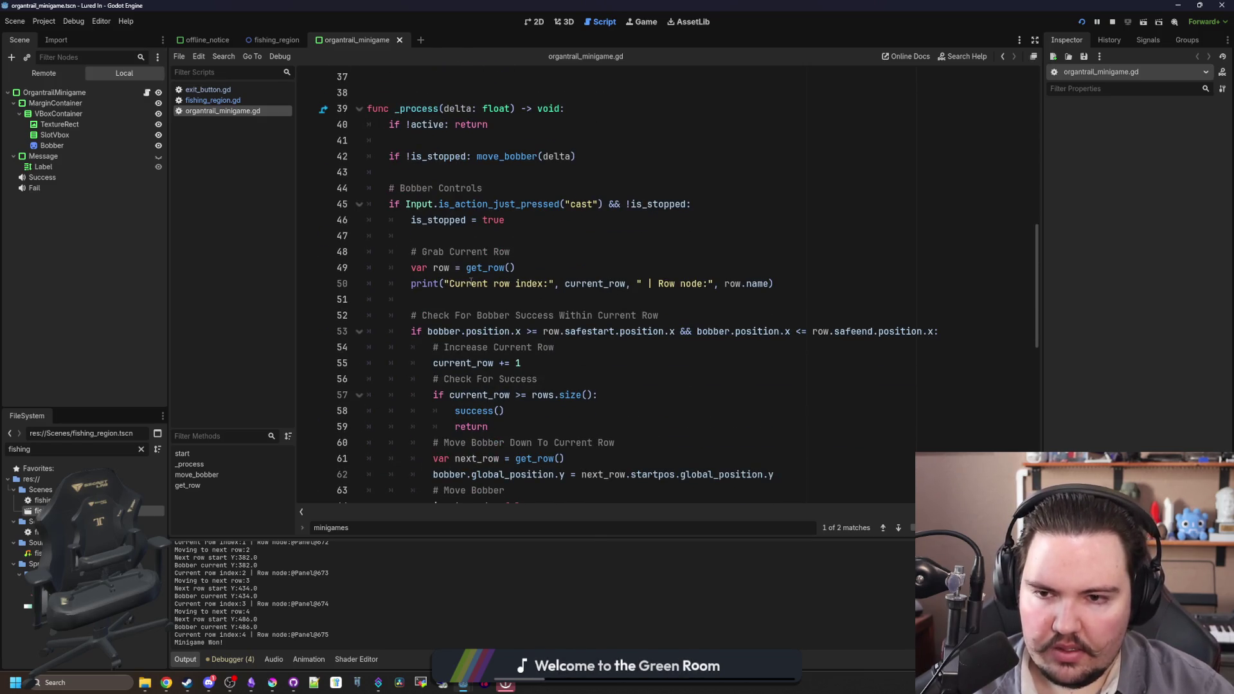
{"action": "scroll", "coordinate": [490, 264], "scroll_direction": "down", "scroll_amount": 2}
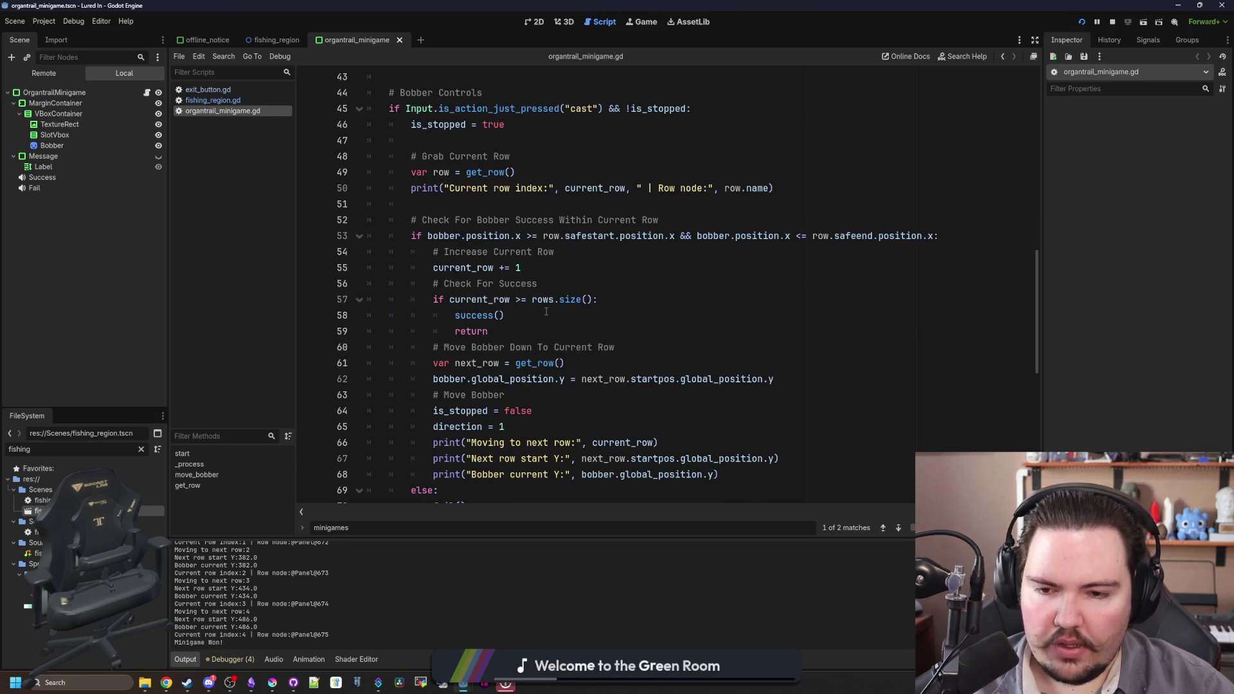
{"action": "scroll", "coordinate": [546, 312], "scroll_direction": "down", "scroll_amount": 2}
{"action": "scroll", "coordinate": [546, 312], "scroll_direction": "down", "scroll_amount": 7}
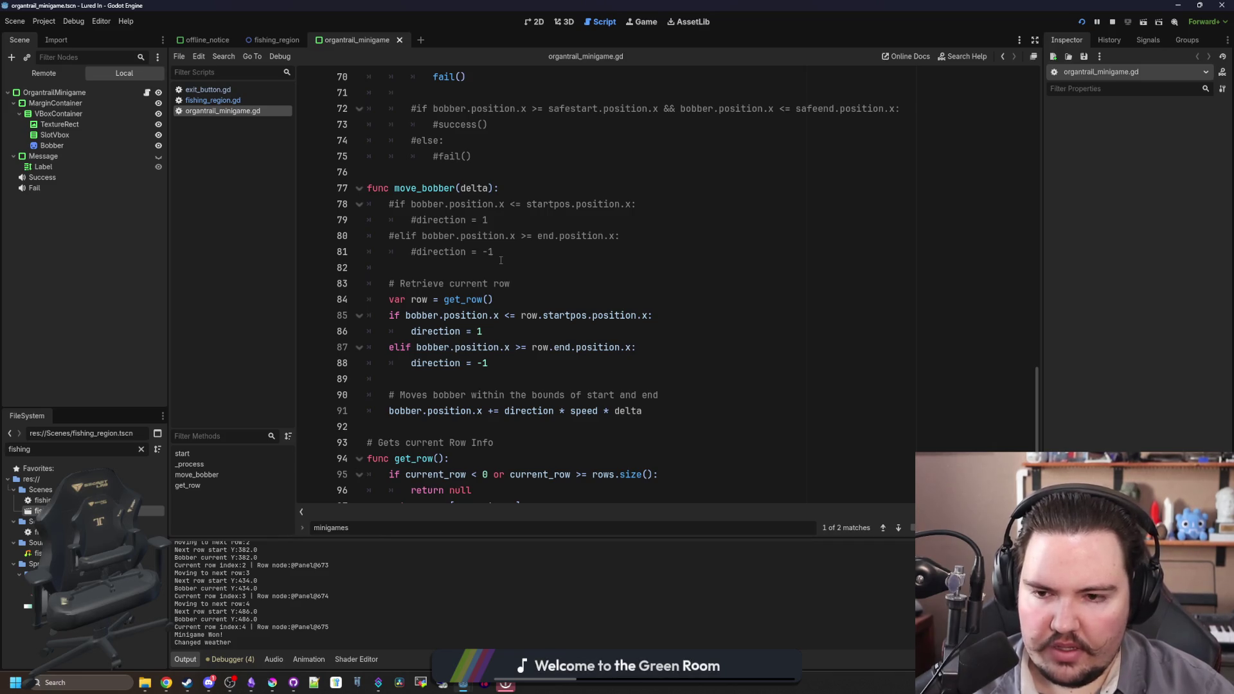
{"action": "scroll", "coordinate": [501, 260], "scroll_direction": "down", "scroll_amount": 1}
{"action": "left_click", "coordinate": [525, 327]}
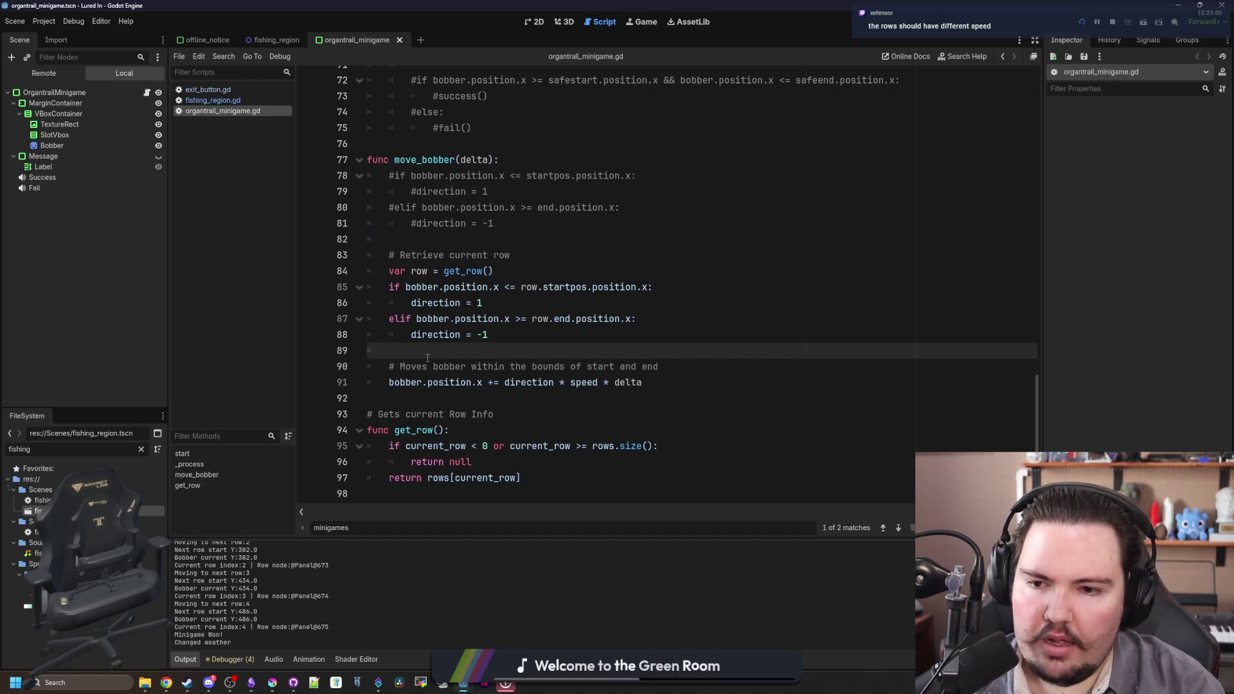
{"action": "left_click", "coordinate": [676, 385]}
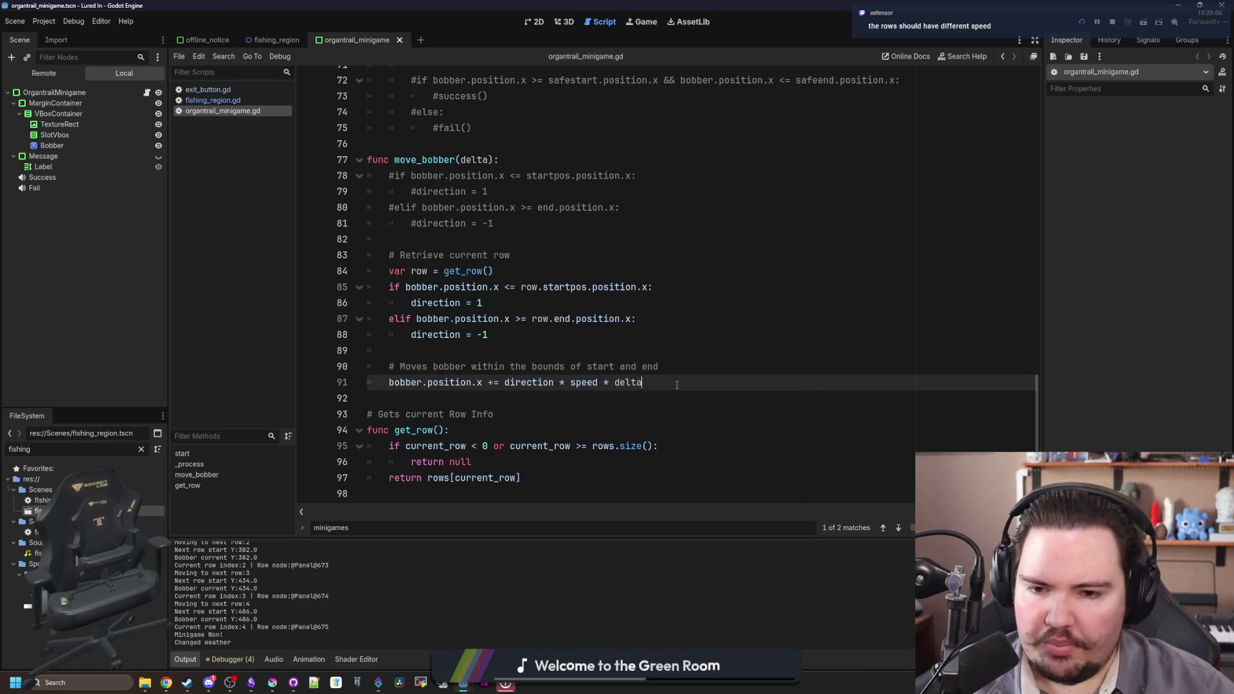
- Add a line 'bobber.position = Global.sin_range()' in move_bobber, leaving its arguments empty
{"action": "key", "text": "Return"}
{"action": "key", "text": "Return"}
{"action": "key", "text": "Up"}
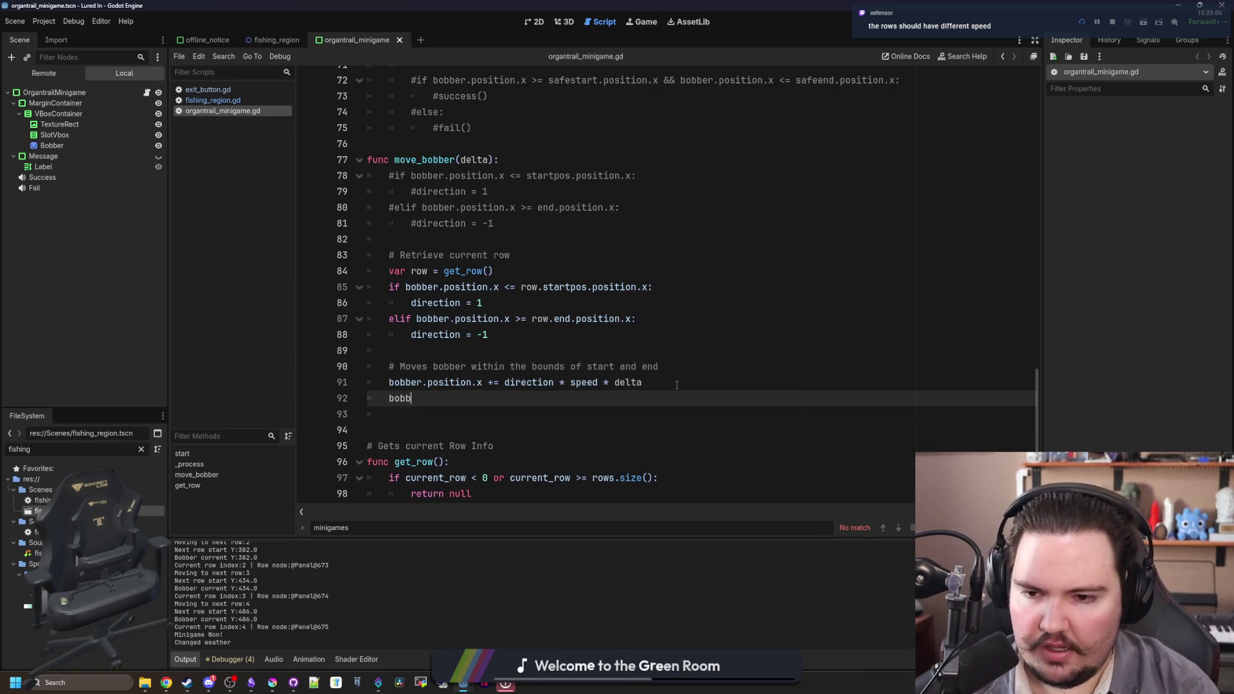
{"action": "type", "text": "er.posi"}
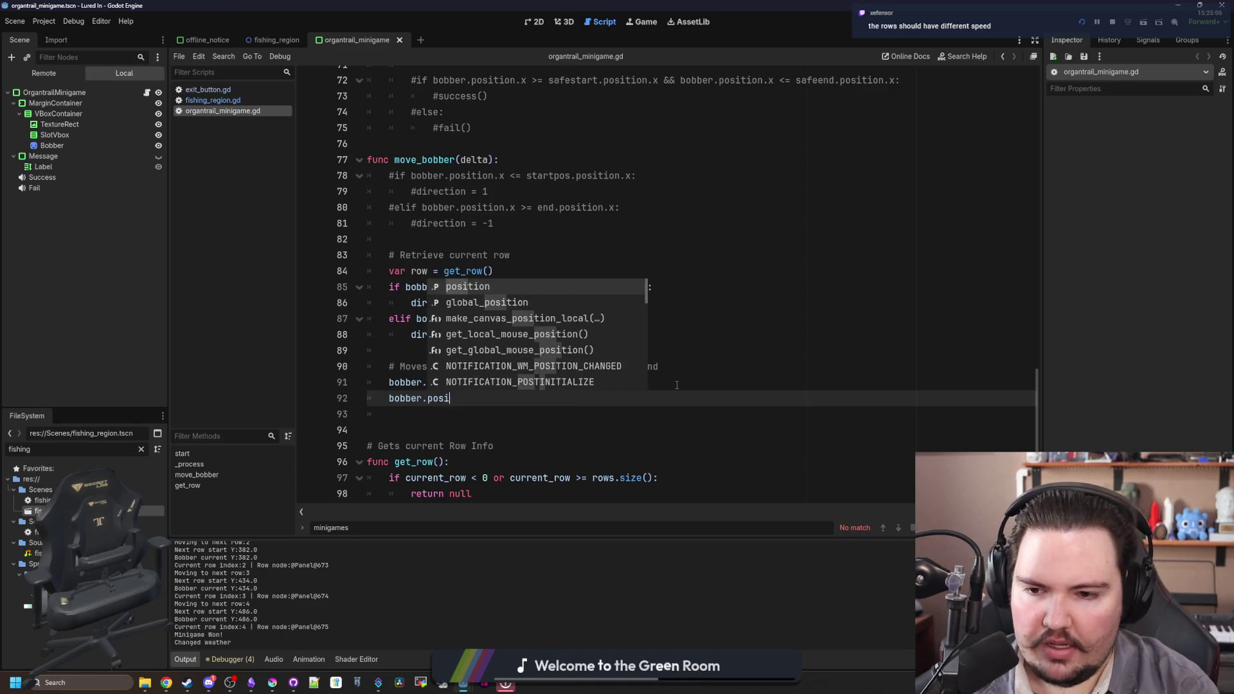
{"action": "type", "text": "tion = Global.sin"}
{"action": "key", "text": "Return"}
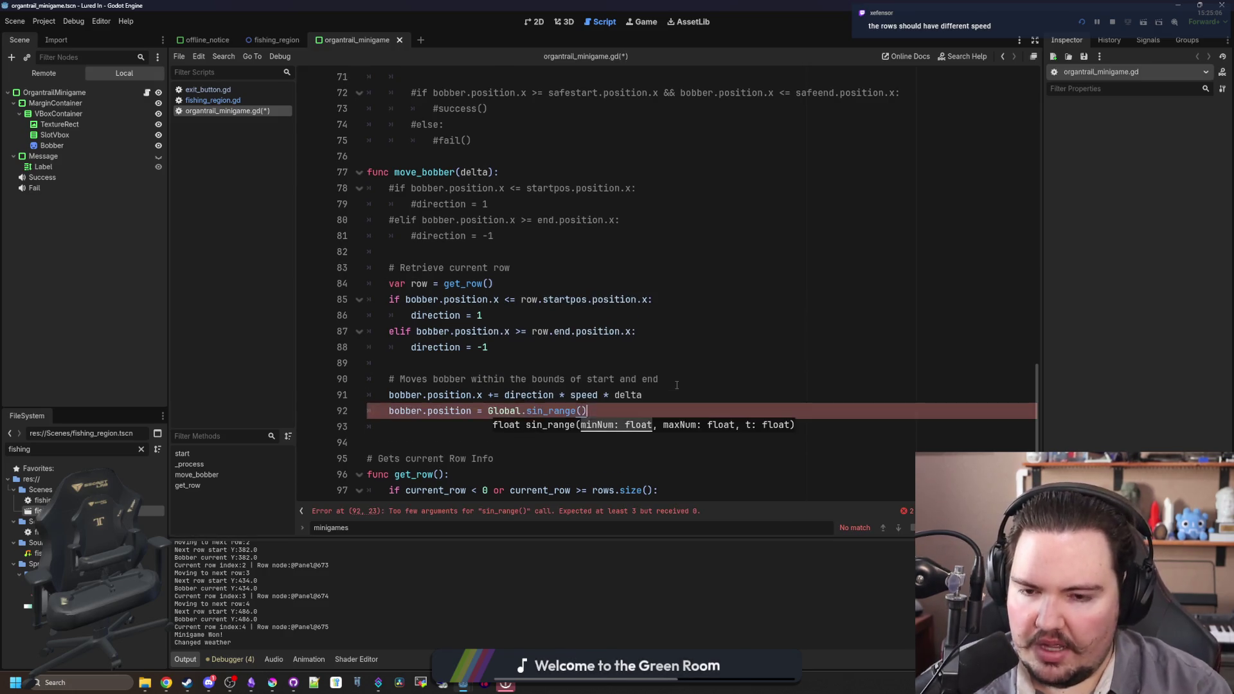
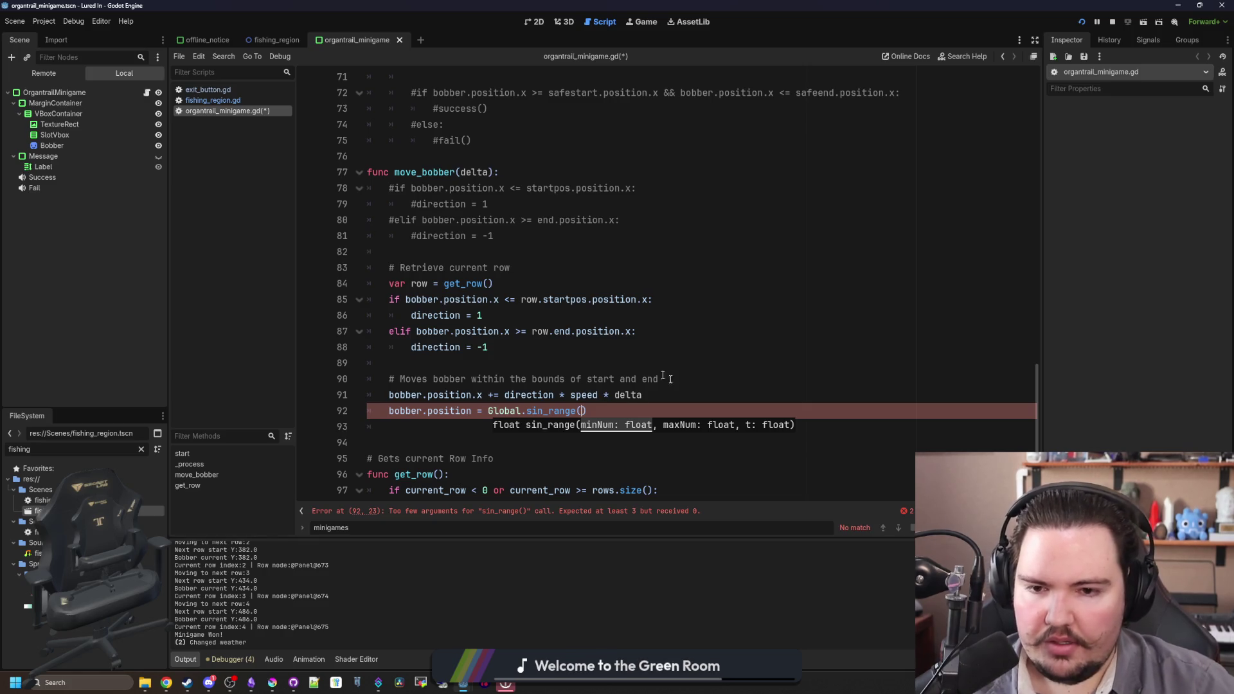
- Move the row start and end positions into Global.sin_range, timed by Time.get_ticks_msec()/100.0
{"action": "left_click_drag", "start_coordinate": [521, 299], "coordinate": [637, 298]}
{"action": "key", "text": "ctrl+x"}
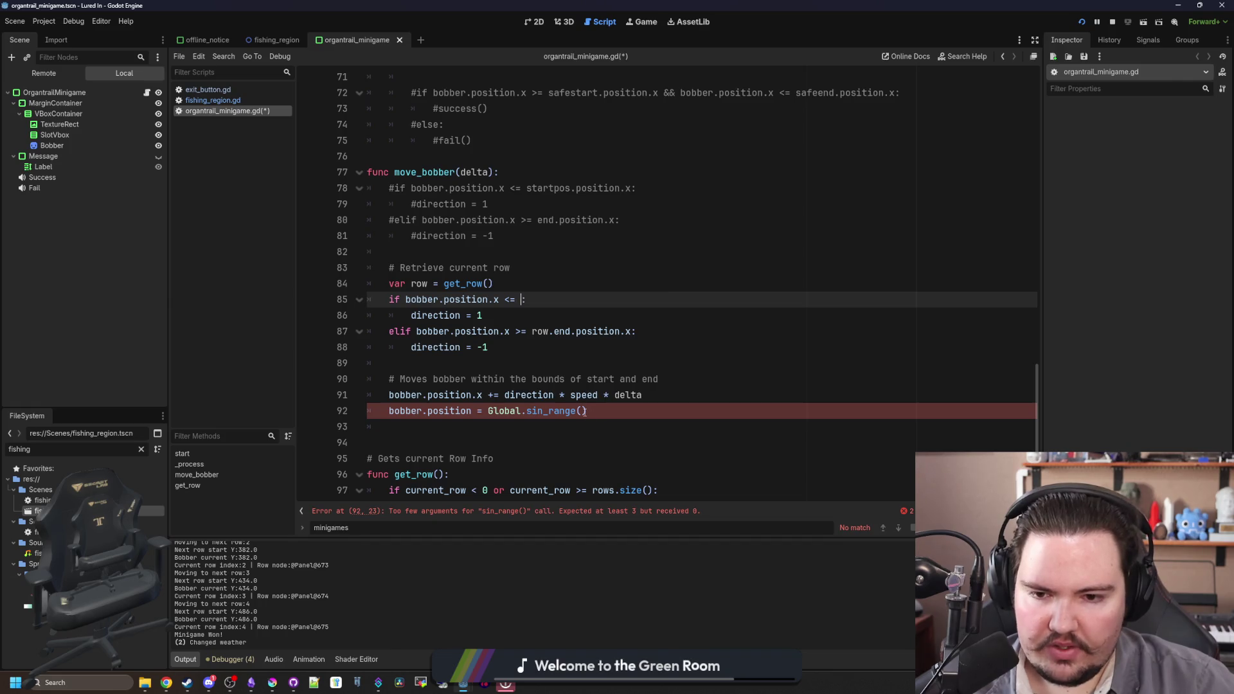
{"action": "left_click", "coordinate": [582, 411]}
{"action": "key", "text": "ctrl+v"}
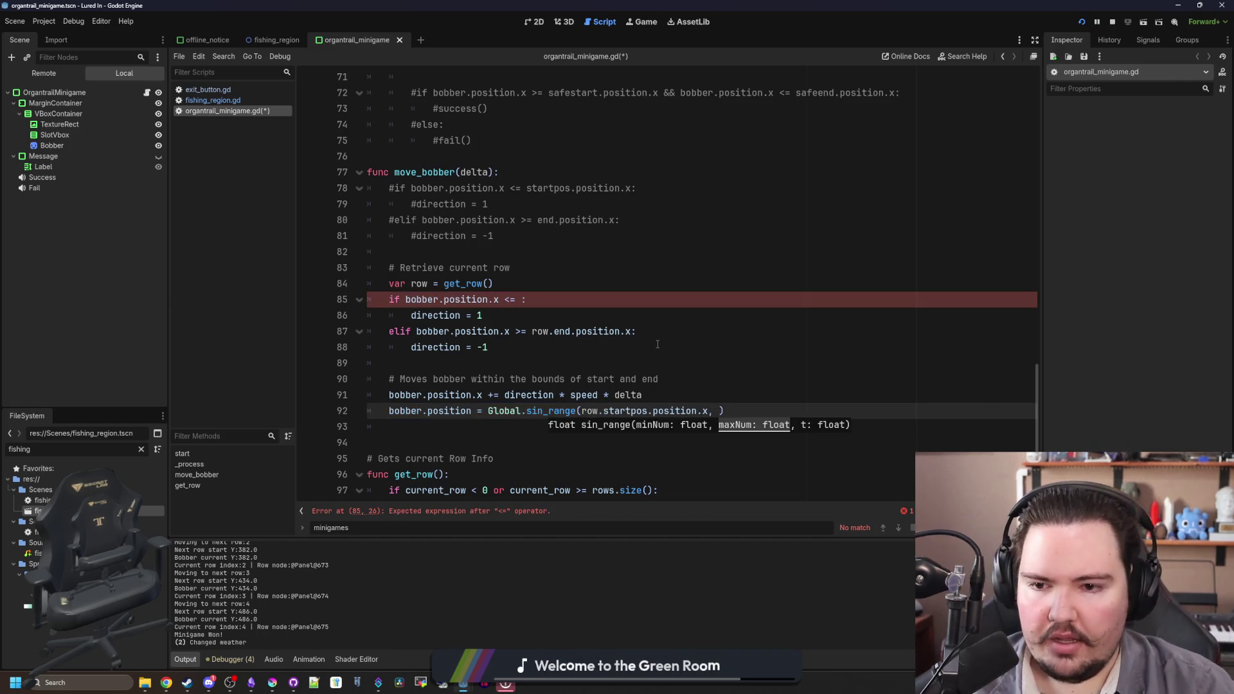
{"action": "left_click", "coordinate": [606, 355]}
{"action": "left_click_drag", "start_coordinate": [631, 331], "coordinate": [532, 331]}
{"action": "key", "text": "ctrl+x"}
{"action": "left_click", "coordinate": [719, 411]}
{"action": "key", "text": "ctrl+v"}
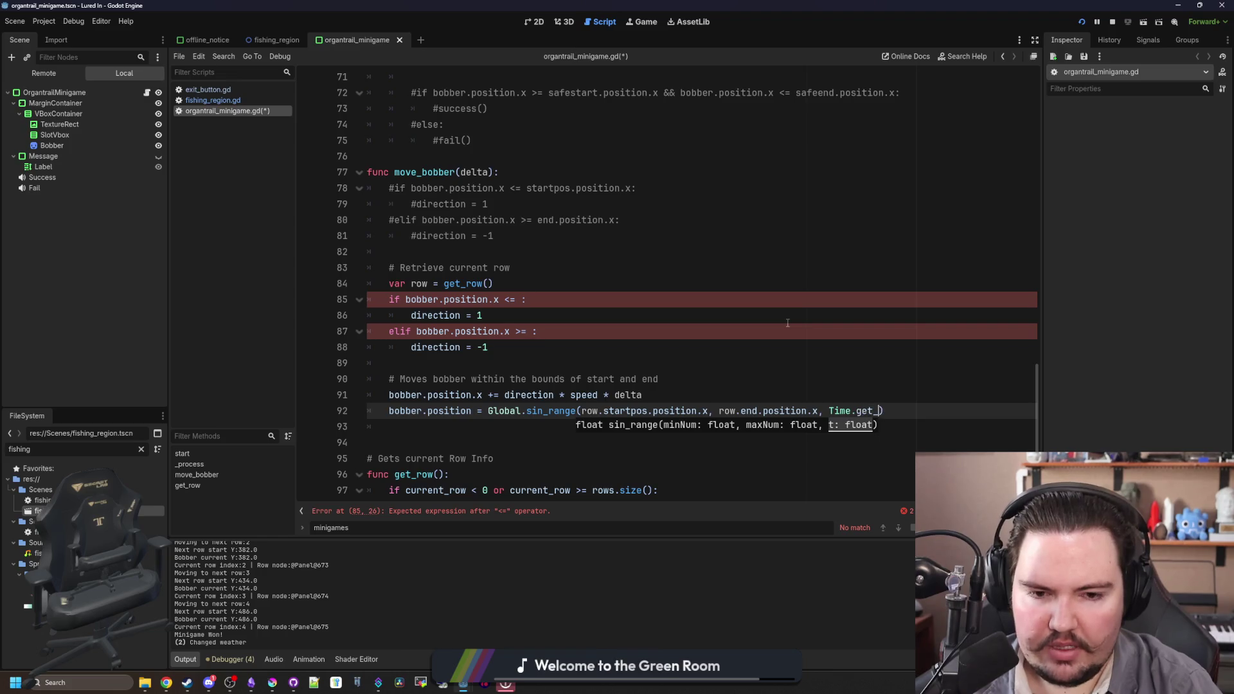
{"action": "type", "text": "ticks"}
{"action": "key", "text": "Return"}
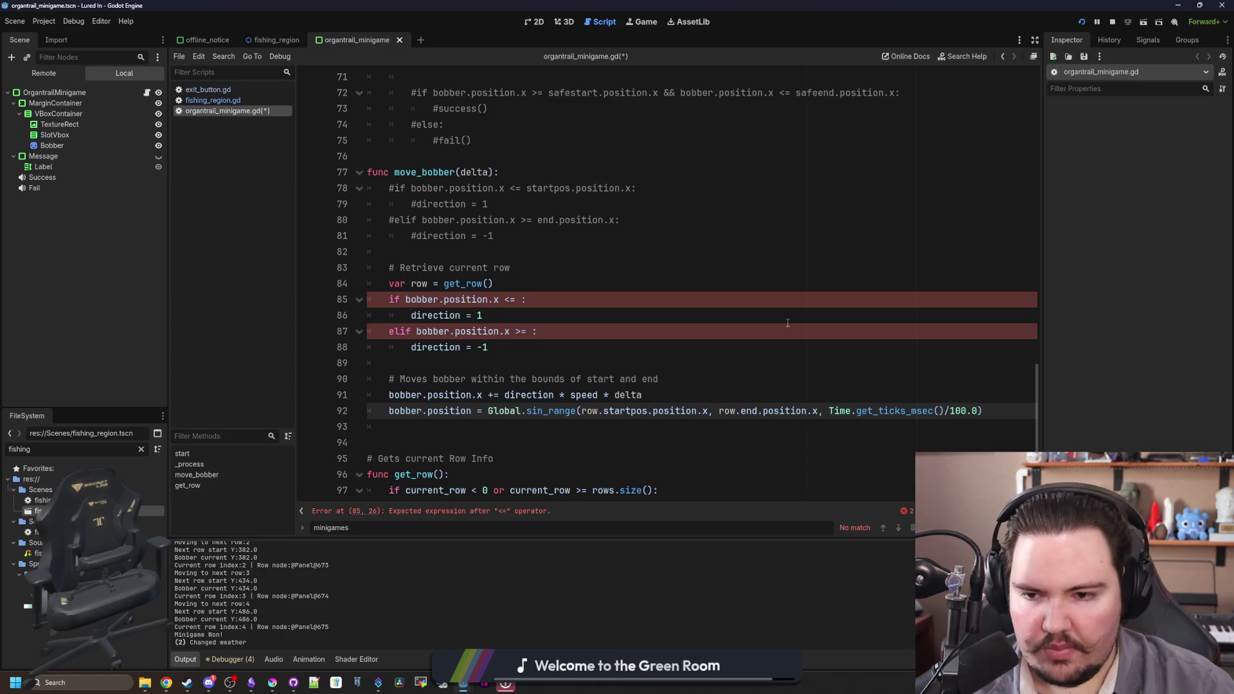
- Delete the old if/elif direction block and the += movement line, assigning bobber.position.x instead
{"action": "mouse_move", "coordinate": [489, 348]}
{"action": "left_mouse_down"}
{"action": "mouse_move", "coordinate": [463, 329]}
{"action": "mouse_move", "coordinate": [494, 284]}
{"action": "left_mouse_up"}
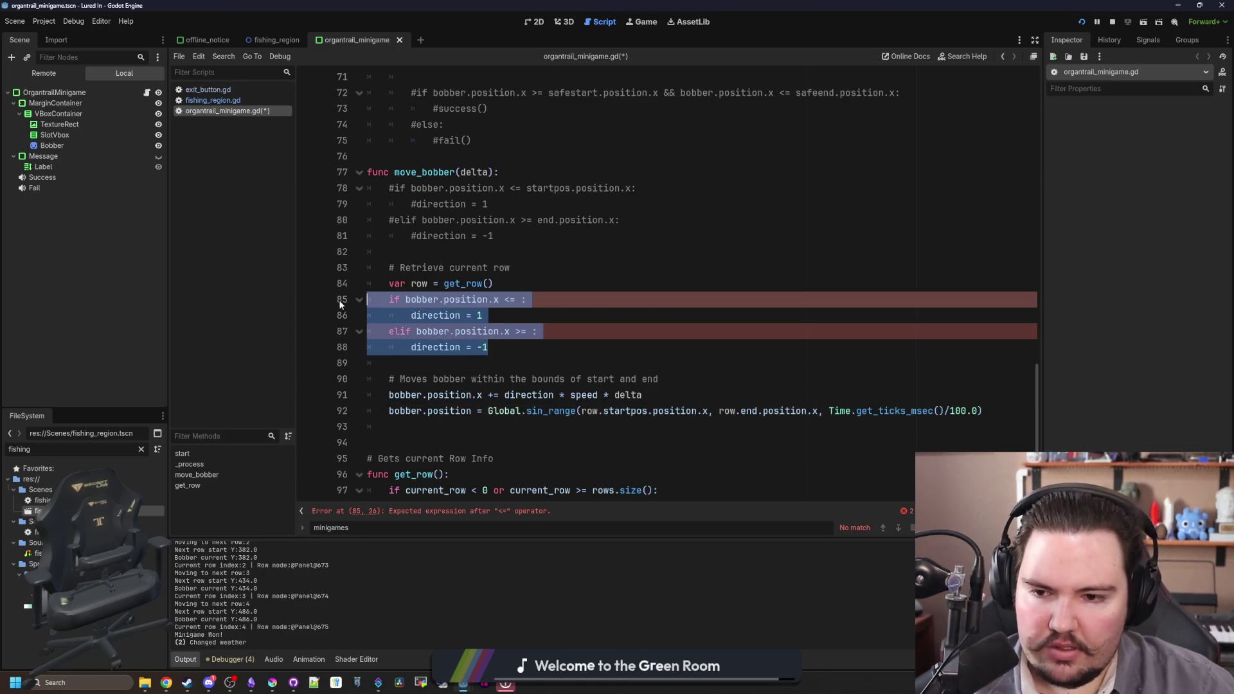
{"action": "key", "text": "BackSpace"}
{"action": "scroll", "coordinate": [653, 410], "scroll_direction": "up", "scroll_amount": 2}
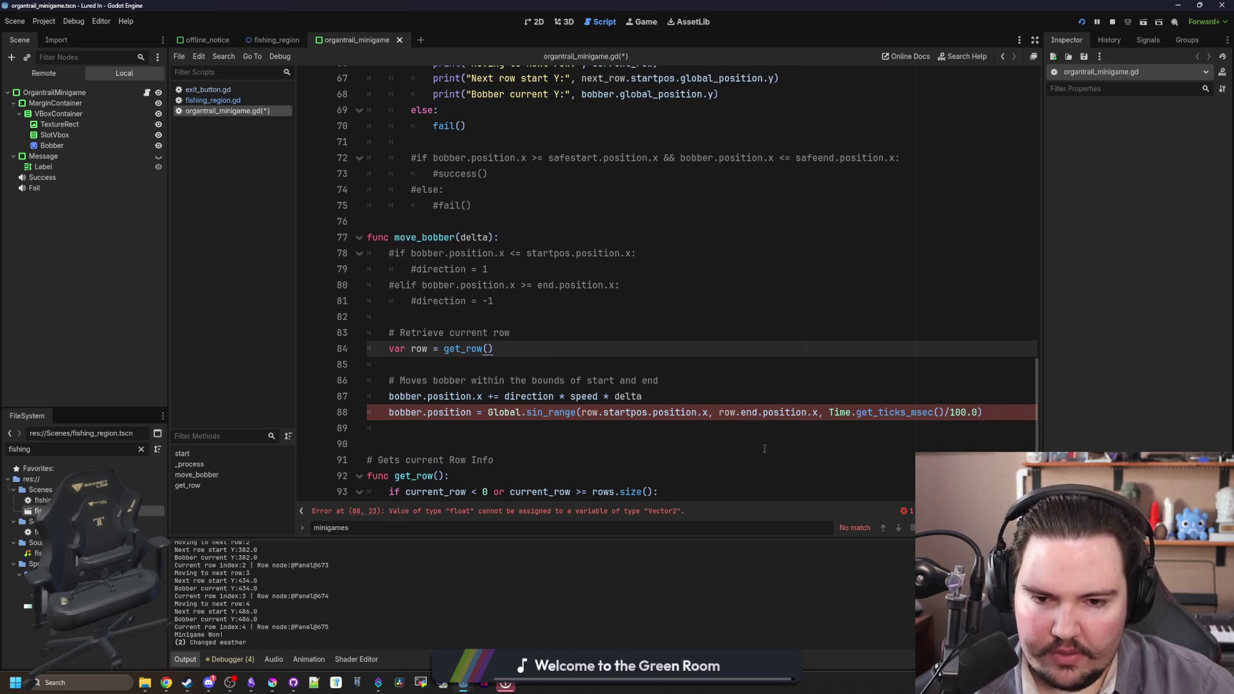
{"action": "left_click", "coordinate": [476, 419]}
{"action": "type", "text": ".x"}
{"action": "key", "text": "Down"}
{"action": "key", "text": "Down"}
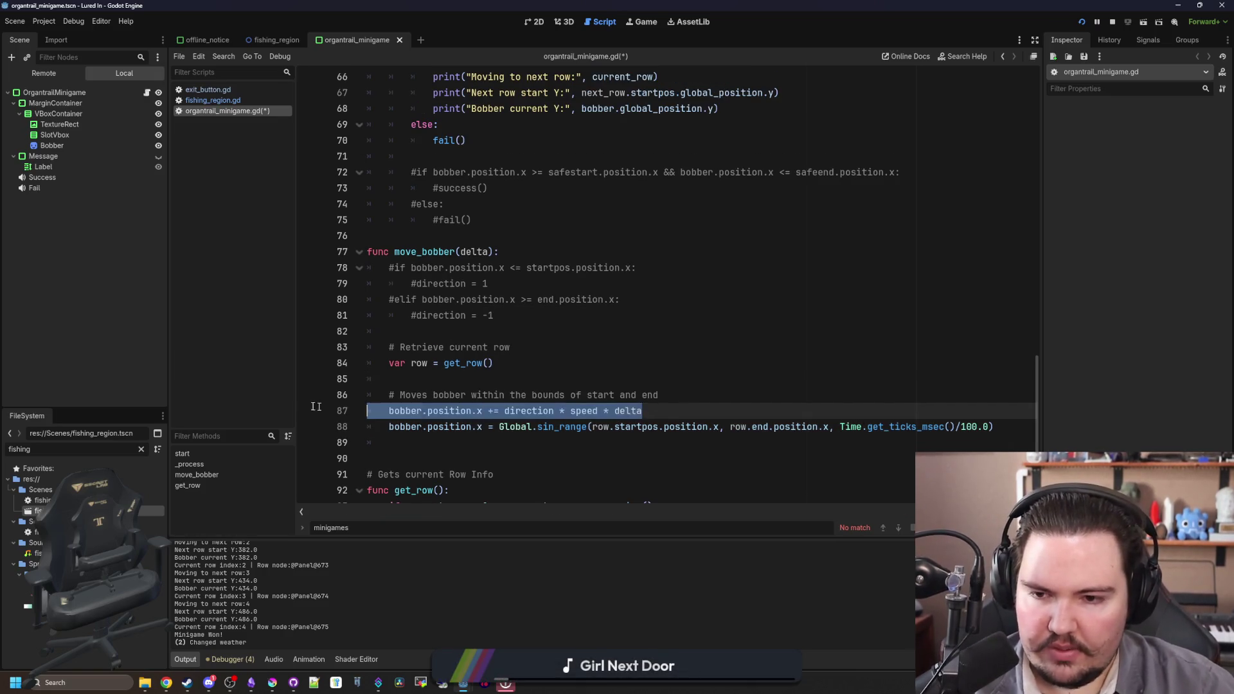
{"action": "key", "text": "ctrl+shift+k"}
- Rename move_bobber's unused delta parameter to _delta and save organtrail_minigame.gd
{"action": "left_click", "coordinate": [630, 382]}
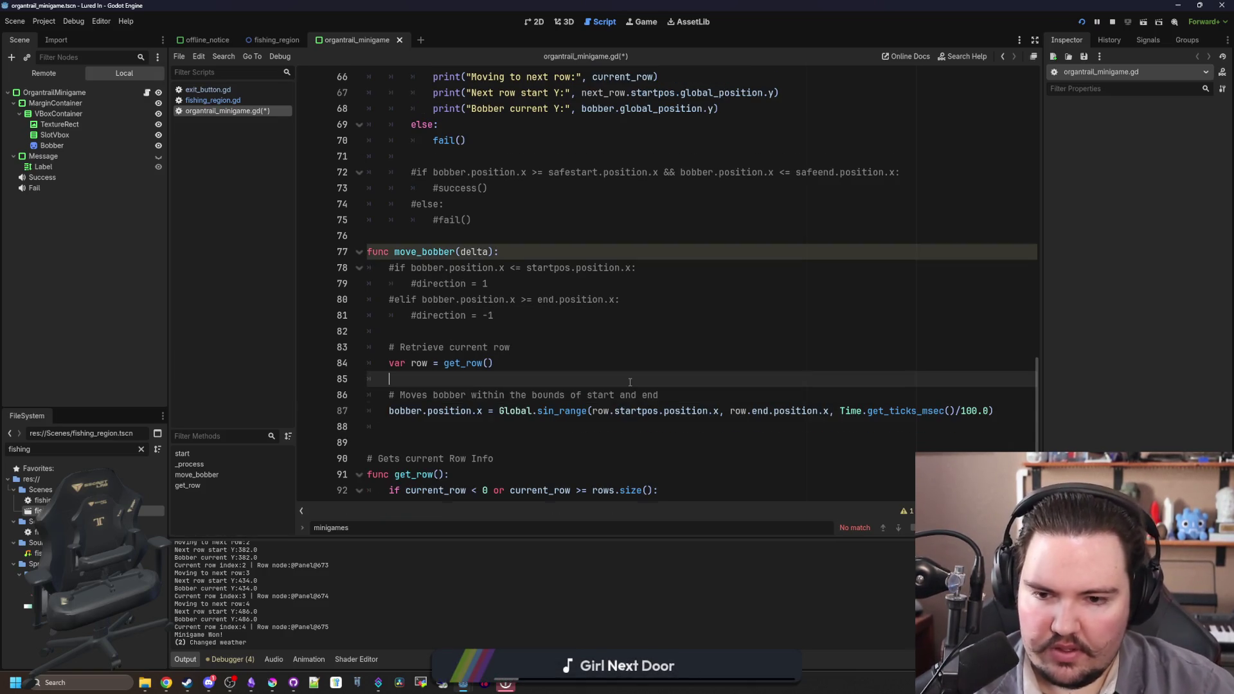
{"action": "left_click", "coordinate": [498, 240]}
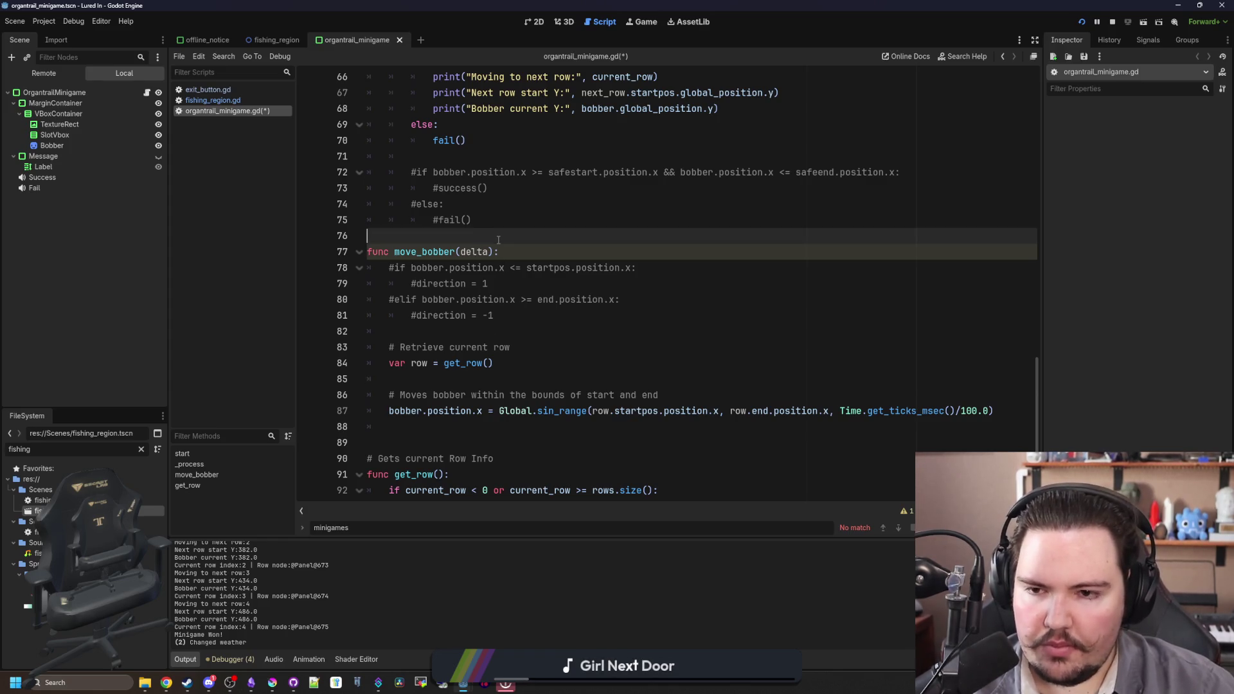
{"action": "double_click", "coordinate": [477, 249]}
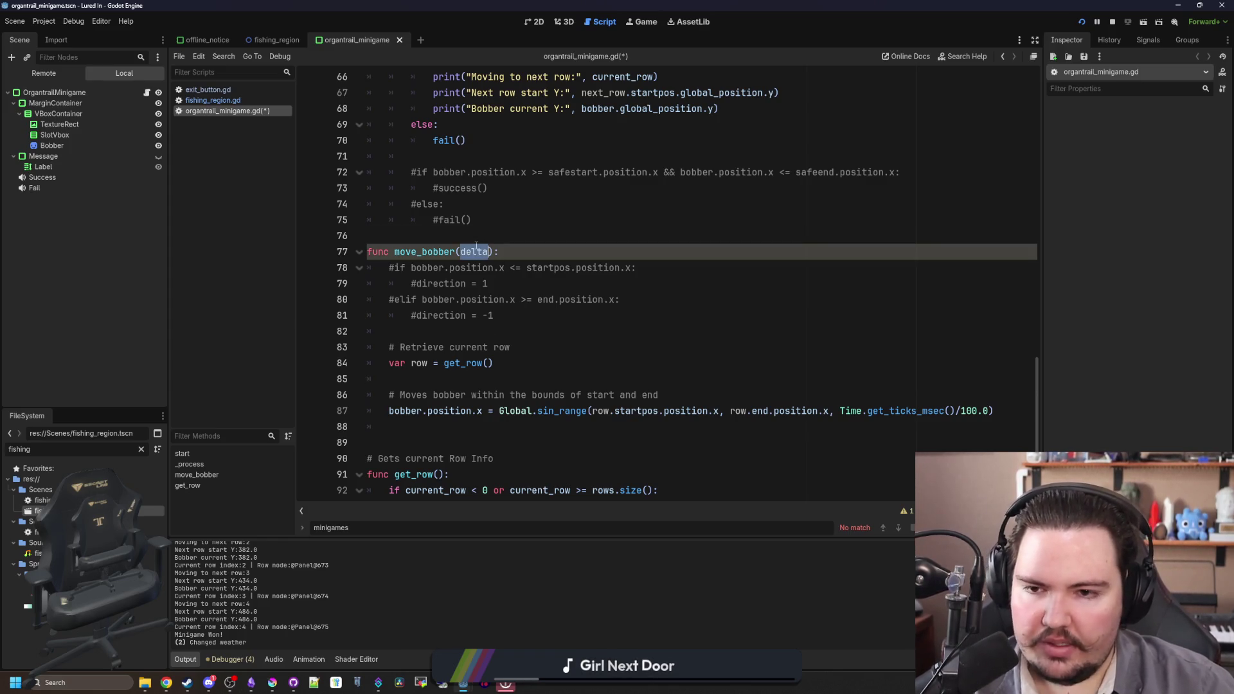
{"action": "left_click", "coordinate": [460, 252]}
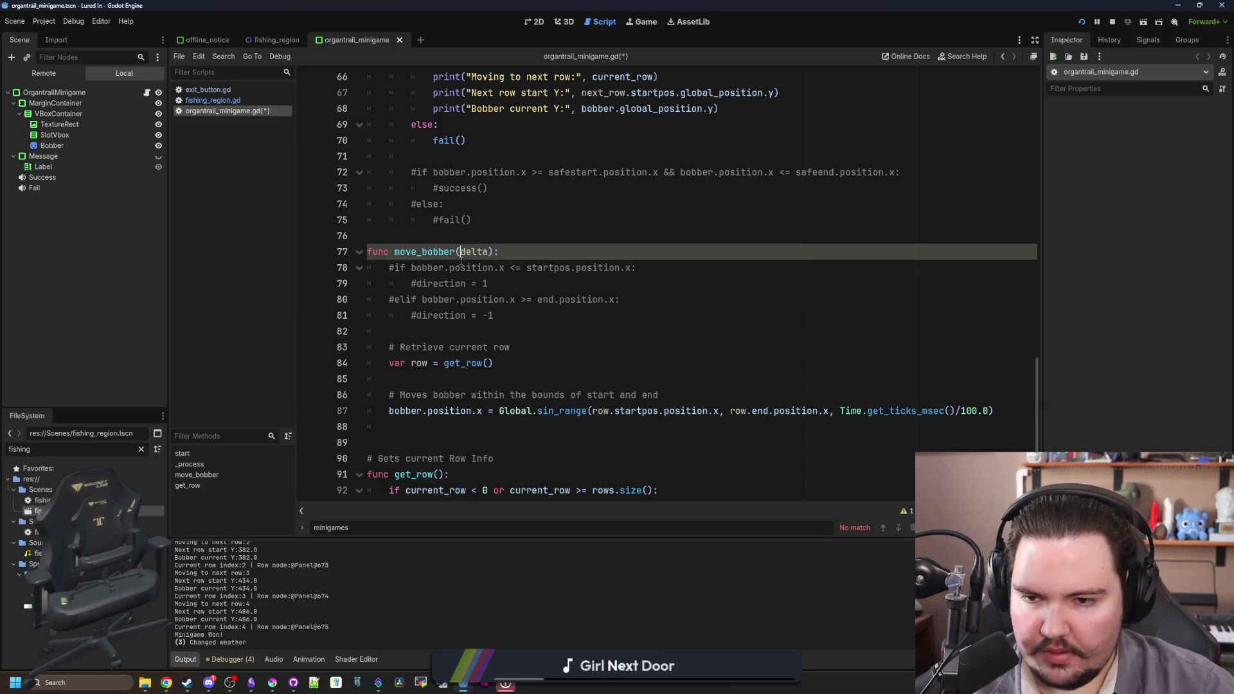
{"action": "left_click", "coordinate": [538, 206]}
{"action": "scroll", "coordinate": [559, 257], "scroll_direction": "down", "scroll_amount": 1}
{"action": "left_click", "coordinate": [575, 340]}
{"action": "key", "text": "ctrl+s"}
{"action": "left_click", "coordinate": [440, 491], "text": "ctrl"}
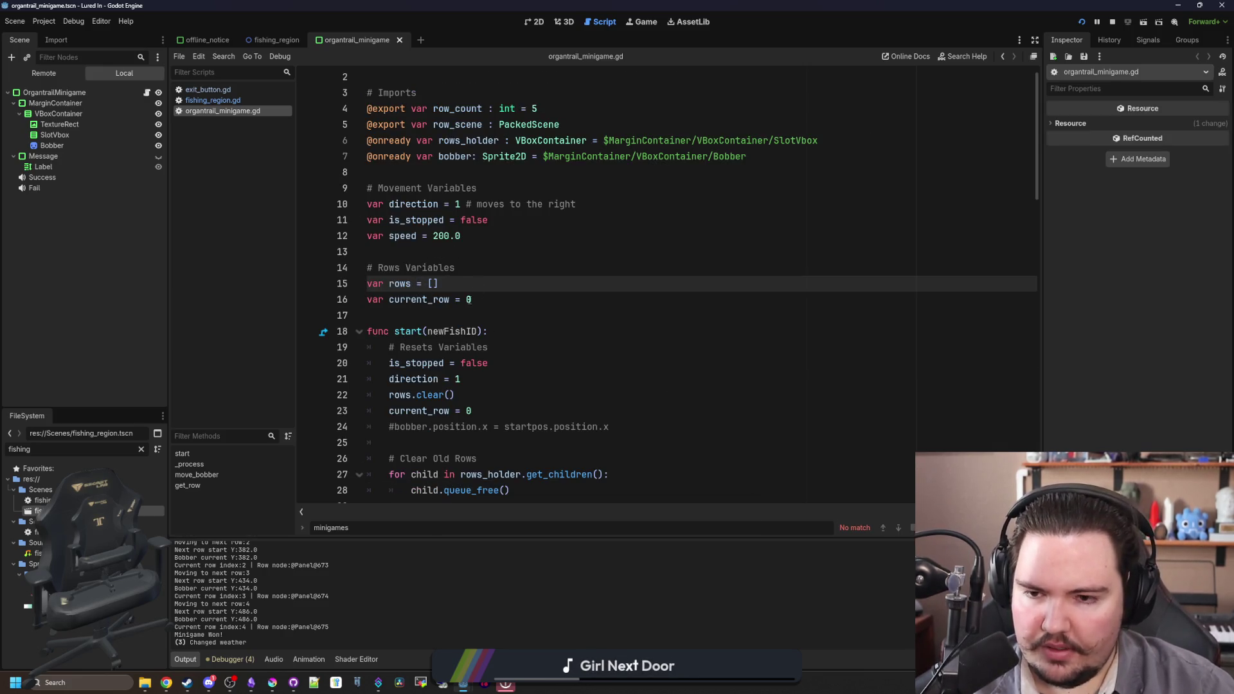
- Add static types to the declarations: speed as float, direction as int, is_stopped as bool
{"action": "left_click", "coordinate": [455, 300]}
{"action": "key", "text": "Up"}
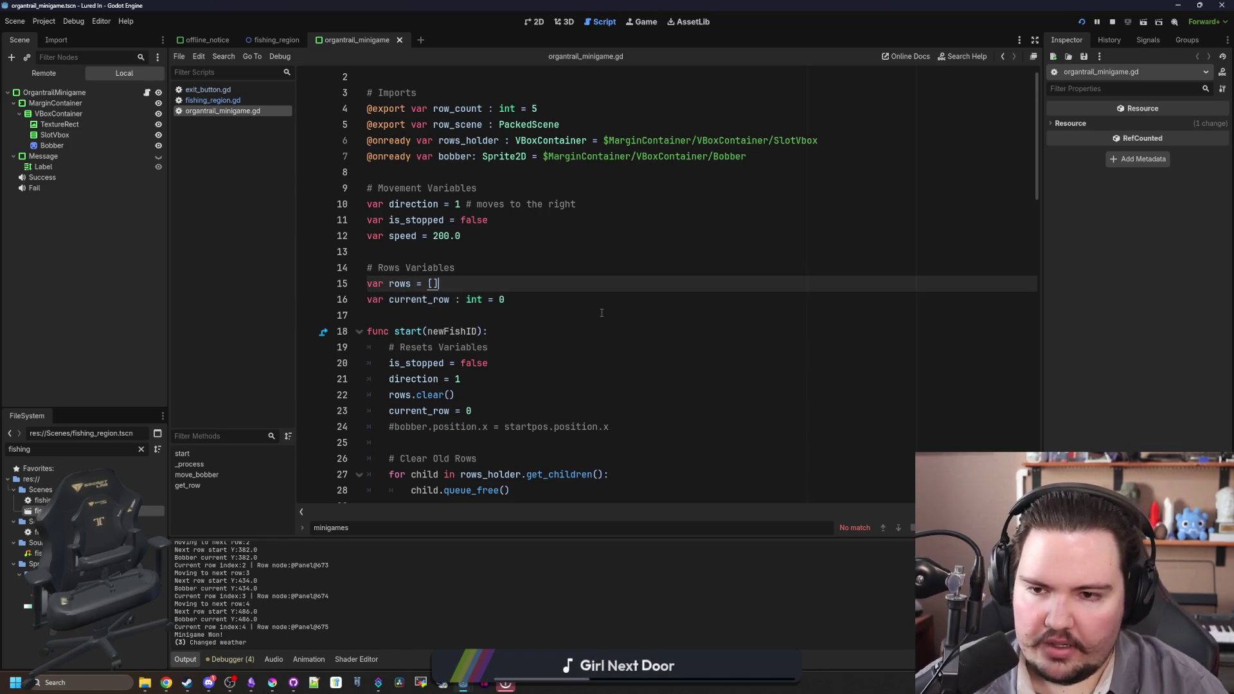
{"action": "key", "text": "Up"}
{"action": "key", "text": "Up"}
{"action": "key", "text": "Up"}
{"action": "type", "text": ": float"}
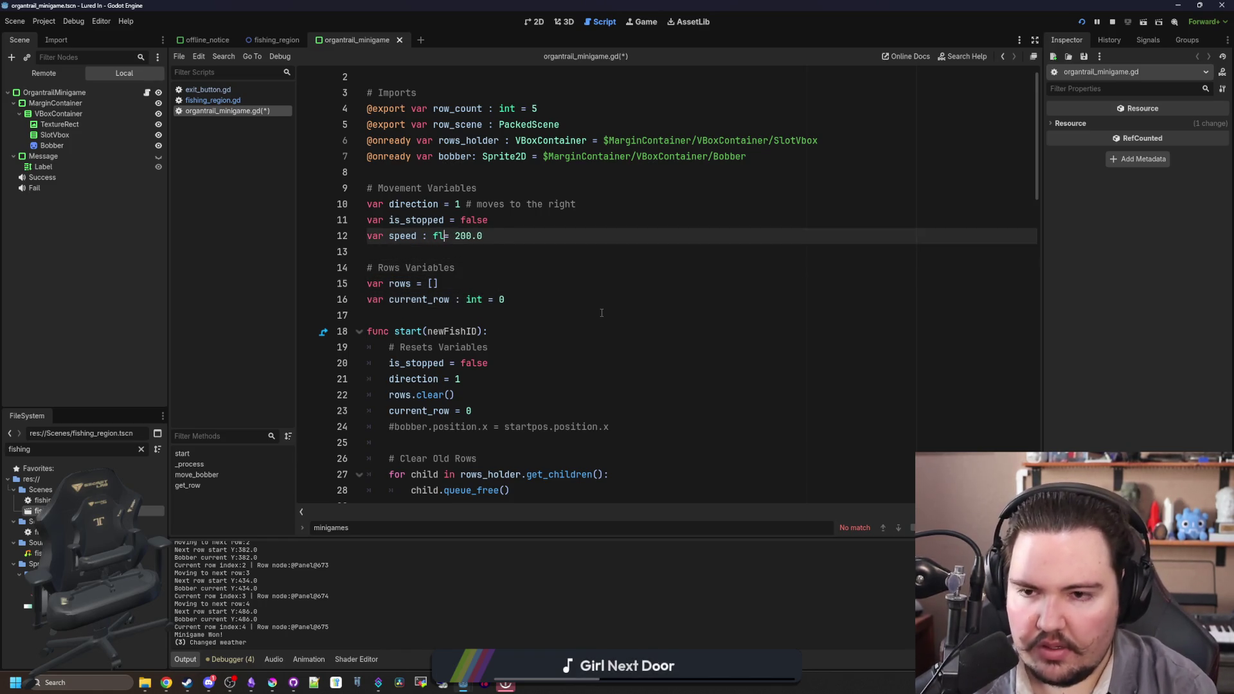
{"action": "key", "text": "Up"}
{"action": "key", "text": "Up"}
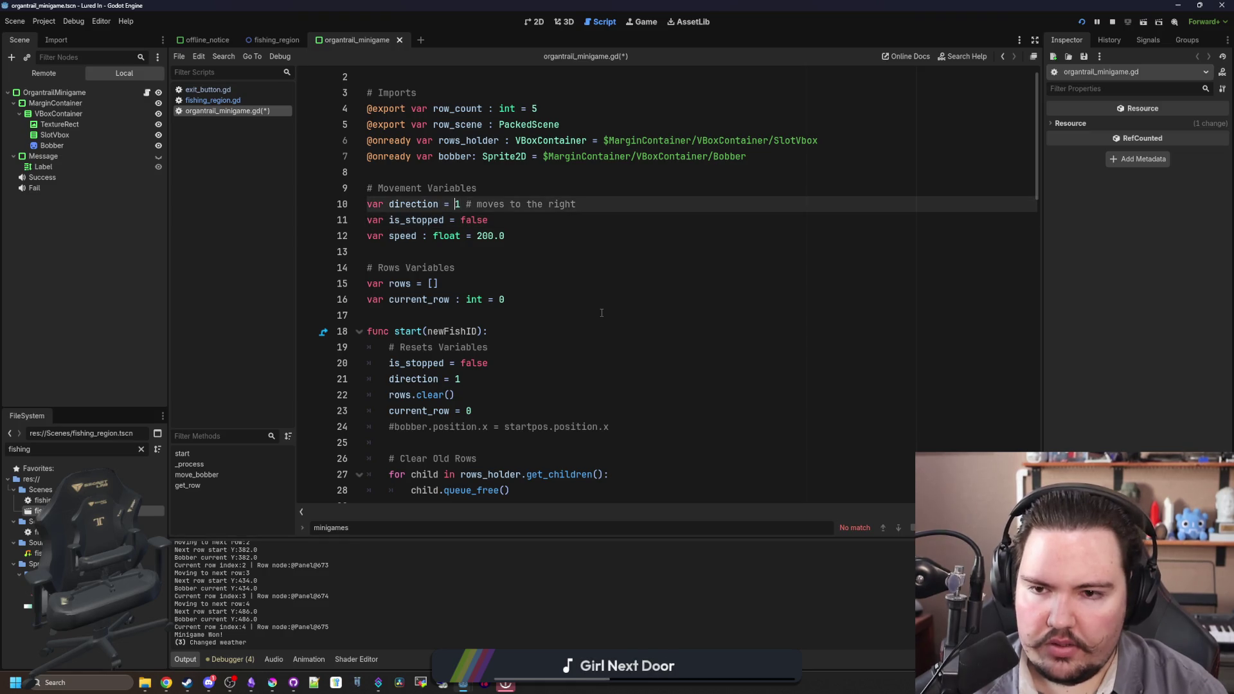
{"action": "type", "text": ": int"}
{"action": "key", "text": "Down"}
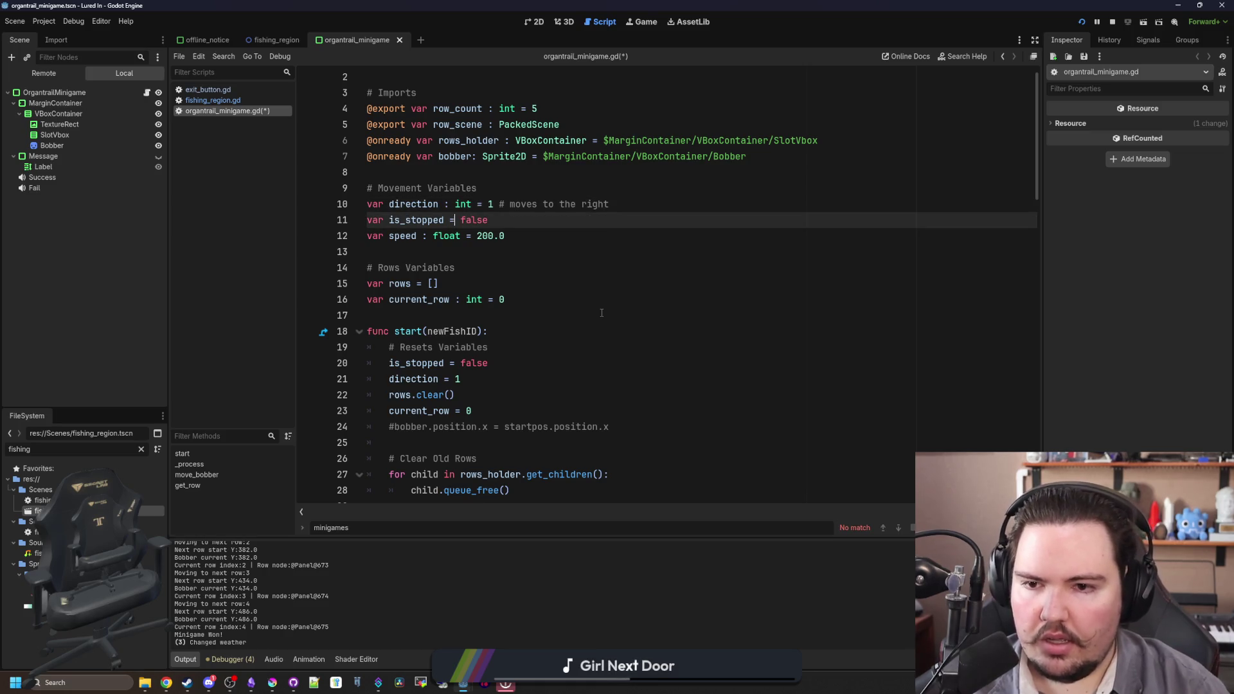
{"action": "type", "text": ": boo"}
{"action": "key", "text": "Down"}
{"action": "key", "text": "Down"}
{"action": "key", "text": "Down"}
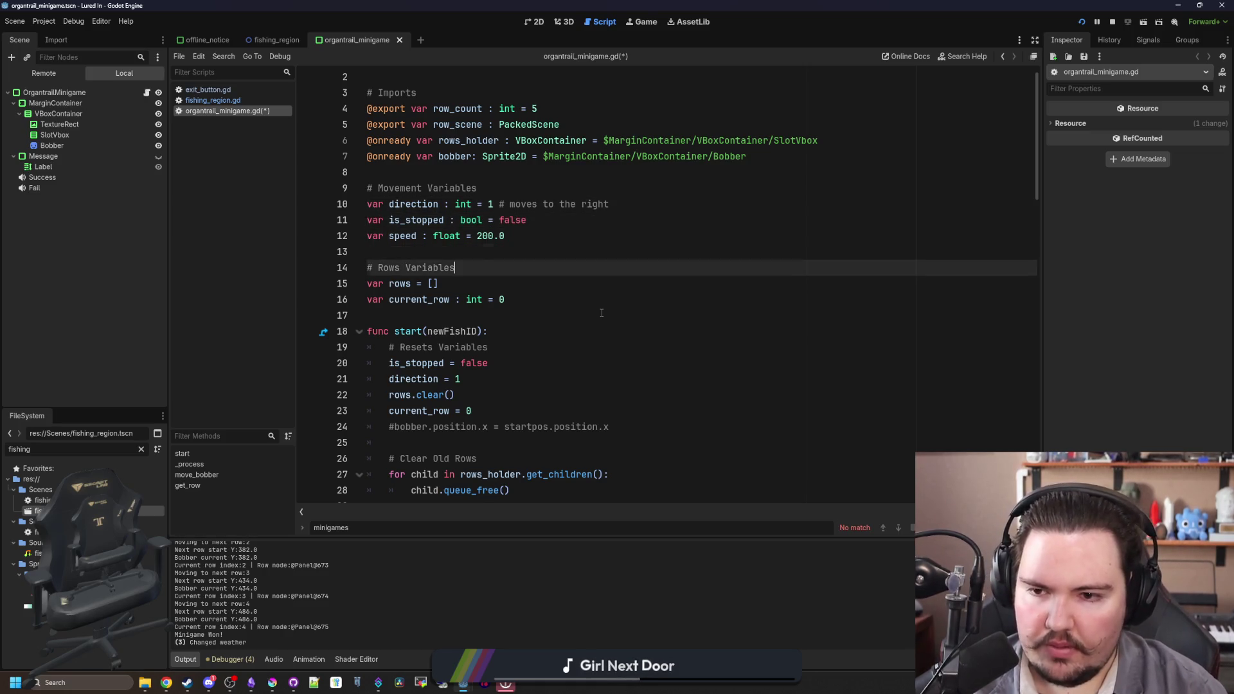
{"action": "key", "text": "Left"}
{"action": "key", "text": "Left"}
{"action": "key", "text": "Left"}
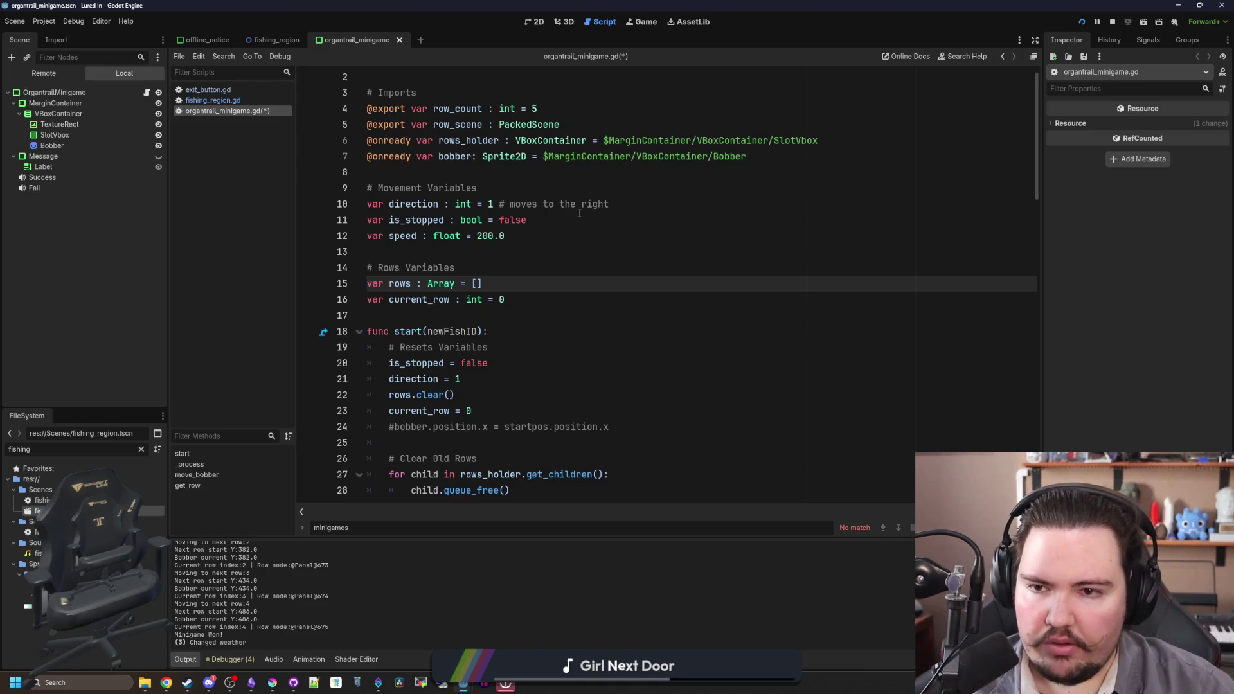
- Inspect the minigame root node's properties in a widened Inspector panel
{"action": "scroll", "coordinate": [541, 241], "scroll_direction": "down", "scroll_amount": 2}
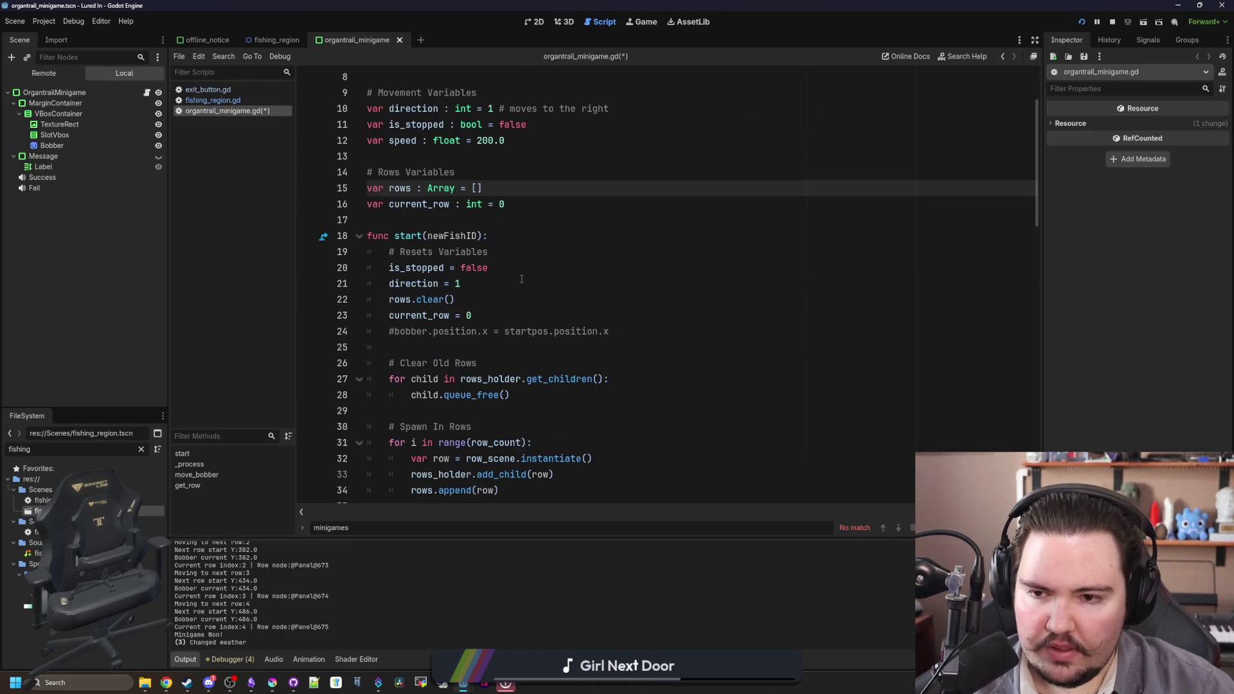
{"action": "scroll", "coordinate": [522, 279], "scroll_direction": "down", "scroll_amount": 2}
{"action": "key", "text": "ctrl+z"}
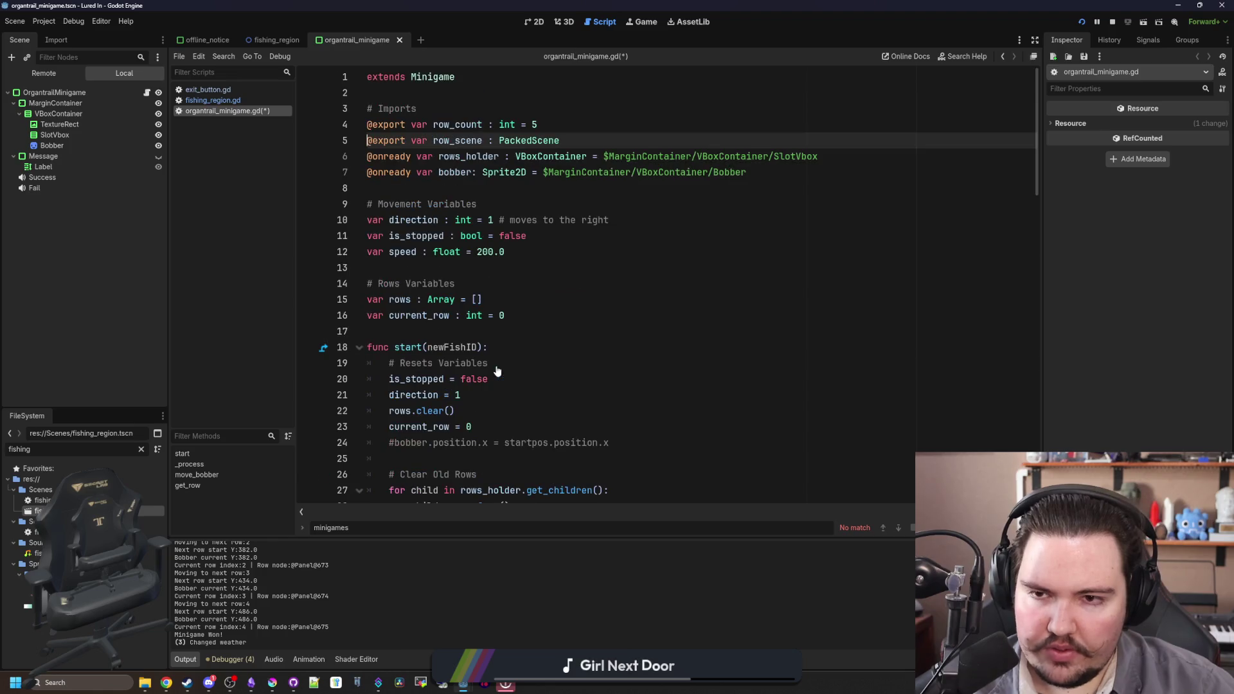
{"action": "left_click", "coordinate": [58, 92]}
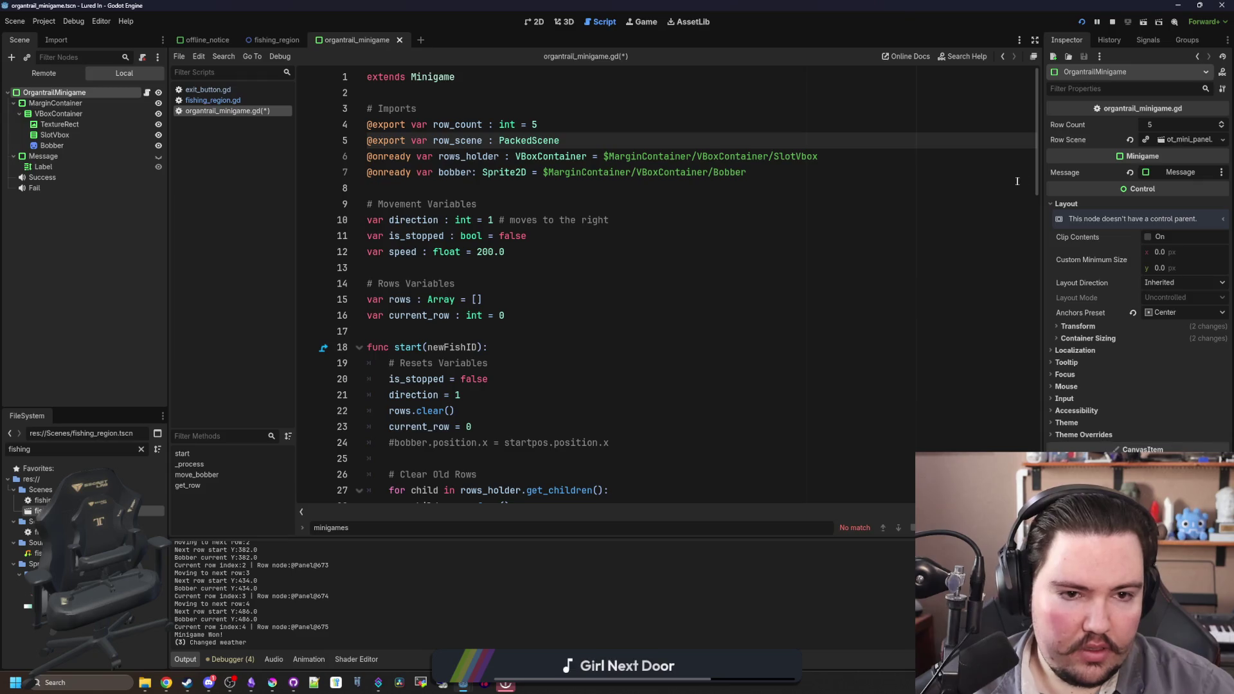
{"action": "left_click_drag", "start_coordinate": [1044, 178], "coordinate": [842, 180]}
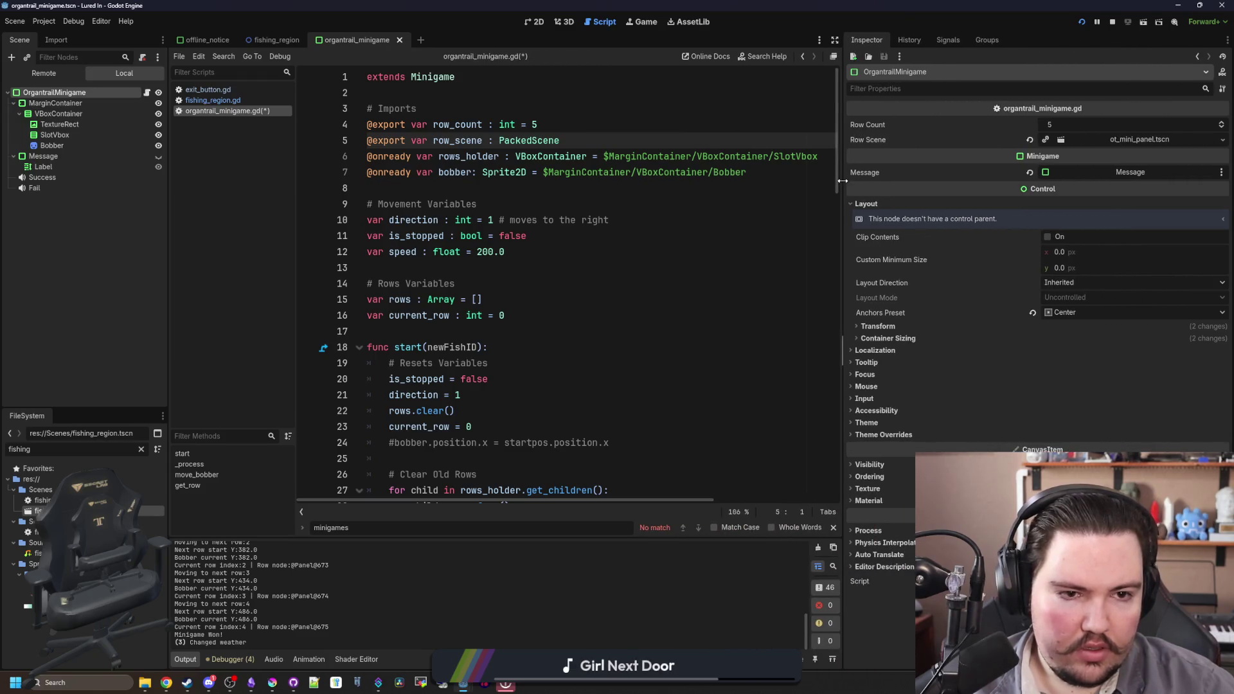
- Type the rows variable as Array[Node]
{"action": "left_click", "coordinate": [495, 278]}
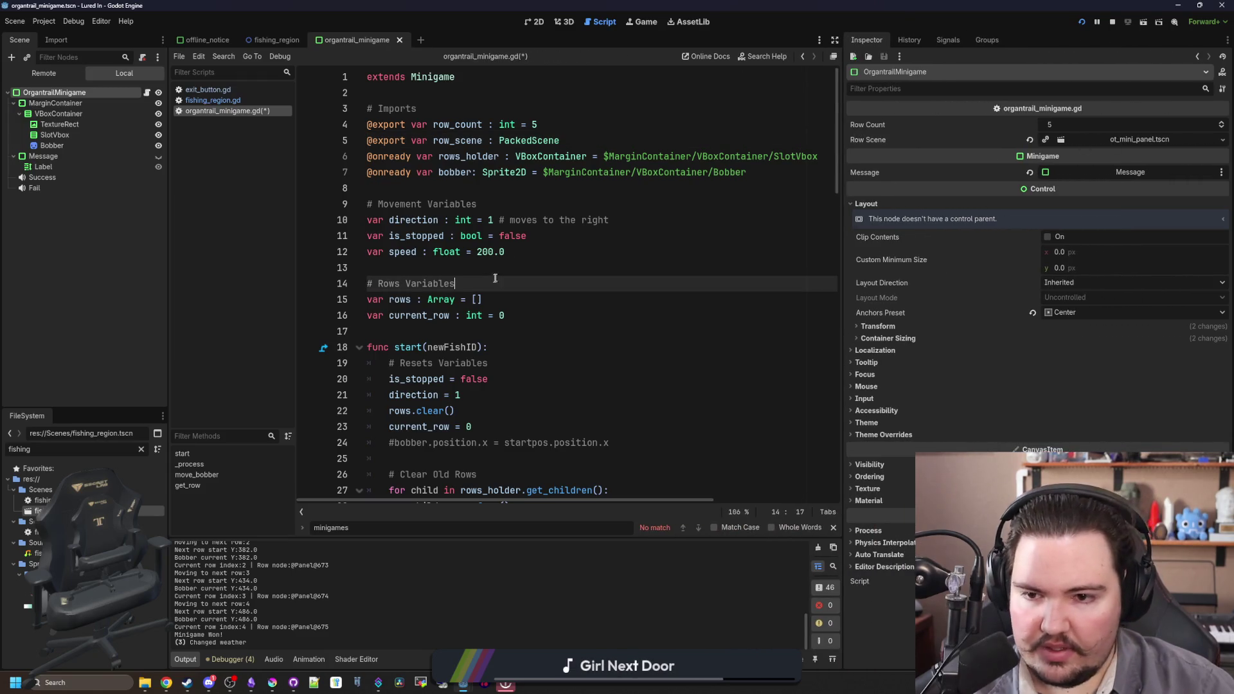
{"action": "left_click", "coordinate": [455, 300]}
{"action": "type", "text": "[S"}
{"action": "key", "text": "BackSpace"}
{"action": "type", "text": "Node"}
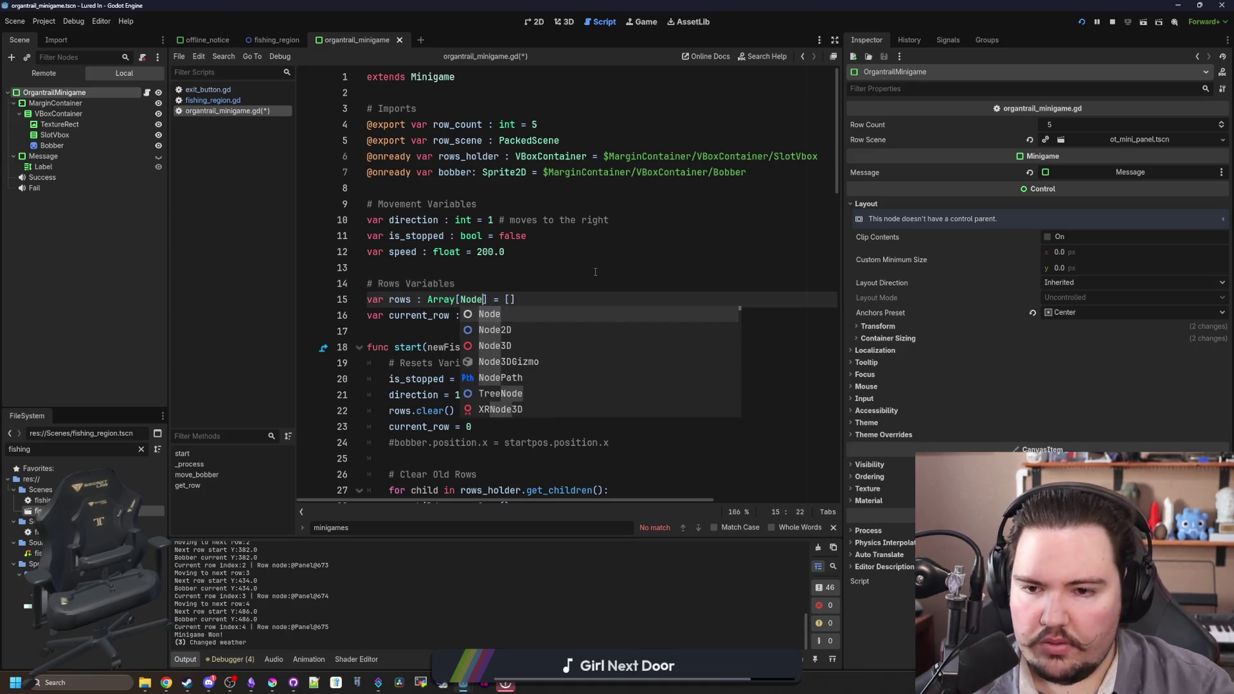
{"action": "left_click", "coordinate": [596, 272]}
{"action": "scroll", "coordinate": [595, 272], "scroll_direction": "down", "scroll_amount": 2}
{"action": "scroll", "coordinate": [595, 271], "scroll_direction": "up", "scroll_amount": 2}
{"action": "left_click", "coordinate": [554, 252]}
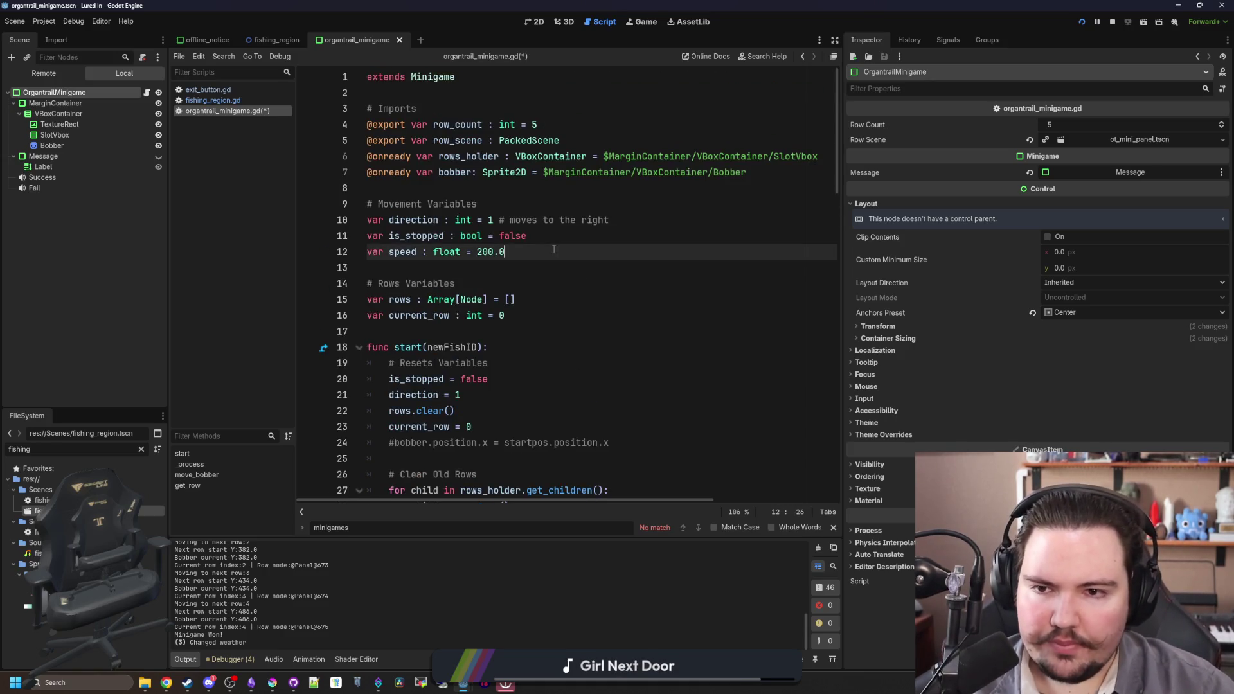
- Filter the FileSystem for ot_mini, open ot_mini_panel.tscn, and select its safestart marker
{"action": "left_click", "coordinate": [1136, 144]}
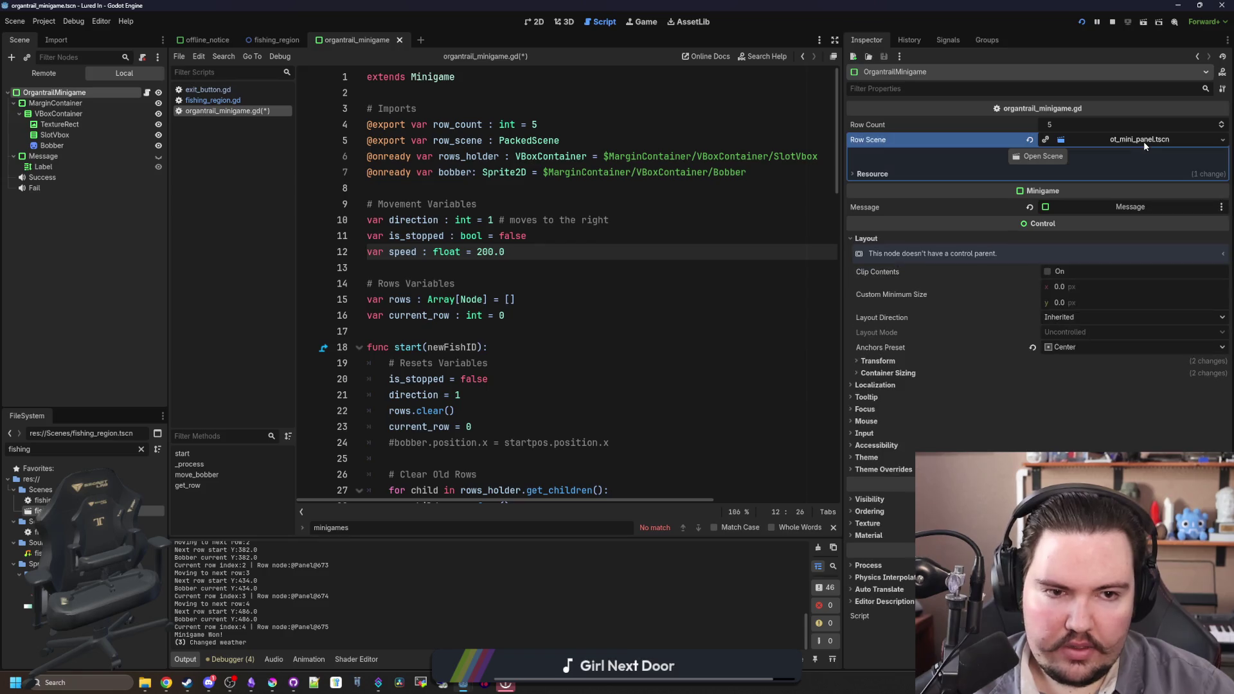
{"action": "left_click", "coordinate": [142, 450]}
{"action": "type", "text": "ot_mini"}
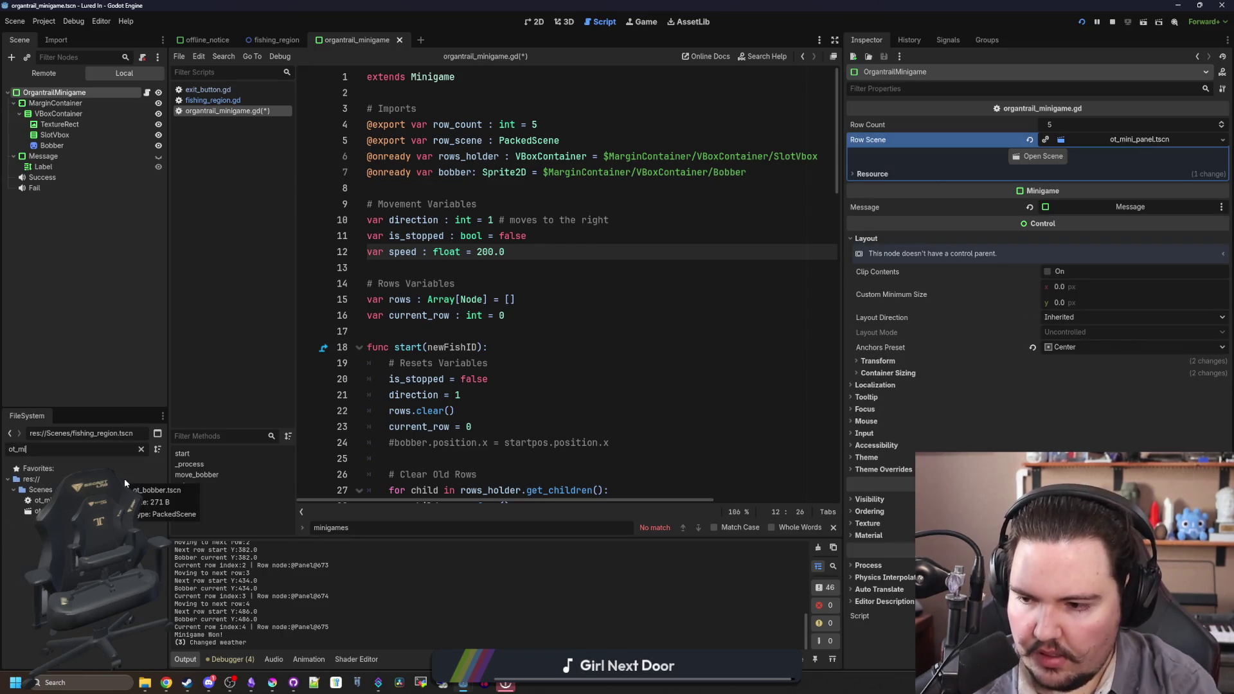
{"action": "double_click", "coordinate": [39, 511]}
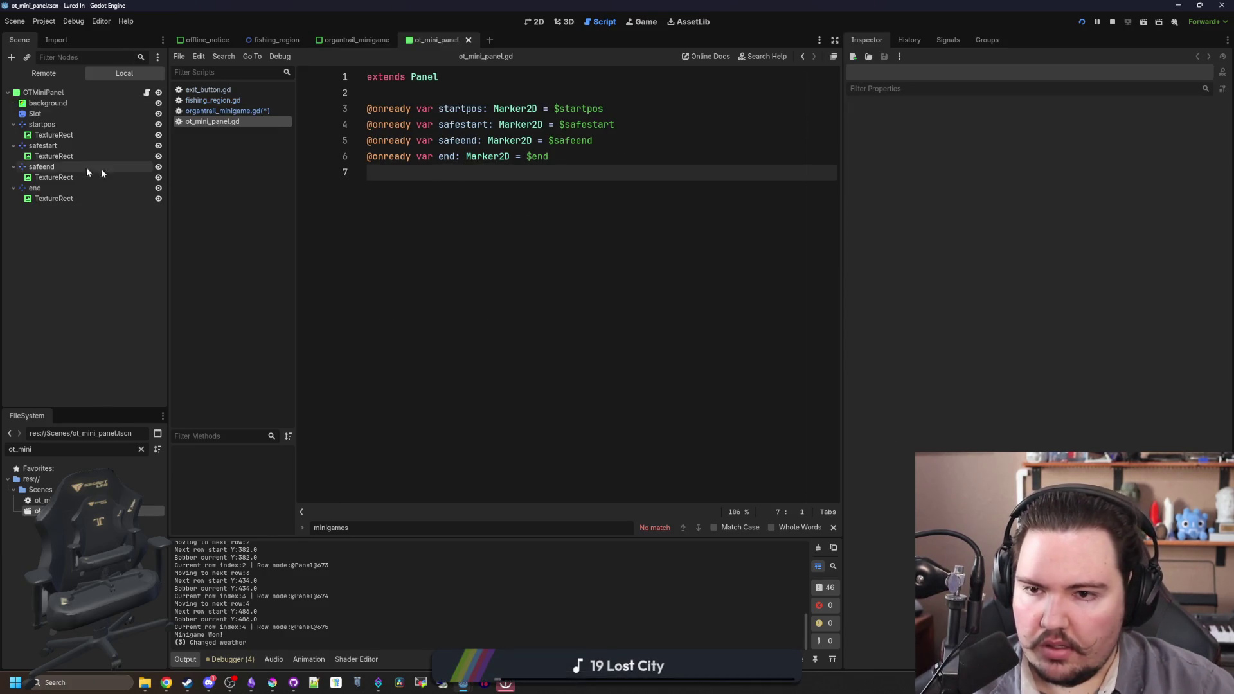
{"action": "left_click", "coordinate": [43, 145]}
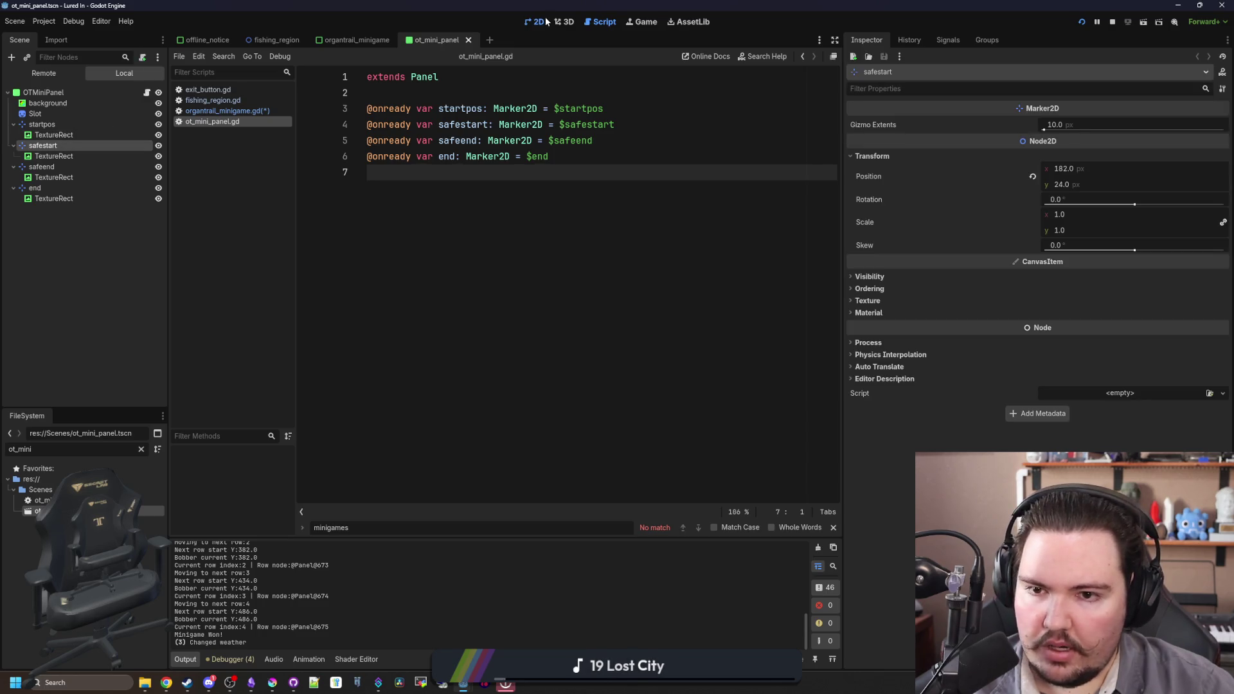
- View the row panel on the 2D canvas and inspect the start marker's sprite
{"action": "left_click", "coordinate": [539, 21]}
{"action": "scroll", "coordinate": [468, 259], "scroll_direction": "up", "scroll_amount": 5}
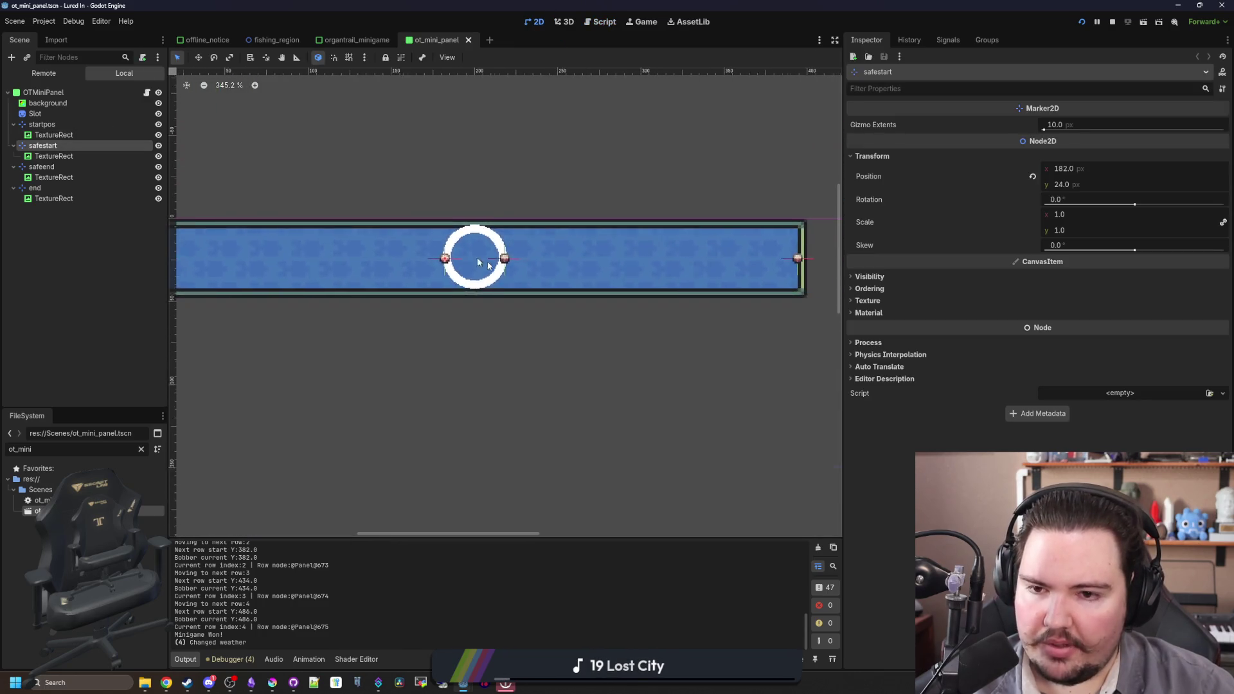
{"action": "scroll", "coordinate": [523, 274], "scroll_direction": "up", "scroll_amount": 5}
{"action": "scroll", "coordinate": [517, 257], "scroll_direction": "down", "scroll_amount": 8}
{"action": "scroll", "coordinate": [517, 257], "scroll_direction": "up", "scroll_amount": 1}
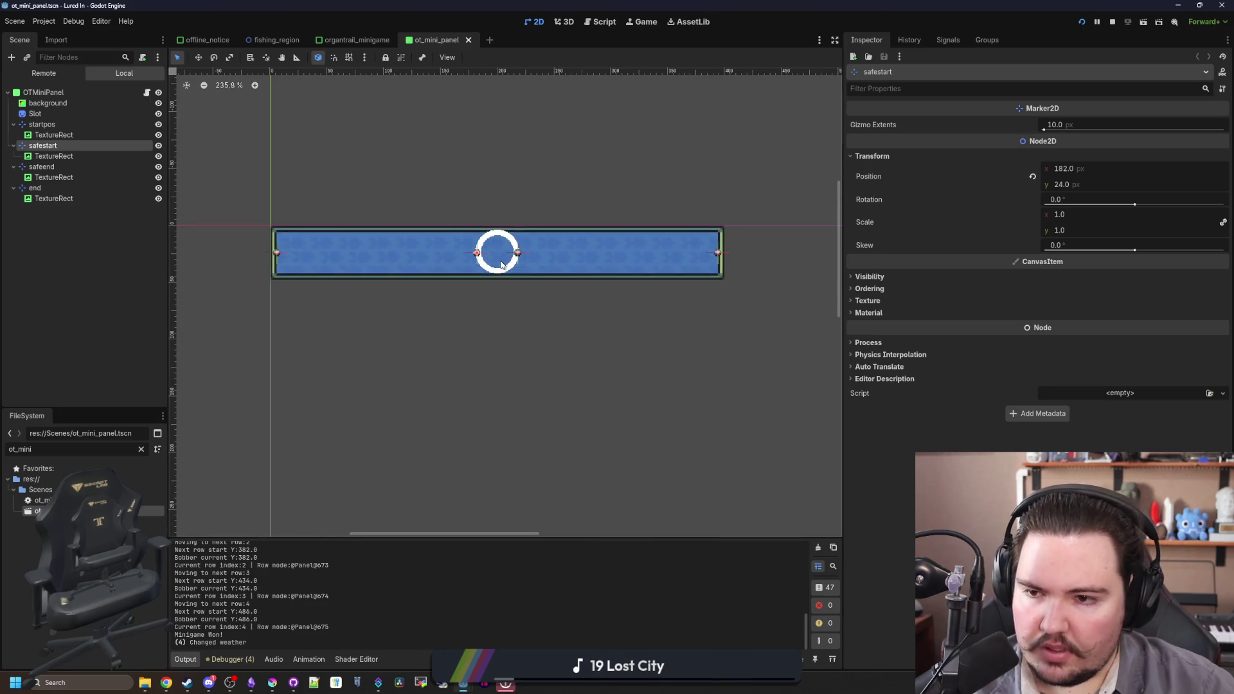
{"action": "left_click", "coordinate": [54, 134]}
{"action": "scroll", "coordinate": [234, 225], "scroll_direction": "up", "scroll_amount": 20}
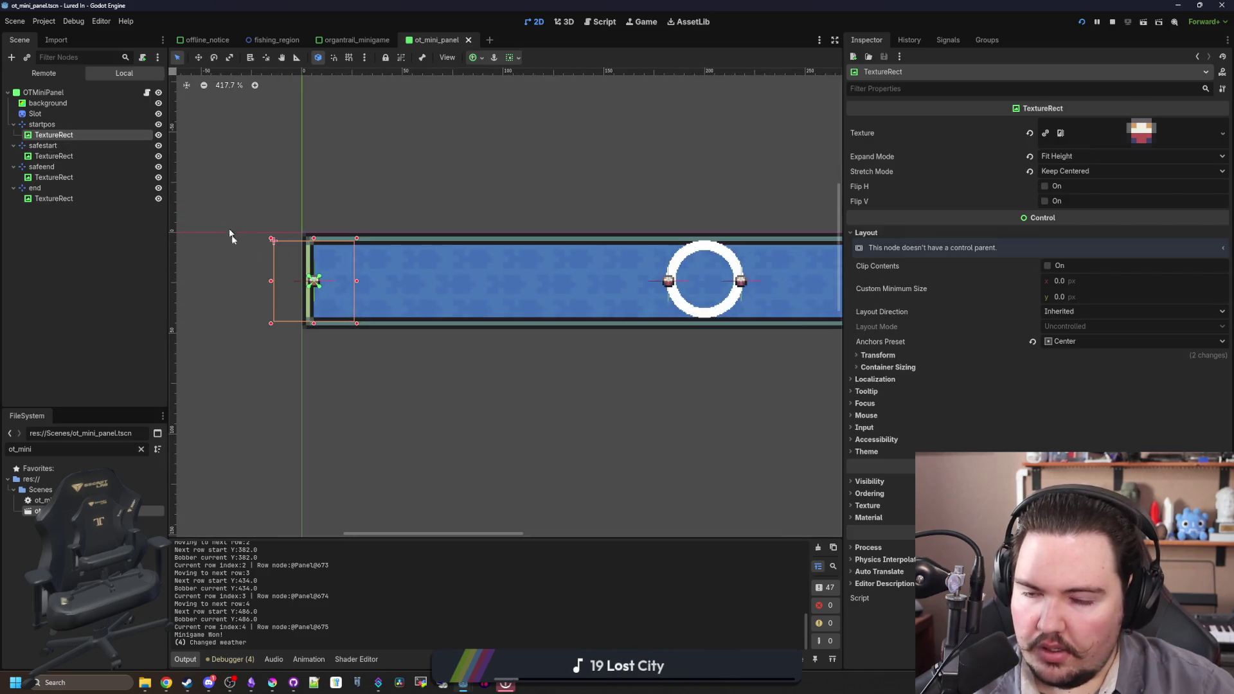
{"action": "scroll", "coordinate": [313, 281], "scroll_direction": "down", "scroll_amount": 13}
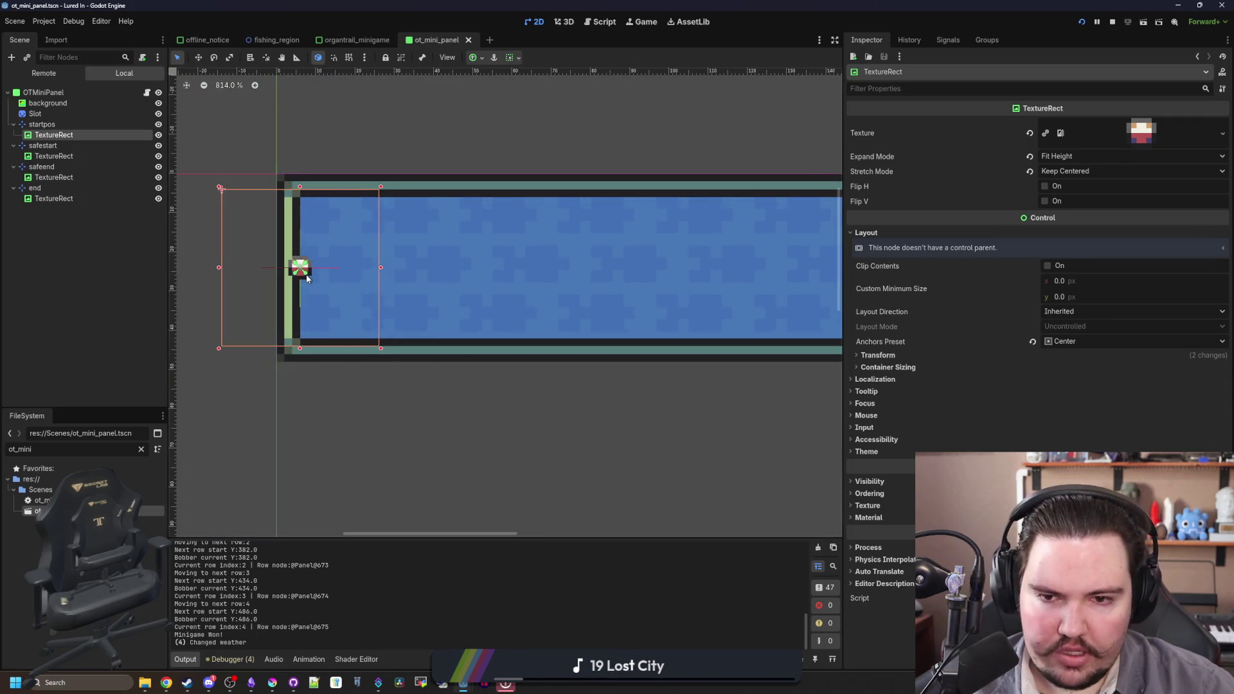
{"action": "scroll", "coordinate": [307, 277], "scroll_direction": "down", "scroll_amount": 6}
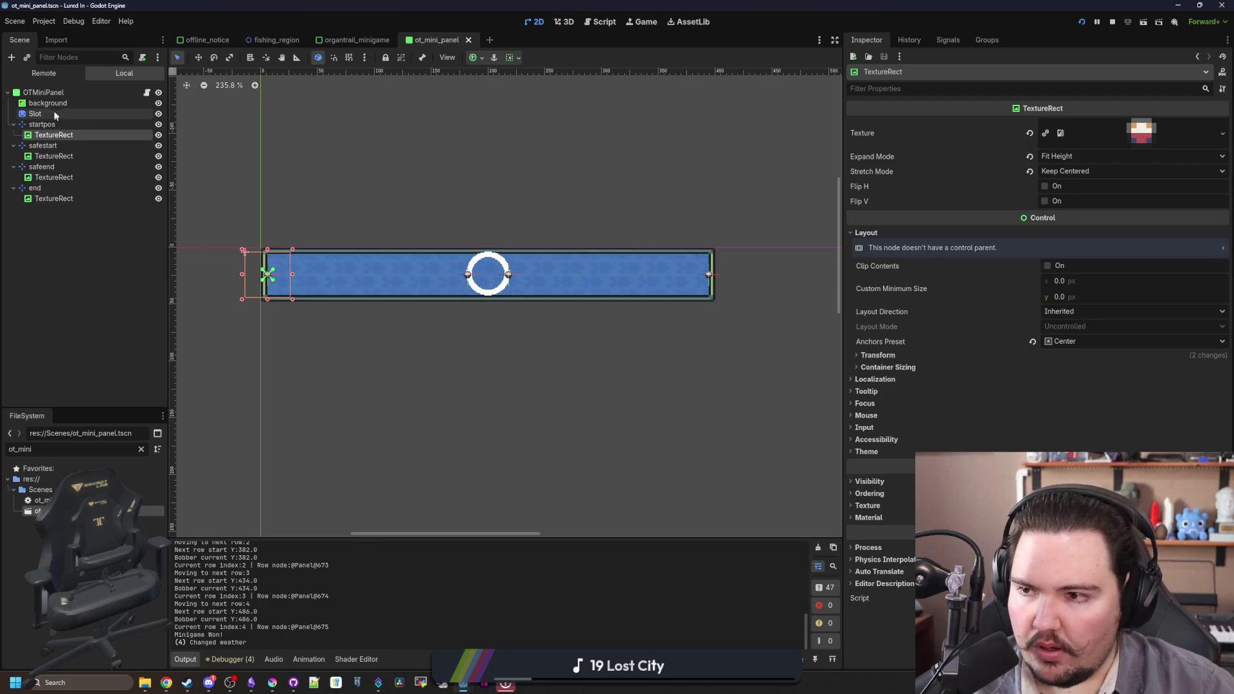
- Check the background, Slot ring, startpos, safestart, safeend and end marker positions
{"action": "left_click", "coordinate": [63, 103]}
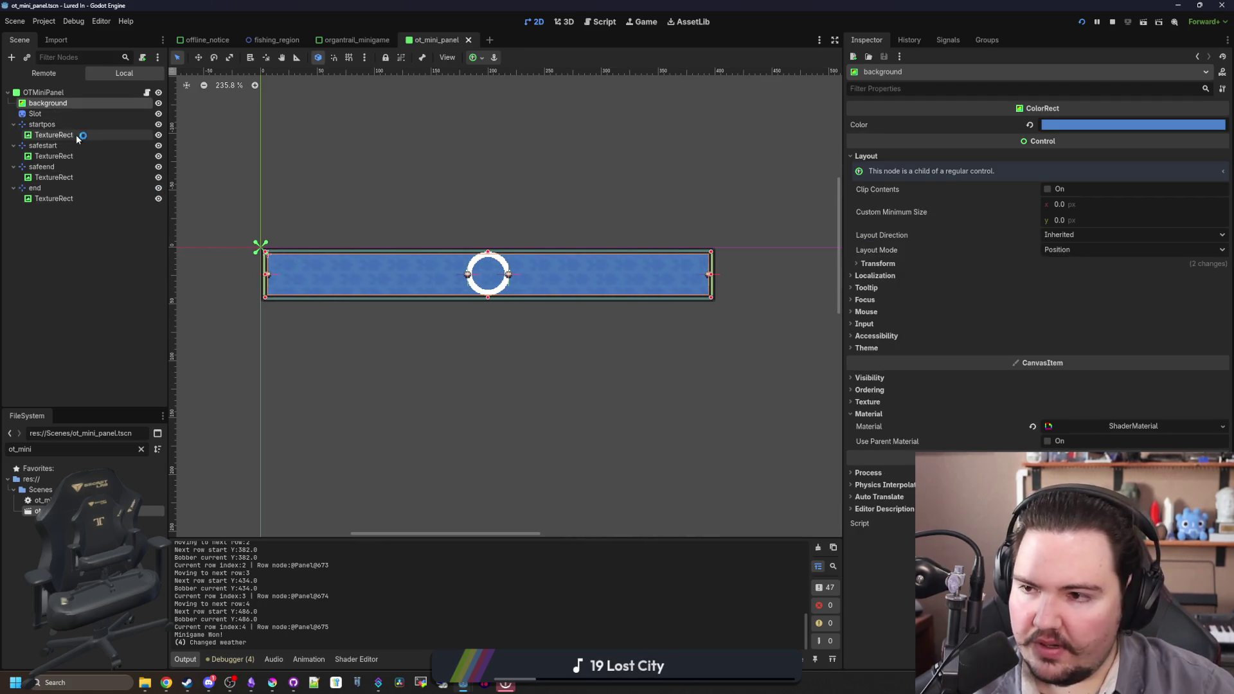
{"action": "left_click", "coordinate": [37, 114]}
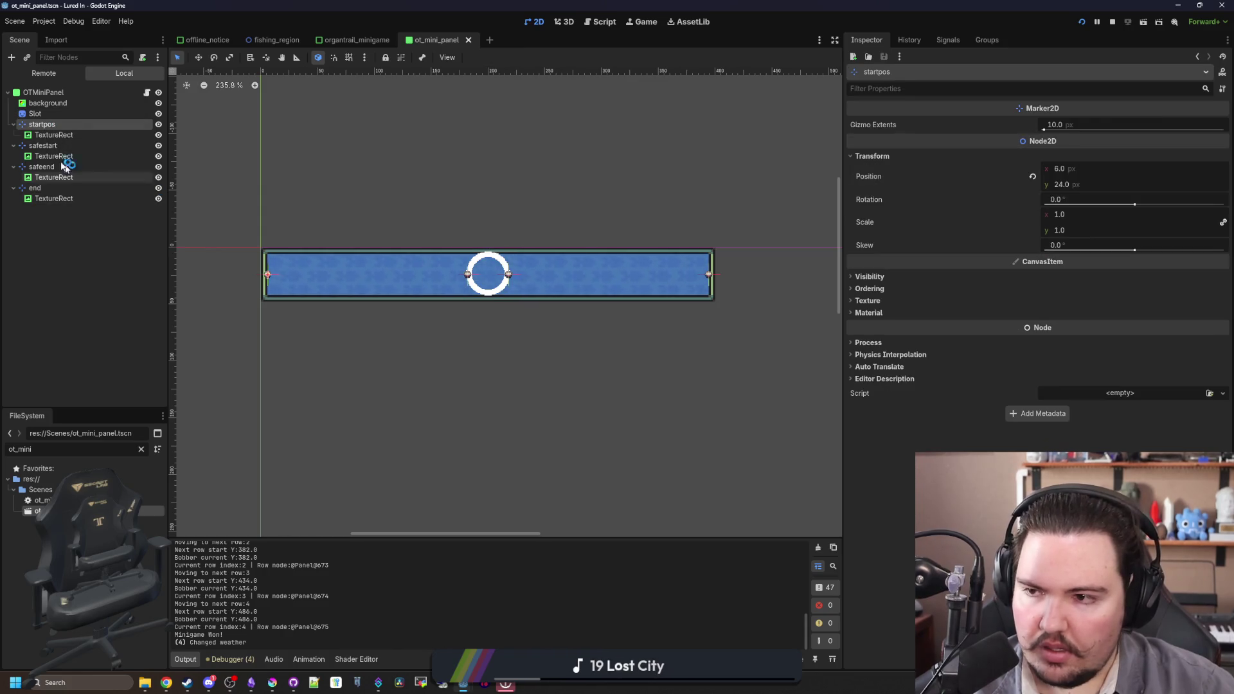
{"action": "left_click", "coordinate": [42, 125]}
{"action": "left_click", "coordinate": [56, 135]}
{"action": "left_click", "coordinate": [42, 145]}
{"action": "left_click", "coordinate": [52, 156]}
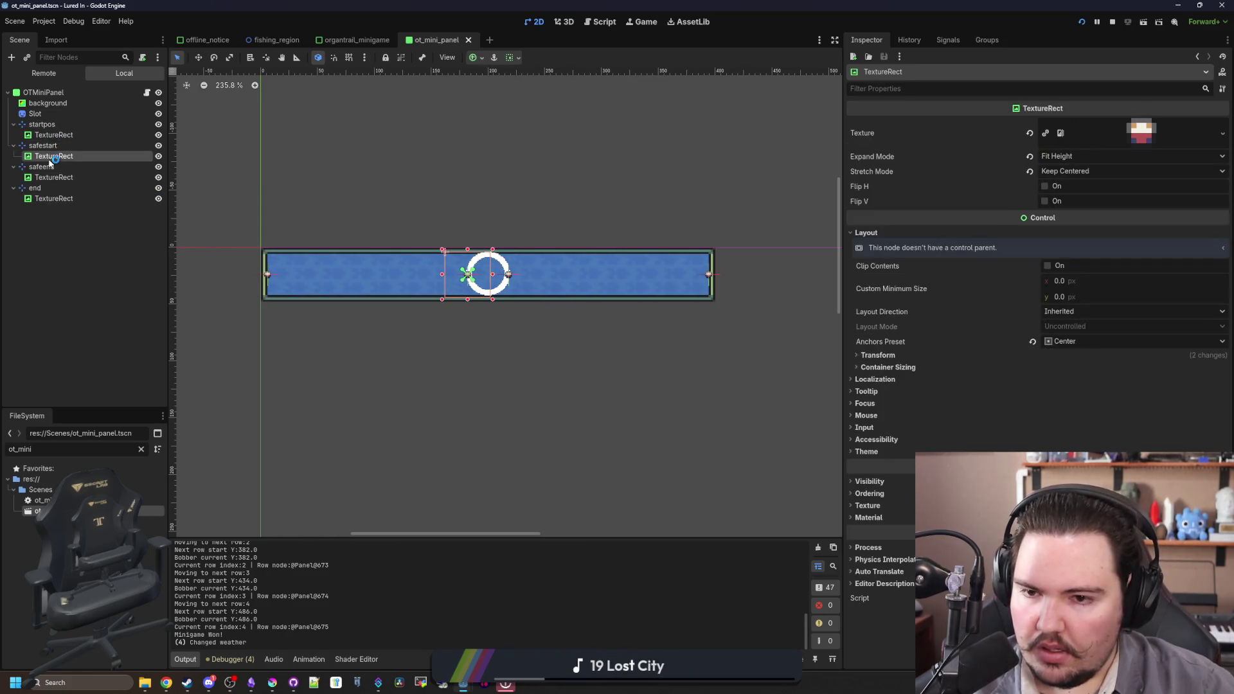
{"action": "left_click", "coordinate": [42, 167]}
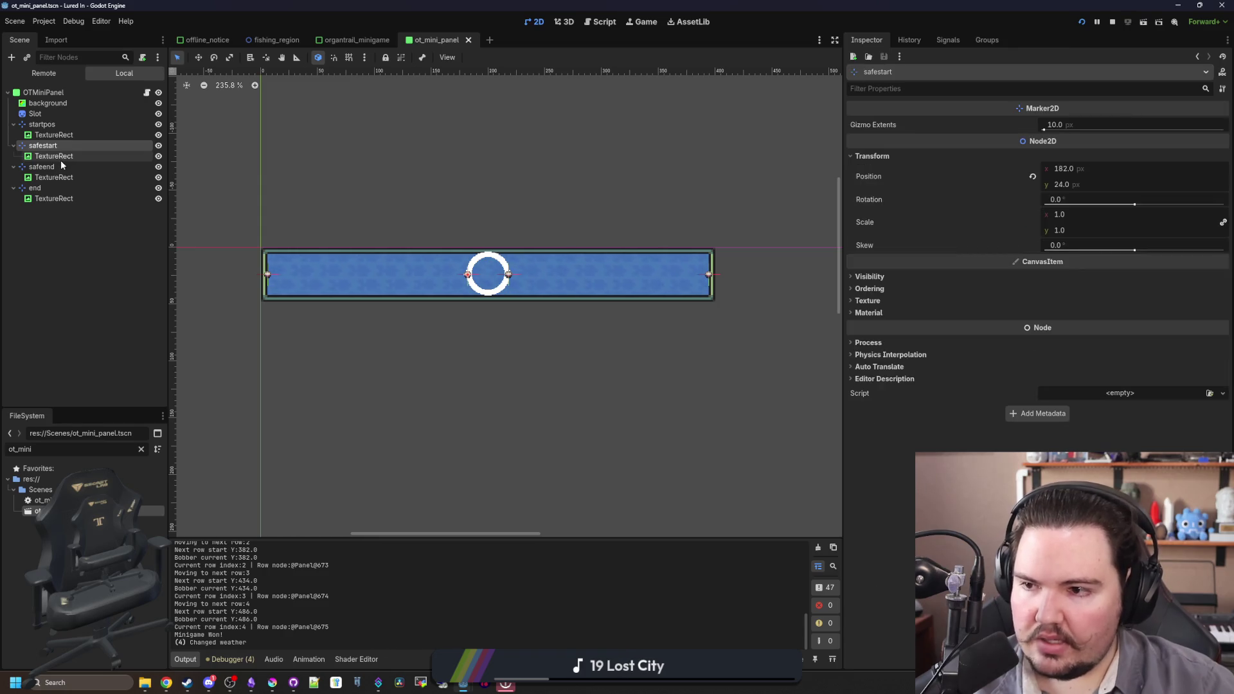
{"action": "left_click", "coordinate": [38, 187]}
- Save ot_mini_panel.tscn and bring up the organtrail_minigame.gd script
{"action": "key", "text": "ctrl+s"}
{"action": "key", "text": "ctrl+s"}
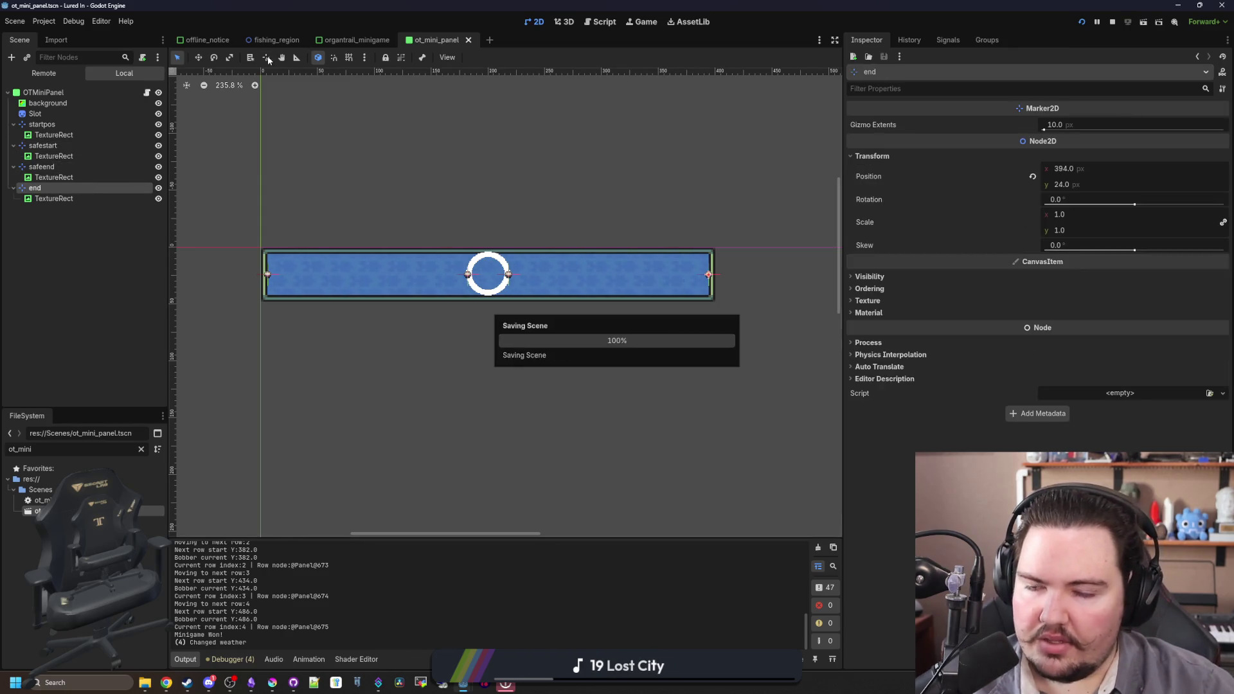
{"action": "left_click", "coordinate": [106, 220]}
{"action": "key", "text": "ctrl+s"}
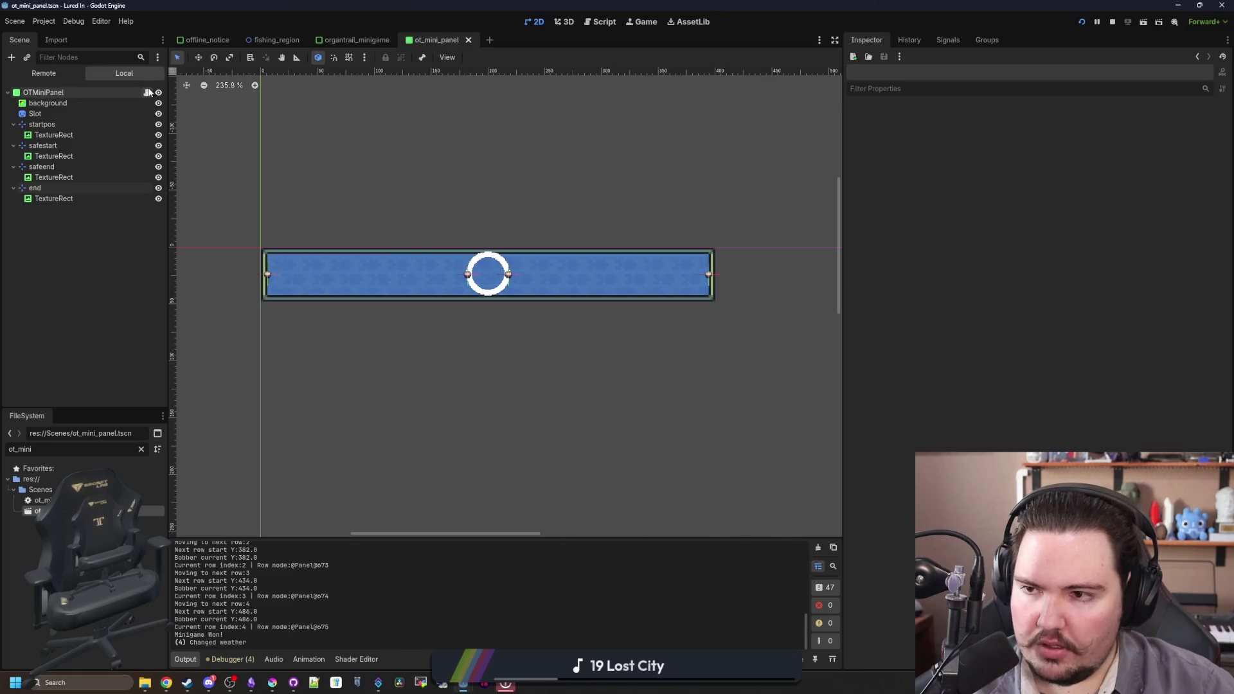
{"action": "left_click", "coordinate": [148, 92]}
{"action": "key", "text": "ctrl+s"}
{"action": "left_click", "coordinate": [210, 110]}
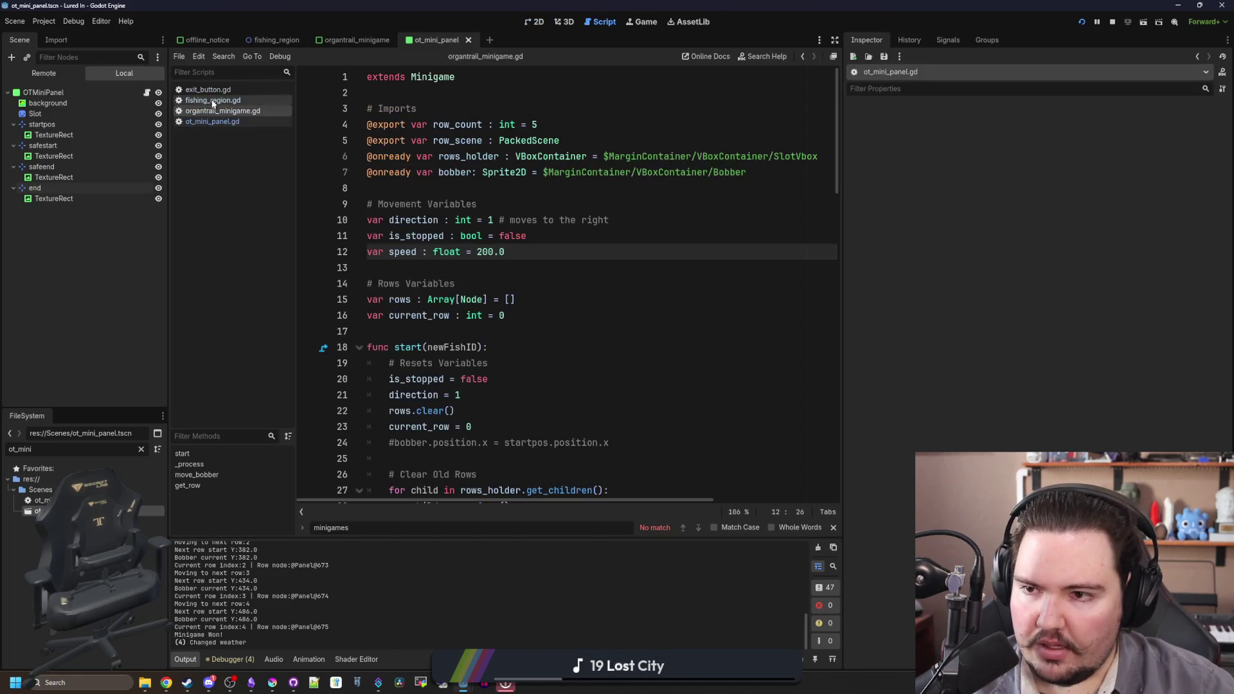
- Review the start function and row-spawning code, then save the script
{"action": "left_click", "coordinate": [550, 284]}
{"action": "key", "text": "ctrl+s"}
{"action": "scroll", "coordinate": [550, 277], "scroll_direction": "down", "scroll_amount": 3}
{"action": "left_click", "coordinate": [550, 259]}
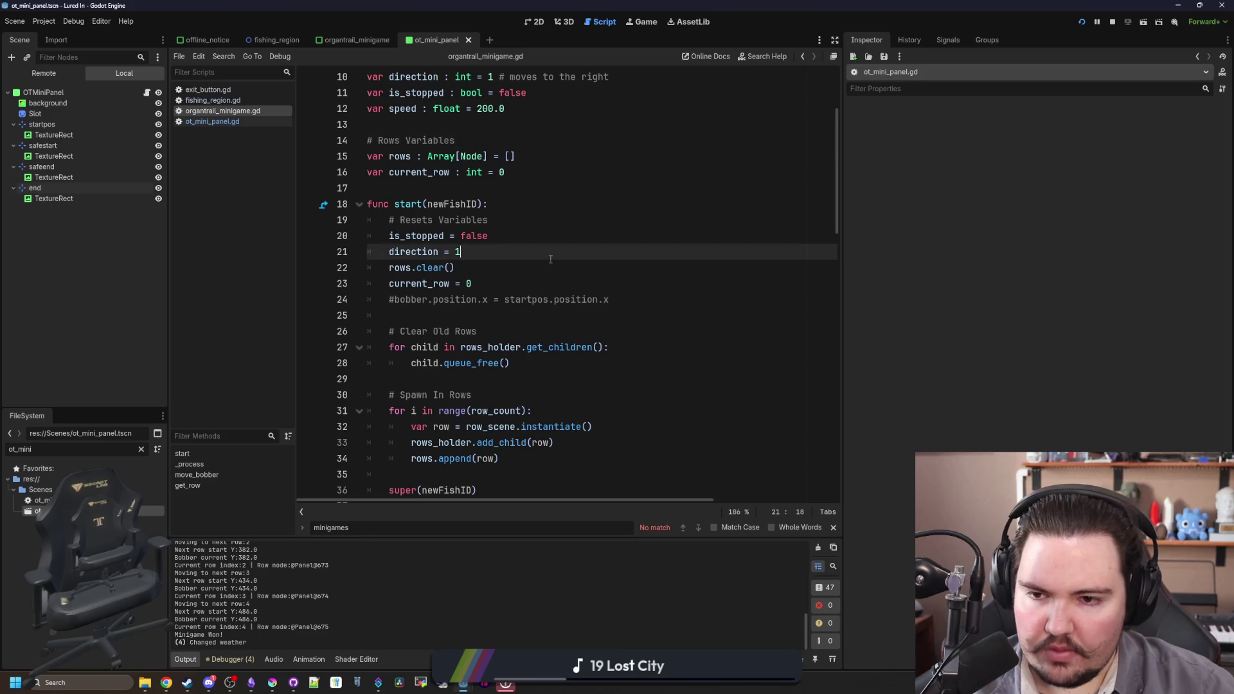
{"action": "scroll", "coordinate": [540, 253], "scroll_direction": "down", "scroll_amount": 3}
{"action": "left_click", "coordinate": [470, 170]}
{"action": "scroll", "coordinate": [470, 258], "scroll_direction": "down", "scroll_amount": 7}
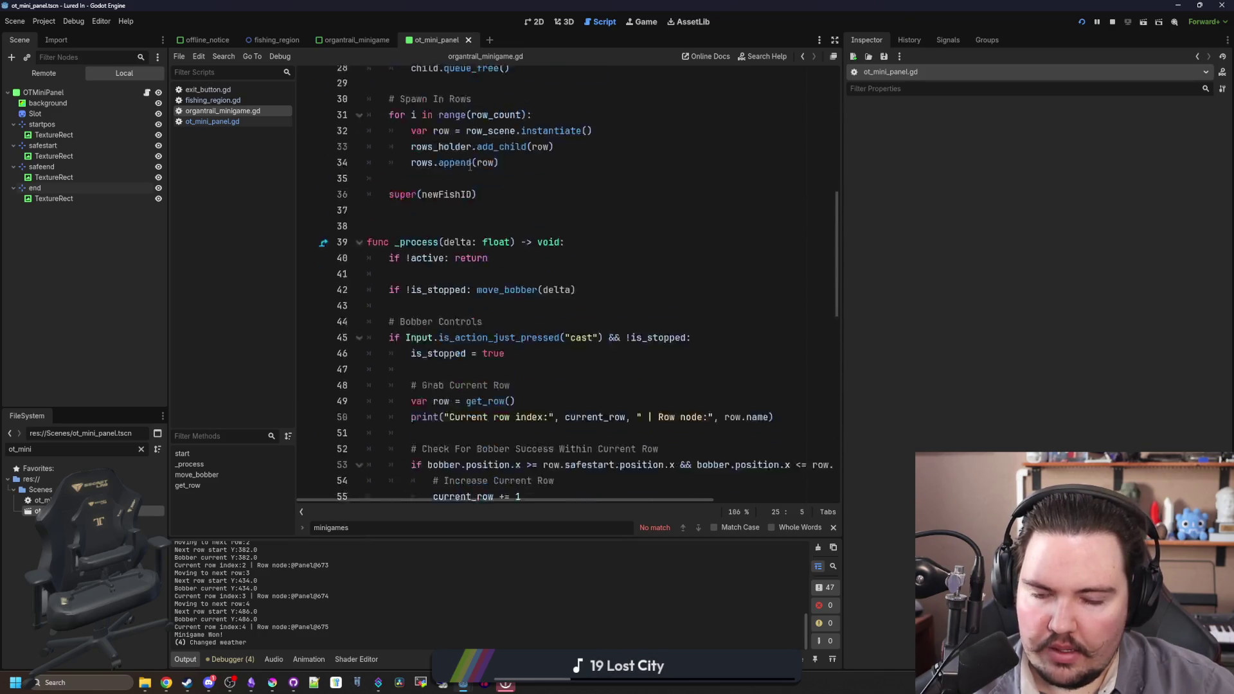
{"action": "left_click", "coordinate": [643, 300]}
{"action": "key", "text": "ctrl+s"}
- In the running game, cast into the pond and hook a bite to open the reel minigame
{"action": "left_click", "coordinate": [646, 22]}
{"action": "left_click", "coordinate": [592, 277]}
{"action": "left_click_drag", "start_coordinate": [592, 276], "coordinate": [549, 253]}
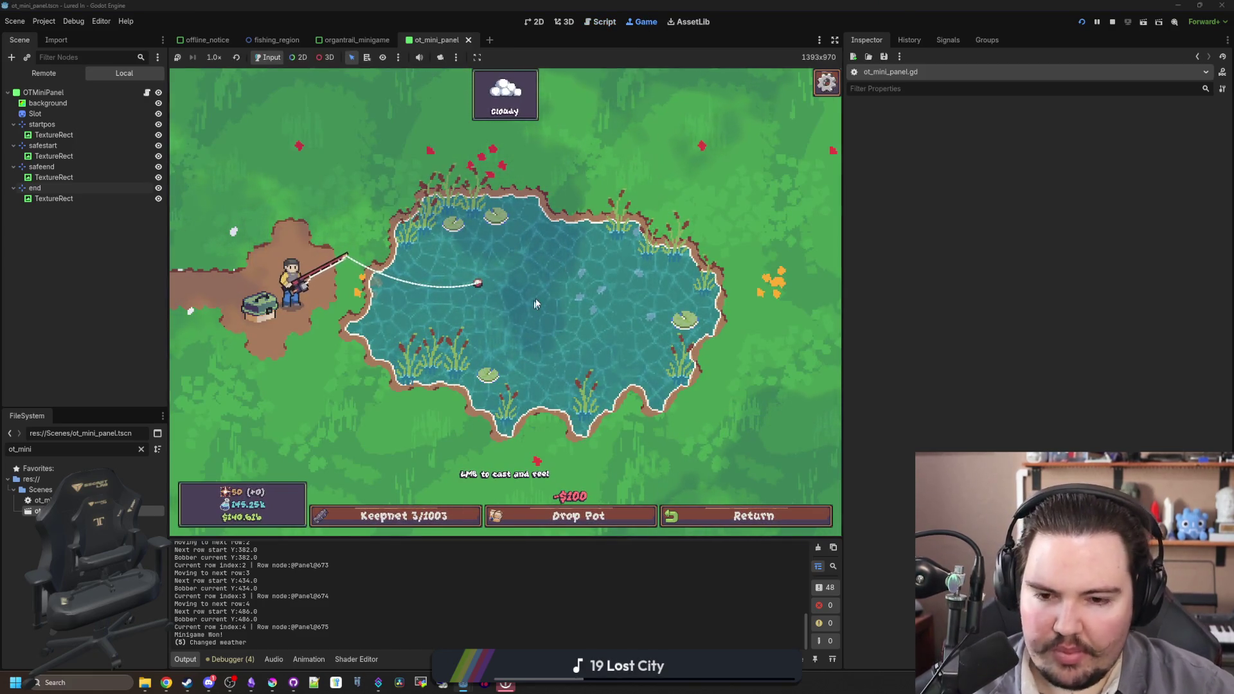
{"action": "left_click", "coordinate": [514, 326]}
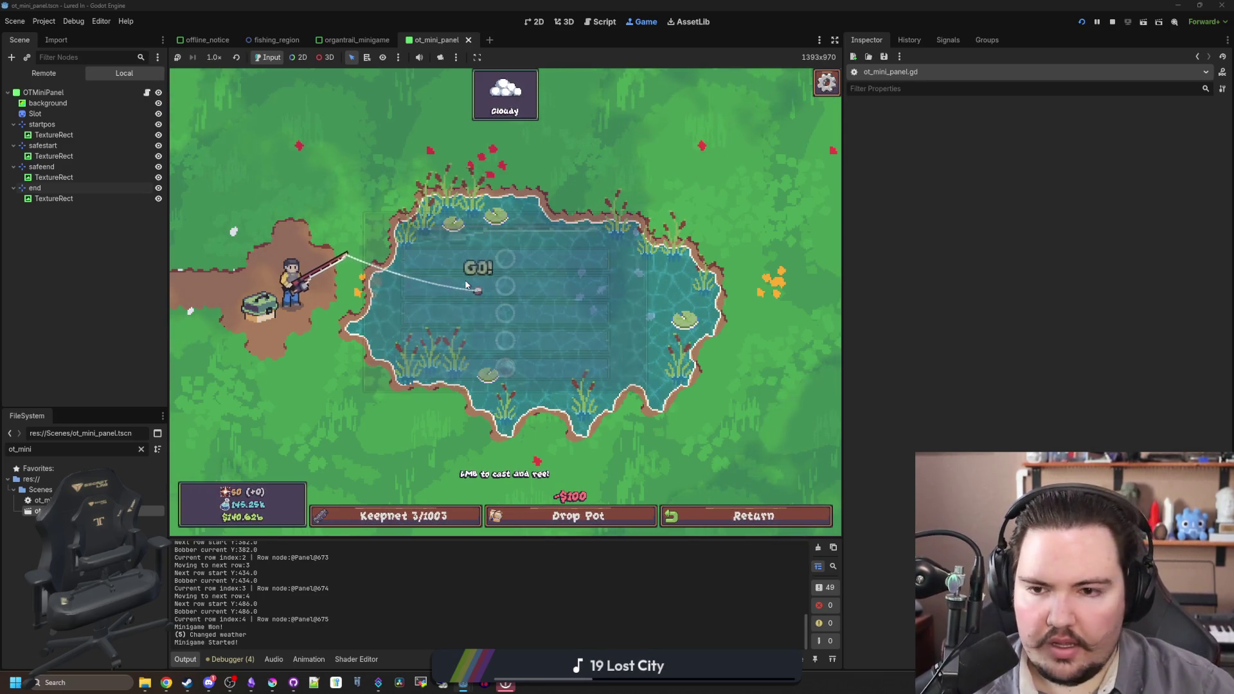
{"action": "left_click", "coordinate": [553, 347]}
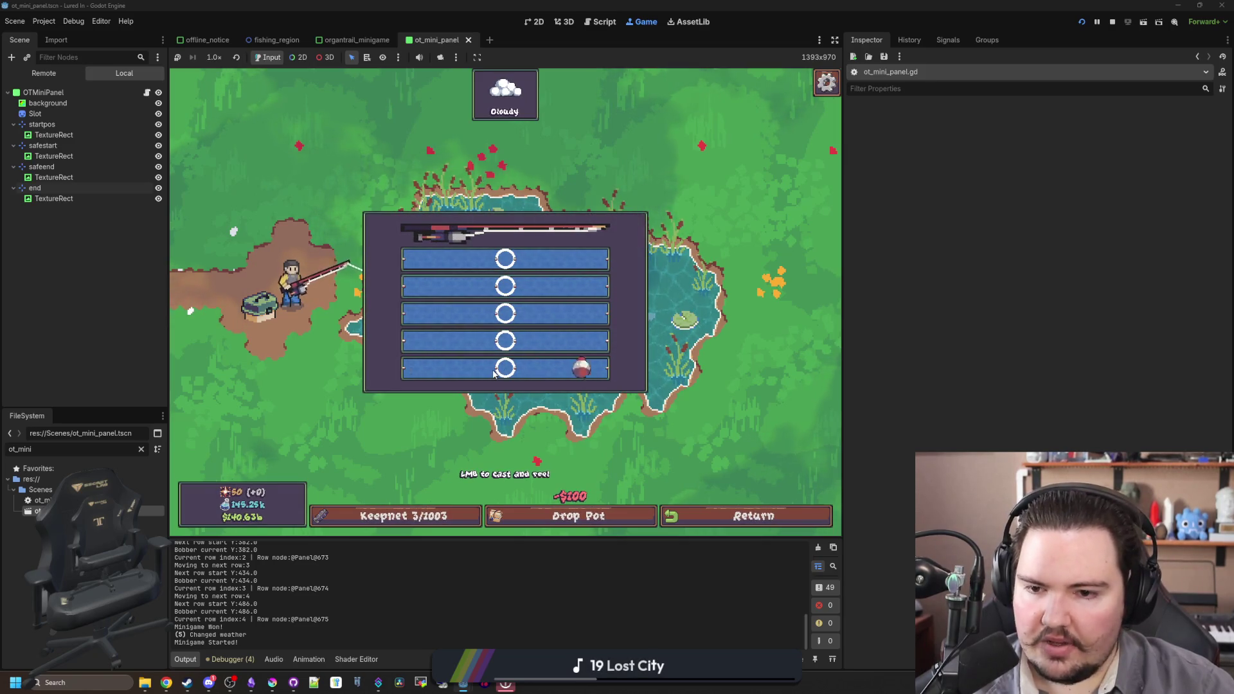
- Widen the editor at move_bobber's time divisor, set it to 200.0, and relaunch the game
{"action": "left_click", "coordinate": [147, 95]}
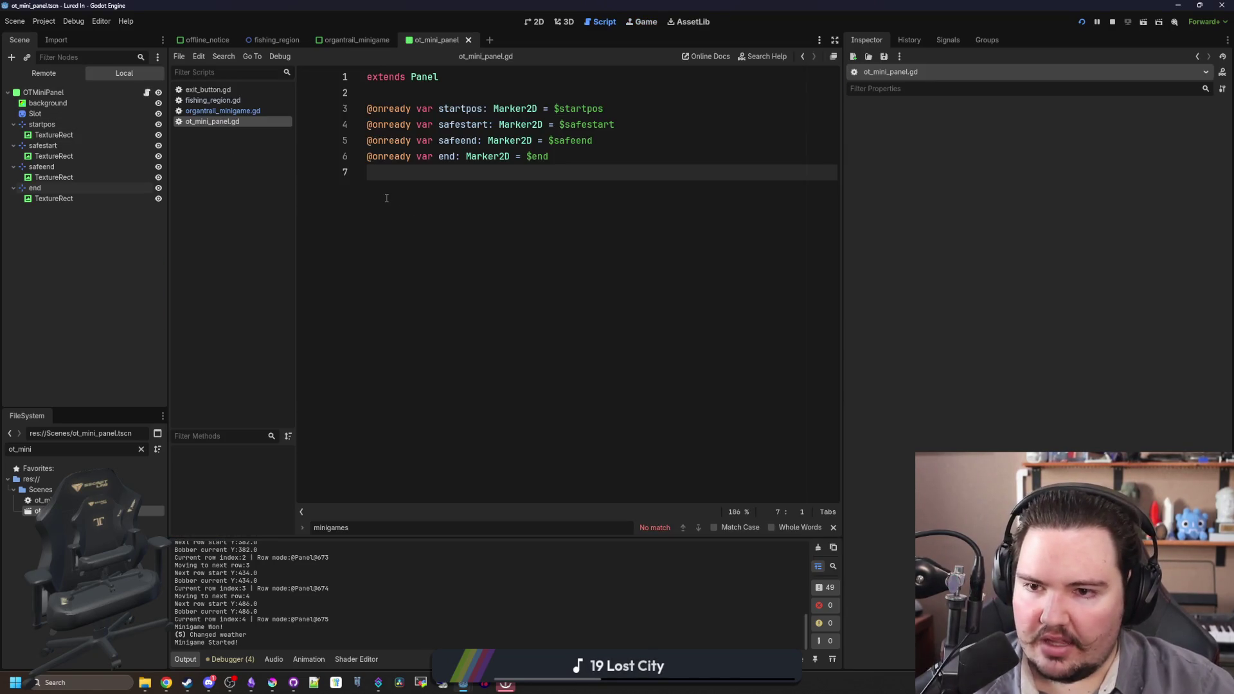
{"action": "left_click", "coordinate": [222, 111]}
{"action": "scroll", "coordinate": [655, 336], "scroll_direction": "down", "scroll_amount": 8}
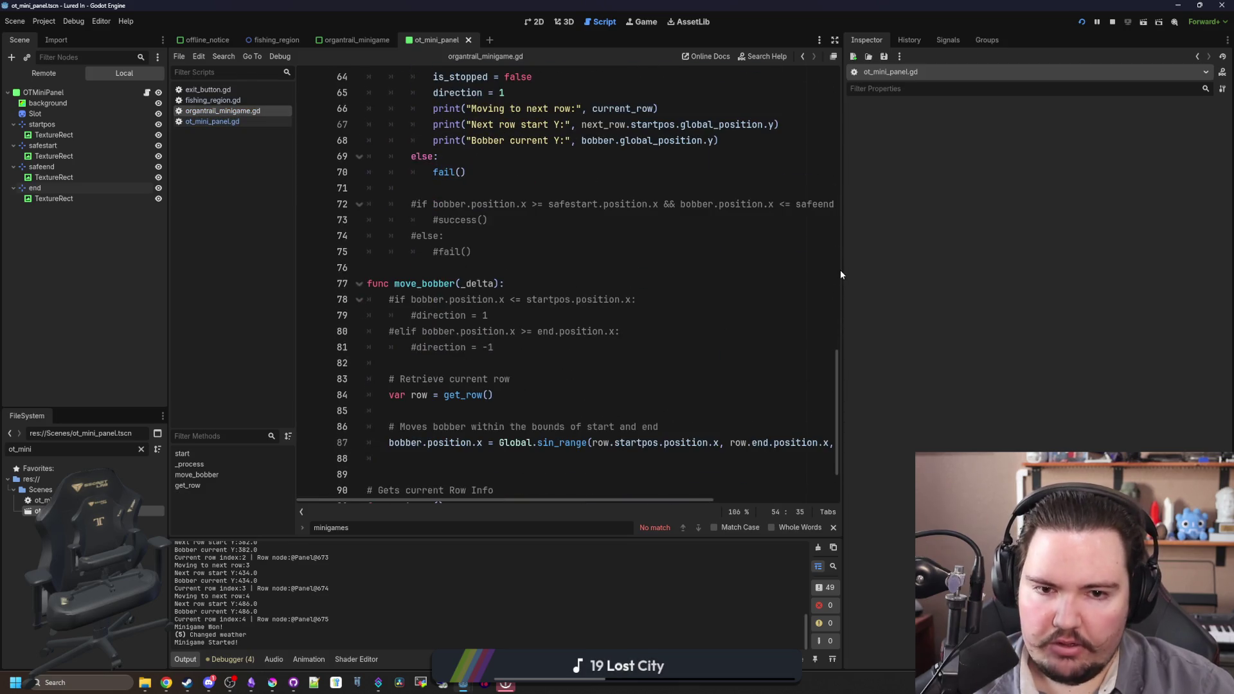
{"action": "left_click_drag", "start_coordinate": [841, 275], "coordinate": [1057, 296]}
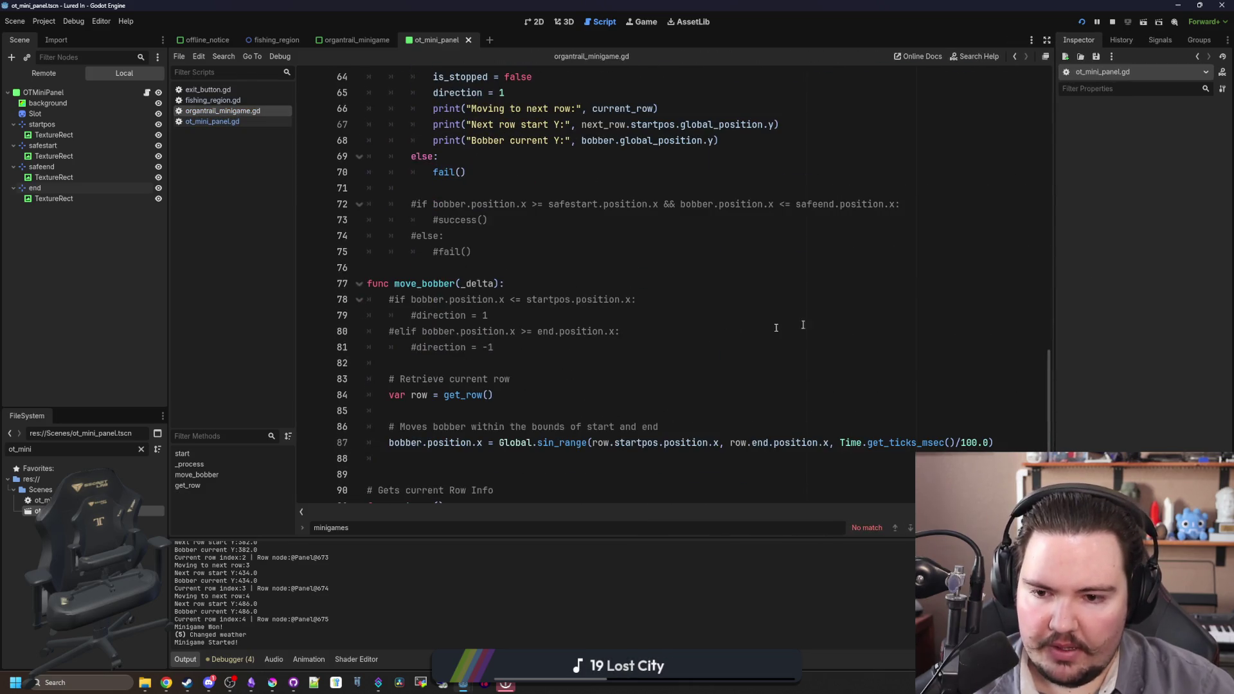
{"action": "left_click", "coordinate": [967, 441]}
{"action": "key", "text": "F5"}
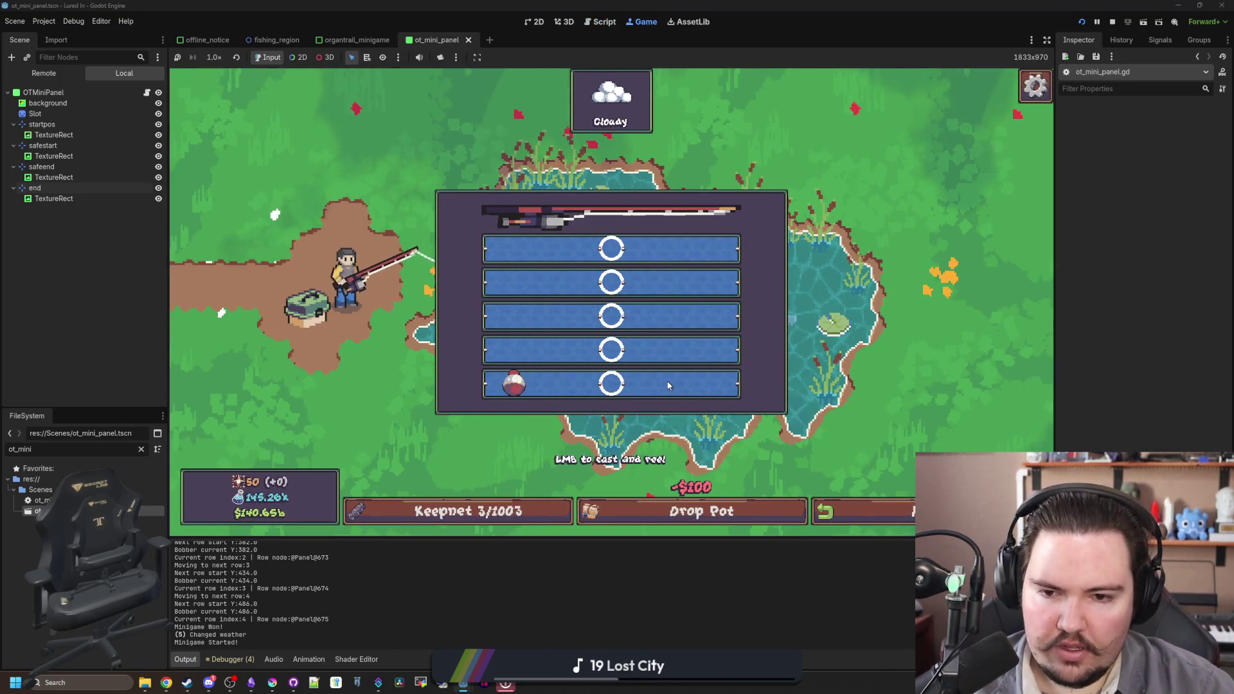
- Stop the bobber on three successive rows until the minigame ends
{"action": "left_click", "coordinate": [662, 382]}
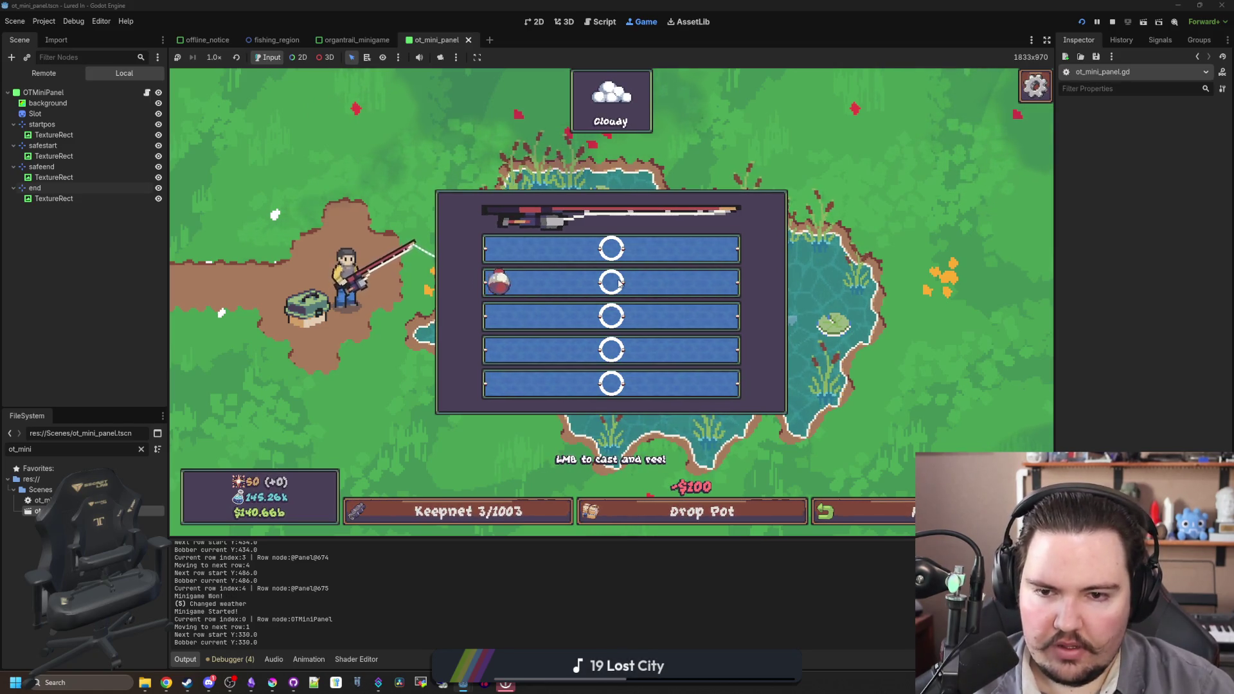
{"action": "left_click", "coordinate": [633, 297]}
{"action": "left_click", "coordinate": [622, 321]}
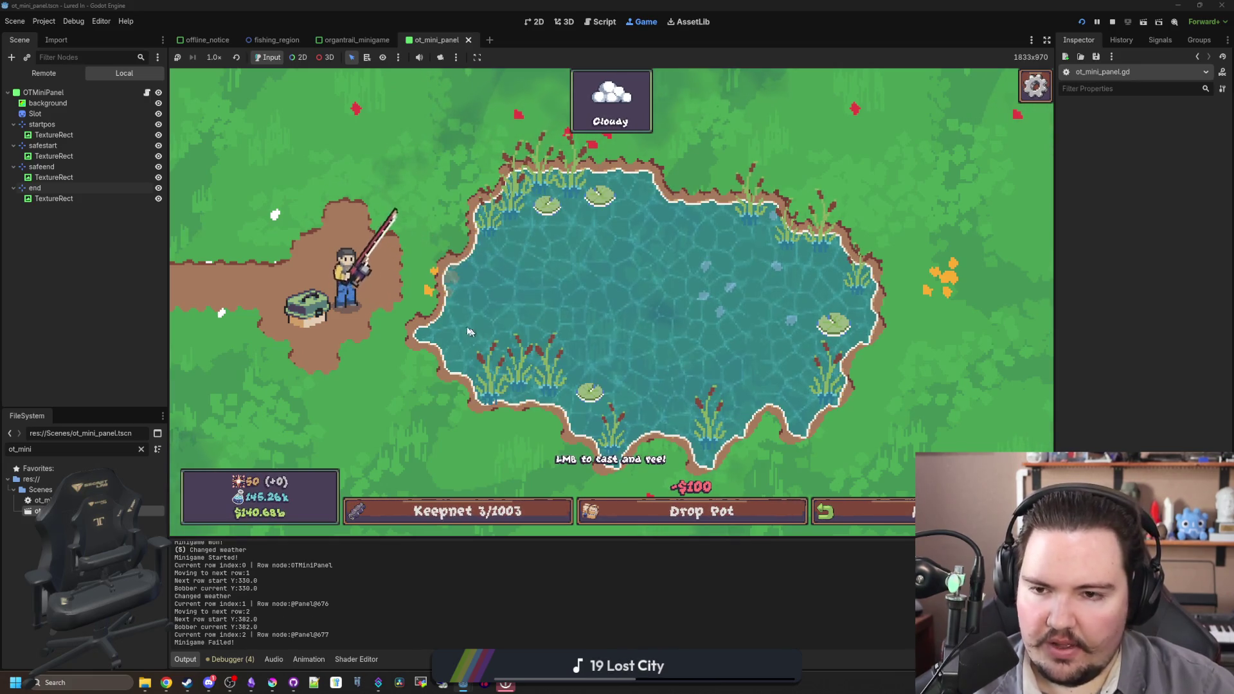
- In organtrail_minigame.gd, raise move_bobber's time divisor to 400.0 and review get_row
{"action": "left_click", "coordinate": [147, 94]}
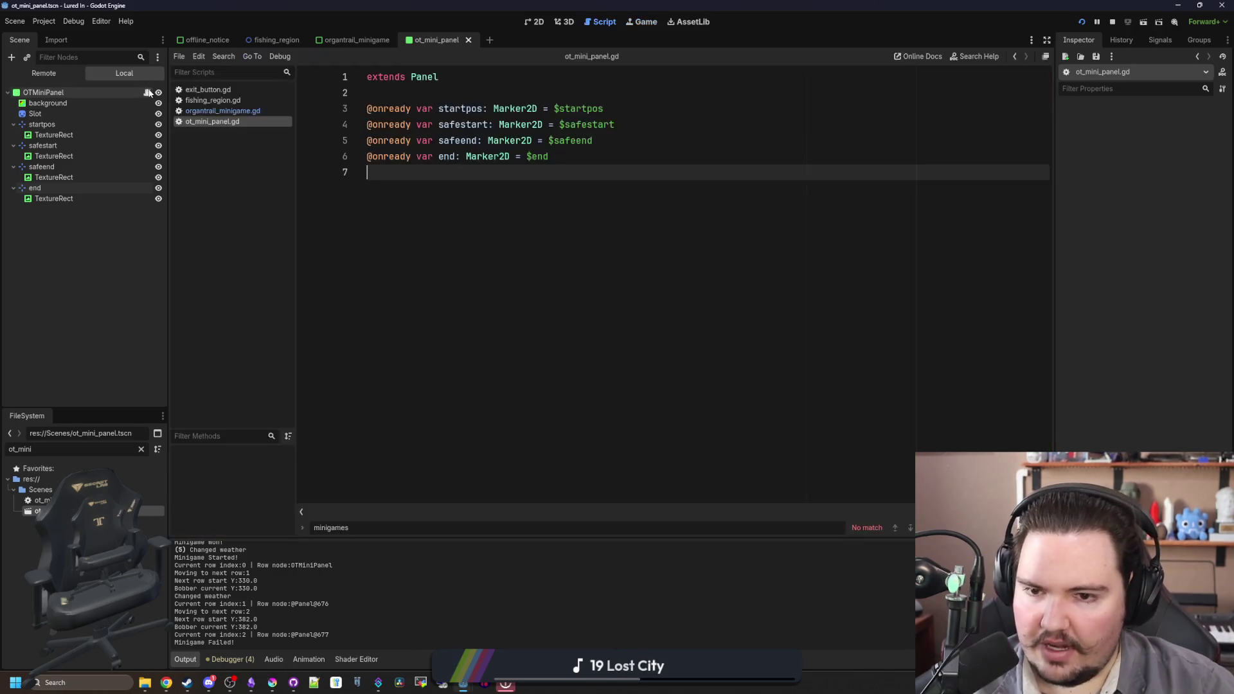
{"action": "key", "text": "ctrl+s"}
{"action": "left_click", "coordinate": [256, 111]}
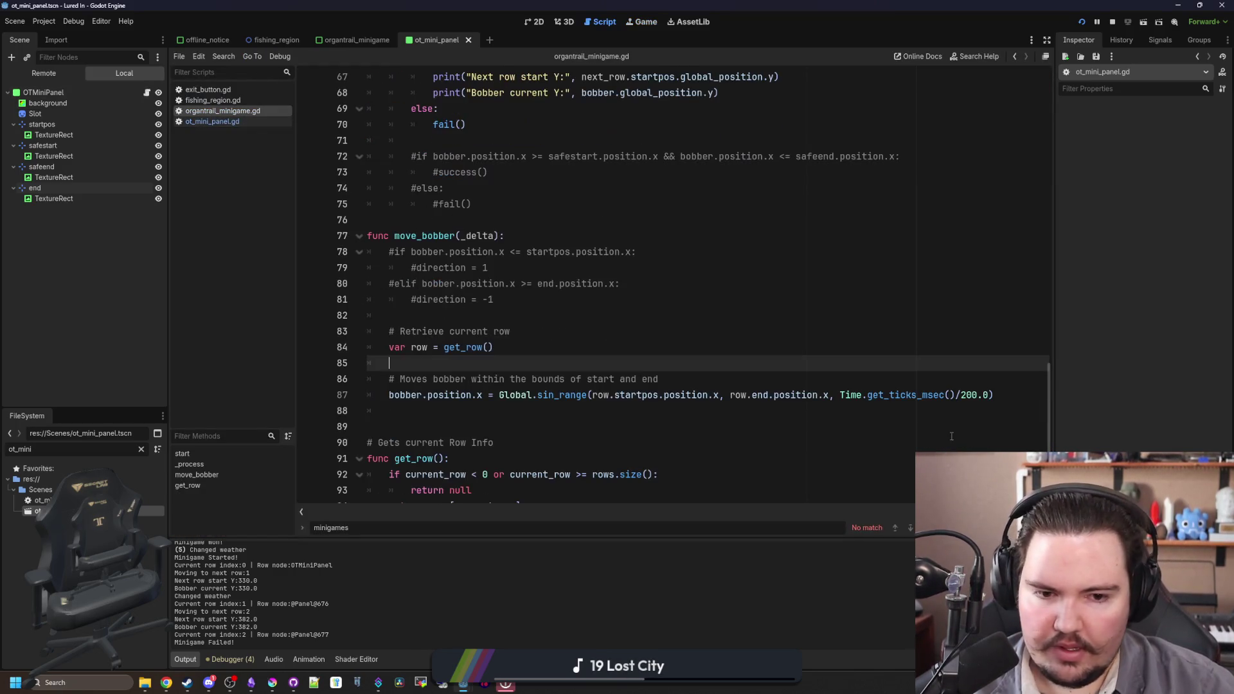
{"action": "type", "text": "3"}
{"action": "left_click", "coordinate": [512, 331]}
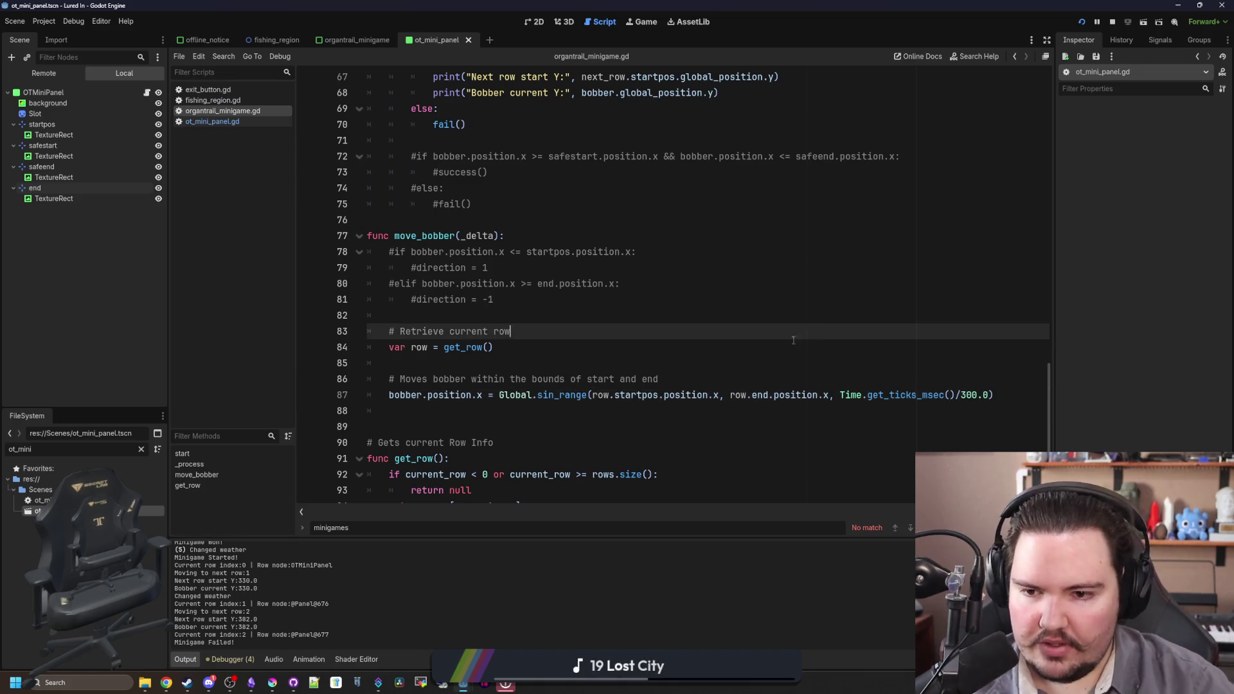
{"action": "left_click", "coordinate": [525, 349]}
{"action": "left_click", "coordinate": [509, 364]}
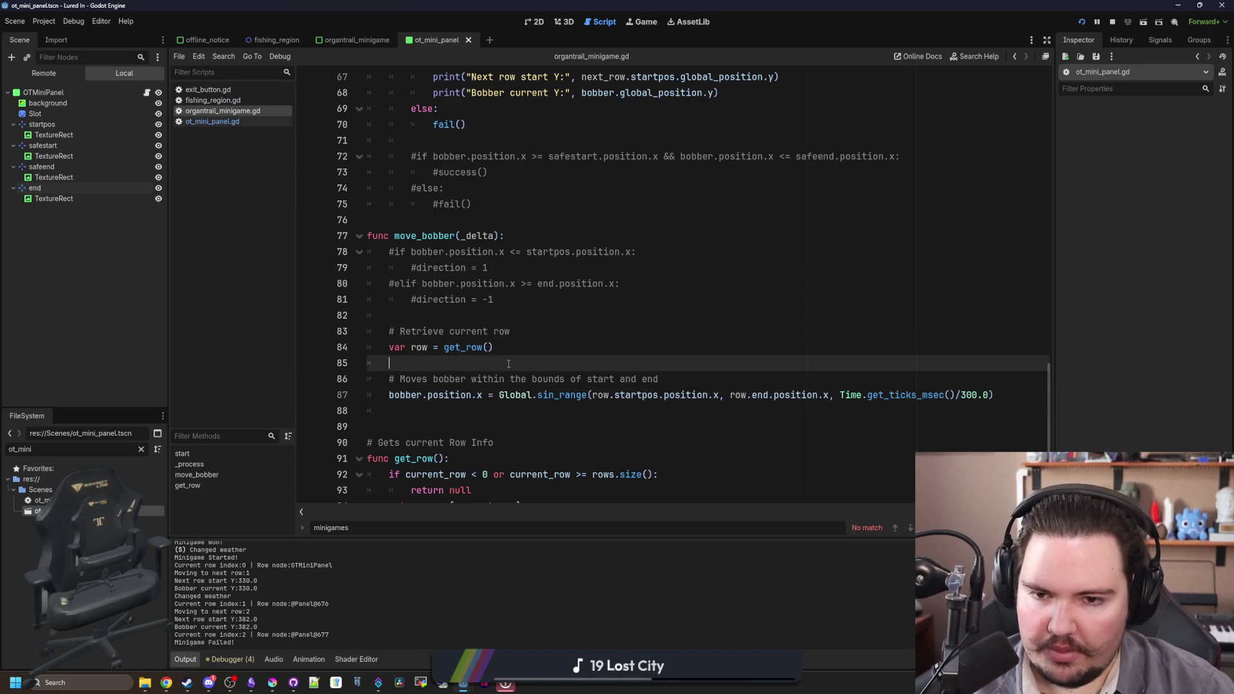
{"action": "left_click", "coordinate": [966, 395]}
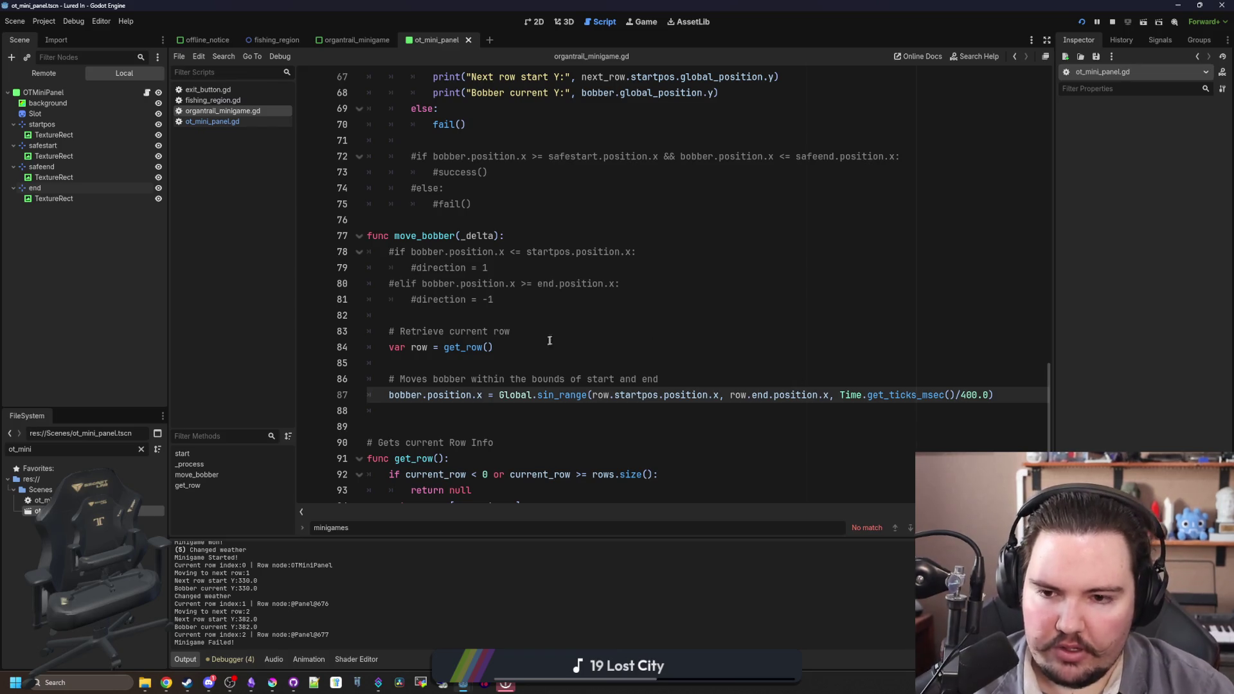
{"action": "left_click", "coordinate": [552, 364]}
{"action": "scroll", "coordinate": [707, 385], "scroll_direction": "down", "scroll_amount": 1}
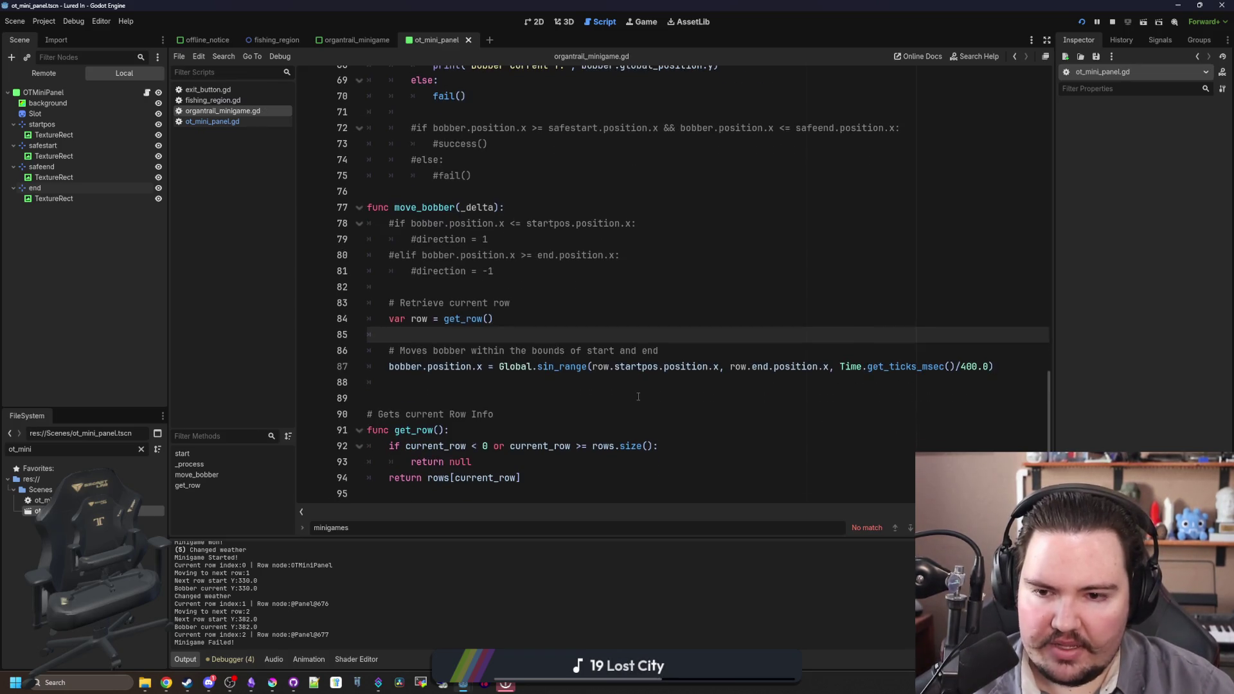
{"action": "left_click", "coordinate": [469, 328], "text": "ctrl"}
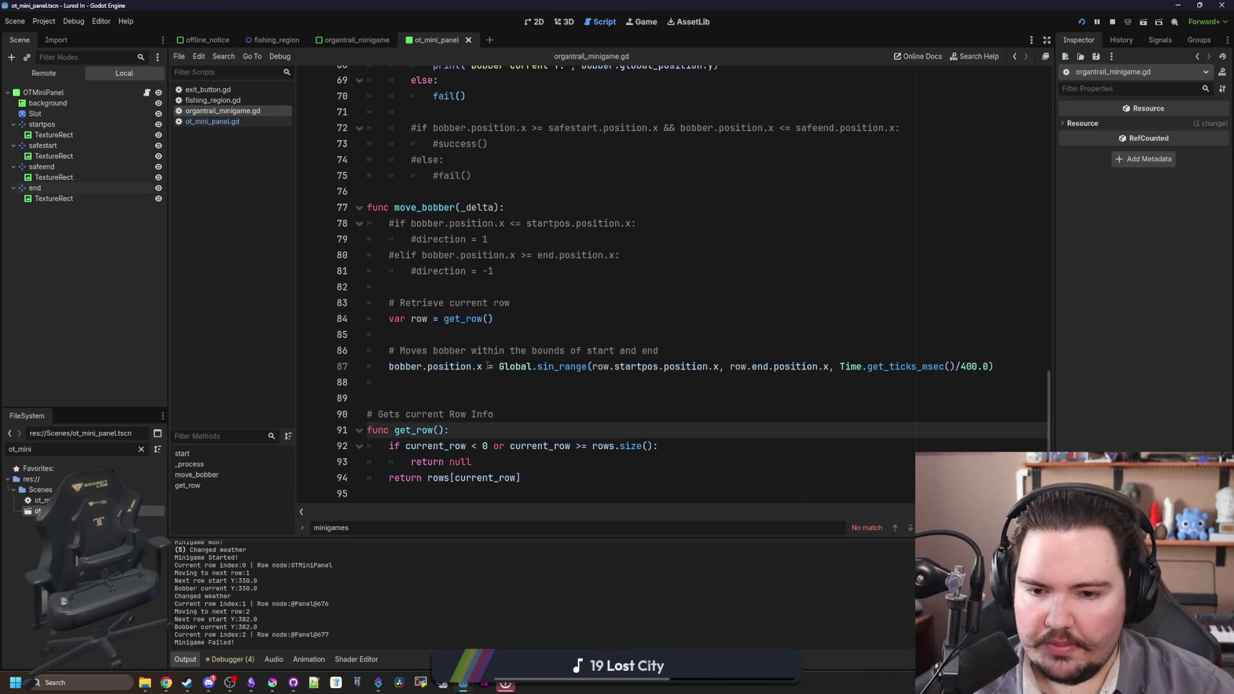
{"action": "scroll", "coordinate": [490, 381], "scroll_direction": "up", "scroll_amount": 2}
{"action": "scroll", "coordinate": [491, 381], "scroll_direction": "up", "scroll_amount": 20}
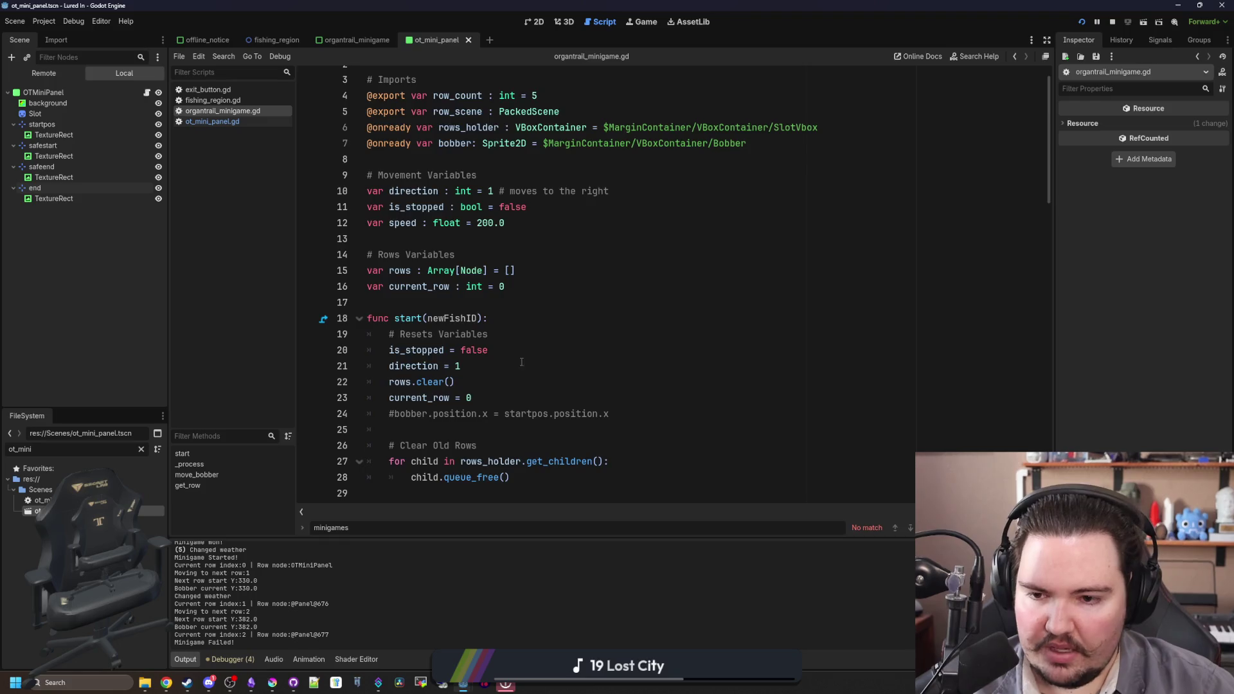
- Add 'var sinSpeed : float = 0.0' to ot_mini_panel.gd and save it
{"action": "scroll", "coordinate": [523, 365], "scroll_direction": "down", "scroll_amount": 3}
{"action": "left_click", "coordinate": [502, 286]}
{"action": "left_click", "coordinate": [261, 122]}
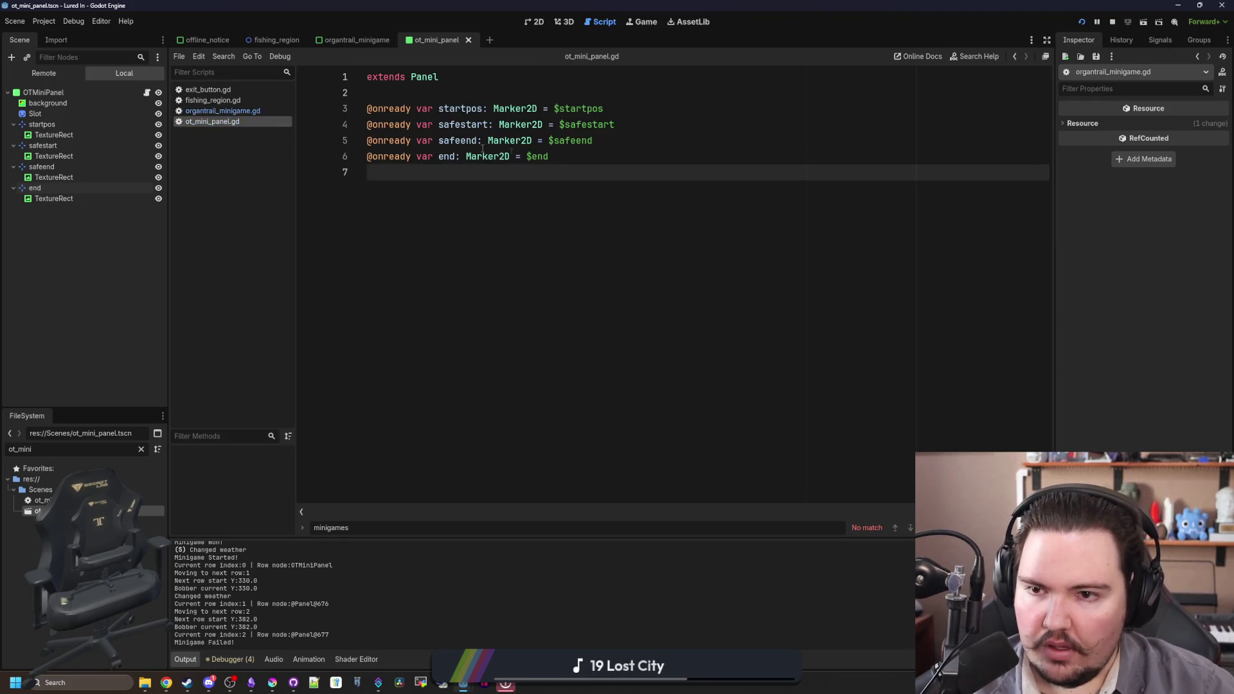
{"action": "key", "text": "Return"}
{"action": "type", "text": "var sinSpeed : float ="}
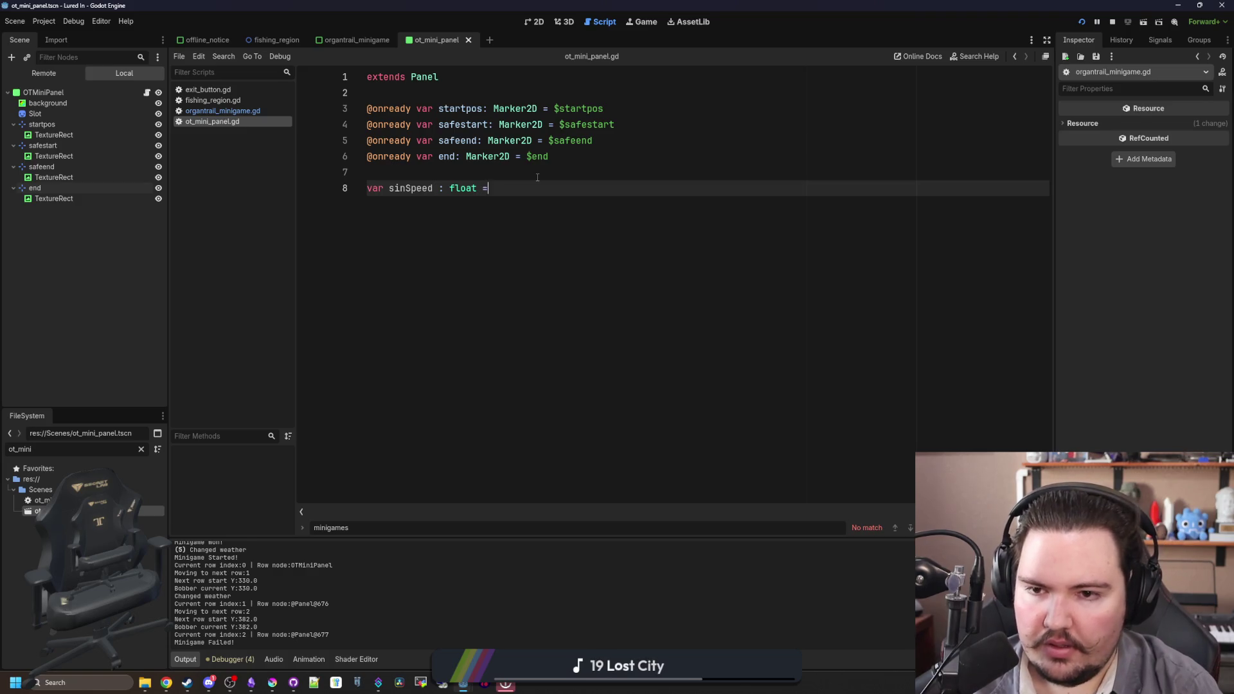
{"action": "type", "text": "0.0"}
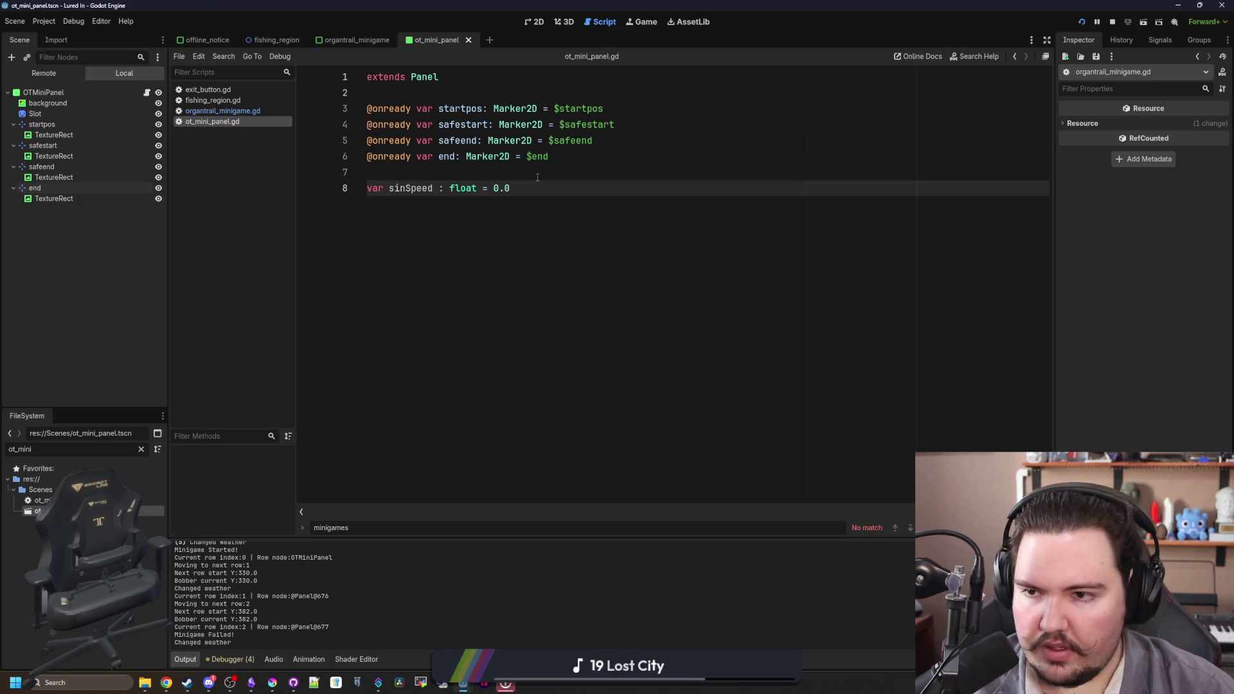
{"action": "key", "text": "ctrl+s"}
- In start(), set row.sinSpeed = randf_range(300.0, 500.0) after each row is instantiated
{"action": "key", "text": "alt+Left"}
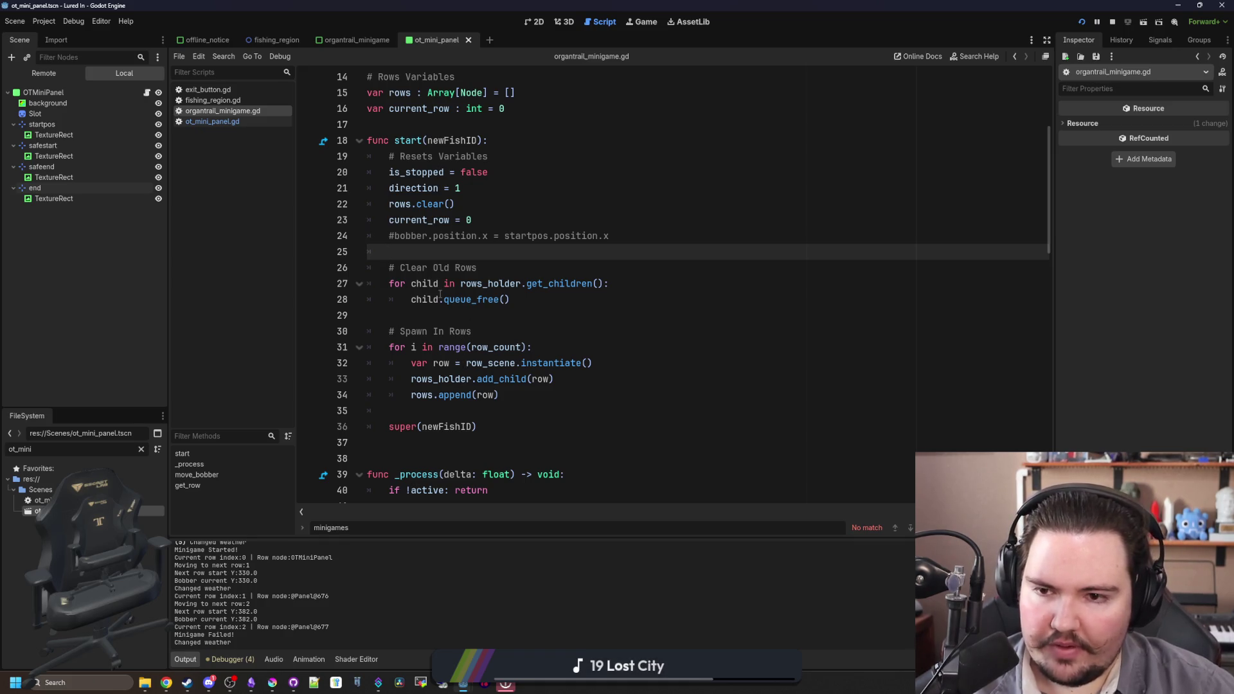
{"action": "scroll", "coordinate": [440, 294], "scroll_direction": "down", "scroll_amount": 4}
{"action": "scroll", "coordinate": [440, 268], "scroll_direction": "up", "scroll_amount": 4}
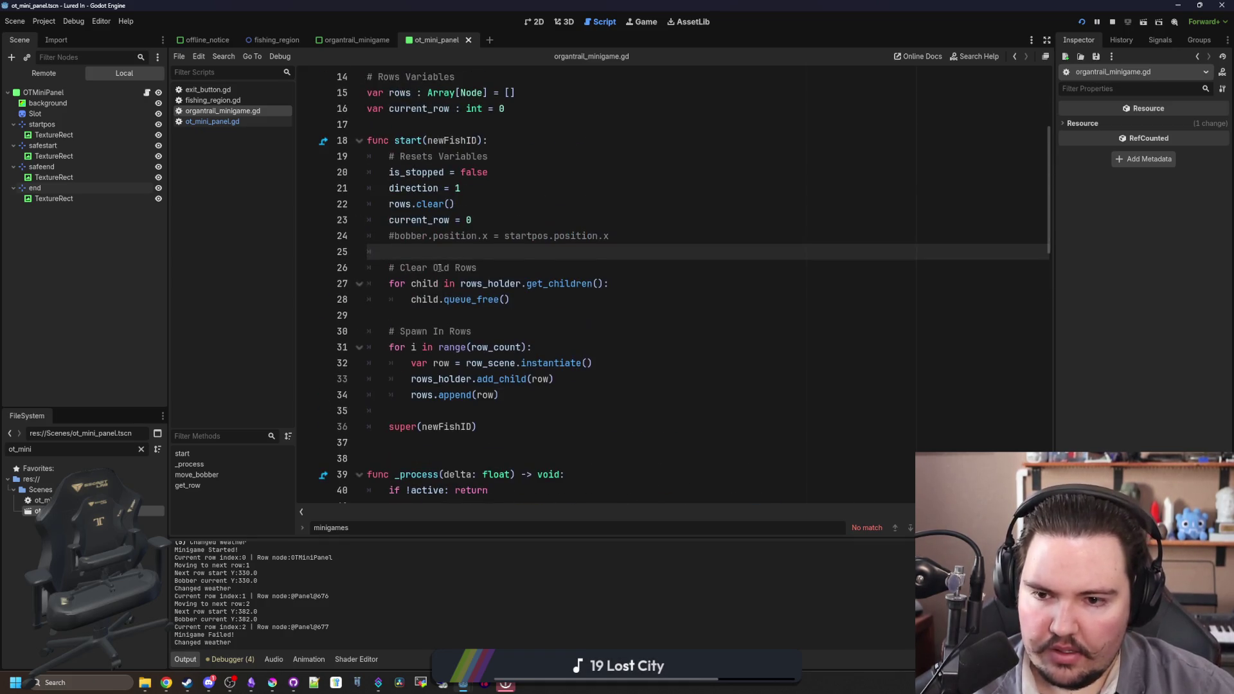
{"action": "left_click", "coordinate": [610, 352]}
{"action": "key", "text": "Down"}
{"action": "key", "text": "Down"}
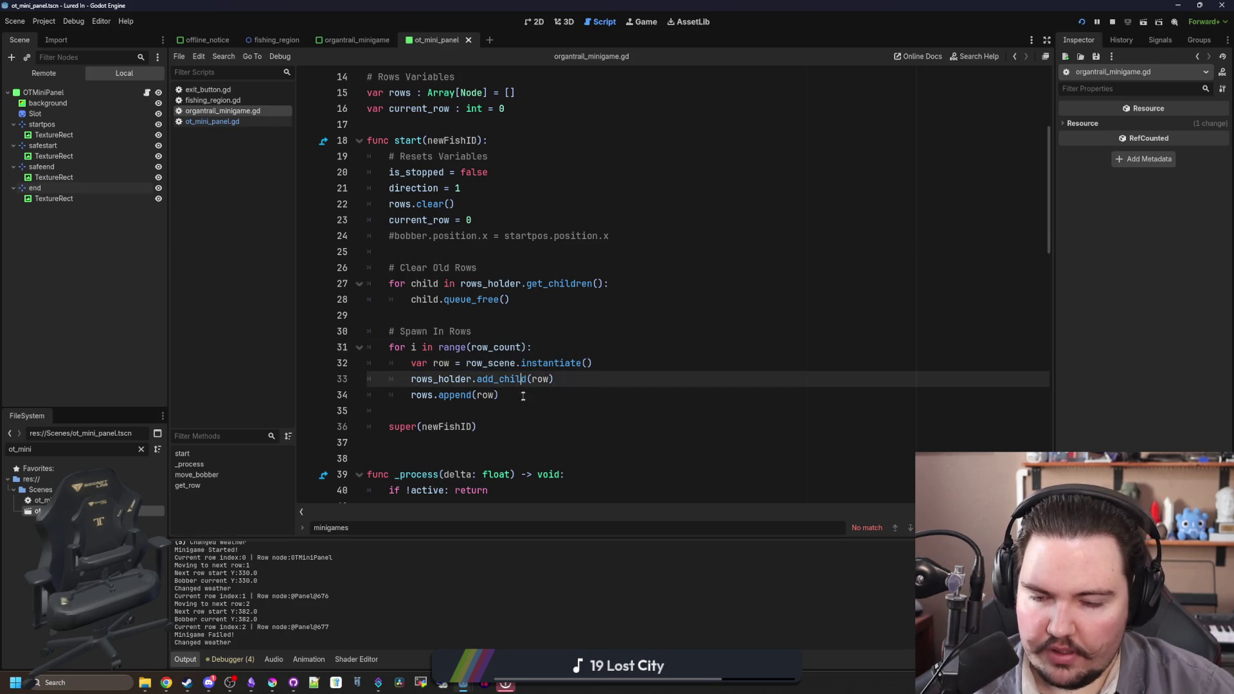
{"action": "left_click", "coordinate": [631, 362]}
{"action": "key", "text": "Return"}
{"action": "type", "text": "row."}
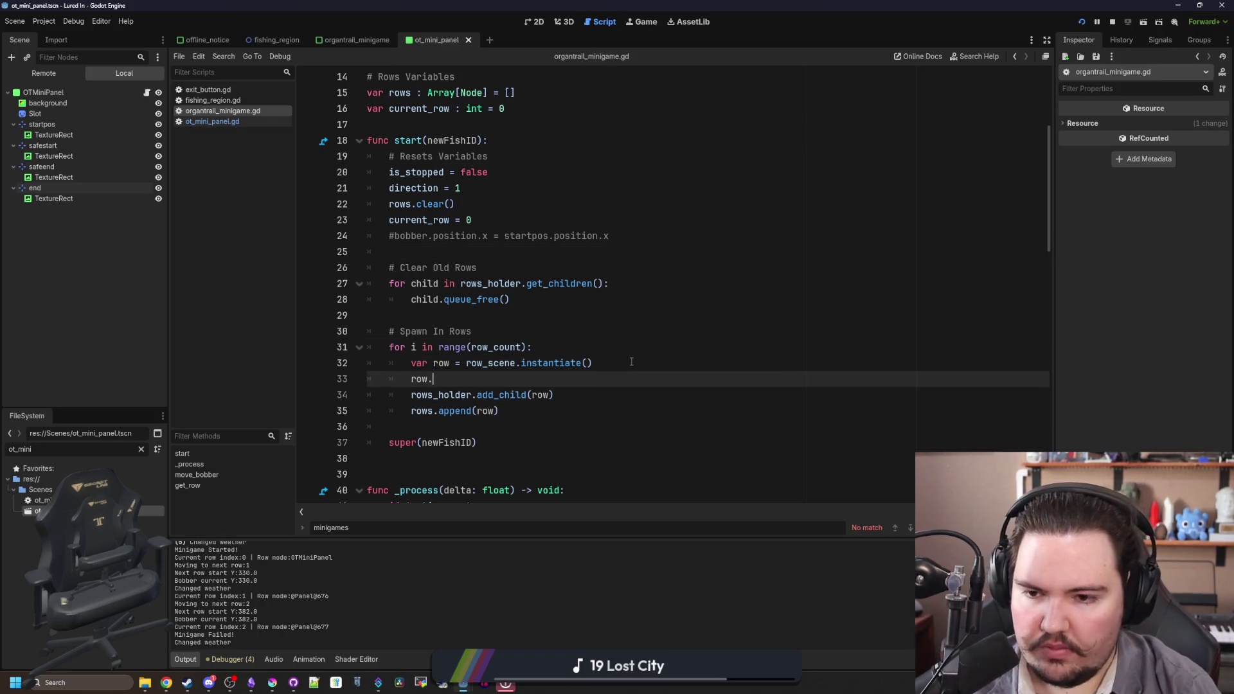
{"action": "type", "text": "sinSpeed"}
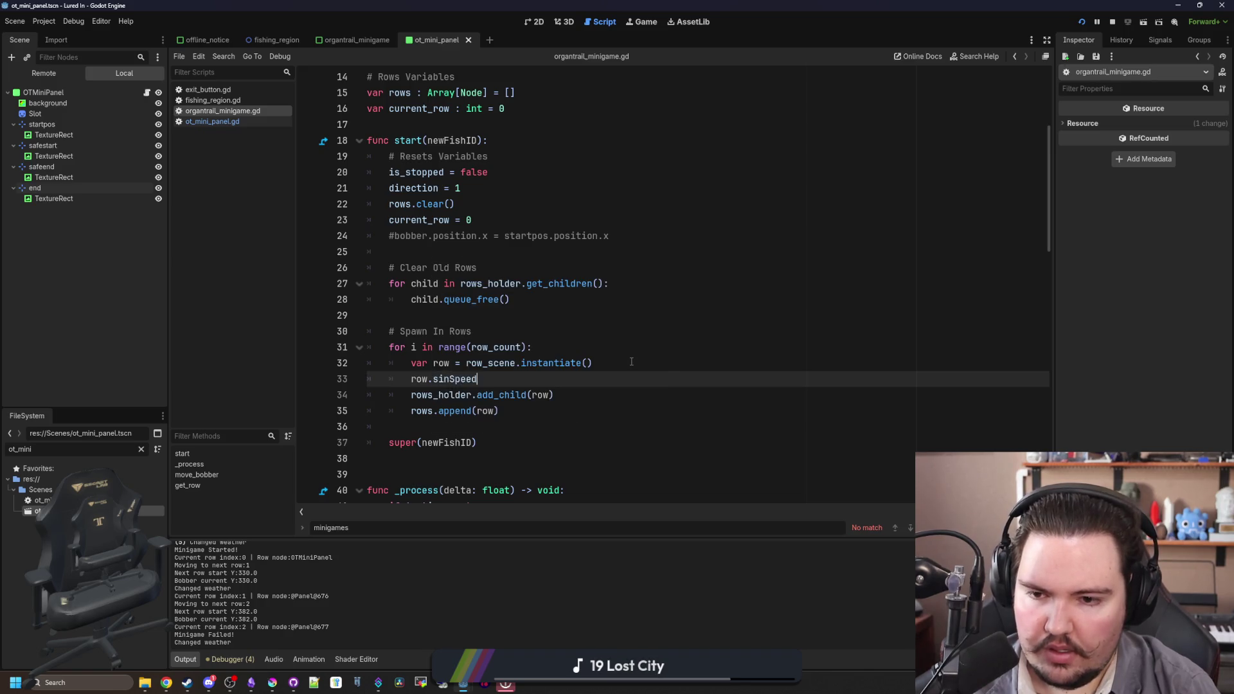
{"action": "type", "text": "nge(300.0, 500.0"}
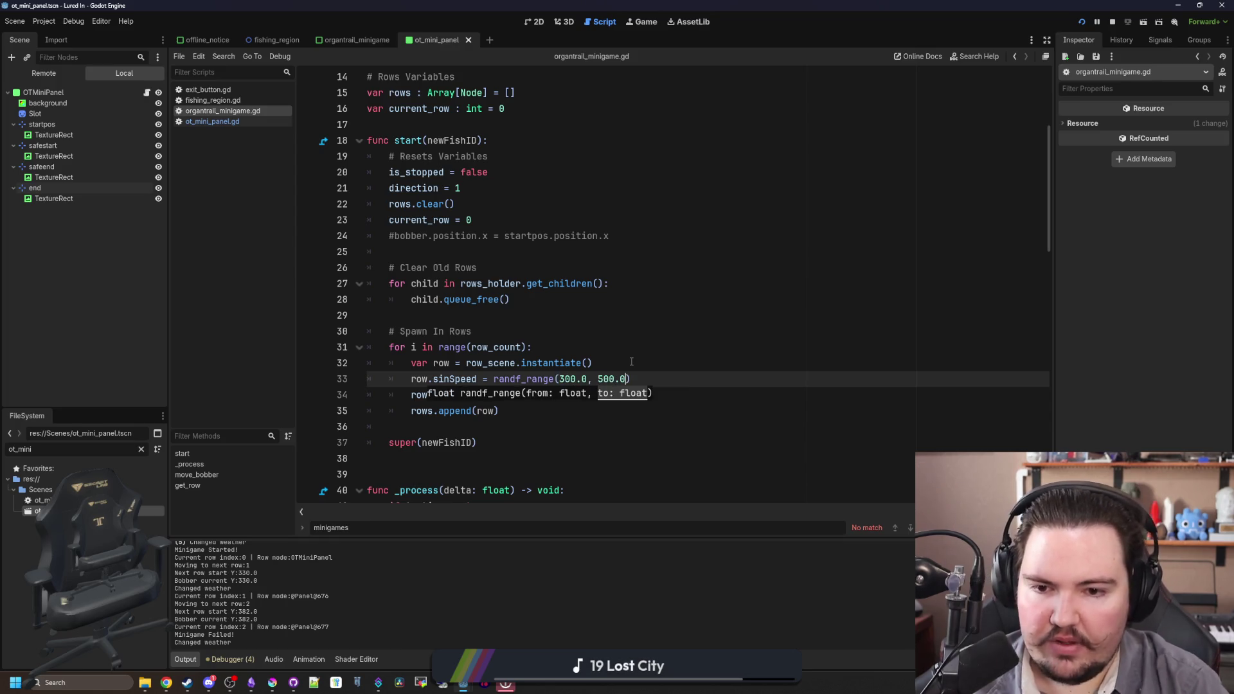
{"action": "left_click", "coordinate": [632, 361]}
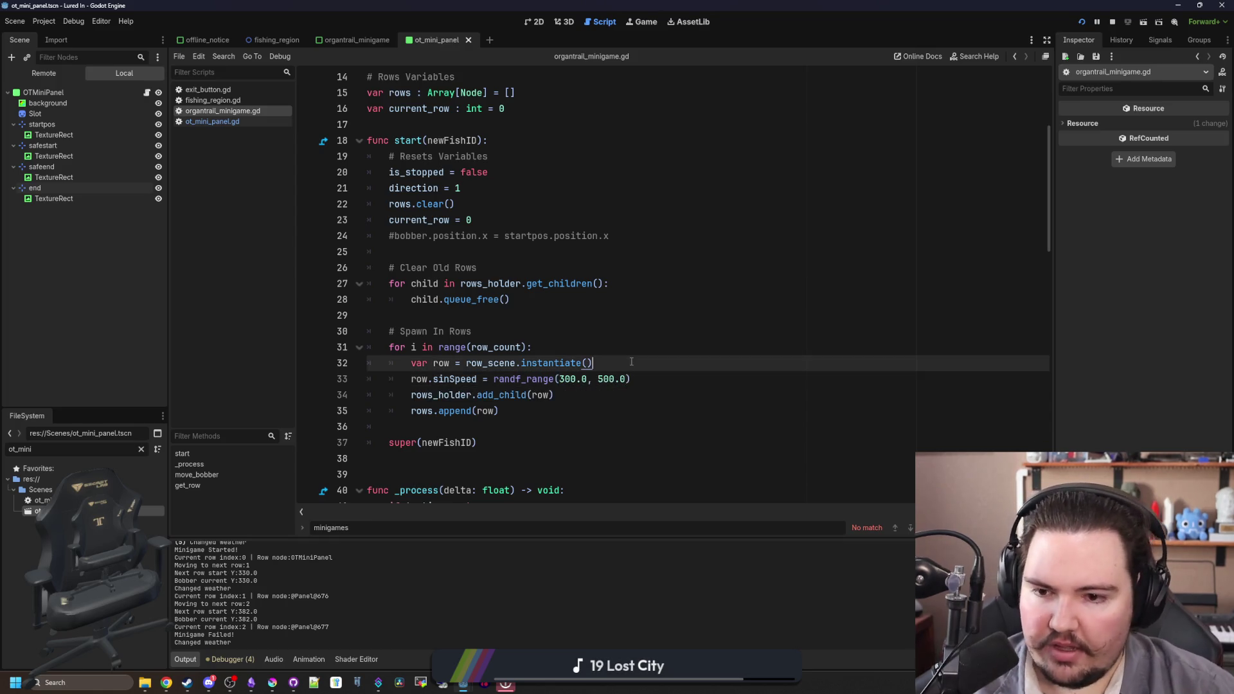
{"action": "left_click", "coordinate": [566, 412]}
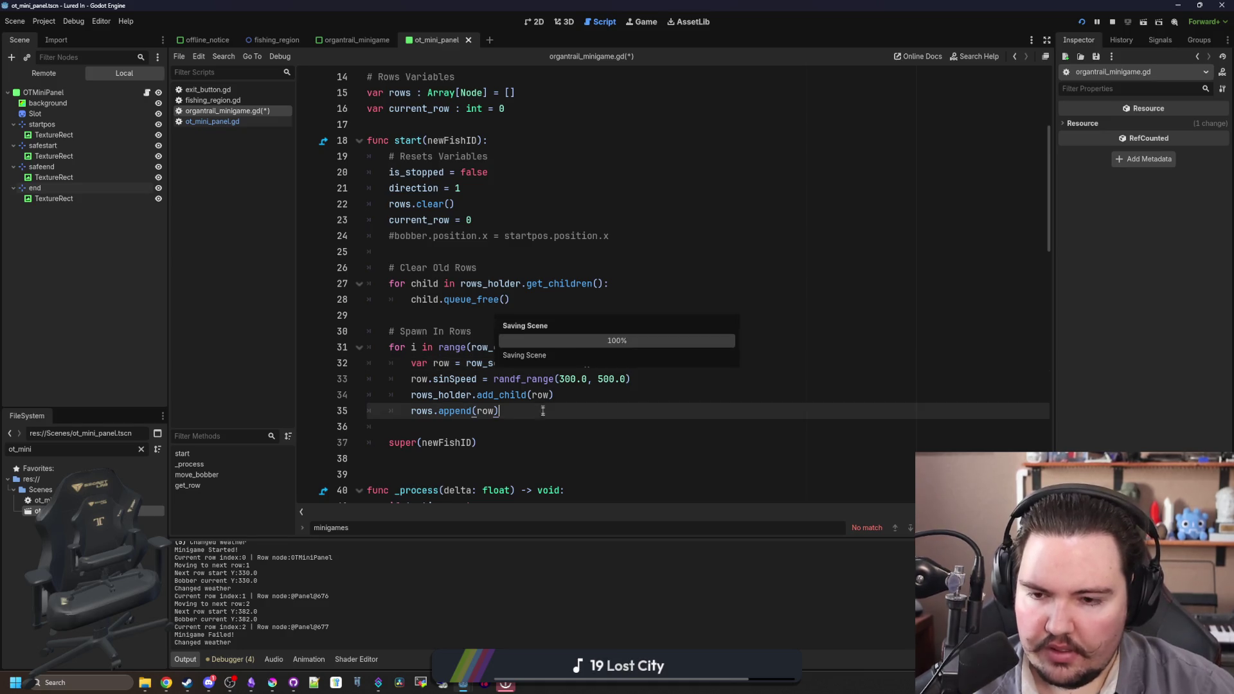
{"action": "left_click", "coordinate": [455, 430]}
- Review the minigame script's top variables near row_count, then return to the running game
{"action": "scroll", "coordinate": [445, 367], "scroll_direction": "down", "scroll_amount": 5}
{"action": "left_click", "coordinate": [436, 238]}
{"action": "scroll", "coordinate": [450, 258], "scroll_direction": "up", "scroll_amount": 5}
{"action": "left_click", "coordinate": [495, 347], "text": "ctrl"}
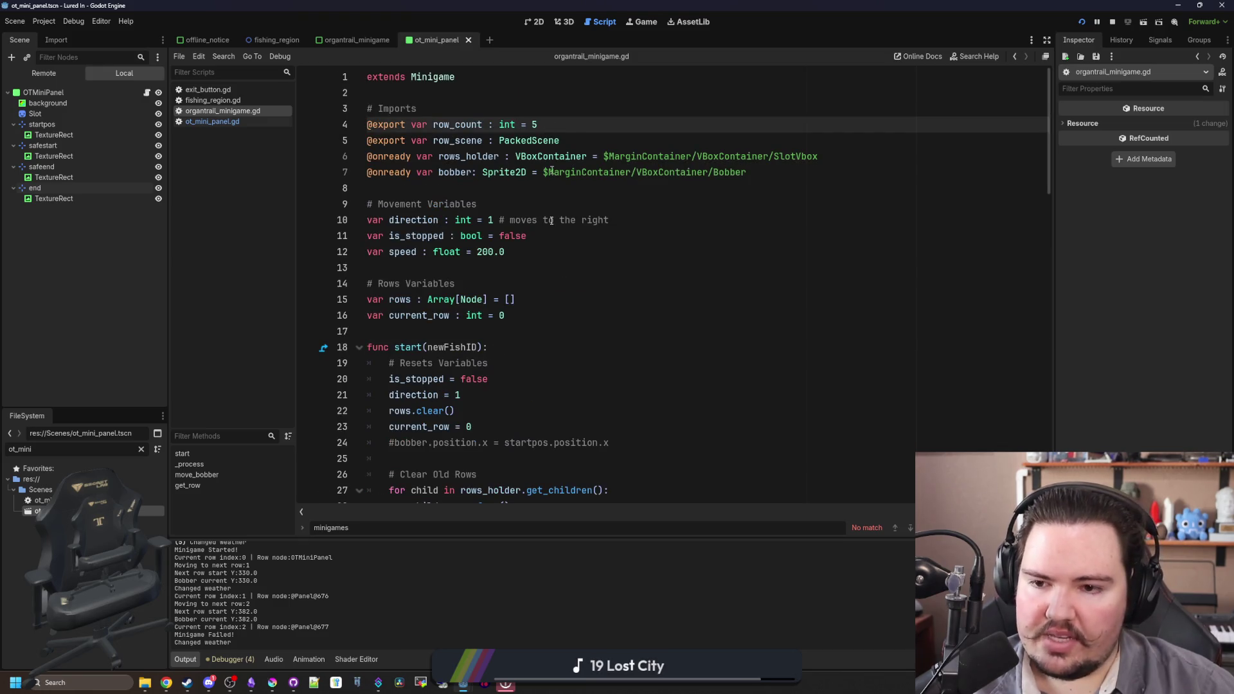
{"action": "left_click", "coordinate": [489, 327]}
{"action": "left_click", "coordinate": [552, 126]}
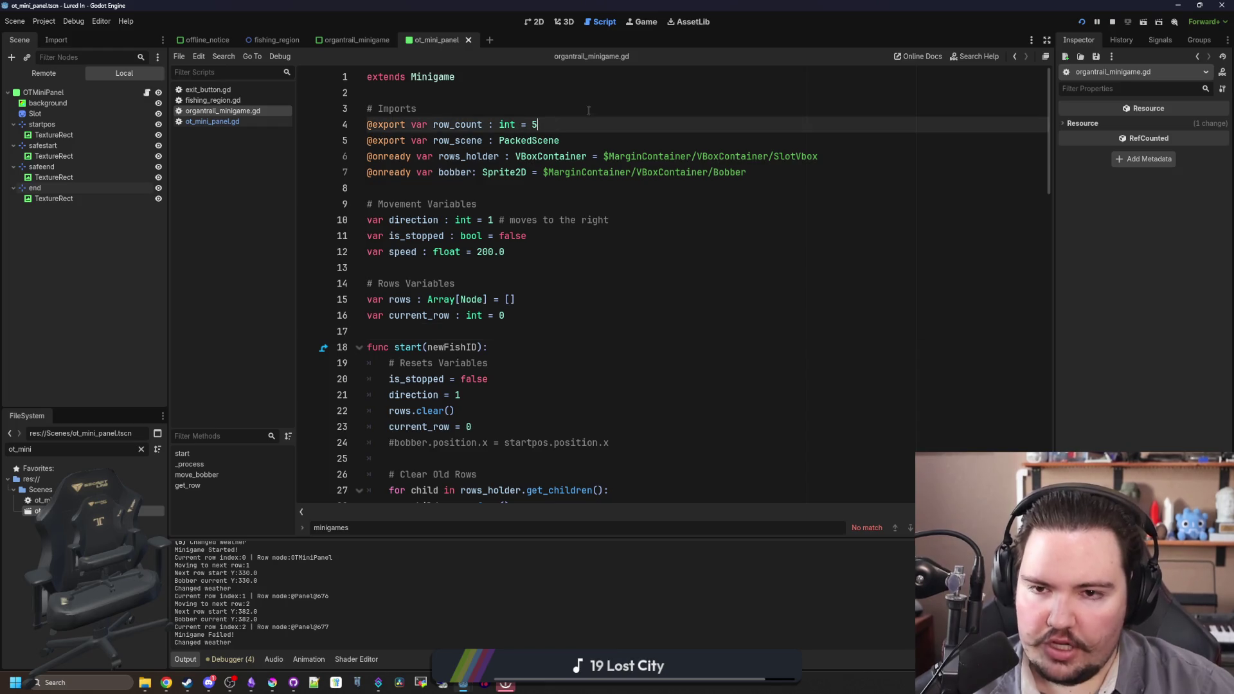
{"action": "key", "text": "Up"}
{"action": "left_click", "coordinate": [642, 22]}
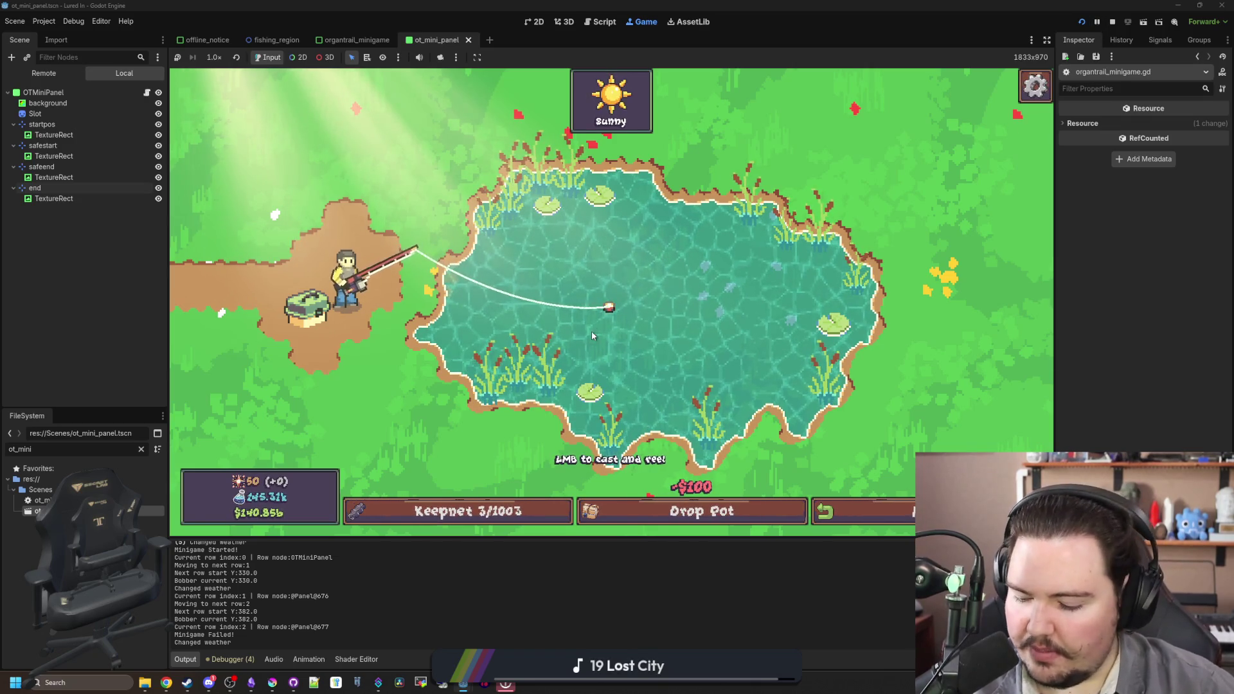
- Cast, hook the fish, stop the bobber on all five rows to catch a Goldfish, then stop the game
{"action": "left_click", "coordinate": [572, 301]}
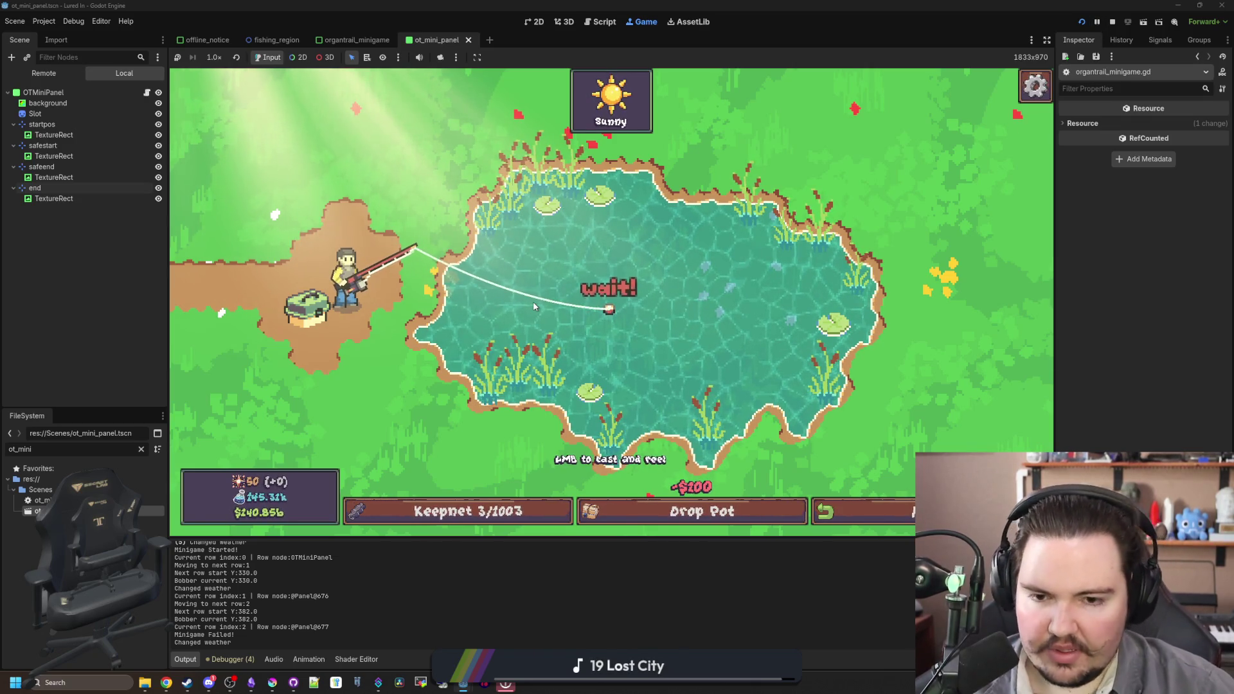
{"action": "left_click", "coordinate": [615, 293]}
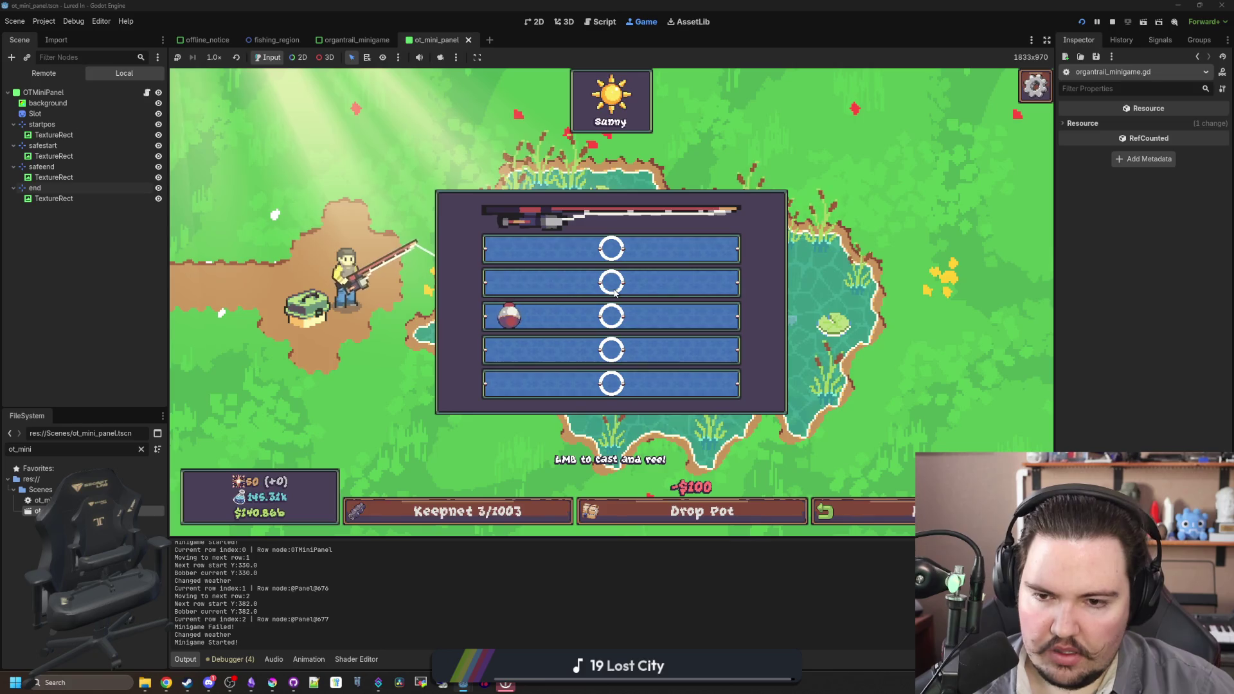
{"action": "left_click", "coordinate": [666, 315]}
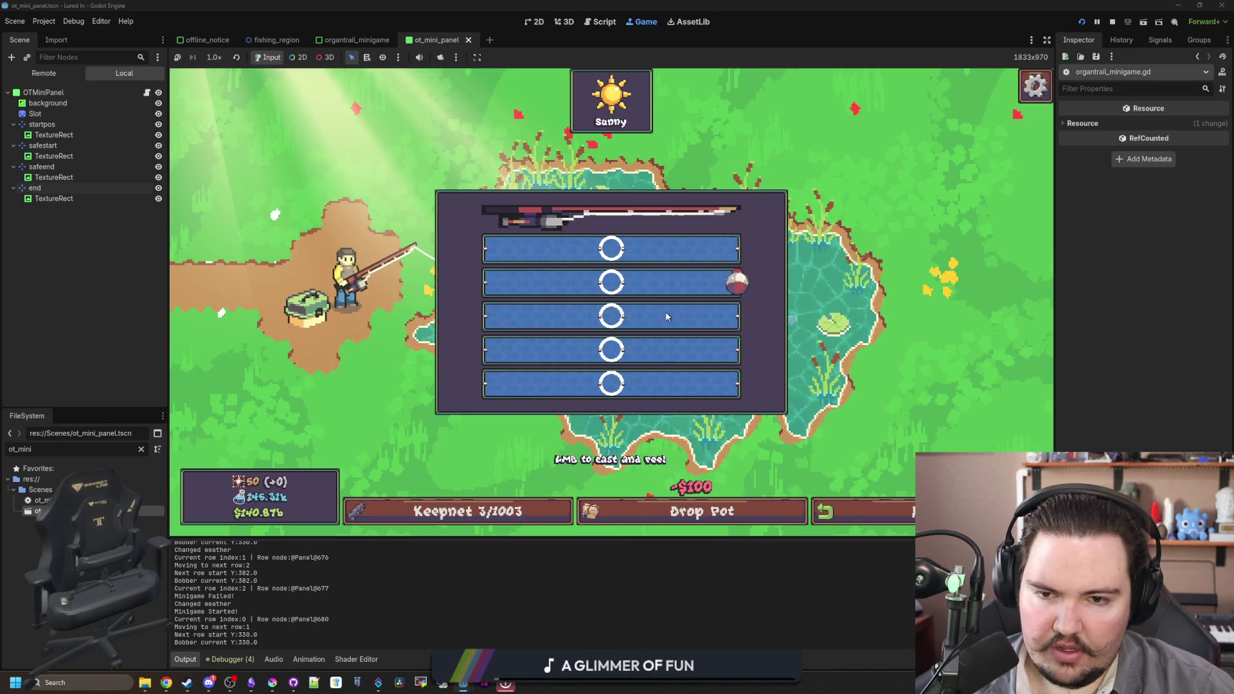
{"action": "left_click", "coordinate": [614, 289]}
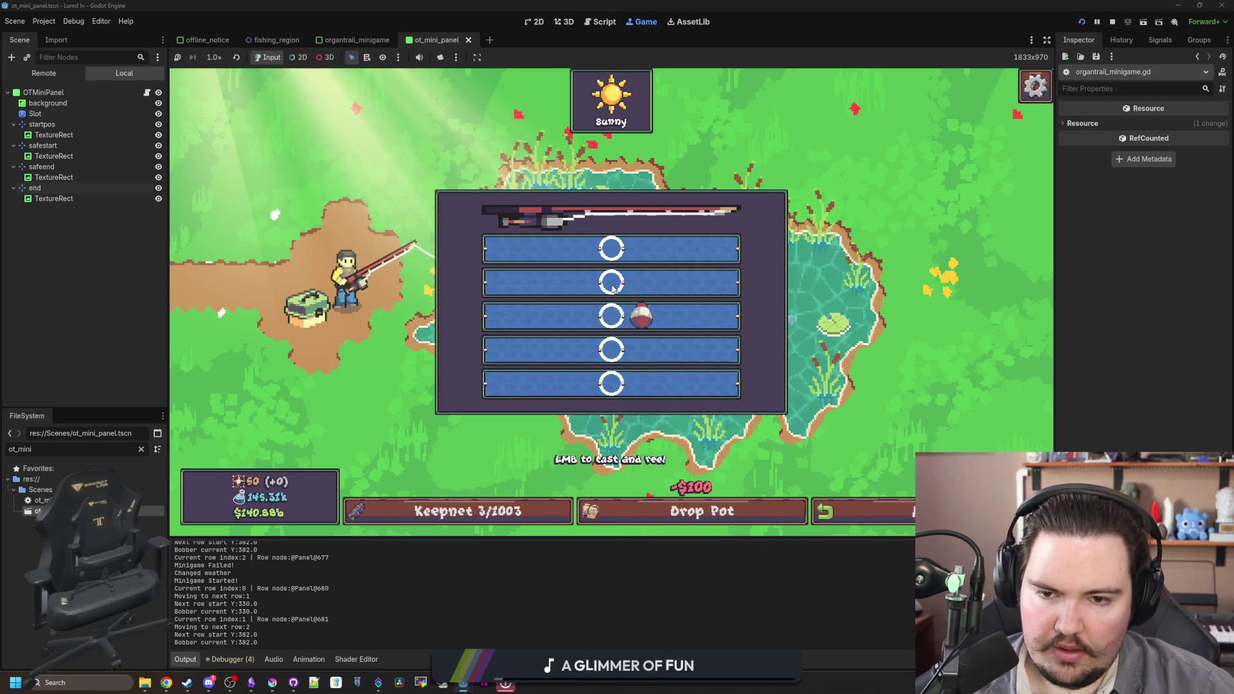
{"action": "left_click", "coordinate": [623, 315]}
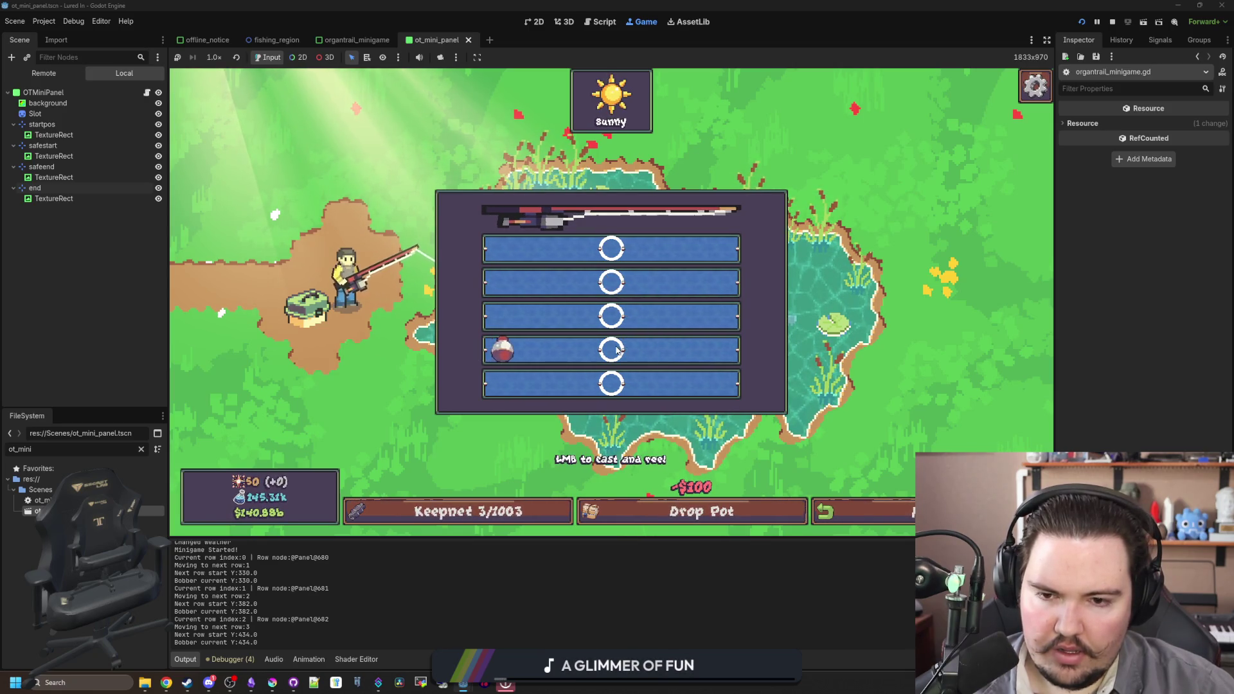
{"action": "left_click", "coordinate": [619, 335]}
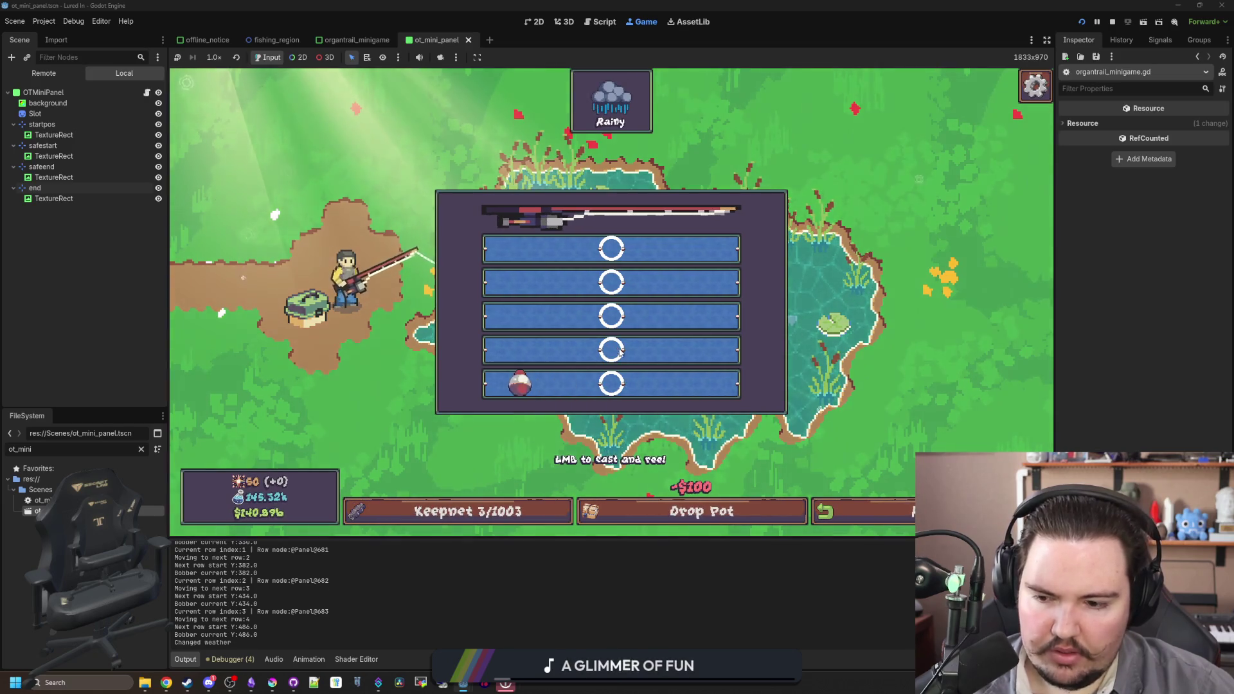
{"action": "left_click", "coordinate": [616, 389]}
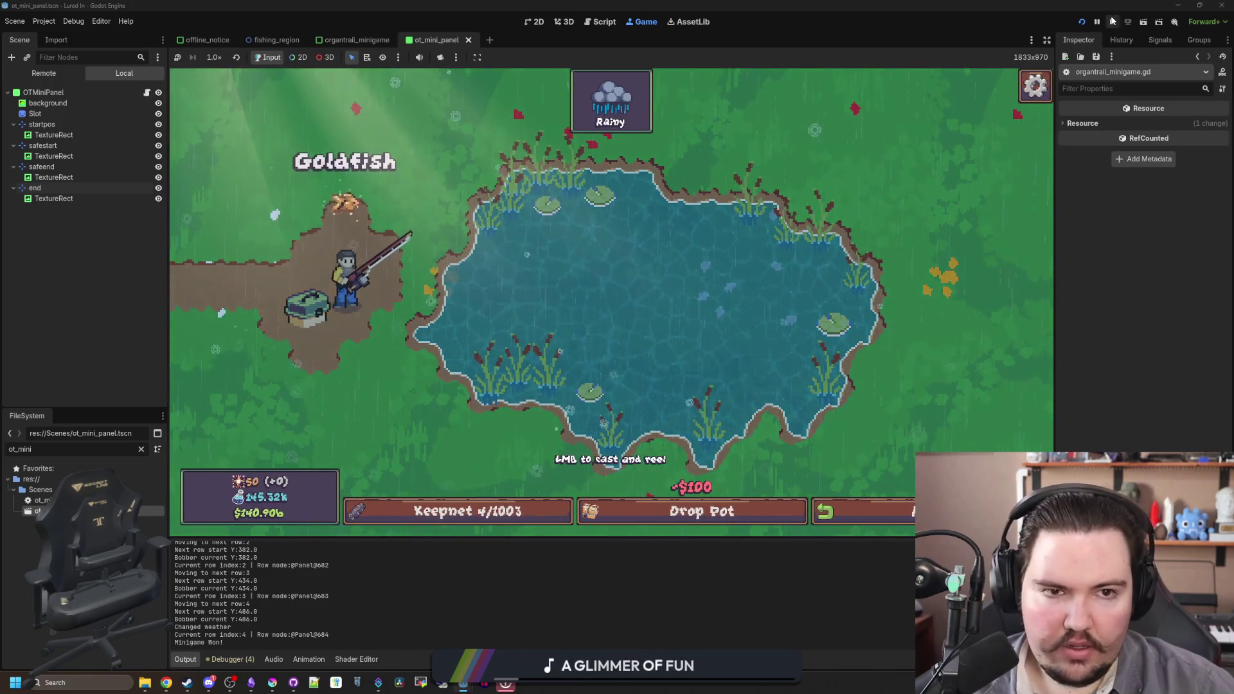
{"action": "key", "text": "F8"}
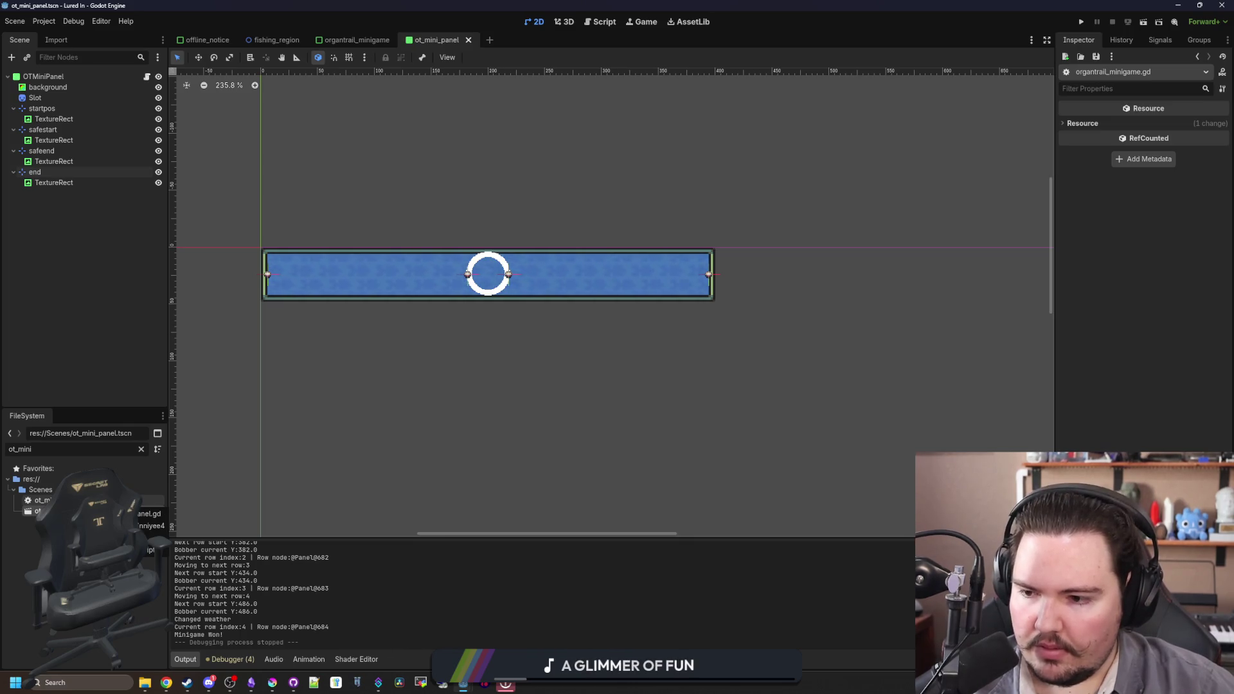
- Open organtrail_minigame.gd and insert a blank line after the row variables
{"action": "key", "text": "ctrl+F3"}
{"action": "left_click", "coordinate": [232, 111]}
{"action": "mouse_move", "coordinate": [1049, 193]}
{"action": "left_mouse_down"}
{"action": "mouse_move", "coordinate": [1049, 424]}
{"action": "mouse_move", "coordinate": [1026, 60]}
{"action": "left_mouse_up"}
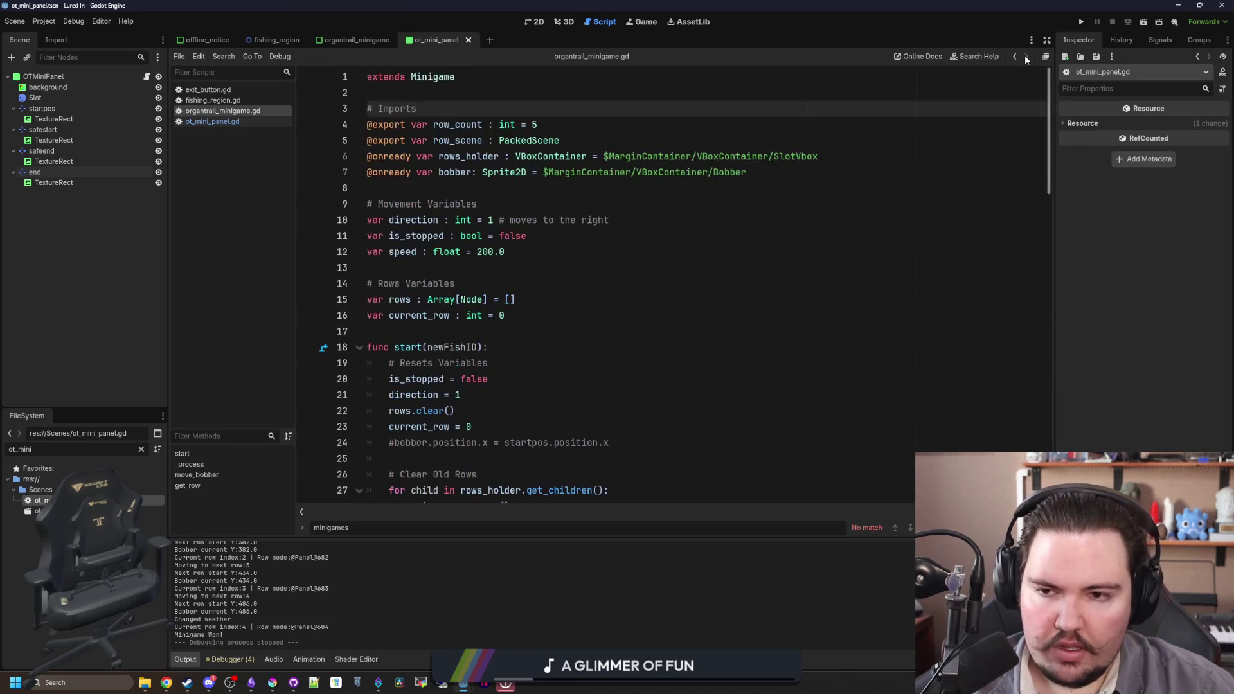
{"action": "left_click", "coordinate": [425, 329]}
{"action": "key", "text": "Return"}
{"action": "key", "text": "Return"}
{"action": "left_click", "coordinate": [407, 348]}
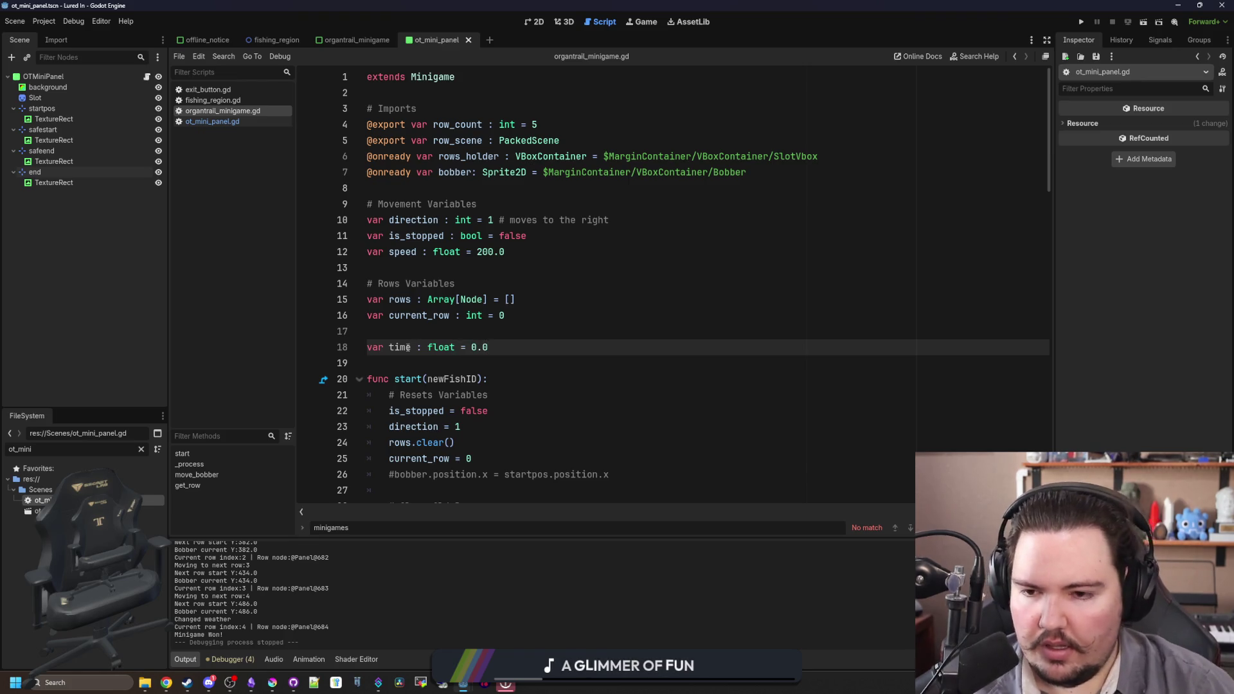
- In _process, tidy the blank lines and start a 'time' line below the move_bobber call
{"action": "scroll", "coordinate": [450, 341], "scroll_direction": "down", "scroll_amount": 10}
{"action": "left_click", "coordinate": [461, 188]}
{"action": "key", "text": "Return"}
{"action": "key", "text": "Return"}
{"action": "key", "text": "BackSpace"}
{"action": "key", "text": "BackSpace"}
{"action": "key", "text": "Down"}
{"action": "key", "text": "End"}
{"action": "key", "text": "Return"}
{"action": "key", "text": "Return"}
{"action": "type", "text": "time"}
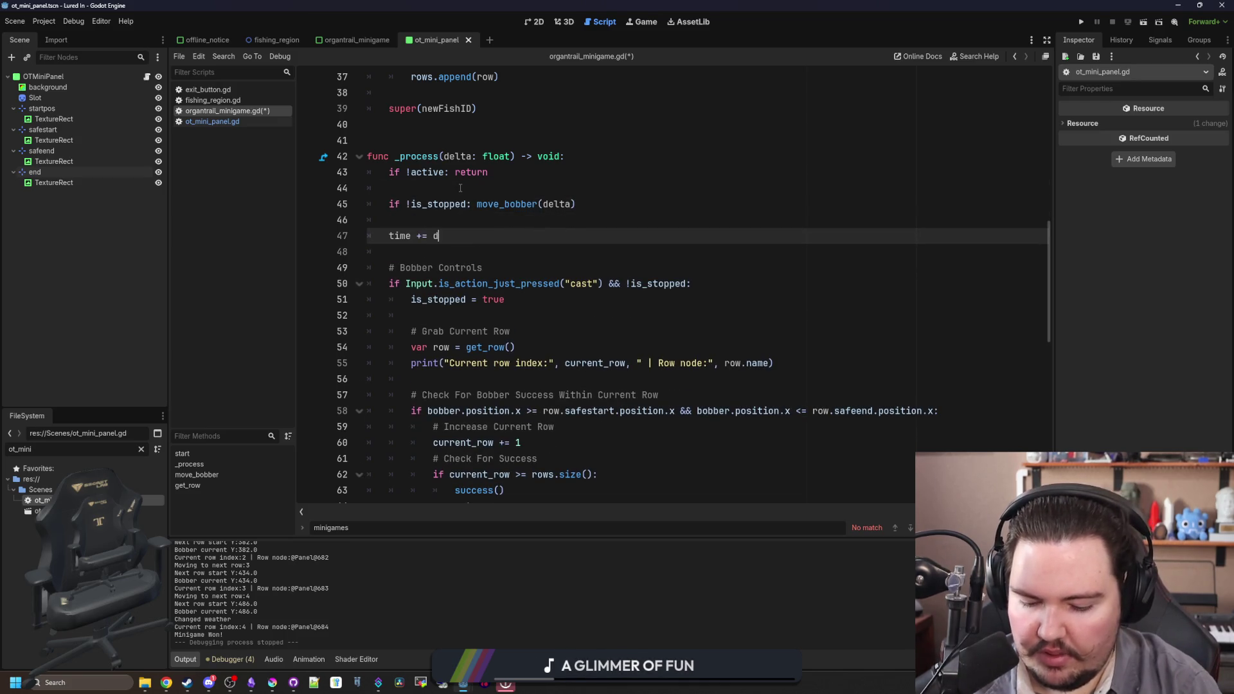
{"action": "left_click", "coordinate": [407, 234]}
- Edit the time declaration on line 18, adding '#' and 'o'
{"action": "scroll", "coordinate": [475, 235], "scroll_direction": "up", "scroll_amount": 10}
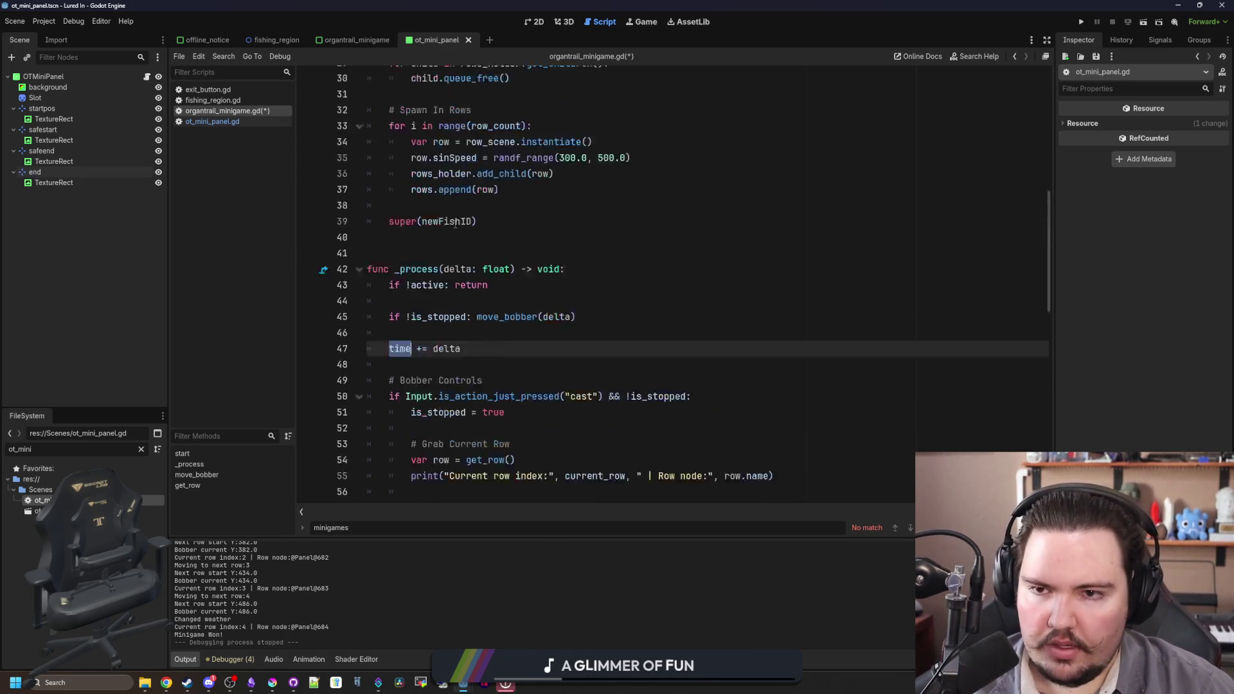
{"action": "left_click", "coordinate": [511, 254]}
{"action": "type", "text": "#seconds since start"}
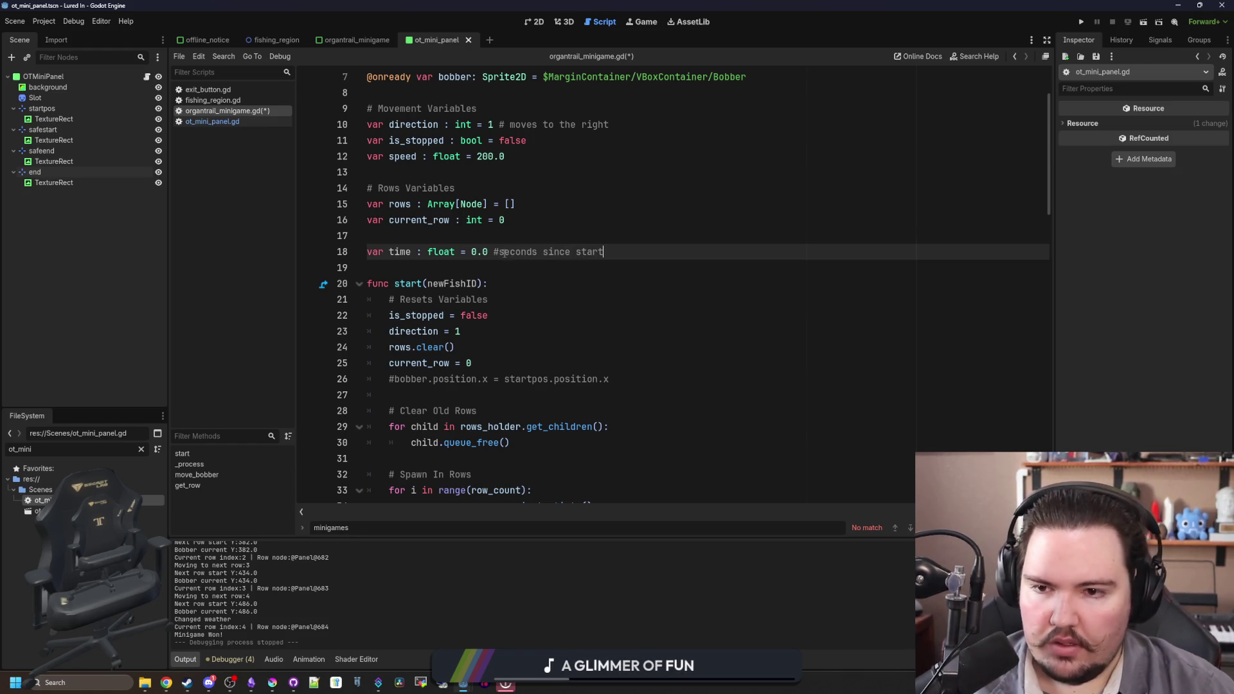
{"action": "left_click", "coordinate": [399, 251]}
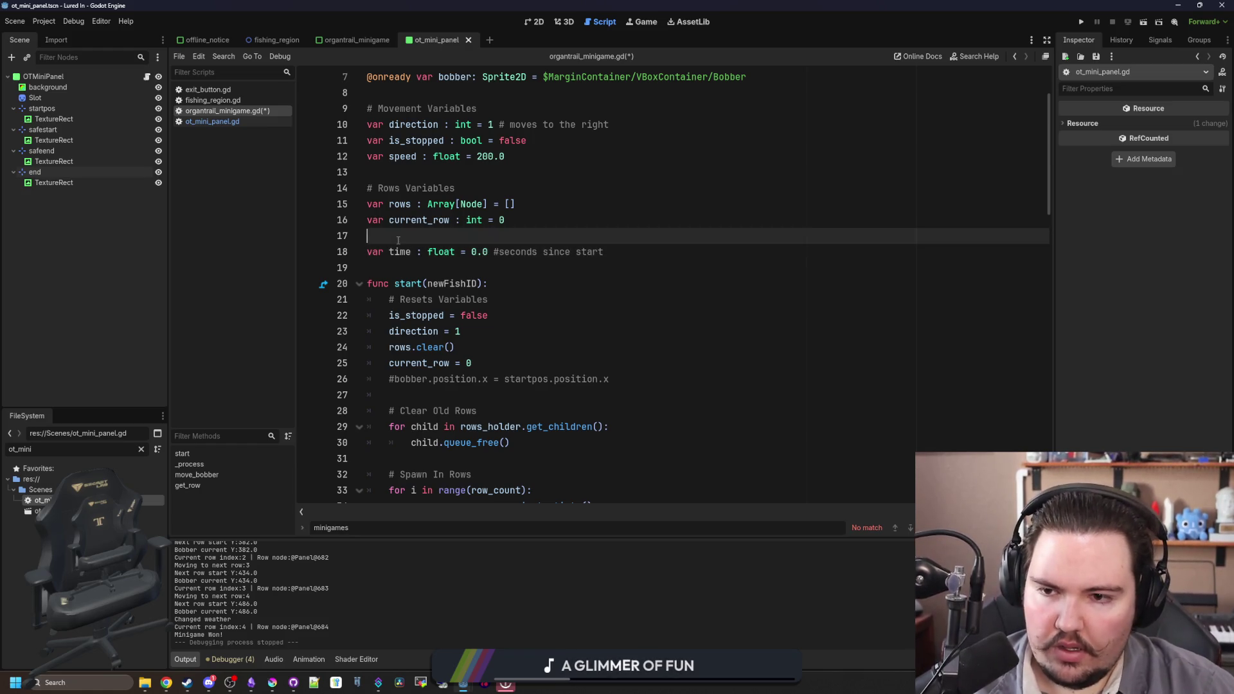
{"action": "type", "text": " of row"}
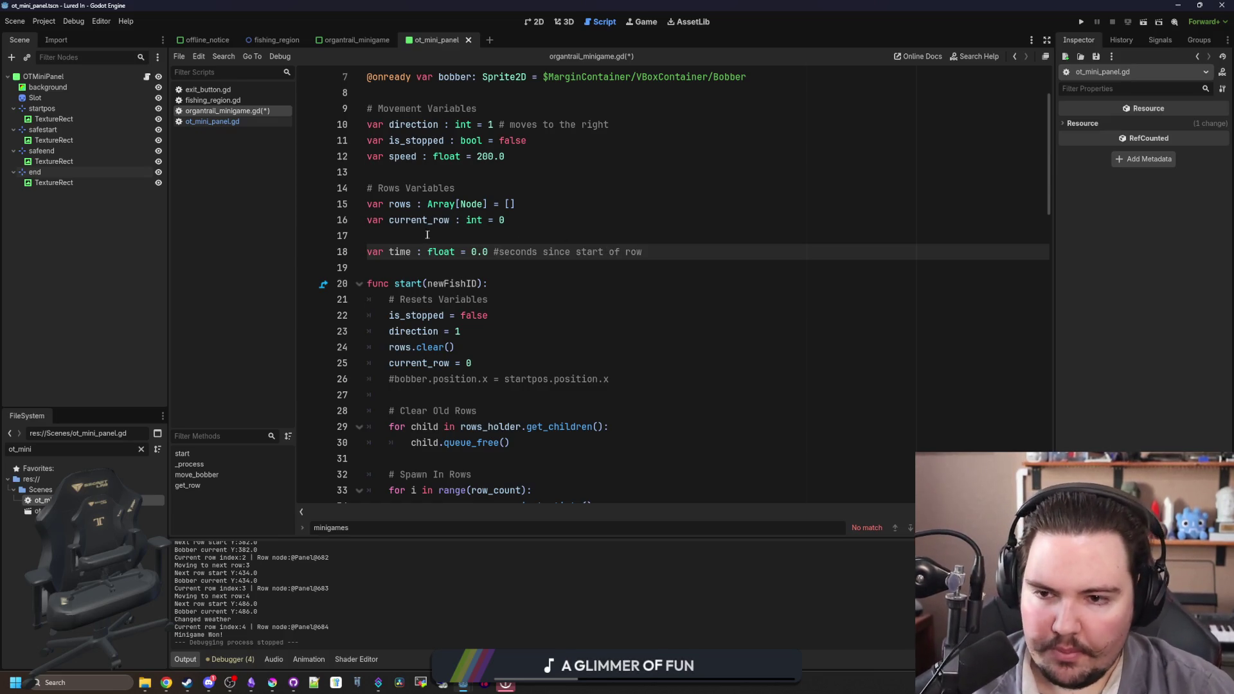
- Find the 'Move Bobber Down To Current Row' block and place the caret at the end of line 66
{"action": "scroll", "coordinate": [520, 318], "scroll_direction": "down", "scroll_amount": 19}
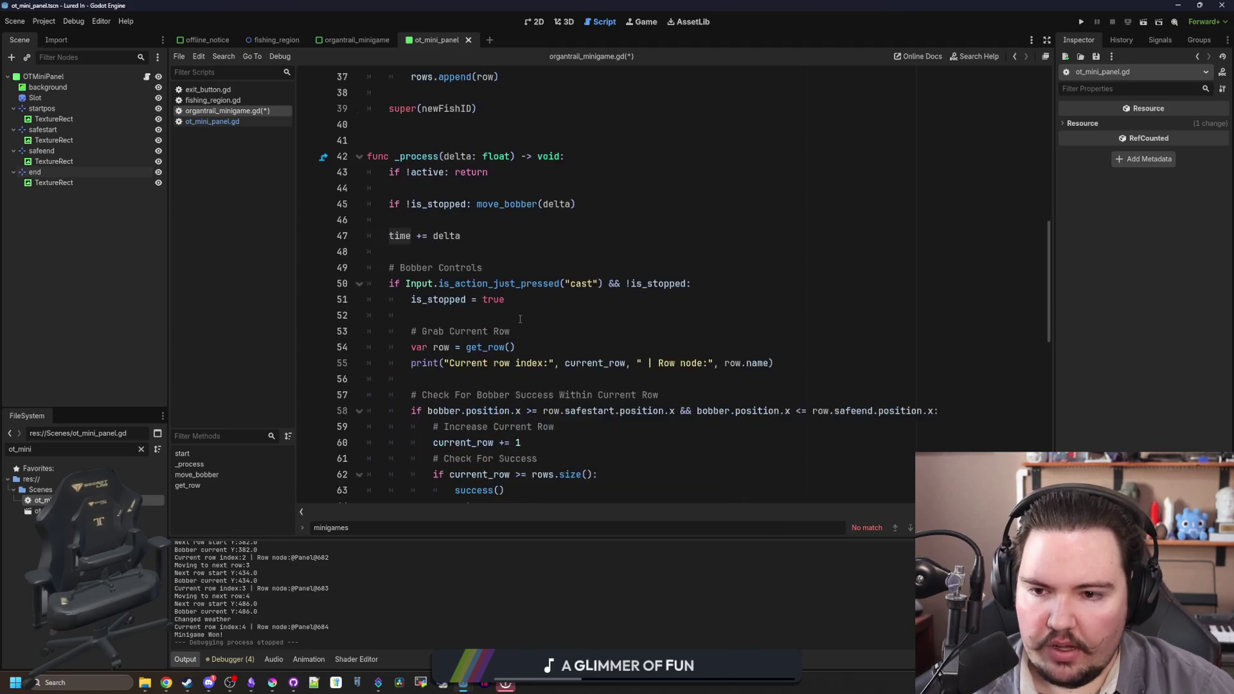
{"action": "scroll", "coordinate": [520, 319], "scroll_direction": "down", "scroll_amount": 3}
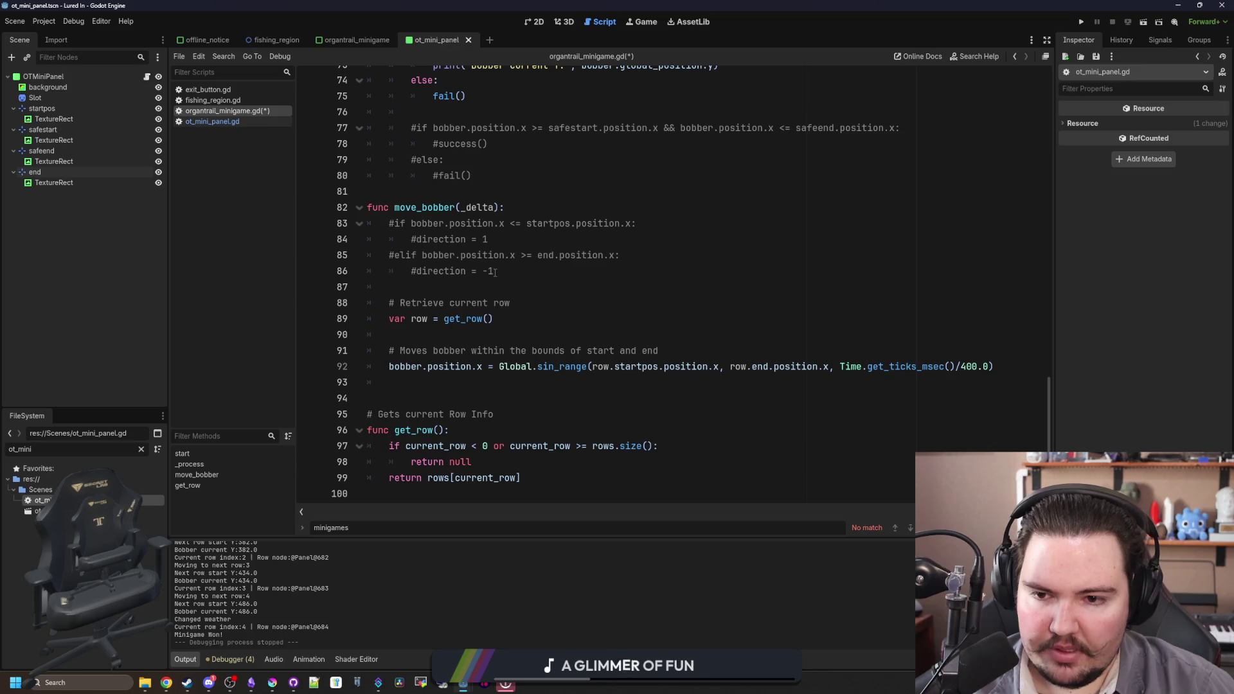
{"action": "scroll", "coordinate": [495, 273], "scroll_direction": "up", "scroll_amount": 6}
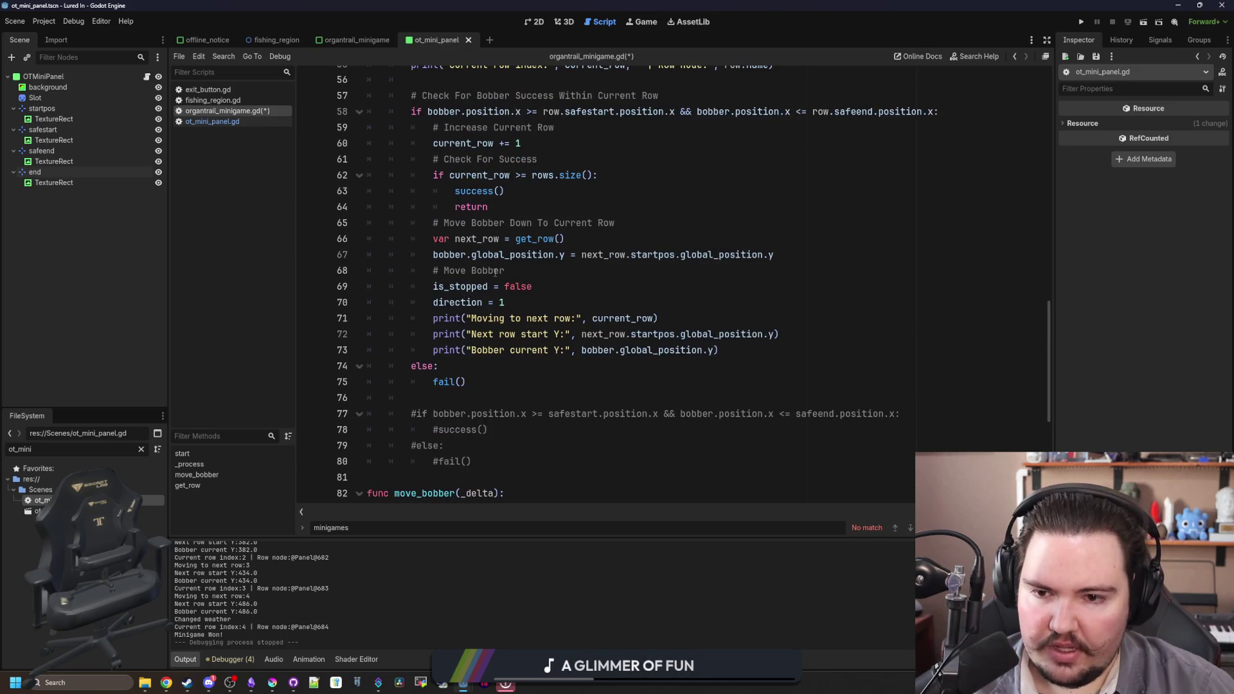
{"action": "scroll", "coordinate": [495, 272], "scroll_direction": "up", "scroll_amount": 1}
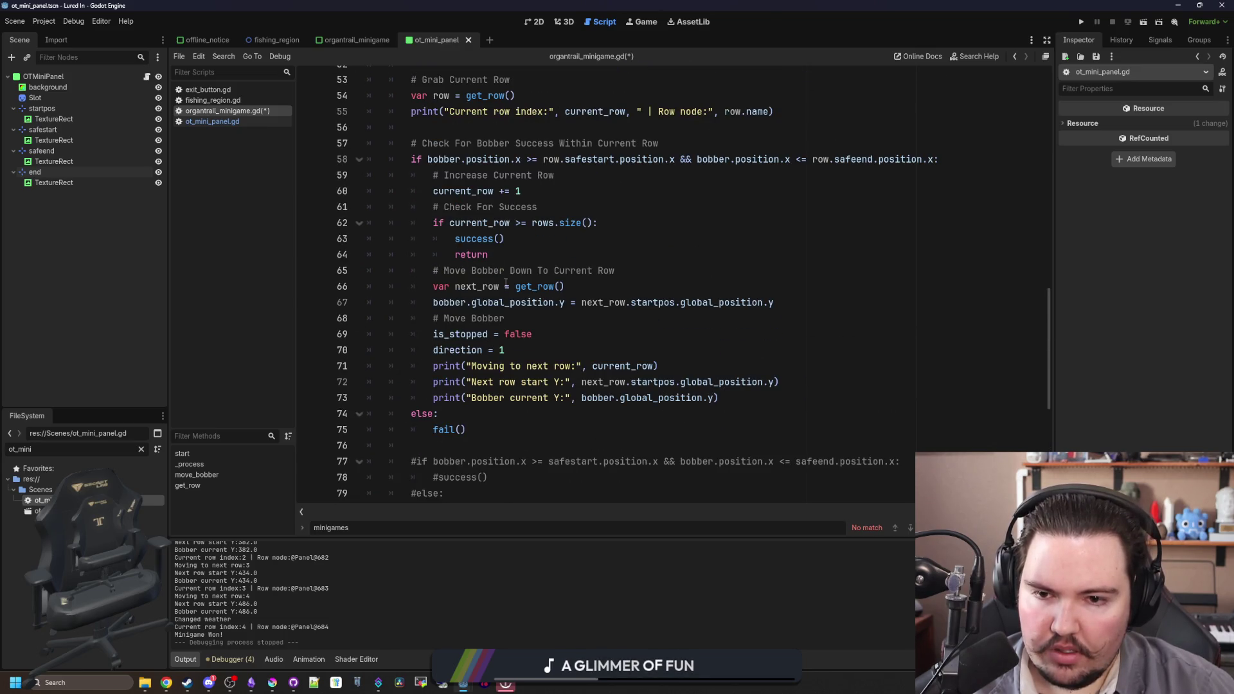
{"action": "scroll", "coordinate": [512, 305], "scroll_direction": "up", "scroll_amount": 1}
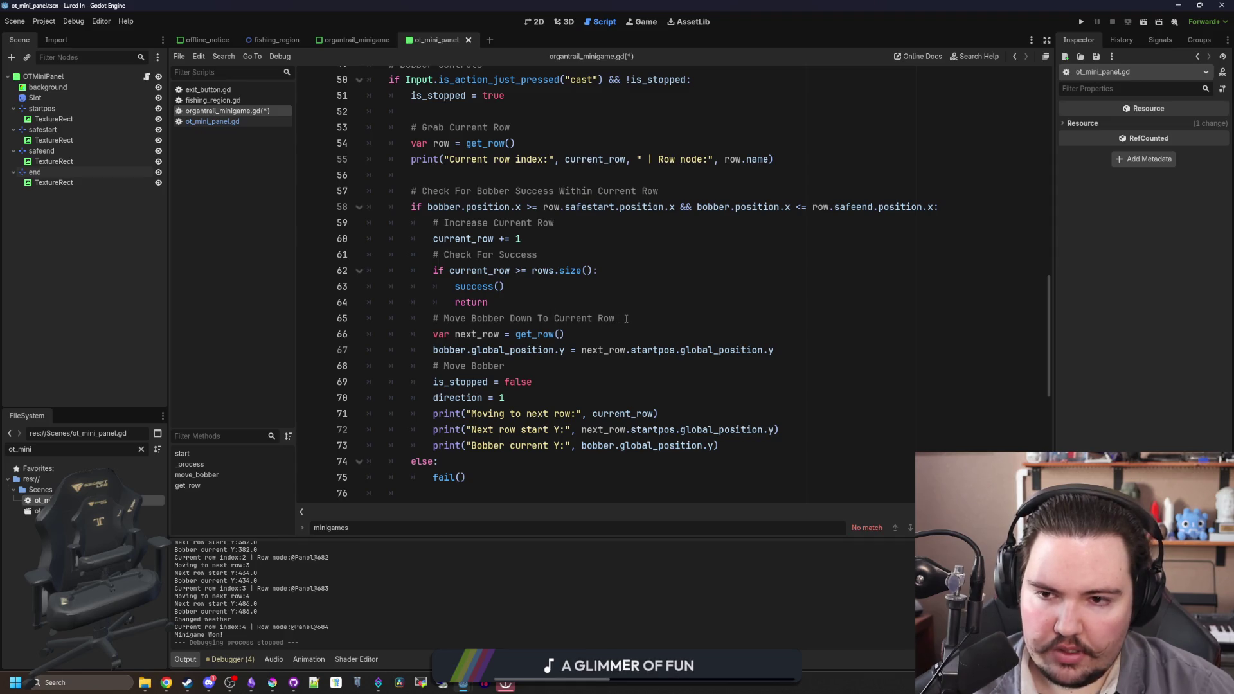
{"action": "left_click", "coordinate": [603, 333]}
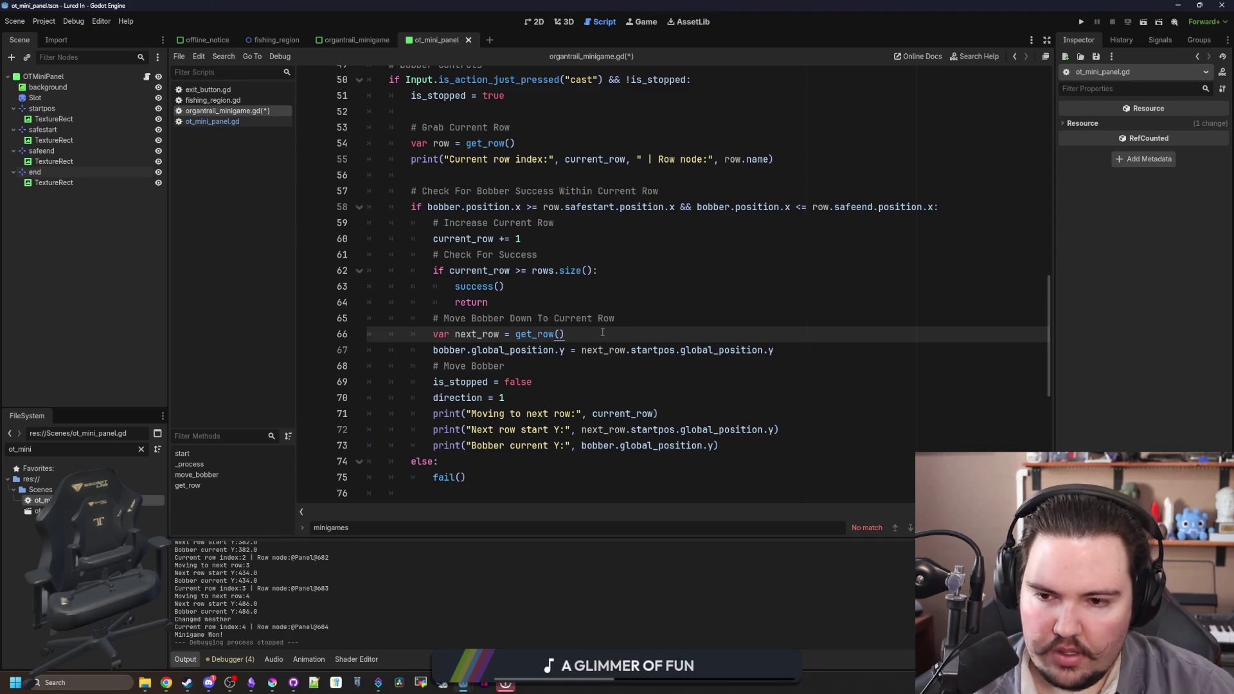
- Add 'time = 0.0' after line 66 and make the sine use time/row.sinSpeed instead of Time.get_ticks_msec()
{"action": "key", "text": "Return"}
{"action": "type", "text": "time = 0.0"}
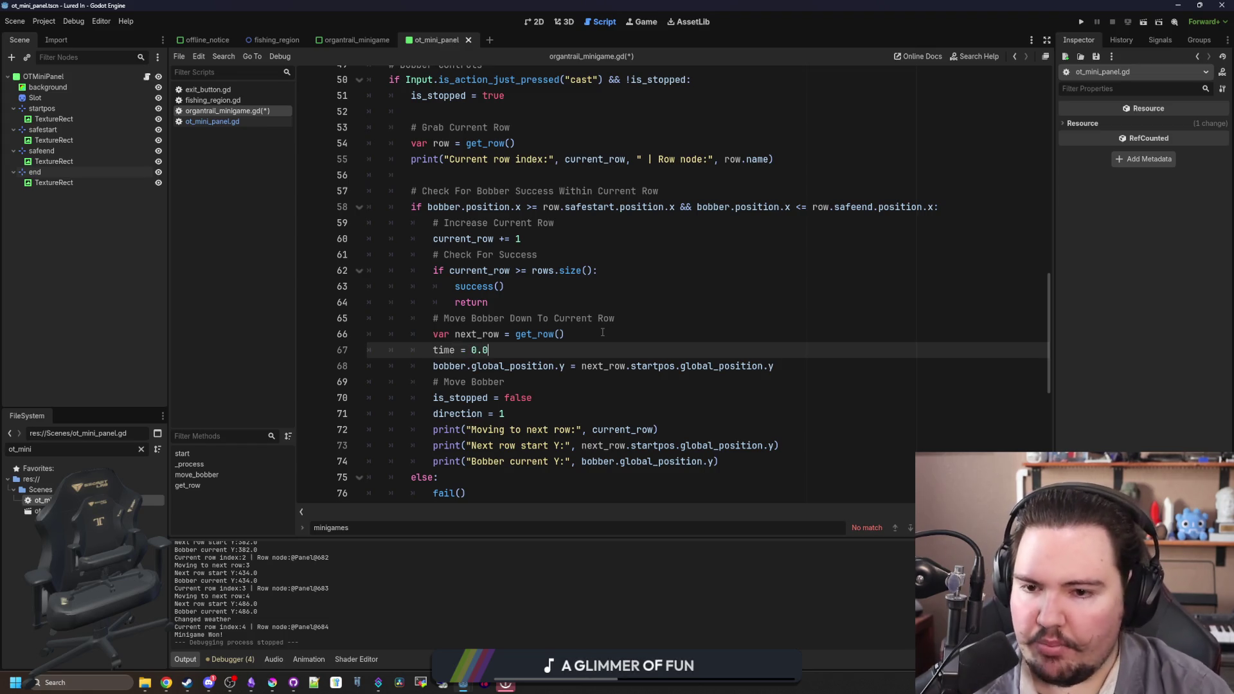
{"action": "scroll", "coordinate": [459, 369], "scroll_direction": "down", "scroll_amount": 8}
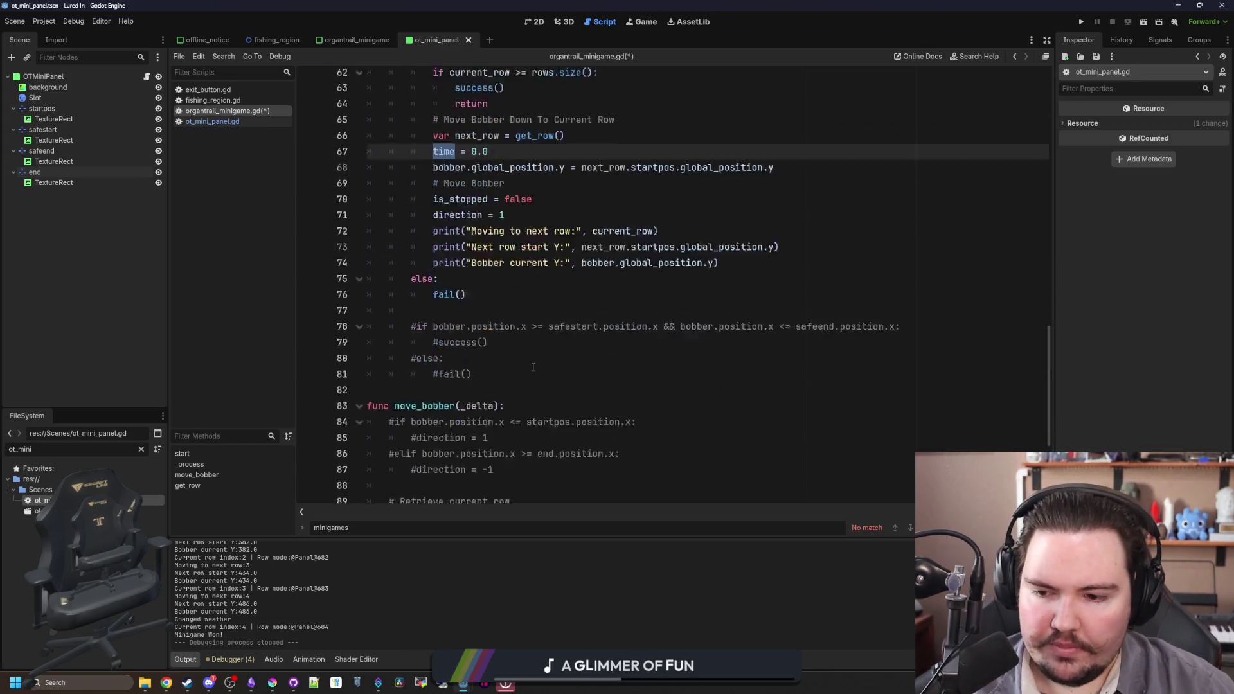
{"action": "left_click", "coordinate": [951, 386]}
{"action": "mouse_move", "coordinate": [958, 368]}
{"action": "left_mouse_down"}
{"action": "mouse_move", "coordinate": [839, 368]}
{"action": "mouse_move", "coordinate": [867, 368]}
{"action": "left_mouse_up"}
{"action": "type", "text": "time"}
{"action": "left_click", "coordinate": [906, 380]}
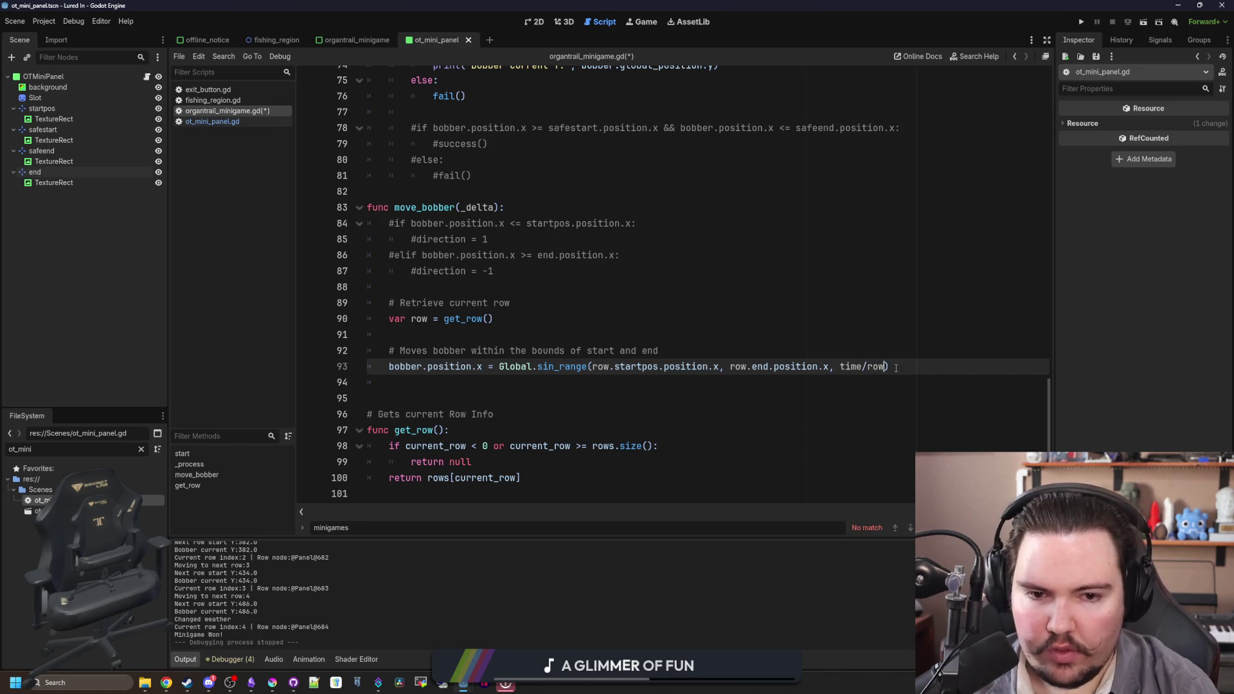
{"action": "type", "text": ".sinSpeed"}
- Save the script and launch the game with F5
{"action": "left_click", "coordinate": [762, 287]}
{"action": "key", "text": "ctrl+s"}
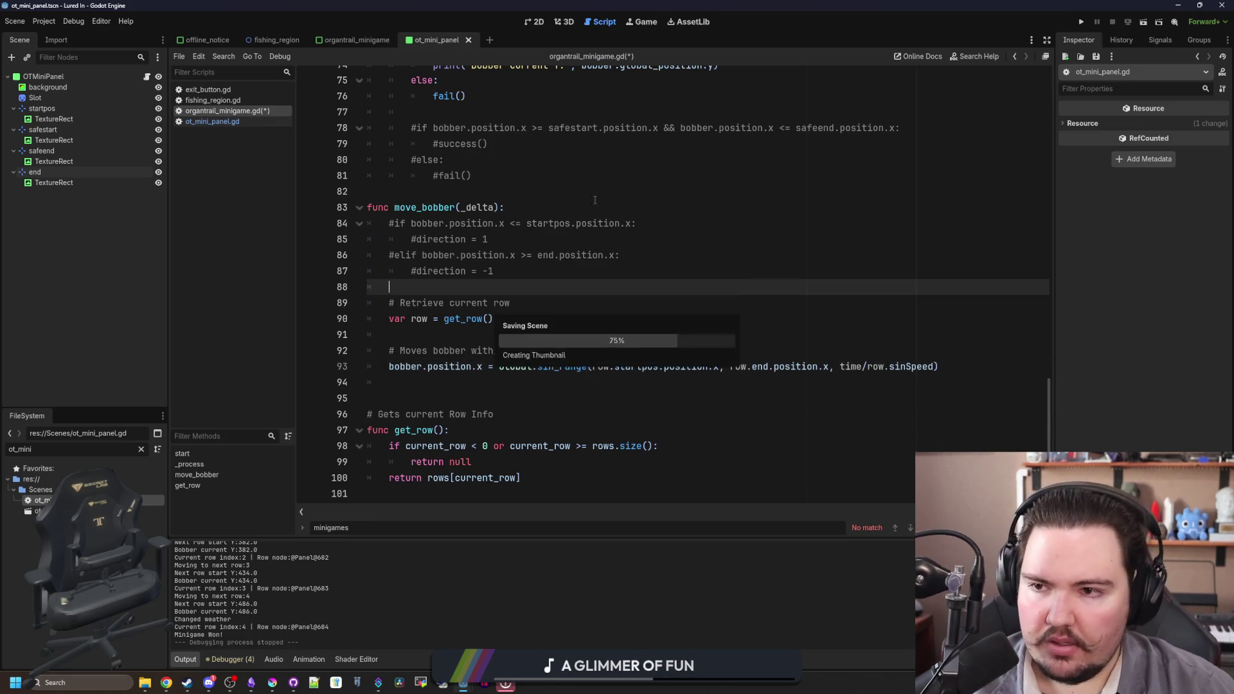
{"action": "left_click", "coordinate": [230, 123]}
{"action": "left_click", "coordinate": [466, 201]}
{"action": "key", "text": "F5"}
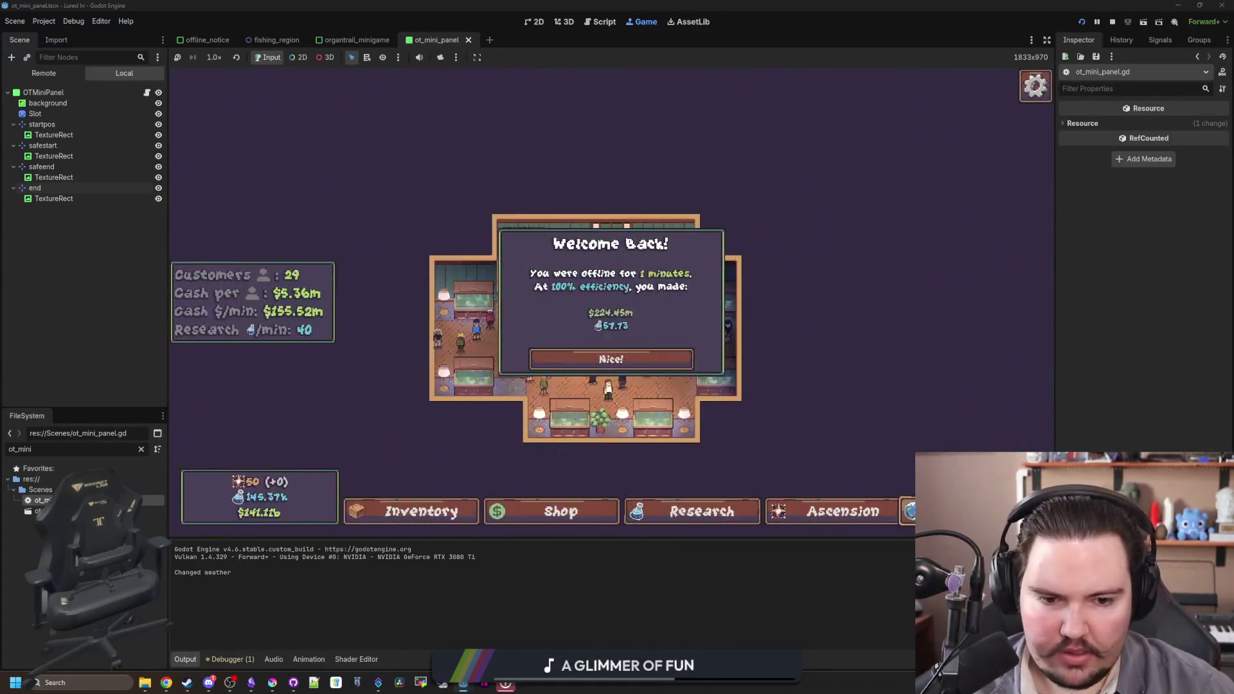
- Dismiss Welcome Back, travel to the Pond, cast, open the reel minigame, then go back to Script
{"action": "left_click", "coordinate": [611, 359]}
{"action": "left_click", "coordinate": [758, 213]}
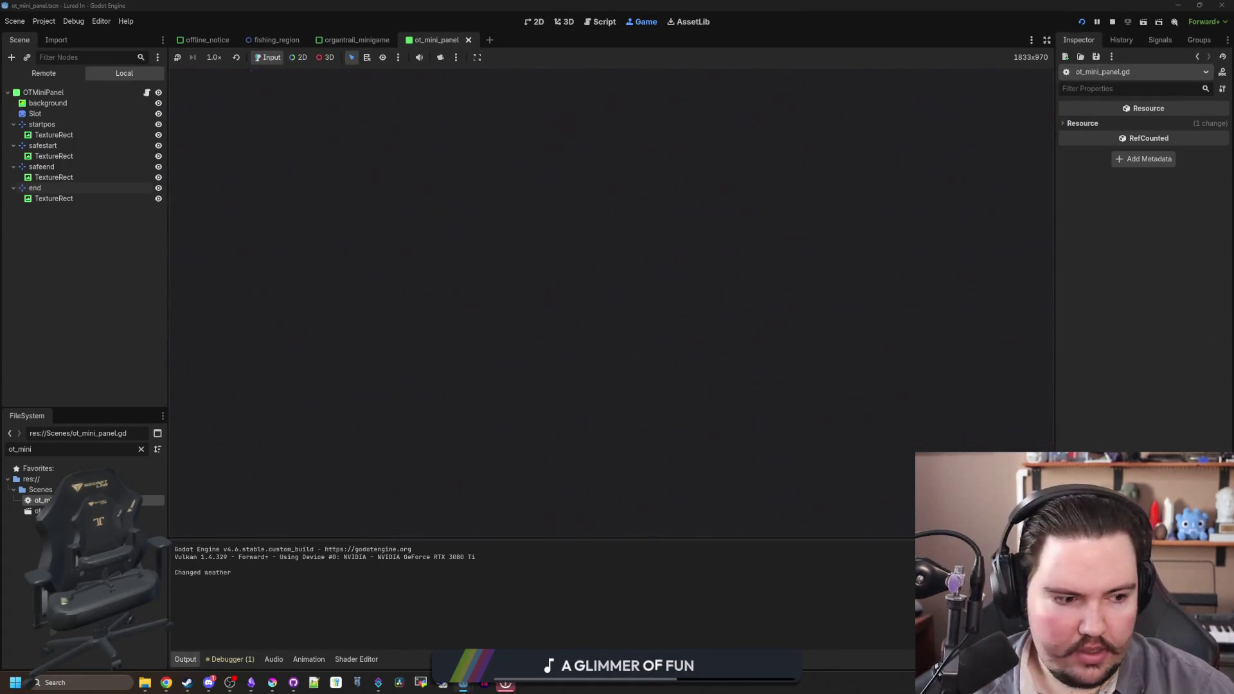
{"action": "left_click", "coordinate": [639, 318]}
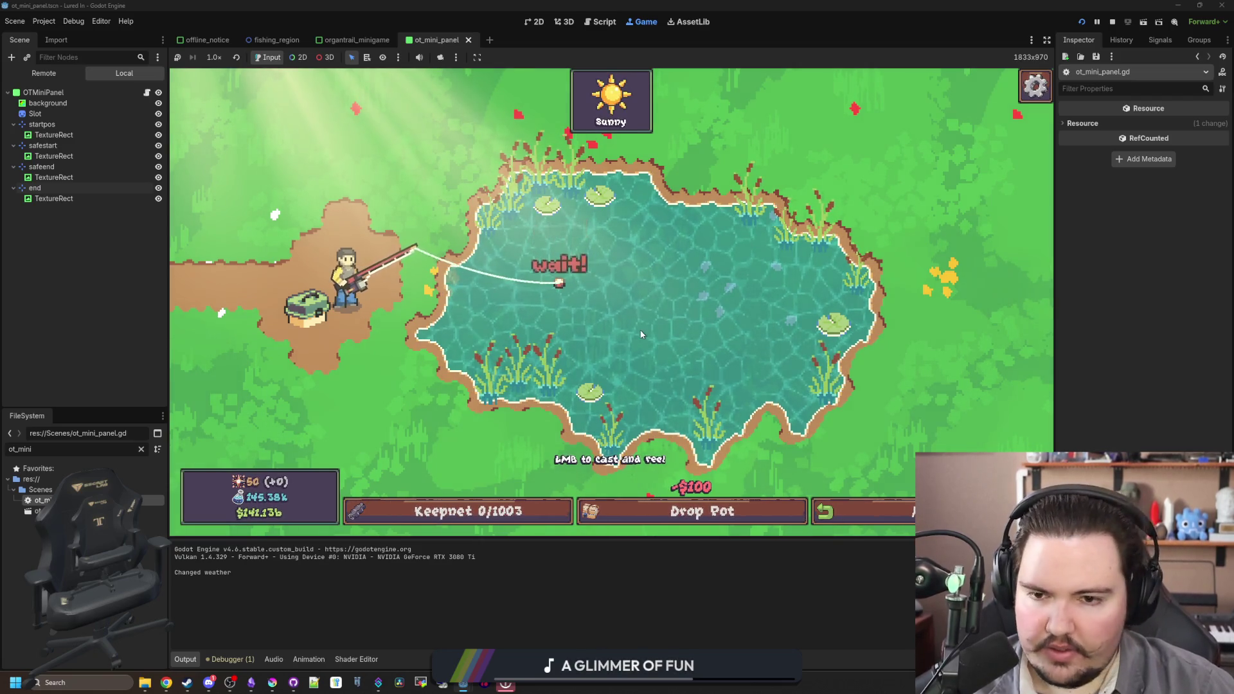
{"action": "left_click", "coordinate": [590, 285]}
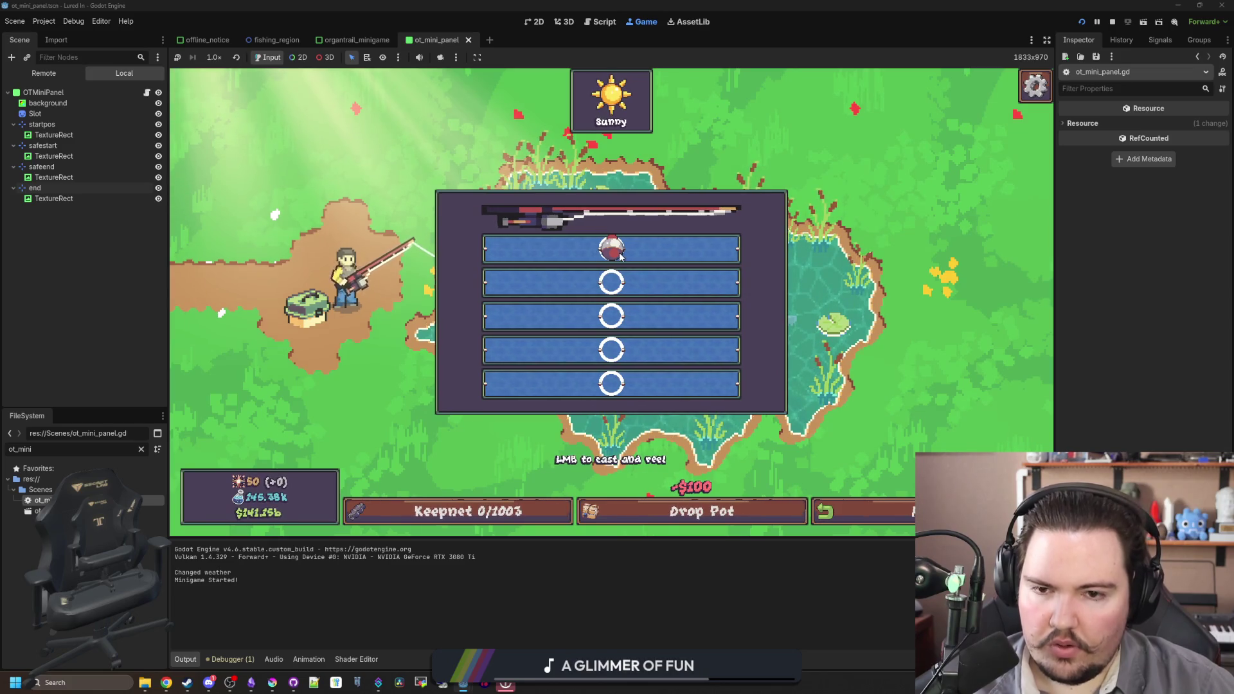
{"action": "left_click", "coordinate": [147, 94]}
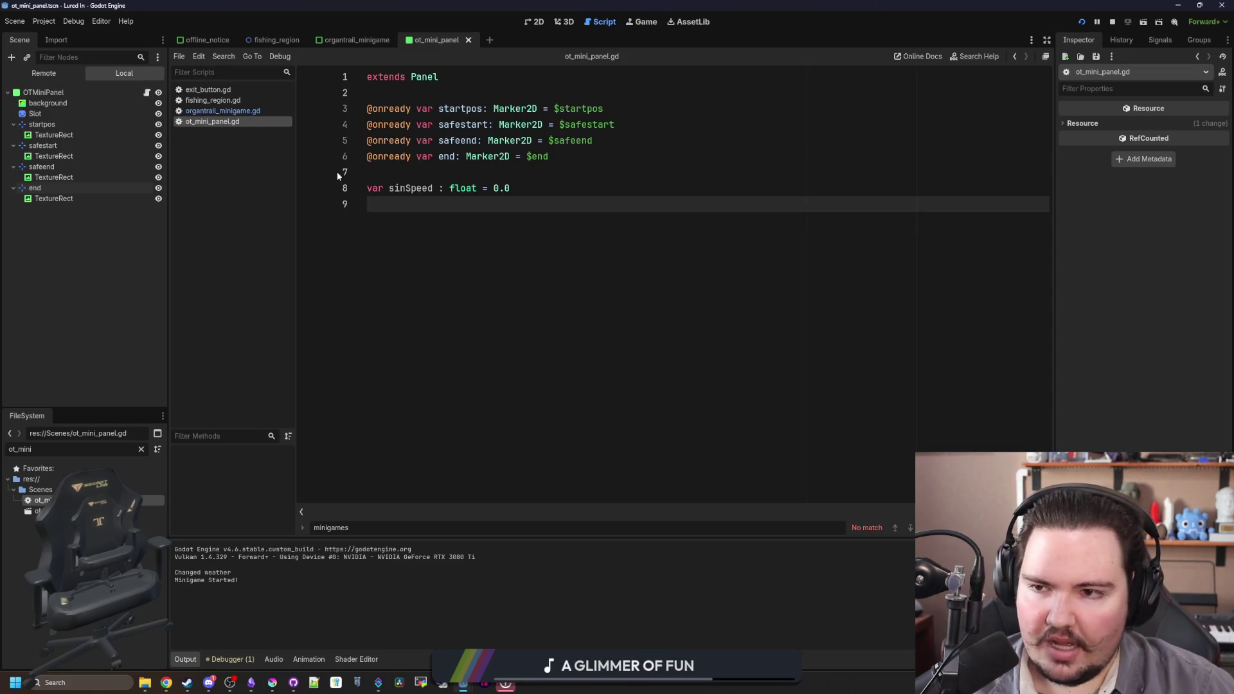
- Change 'time/row' to 'time*row' in the sine formula on line 93
{"action": "left_click", "coordinate": [234, 112]}
{"action": "scroll", "coordinate": [603, 333], "scroll_direction": "down", "scroll_amount": 1}
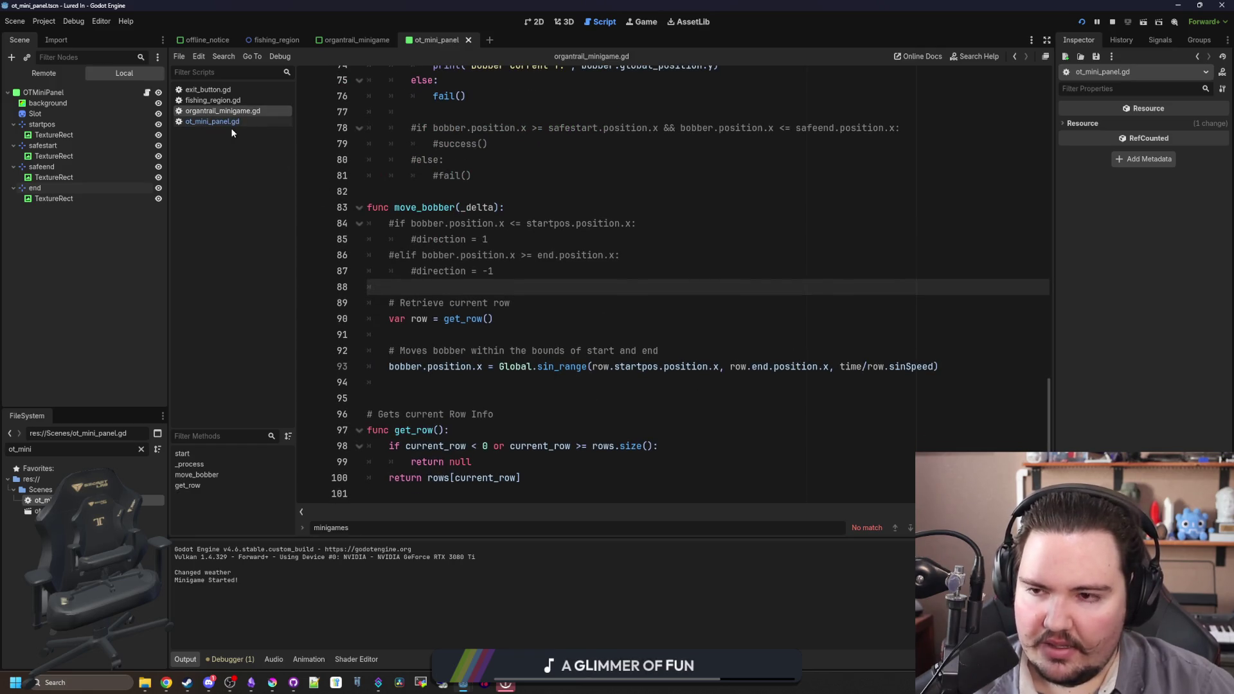
{"action": "left_click", "coordinate": [872, 361]}
{"action": "key", "text": "BackSpace"}
{"action": "type", "text": "*"}
{"action": "left_click", "coordinate": [841, 324]}
{"action": "scroll", "coordinate": [840, 332], "scroll_direction": "up", "scroll_amount": 1}
{"action": "scroll", "coordinate": [840, 332], "scroll_direction": "up", "scroll_amount": 2}
{"action": "scroll", "coordinate": [777, 286], "scroll_direction": "down", "scroll_amount": 2}
{"action": "left_click", "coordinate": [776, 286]}
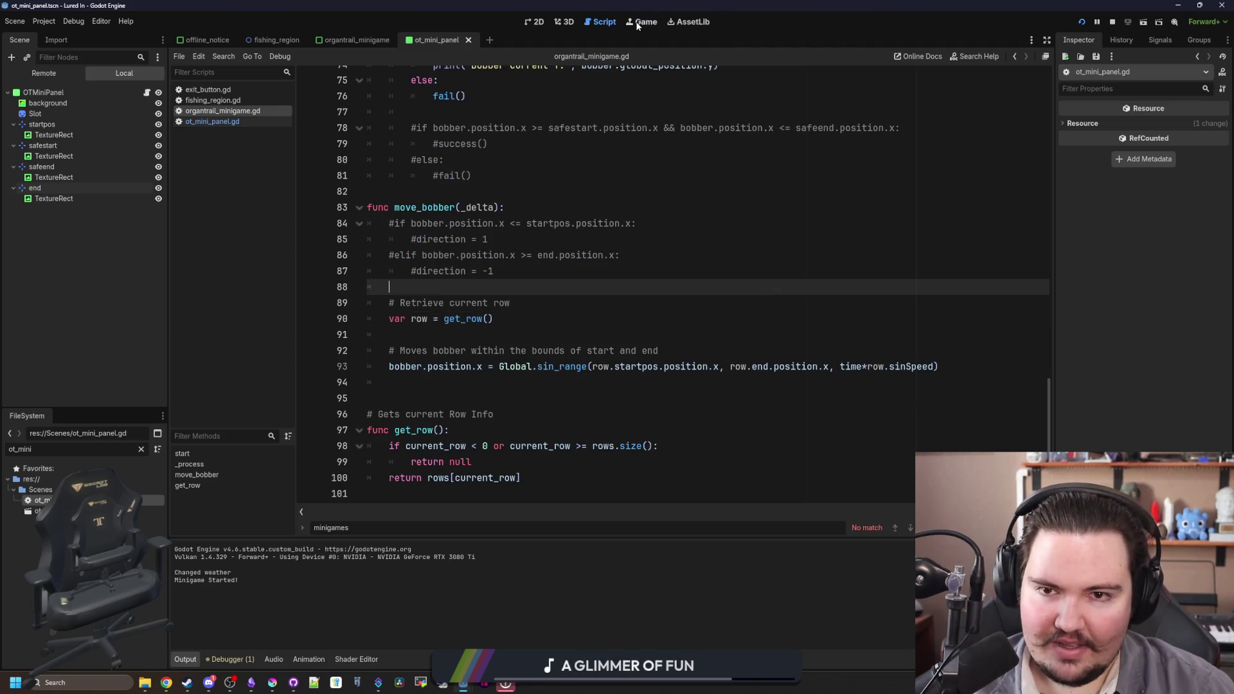
- Check the running game, then edit line 35's row speed range toward randf_range(1.0, 5.0)
{"action": "left_click", "coordinate": [640, 23]}
{"action": "left_click", "coordinate": [146, 92]}
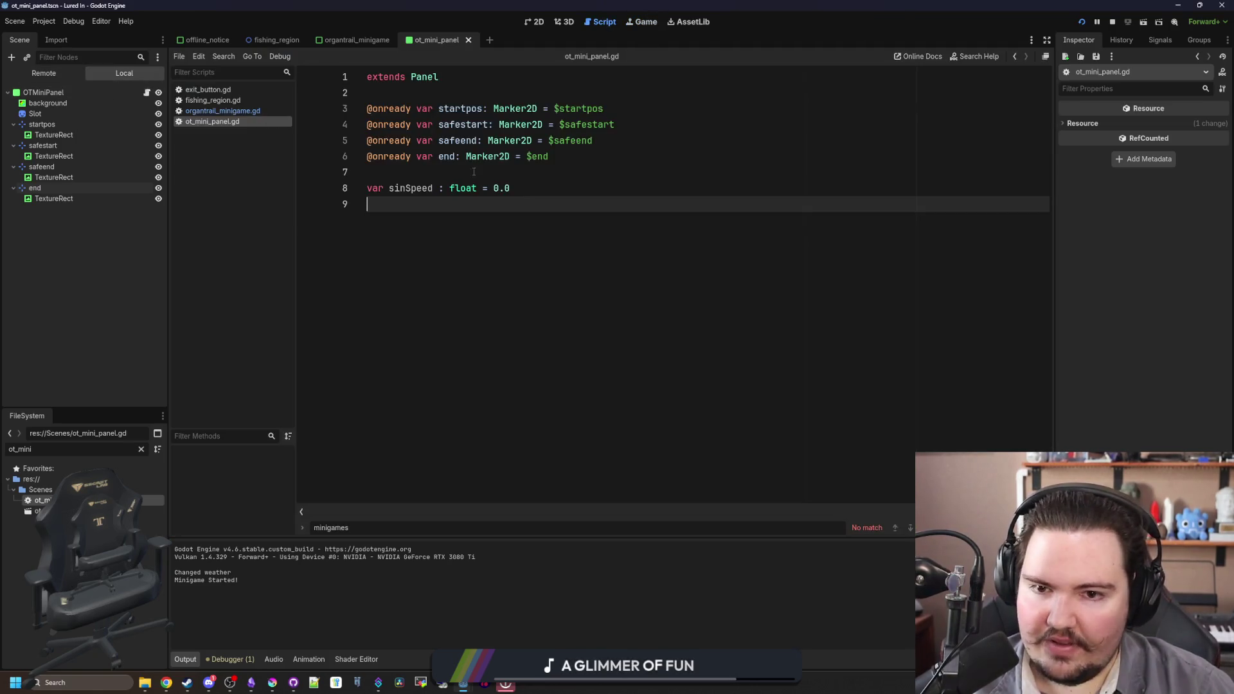
{"action": "left_click", "coordinate": [246, 112]}
{"action": "scroll", "coordinate": [472, 267], "scroll_direction": "up", "scroll_amount": 15}
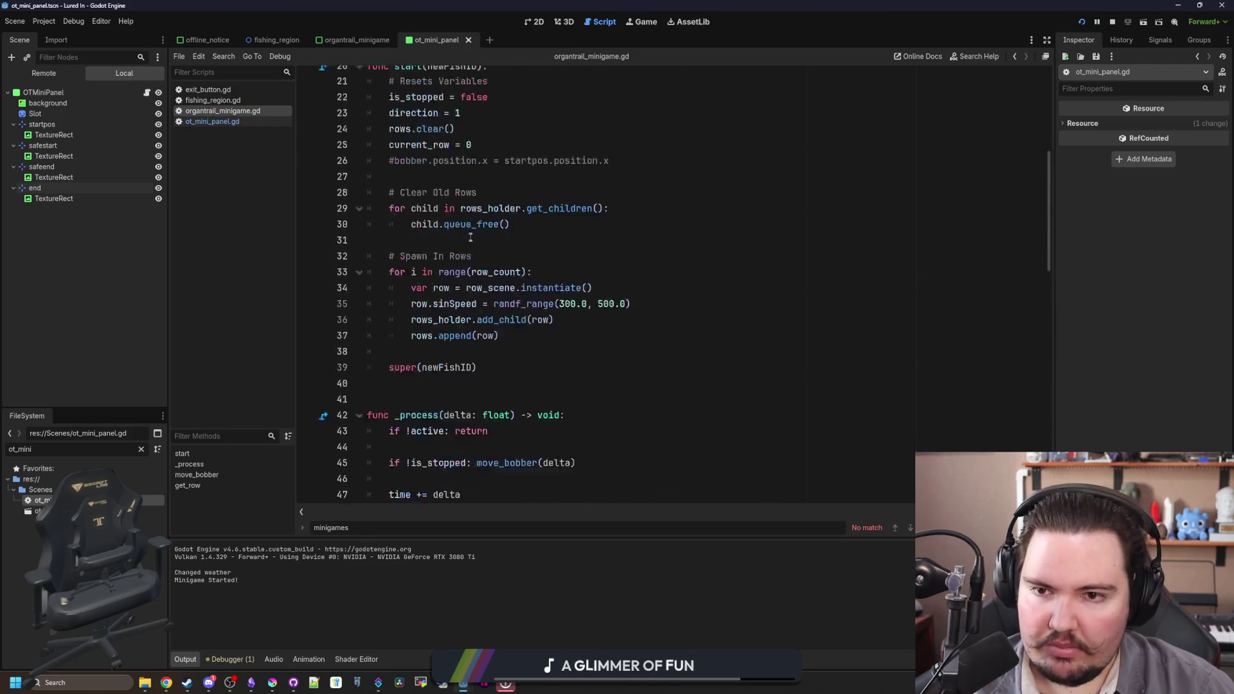
{"action": "scroll", "coordinate": [551, 358], "scroll_direction": "down", "scroll_amount": 4}
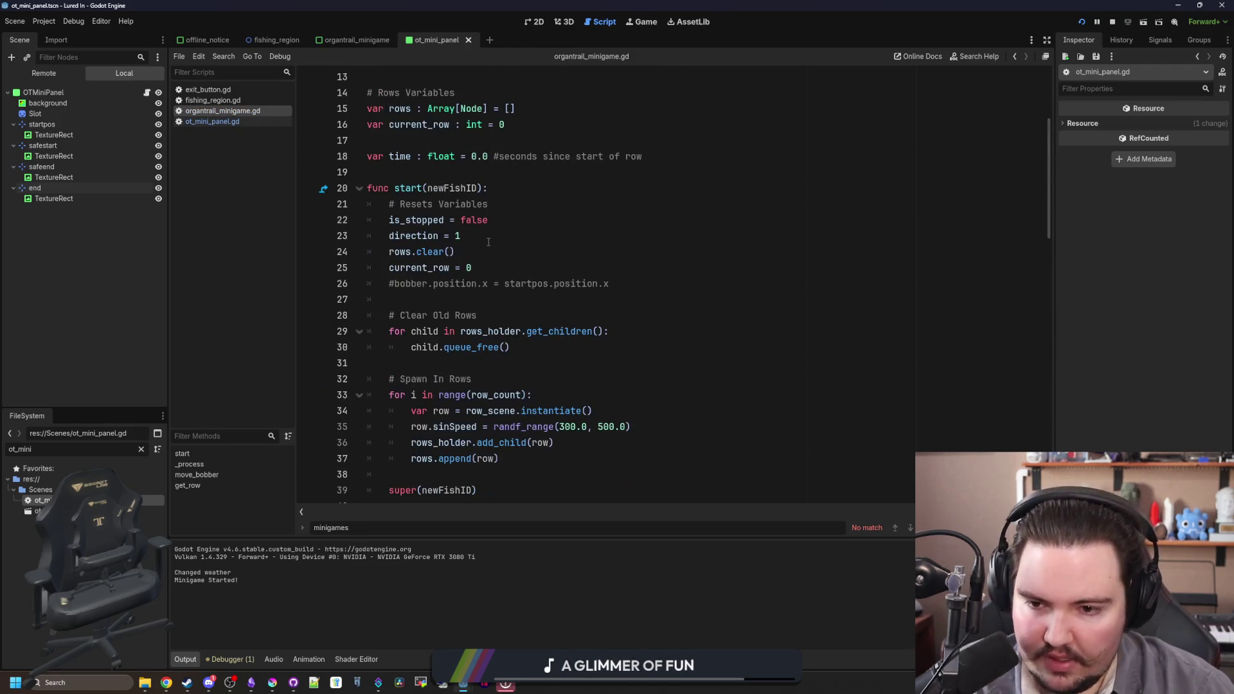
{"action": "left_click", "coordinate": [522, 380]}
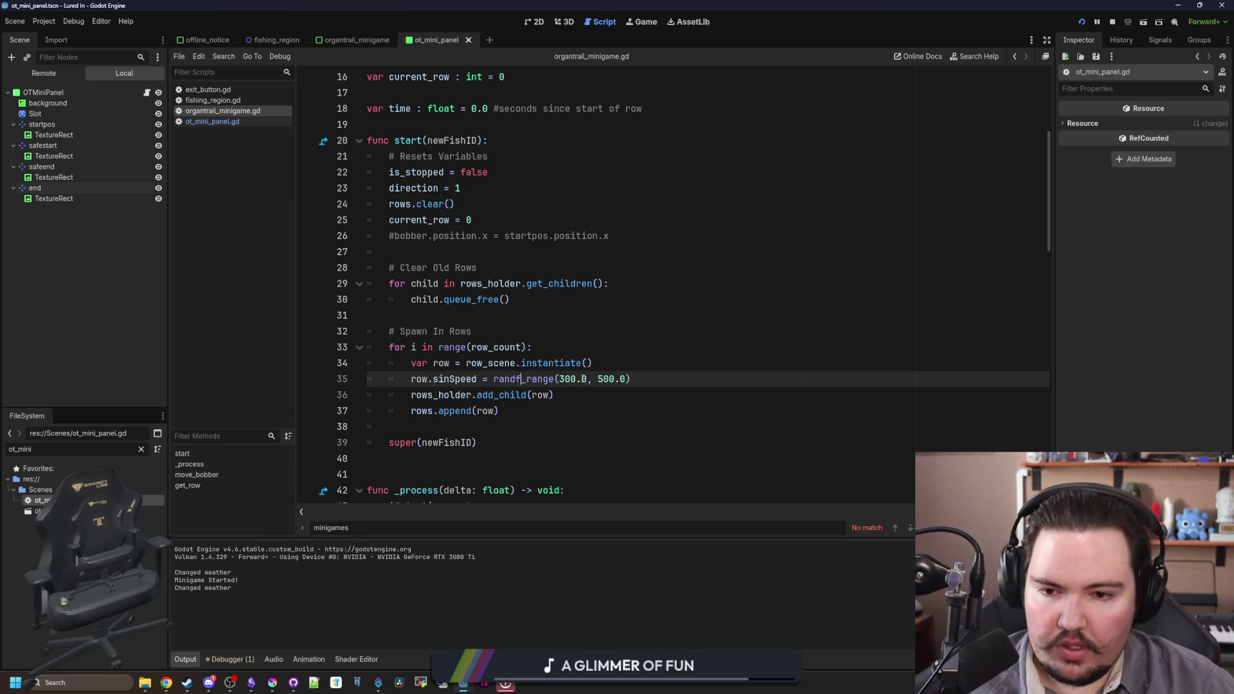
{"action": "type", "text": "1"}
{"action": "key", "text": "Right"}
{"action": "key", "text": "Right"}
{"action": "key", "text": "Right"}
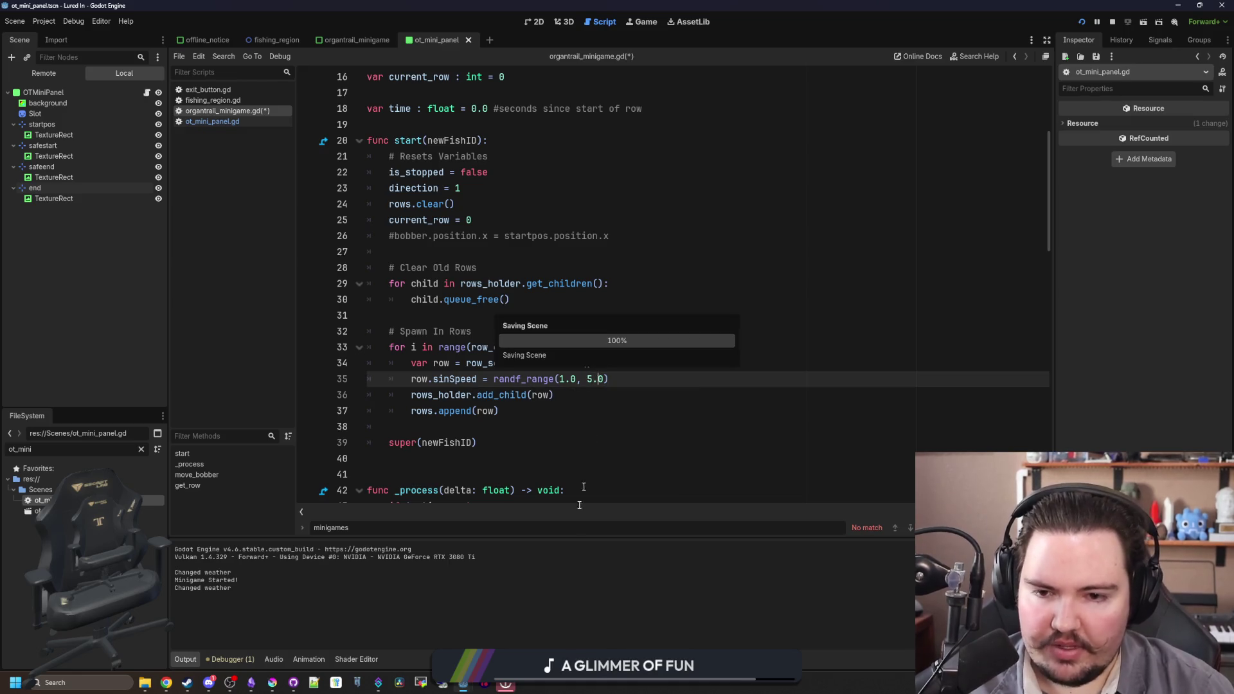
{"action": "left_click", "coordinate": [642, 22]}
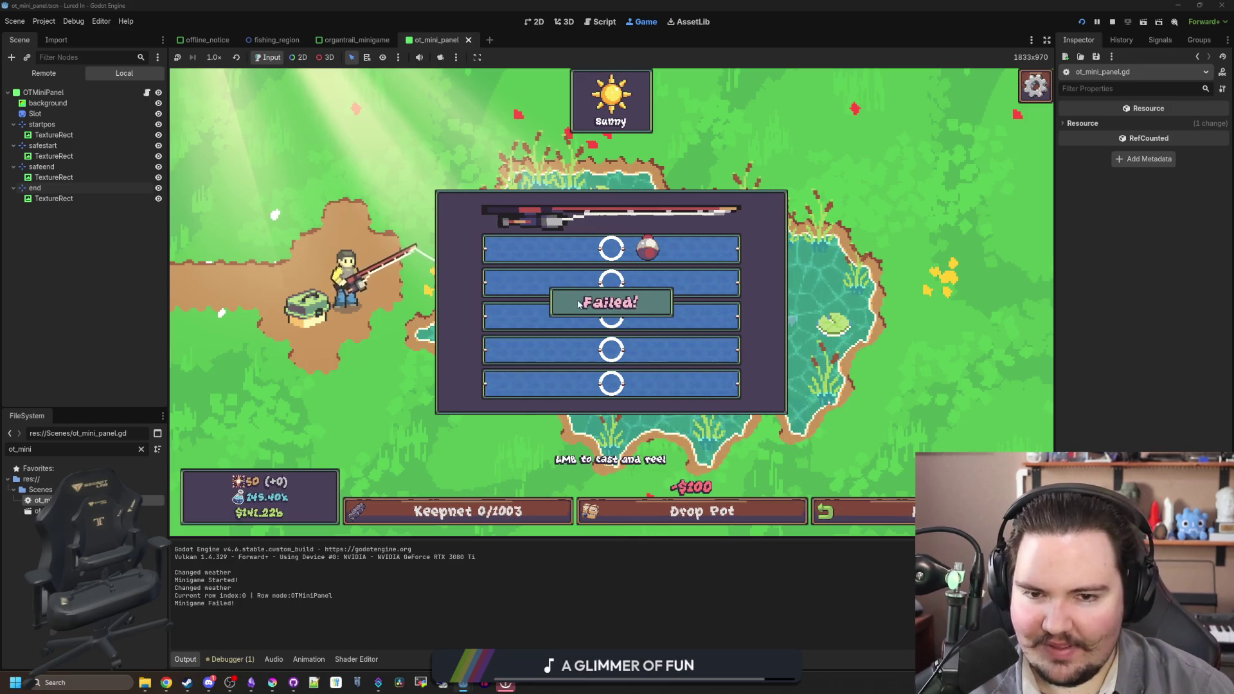
- Cast the line and, after several reel attempts, hook the fish to open the reel minigame
{"action": "left_click", "coordinate": [575, 306]}
{"action": "left_click", "coordinate": [574, 303]}
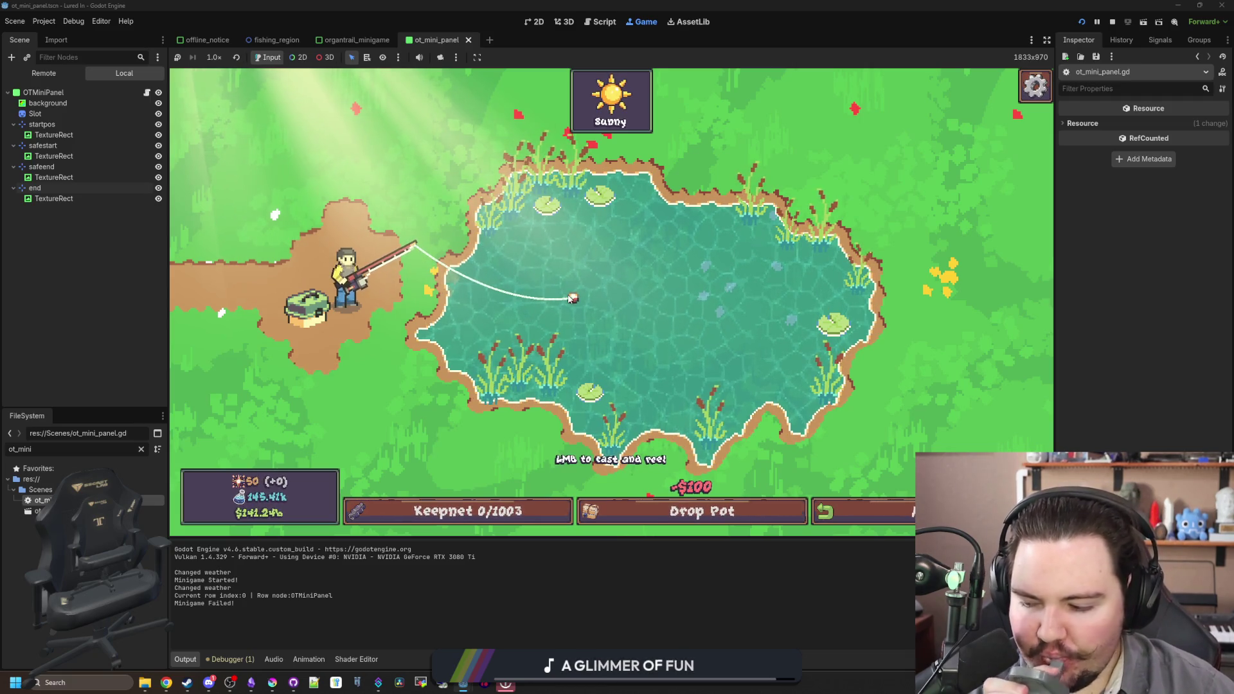
{"action": "left_click", "coordinate": [571, 315]}
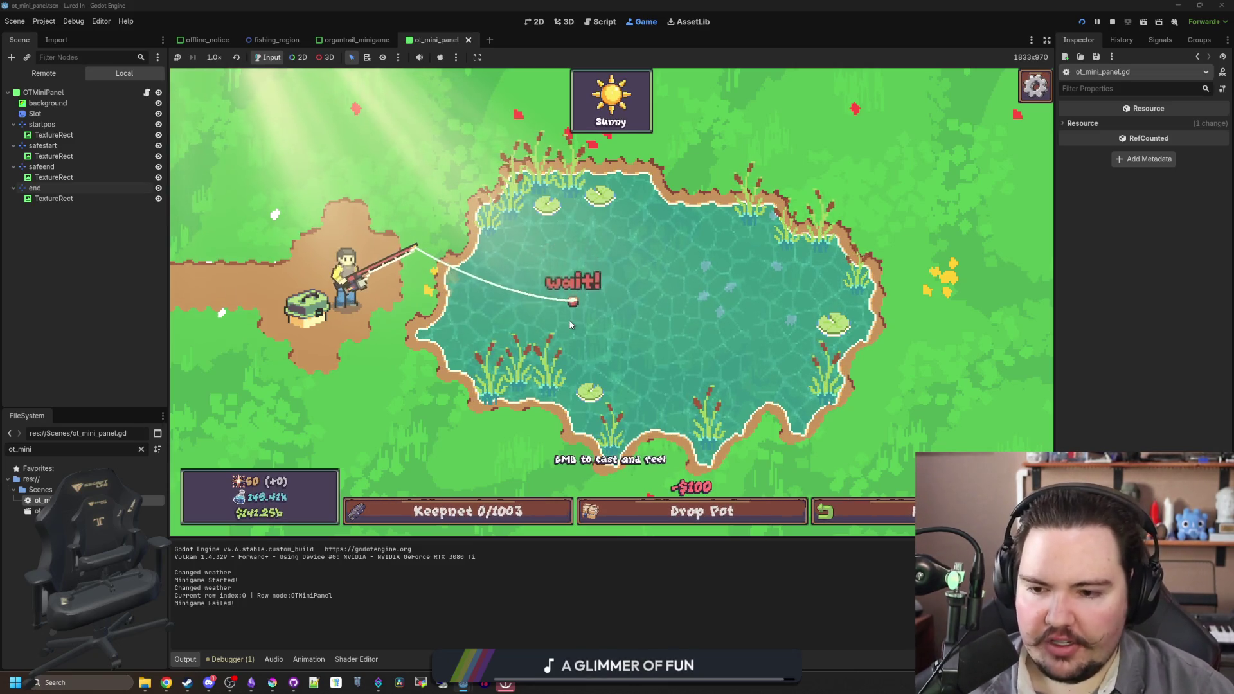
{"action": "left_click", "coordinate": [696, 274]}
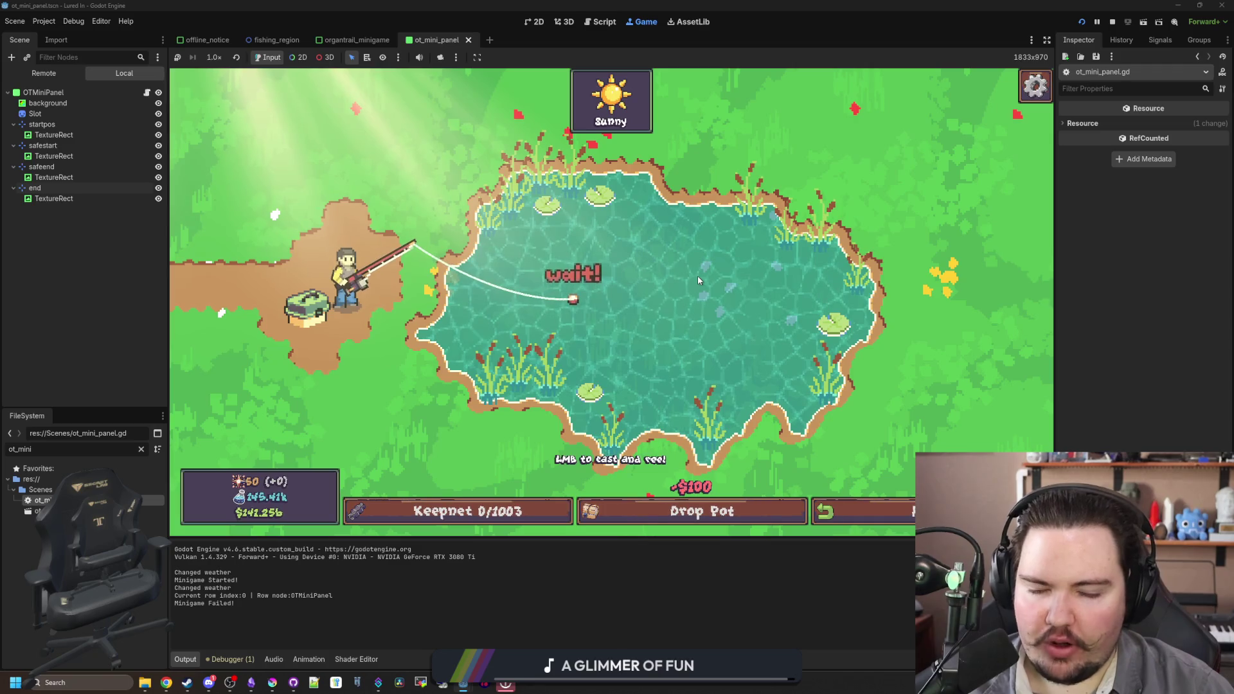
{"action": "left_click", "coordinate": [692, 299]}
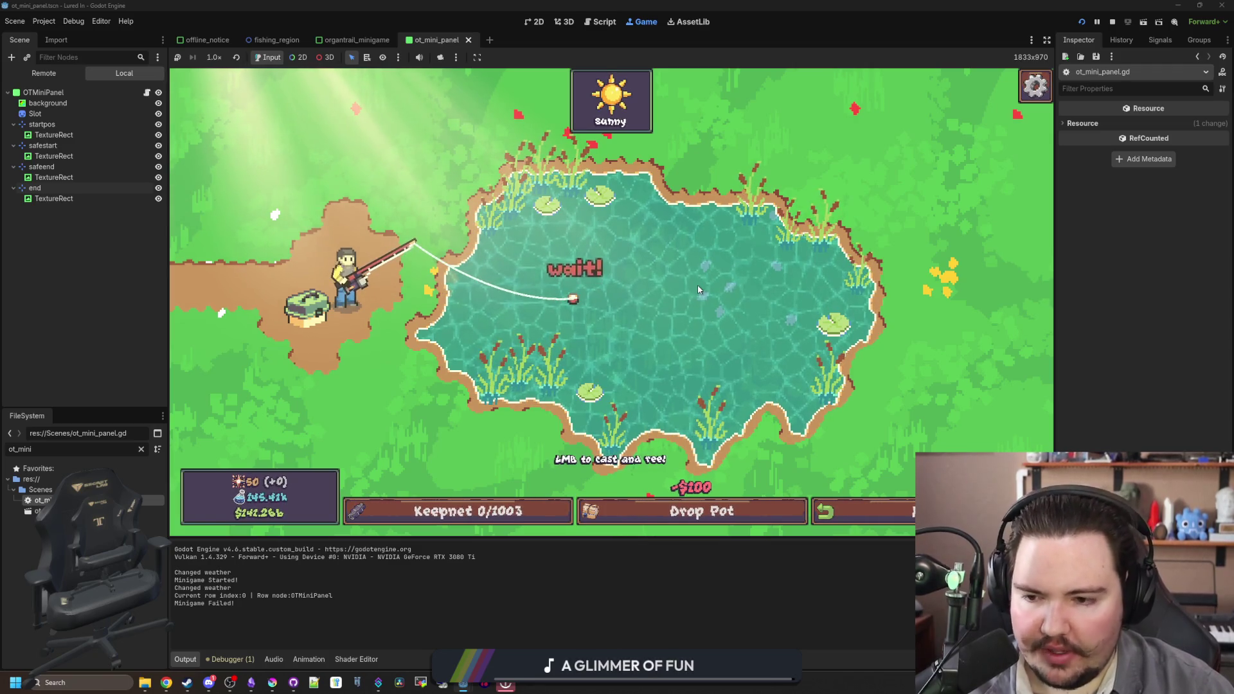
{"action": "left_click", "coordinate": [650, 333]}
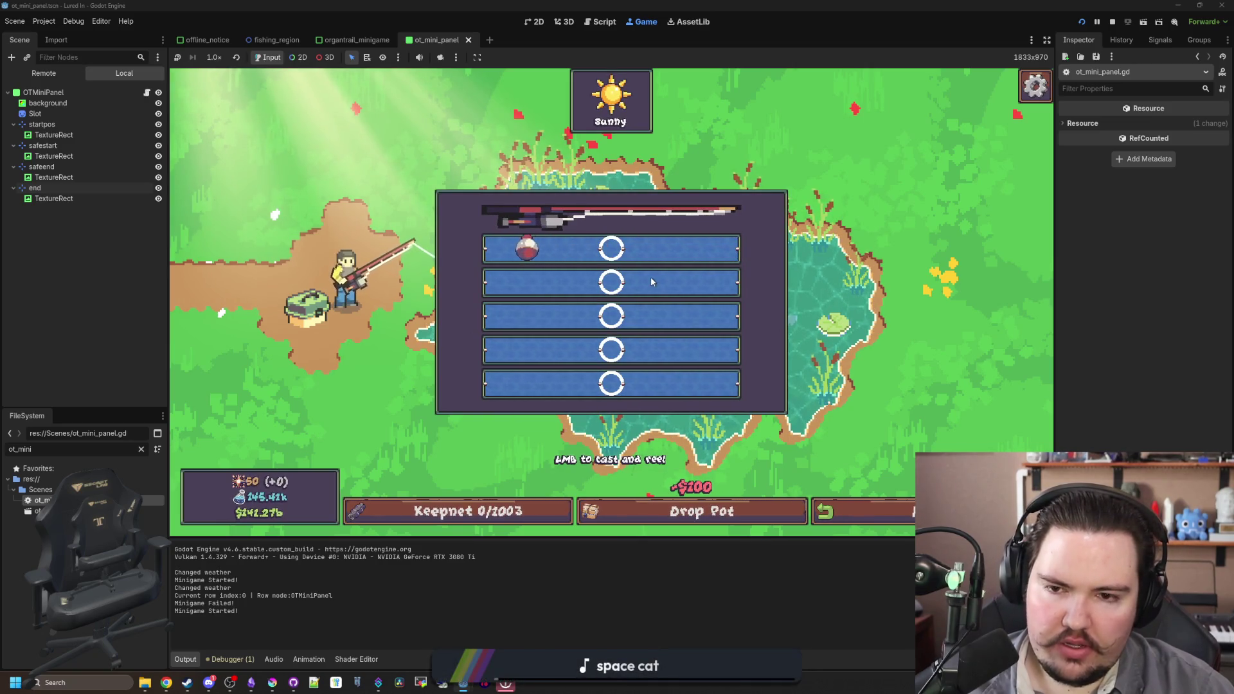
- Stop the bobber on lanes one to four, fail on the bottom lane, and reopen organtrail_minigame.gd
{"action": "left_click", "coordinate": [614, 256]}
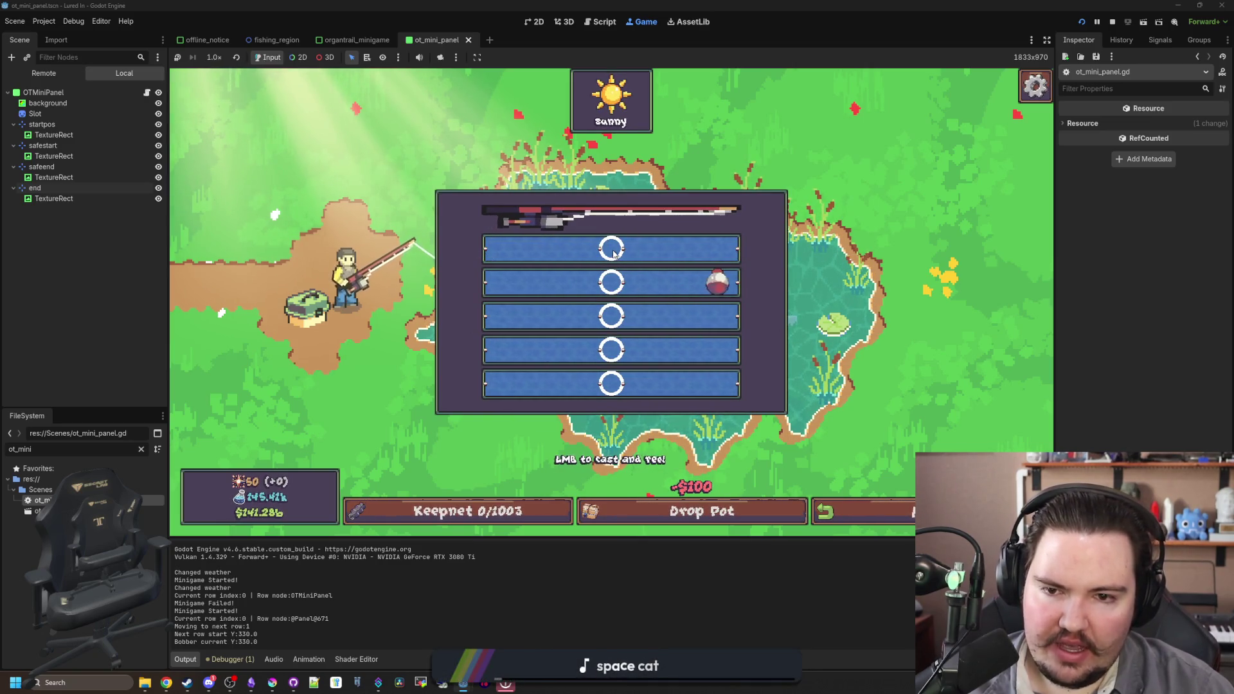
{"action": "left_click", "coordinate": [613, 289]}
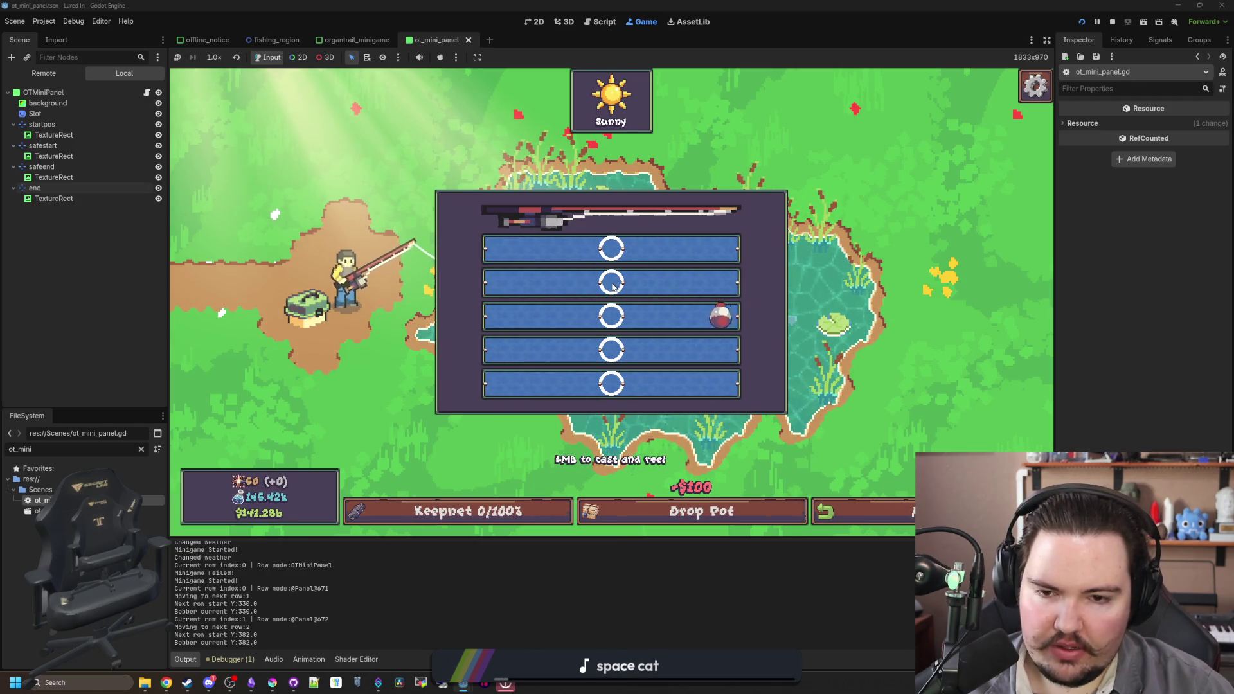
{"action": "left_click", "coordinate": [614, 325]}
{"action": "left_click", "coordinate": [610, 360]}
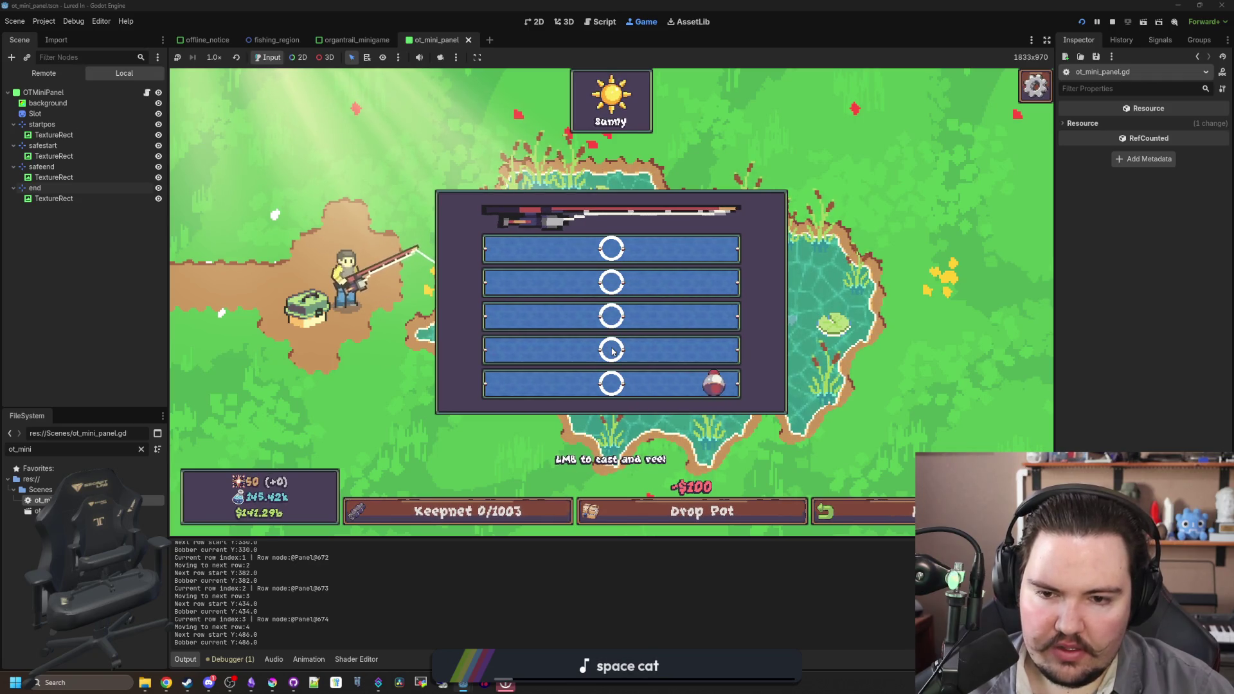
{"action": "left_click", "coordinate": [607, 393]}
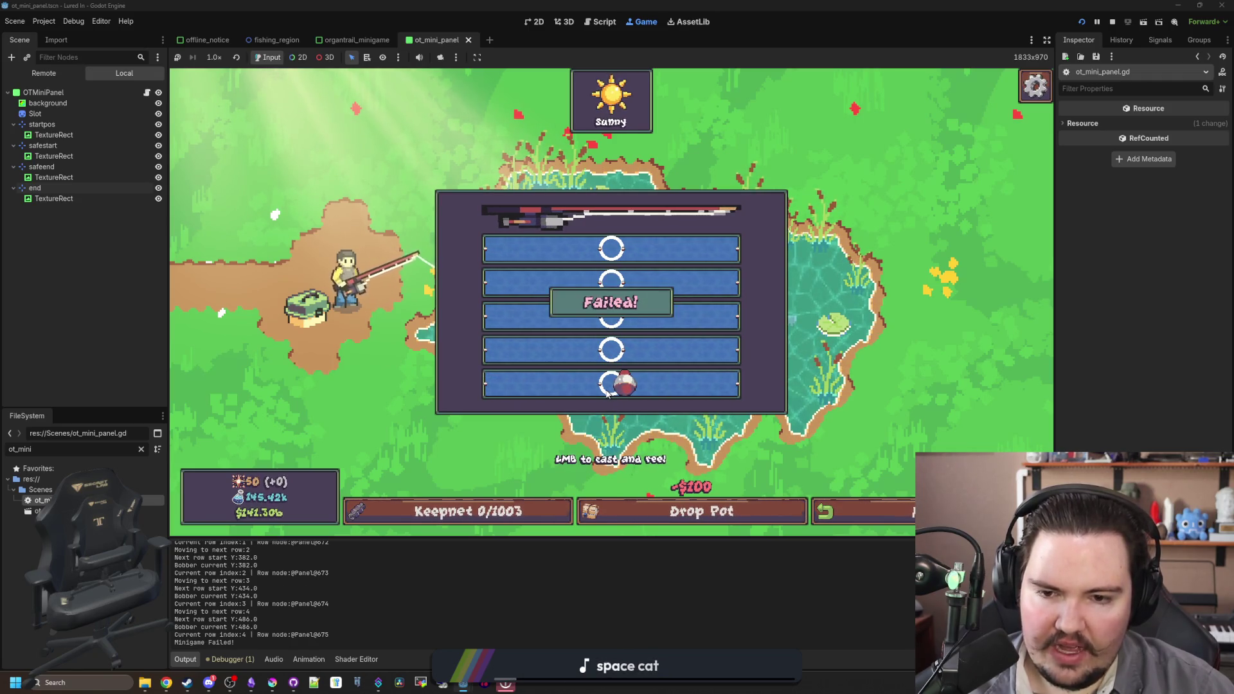
{"action": "left_click", "coordinate": [146, 93]}
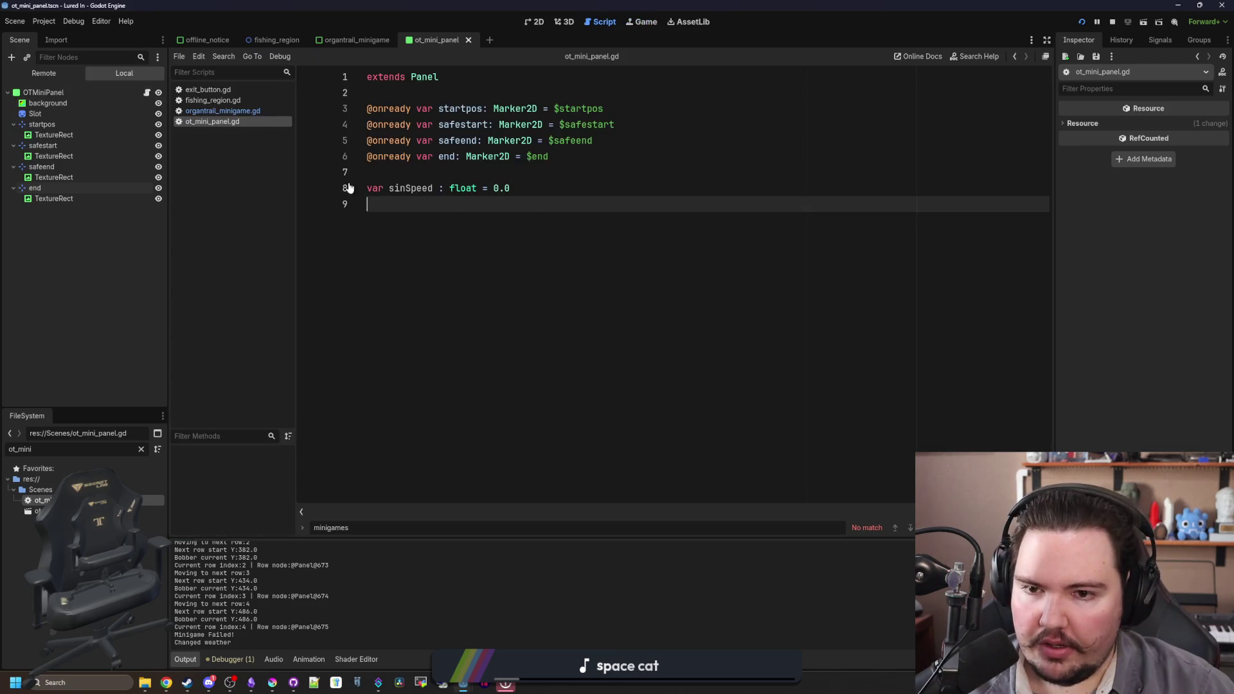
{"action": "left_click", "coordinate": [218, 110]}
{"action": "scroll", "coordinate": [610, 459], "scroll_direction": "down", "scroll_amount": 2}
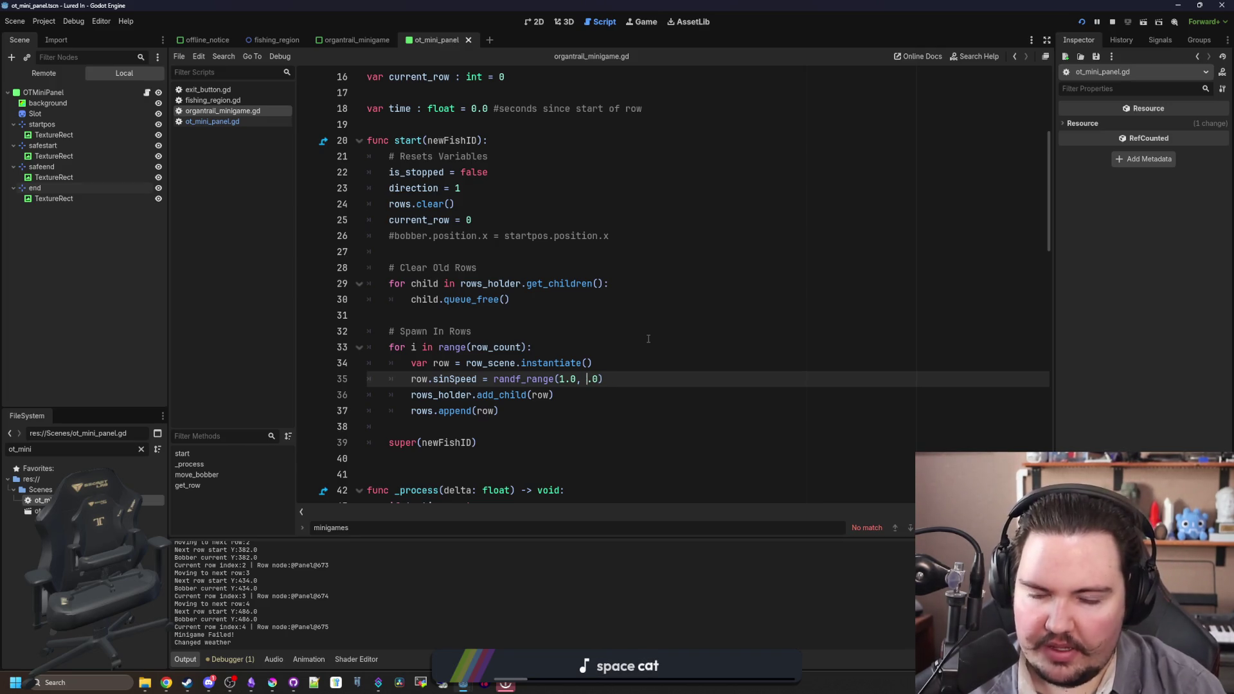
- Set the upper sinSpeed bound on line 35 to 4.0 and save the script
{"action": "type", "text": "4"}
{"action": "left_click", "coordinate": [648, 338]}
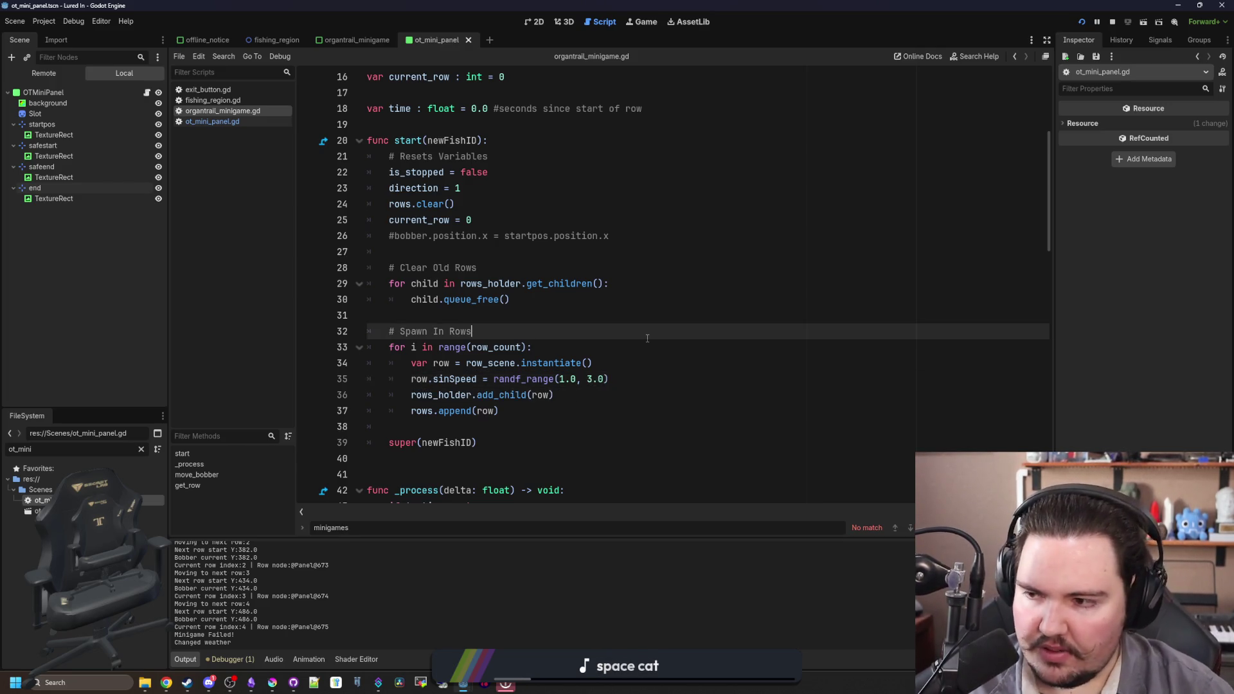
{"action": "left_click", "coordinate": [592, 380]}
{"action": "type", "text": "4"}
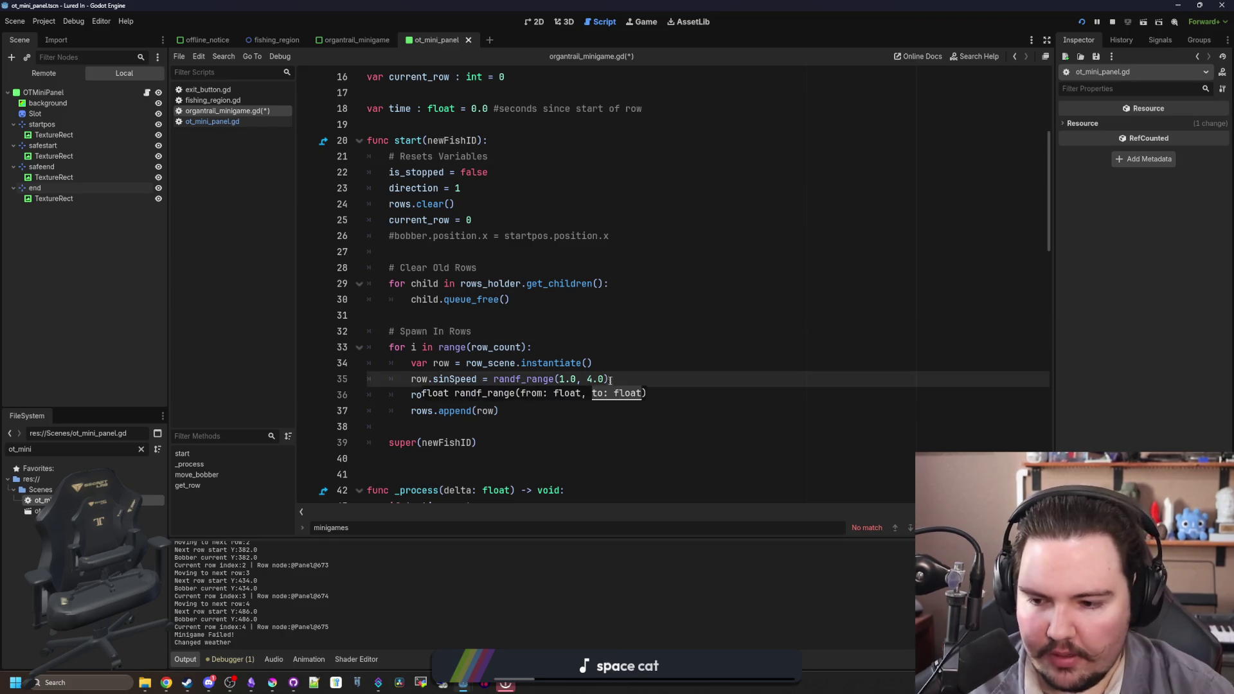
{"action": "key", "text": "ctrl+s"}
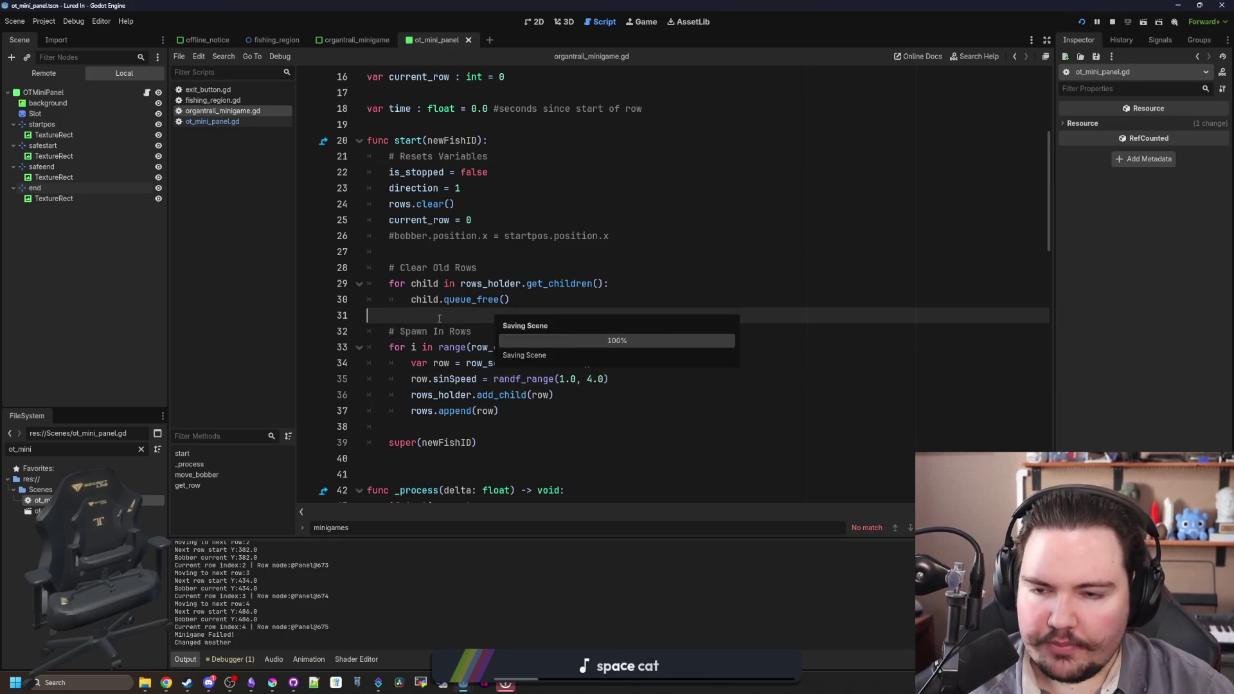
- Open a new browser tab
{"action": "scroll", "coordinate": [444, 326], "scroll_direction": "up", "scroll_amount": 5}
{"action": "left_click", "coordinate": [439, 265]}
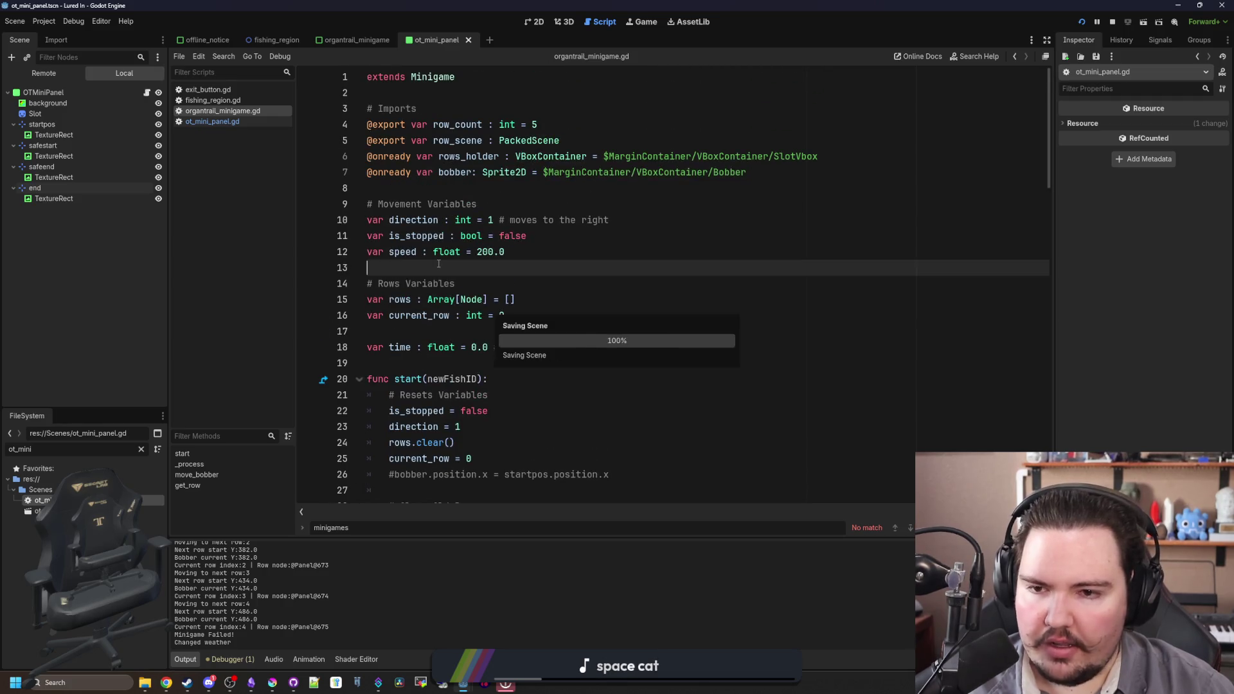
{"action": "left_click", "coordinate": [623, 220]}
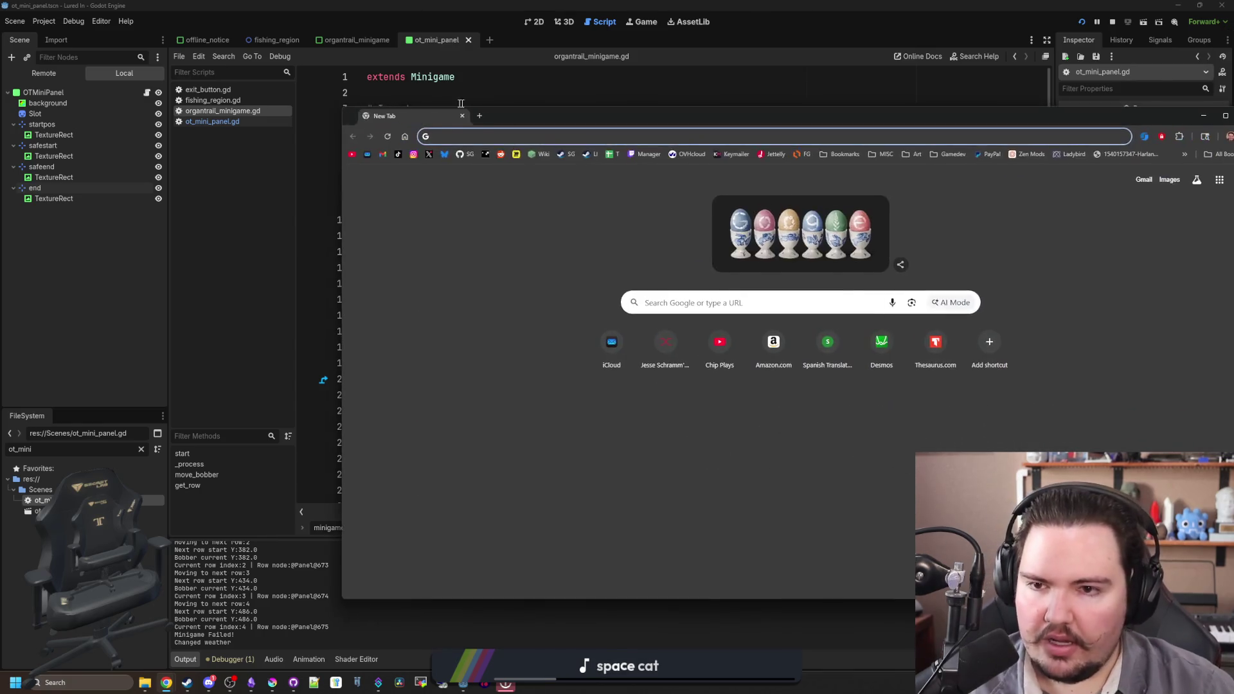
- Go to desmos.com and open the Graphing Calculator
{"action": "type", "text": "des"}
{"action": "key", "text": "Return"}
{"action": "key", "text": "super+Up"}
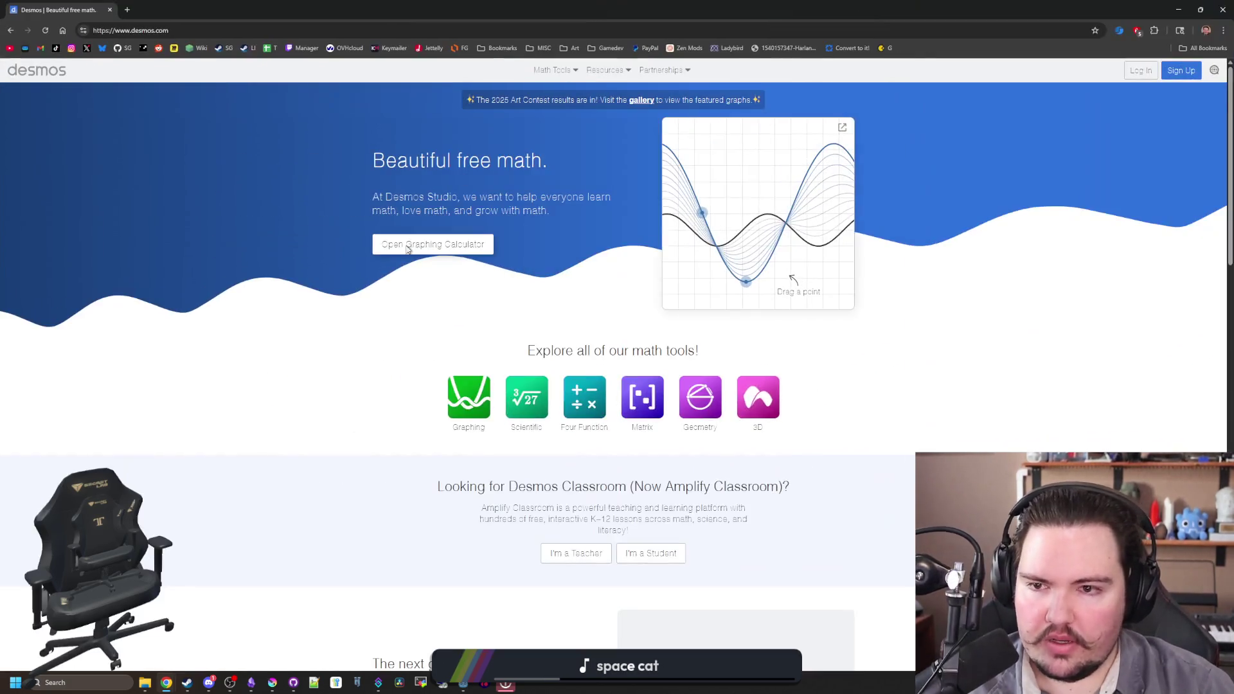
{"action": "left_click", "coordinate": [422, 243]}
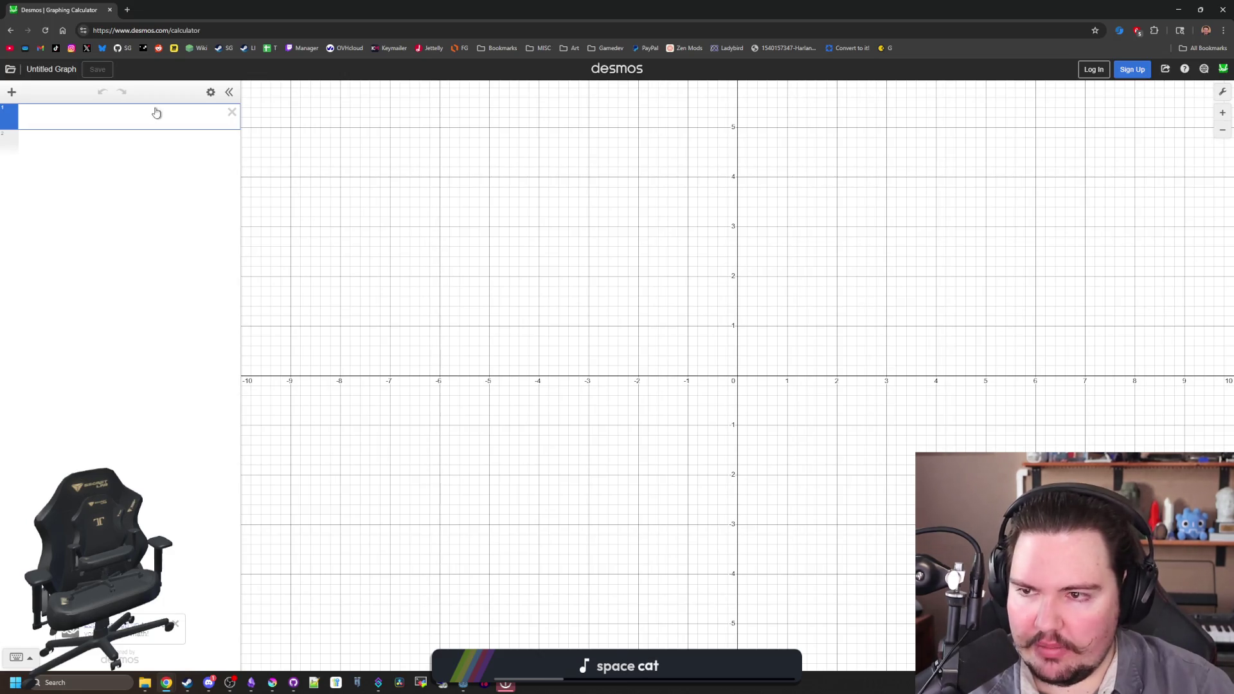
- Graph sin(x+pi/2), then change it to sin(x-pi/2)
{"action": "type", "text": "sin(X)"}
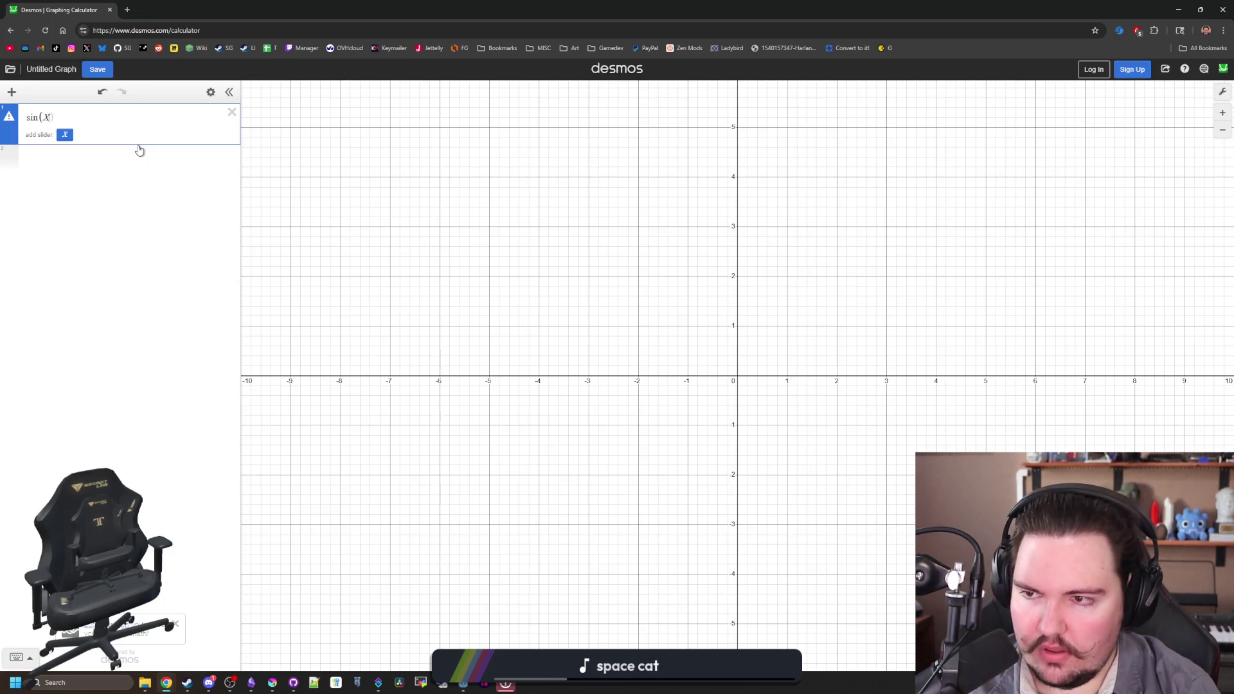
{"action": "key", "text": "BackSpace"}
{"action": "type", "text": "x+PI/2"}
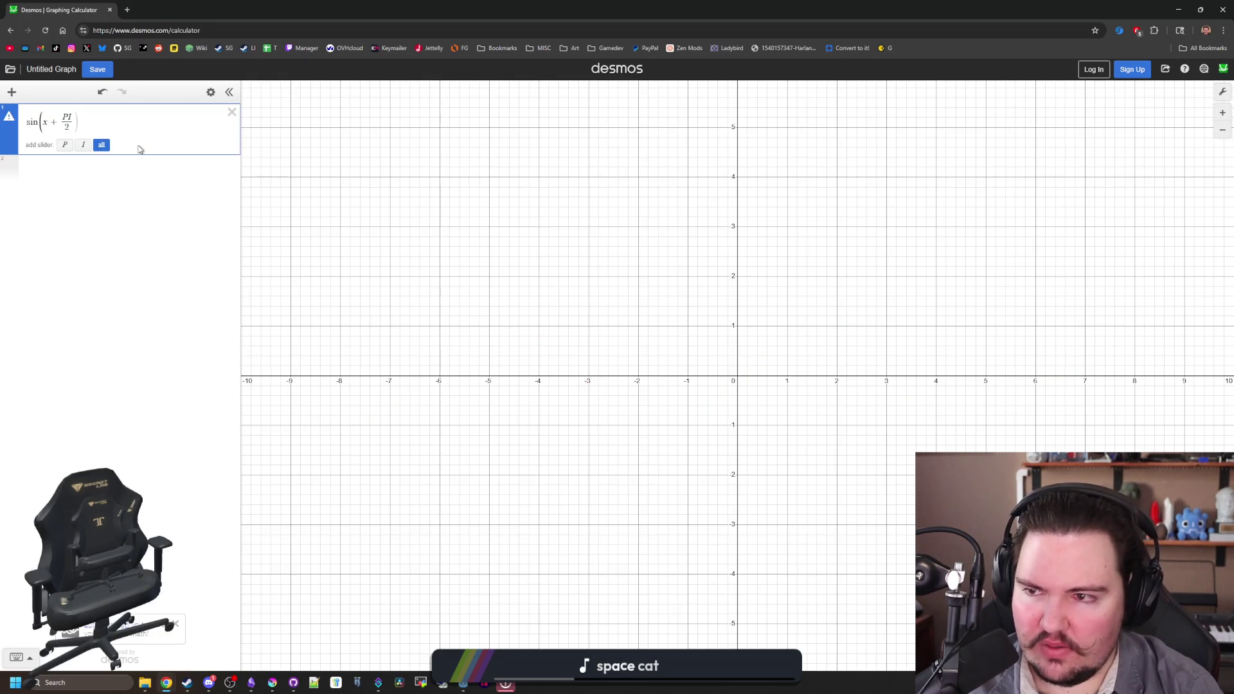
{"action": "key", "text": "BackSpace"}
{"action": "key", "text": "BackSpace"}
{"action": "type", "text": "pi"}
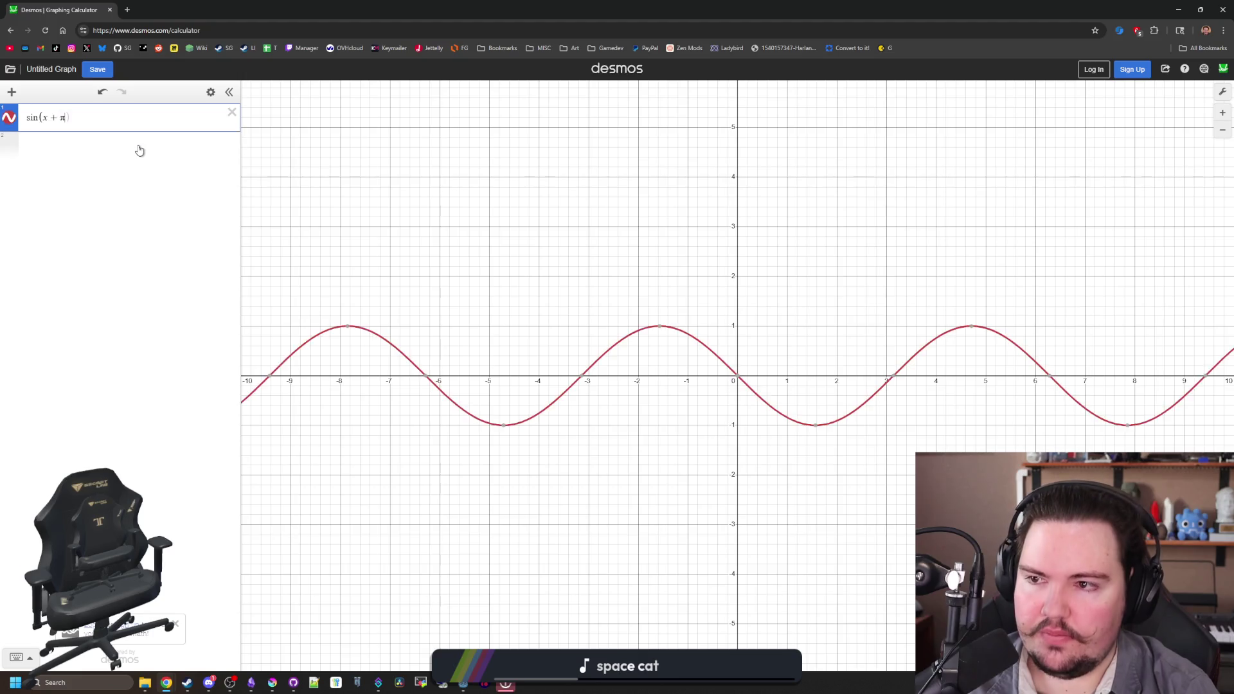
{"action": "key", "text": "BackSpace"}
{"action": "key", "text": "BackSpace"}
{"action": "key", "text": "BackSpace"}
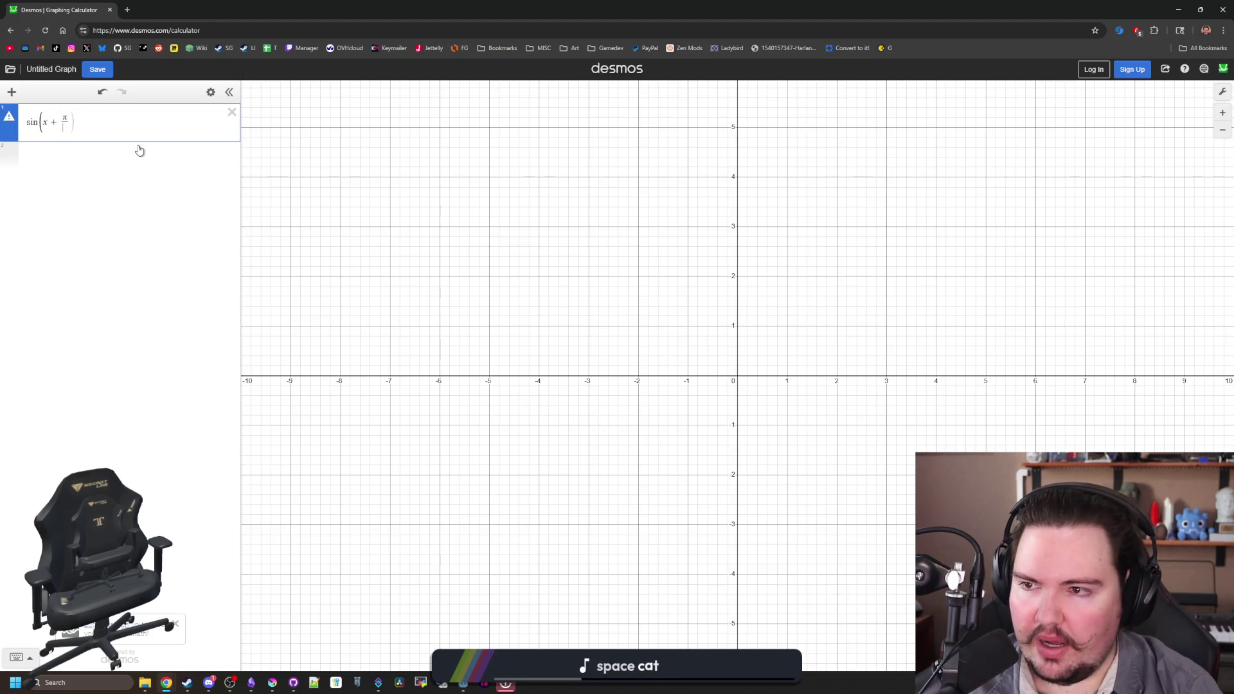
{"action": "type", "text": "-pi"}
{"action": "type", "text": "/2"}
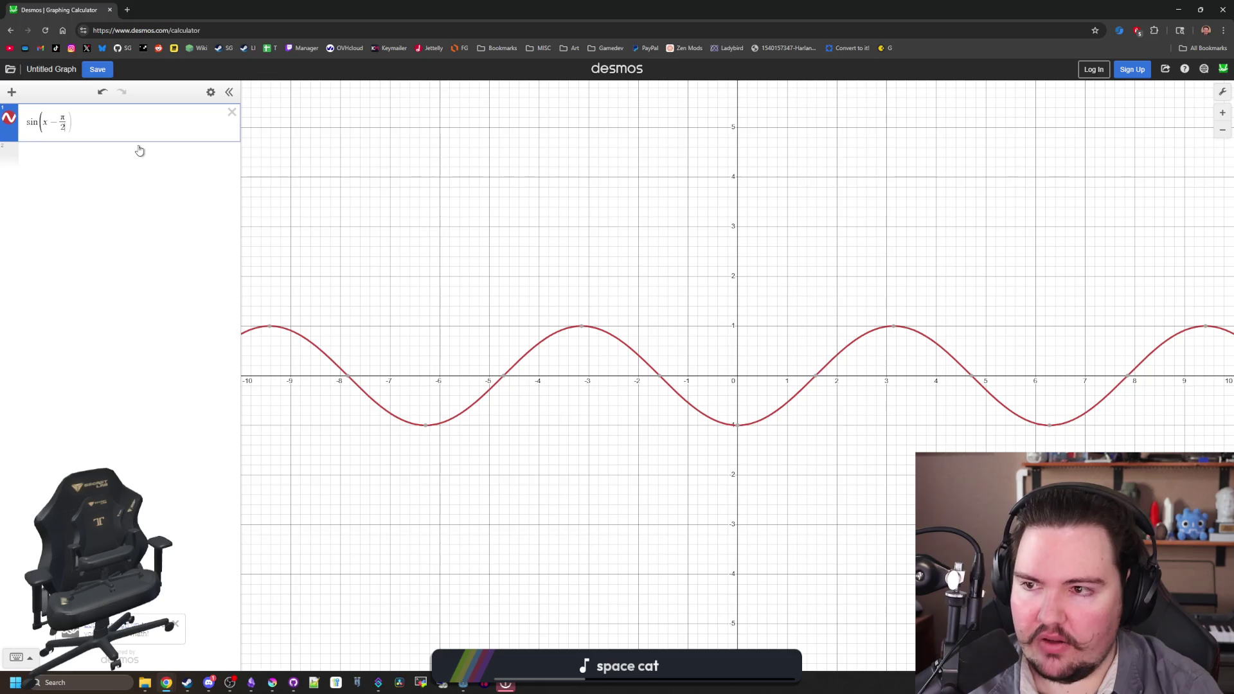
{"action": "key", "text": "alt+Tab"}
{"action": "scroll", "coordinate": [567, 284], "scroll_direction": "down", "scroll_amount": 20}
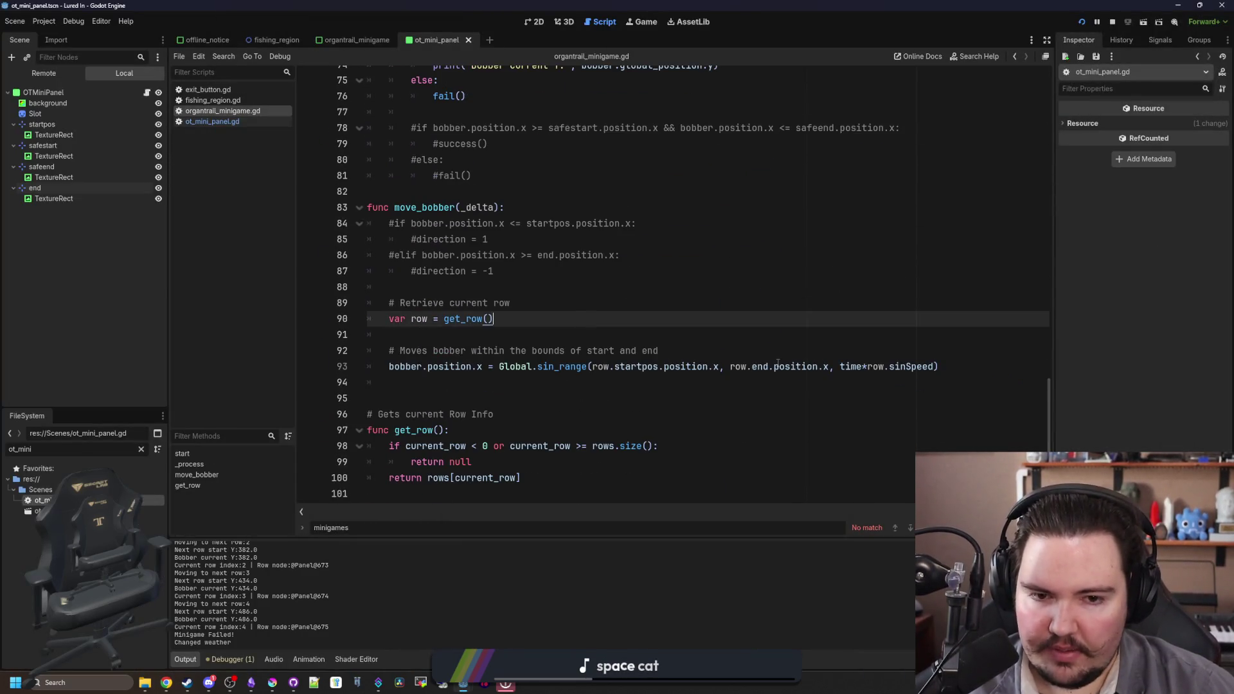
- Wrap time*row.sinSpeed in parentheses, subtract PI/2.0 on line 93, and save
{"action": "left_click", "coordinate": [938, 376]}
{"action": "left_click", "coordinate": [934, 371]}
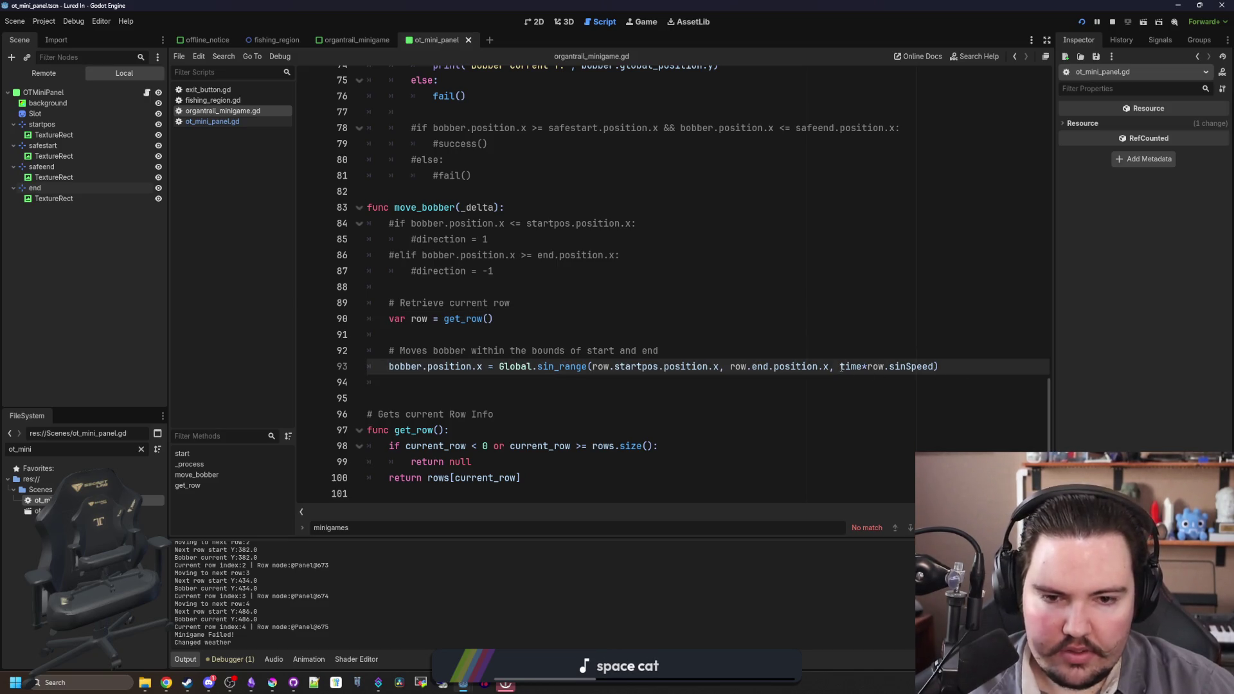
{"action": "type", "text": "("}
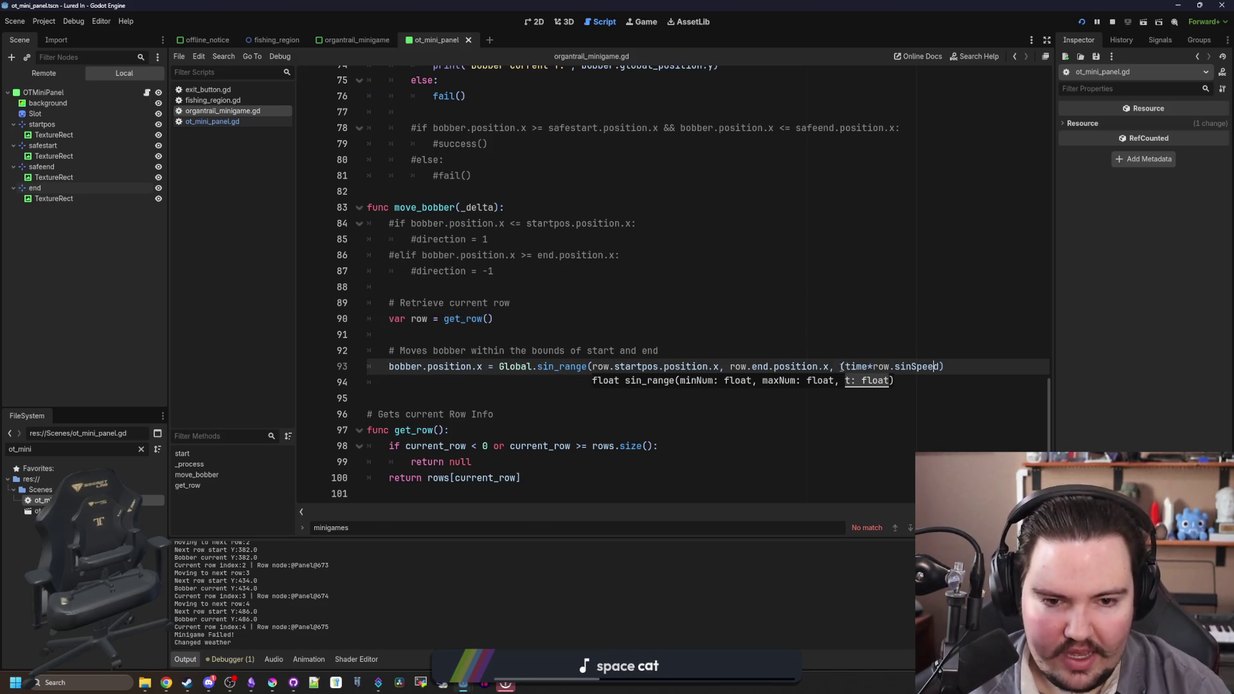
{"action": "key", "text": "End"}
{"action": "type", "text": ")"}
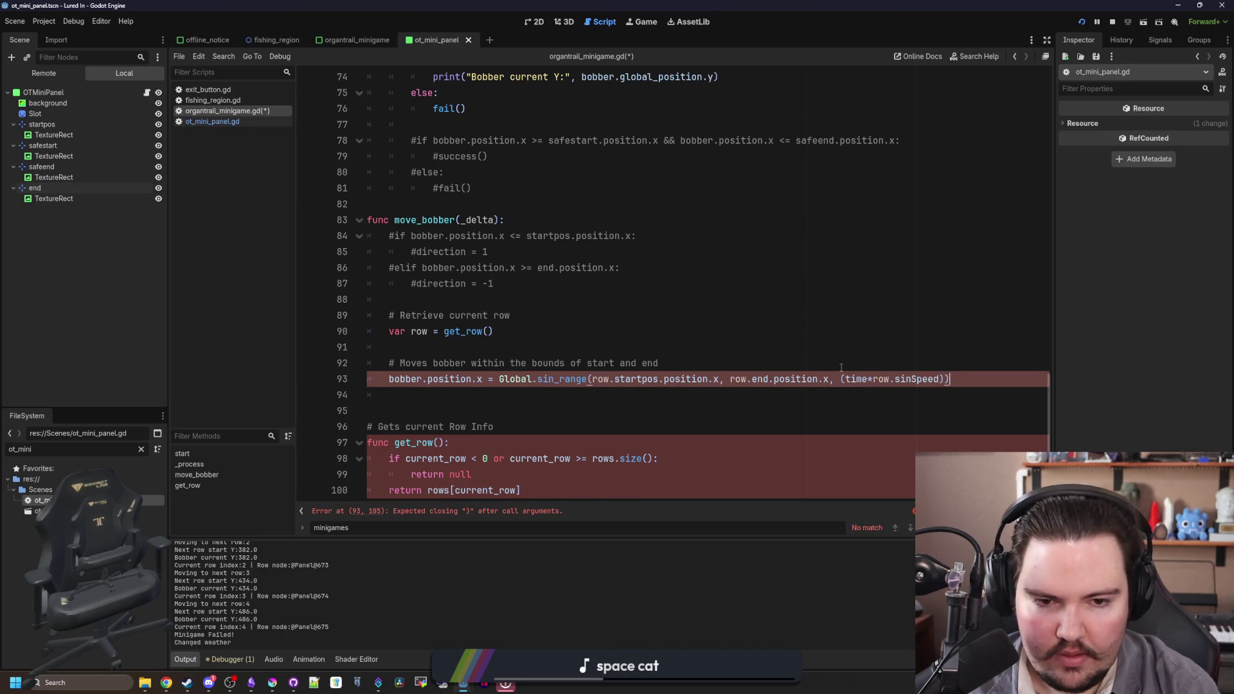
{"action": "key", "text": "Left"}
{"action": "type", "text": "- "}
{"action": "type", "text": "PI/"}
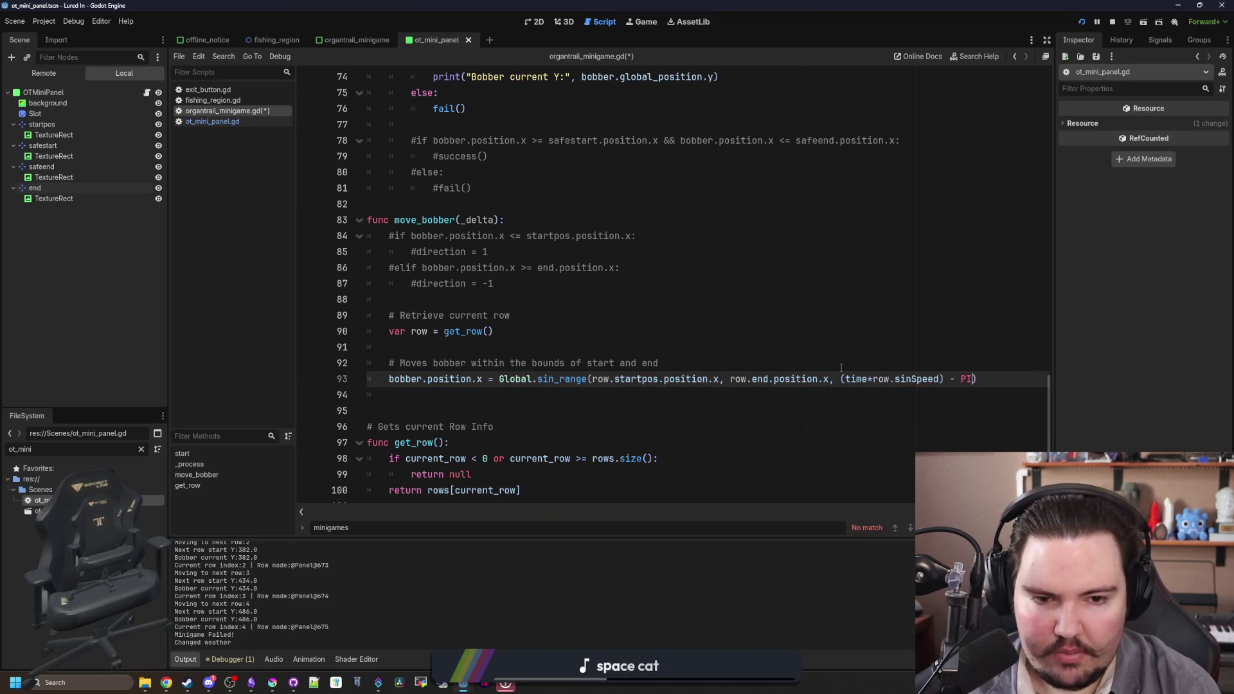
{"action": "type", "text": "2.0"}
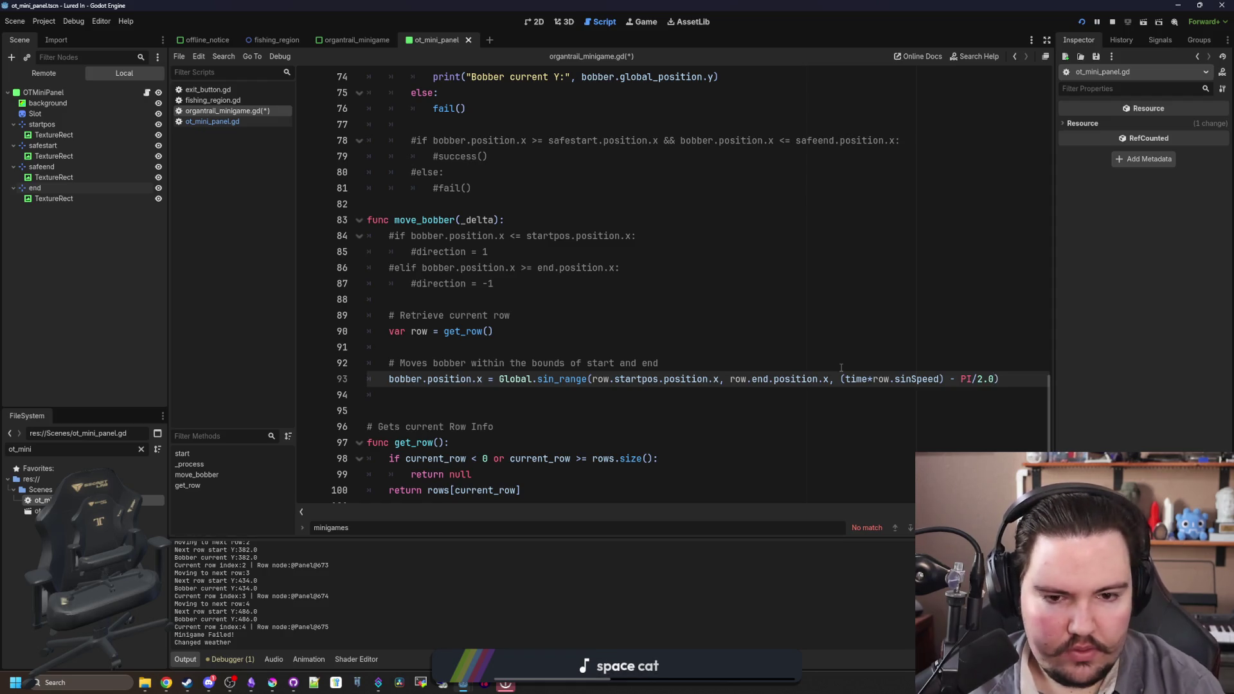
{"action": "key", "text": "End"}
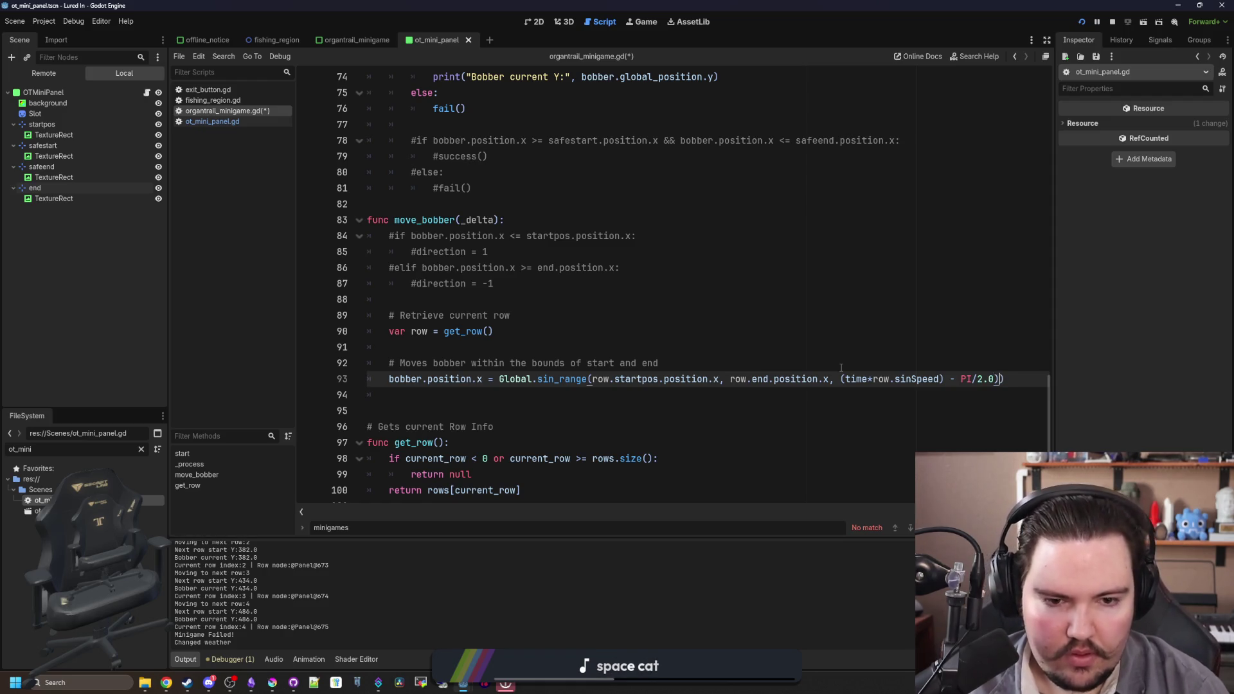
{"action": "type", "text": "("}
{"action": "key", "text": "ctrl+s"}
- Delete the commented-out direction checks on lines 84–88 of move_bobber
{"action": "left_click", "coordinate": [842, 368]}
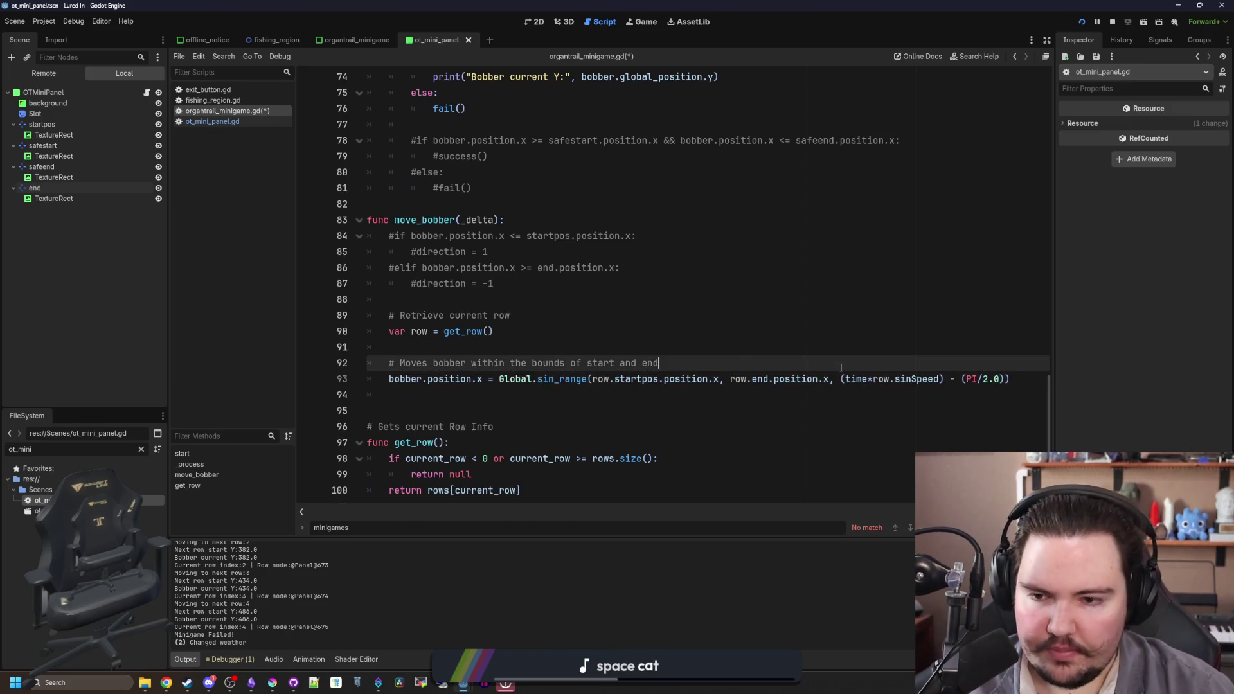
{"action": "left_click", "coordinate": [473, 352]}
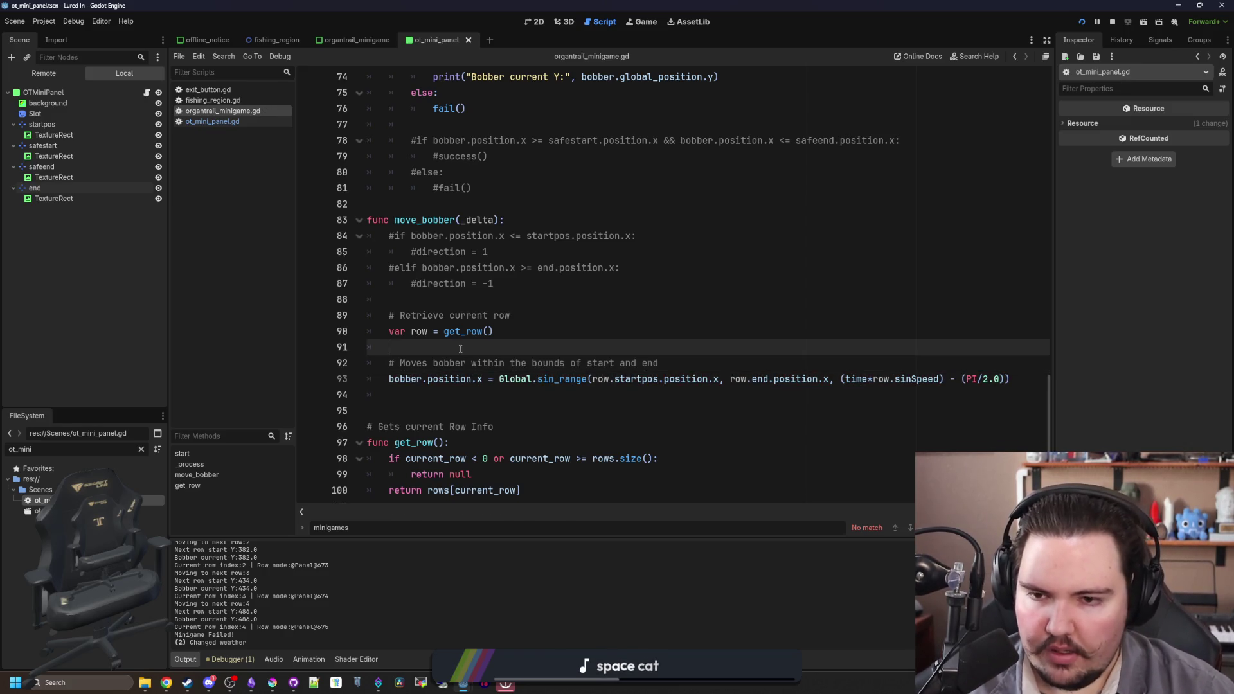
{"action": "left_click", "coordinate": [457, 308]}
{"action": "mouse_move", "coordinate": [457, 300]}
{"action": "left_mouse_down"}
{"action": "mouse_move", "coordinate": [373, 254]}
{"action": "mouse_move", "coordinate": [331, 247]}
{"action": "left_mouse_up"}
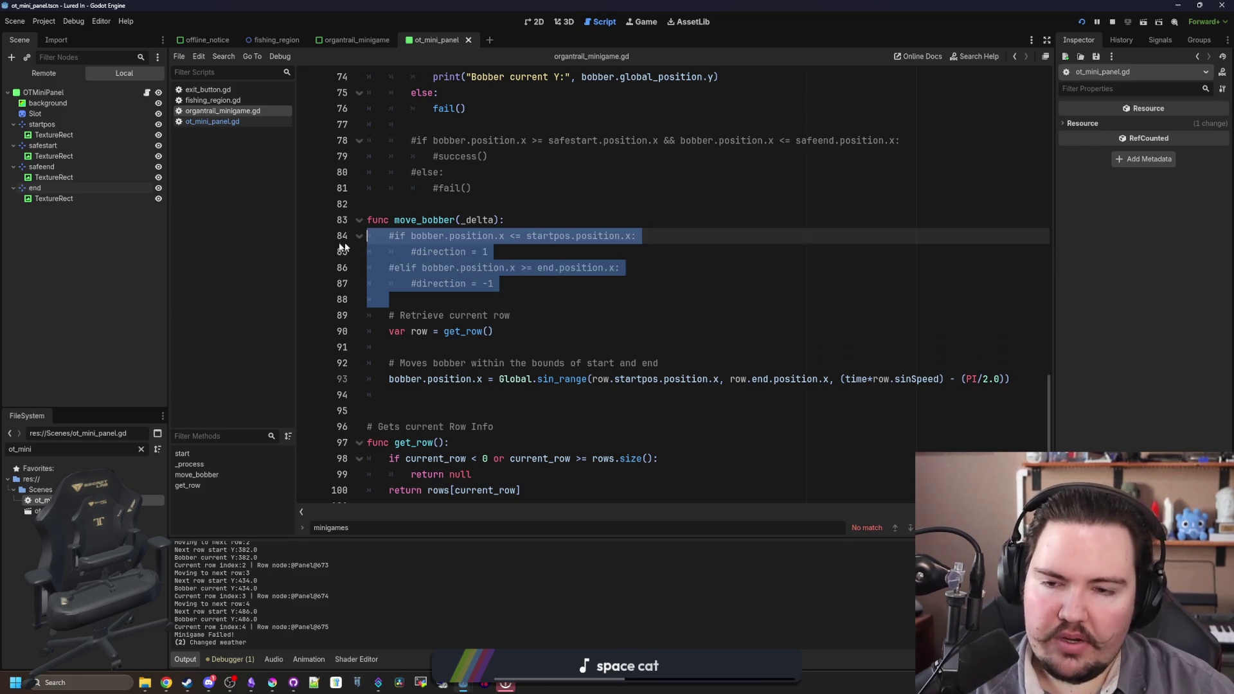
{"action": "key", "text": "BackSpace"}
{"action": "key", "text": "BackSpace"}
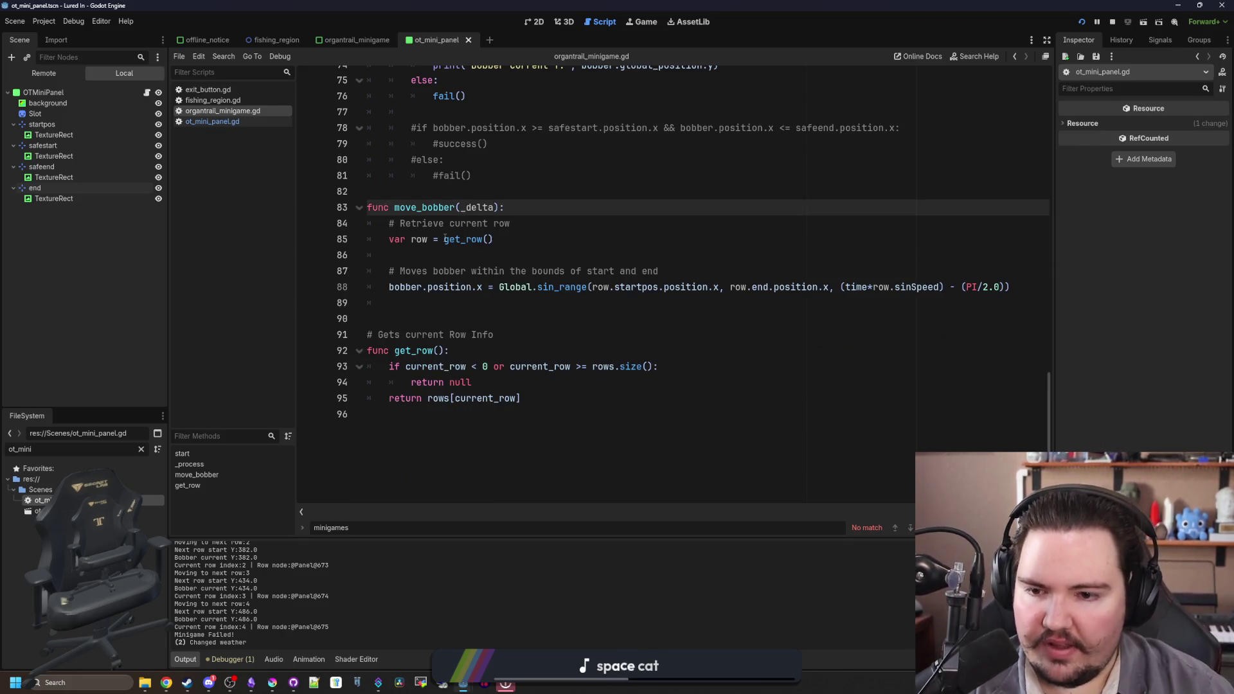
{"action": "scroll", "coordinate": [528, 378], "scroll_direction": "up", "scroll_amount": 6}
{"action": "left_click", "coordinate": [528, 381]}
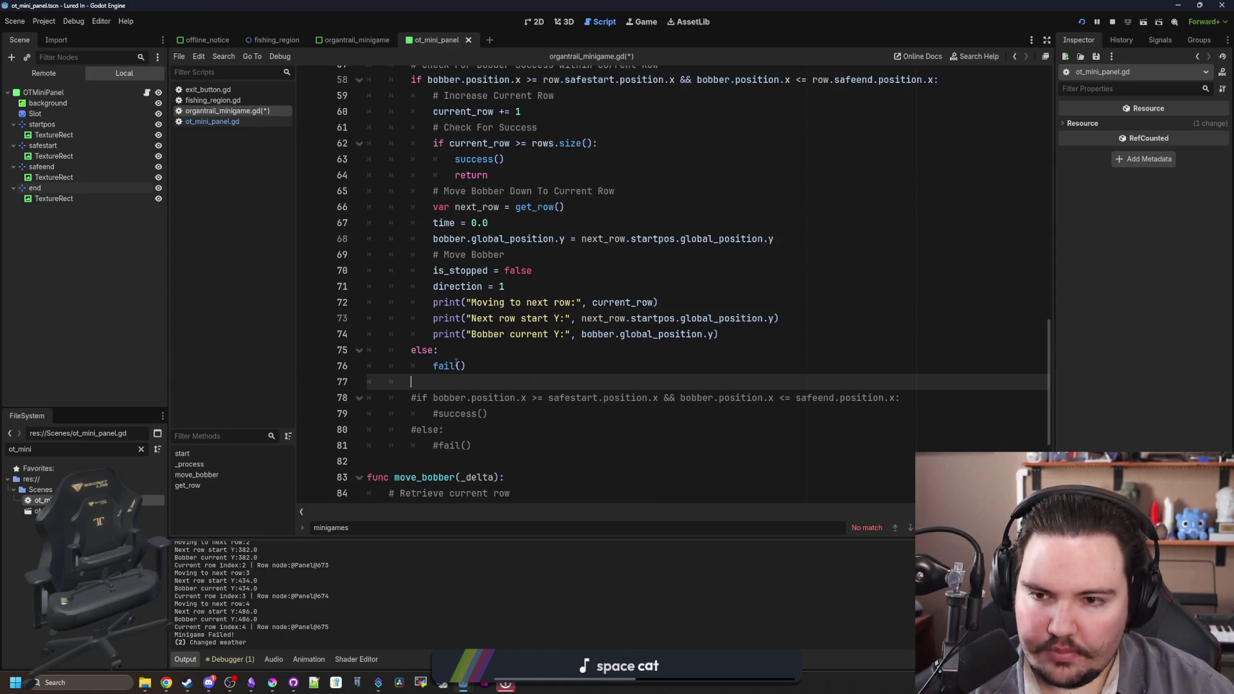
- Remove the blank line after the active check in the minigame script
{"action": "scroll", "coordinate": [456, 364], "scroll_direction": "up", "scroll_amount": 2}
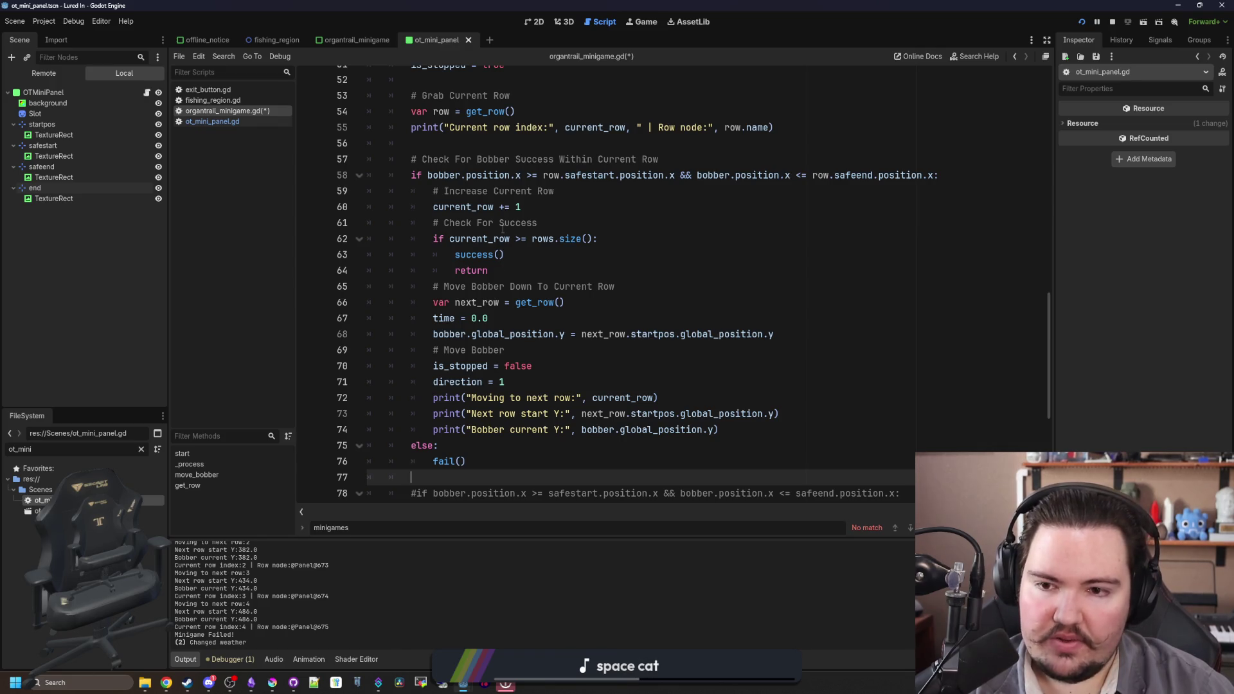
{"action": "mouse_move", "coordinate": [484, 239]}
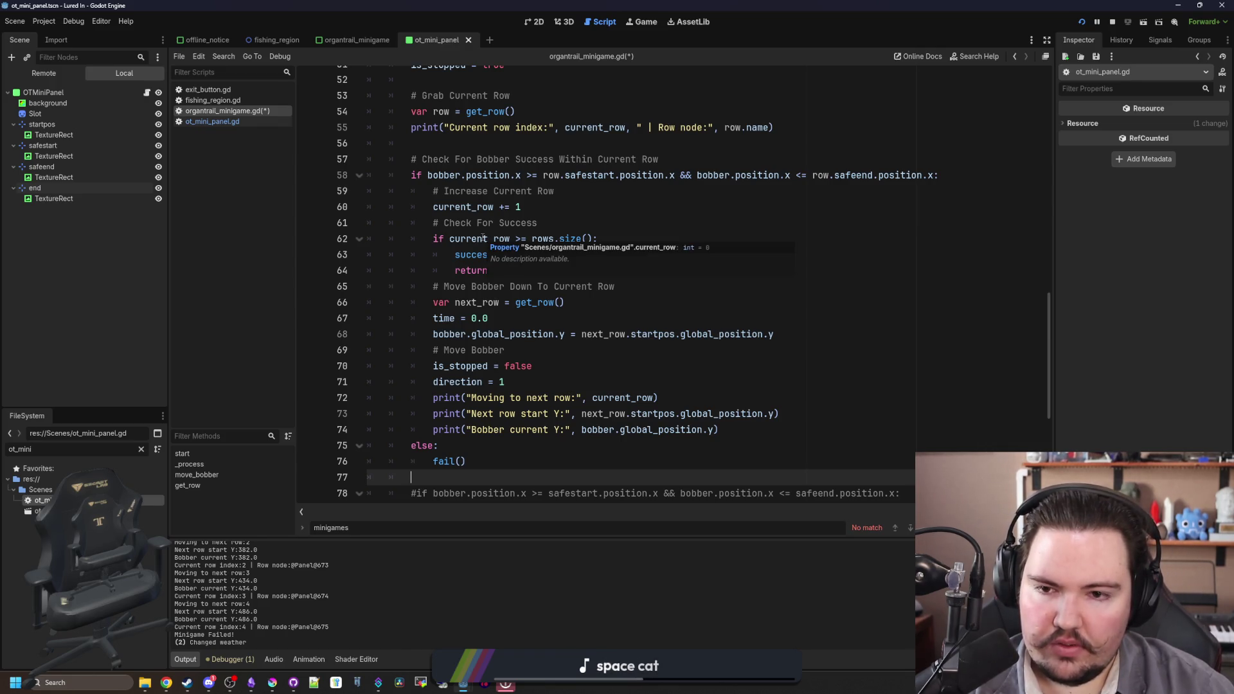
{"action": "left_click", "coordinate": [545, 224]}
{"action": "scroll", "coordinate": [453, 463], "scroll_direction": "down", "scroll_amount": 2}
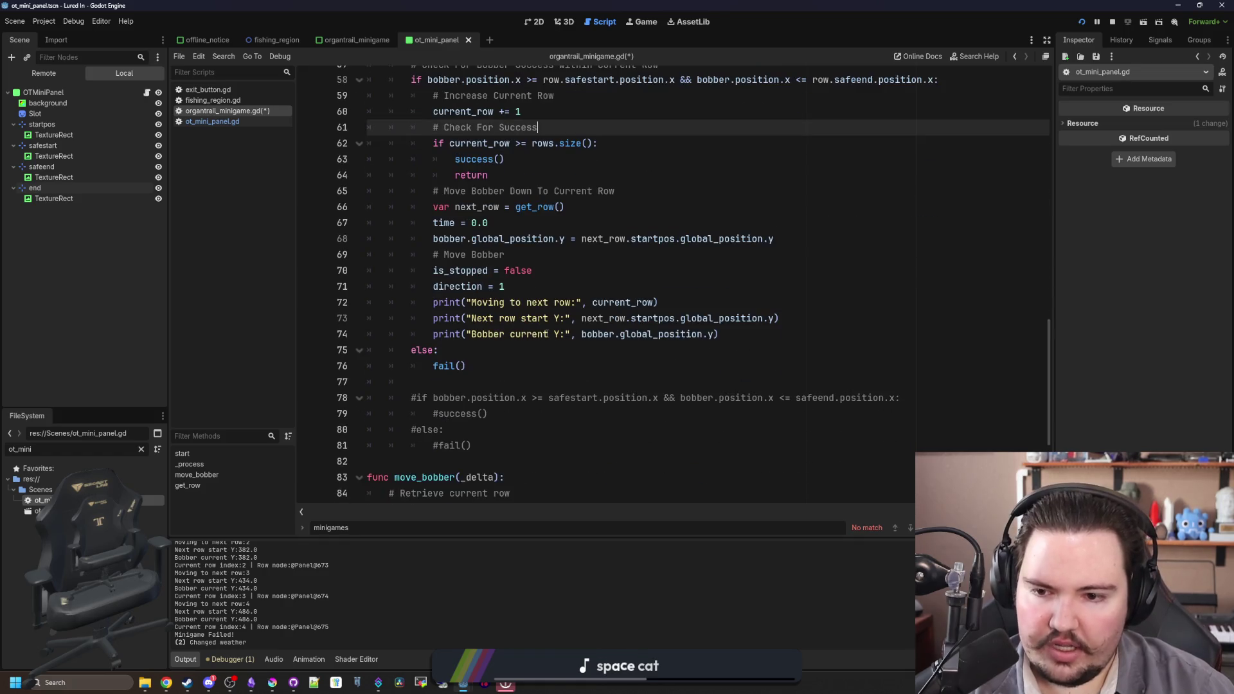
{"action": "left_click", "coordinate": [498, 450]}
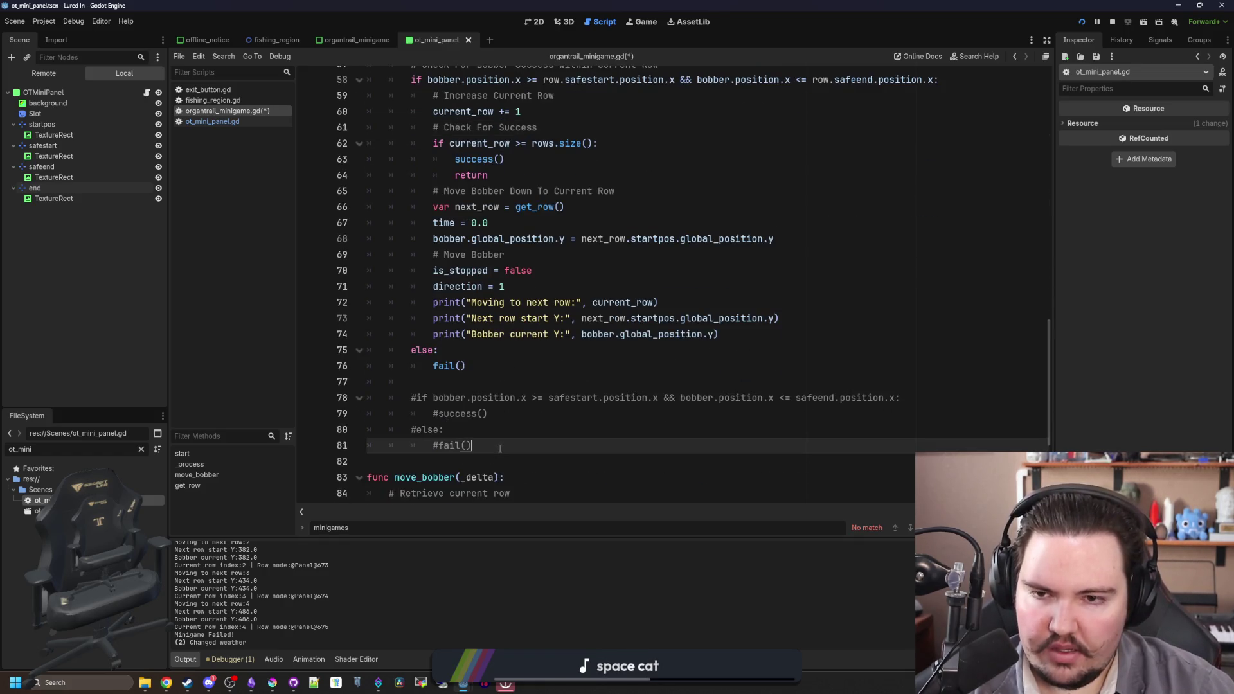
{"action": "scroll", "coordinate": [502, 437], "scroll_direction": "up", "scroll_amount": 5}
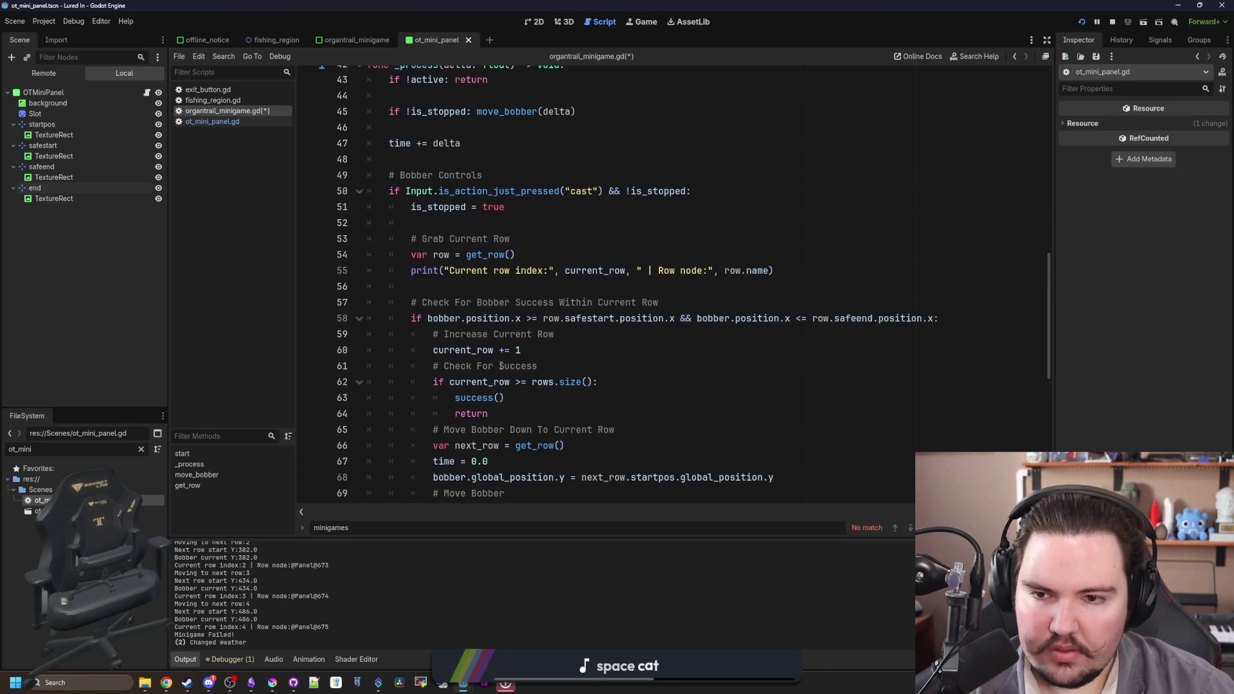
{"action": "scroll", "coordinate": [500, 360], "scroll_direction": "up", "scroll_amount": 1}
{"action": "scroll", "coordinate": [501, 345], "scroll_direction": "up", "scroll_amount": 2}
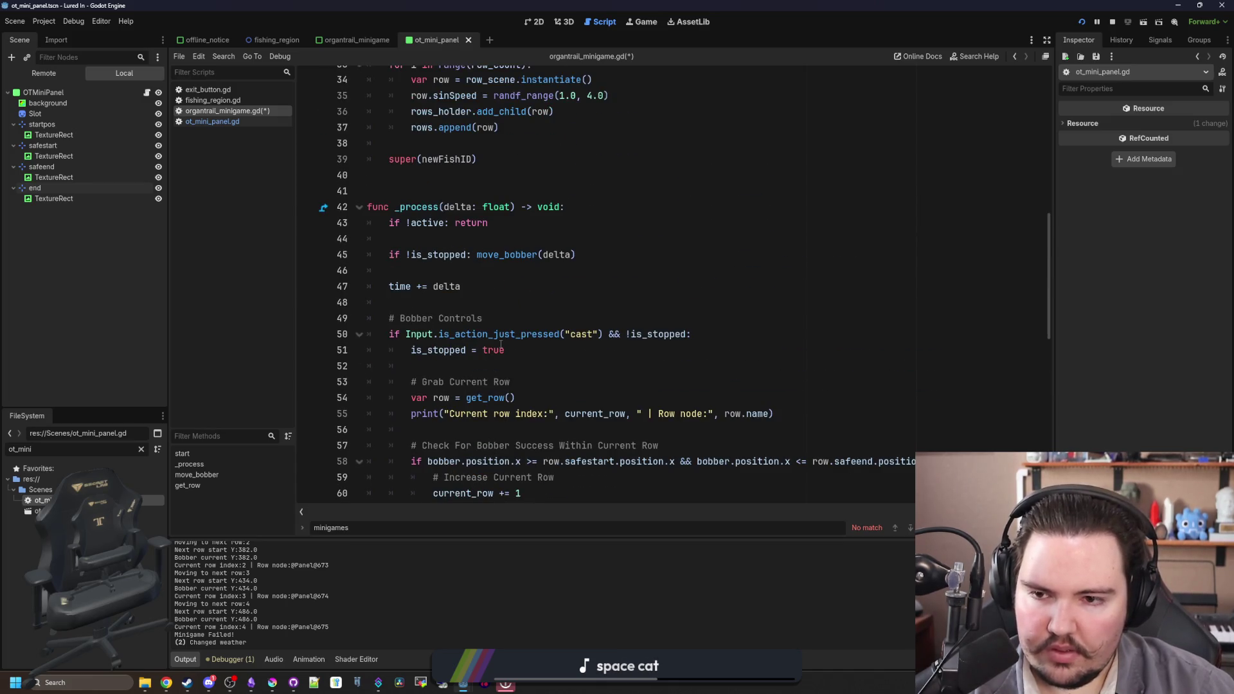
{"action": "scroll", "coordinate": [489, 346], "scroll_direction": "up", "scroll_amount": 2}
{"action": "left_click", "coordinate": [467, 334]}
{"action": "key", "text": "BackSpace"}
- Save organtrail_minigame.gd
{"action": "scroll", "coordinate": [472, 347], "scroll_direction": "up", "scroll_amount": 3}
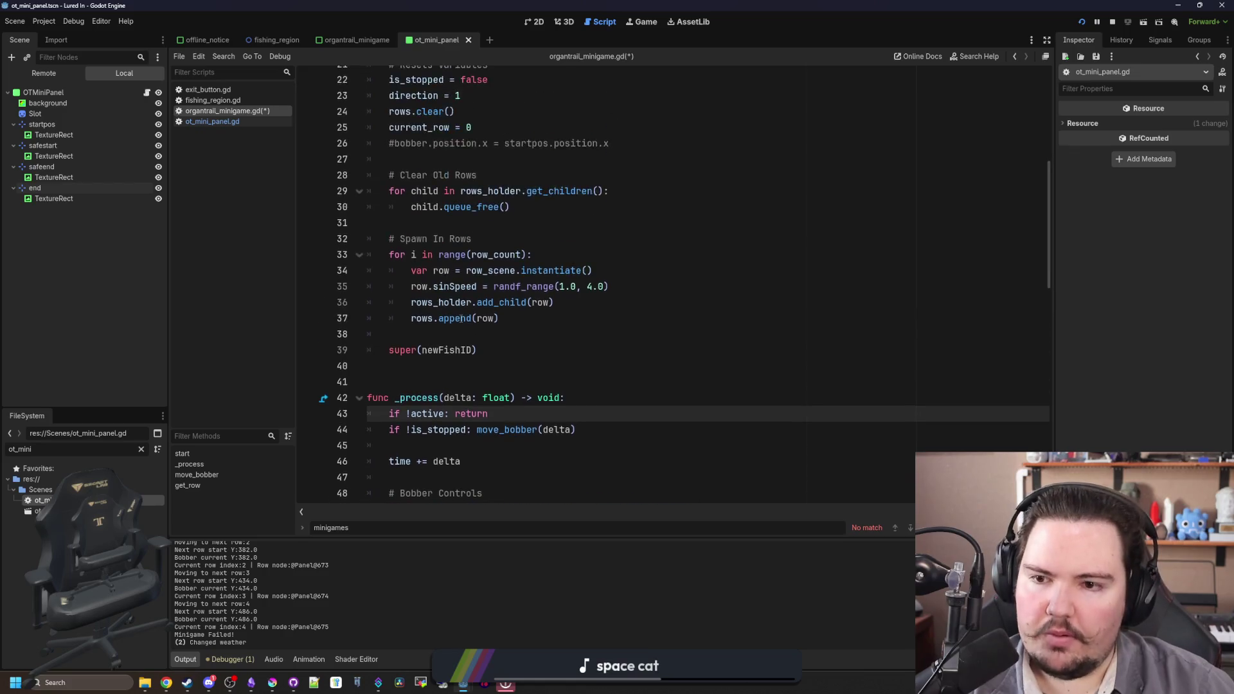
{"action": "left_click", "coordinate": [473, 380]}
{"action": "scroll", "coordinate": [473, 380], "scroll_direction": "up", "scroll_amount": 1}
{"action": "key", "text": "ctrl+s"}
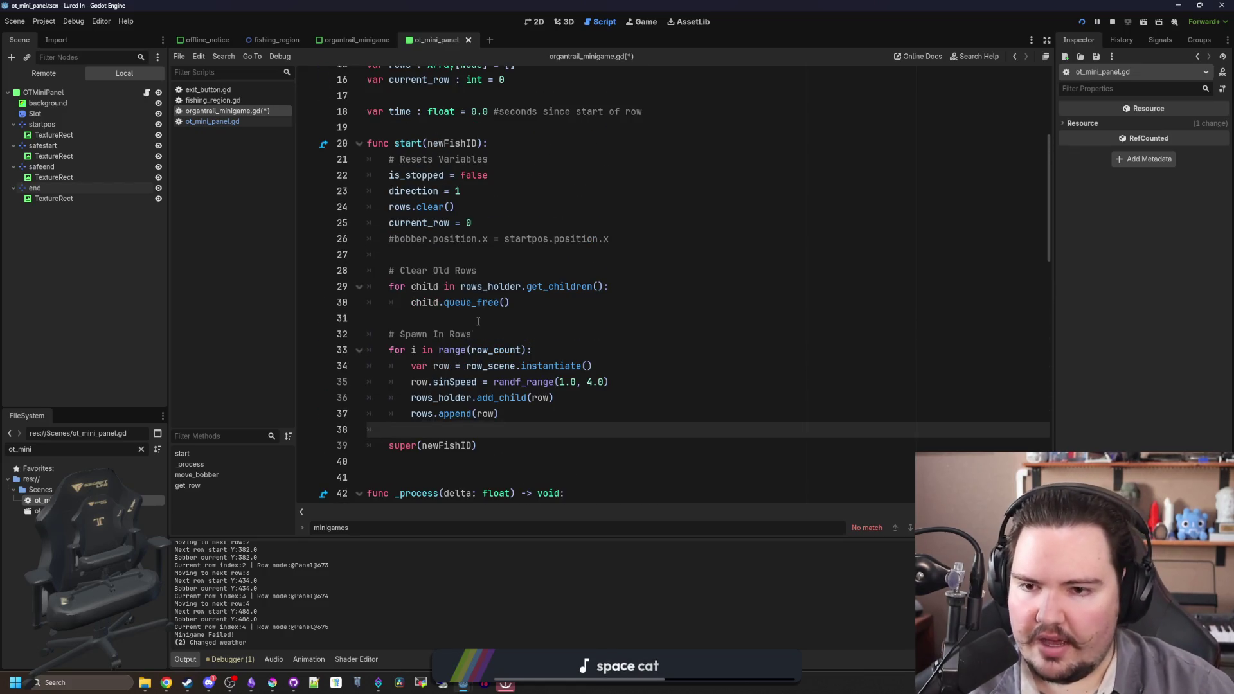
- Select the 'bobber.global_position.y = next_row.startpos.global_position.y' line for copying
{"action": "left_click", "coordinate": [481, 320]}
{"action": "scroll", "coordinate": [480, 319], "scroll_direction": "up", "scroll_amount": 2}
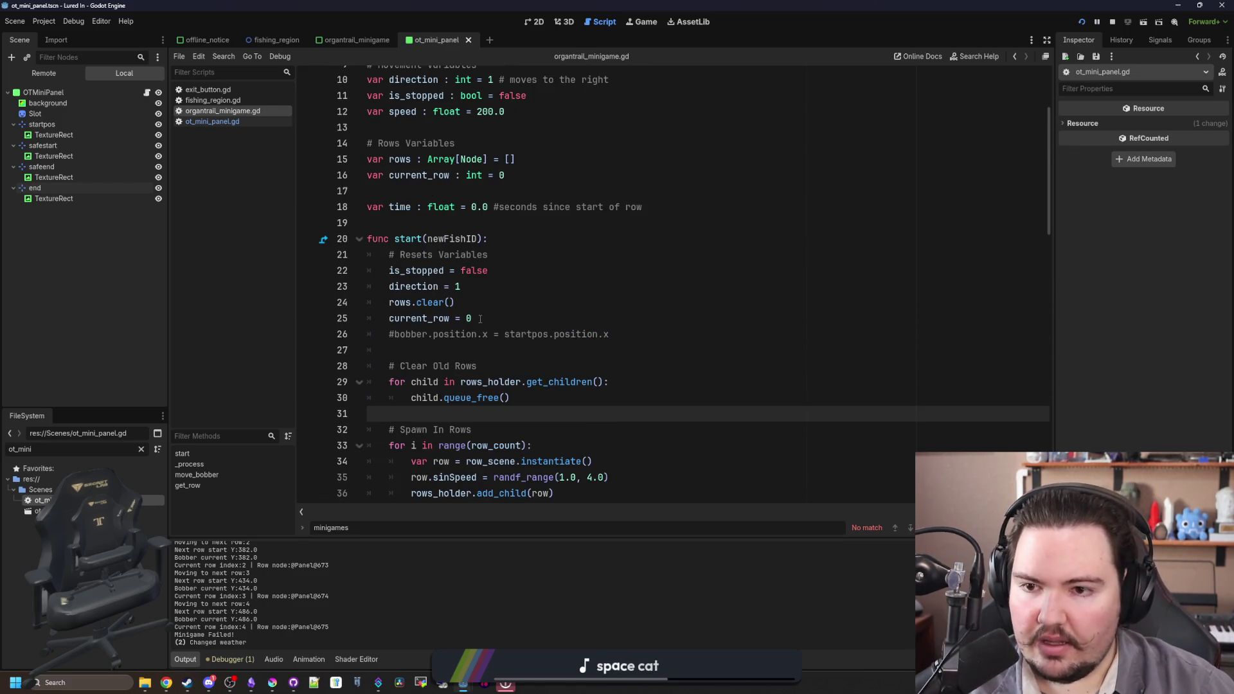
{"action": "double_click", "coordinate": [425, 318]}
{"action": "scroll", "coordinate": [440, 316], "scroll_direction": "down", "scroll_amount": 1}
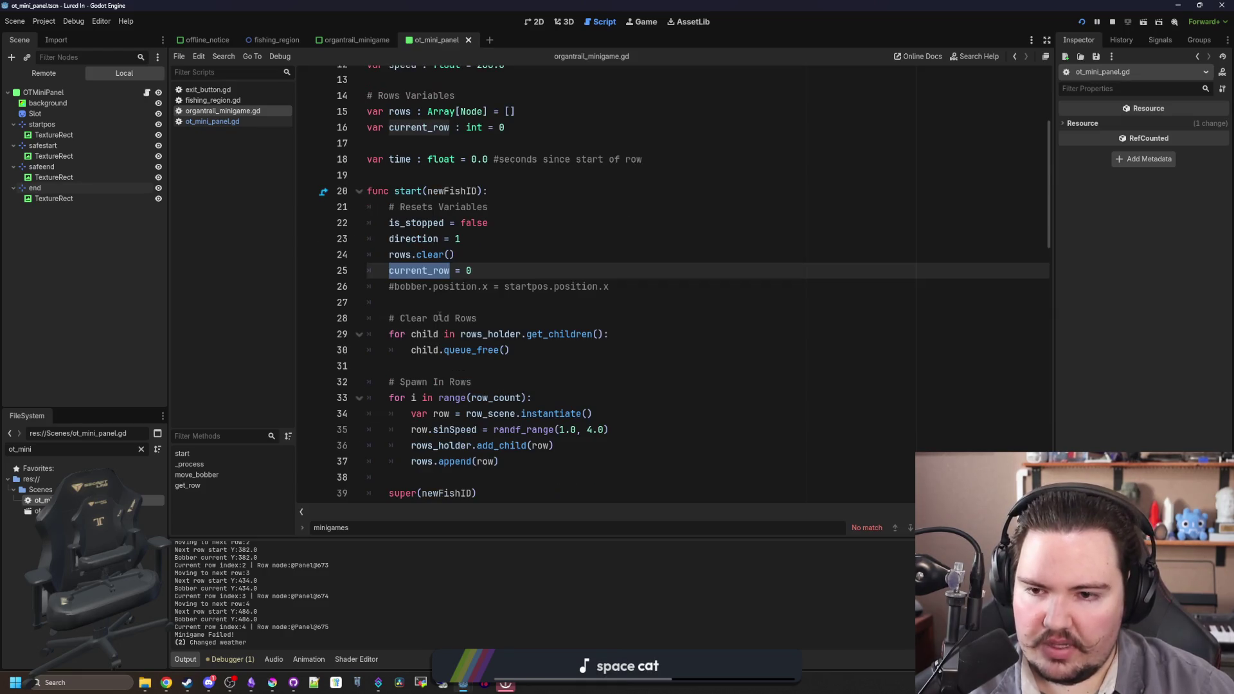
{"action": "left_click", "coordinate": [458, 302]}
{"action": "scroll", "coordinate": [458, 302], "scroll_direction": "down", "scroll_amount": 2}
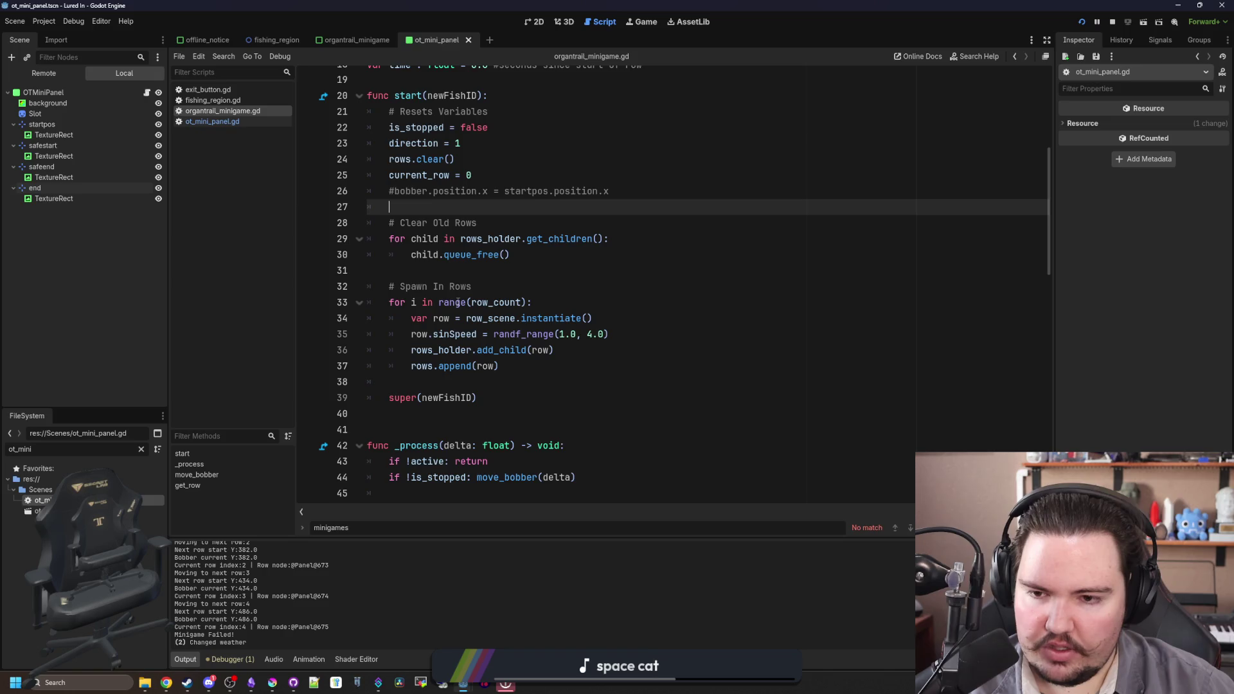
{"action": "scroll", "coordinate": [473, 341], "scroll_direction": "down", "scroll_amount": 5}
{"action": "scroll", "coordinate": [473, 337], "scroll_direction": "down", "scroll_amount": 7}
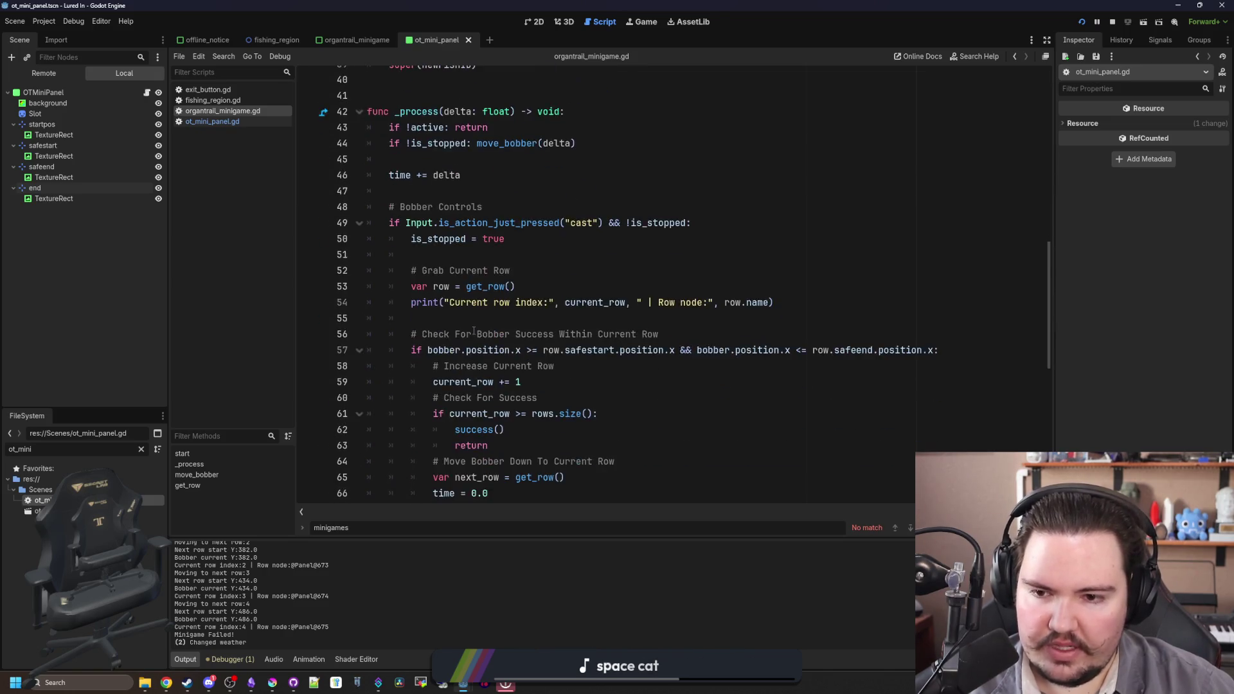
{"action": "scroll", "coordinate": [513, 274], "scroll_direction": "up", "scroll_amount": 2}
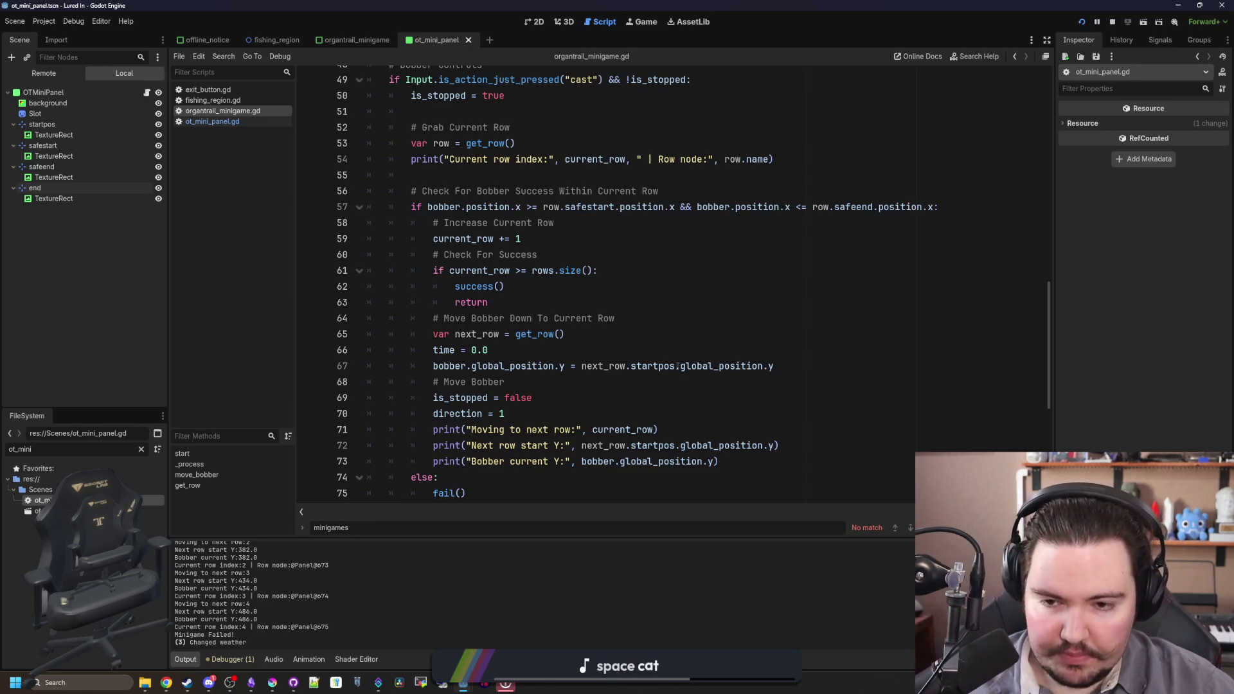
{"action": "left_click", "coordinate": [619, 365]}
{"action": "key", "text": "shift+Home"}
{"action": "key", "text": "ctrl+c"}
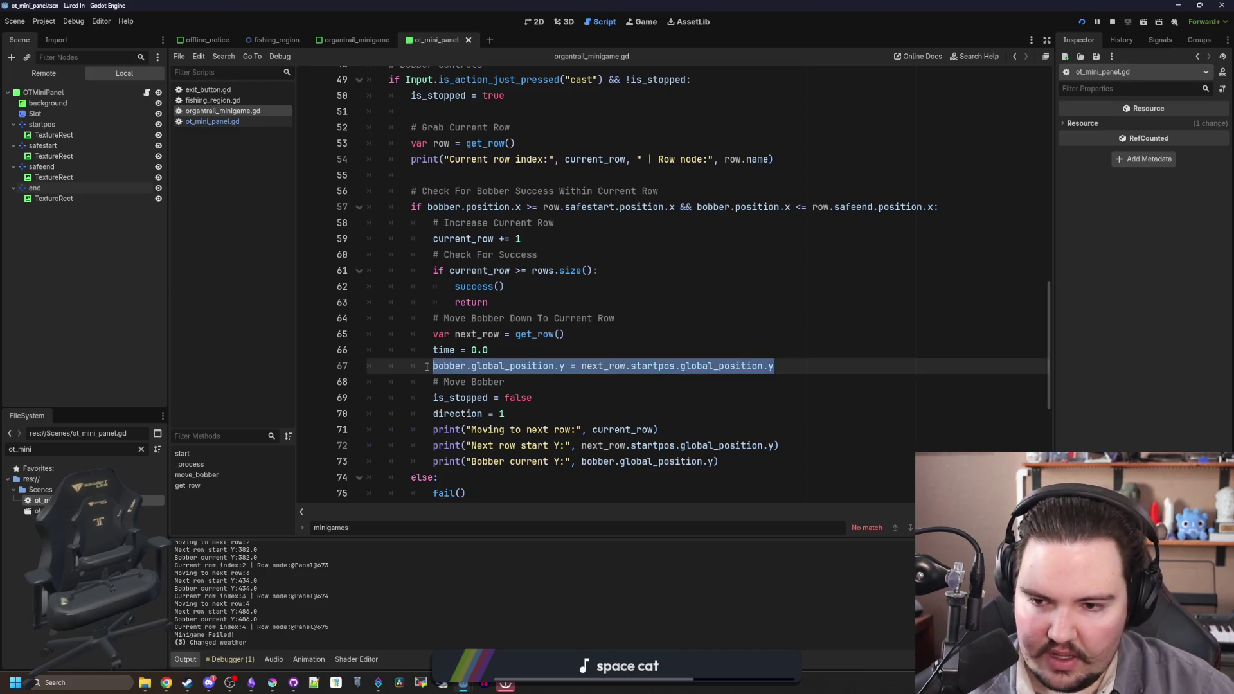
{"action": "scroll", "coordinate": [570, 350], "scroll_direction": "up", "scroll_amount": 5}
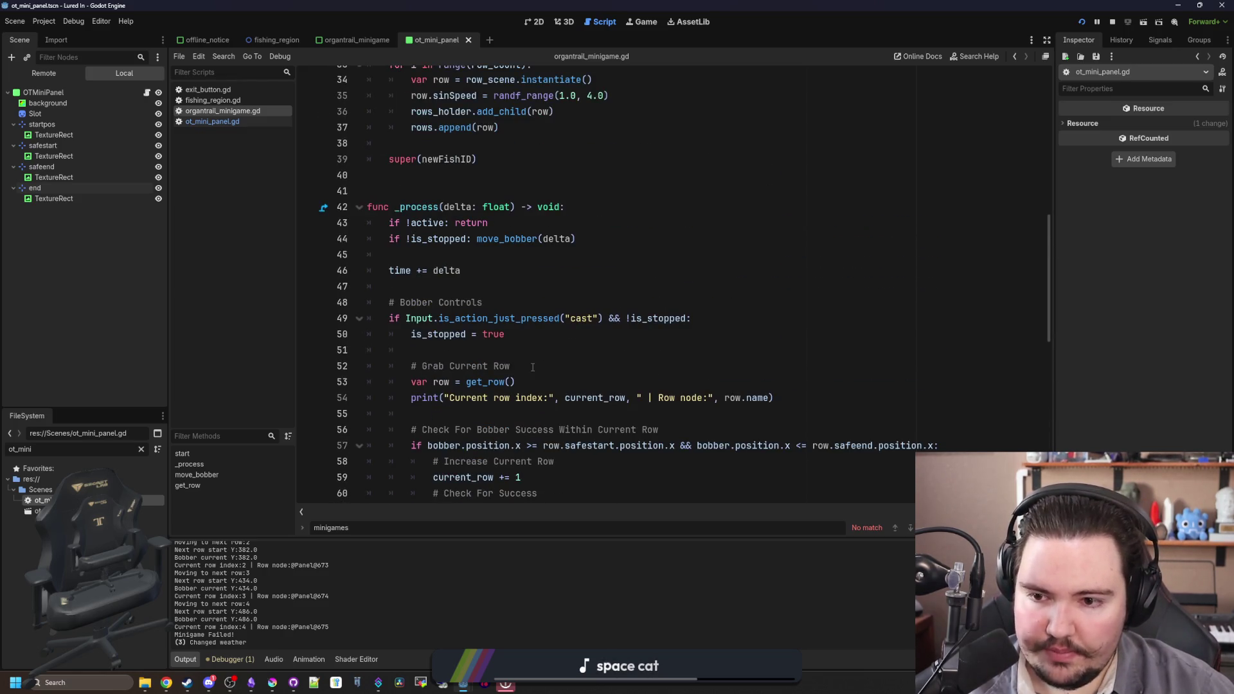
- Paste the bobber positioning line on a new line after start()'s row-spawning loop
{"action": "scroll", "coordinate": [532, 367], "scroll_direction": "up", "scroll_amount": 4}
{"action": "scroll", "coordinate": [487, 360], "scroll_direction": "up", "scroll_amount": 1}
{"action": "scroll", "coordinate": [479, 375], "scroll_direction": "up", "scroll_amount": 1}
{"action": "scroll", "coordinate": [479, 375], "scroll_direction": "down", "scroll_amount": 1}
{"action": "left_click", "coordinate": [479, 380]}
{"action": "key", "text": "Return"}
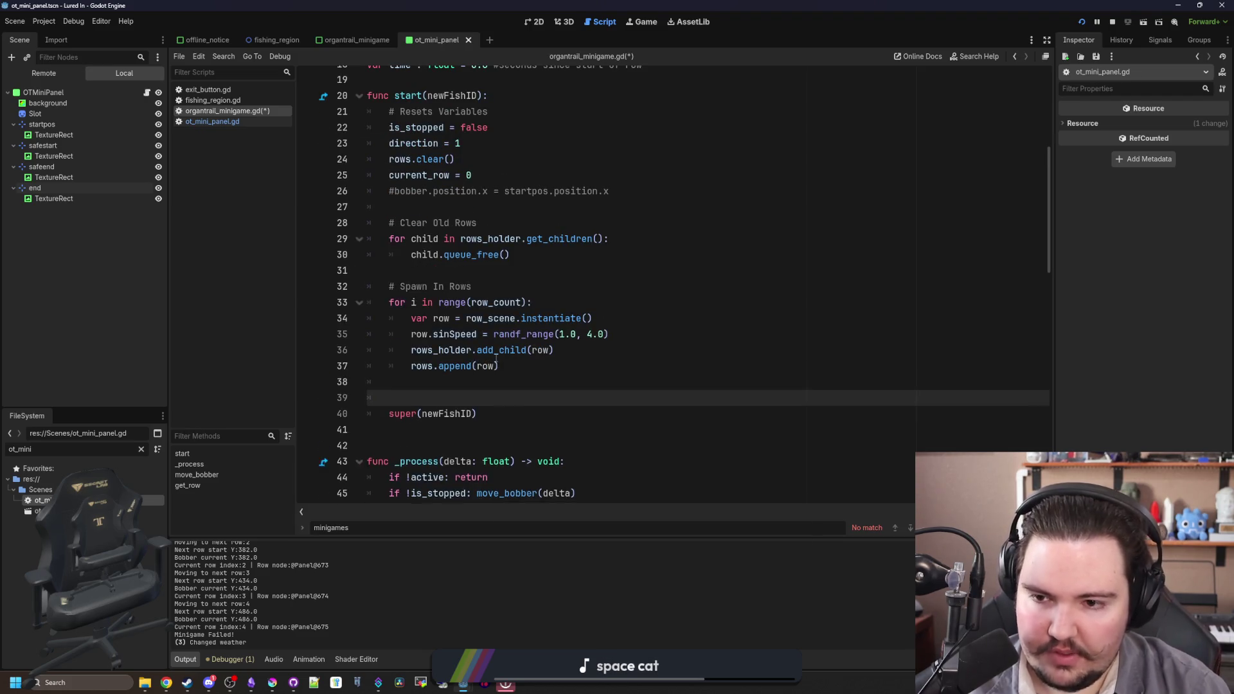
{"action": "key", "text": "ctrl+v"}
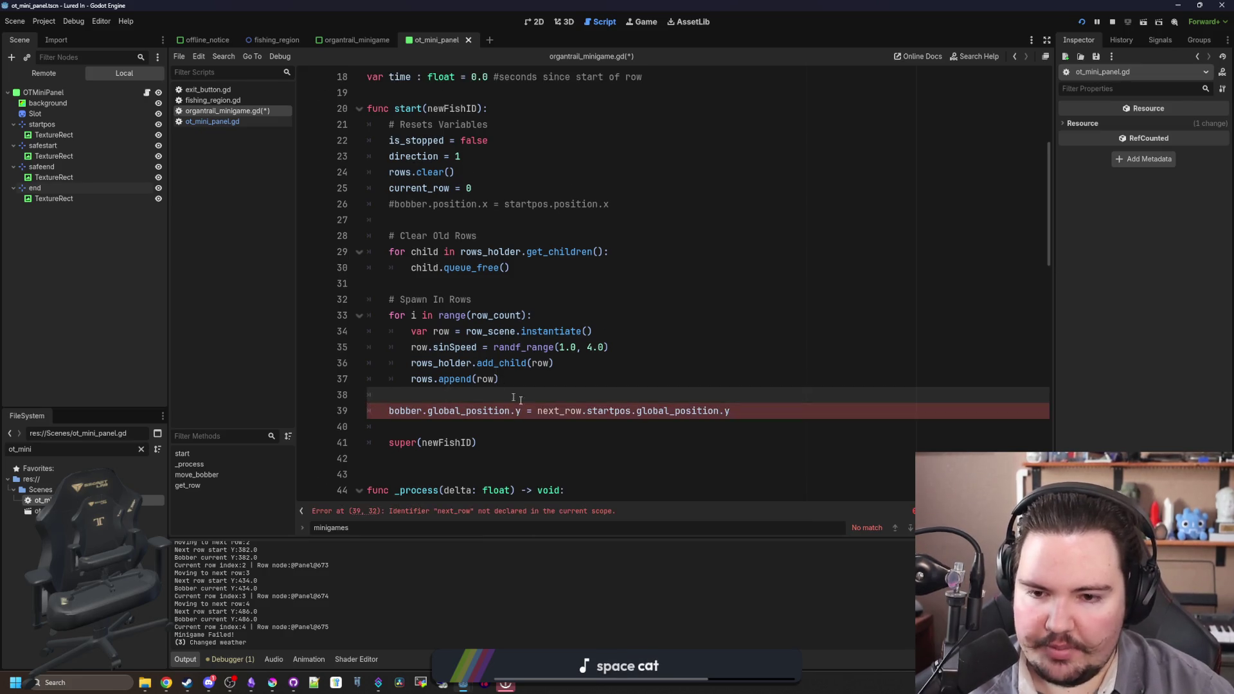
- Replace next_row with rows[0] in the pasted bobber positioning line
{"action": "left_click", "coordinate": [608, 412]}
{"action": "double_click", "coordinate": [567, 415]}
{"action": "type", "text": "rows[0]"}
{"action": "key", "text": "Up"}
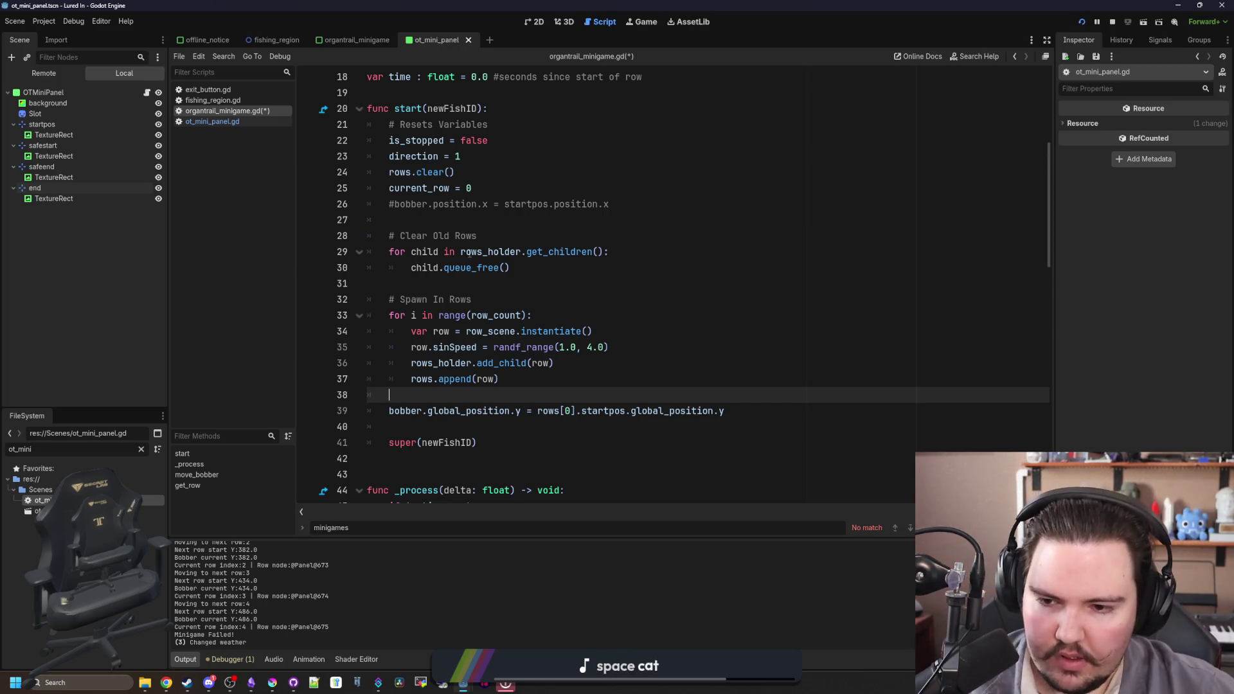
- Save the script with the first-row bobber placement
{"action": "scroll", "coordinate": [432, 311], "scroll_direction": "up", "scroll_amount": 4}
{"action": "left_click", "coordinate": [433, 284]}
{"action": "key", "text": "ctrl+s"}
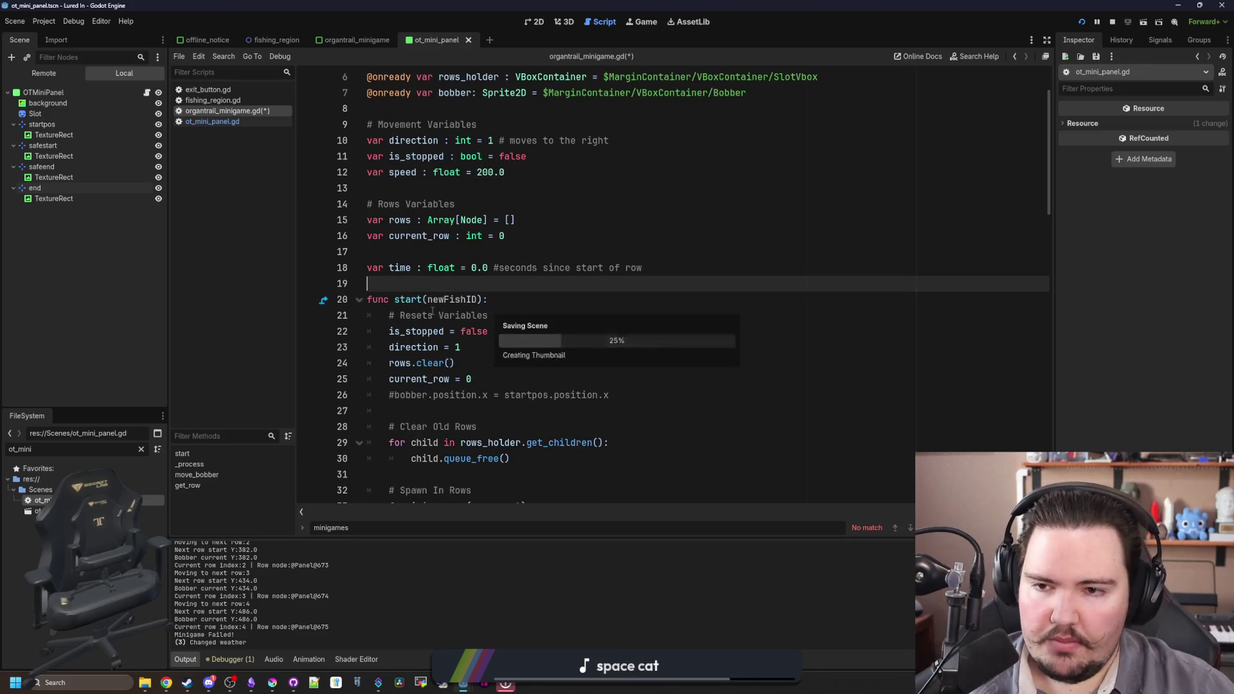
{"action": "scroll", "coordinate": [437, 303], "scroll_direction": "up", "scroll_amount": 2}
{"action": "left_click", "coordinate": [448, 269]}
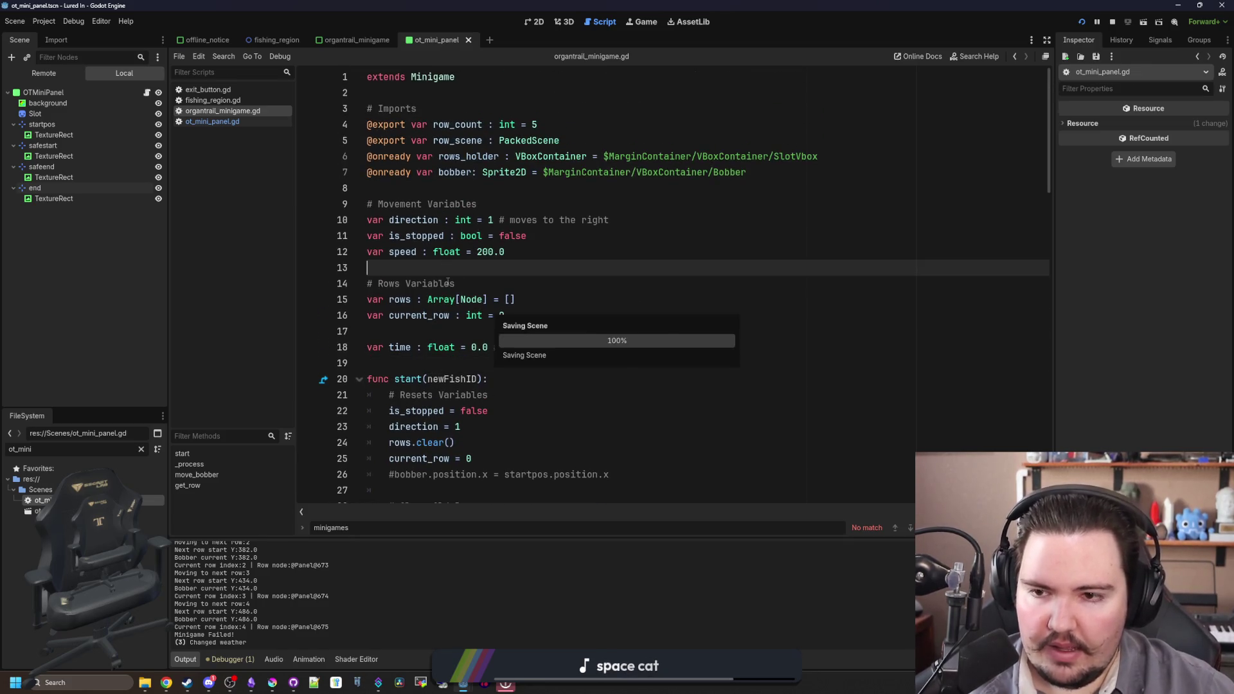
- Search the script for is_stopped, step through its matches, and save
{"action": "key", "text": "ctrl+f"}
{"action": "type", "text": "is_stopped"}
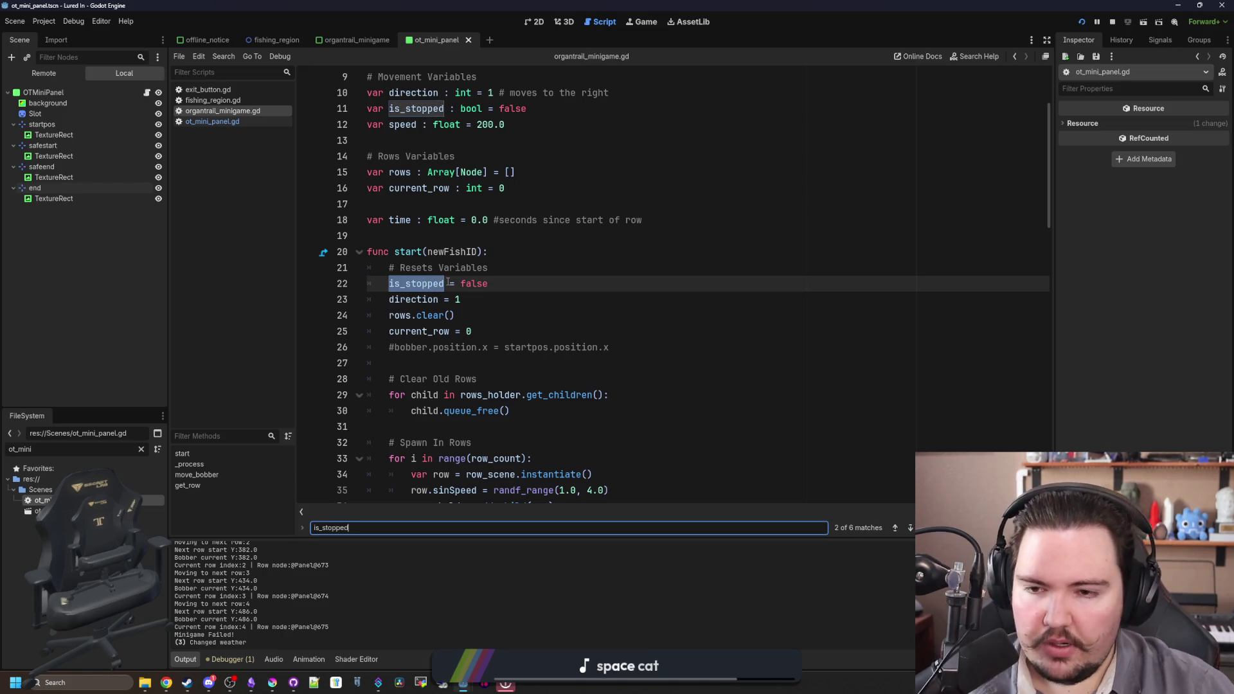
{"action": "key", "text": "Return"}
{"action": "key", "text": "Return"}
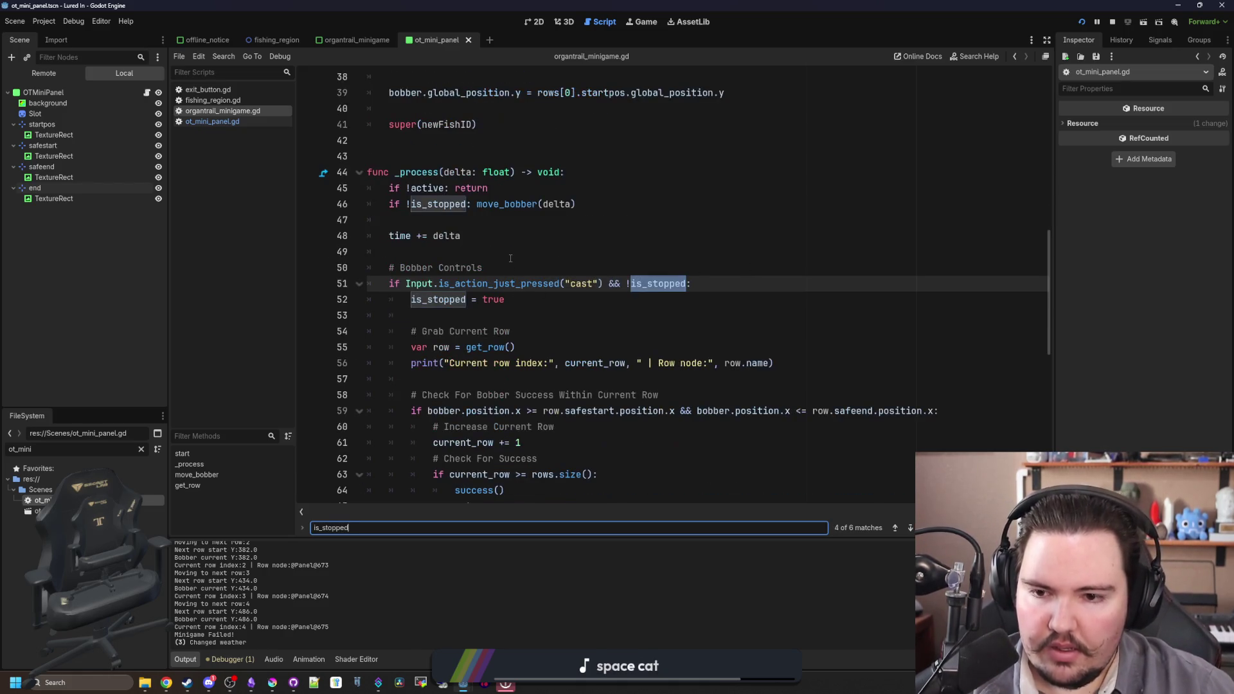
{"action": "key", "text": "Return"}
{"action": "key", "text": "Return"}
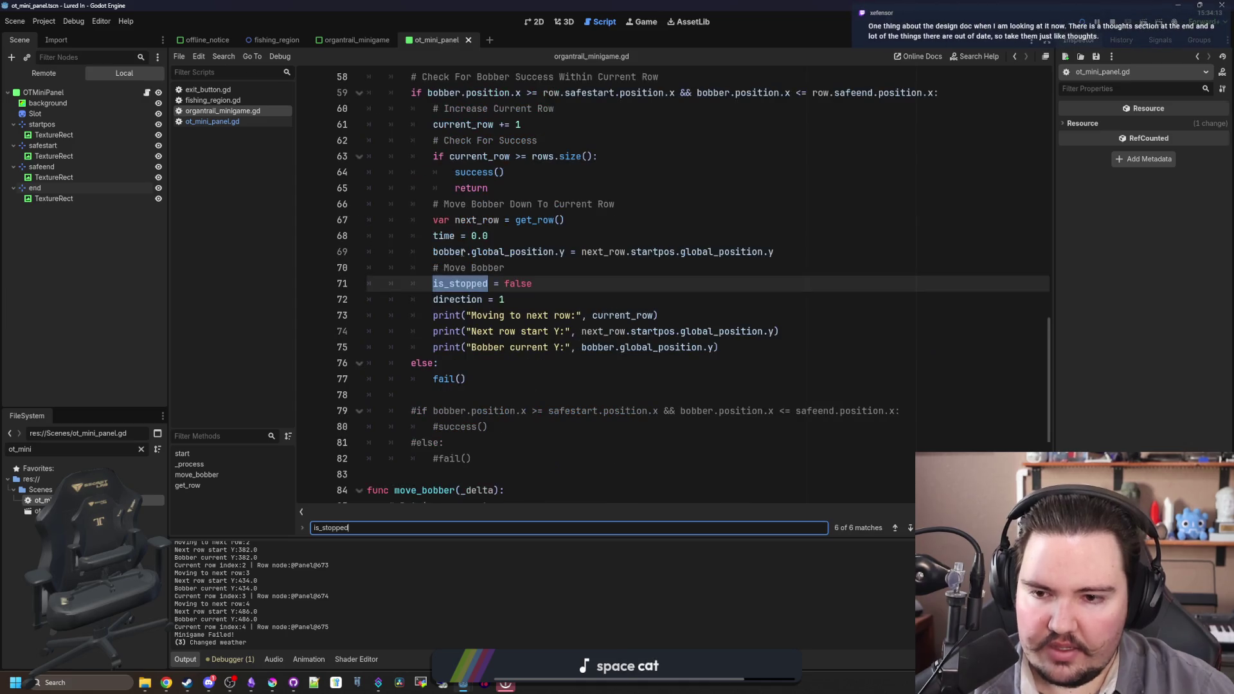
{"action": "scroll", "coordinate": [502, 299], "scroll_direction": "up", "scroll_amount": 2}
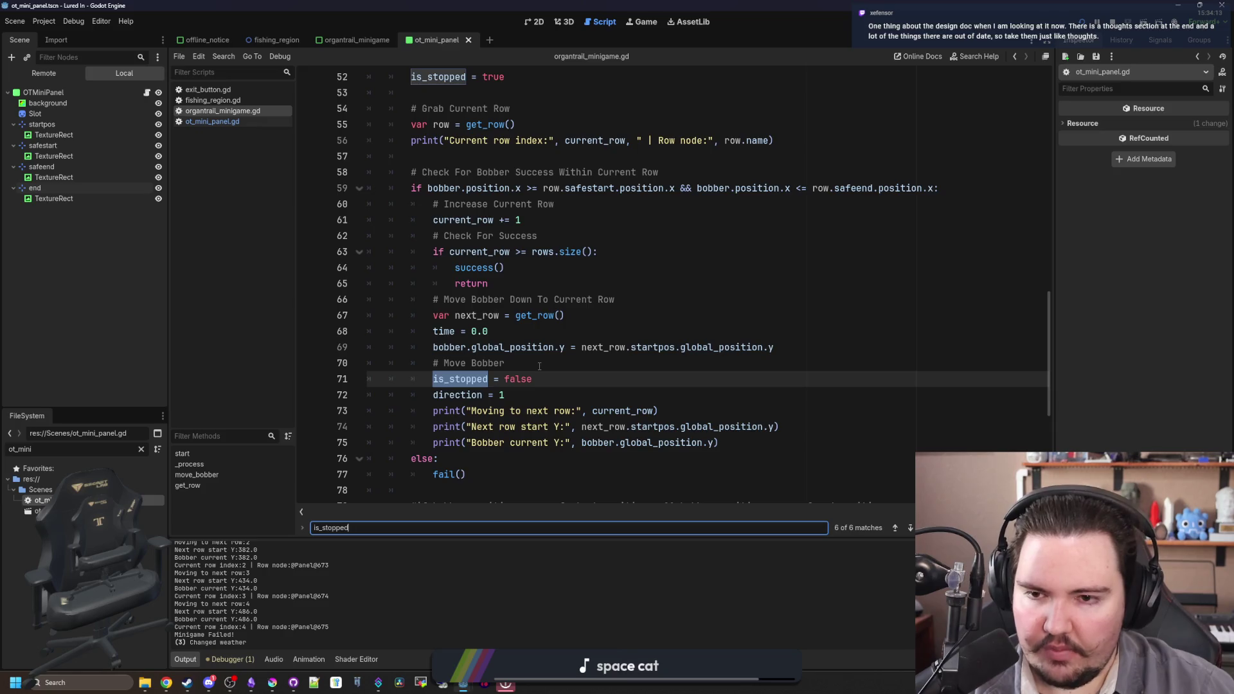
{"action": "scroll", "coordinate": [539, 366], "scroll_direction": "up", "scroll_amount": 9}
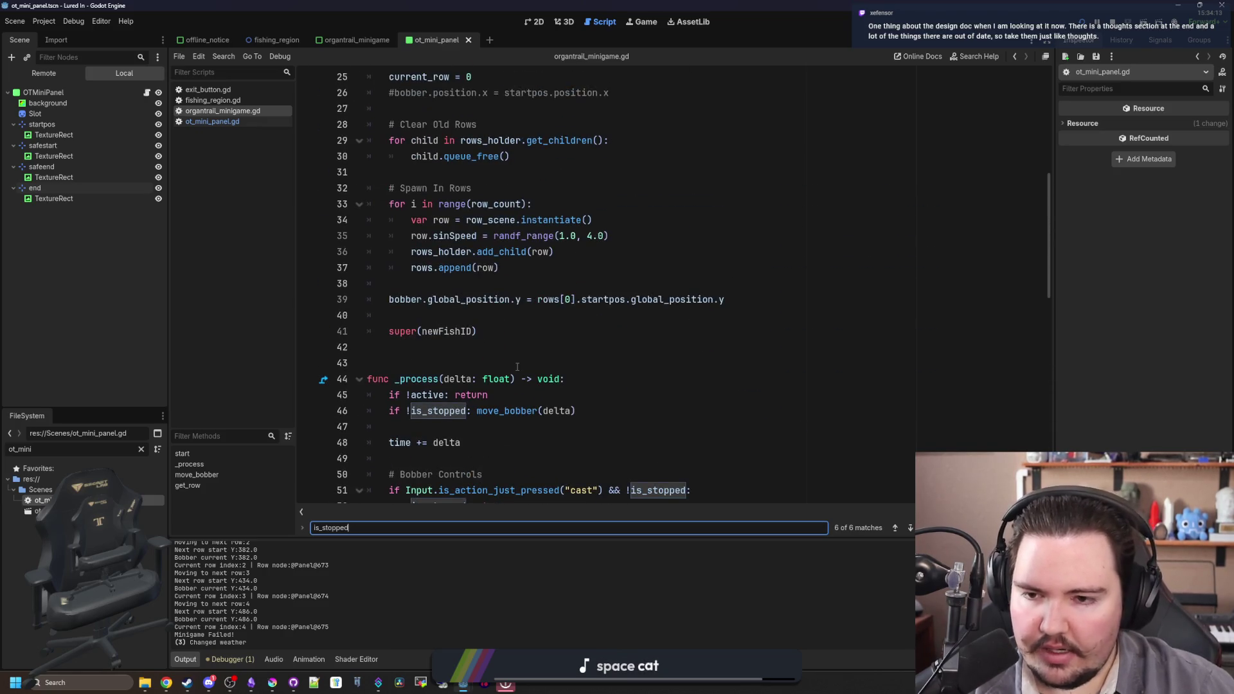
{"action": "left_click", "coordinate": [517, 365]}
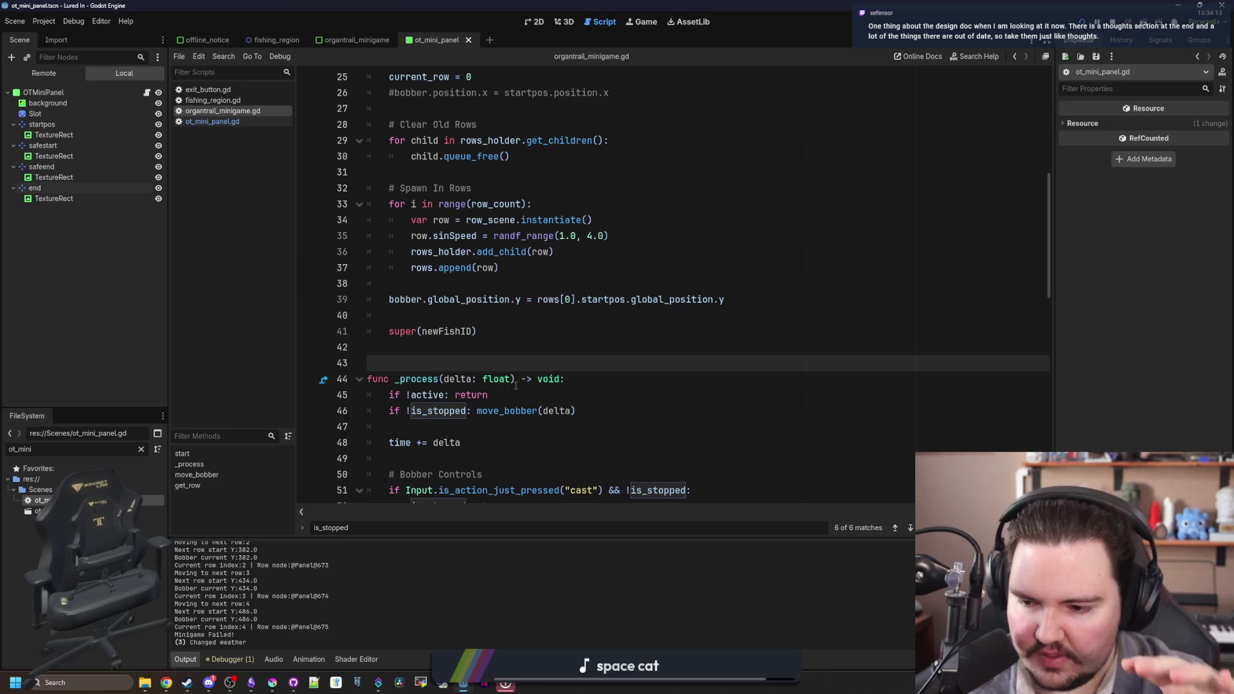
{"action": "left_click", "coordinate": [480, 353]}
{"action": "key", "text": "ctrl+s"}
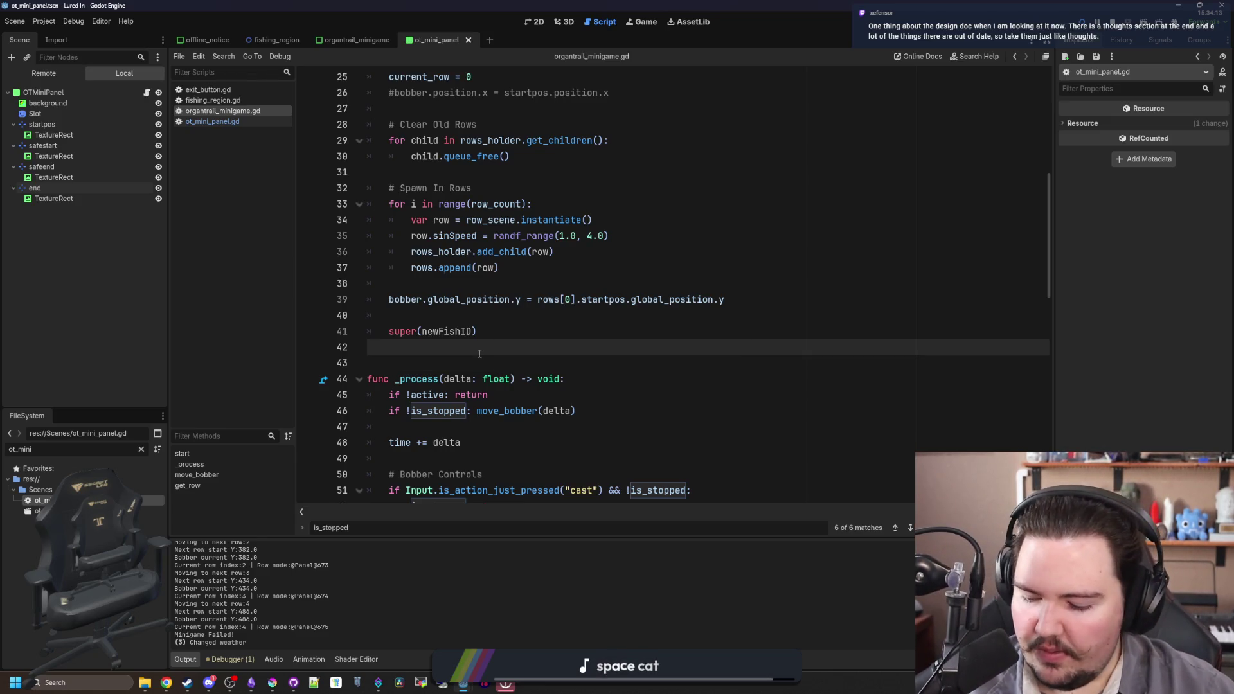
- Delete start()'s direction reset line and the direction and speed variable declarations
{"action": "scroll", "coordinate": [479, 353], "scroll_direction": "up", "scroll_amount": 4}
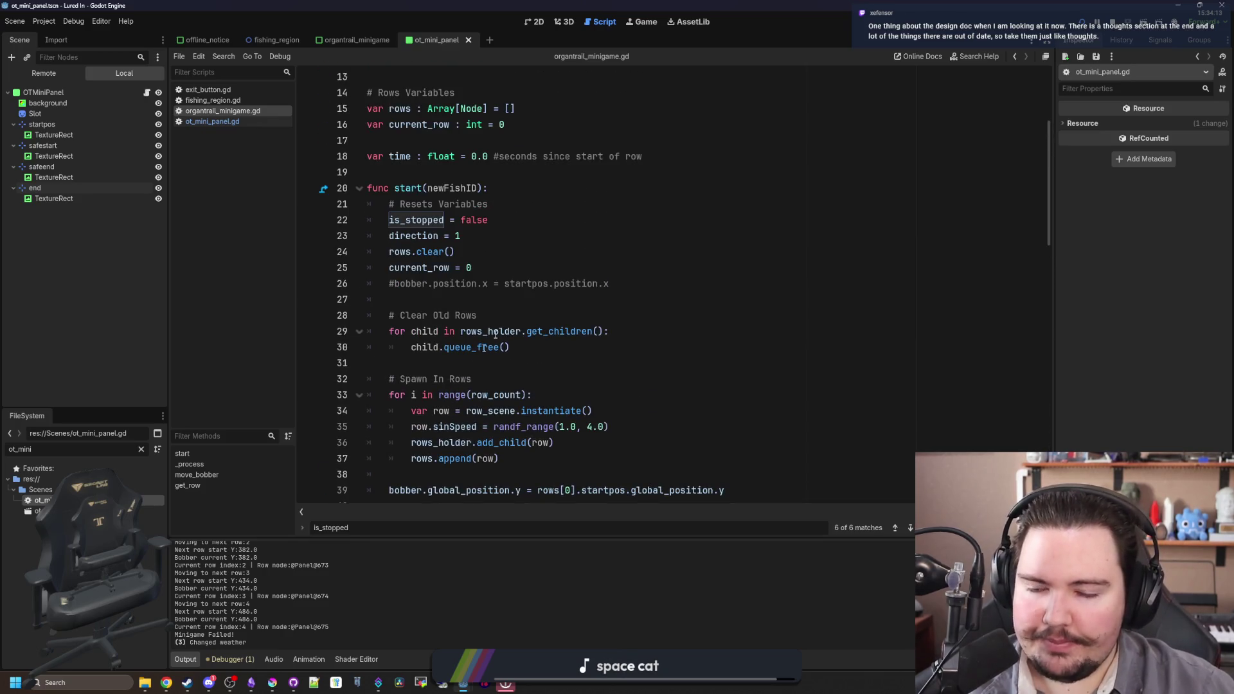
{"action": "triple_click", "coordinate": [488, 236]}
{"action": "key", "text": "BackSpace"}
{"action": "key", "text": "BackSpace"}
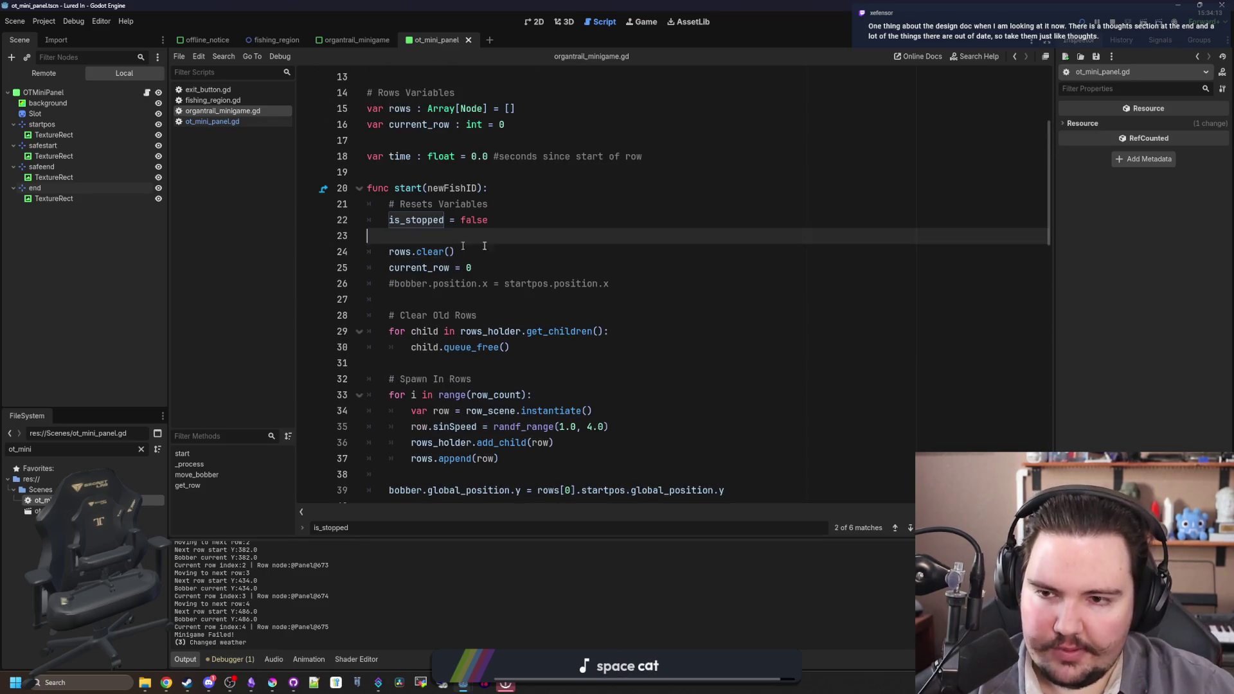
{"action": "scroll", "coordinate": [490, 238], "scroll_direction": "up", "scroll_amount": 4}
{"action": "triple_click", "coordinate": [593, 220]}
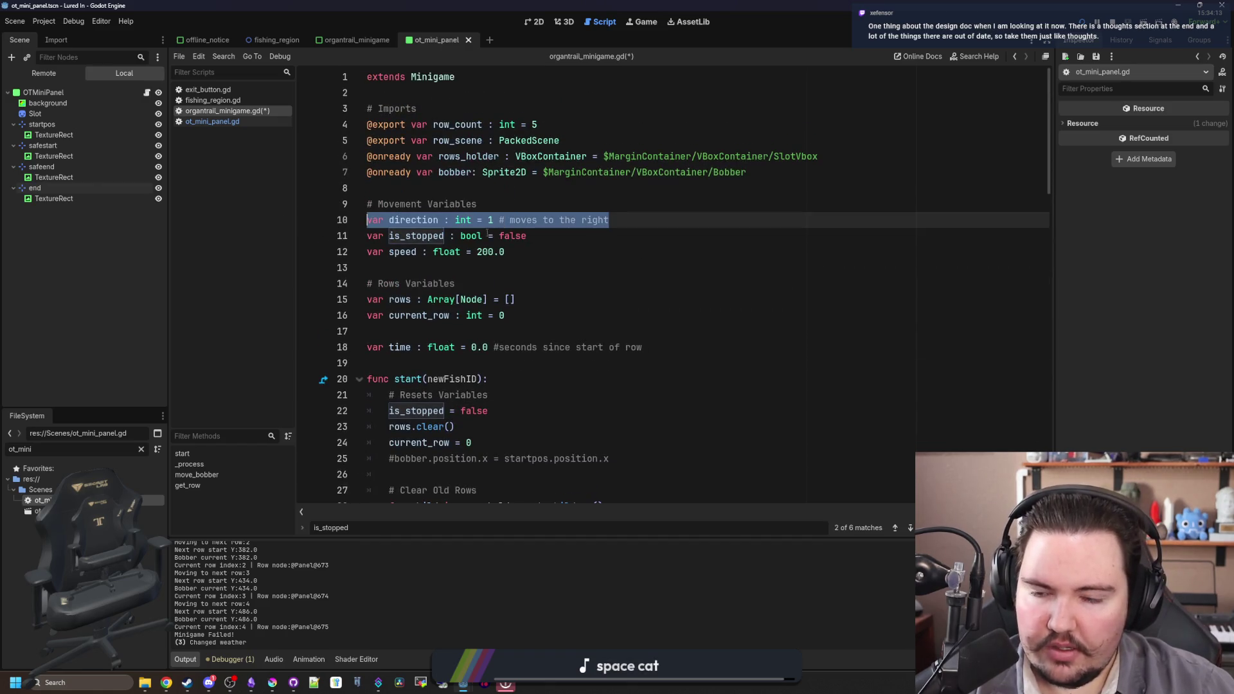
{"action": "key", "text": "BackSpace"}
{"action": "key", "text": "BackSpace"}
{"action": "left_click", "coordinate": [467, 248]}
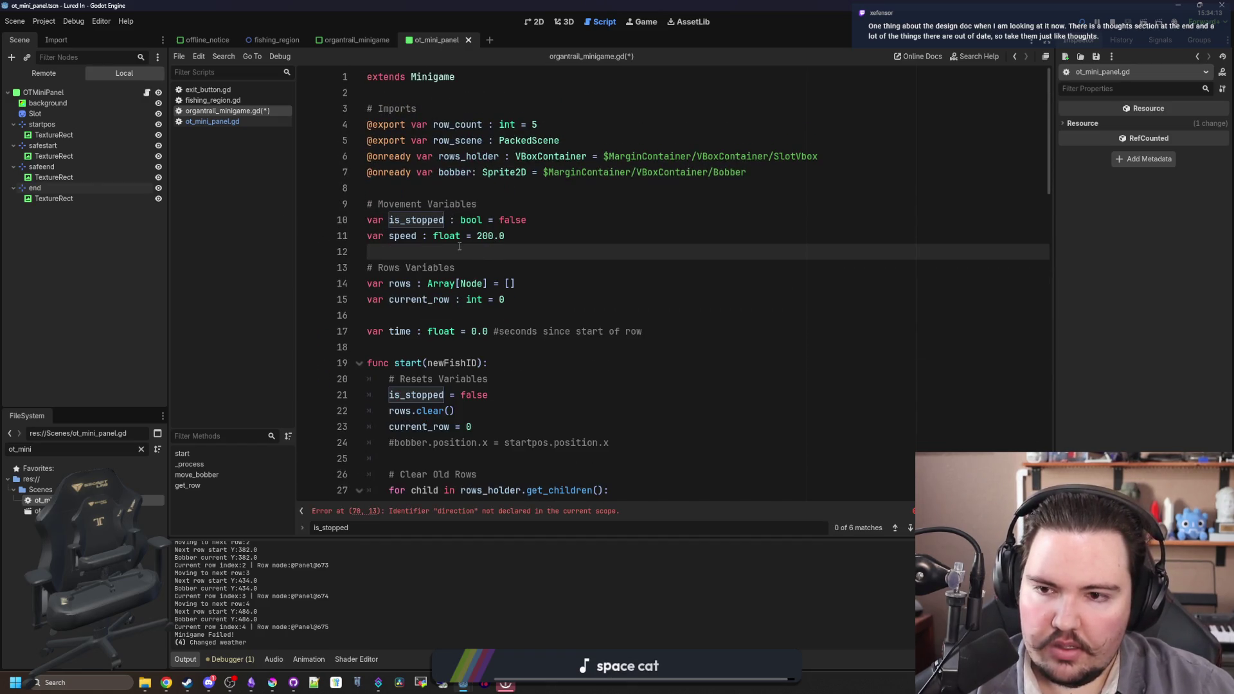
{"action": "mouse_move", "coordinate": [459, 247]}
{"action": "left_mouse_down"}
{"action": "mouse_move", "coordinate": [370, 222]}
{"action": "mouse_move", "coordinate": [368, 236]}
{"action": "mouse_move", "coordinate": [509, 236]}
{"action": "left_mouse_up"}
{"action": "left_click_drag", "start_coordinate": [349, 247], "coordinate": [361, 235]}
{"action": "key", "text": "BackSpace"}
{"action": "key", "text": "BackSpace"}
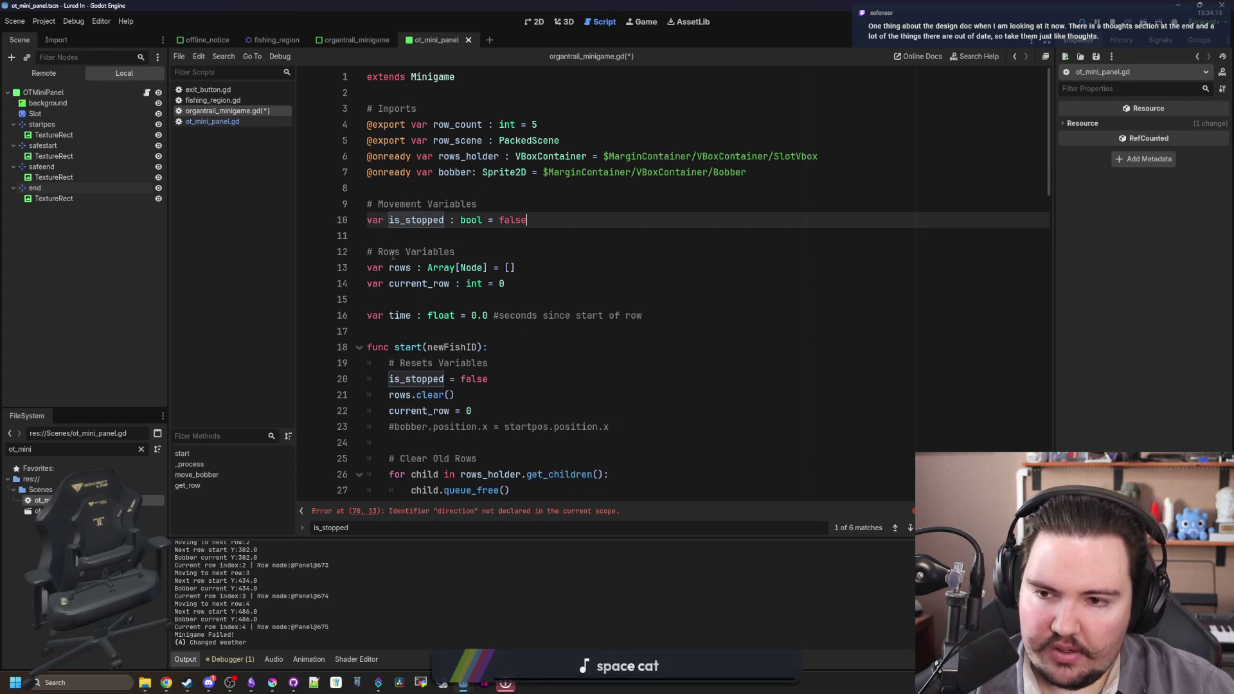
- Delete the leftover direction assignment flagged by the error
{"action": "left_click", "coordinate": [405, 236]}
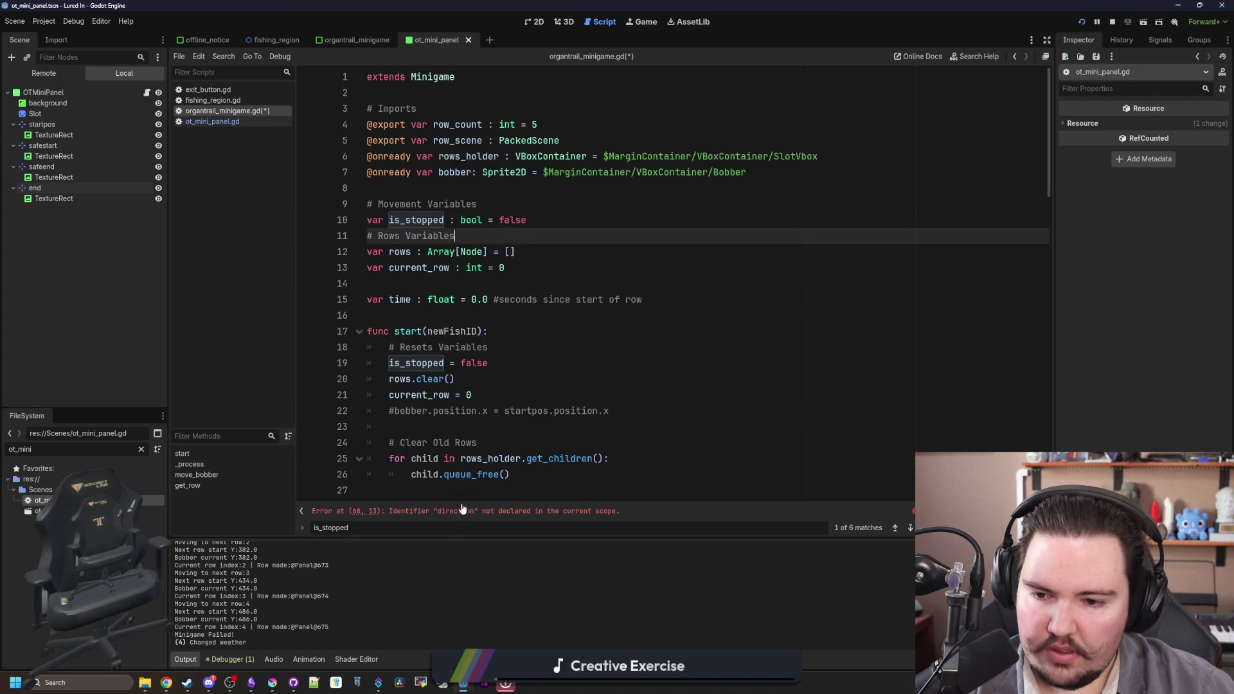
{"action": "left_click", "coordinate": [467, 512]}
{"action": "left_click_drag", "start_coordinate": [531, 284], "coordinate": [532, 267]}
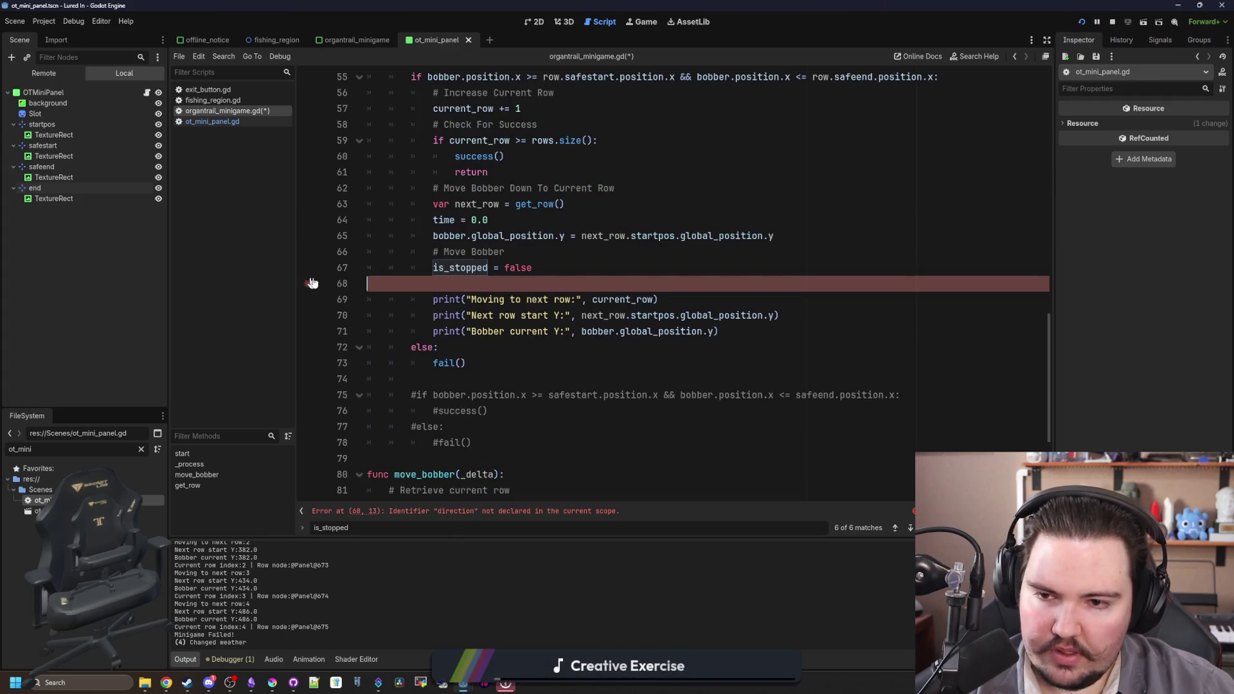
{"action": "key", "text": "BackSpace"}
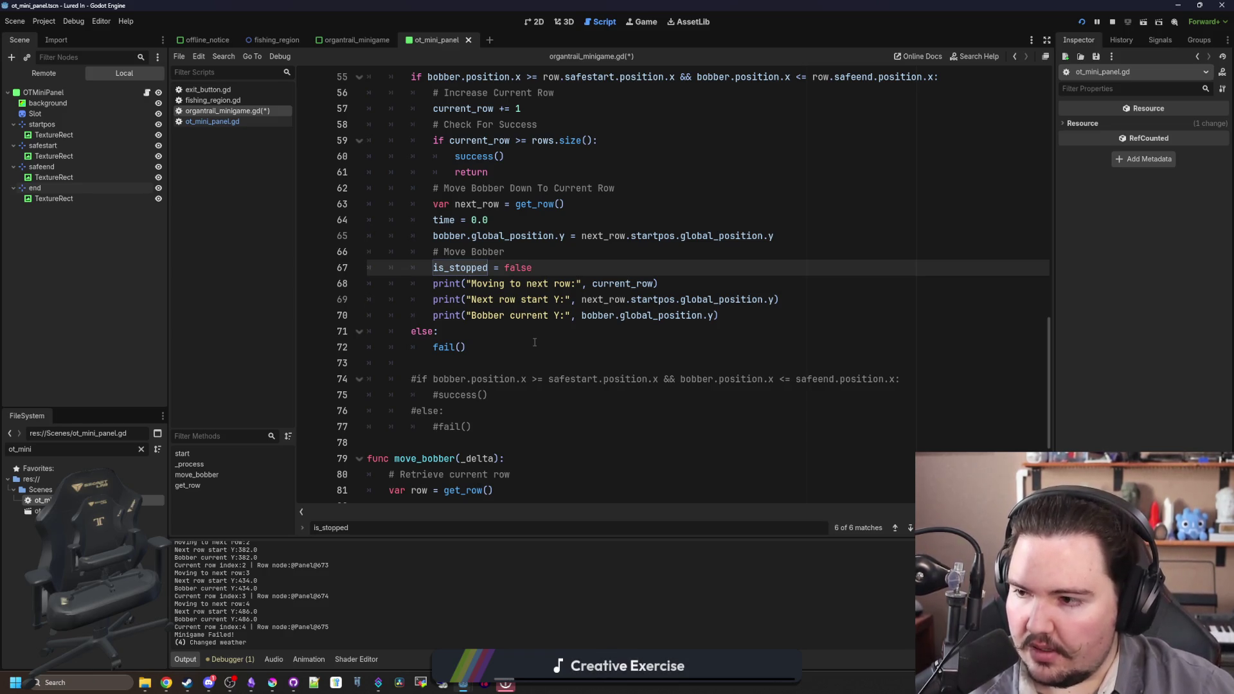
{"action": "left_click", "coordinate": [512, 334]}
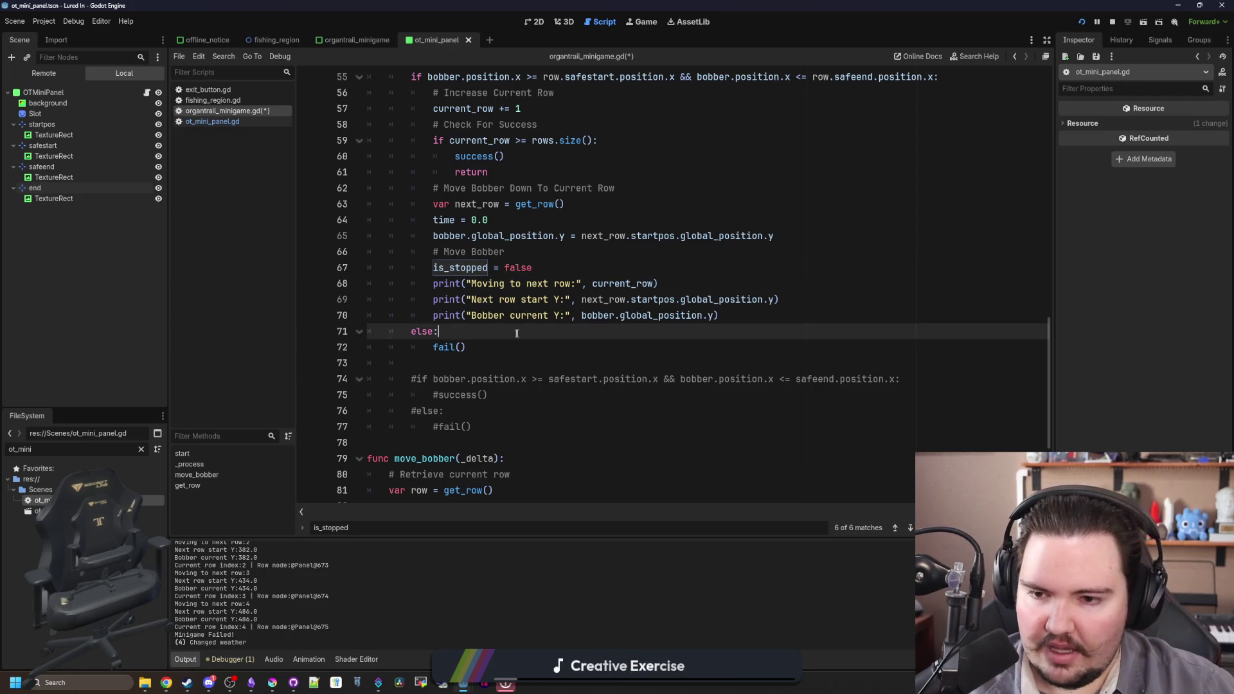
{"action": "scroll", "coordinate": [518, 347], "scroll_direction": "down", "scroll_amount": 4}
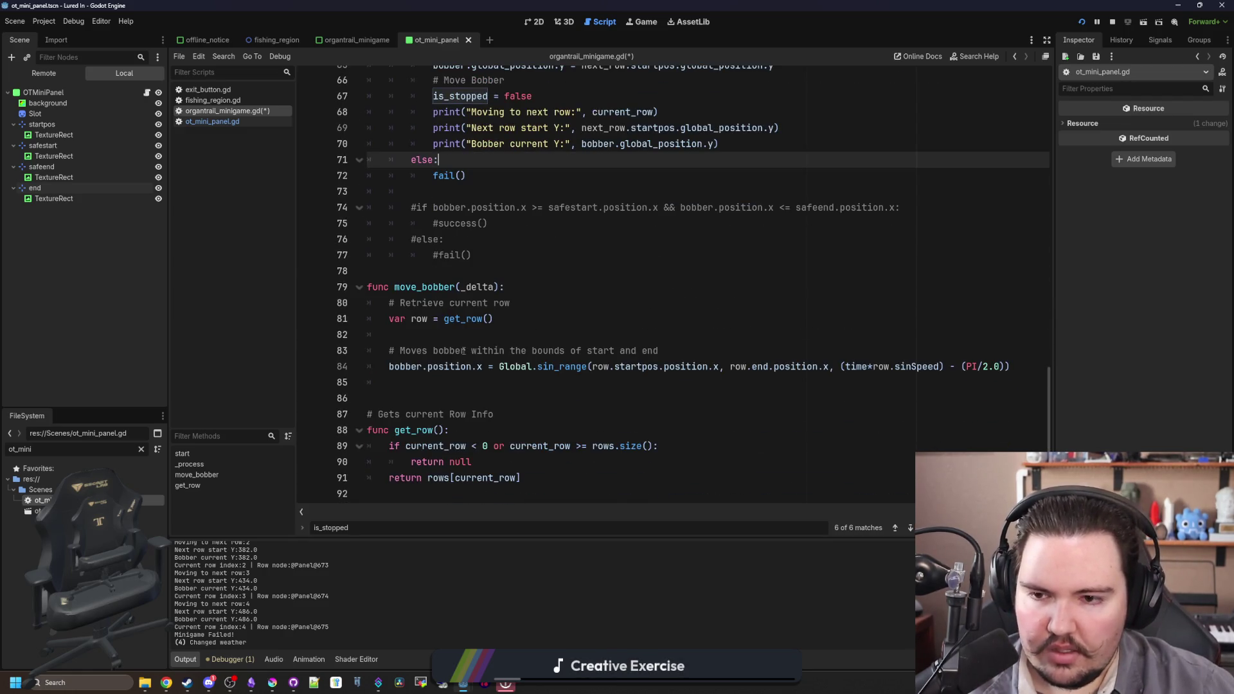
{"action": "left_click", "coordinate": [446, 335]}
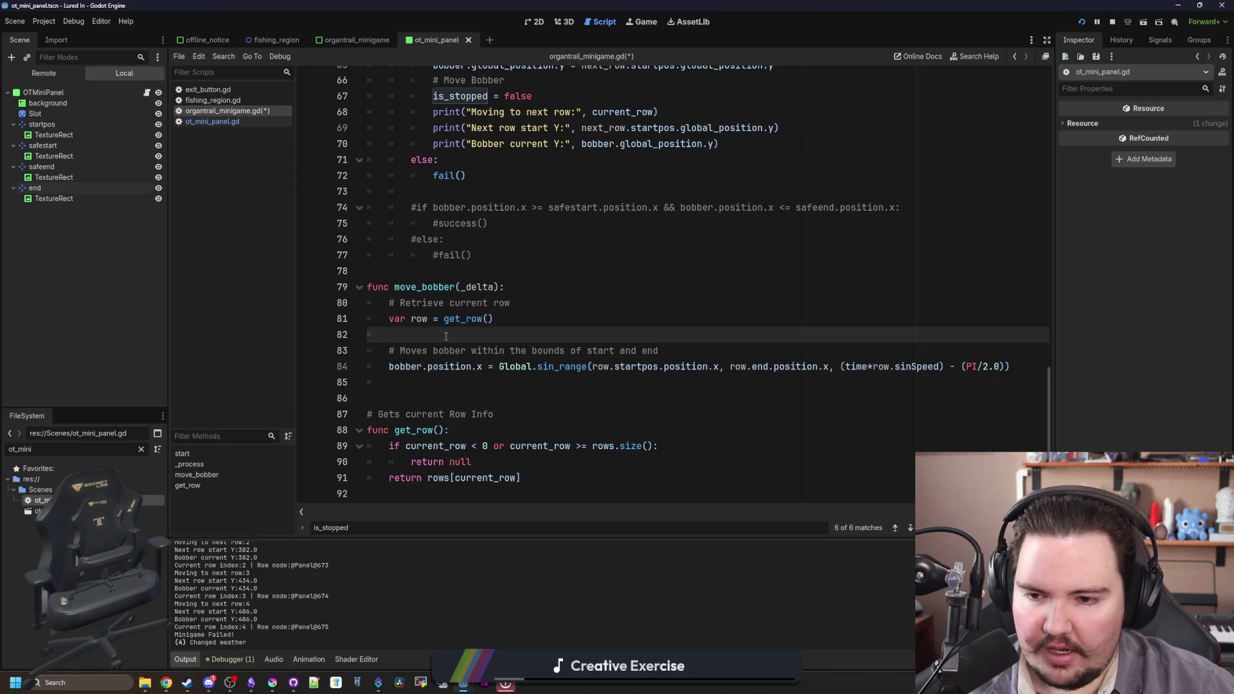
{"action": "left_click", "coordinate": [406, 397]}
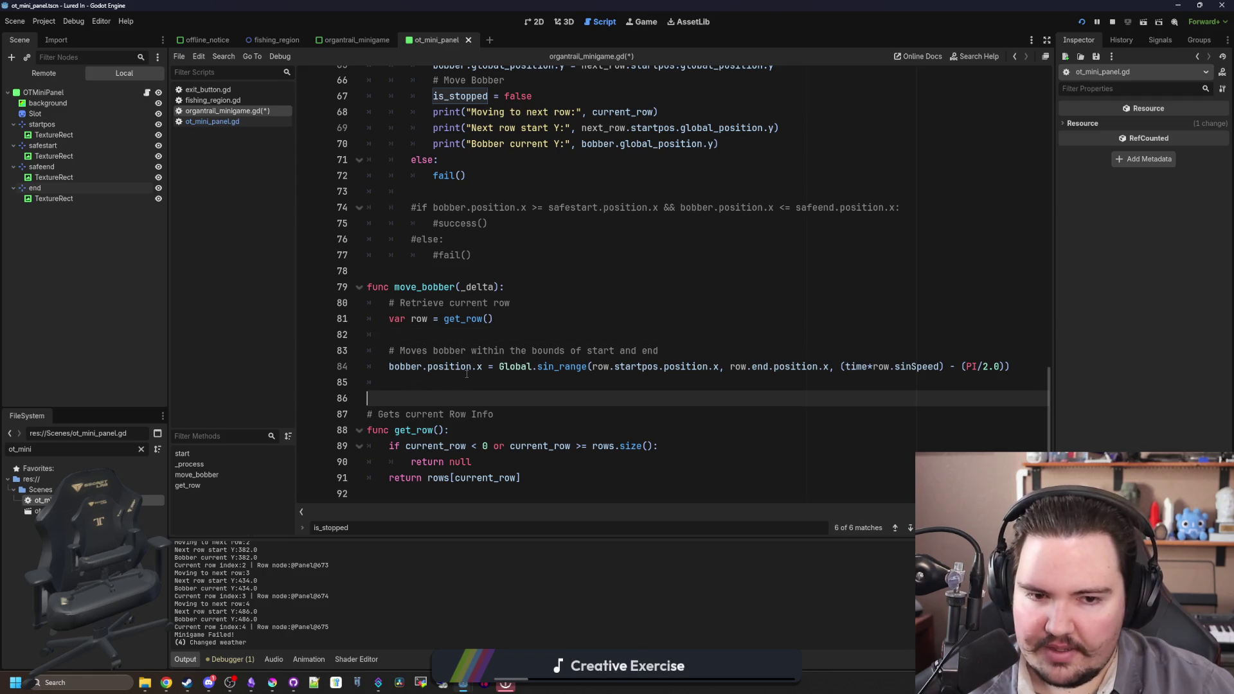
{"action": "scroll", "coordinate": [467, 375], "scroll_direction": "up", "scroll_amount": 10}
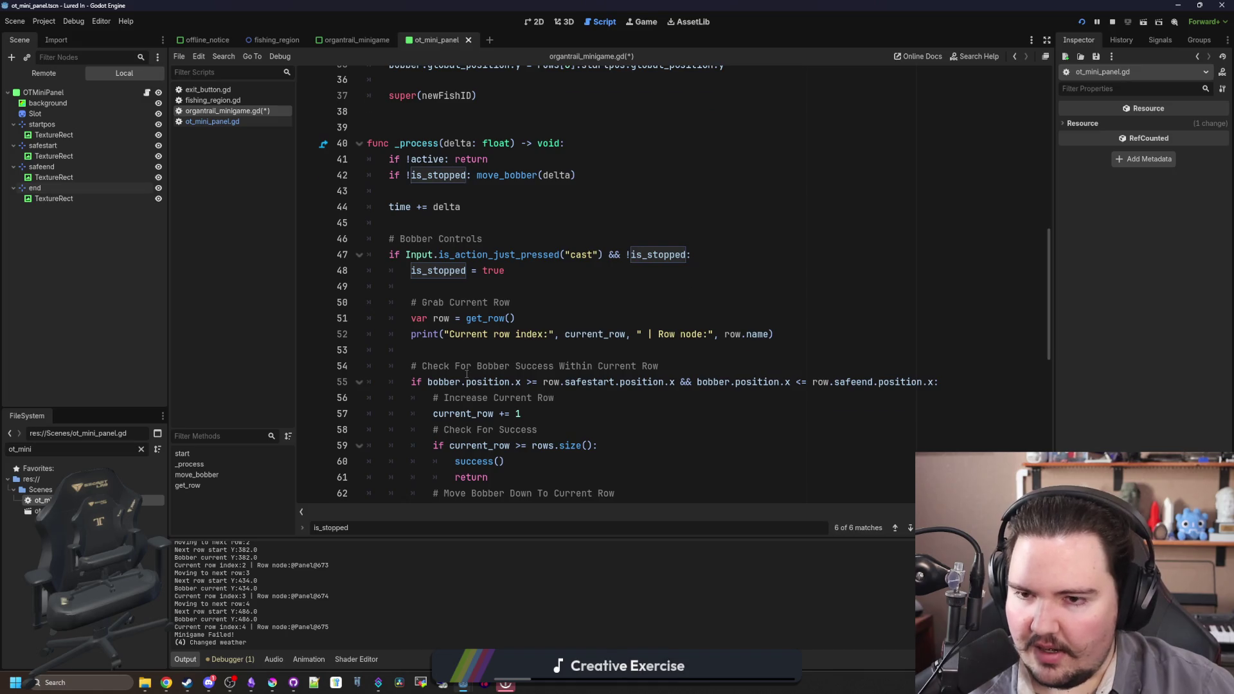
{"action": "scroll", "coordinate": [468, 374], "scroll_direction": "up", "scroll_amount": 9}
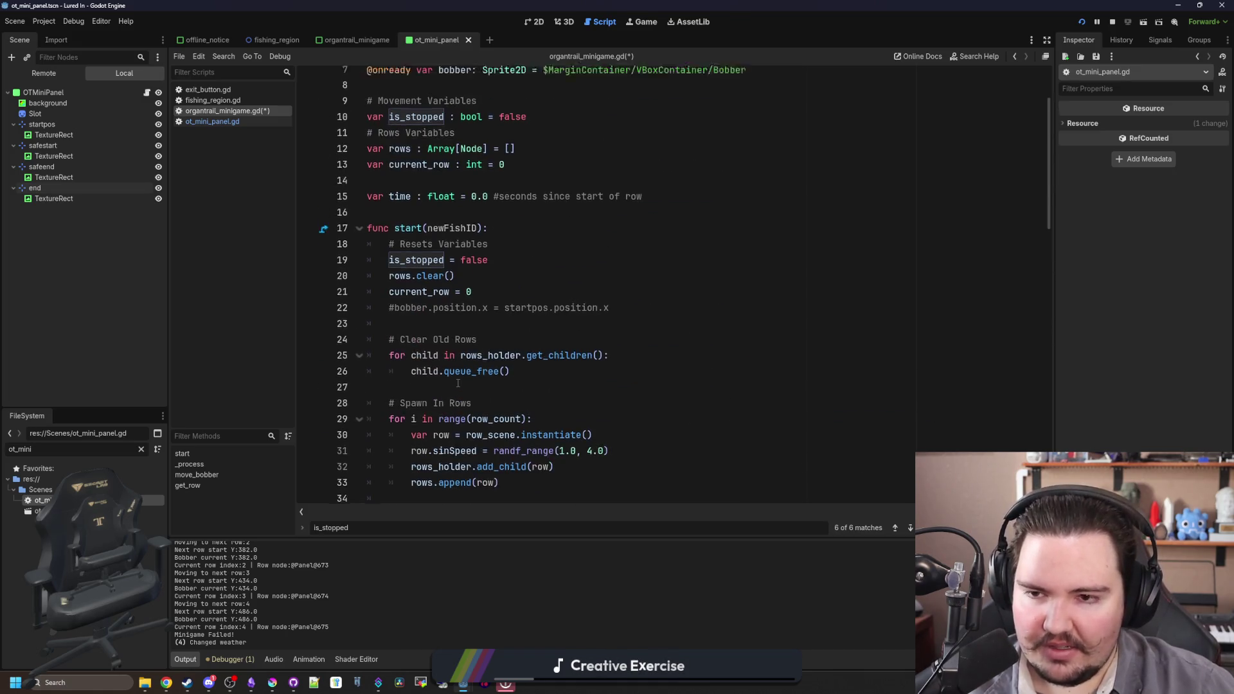
{"action": "scroll", "coordinate": [457, 383], "scroll_direction": "up", "scroll_amount": 3}
{"action": "left_click", "coordinate": [438, 323]}
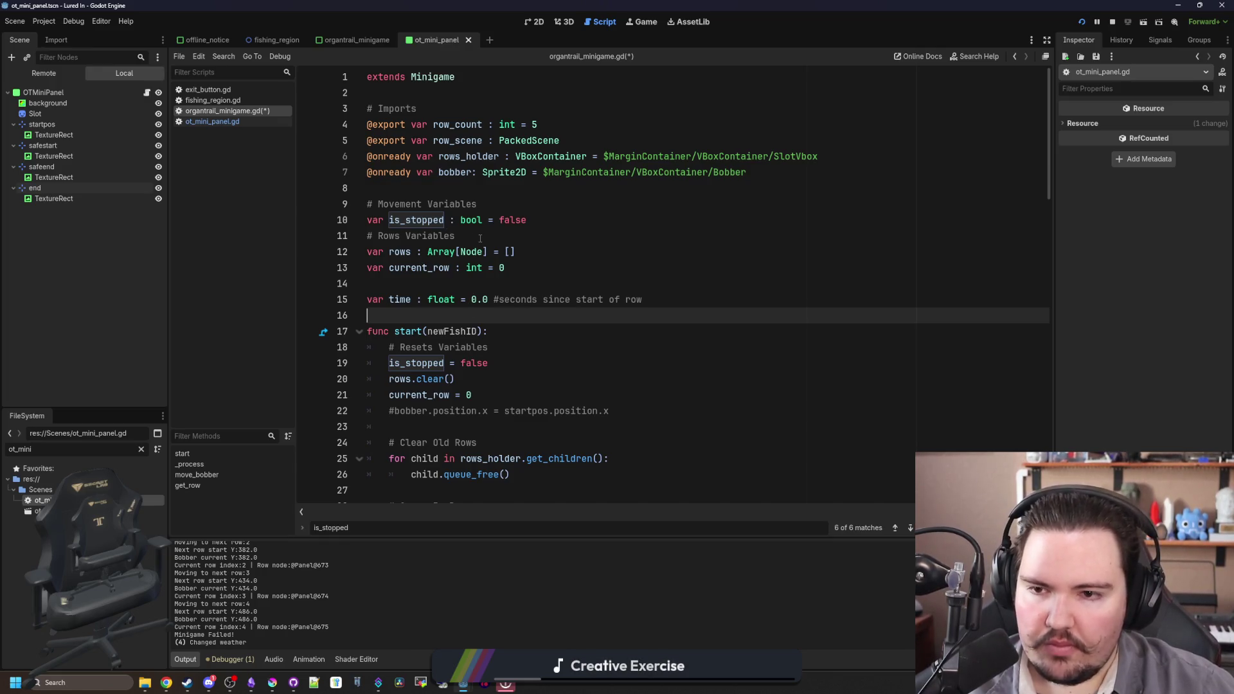
{"action": "left_click", "coordinate": [471, 188]}
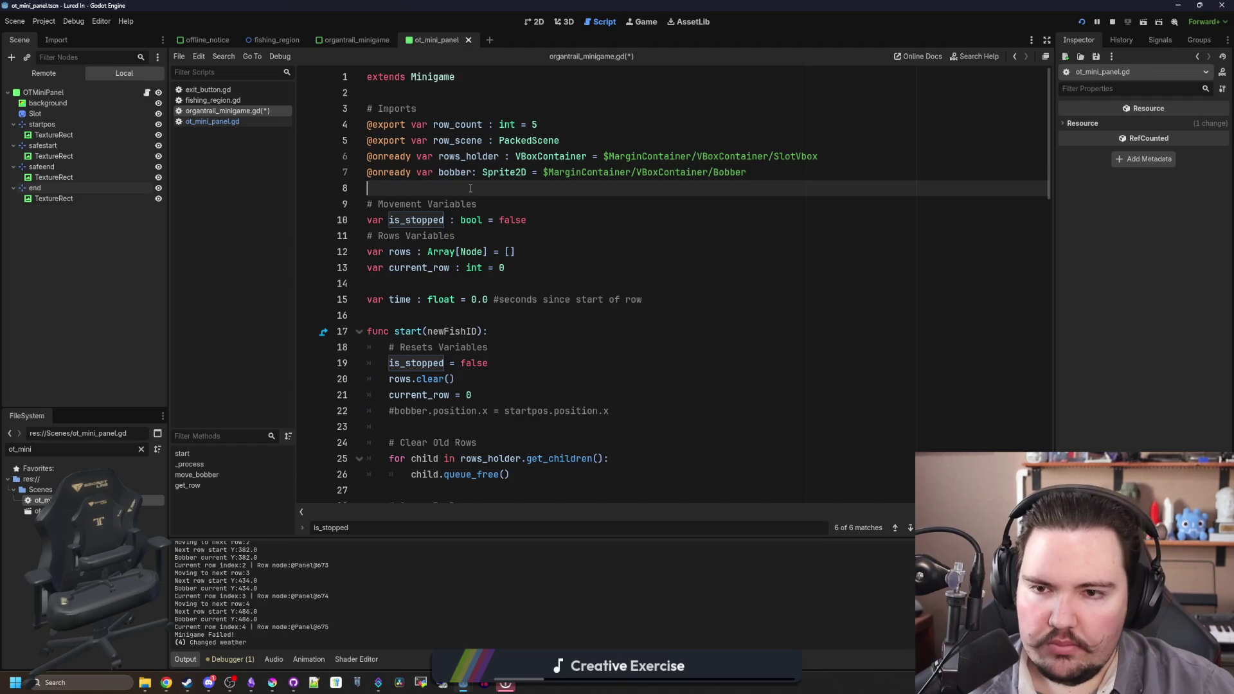
{"action": "scroll", "coordinate": [493, 256], "scroll_direction": "down", "scroll_amount": 3}
{"action": "scroll", "coordinate": [493, 257], "scroll_direction": "up", "scroll_amount": 3}
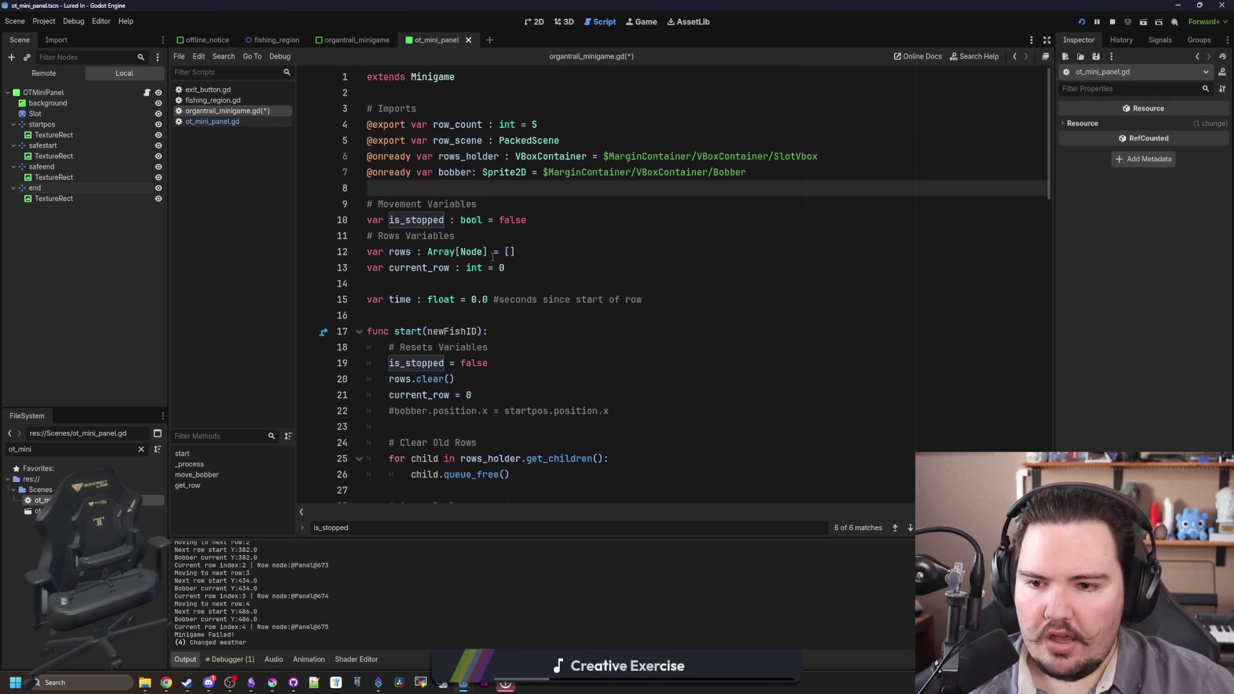
{"action": "left_click", "coordinate": [574, 120]}
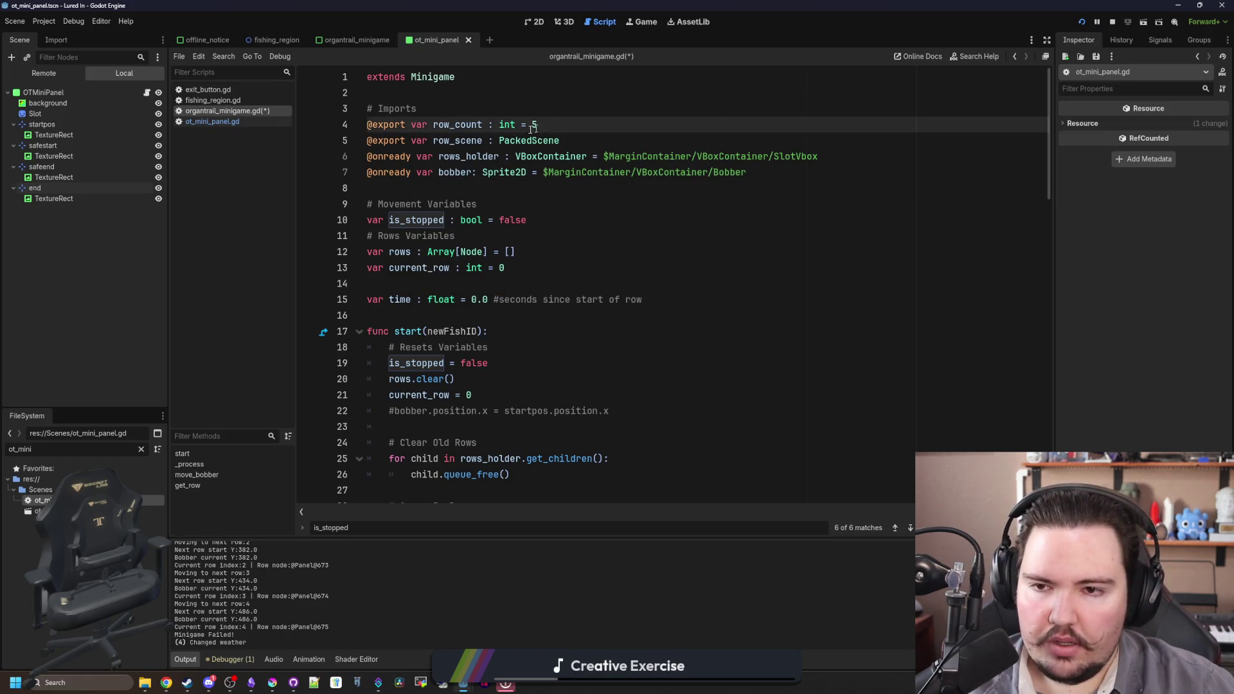
{"action": "left_click_drag", "start_coordinate": [412, 124], "coordinate": [366, 124]}
{"action": "key", "text": "BackSpace"}
{"action": "left_click_drag", "start_coordinate": [493, 124], "coordinate": [302, 122]}
{"action": "key", "text": "ctrl+x"}
{"action": "key", "text": "BackSpace"}
{"action": "left_click", "coordinate": [423, 171]}
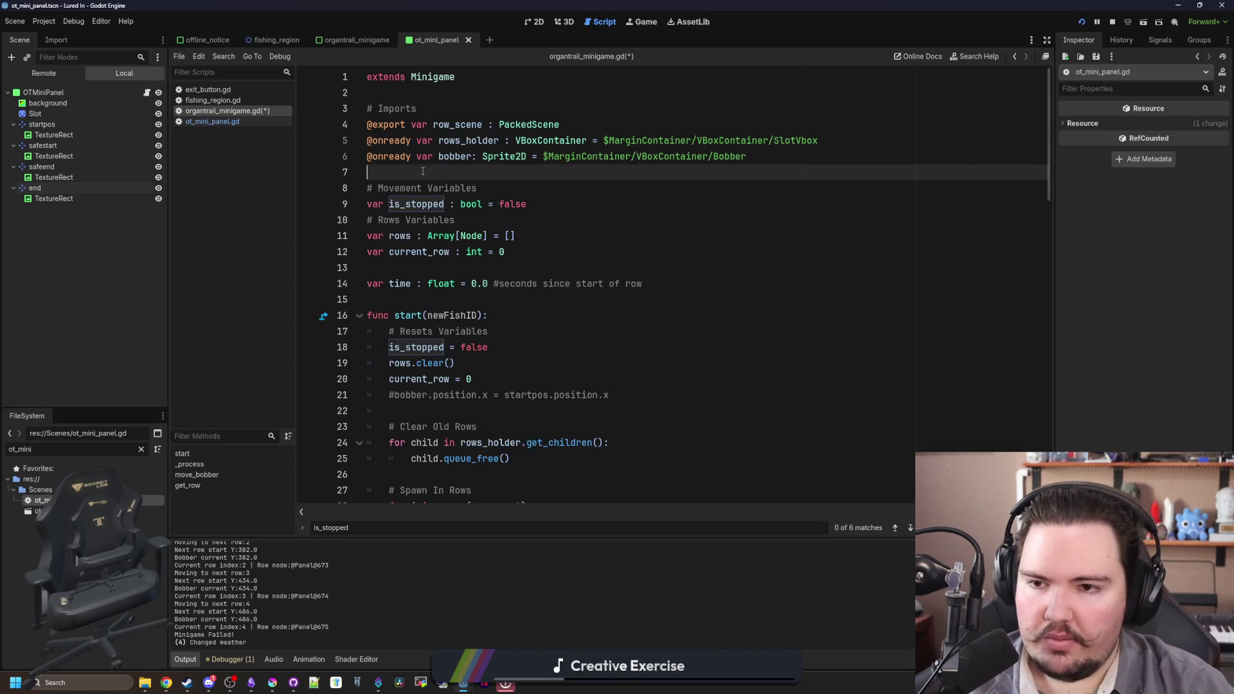
{"action": "key", "text": "Return"}
{"action": "key", "text": "ctrl+v"}
{"action": "left_click", "coordinate": [332, 211]}
- Set row_count to 0 with a comment saying it is randomized on start
{"action": "left_click", "coordinate": [537, 191]}
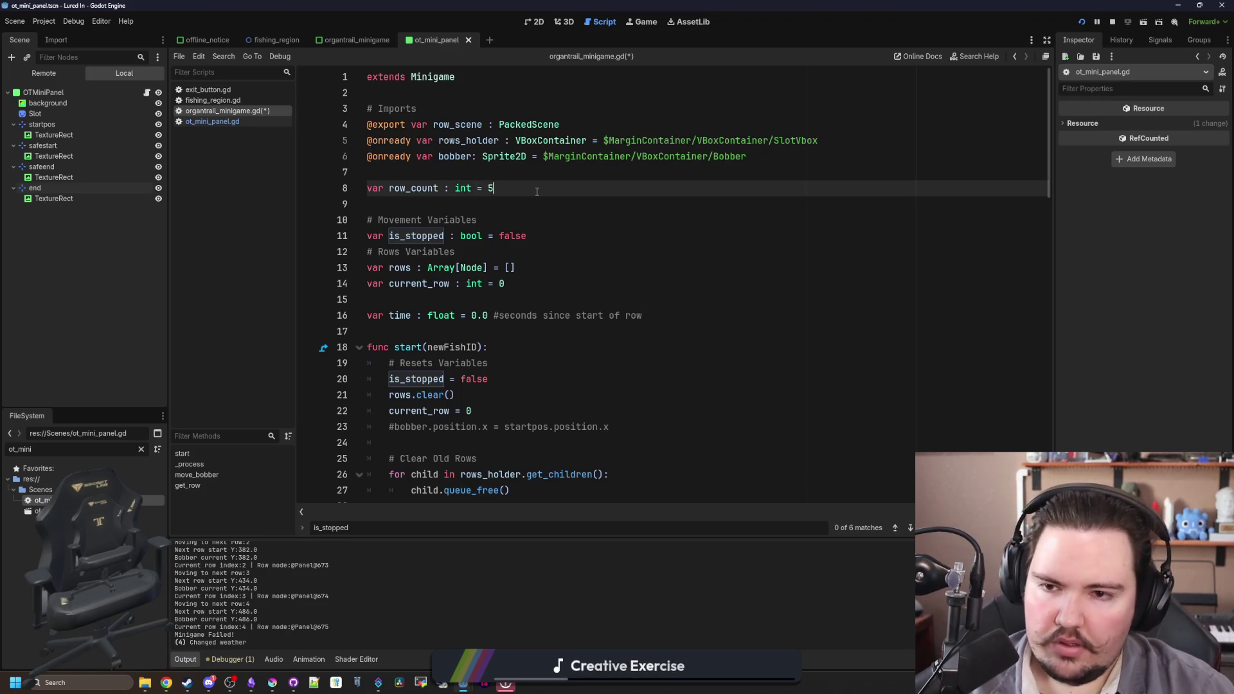
{"action": "type", "text": "0 "}
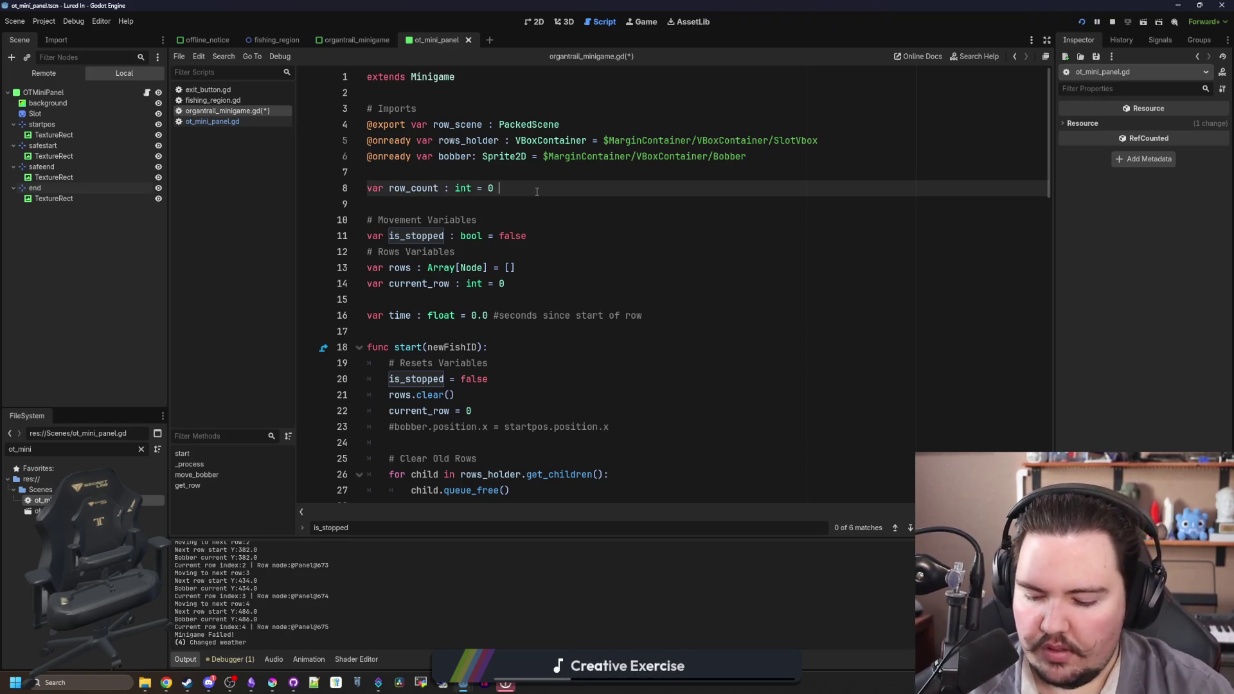
{"action": "type", "text": "# Set randomly"}
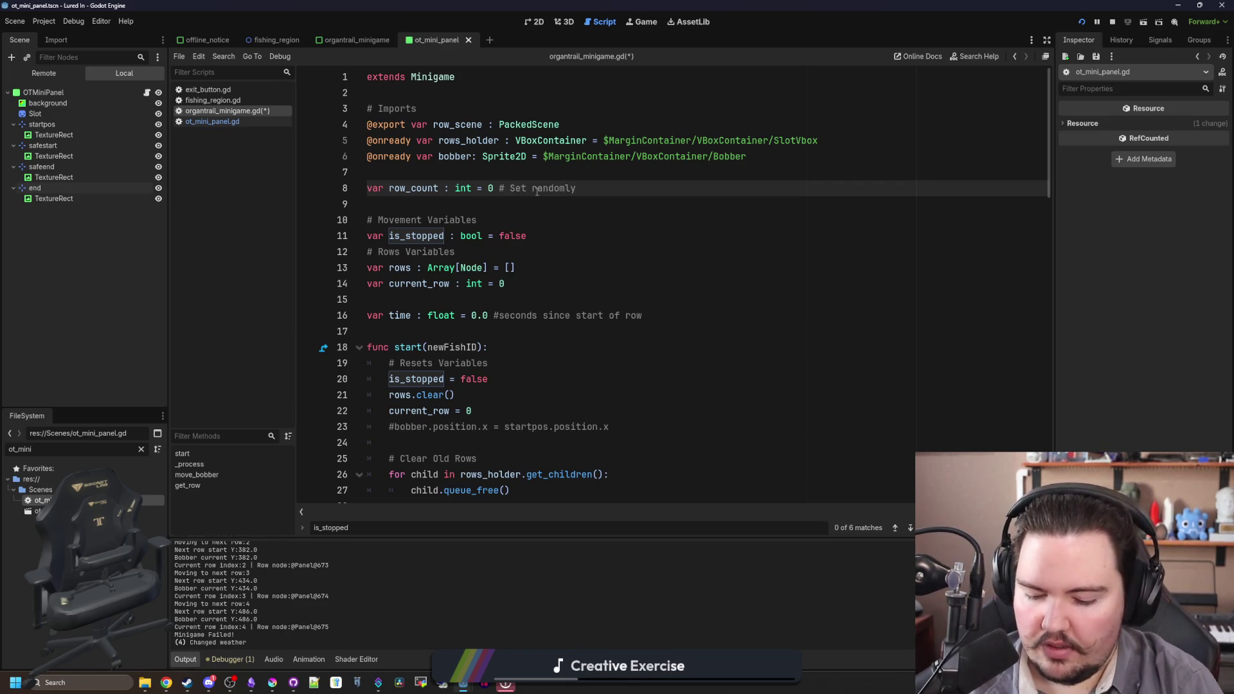
{"action": "key", "text": "BackSpace"}
{"action": "key", "text": "BackSpace"}
{"action": "key", "text": "BackSpace"}
{"action": "key", "text": "BackSpace"}
{"action": "key", "text": "BackSpace"}
{"action": "key", "text": "BackSpace"}
{"action": "key", "text": "BackSpace"}
{"action": "key", "text": "BackSpace"}
{"action": "type", "text": "in rando"}
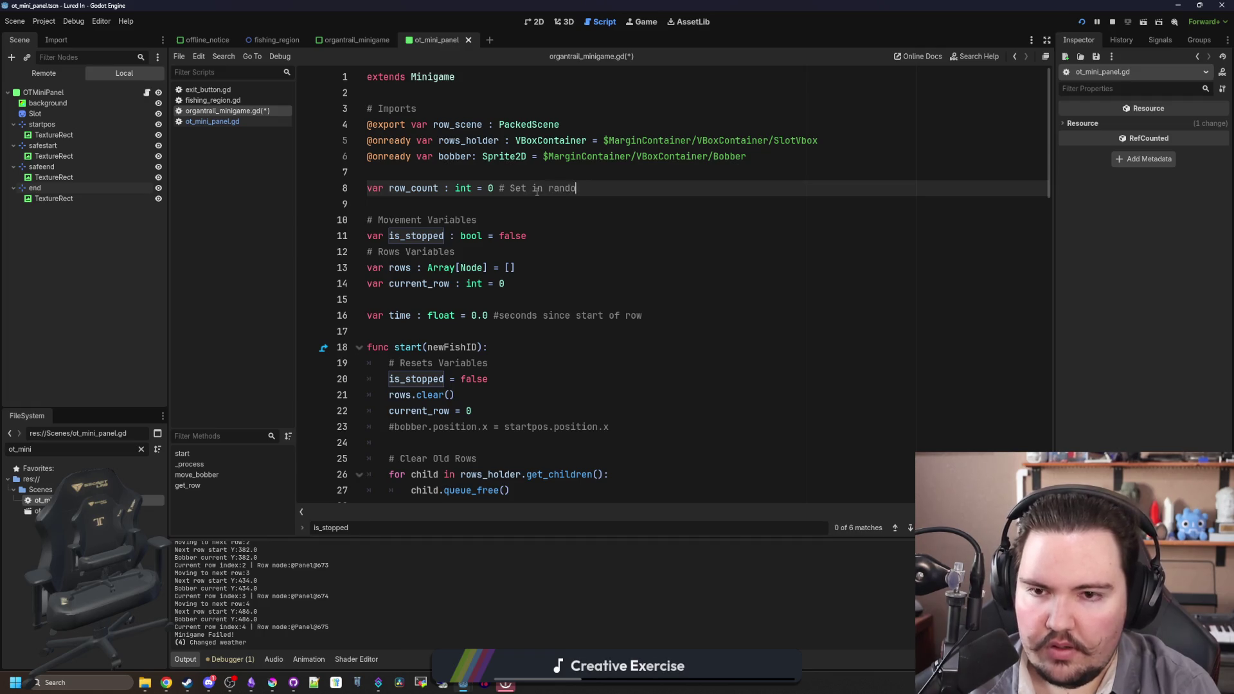
{"action": "type", "text": "m range on start"}
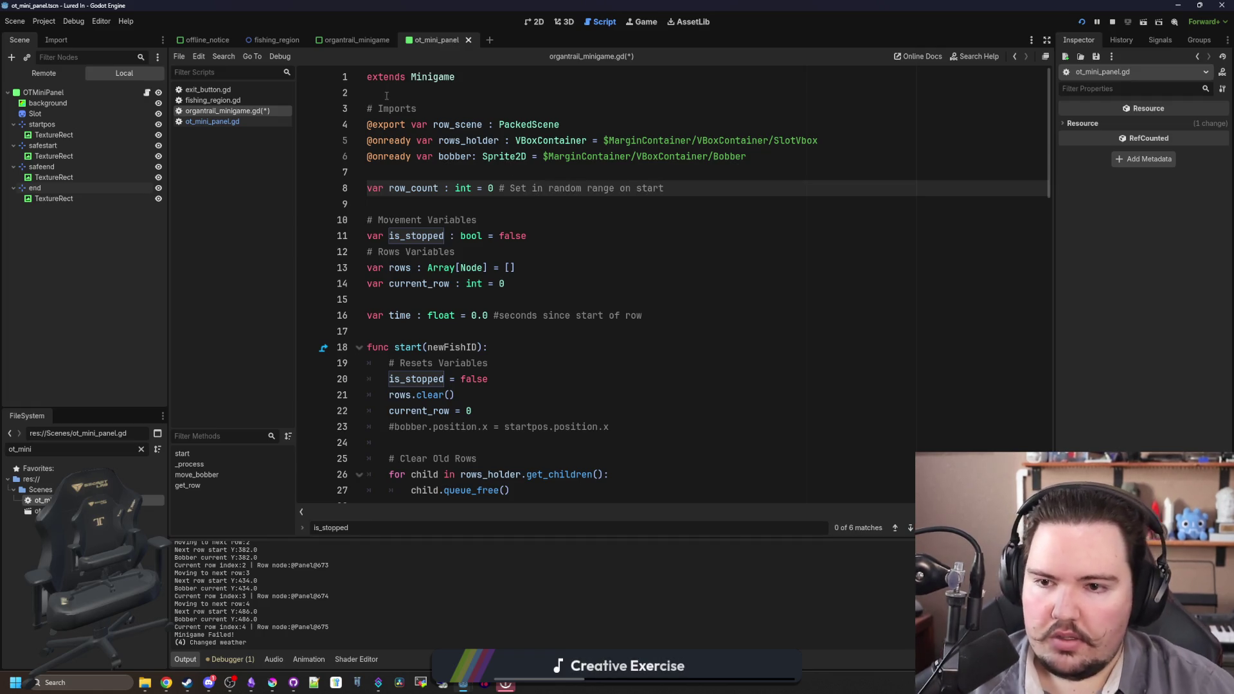
{"action": "double_click", "coordinate": [412, 187]}
{"action": "scroll", "coordinate": [450, 257], "scroll_direction": "down", "scroll_amount": 4}
- Add row_count = randi_range(3,5) under the Resets Variables comment and save
{"action": "left_click", "coordinate": [456, 249]}
{"action": "left_click", "coordinate": [499, 188]}
{"action": "left_click", "coordinate": [506, 172]}
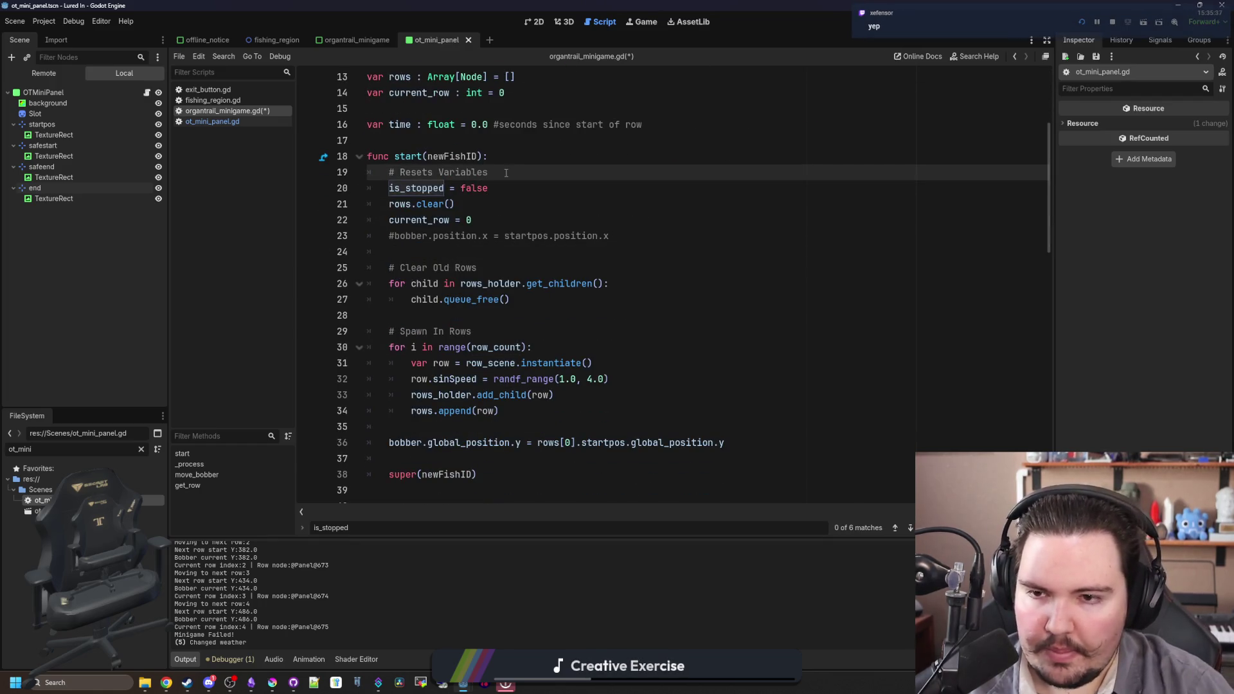
{"action": "key", "text": "Return"}
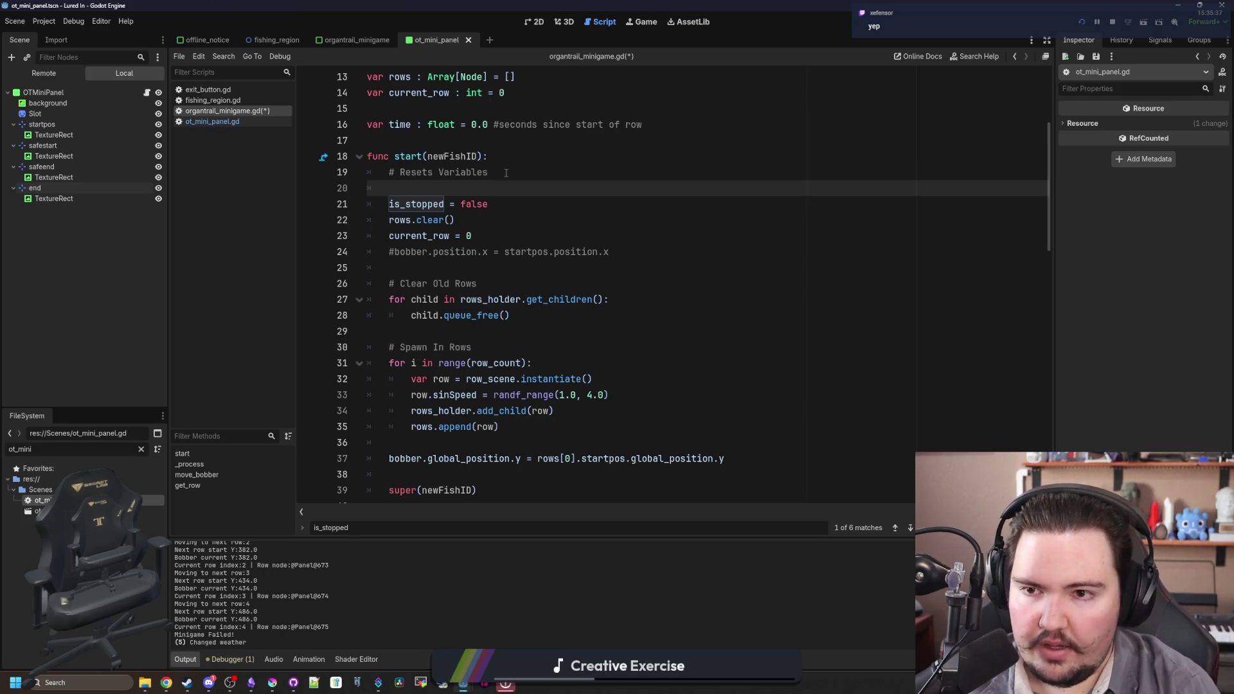
{"action": "type", "text": "row"}
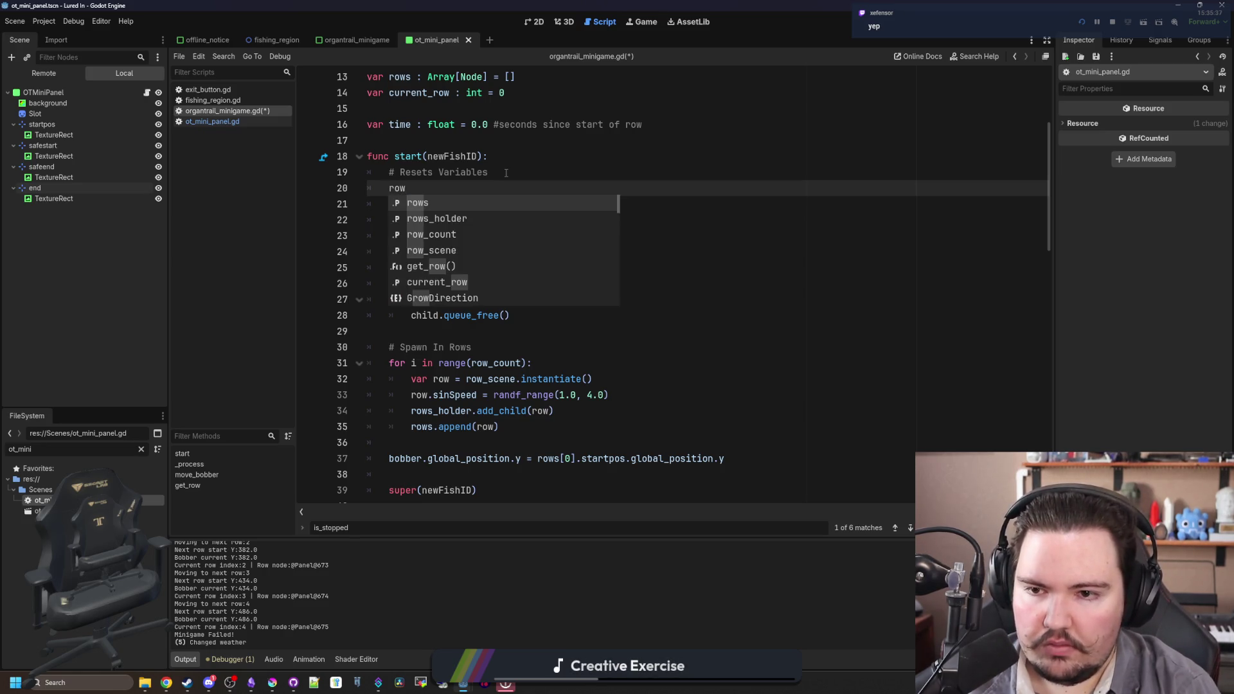
{"action": "type", "text": "_count = randi"}
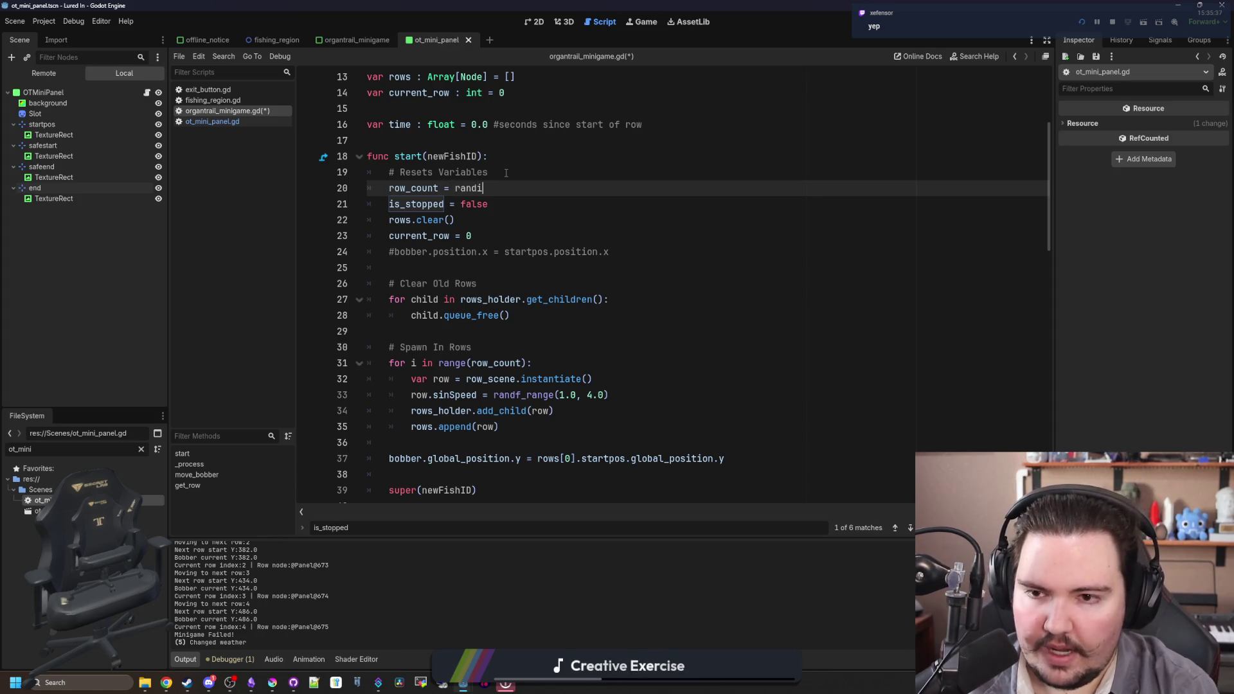
{"action": "type", "text": "_range(3,5"}
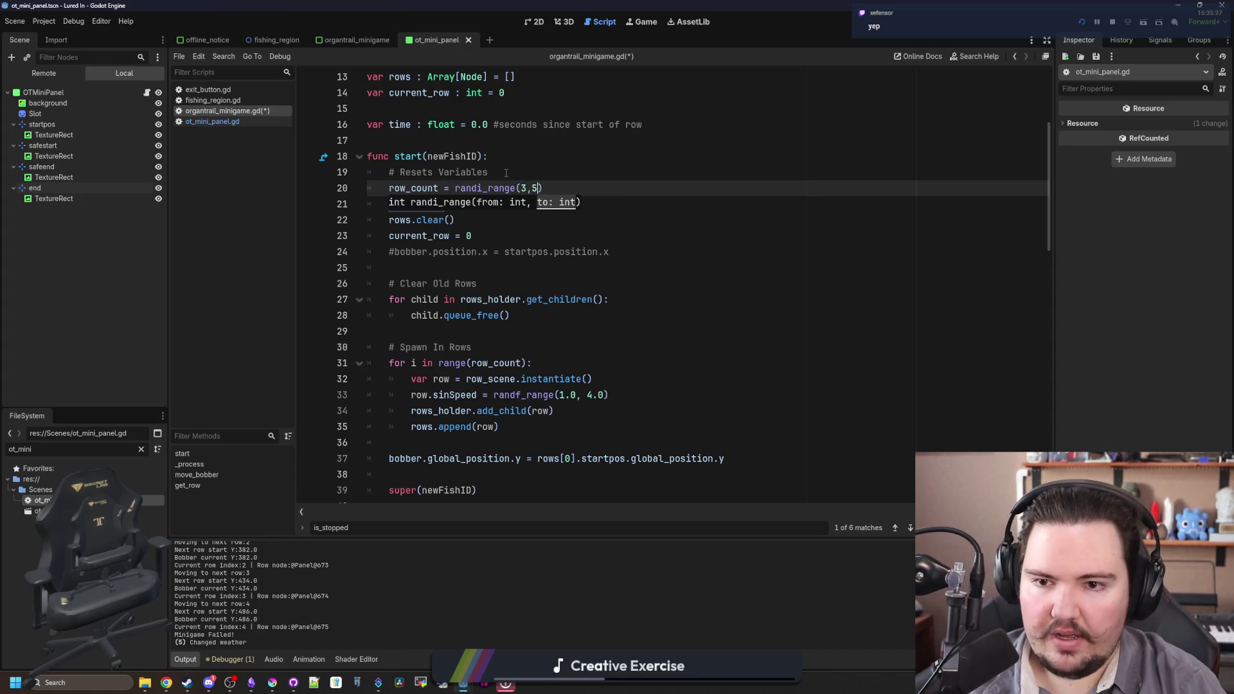
{"action": "left_click", "coordinate": [506, 172]}
{"action": "key", "text": "ctrl+s"}
- Review start(), then cast the fishing line into the pond in the running game
{"action": "left_click", "coordinate": [533, 204]}
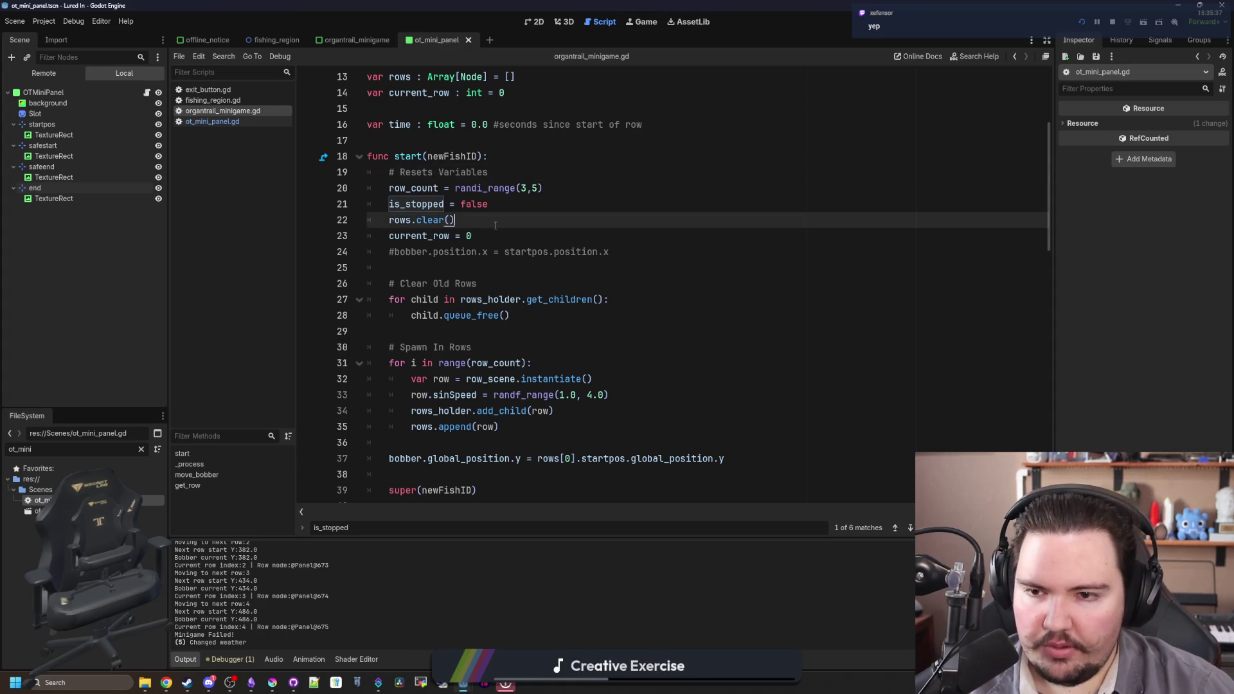
{"action": "left_click", "coordinate": [483, 252]}
{"action": "scroll", "coordinate": [489, 270], "scroll_direction": "down", "scroll_amount": 1}
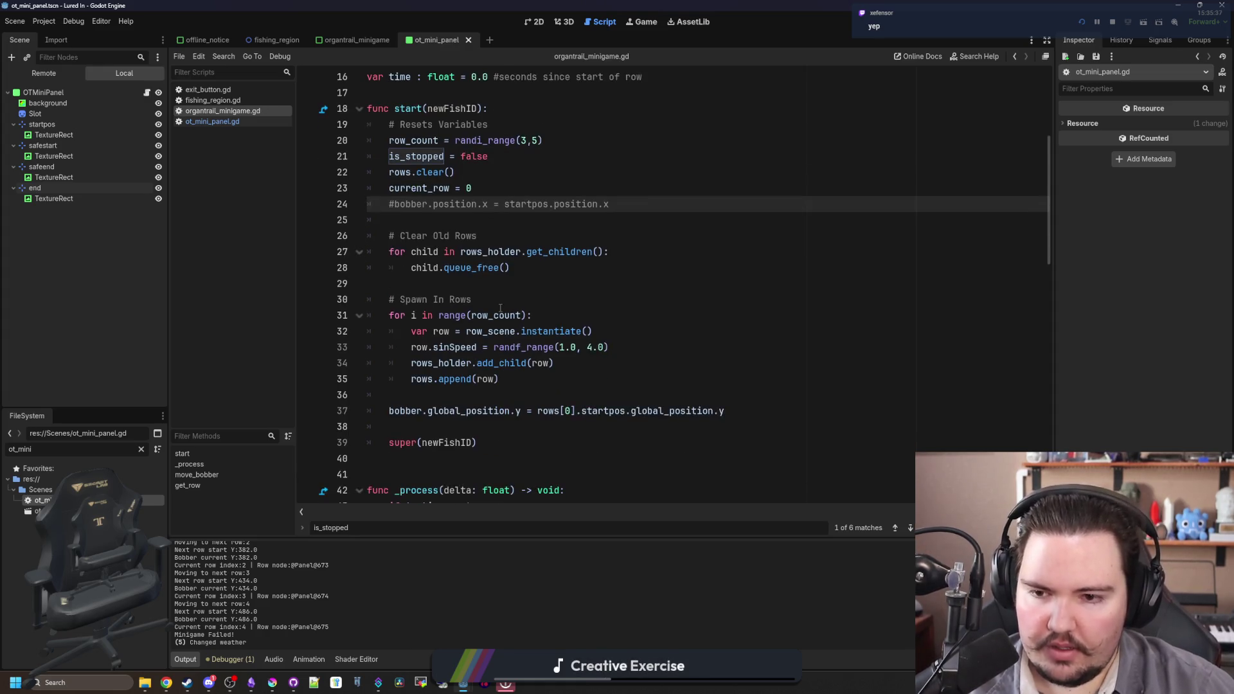
{"action": "left_click", "coordinate": [447, 282]}
{"action": "scroll", "coordinate": [610, 321], "scroll_direction": "up", "scroll_amount": 2}
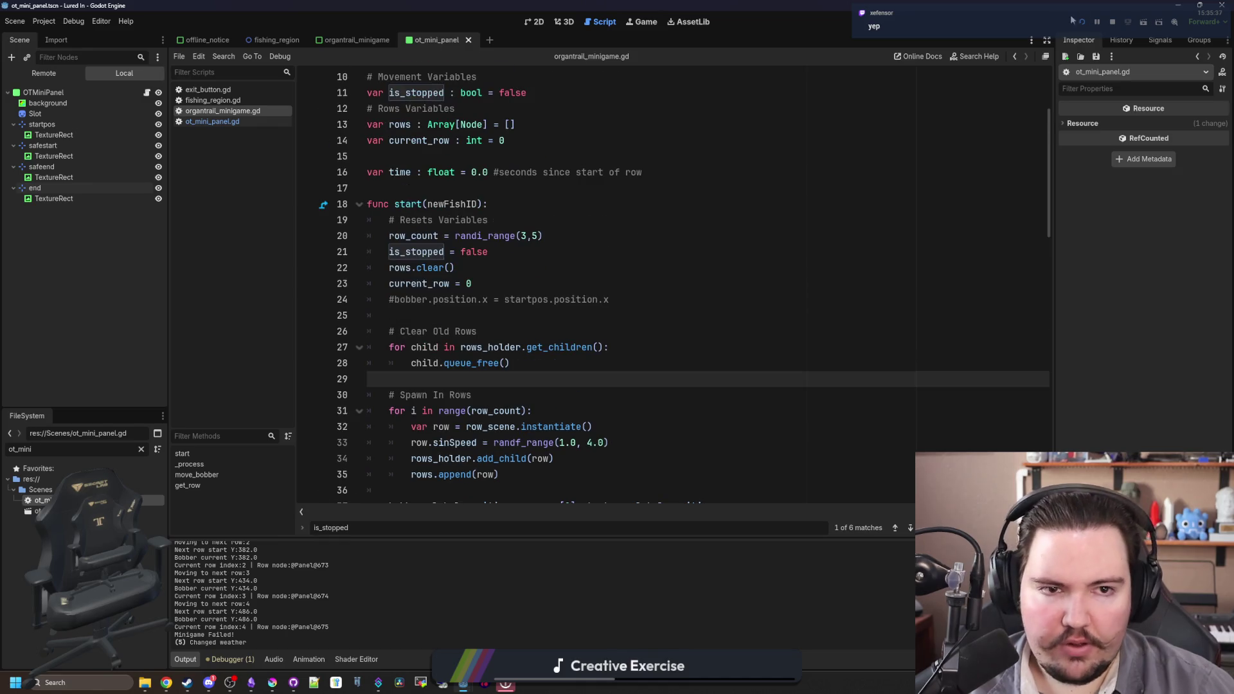
{"action": "left_click", "coordinate": [643, 23]}
{"action": "left_click", "coordinate": [643, 342]}
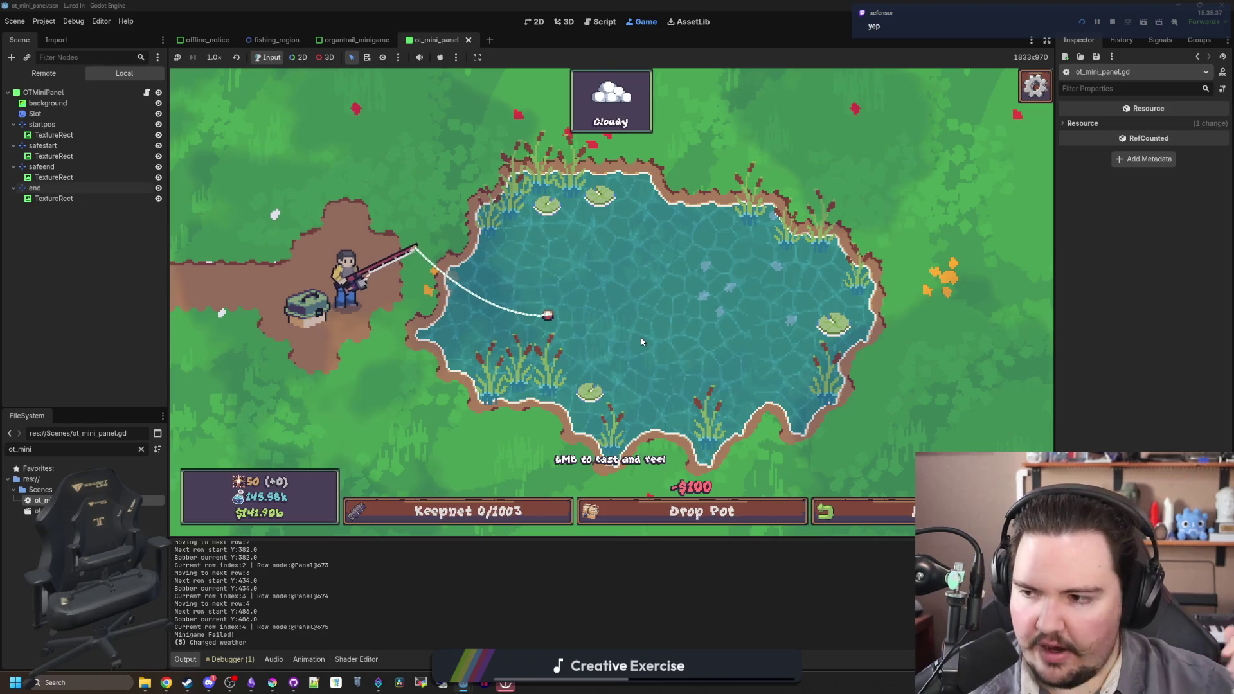
- Hook the bite and stop the bobber on all three rows to land a Minnow
{"action": "left_click", "coordinate": [642, 342]}
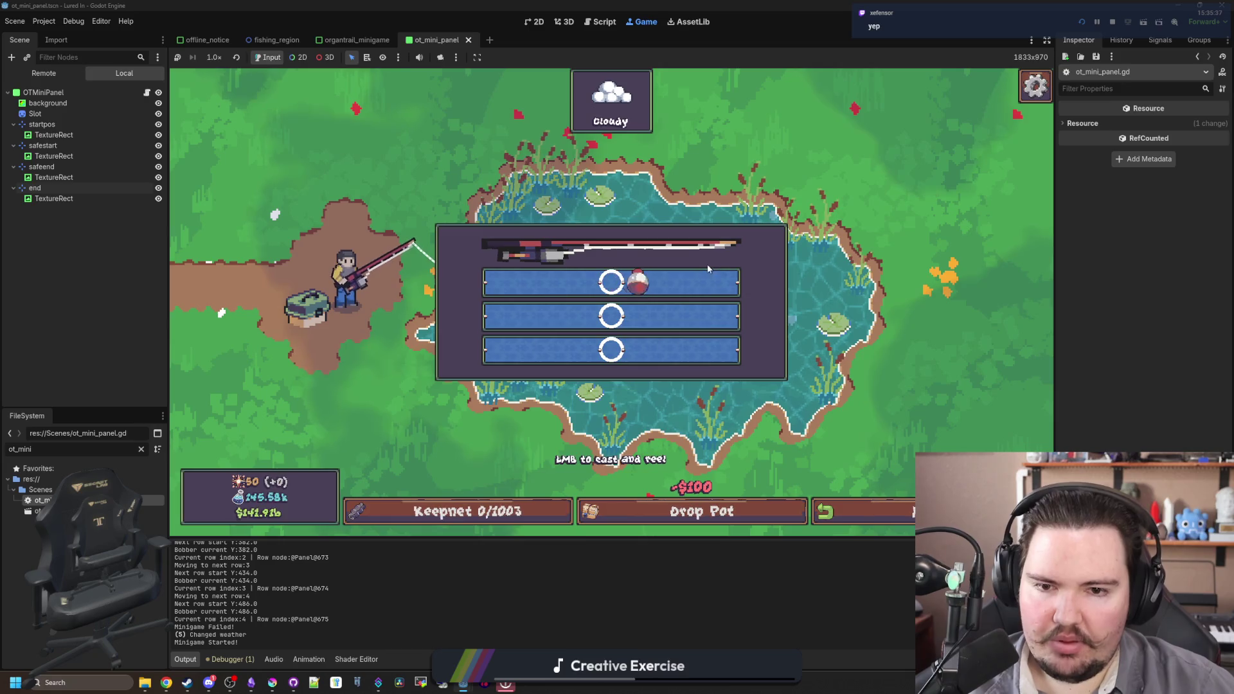
{"action": "left_click", "coordinate": [722, 285]}
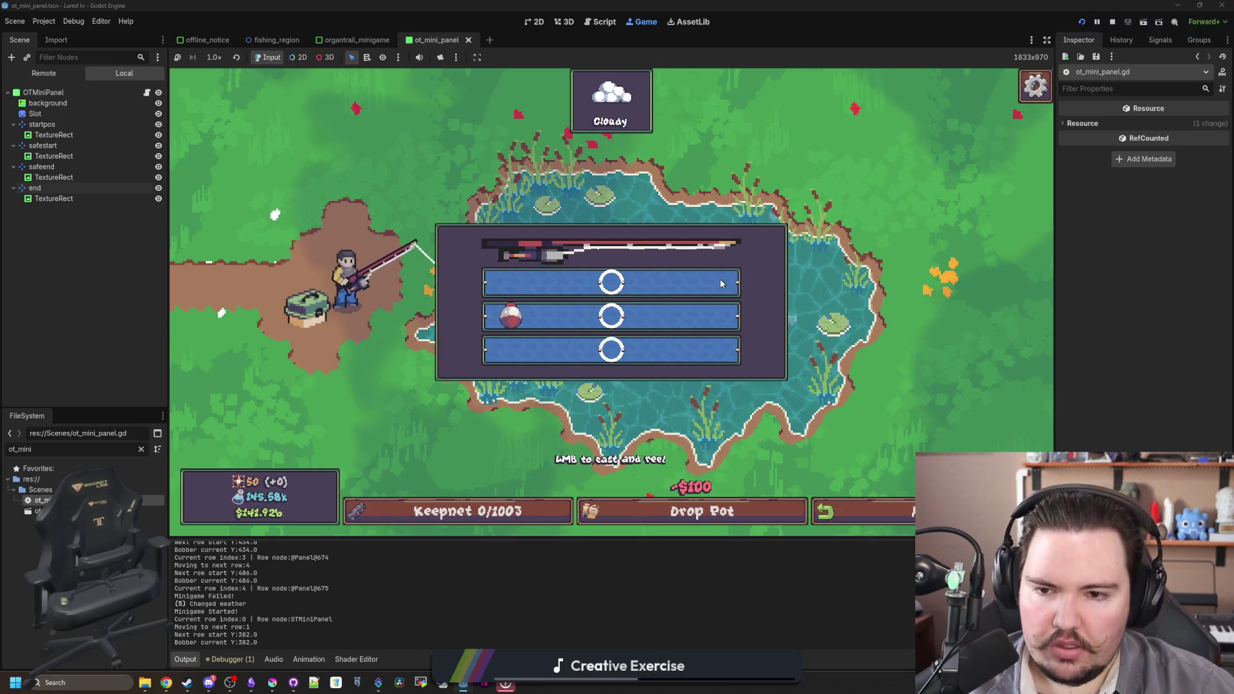
{"action": "left_click", "coordinate": [689, 323]}
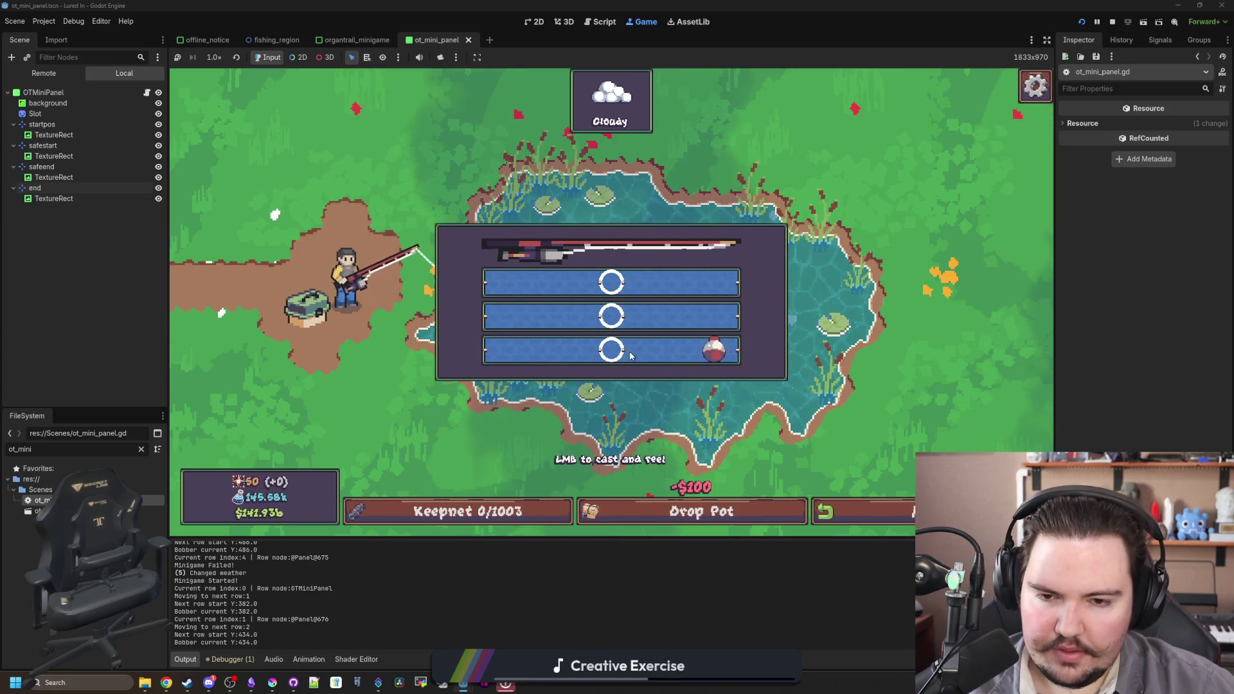
{"action": "left_click", "coordinate": [630, 356]}
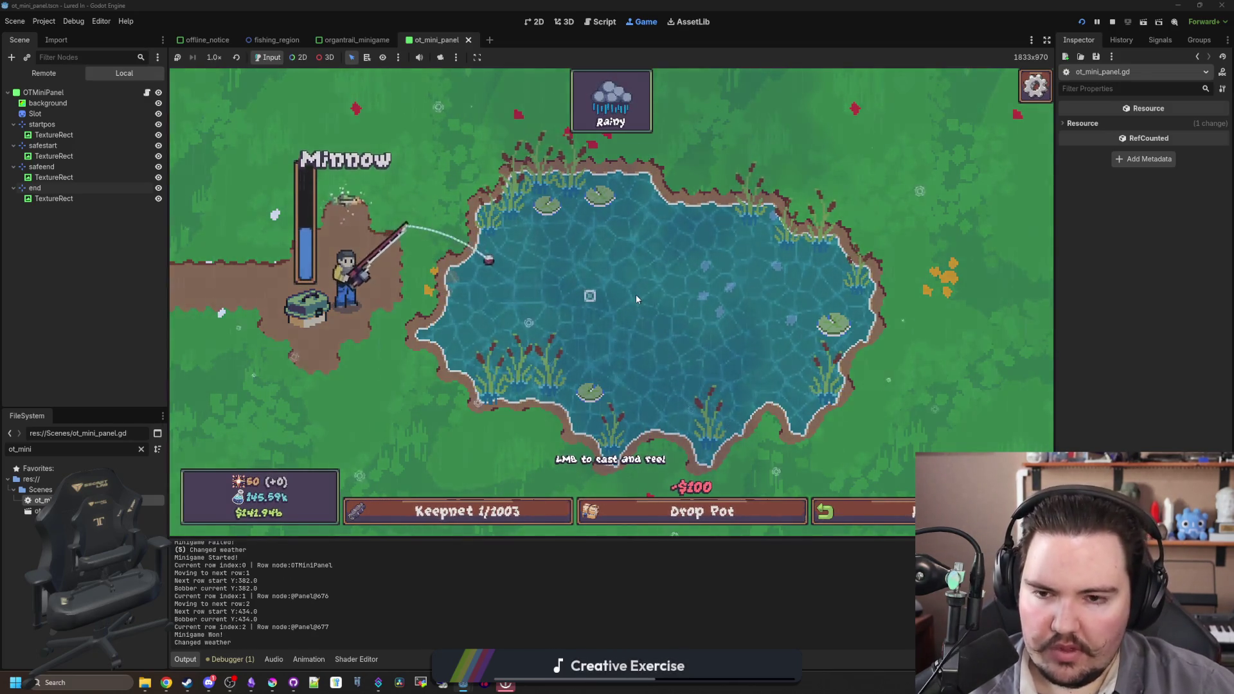
- Cast again, fail the three-row reel, and reopen organtrail_minigame.gd
{"action": "left_click", "coordinate": [636, 299]}
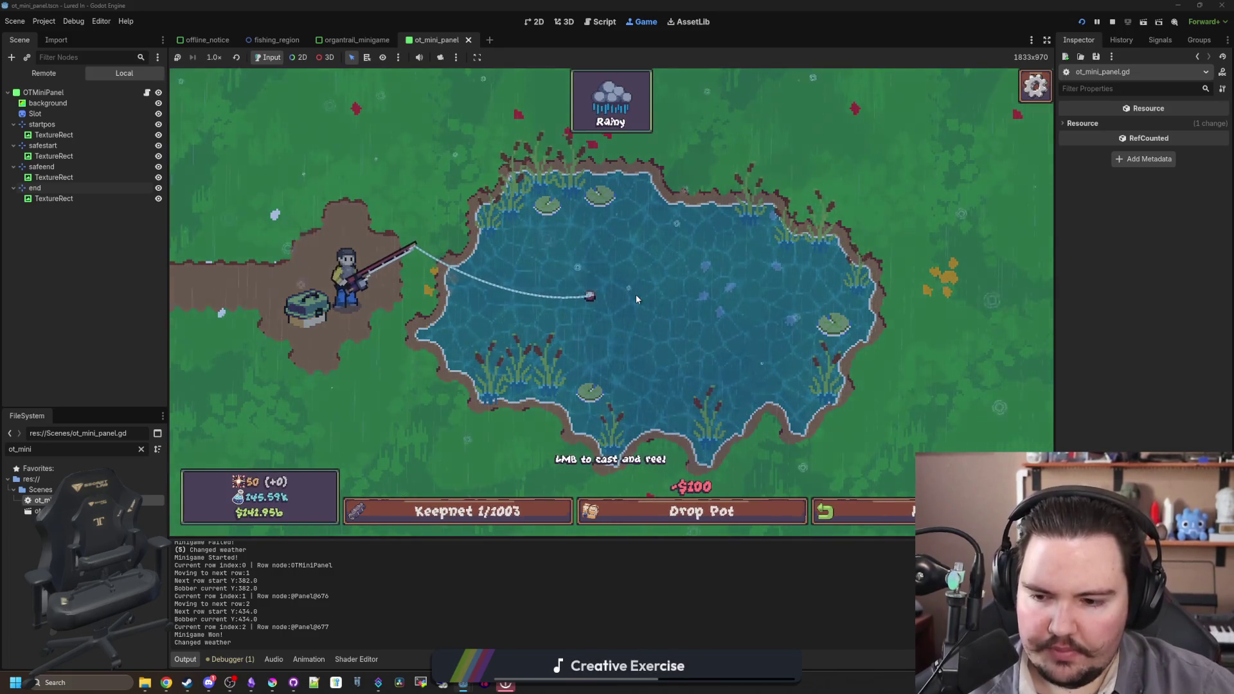
{"action": "left_click", "coordinate": [636, 299]}
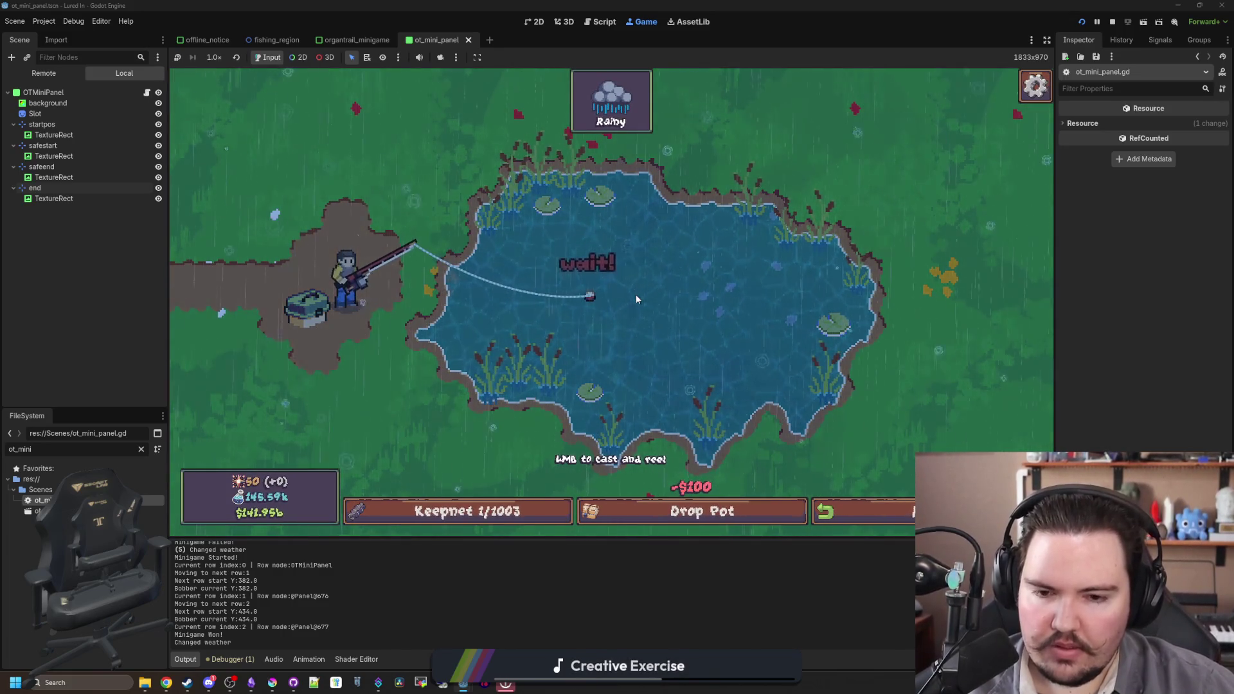
{"action": "left_click", "coordinate": [636, 299]}
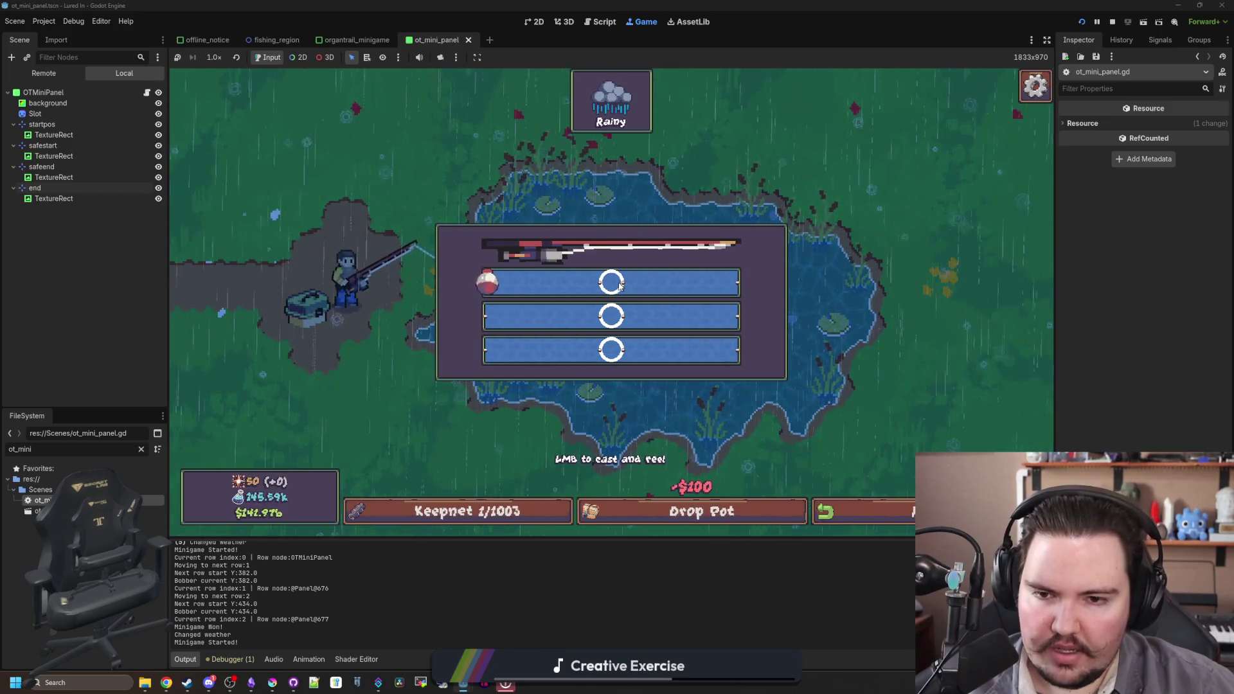
{"action": "left_click", "coordinate": [588, 312]}
{"action": "left_click", "coordinate": [609, 352]}
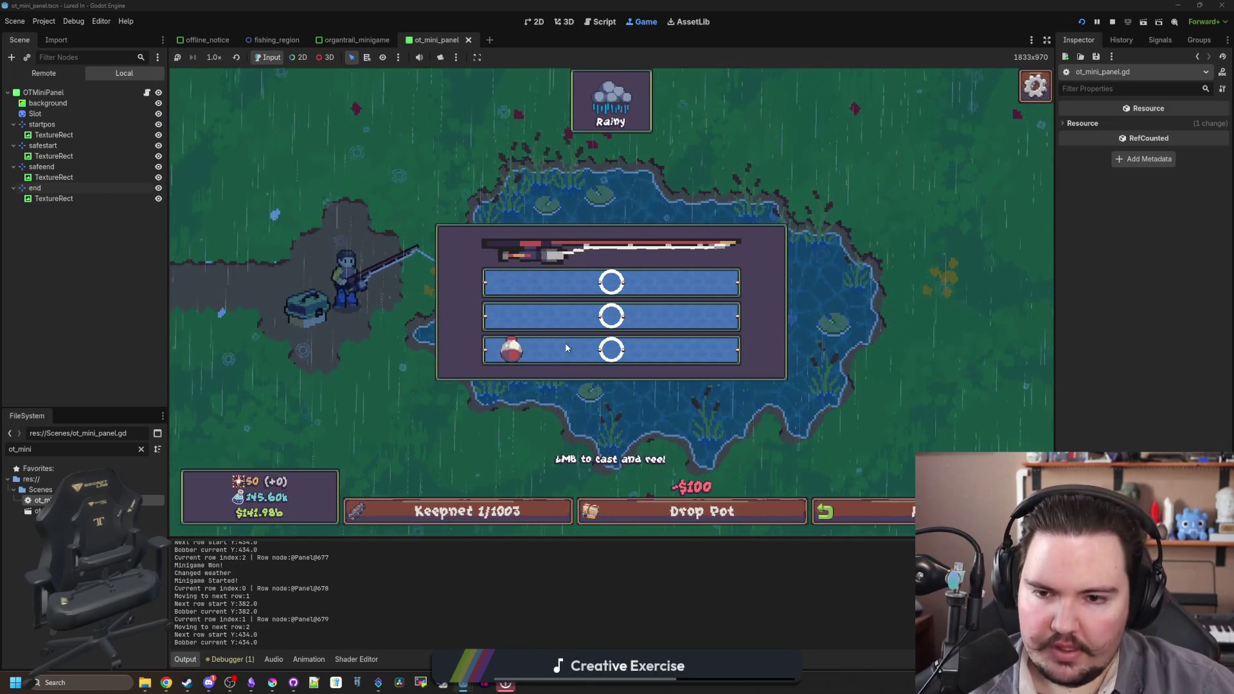
{"action": "left_click", "coordinate": [610, 353]}
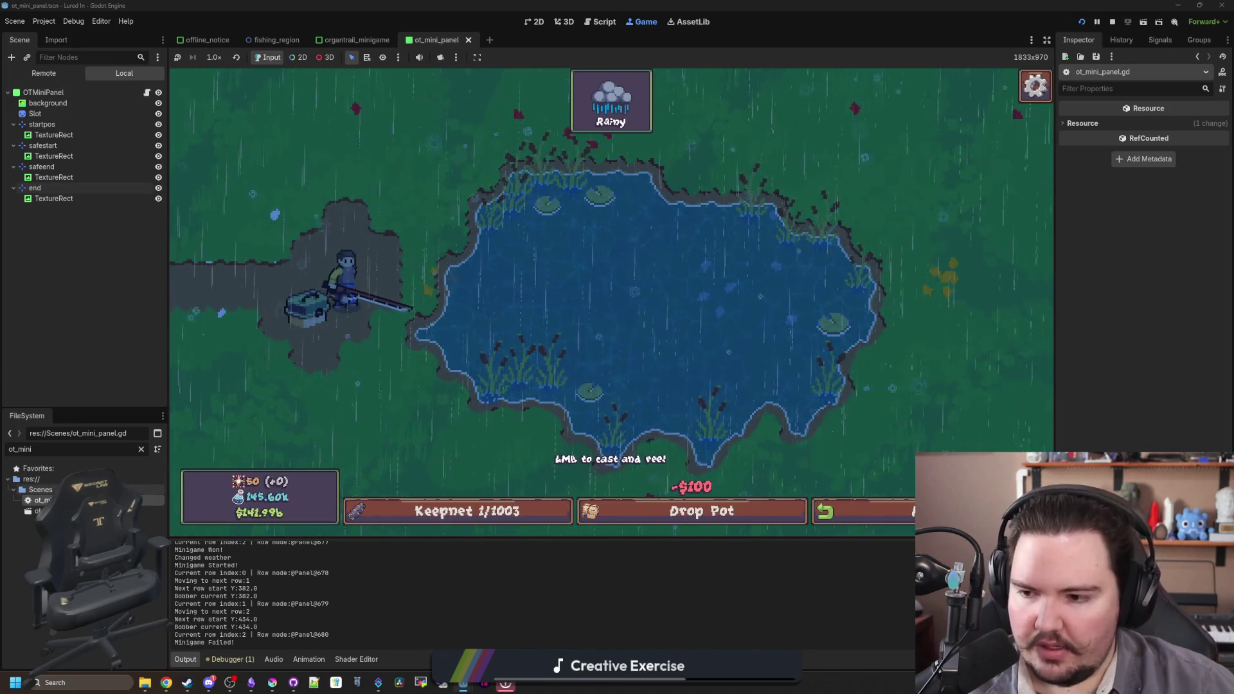
{"action": "key", "text": "ctrl+F3"}
{"action": "left_click", "coordinate": [225, 112]}
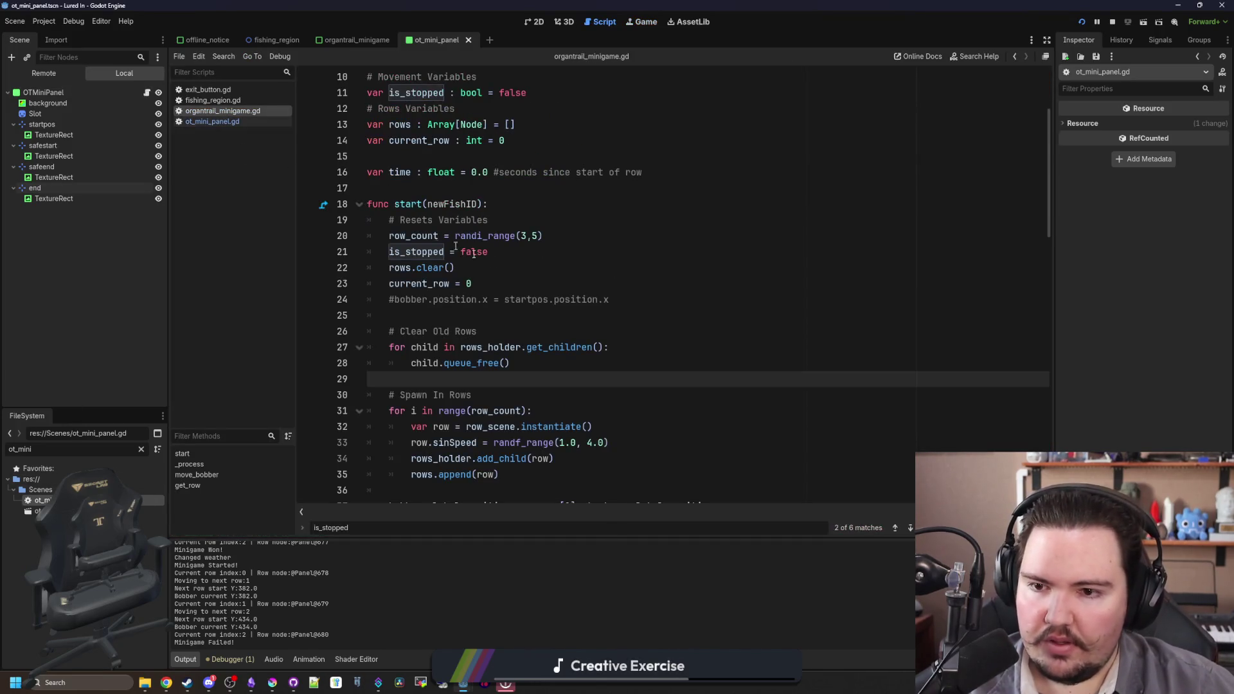
- Remove the _delta parameter from the move_bobber function
{"action": "scroll", "coordinate": [519, 302], "scroll_direction": "down", "scroll_amount": 8}
{"action": "scroll", "coordinate": [519, 303], "scroll_direction": "down", "scroll_amount": 8}
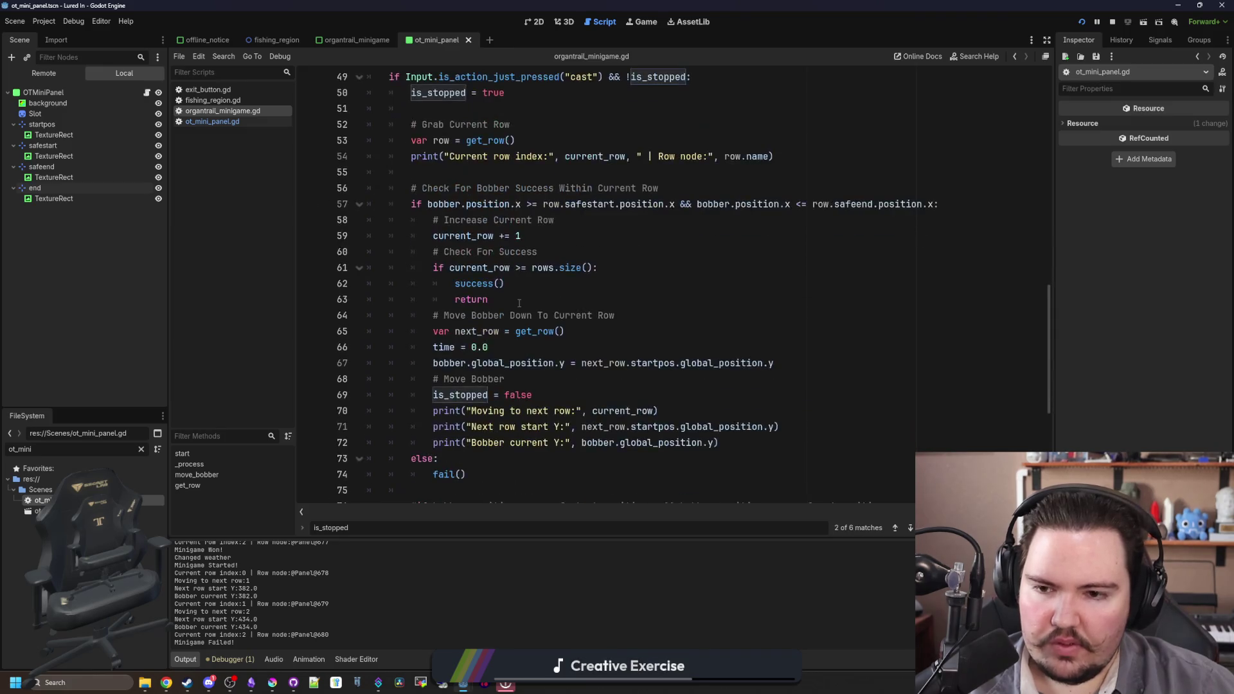
{"action": "scroll", "coordinate": [516, 409], "scroll_direction": "down", "scroll_amount": 1}
{"action": "left_click", "coordinate": [342, 395]}
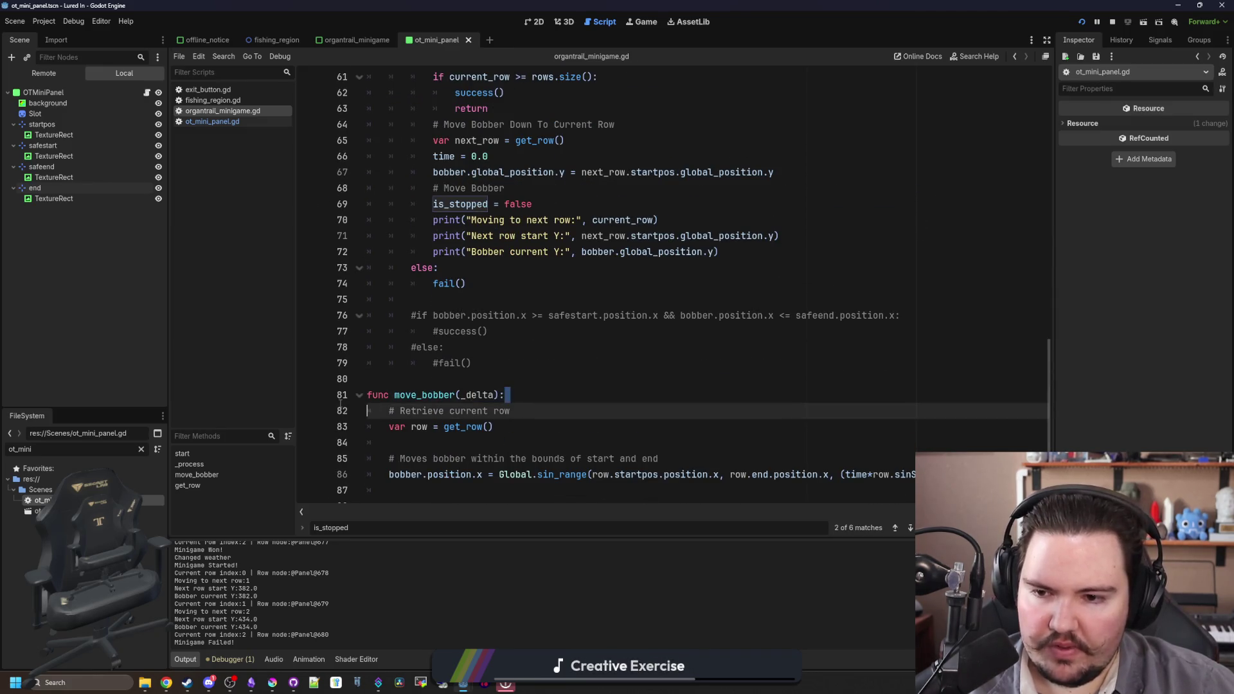
{"action": "scroll", "coordinate": [480, 373], "scroll_direction": "down", "scroll_amount": 1}
{"action": "left_click", "coordinate": [480, 378]}
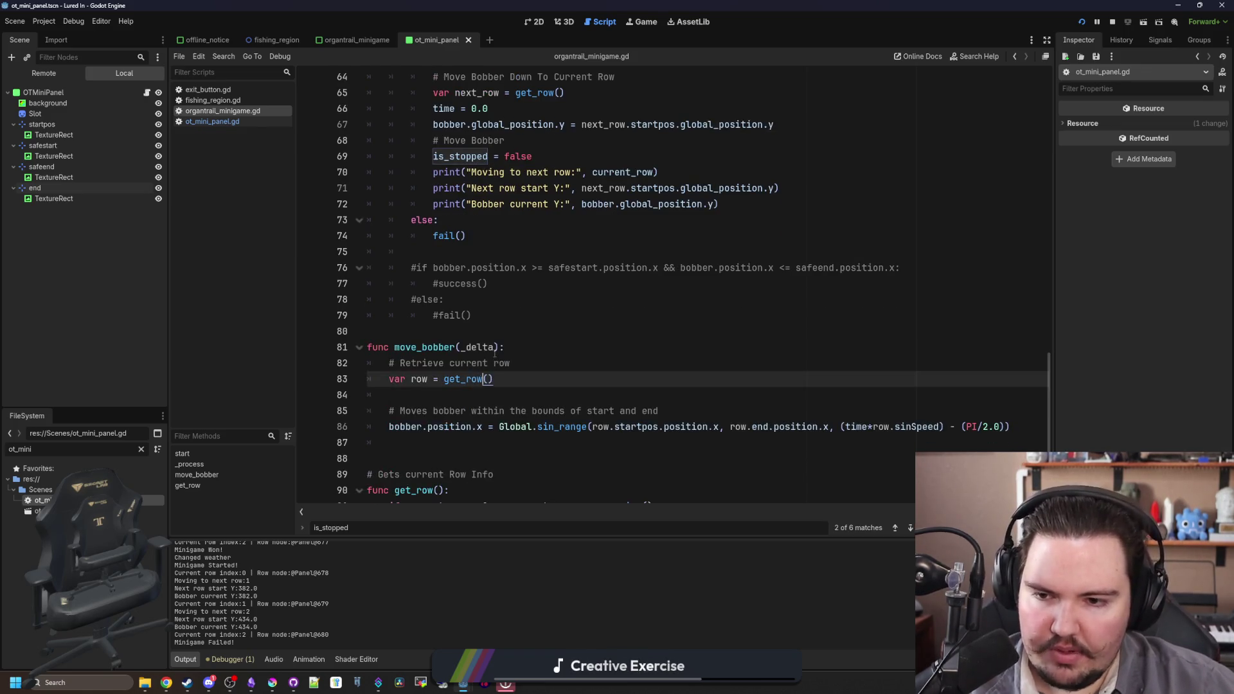
{"action": "double_click", "coordinate": [467, 347]}
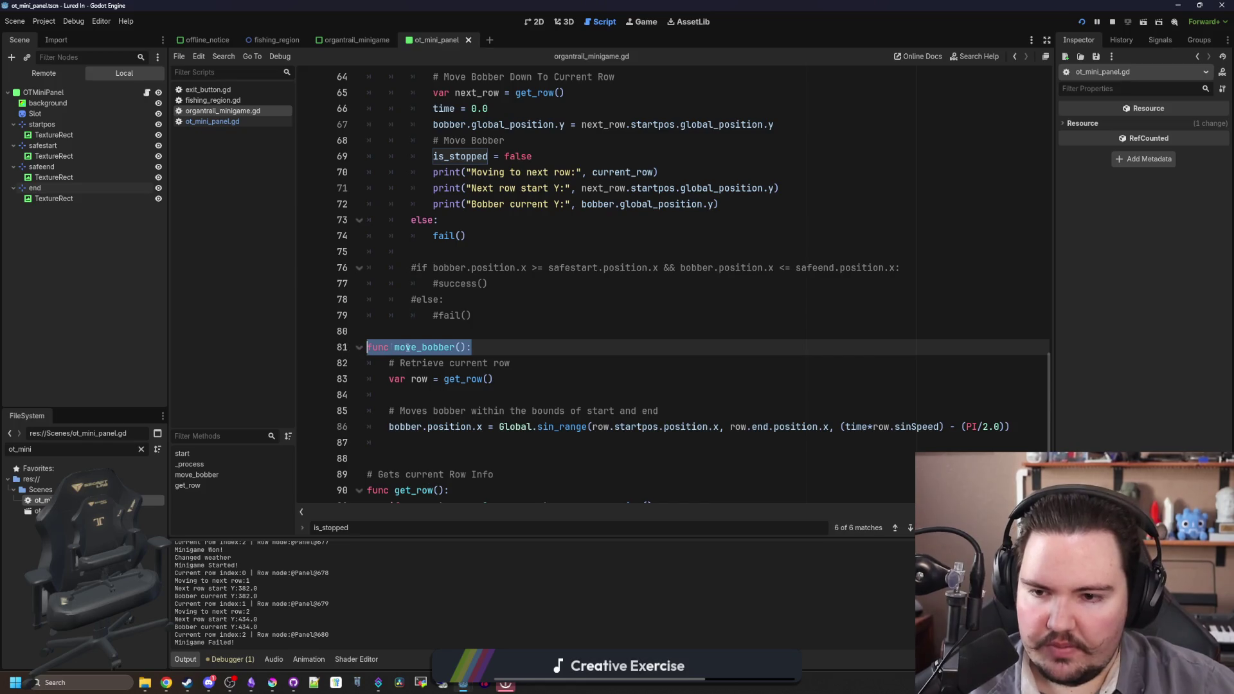
- Add a move_bobber() call after the bobber's row repositioning on line 67 and save
{"action": "scroll", "coordinate": [512, 347], "scroll_direction": "up", "scroll_amount": 9}
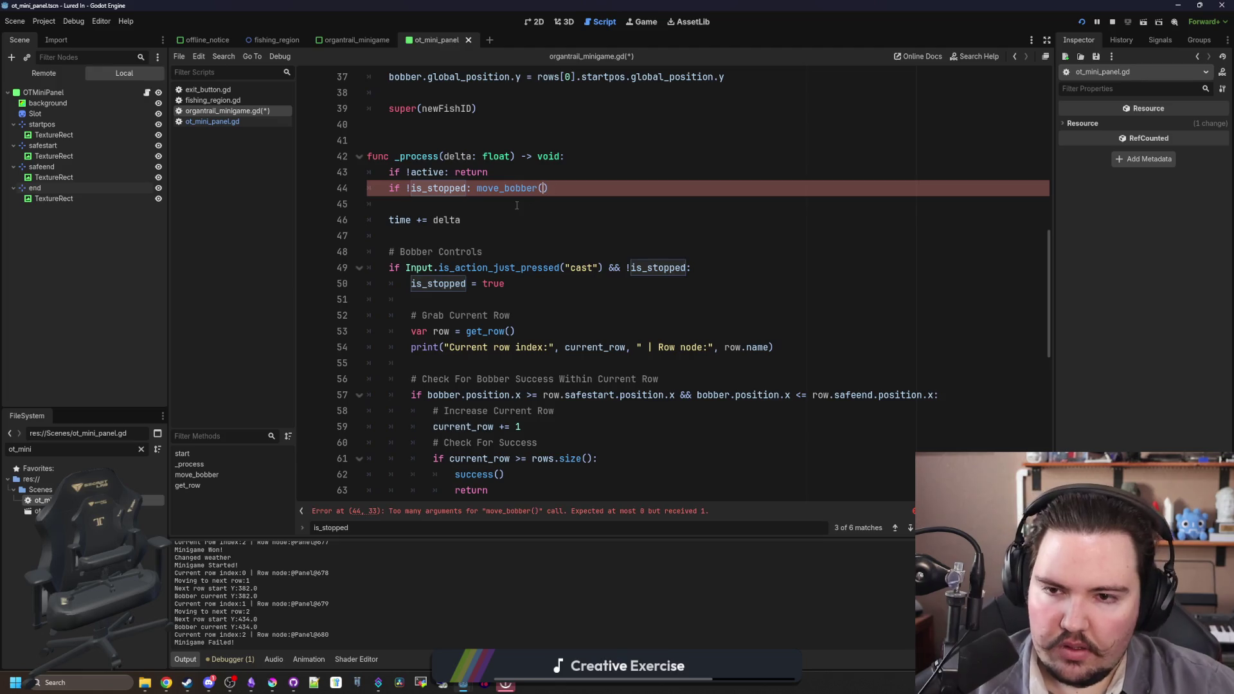
{"action": "left_click_drag", "start_coordinate": [548, 188], "coordinate": [479, 188]}
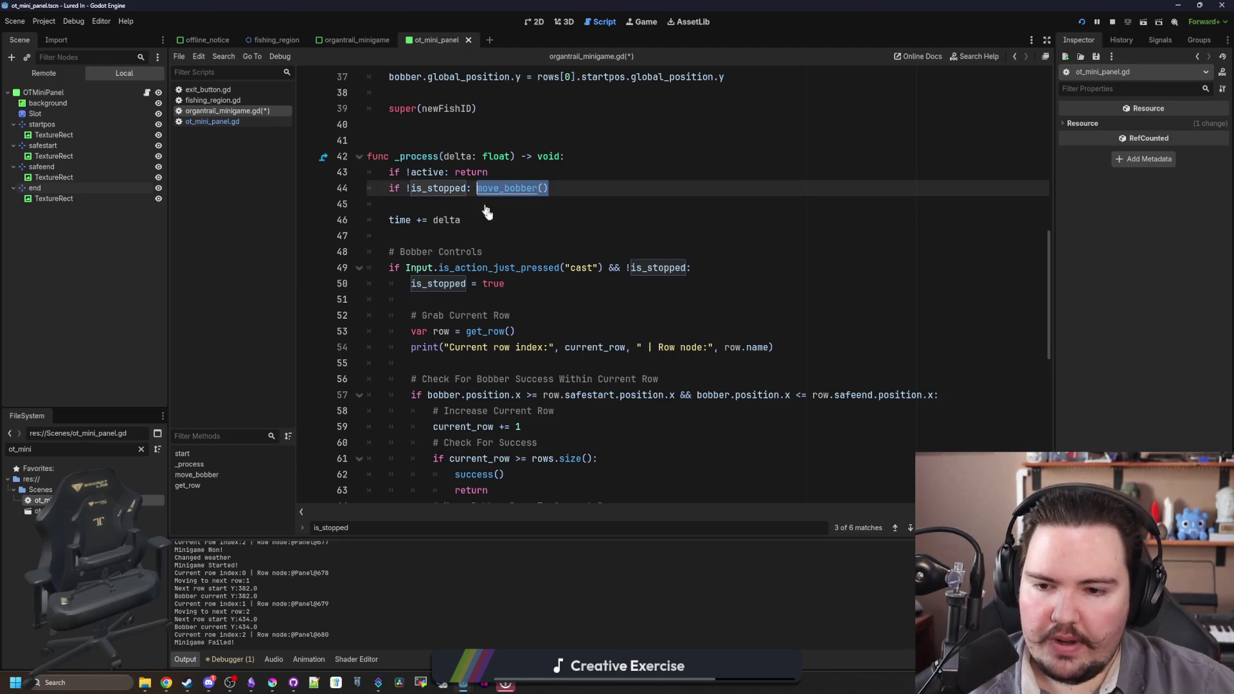
{"action": "scroll", "coordinate": [544, 331], "scroll_direction": "down", "scroll_amount": 4}
{"action": "left_click", "coordinate": [813, 360]}
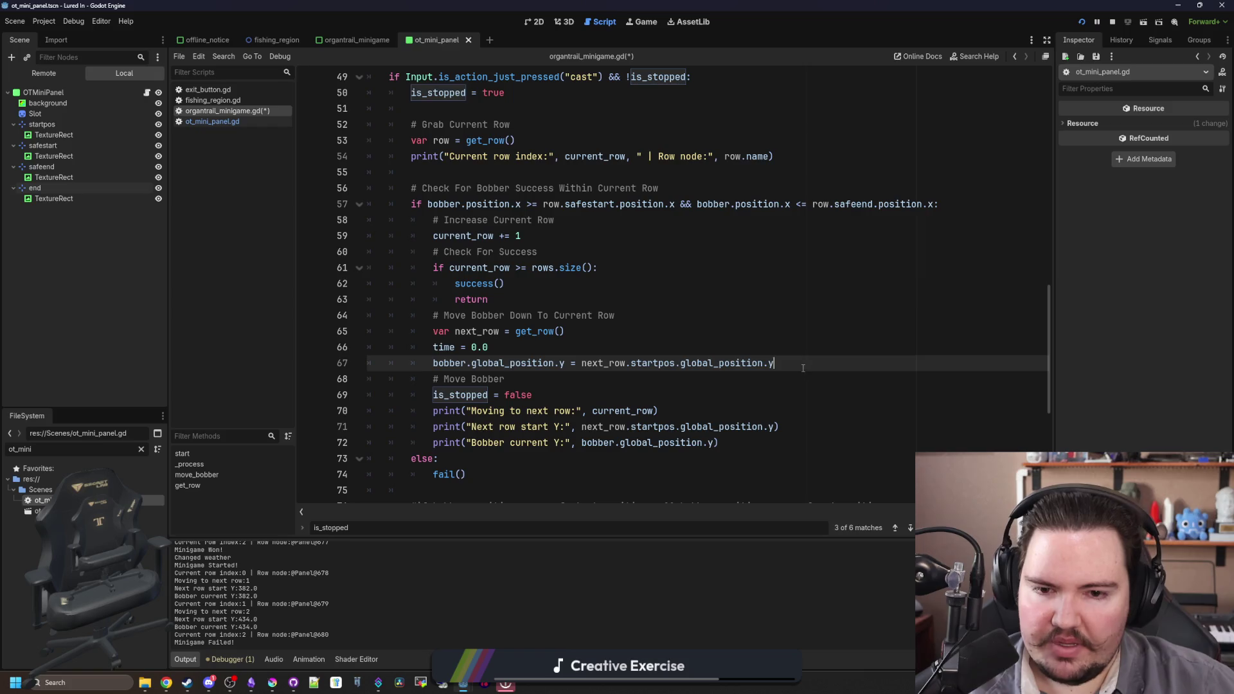
{"action": "key", "text": "Return"}
{"action": "key", "text": "ctrl+s"}
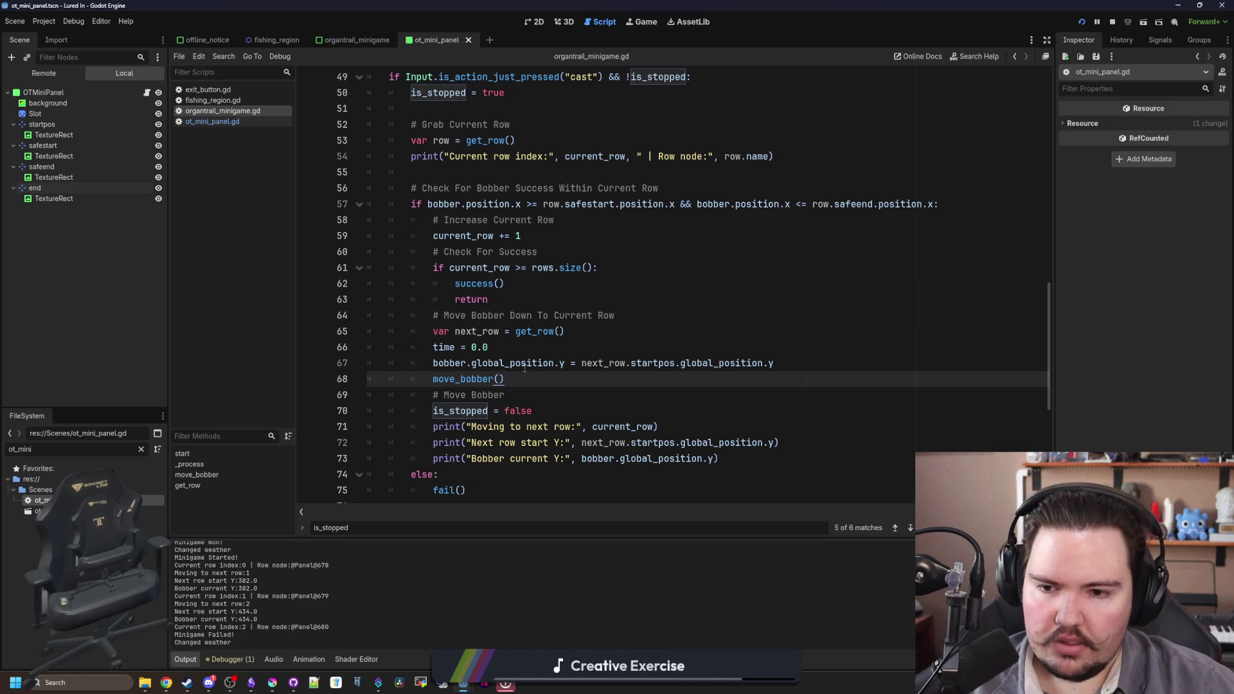
- Insert a move_bobber() call in start() after the first-row bobber placement
{"action": "scroll", "coordinate": [460, 335], "scroll_direction": "up", "scroll_amount": 10}
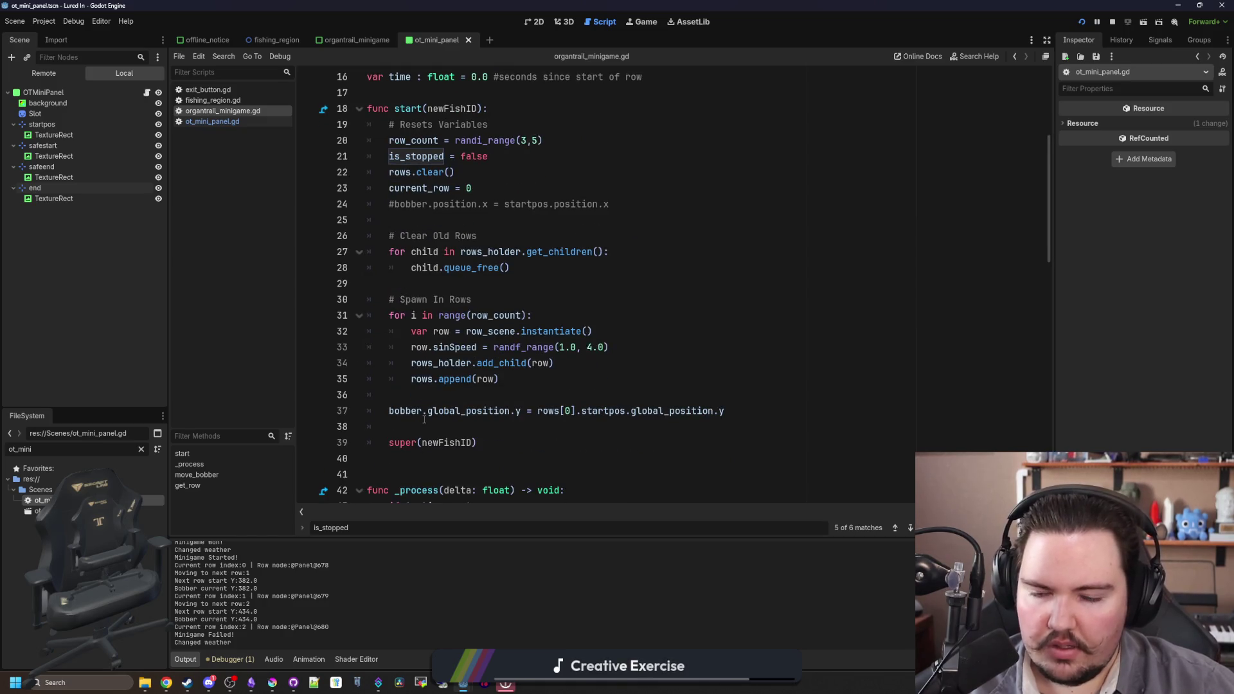
{"action": "left_click", "coordinate": [425, 421]}
{"action": "key", "text": "Return"}
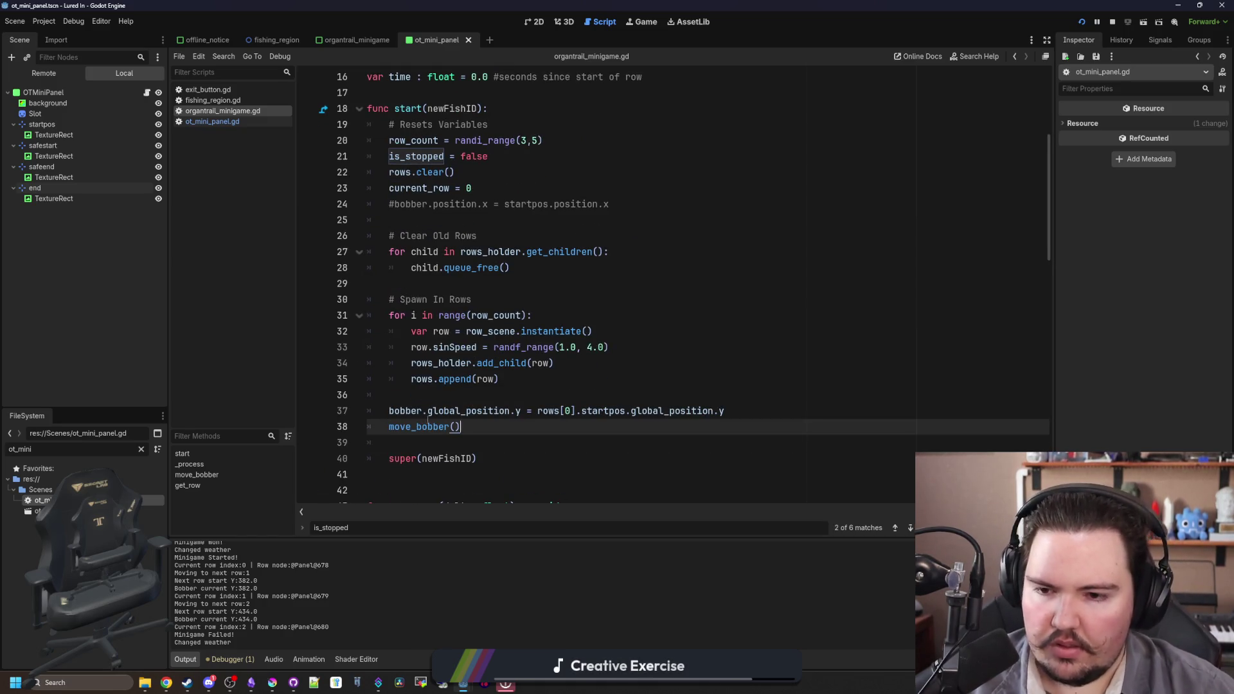
{"action": "left_click", "coordinate": [424, 395]}
{"action": "left_click", "coordinate": [641, 22]}
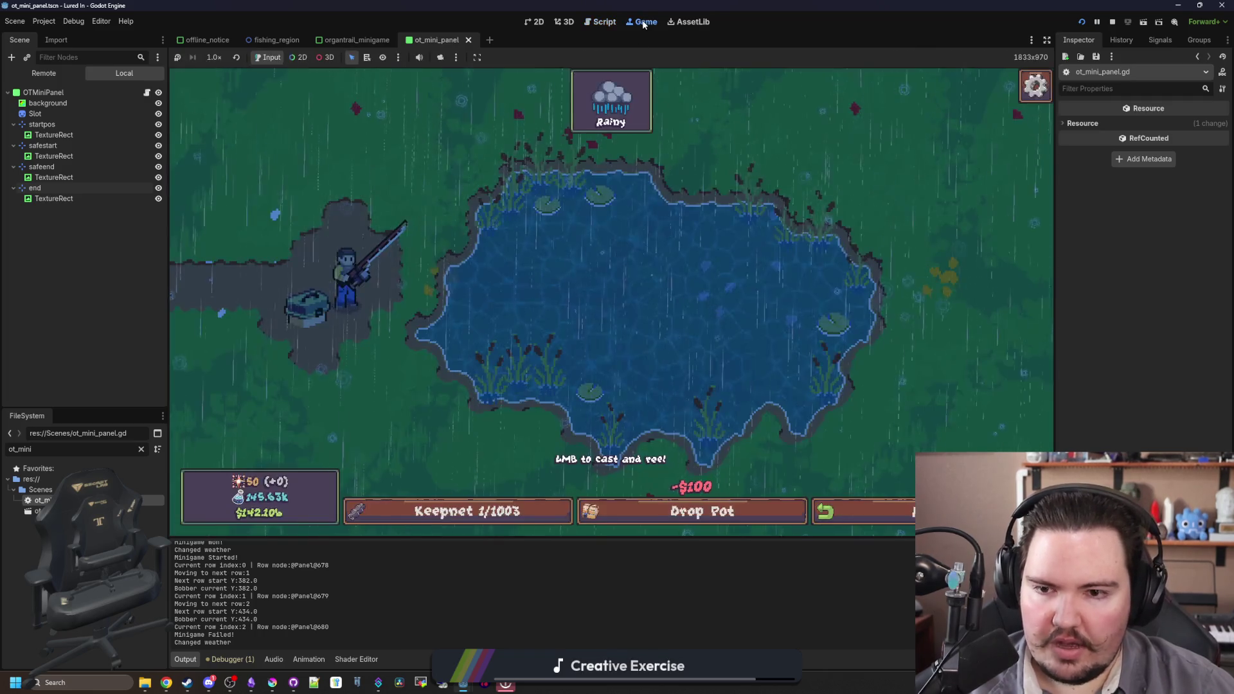
- Hook a bite, fail the four-row reel on the first row, and reopen organtrail_minigame.gd
{"action": "left_click", "coordinate": [581, 280]}
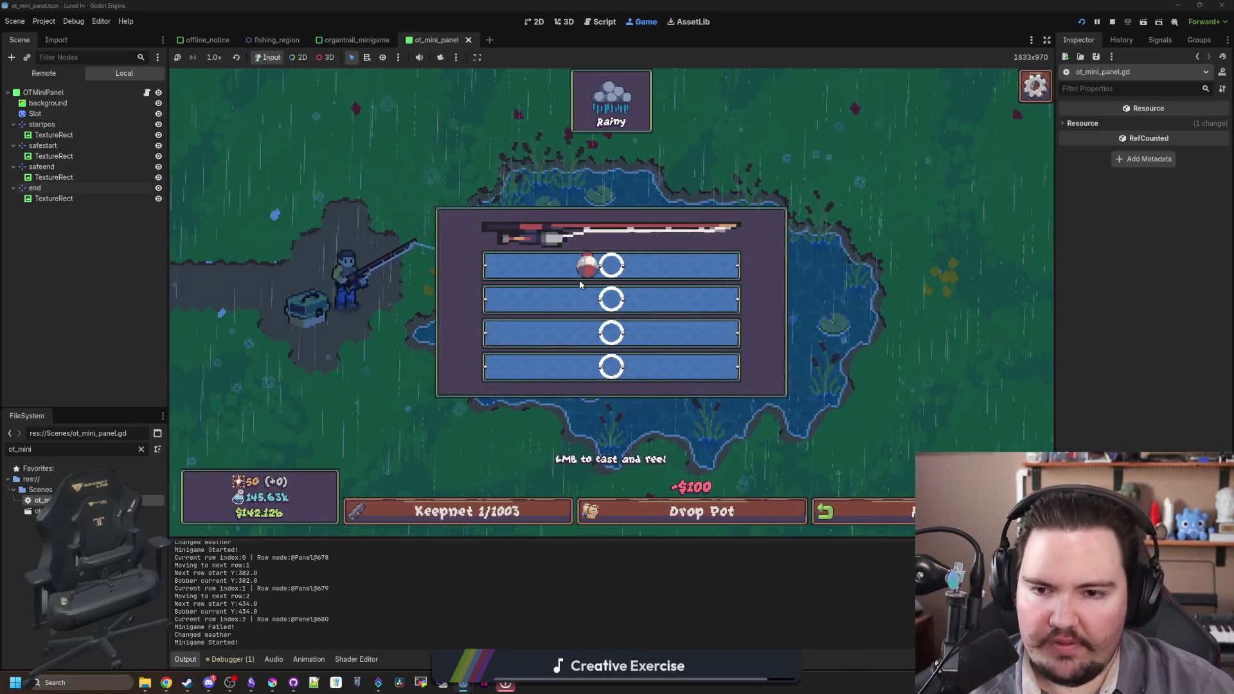
{"action": "left_click", "coordinate": [630, 275]}
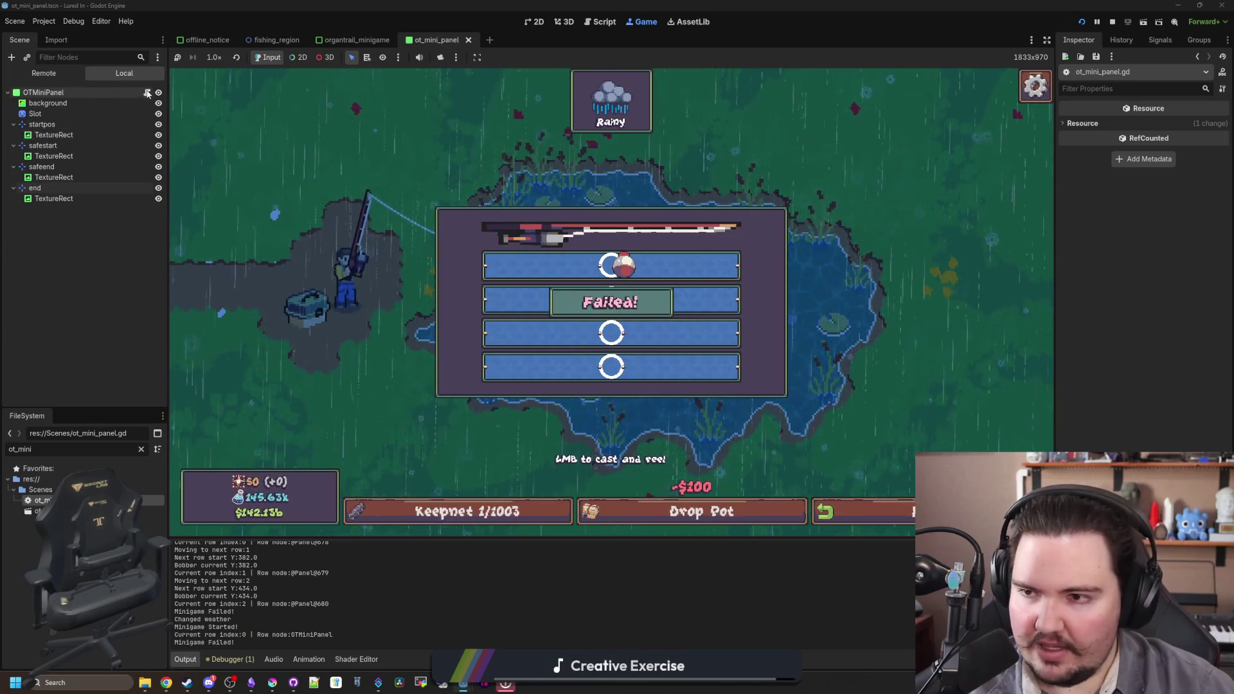
{"action": "left_click", "coordinate": [146, 92]}
{"action": "left_click", "coordinate": [249, 112]}
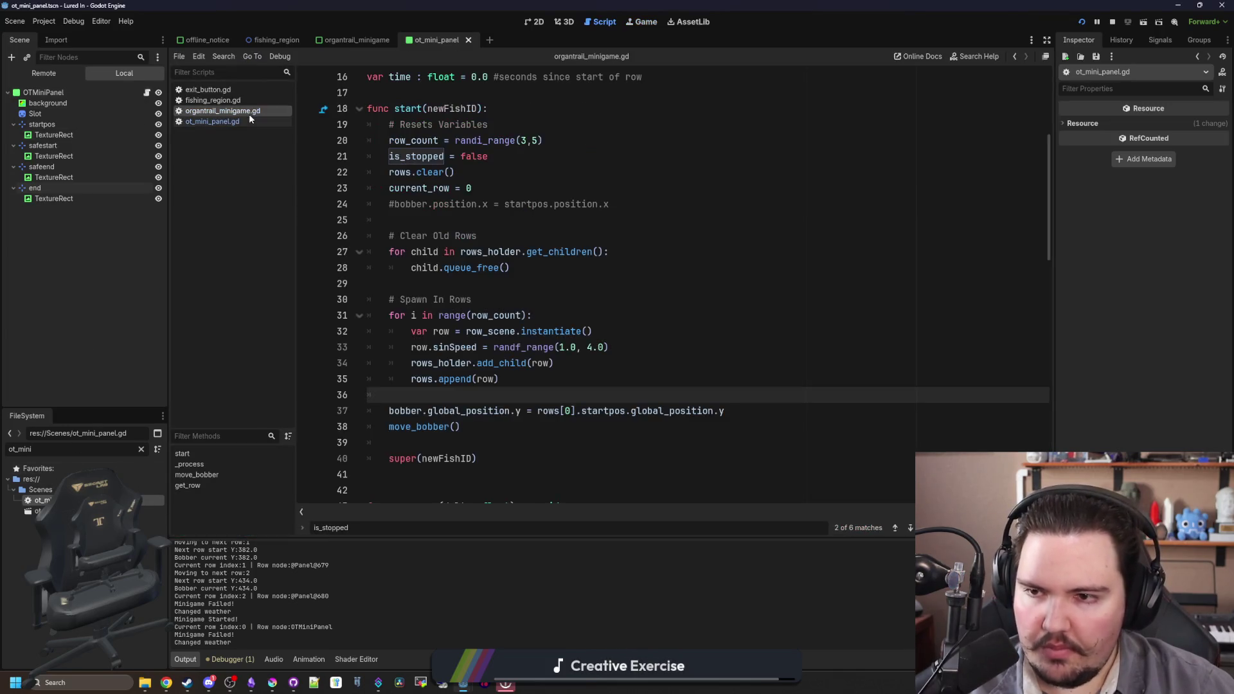
- Add time = 0.0 below current_row = 0 in start()'s reset block
{"action": "scroll", "coordinate": [525, 299], "scroll_direction": "up", "scroll_amount": 1}
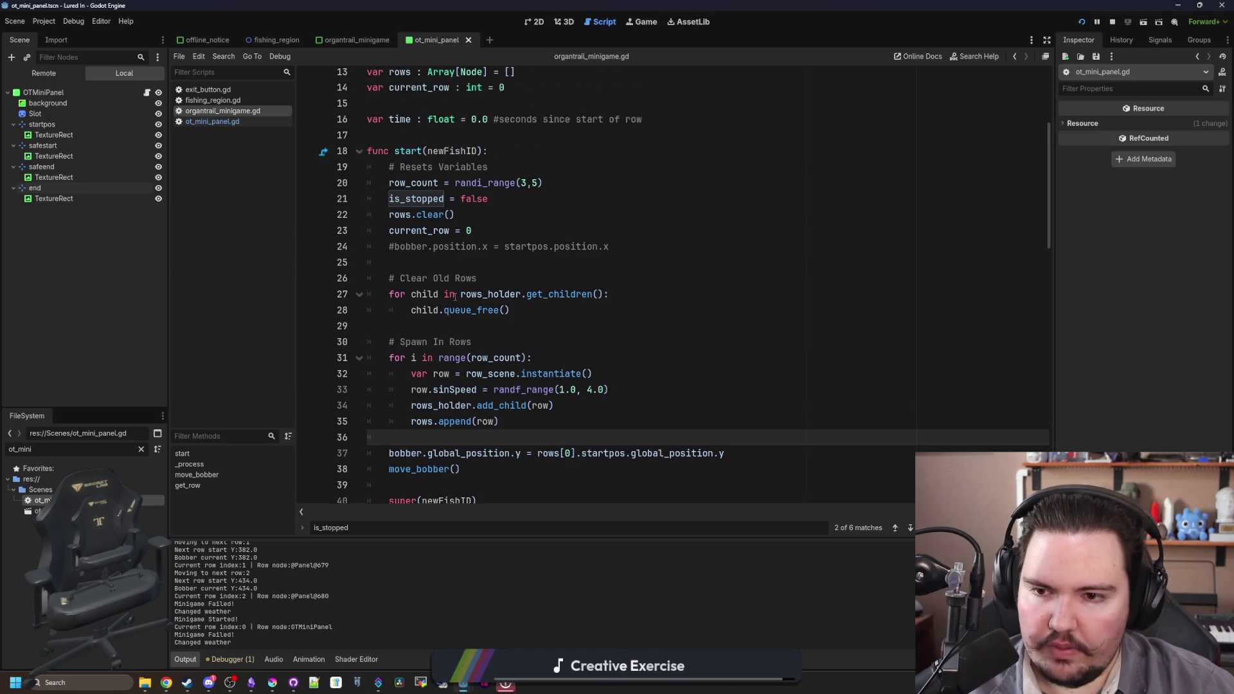
{"action": "left_click", "coordinate": [502, 237]}
{"action": "key", "text": "Return"}
{"action": "type", "text": "tim"}
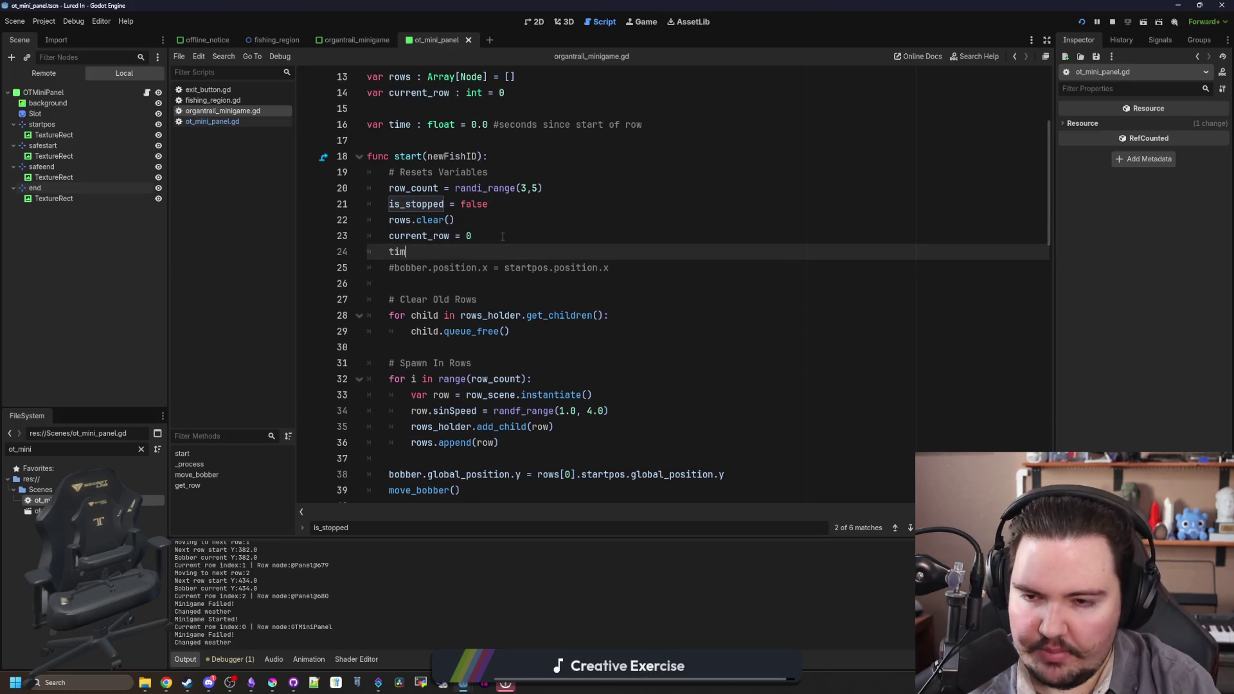
{"action": "left_click", "coordinate": [503, 237]}
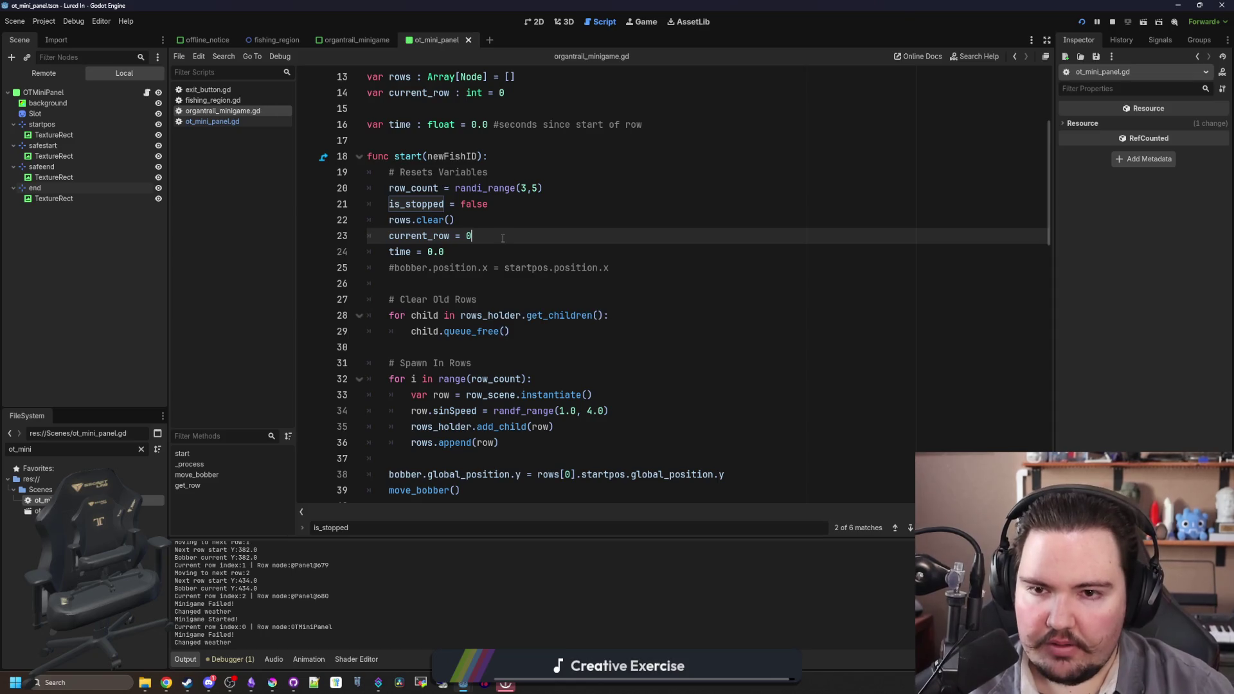
{"action": "left_click", "coordinate": [646, 22]}
- Cast, hook the bite, and stop the bobber in all three rows' rings to land a Bluegill
{"action": "left_click", "coordinate": [581, 307]}
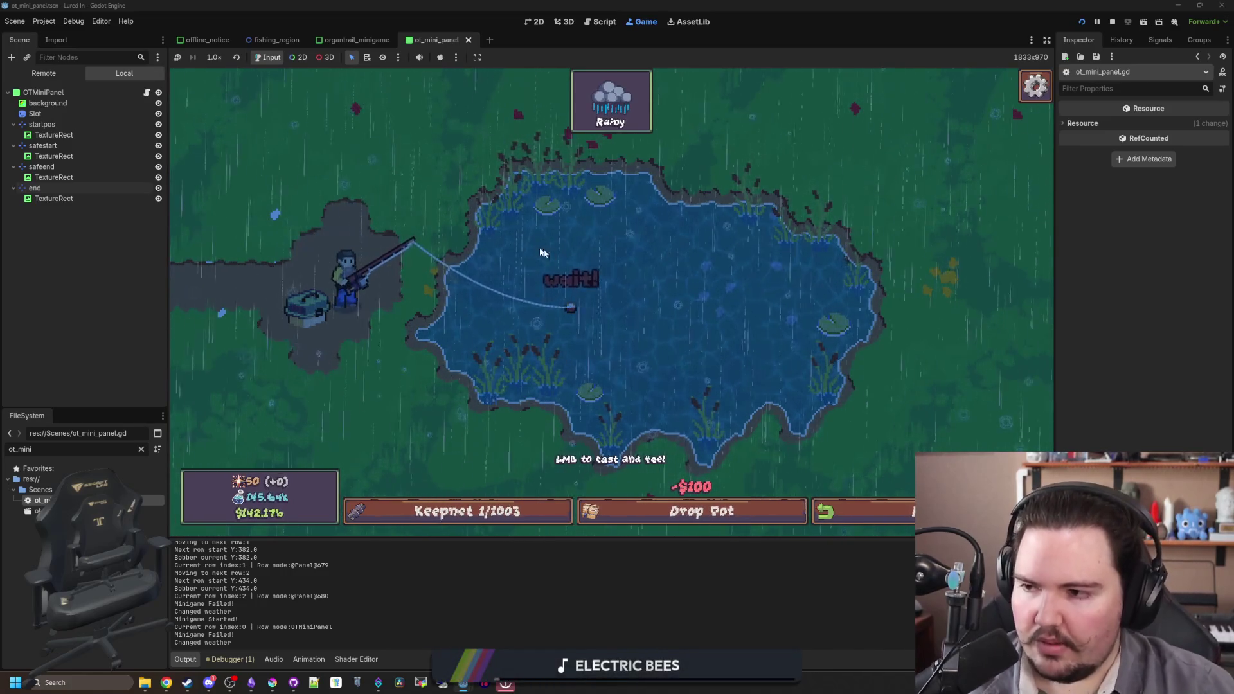
{"action": "left_click", "coordinate": [638, 294]}
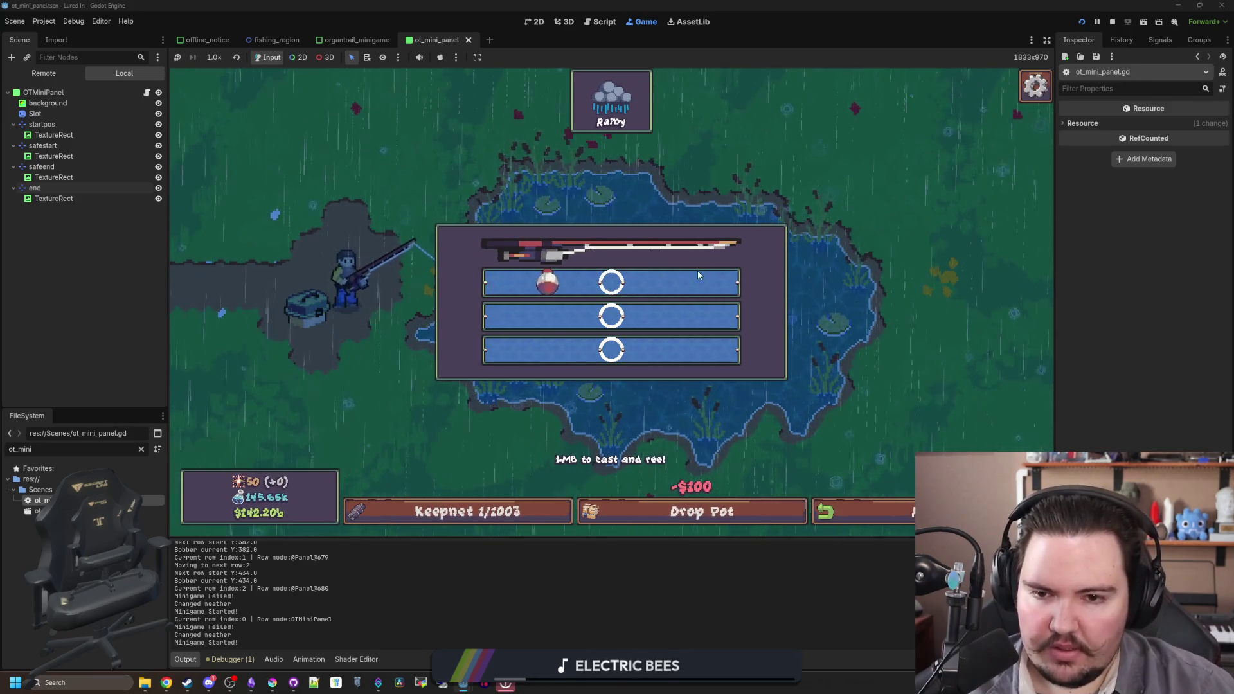
{"action": "left_click", "coordinate": [651, 296]}
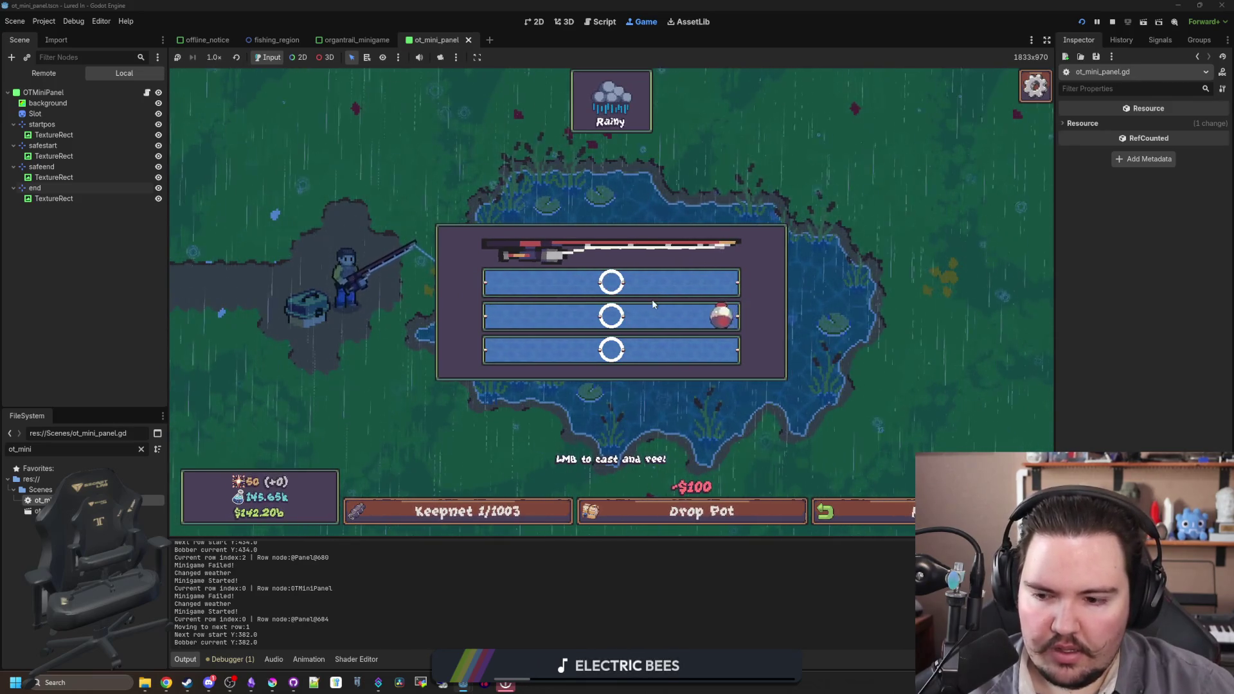
{"action": "left_click", "coordinate": [656, 318]}
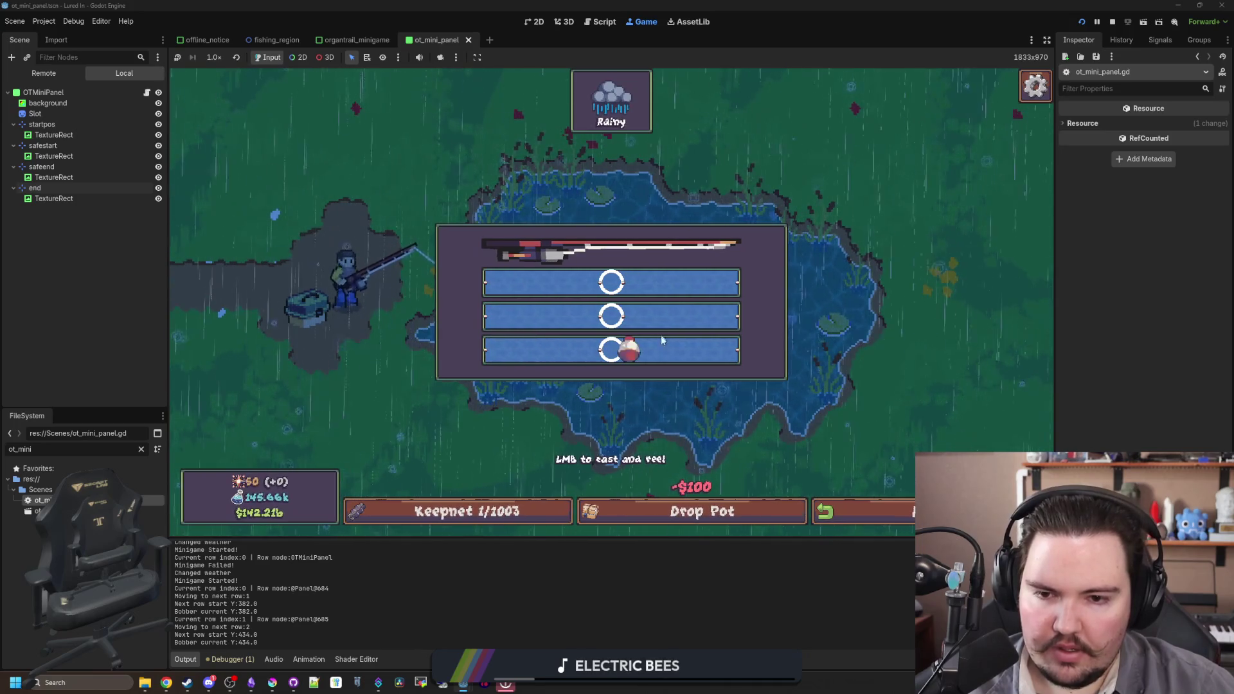
{"action": "left_click", "coordinate": [665, 363]}
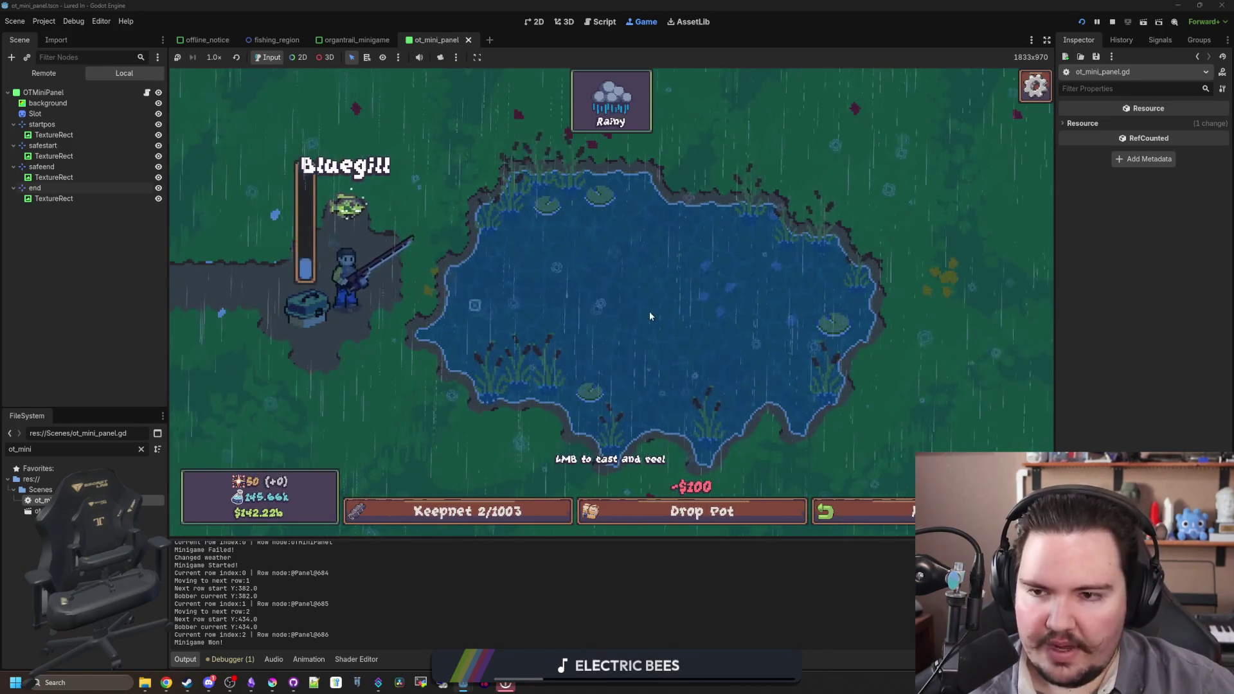
- Dismiss the catch, cast again, and hook the next bite to open a four-row reel minigame
{"action": "left_click", "coordinate": [634, 315]}
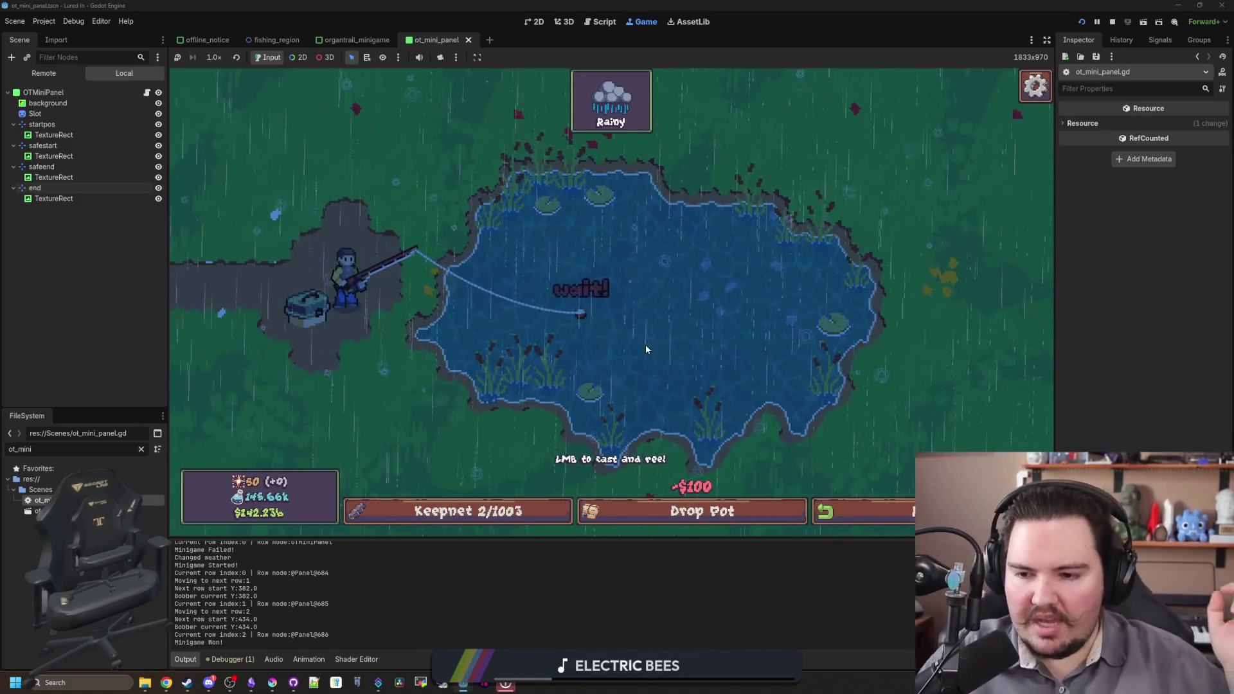
{"action": "left_click", "coordinate": [646, 349]}
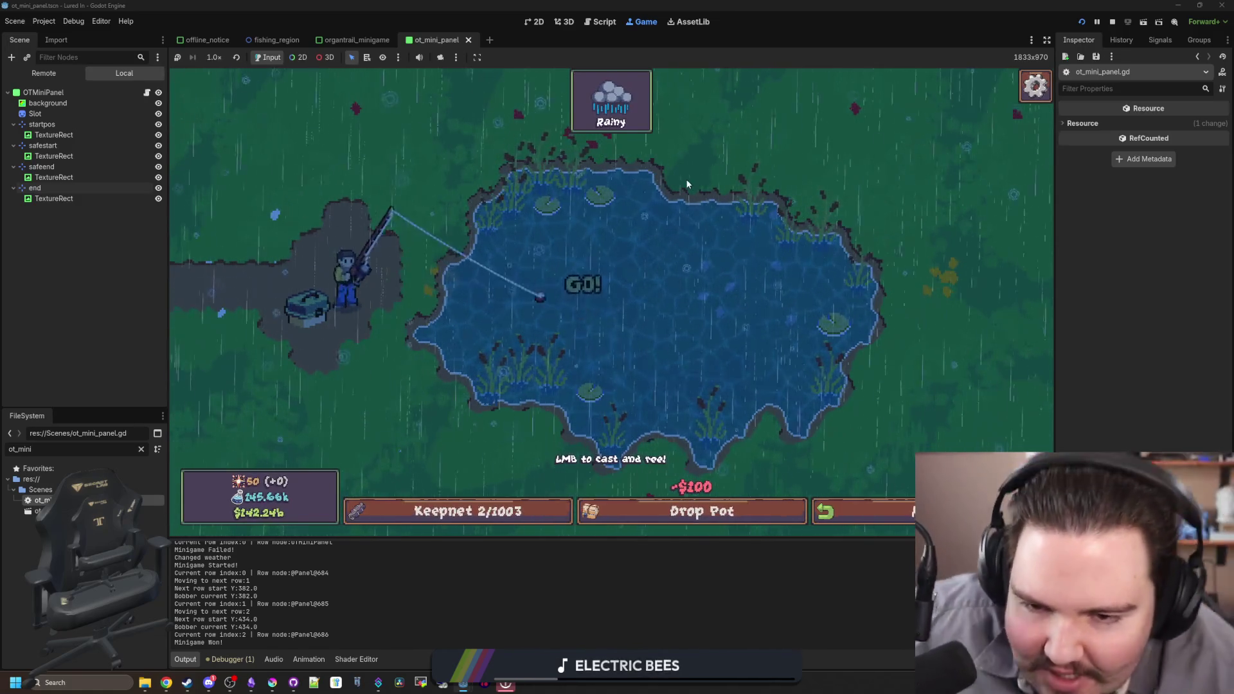
{"action": "left_click", "coordinate": [612, 288]}
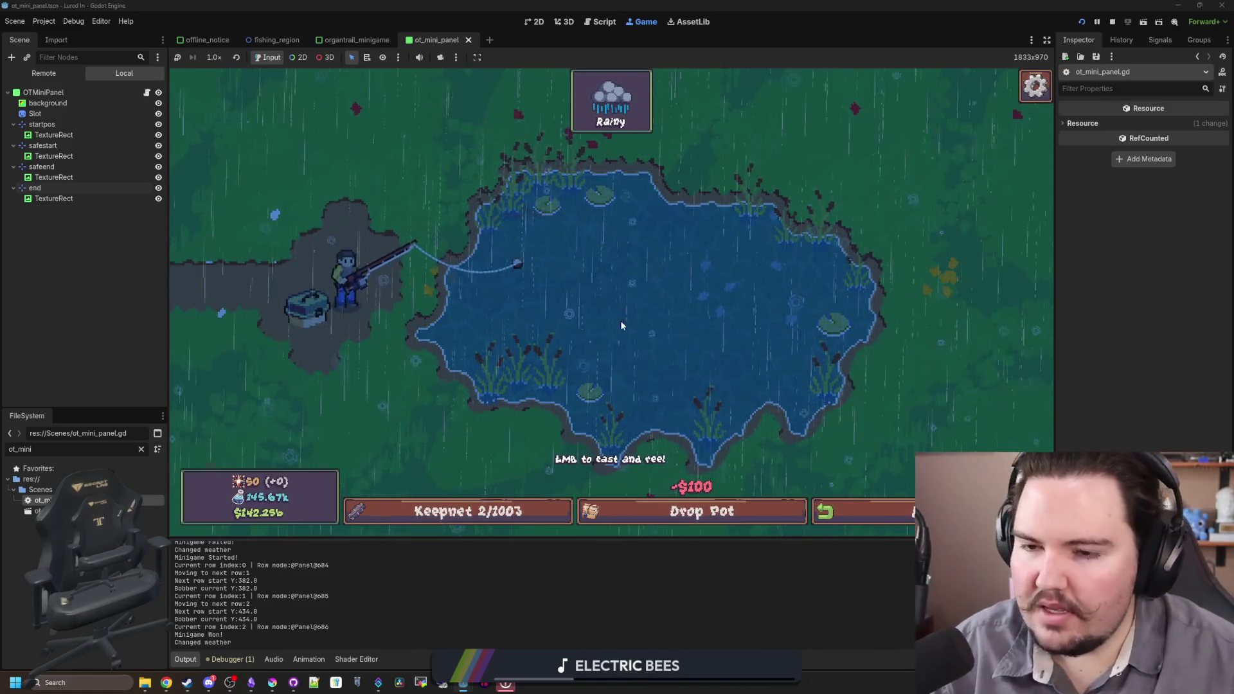
{"action": "left_click", "coordinate": [657, 336]}
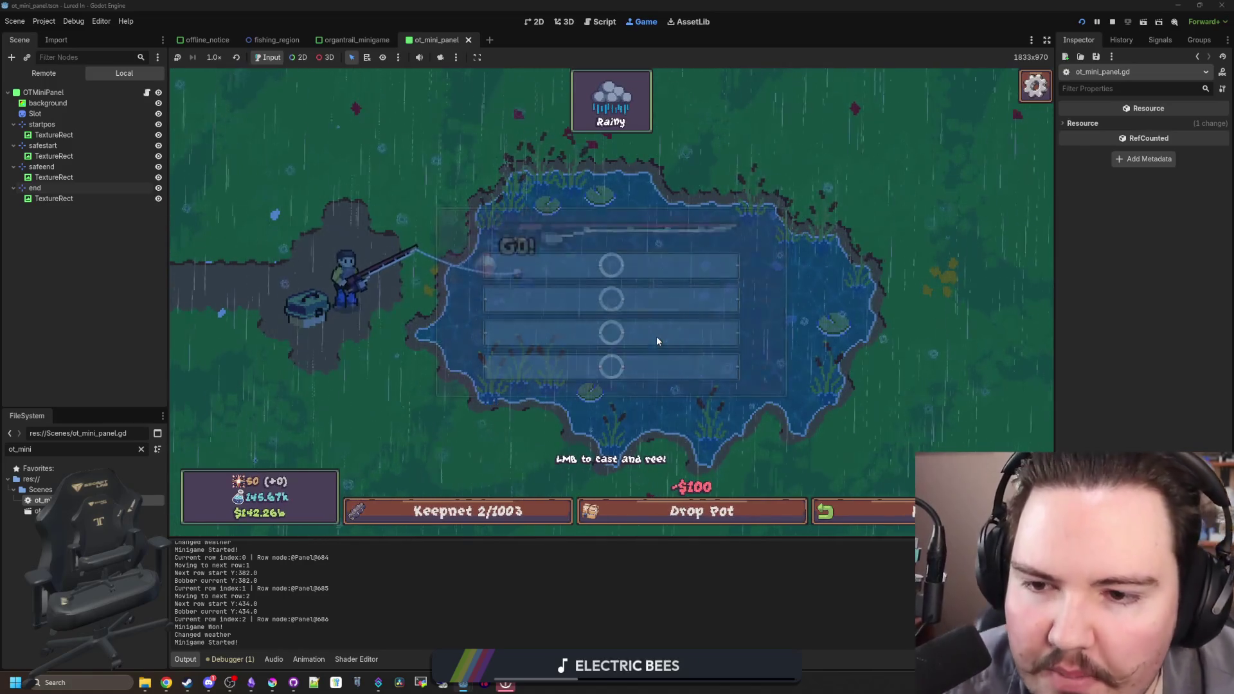
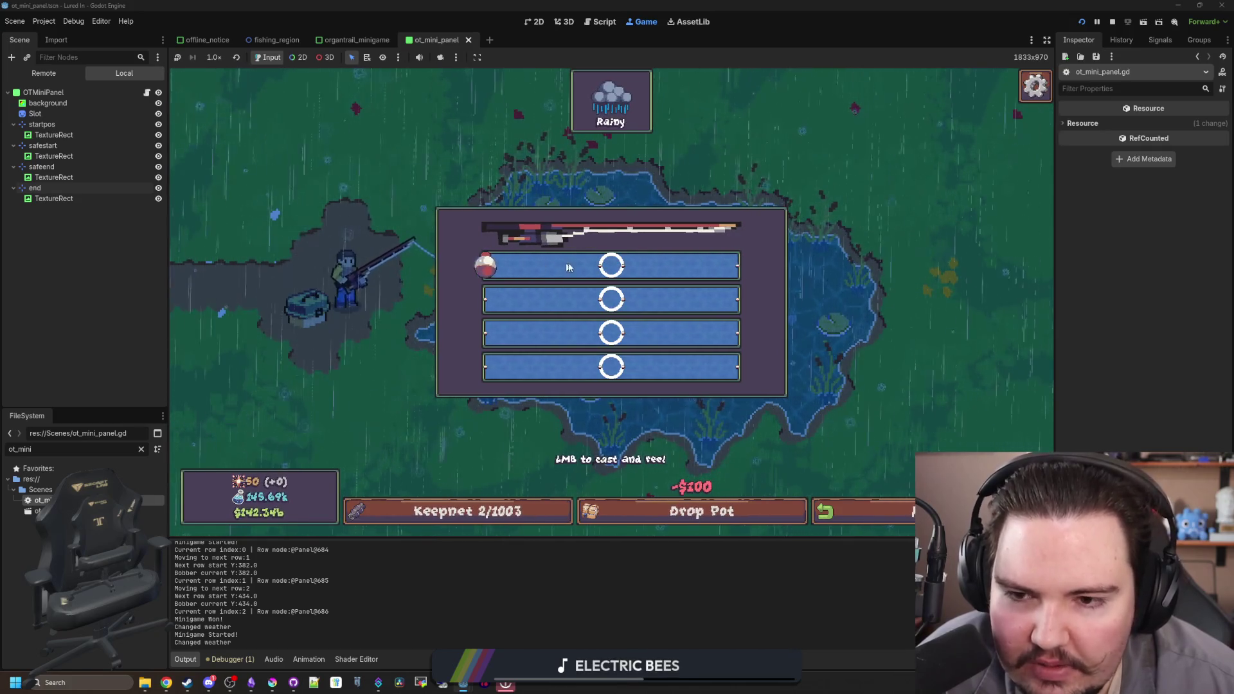
- Stop the bobber on all four rows to win the reel minigame and catch a fish
{"action": "left_click", "coordinate": [605, 271]}
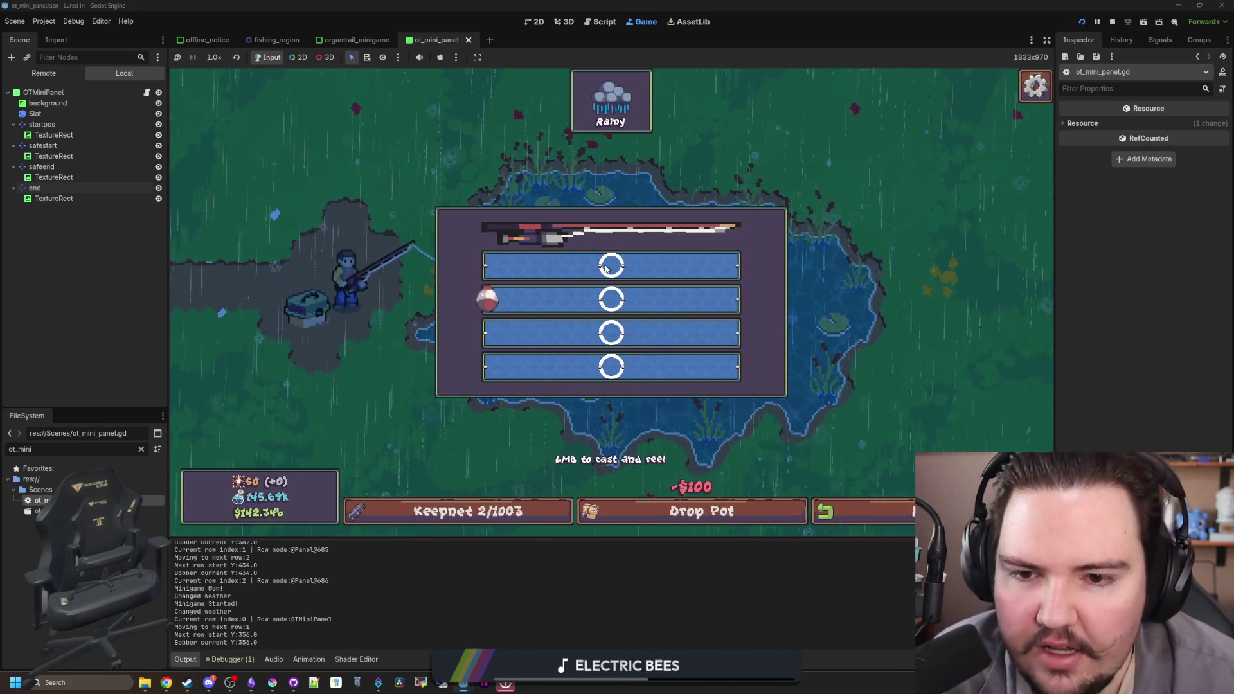
{"action": "left_click", "coordinate": [614, 286]}
{"action": "left_click", "coordinate": [625, 300]}
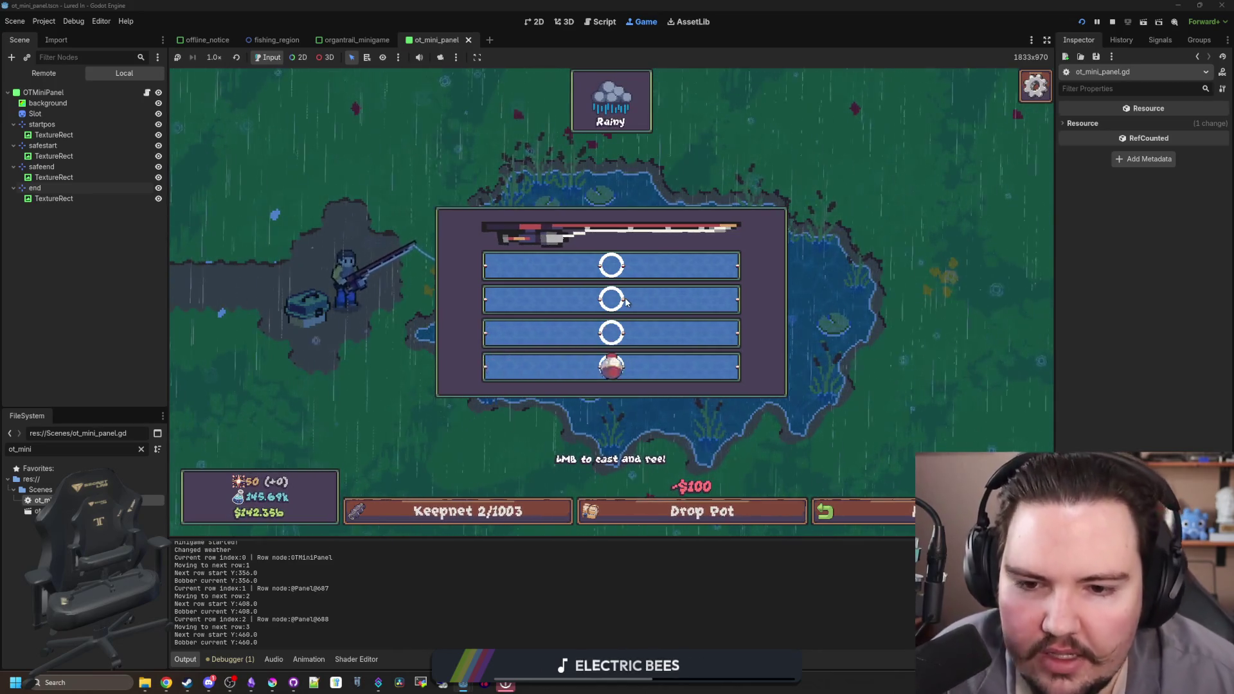
{"action": "left_click", "coordinate": [625, 300]}
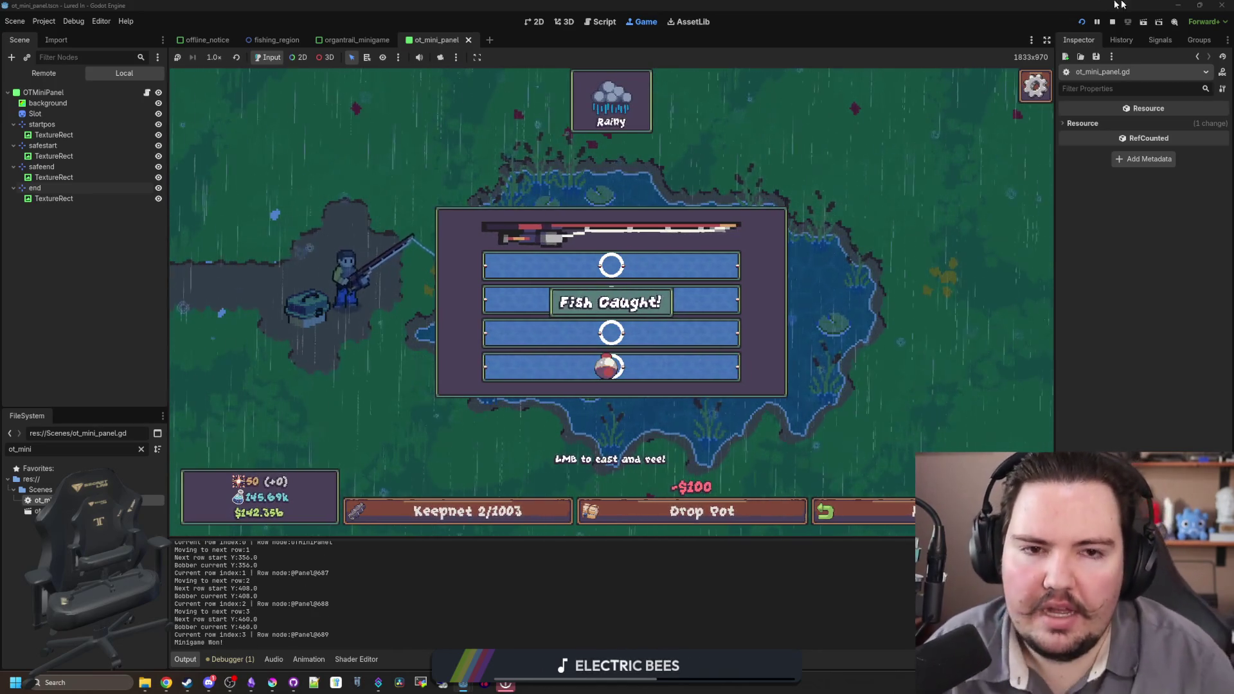
- Stop the running game and open Krita's Open Images dialog on the Sprites folder
{"action": "left_click", "coordinate": [1112, 22]}
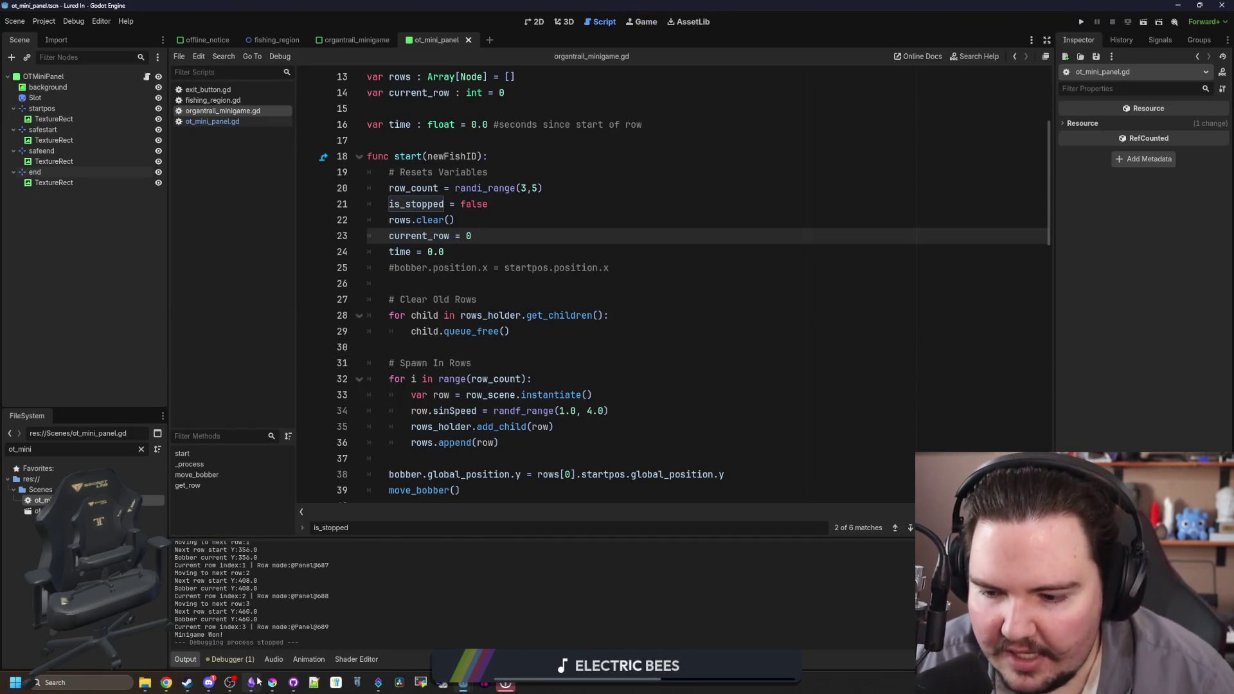
{"action": "left_click", "coordinate": [276, 686]}
{"action": "left_click", "coordinate": [9, 16]}
{"action": "left_click", "coordinate": [25, 37]}
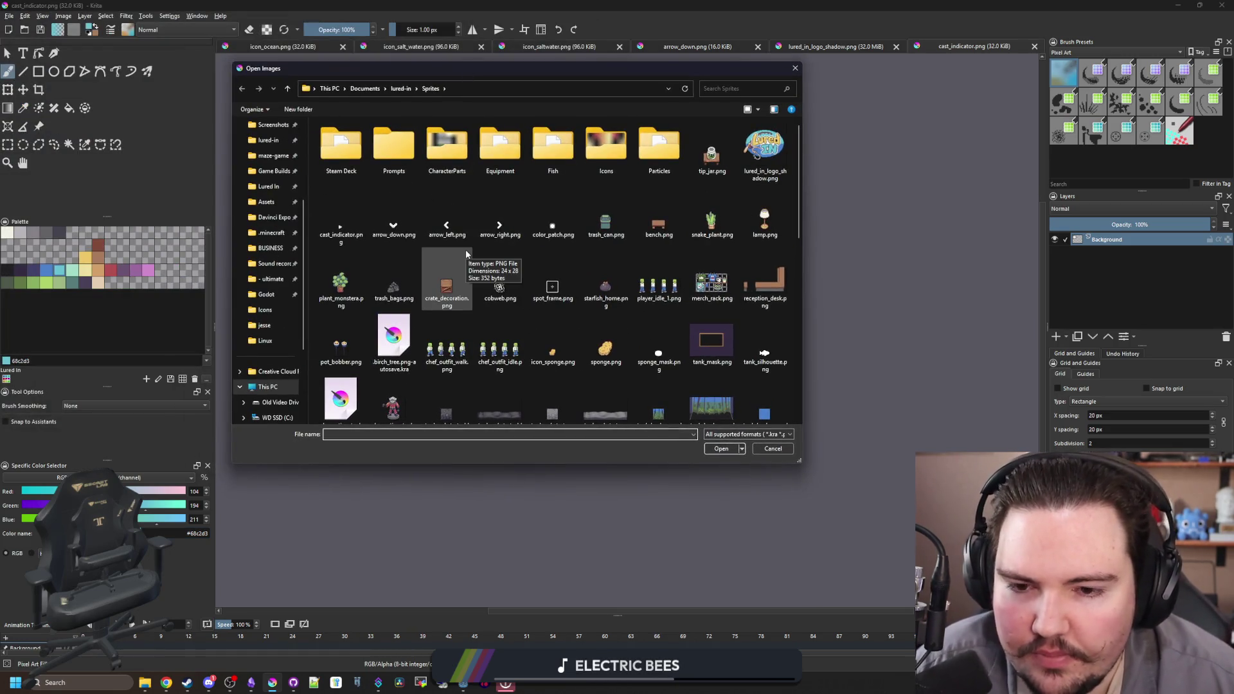
- Scroll through the Sprites folder images, then return to the Godot minigame editor
{"action": "scroll", "coordinate": [466, 254], "scroll_direction": "down", "scroll_amount": 10}
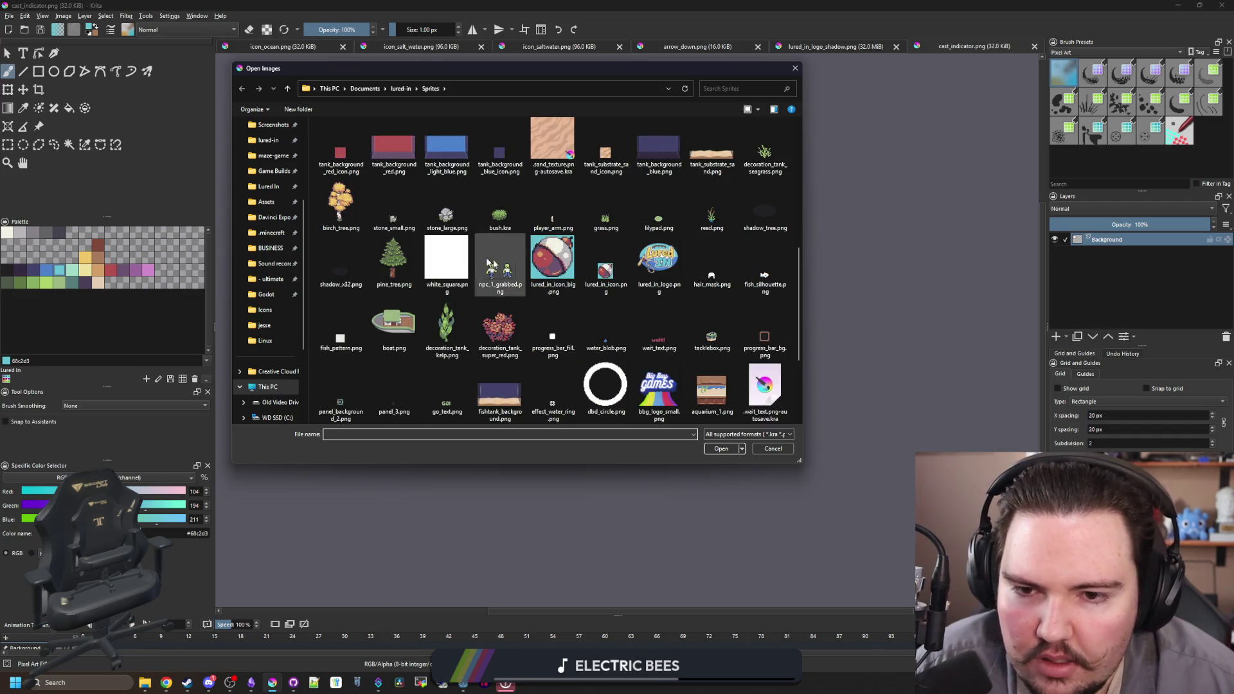
{"action": "scroll", "coordinate": [610, 283], "scroll_direction": "down", "scroll_amount": 3}
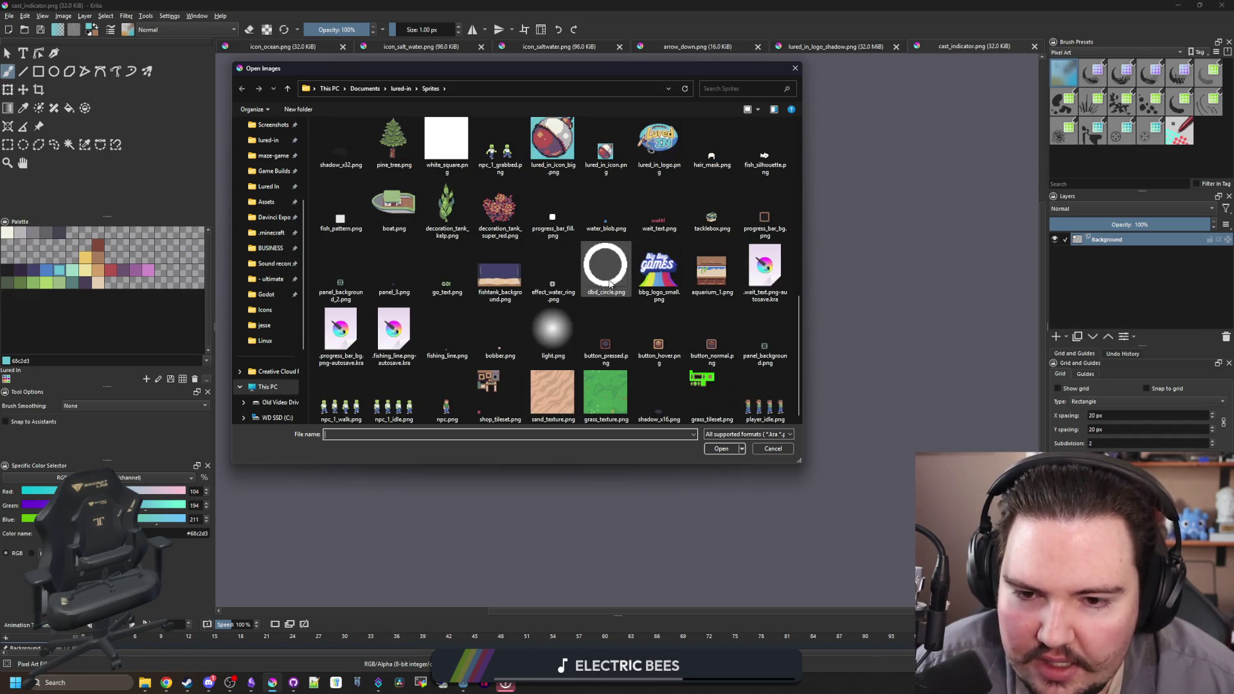
{"action": "mouse_move", "coordinate": [469, 687]}
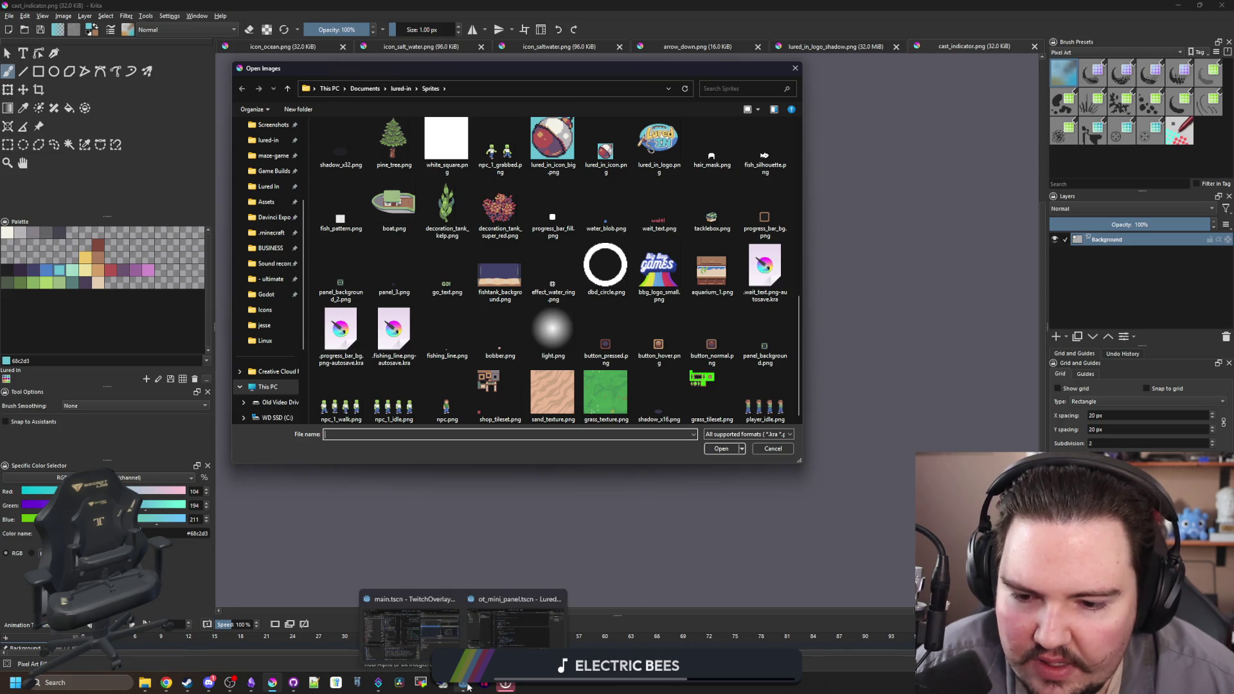
{"action": "left_click", "coordinate": [522, 621]}
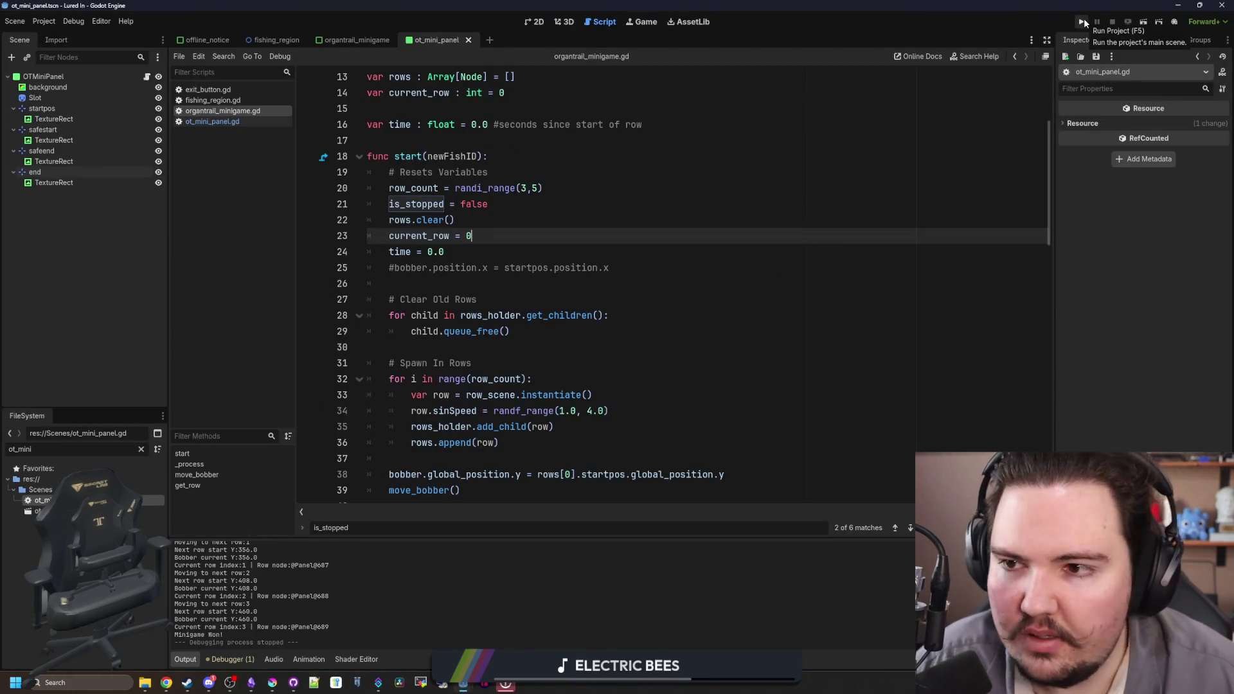
- Launch the game, start from the title screen, dismiss the earnings summary and travel to the sunny pond
{"action": "left_click", "coordinate": [1084, 23]}
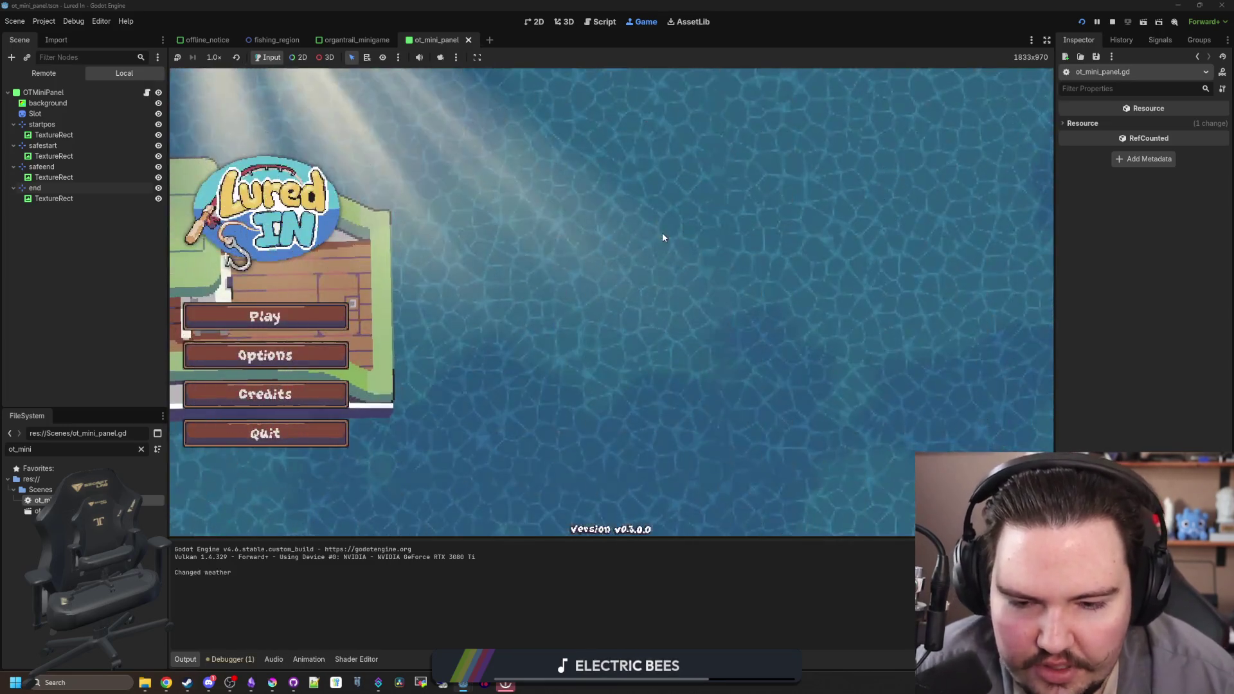
{"action": "left_click", "coordinate": [337, 332]}
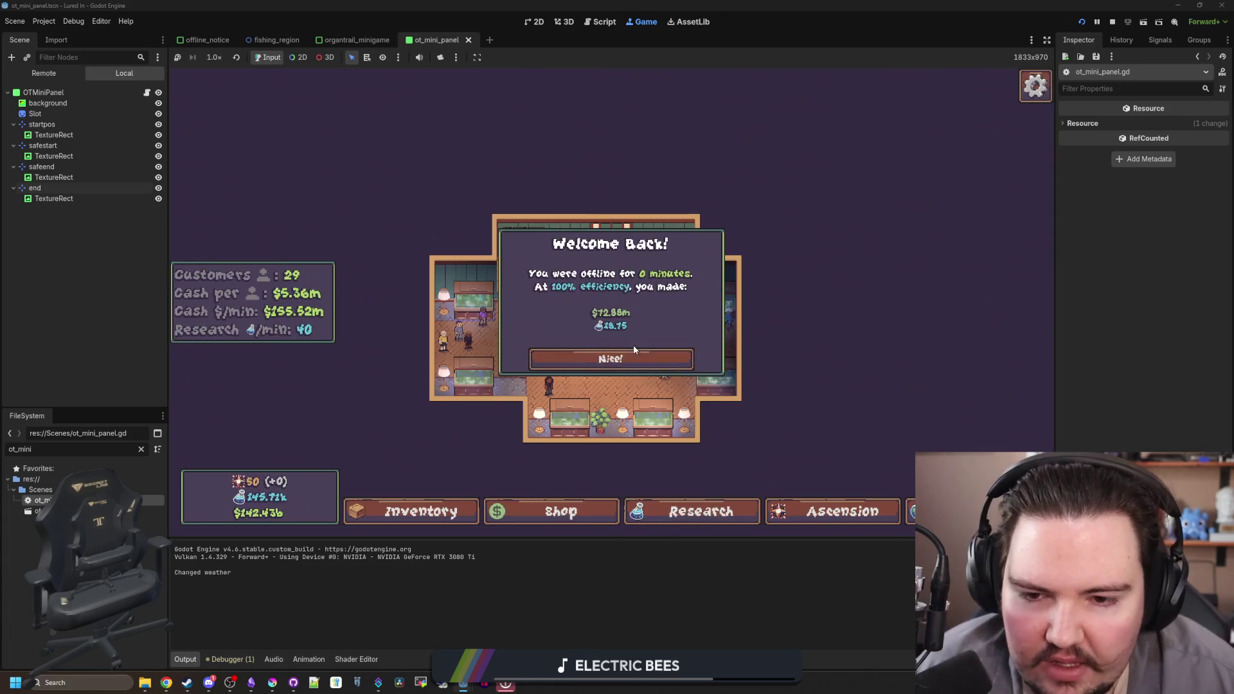
{"action": "left_click", "coordinate": [612, 359]}
{"action": "left_click", "coordinate": [906, 511]}
{"action": "left_click", "coordinate": [755, 216]}
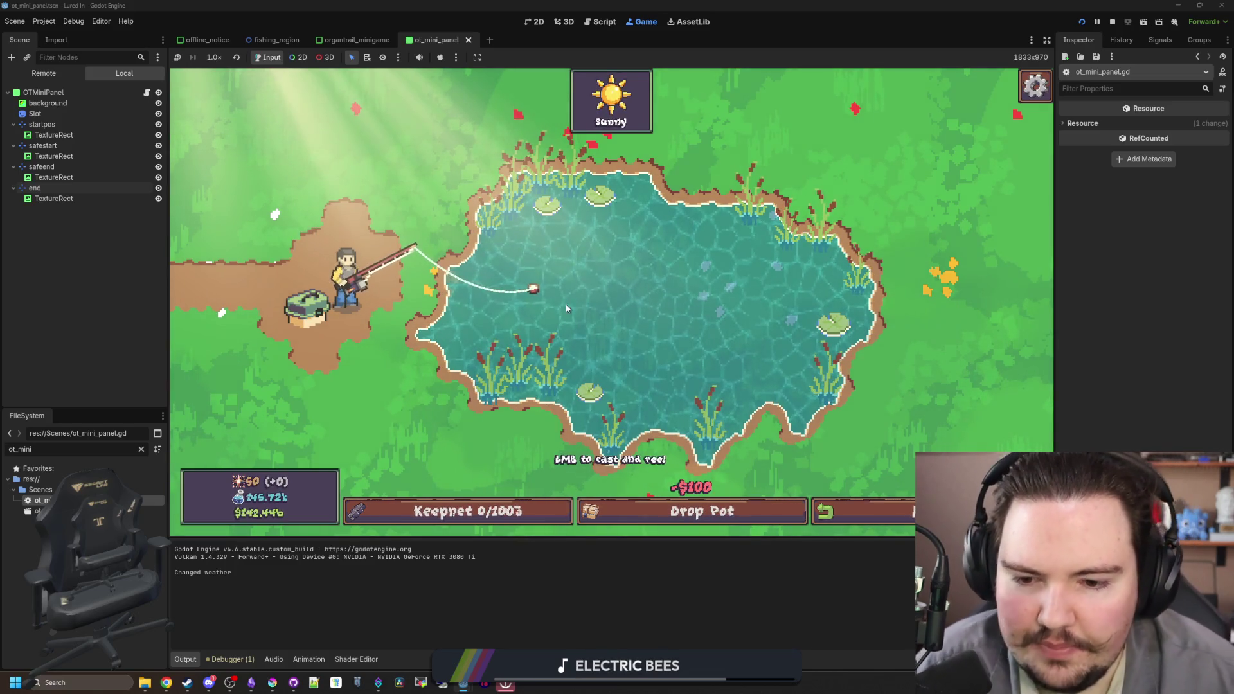
- Cast and reel at the pond, hook a fish, attempt the first minigame row, then charge a new cast
{"action": "left_click", "coordinate": [622, 379]}
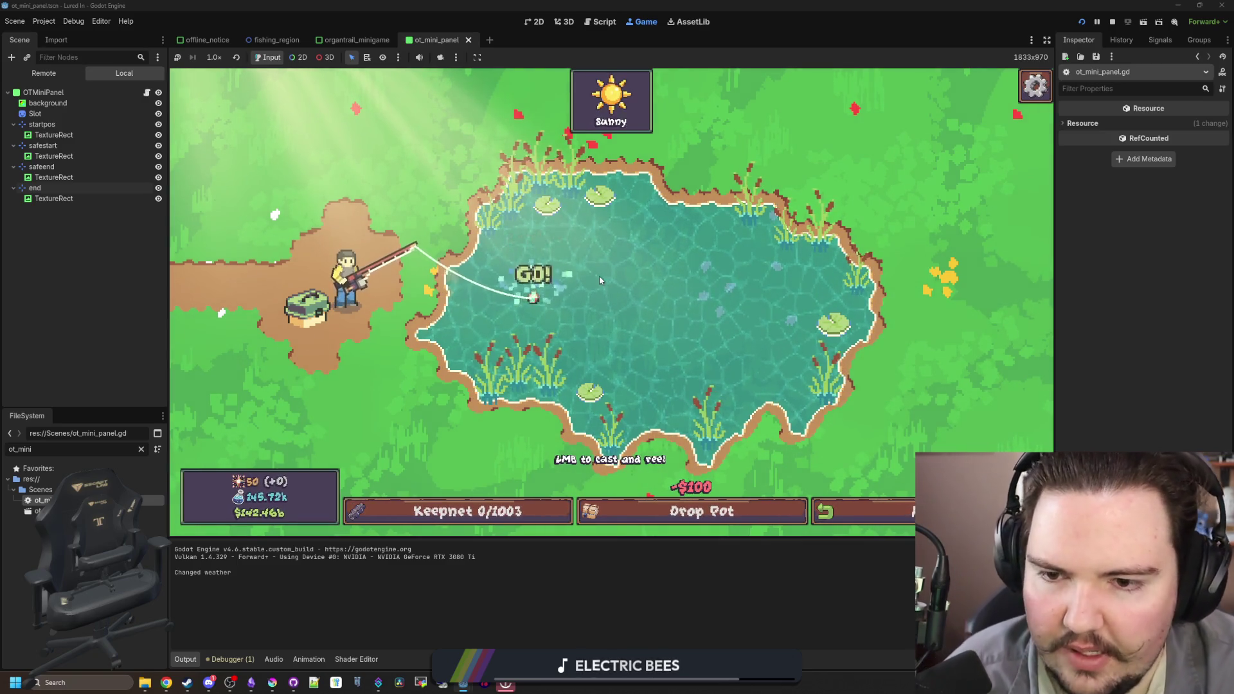
{"action": "left_click", "coordinate": [643, 316]}
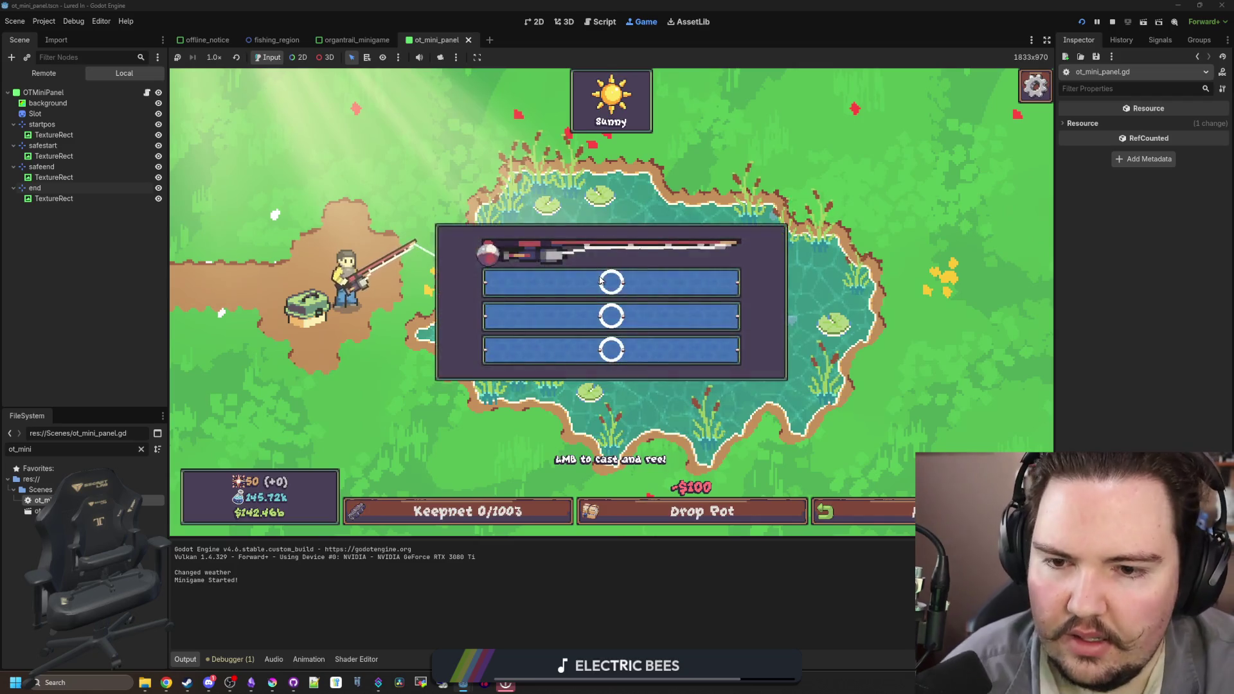
{"action": "left_click", "coordinate": [652, 260]}
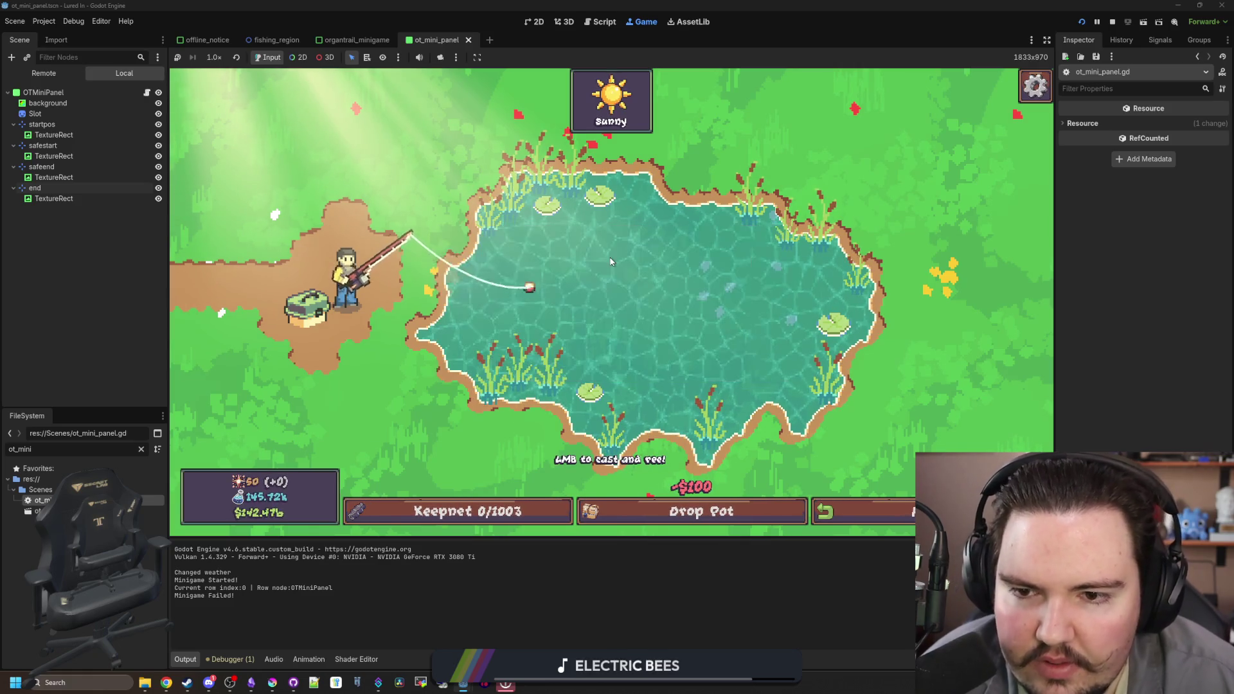
{"action": "left_click_drag", "start_coordinate": [591, 307], "coordinate": [591, 308]}
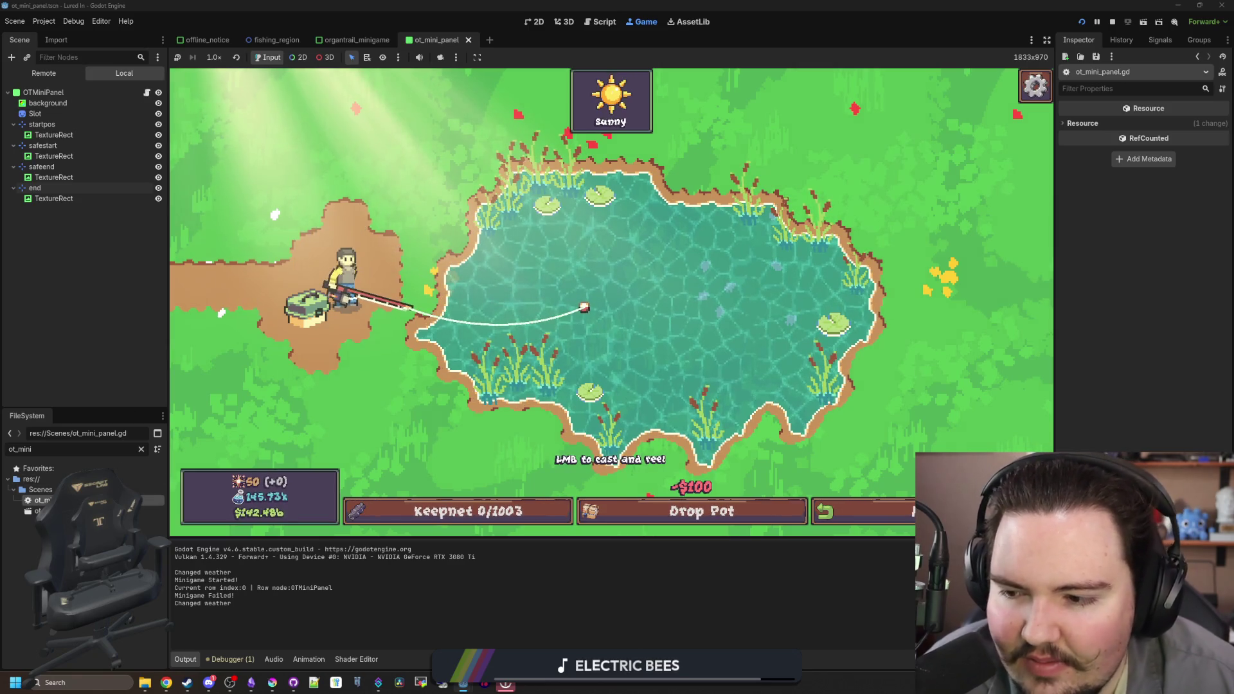
- Check line 37 of start in organtrail_minigame.gd, then return to the running game
{"action": "key", "text": "ctrl+F3"}
{"action": "left_click", "coordinate": [270, 111]}
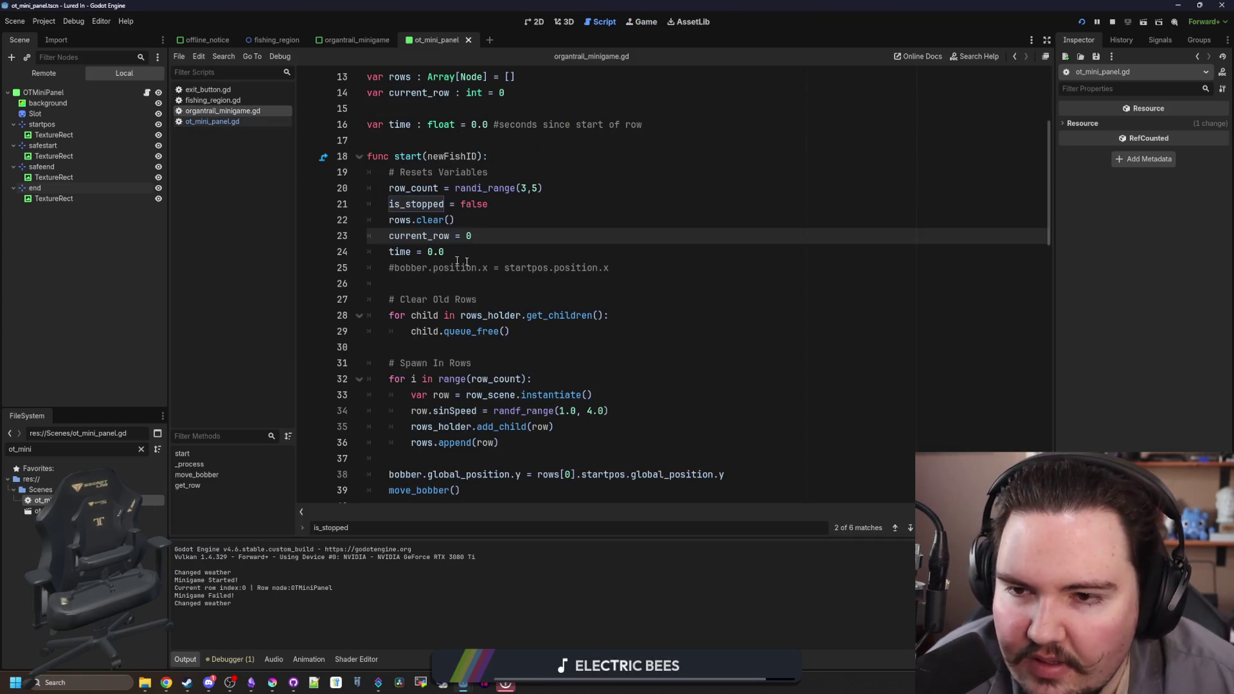
{"action": "scroll", "coordinate": [475, 263], "scroll_direction": "down", "scroll_amount": 2}
{"action": "left_click", "coordinate": [467, 366]}
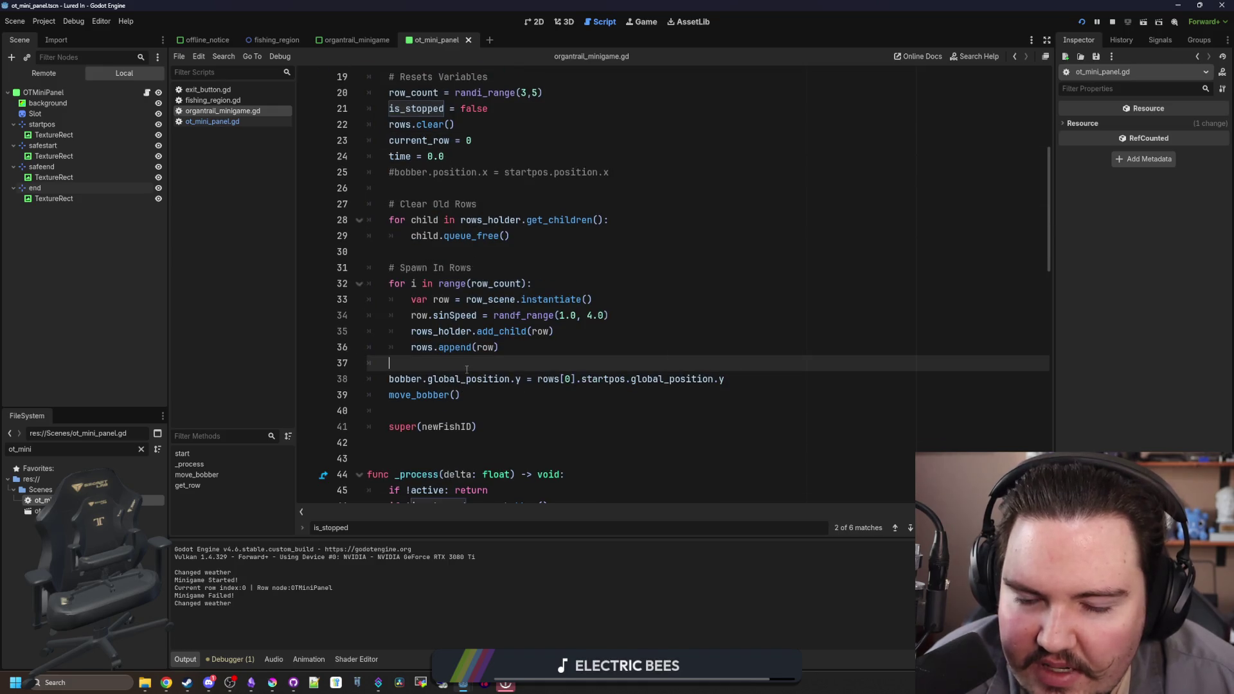
{"action": "left_click", "coordinate": [644, 22]}
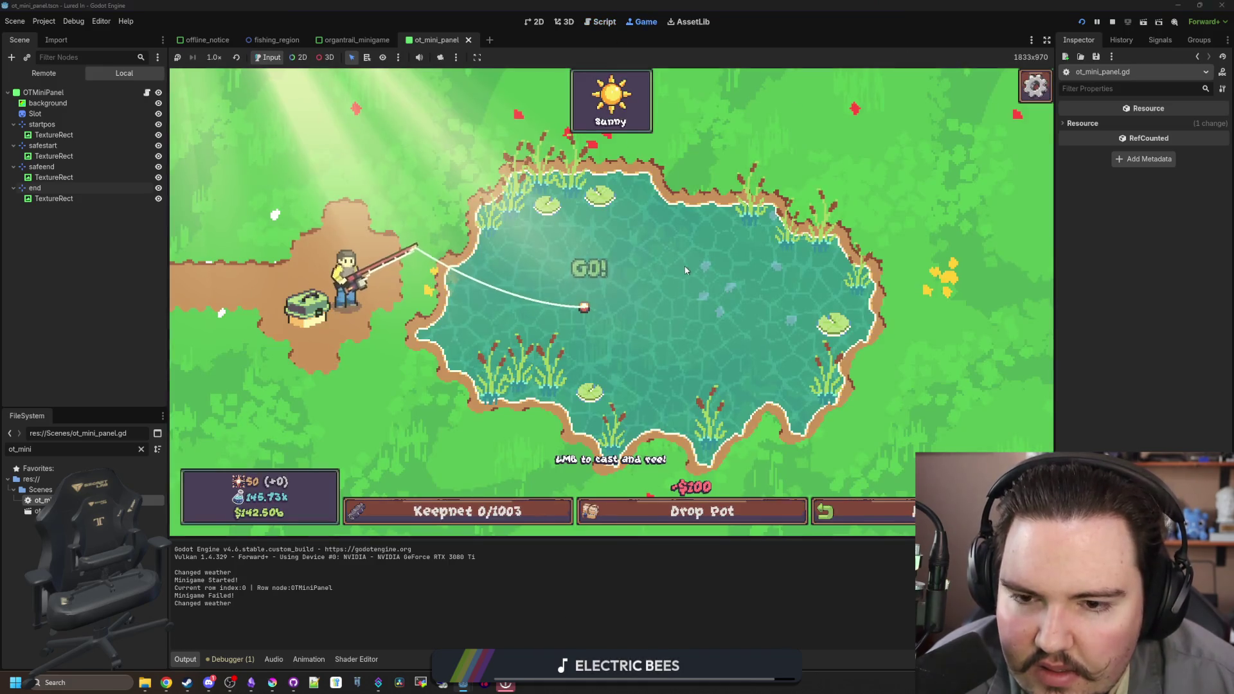
- Cast again, test the too-early reel warning several times, then hook a fish to open the reel minigame
{"action": "left_click", "coordinate": [668, 275]}
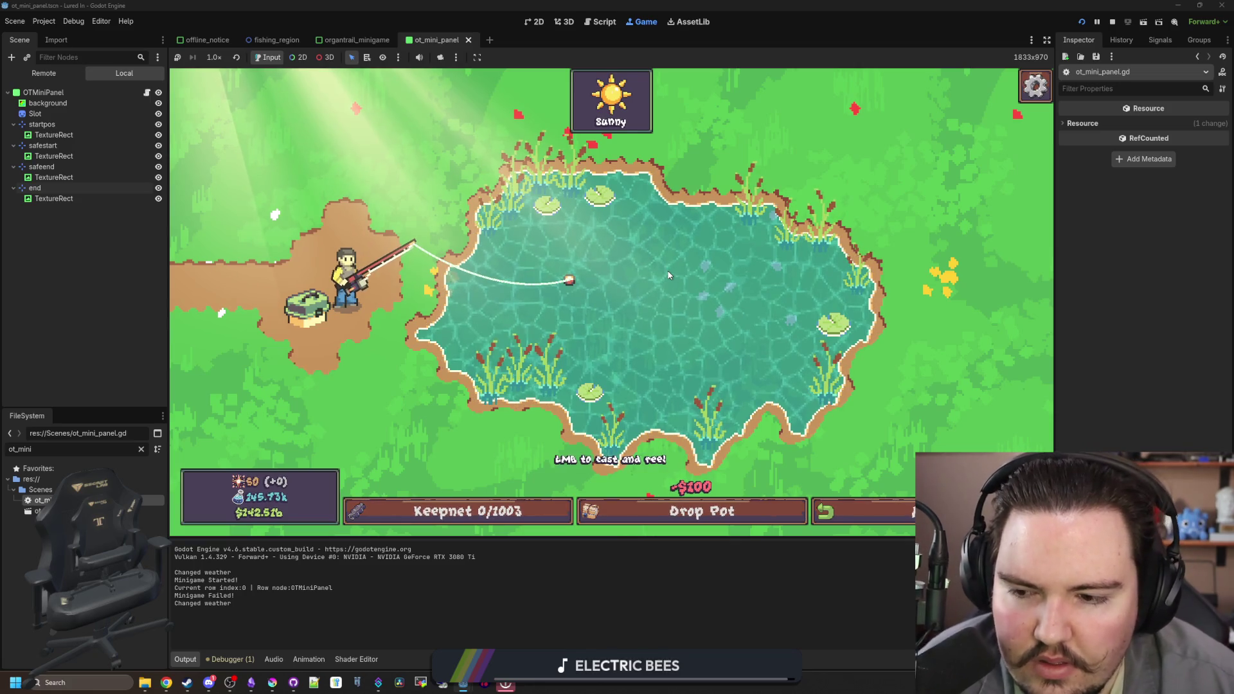
{"action": "left_click", "coordinate": [574, 462]}
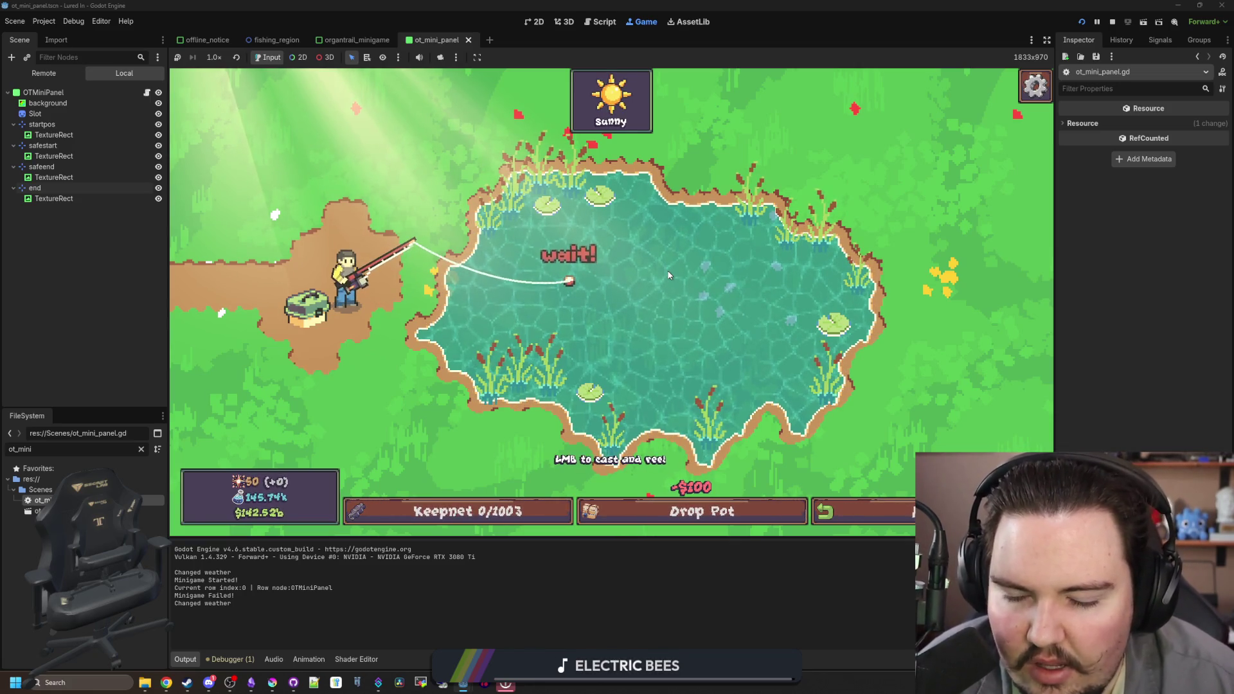
{"action": "left_click", "coordinate": [615, 288]}
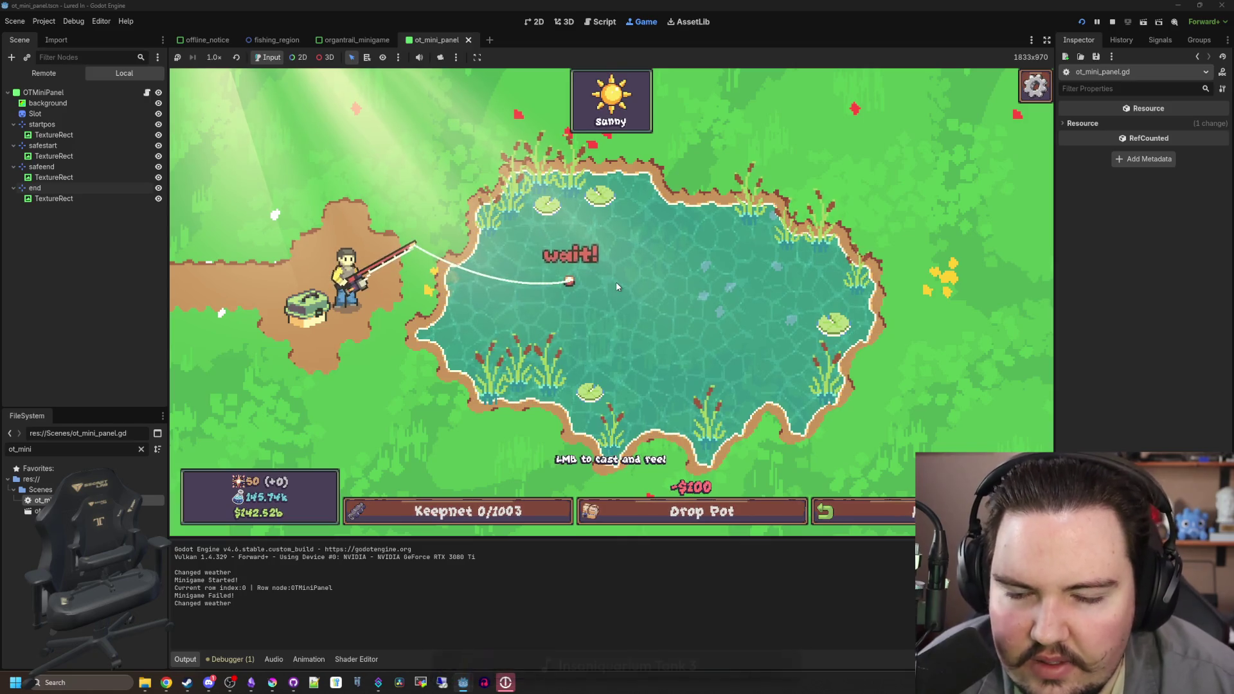
{"action": "left_click", "coordinate": [616, 288]}
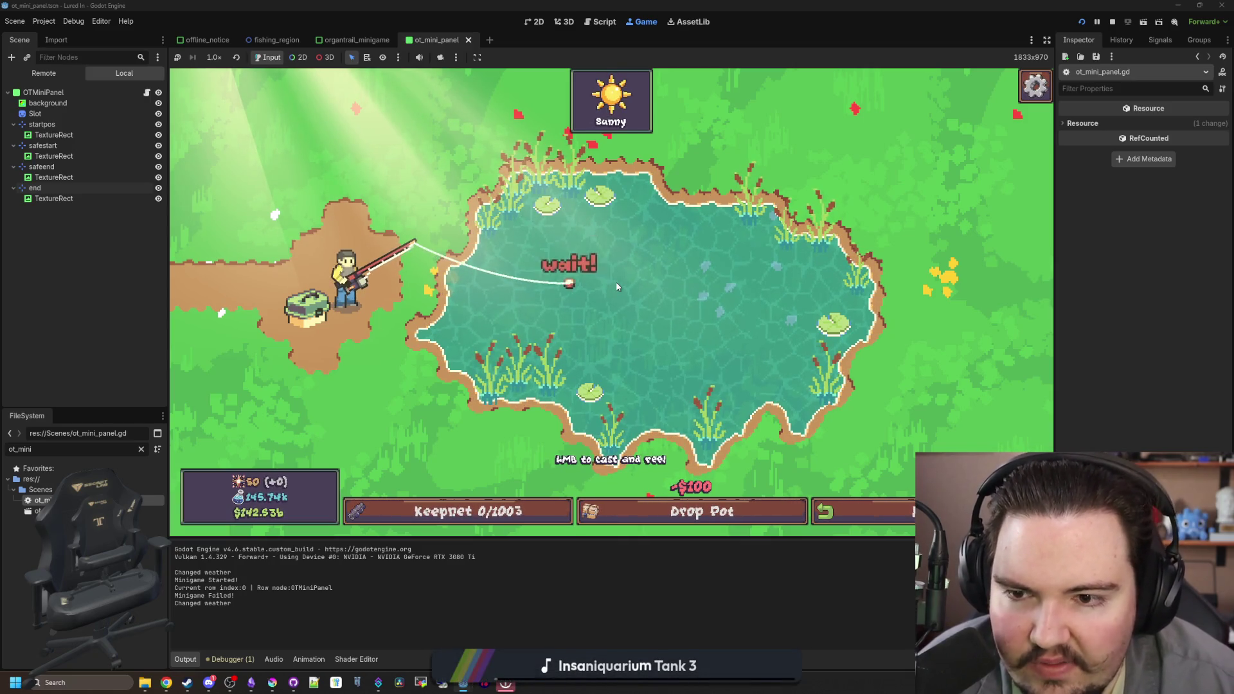
{"action": "left_click", "coordinate": [590, 288]}
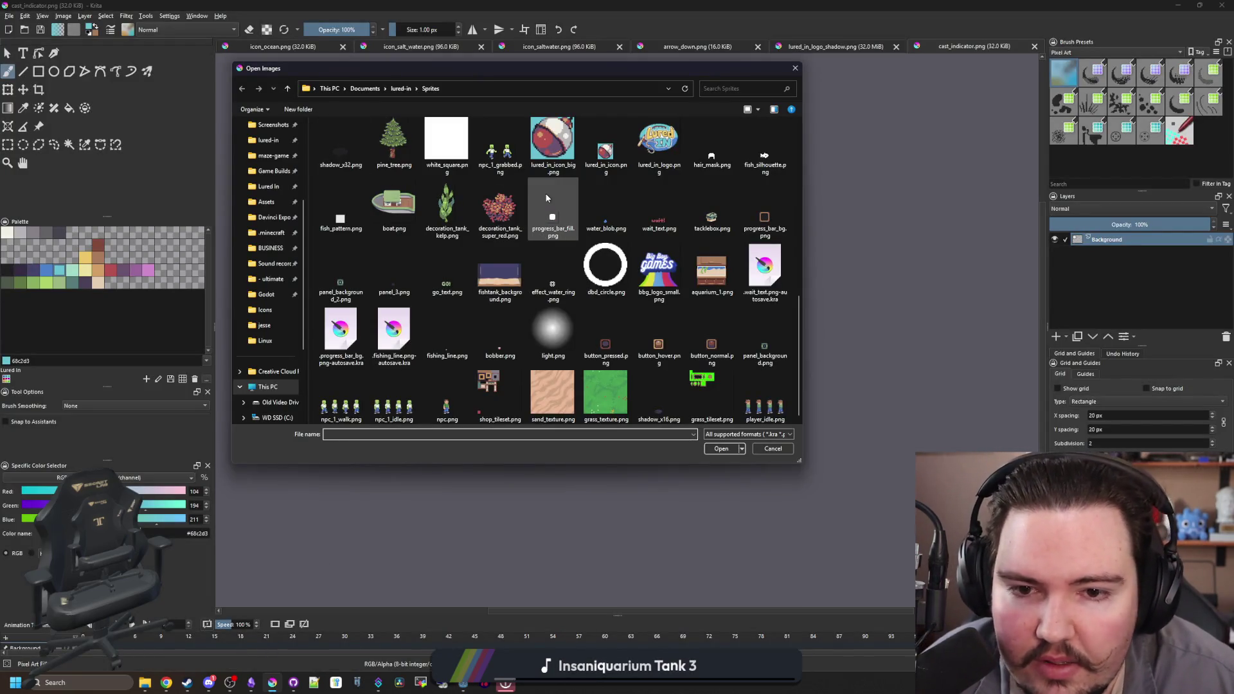
- Browse the Sprites folder and open bobber.png in Krita
{"action": "left_click", "coordinate": [607, 190]}
{"action": "scroll", "coordinate": [607, 190], "scroll_direction": "up", "scroll_amount": 5}
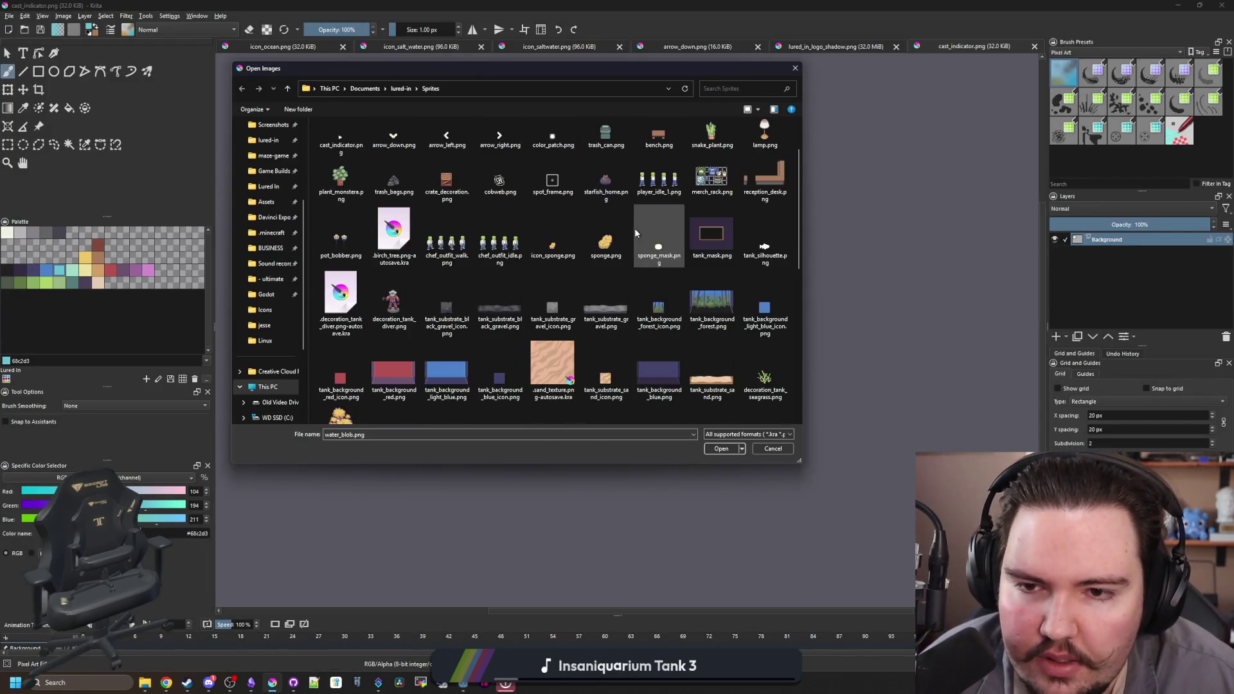
{"action": "scroll", "coordinate": [531, 344], "scroll_direction": "up", "scroll_amount": 1}
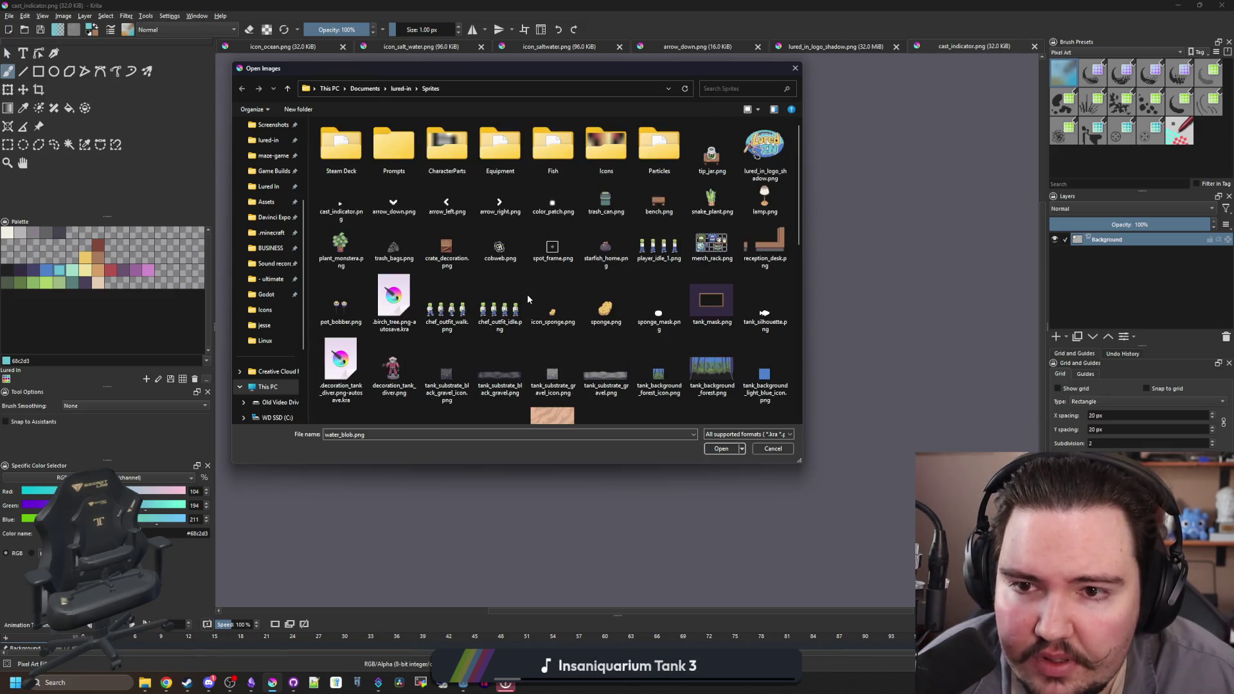
{"action": "scroll", "coordinate": [566, 281], "scroll_direction": "down", "scroll_amount": 3}
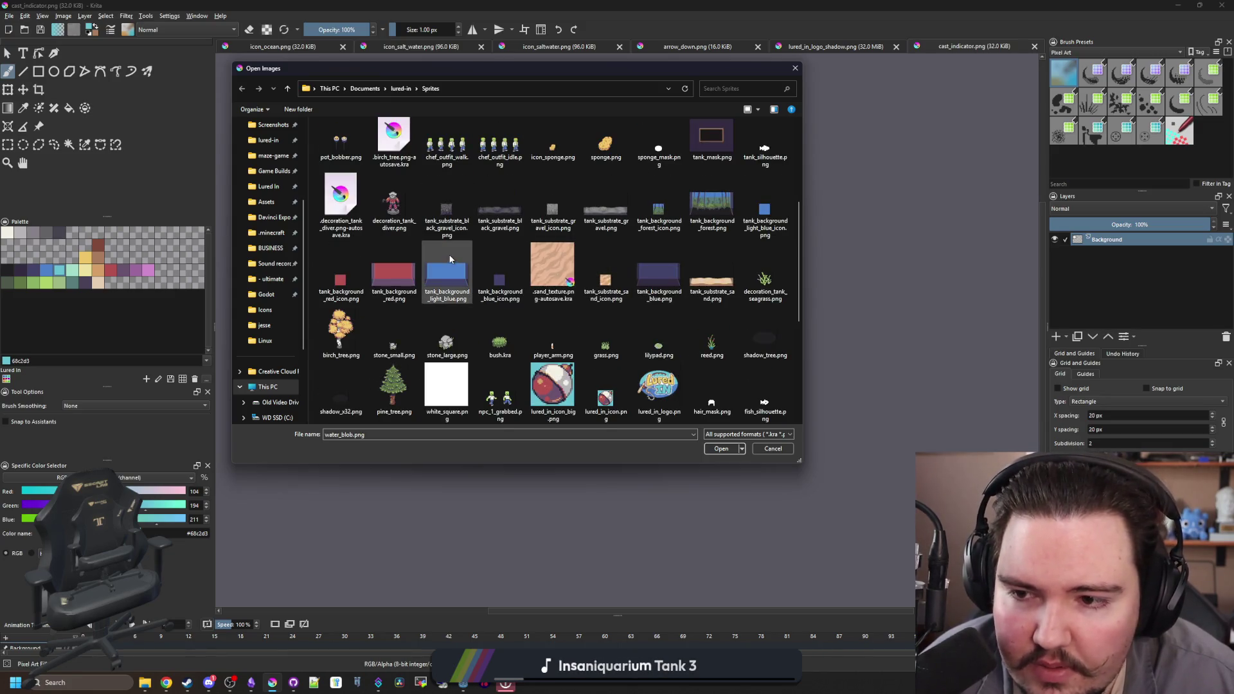
{"action": "scroll", "coordinate": [497, 295], "scroll_direction": "down", "scroll_amount": 3}
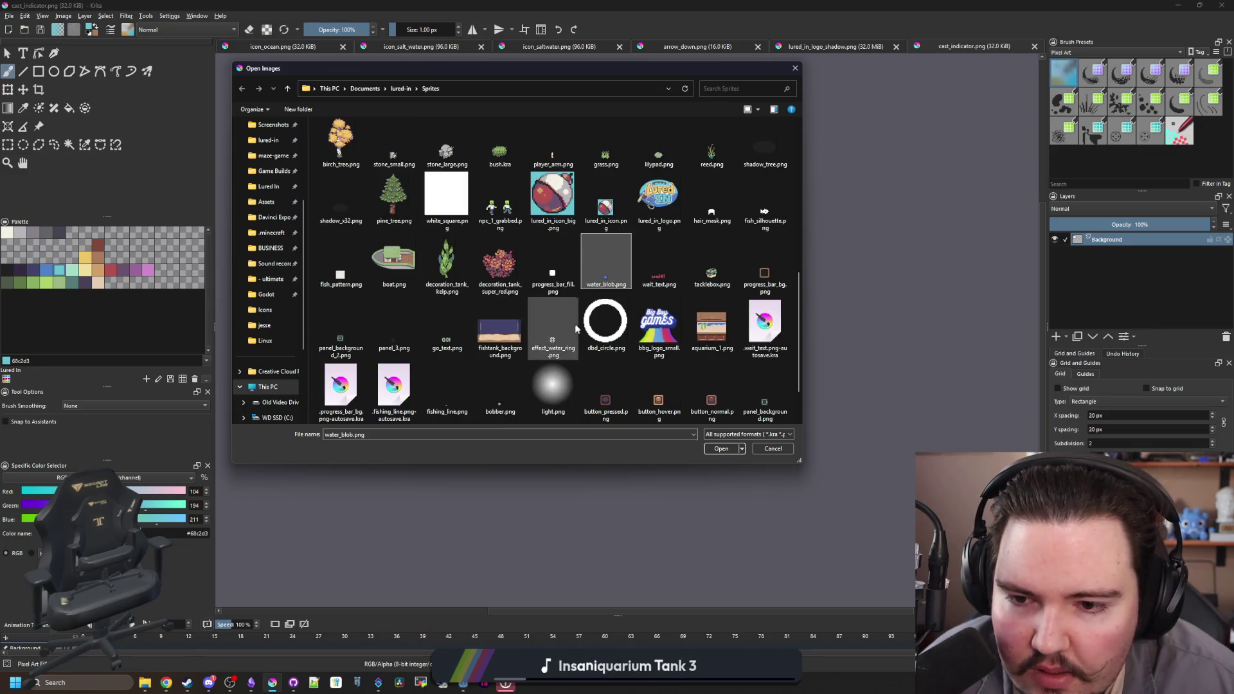
{"action": "scroll", "coordinate": [351, 342], "scroll_direction": "down", "scroll_amount": 1}
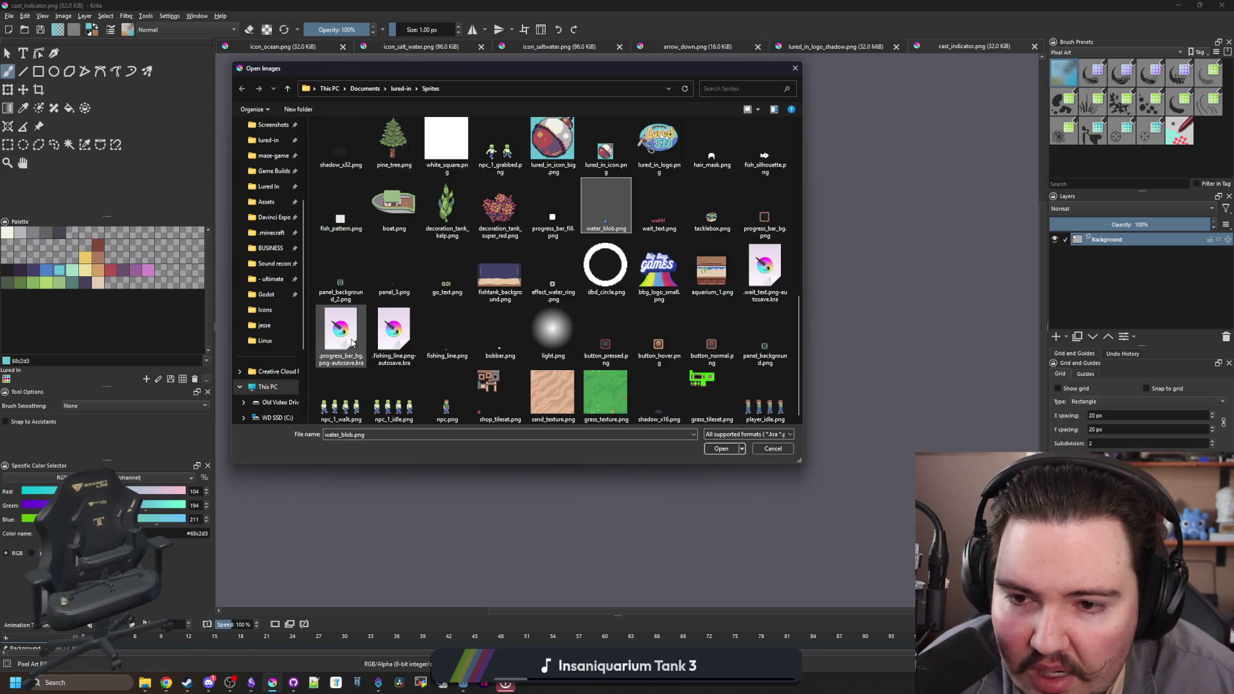
{"action": "double_click", "coordinate": [500, 334]}
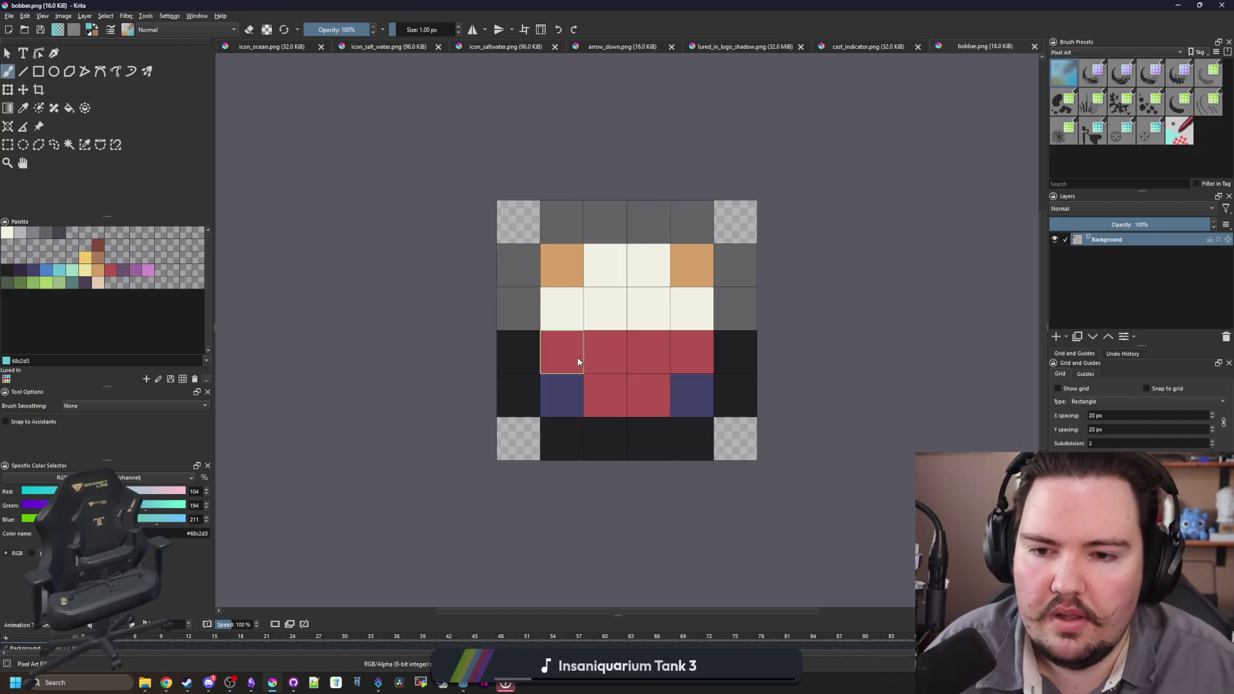
- Open icon_bobber.png from the Icons folder inside Sprites
{"action": "left_click", "coordinate": [9, 15]}
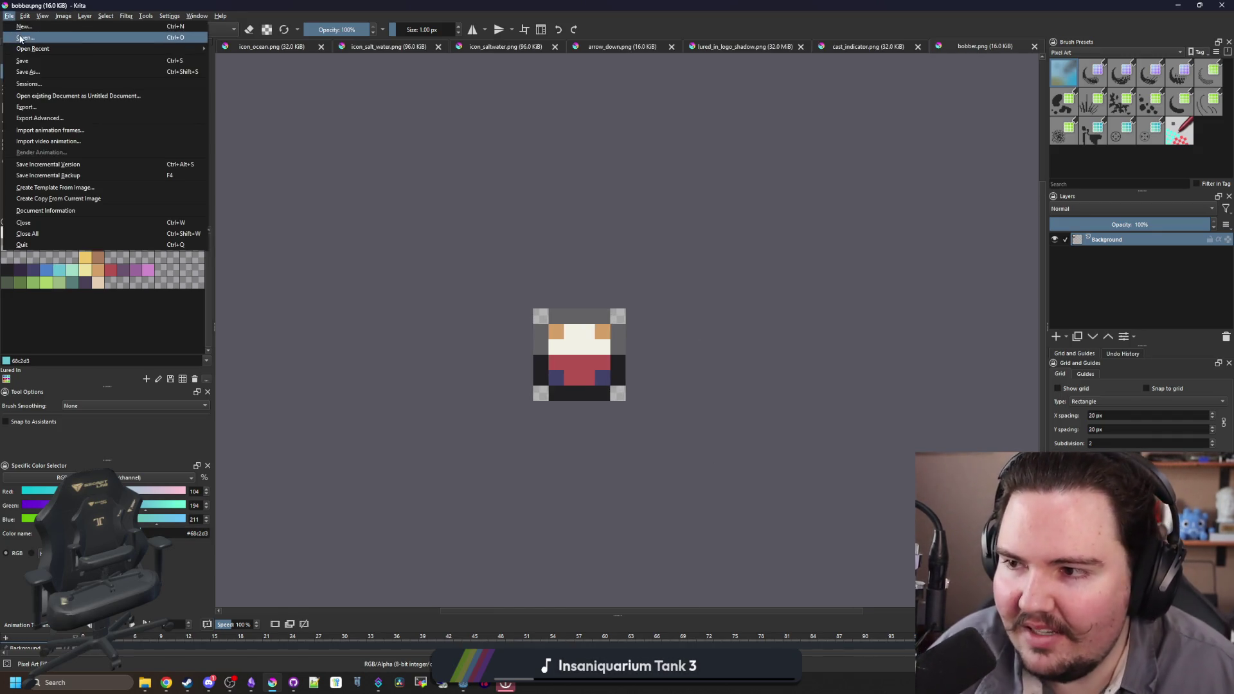
{"action": "left_click", "coordinate": [25, 39]}
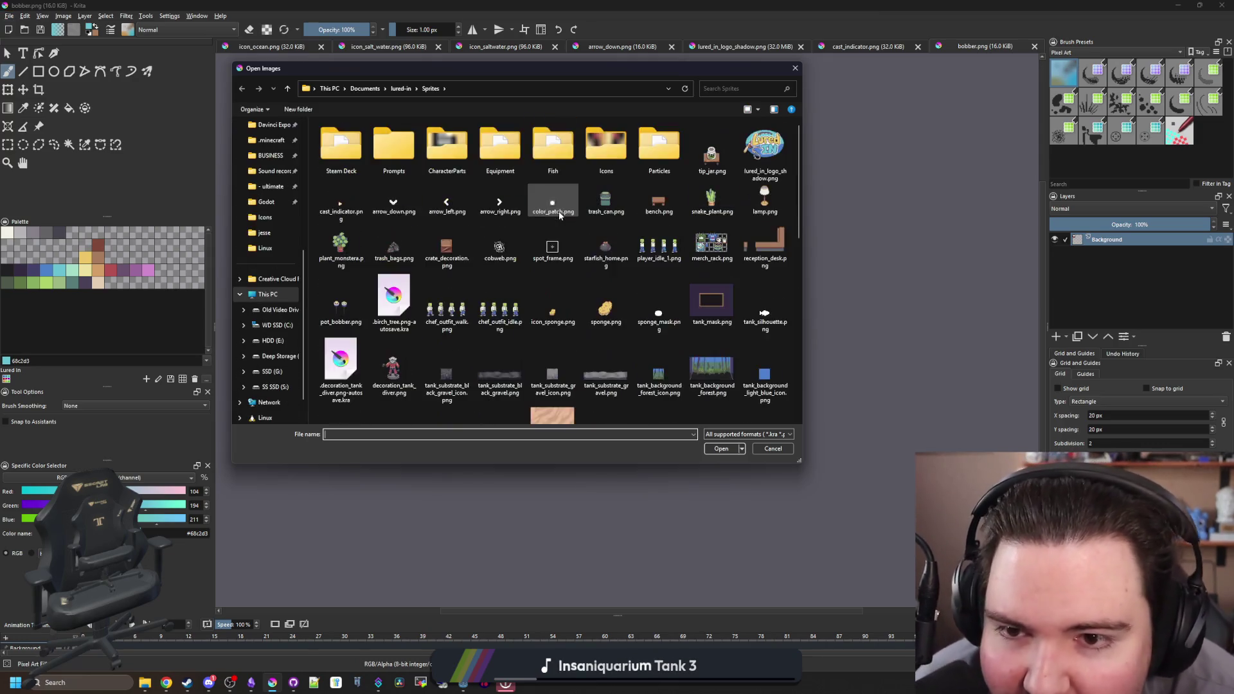
{"action": "double_click", "coordinate": [619, 169]}
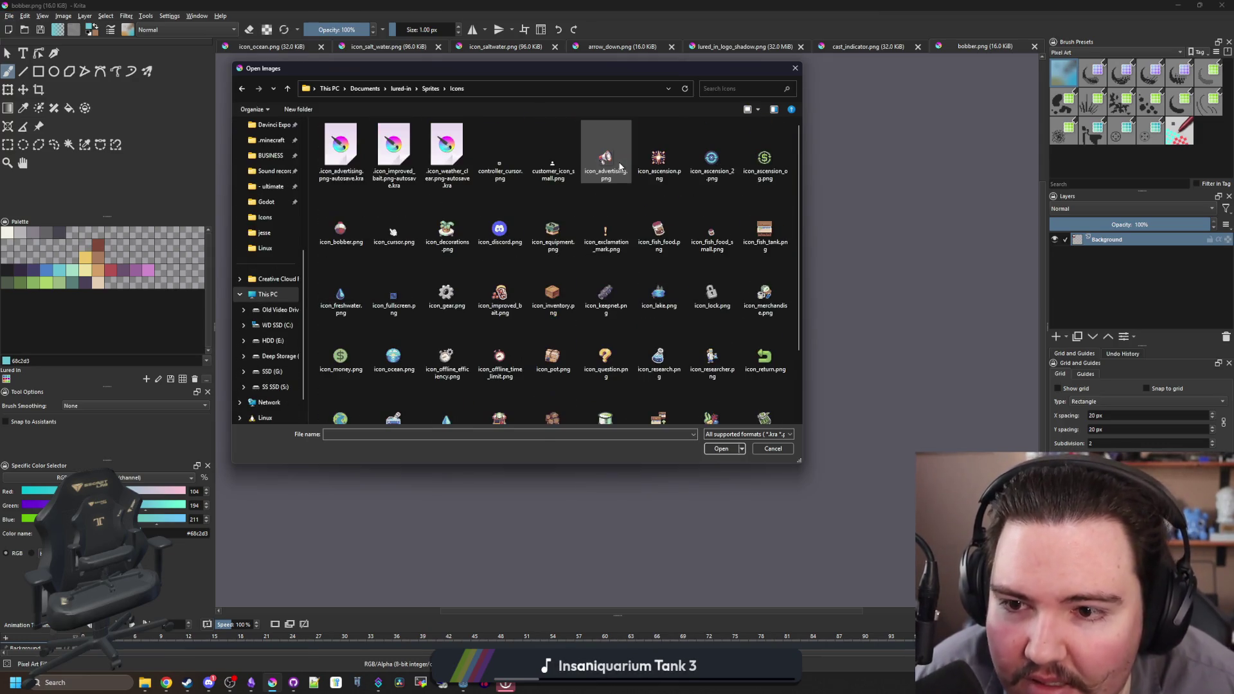
{"action": "left_click", "coordinate": [347, 245]}
{"action": "double_click", "coordinate": [345, 244]}
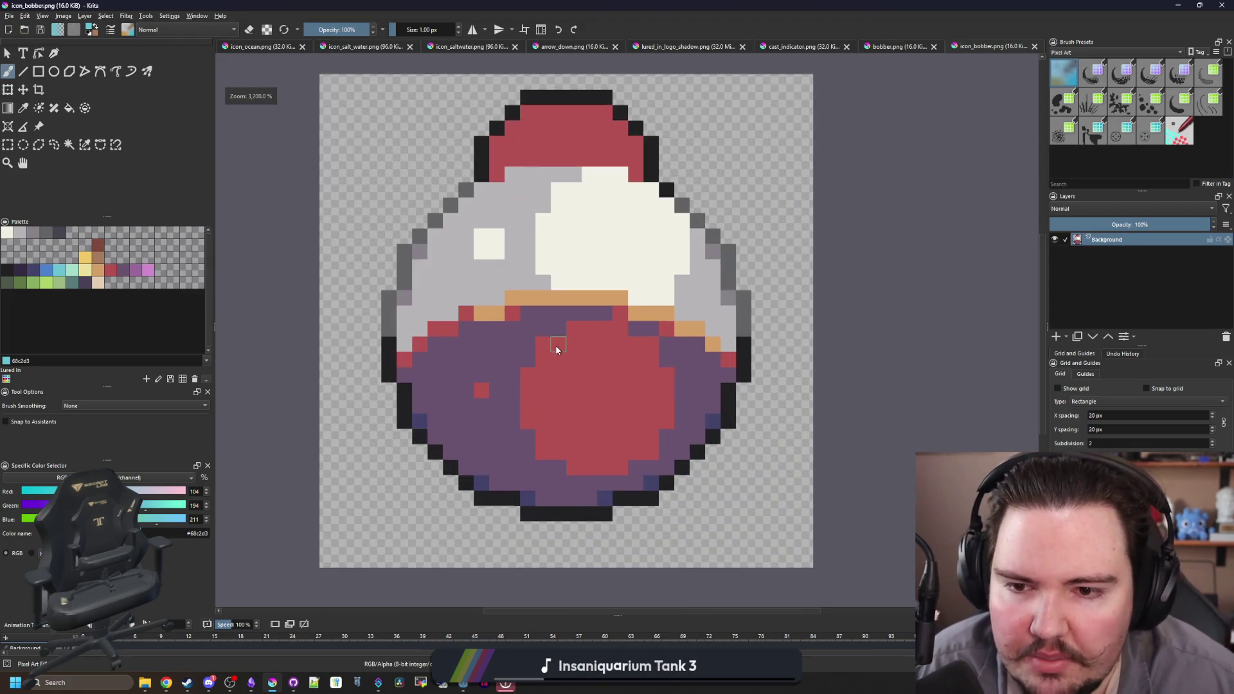
- Rectangle-select the bobber drawing, delete its pixels and clear the selection
{"action": "scroll", "coordinate": [556, 346], "scroll_direction": "down", "scroll_amount": 2}
{"action": "key", "text": "ctrl+r"}
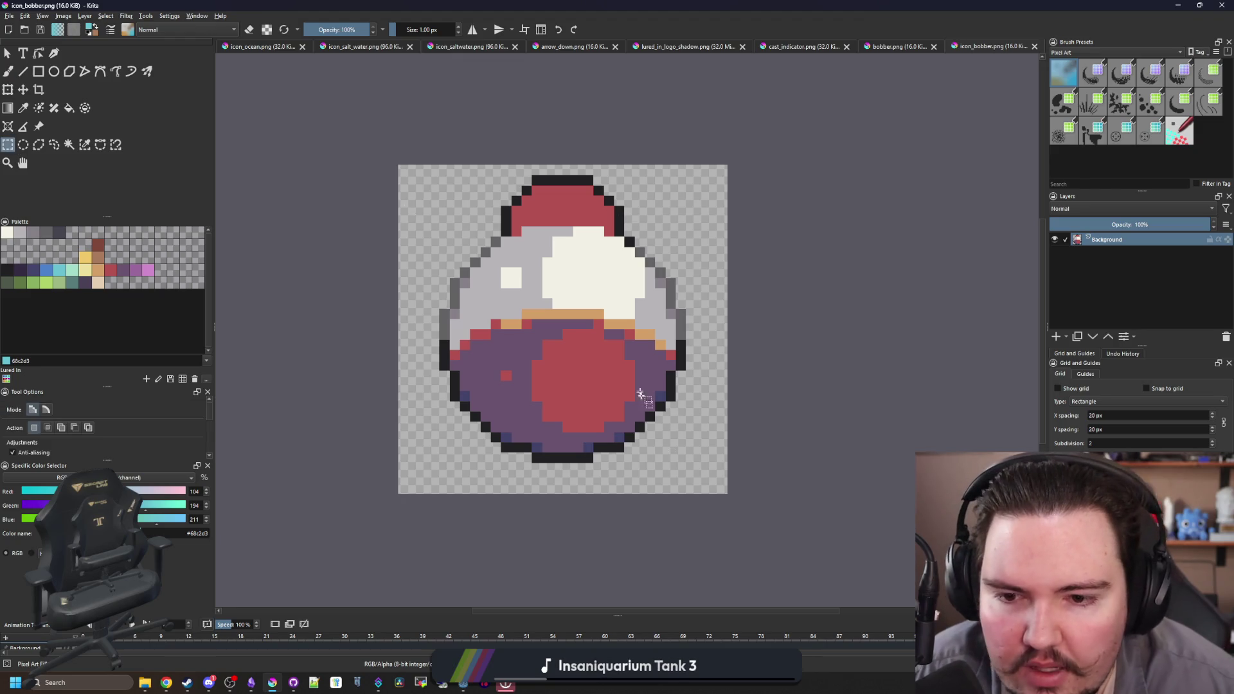
{"action": "mouse_move", "coordinate": [727, 494]}
{"action": "left_mouse_down"}
{"action": "mouse_move", "coordinate": [378, 153]}
{"action": "mouse_move", "coordinate": [399, 163]}
{"action": "left_mouse_up"}
{"action": "left_click_drag", "start_coordinate": [552, 184], "coordinate": [594, 175]}
{"action": "left_click_drag", "start_coordinate": [366, 57], "coordinate": [367, 54]}
{"action": "key", "text": "Delete"}
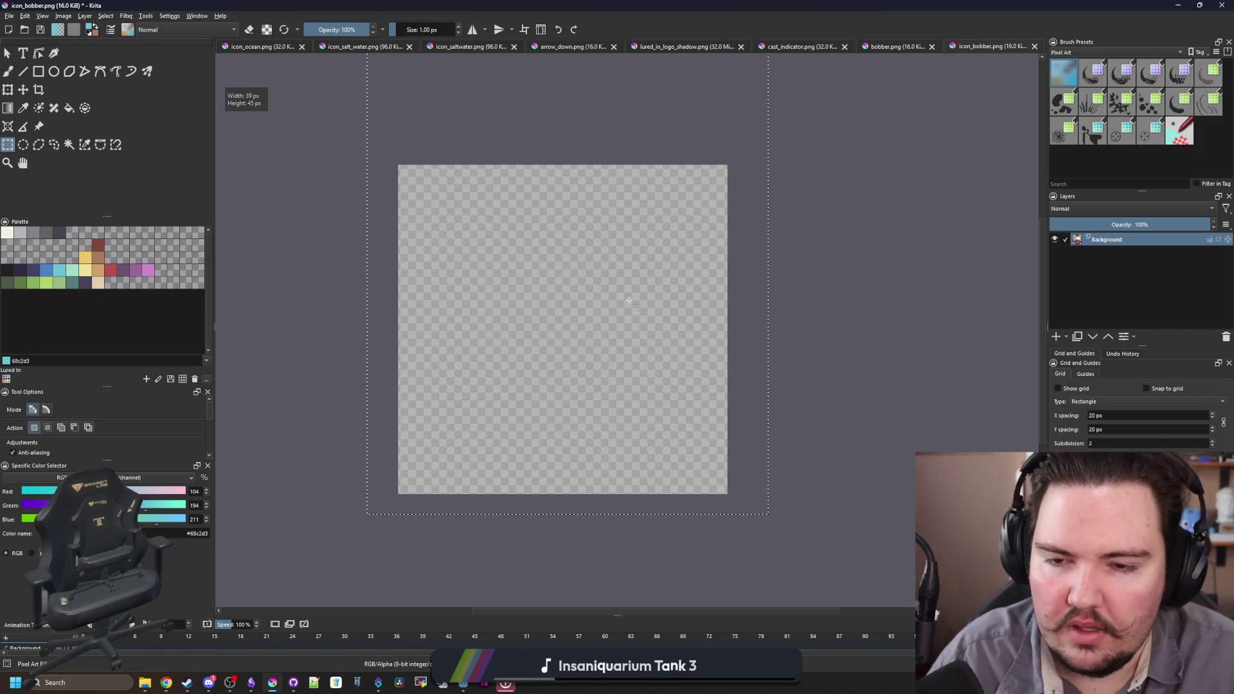
{"action": "key", "text": "ctrl+shift+a"}
- Paint a grey block for the hook's eye with the pixel brush and save the image
{"action": "key", "text": "b"}
{"action": "scroll", "coordinate": [624, 337], "scroll_direction": "up", "scroll_amount": 1}
{"action": "scroll", "coordinate": [624, 337], "scroll_direction": "down", "scroll_amount": 1}
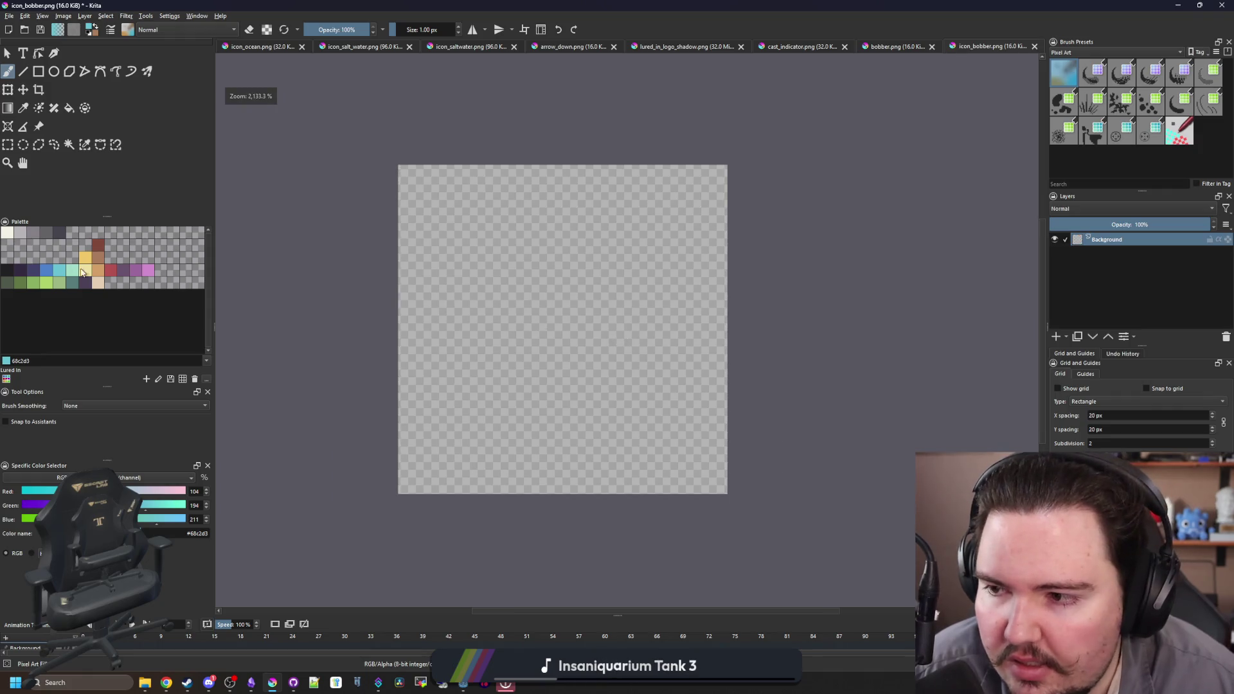
{"action": "scroll", "coordinate": [573, 170], "scroll_direction": "up", "scroll_amount": 1}
{"action": "mouse_move", "coordinate": [560, 190]}
{"action": "left_mouse_down"}
{"action": "mouse_move", "coordinate": [548, 203]}
{"action": "mouse_move", "coordinate": [580, 198]}
{"action": "mouse_move", "coordinate": [582, 229]}
{"action": "mouse_move", "coordinate": [534, 254]}
{"action": "mouse_move", "coordinate": [567, 228]}
{"action": "mouse_move", "coordinate": [540, 193]}
{"action": "mouse_move", "coordinate": [552, 225]}
{"action": "left_mouse_up"}
{"action": "key", "text": "ctrl+s"}
{"action": "key", "text": "ctrl+z"}
{"action": "key", "text": "ctrl+z"}
{"action": "key", "text": "ctrl+z"}
{"action": "scroll", "coordinate": [553, 225], "scroll_direction": "up", "scroll_amount": 1}
{"action": "key", "text": "ctrl+s"}
- Widen the grey eye block and hollow it out into a ring with the eraser
{"action": "mouse_move", "coordinate": [508, 190]}
{"action": "left_mouse_down"}
{"action": "mouse_move", "coordinate": [508, 244]}
{"action": "mouse_move", "coordinate": [532, 267]}
{"action": "mouse_move", "coordinate": [605, 257]}
{"action": "mouse_move", "coordinate": [614, 207]}
{"action": "mouse_move", "coordinate": [543, 229]}
{"action": "left_mouse_up"}
{"action": "scroll", "coordinate": [565, 213], "scroll_direction": "up", "scroll_amount": 1}
{"action": "key", "text": "e"}
{"action": "scroll", "coordinate": [543, 229], "scroll_direction": "down", "scroll_amount": 4}
{"action": "scroll", "coordinate": [534, 261], "scroll_direction": "up", "scroll_amount": 2}
{"action": "scroll", "coordinate": [535, 261], "scroll_direction": "up", "scroll_amount": 1}
{"action": "key", "text": "e"}
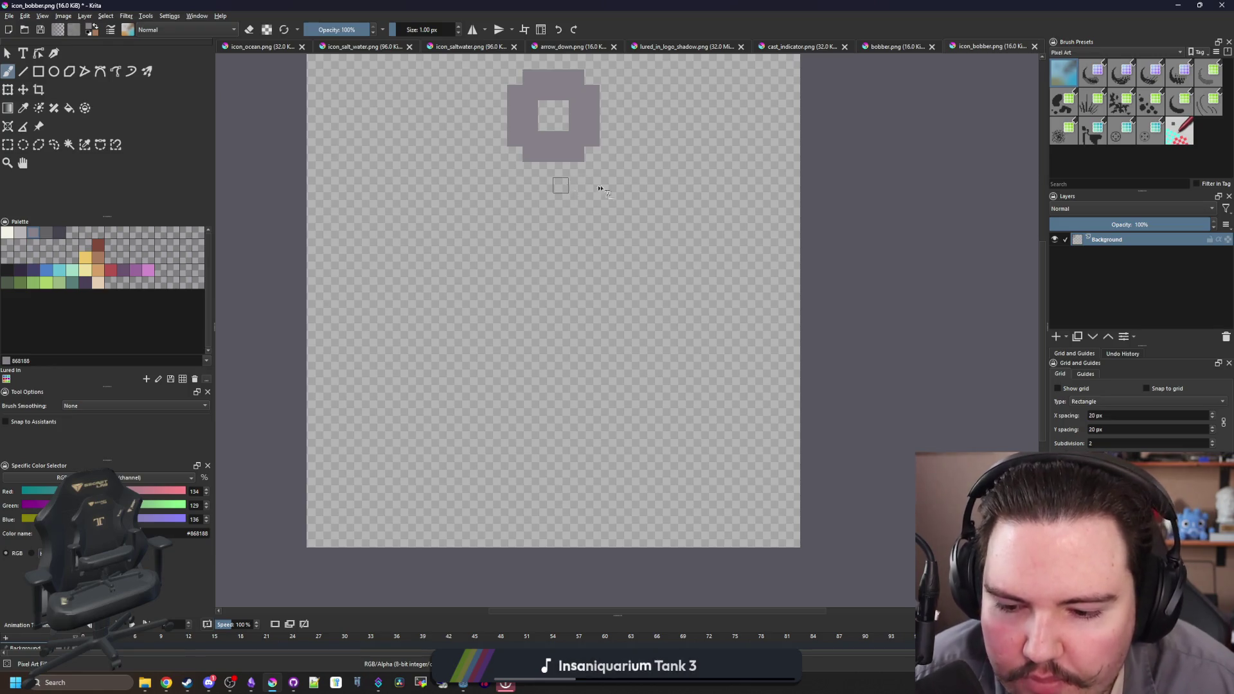
- Draw the hook's curved shank down from the eye, thickened and with outline gaps filled
{"action": "mouse_move", "coordinate": [575, 162]}
{"action": "left_mouse_down"}
{"action": "mouse_move", "coordinate": [623, 221]}
{"action": "mouse_move", "coordinate": [543, 432]}
{"action": "mouse_move", "coordinate": [365, 369]}
{"action": "left_mouse_up"}
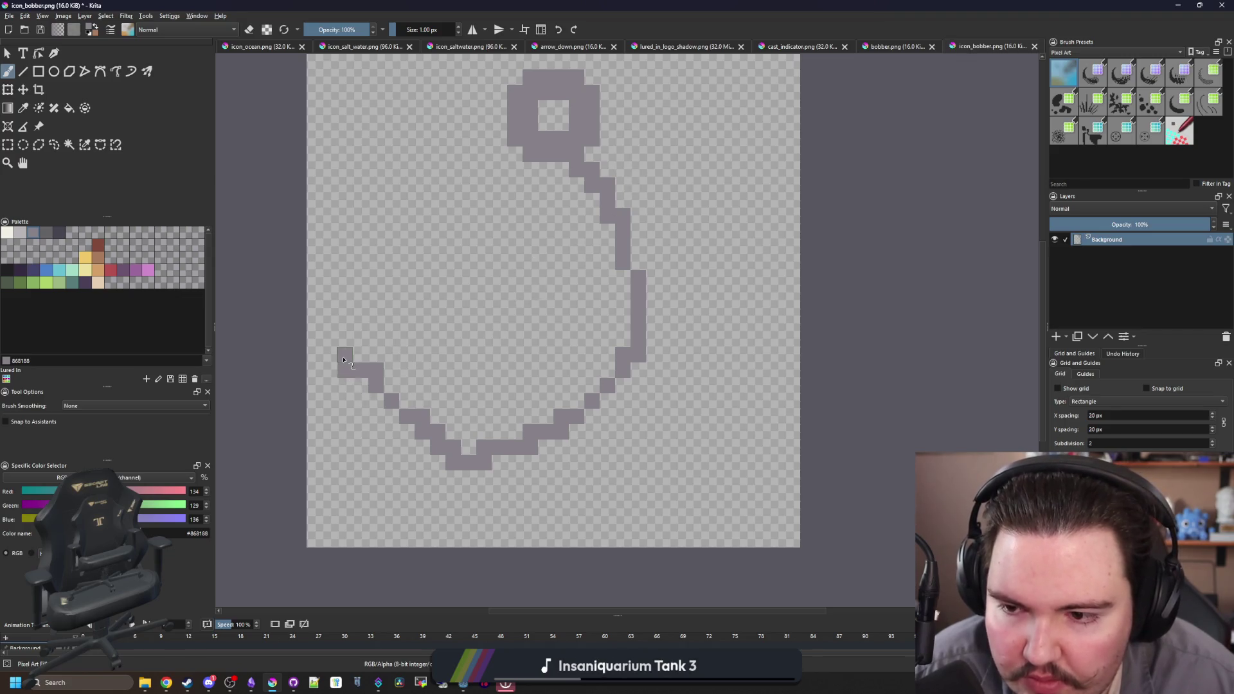
{"action": "mouse_move", "coordinate": [363, 357]}
{"action": "left_mouse_down"}
{"action": "mouse_move", "coordinate": [430, 452]}
{"action": "mouse_move", "coordinate": [581, 443]}
{"action": "mouse_move", "coordinate": [653, 302]}
{"action": "mouse_move", "coordinate": [603, 167]}
{"action": "left_mouse_up"}
{"action": "mouse_move", "coordinate": [647, 315]}
{"action": "left_mouse_down"}
{"action": "mouse_move", "coordinate": [539, 470]}
{"action": "mouse_move", "coordinate": [609, 390]}
{"action": "left_mouse_up"}
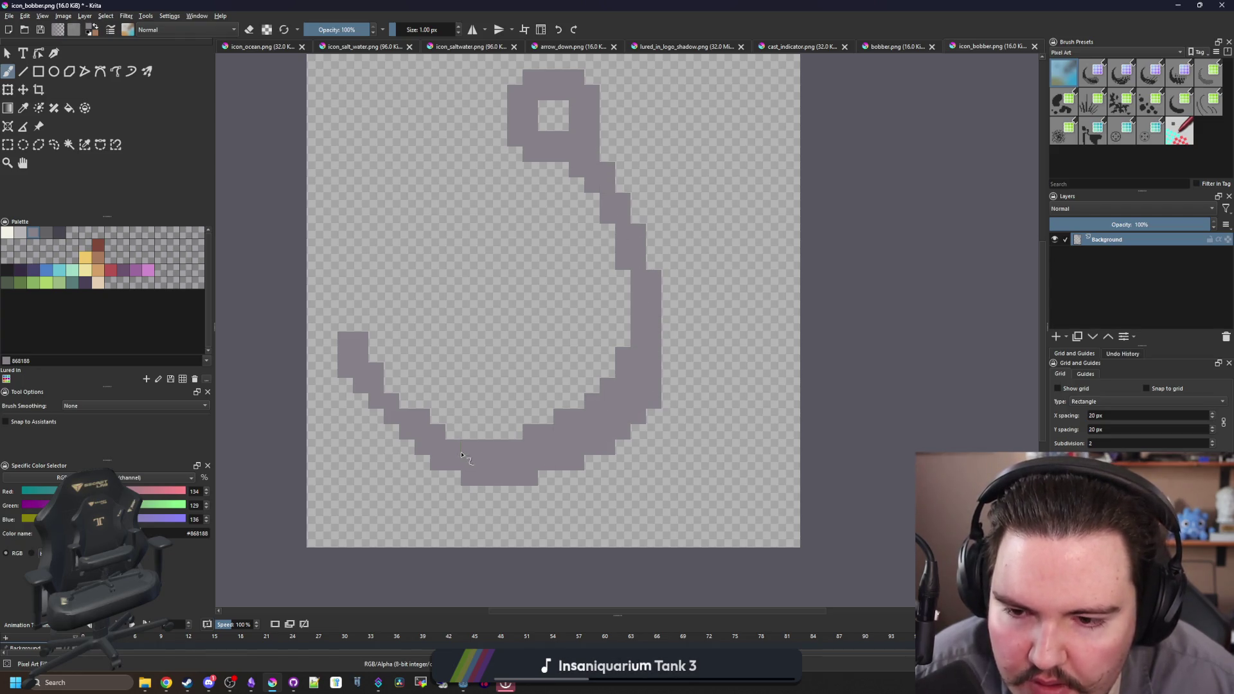
- Touch up the hook tip pixels, then bring up the fishing hook image search in the browser
{"action": "scroll", "coordinate": [461, 454], "scroll_direction": "up", "scroll_amount": 1}
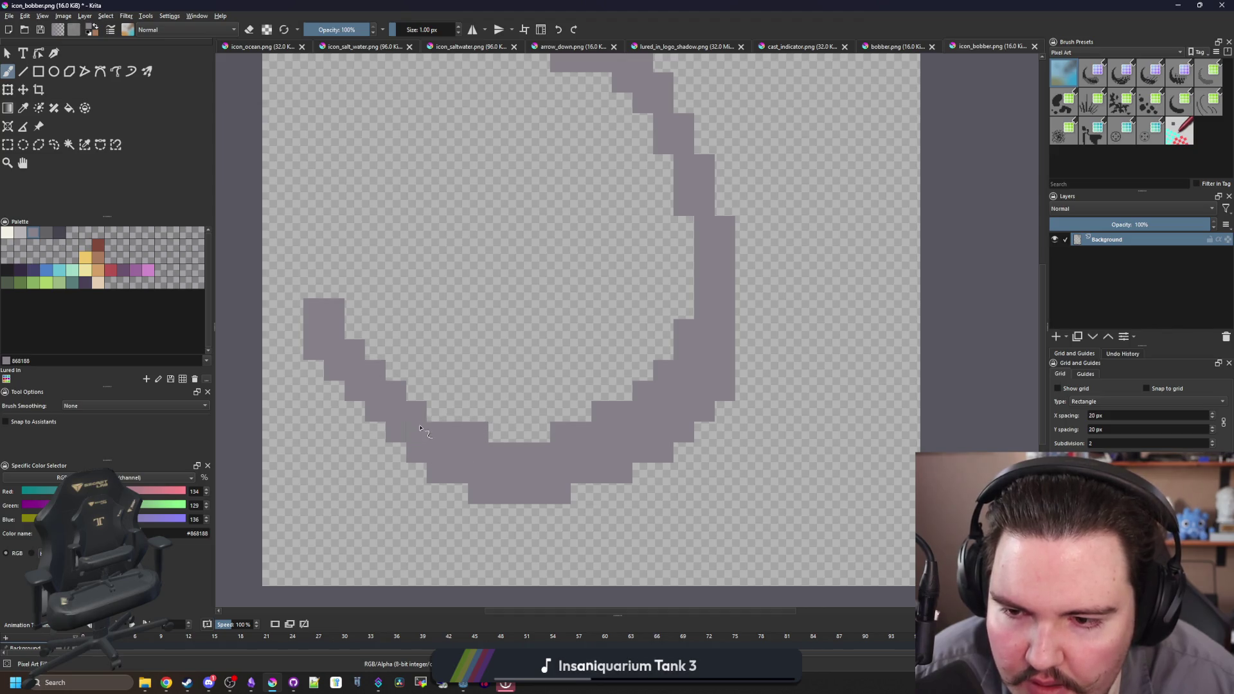
{"action": "left_click", "coordinate": [314, 309]}
{"action": "key", "text": "e"}
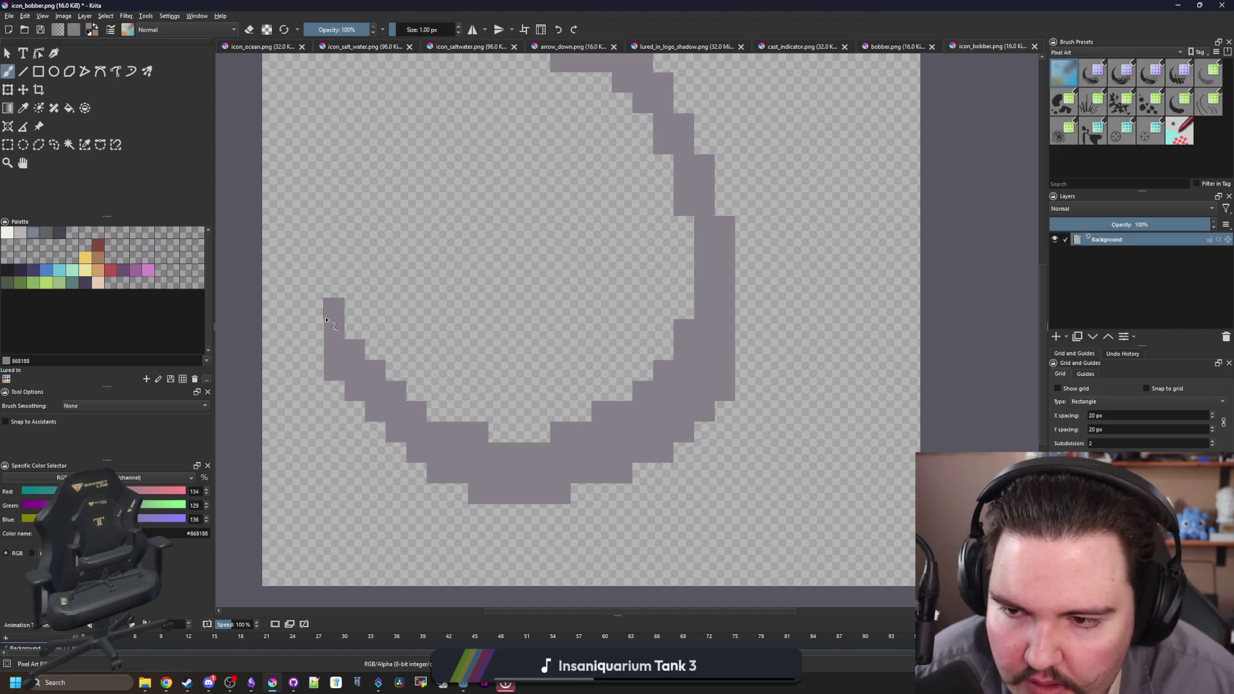
{"action": "left_click", "coordinate": [320, 348]}
{"action": "left_click_drag", "start_coordinate": [369, 410], "coordinate": [362, 334]}
{"action": "scroll", "coordinate": [396, 368], "scroll_direction": "down", "scroll_amount": 1}
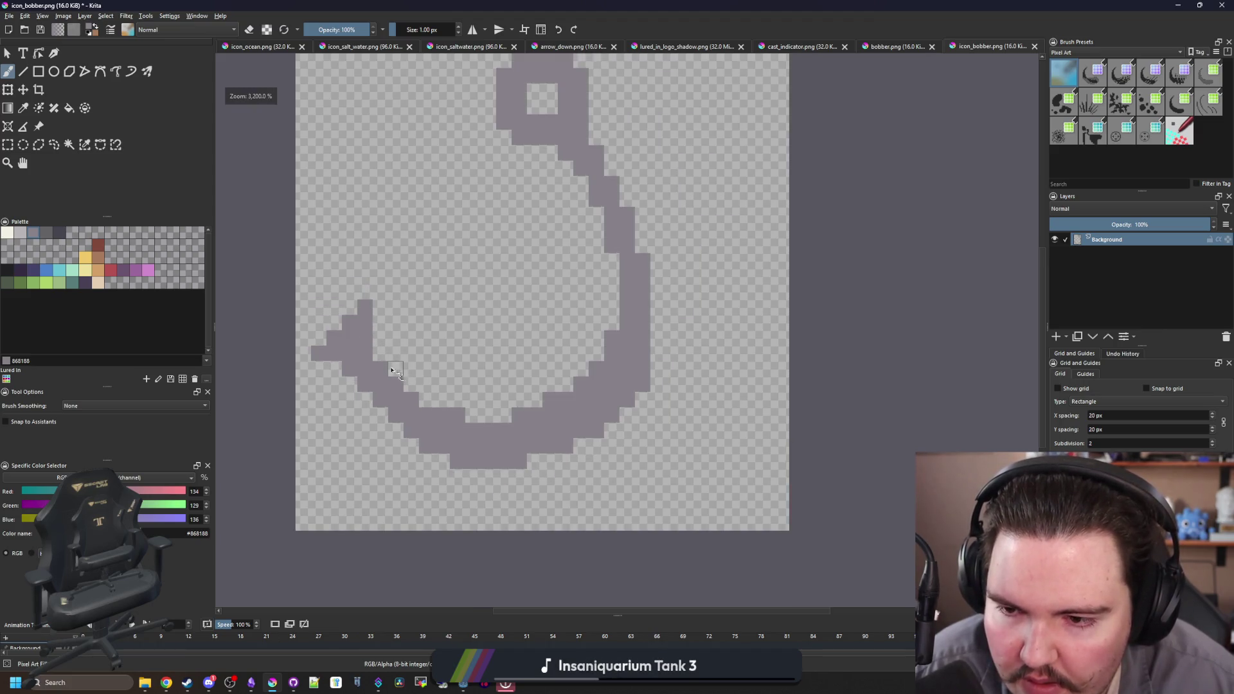
{"action": "scroll", "coordinate": [398, 418], "scroll_direction": "down", "scroll_amount": 6}
{"action": "scroll", "coordinate": [428, 381], "scroll_direction": "up", "scroll_amount": 3}
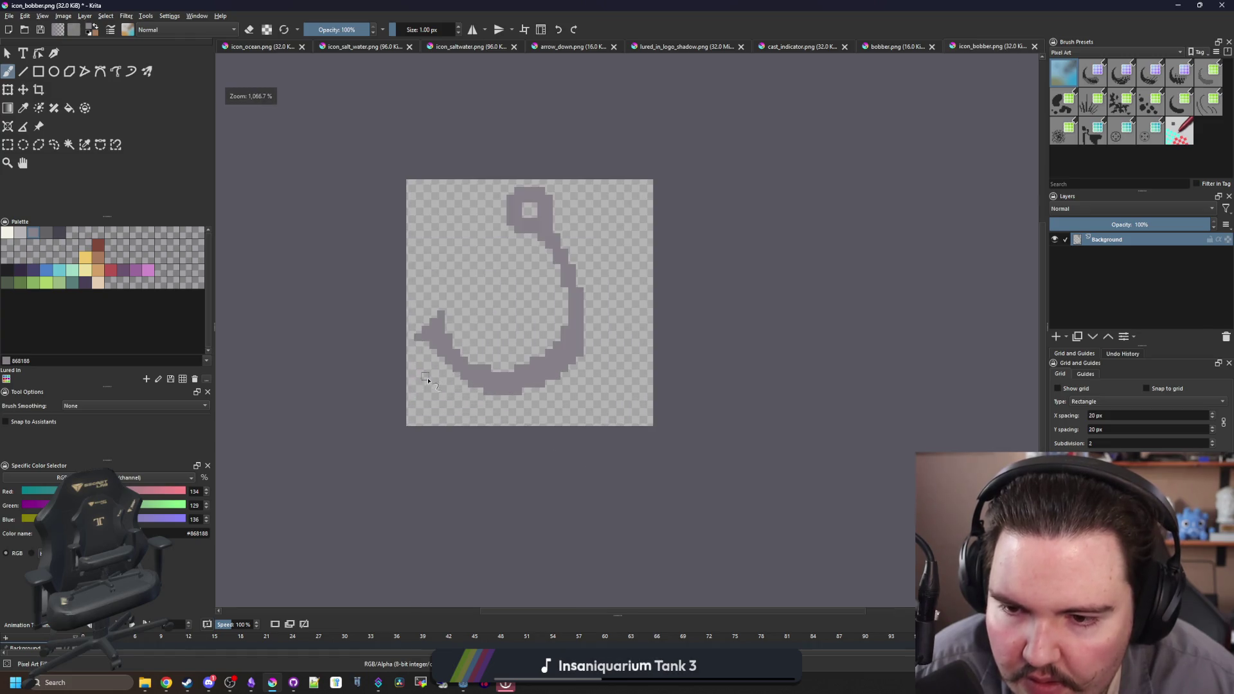
{"action": "key", "text": "alt+Tab"}
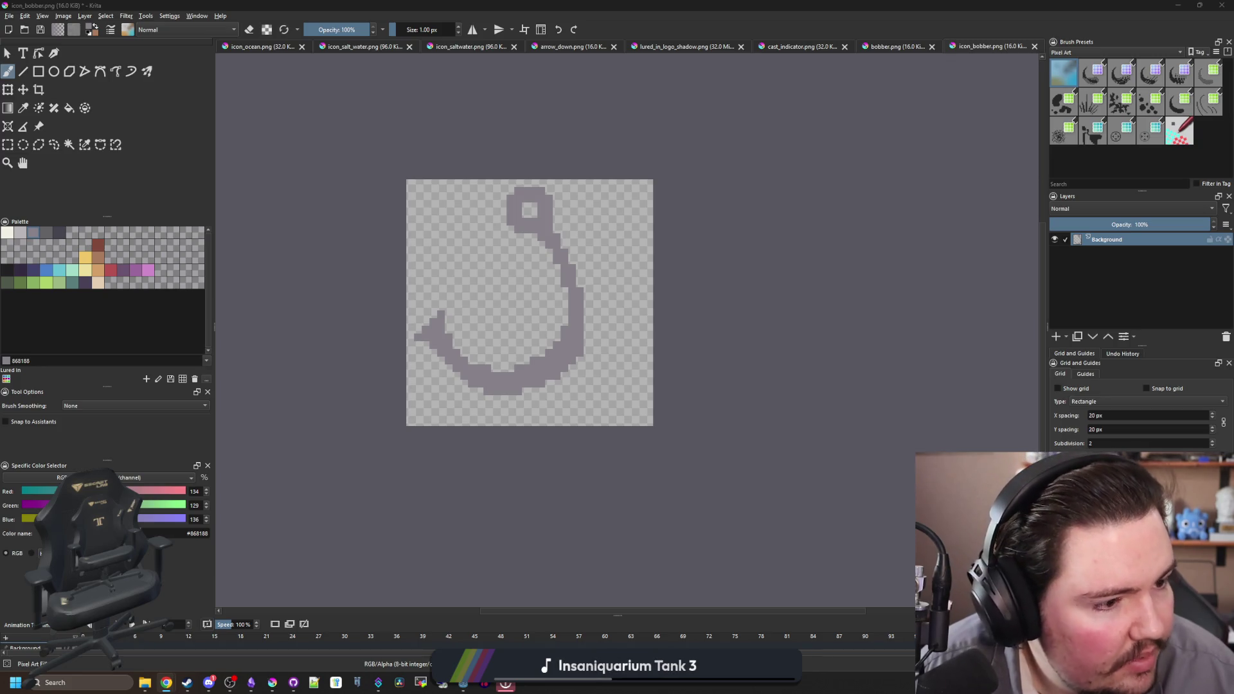
{"action": "key", "text": "alt+Tab"}
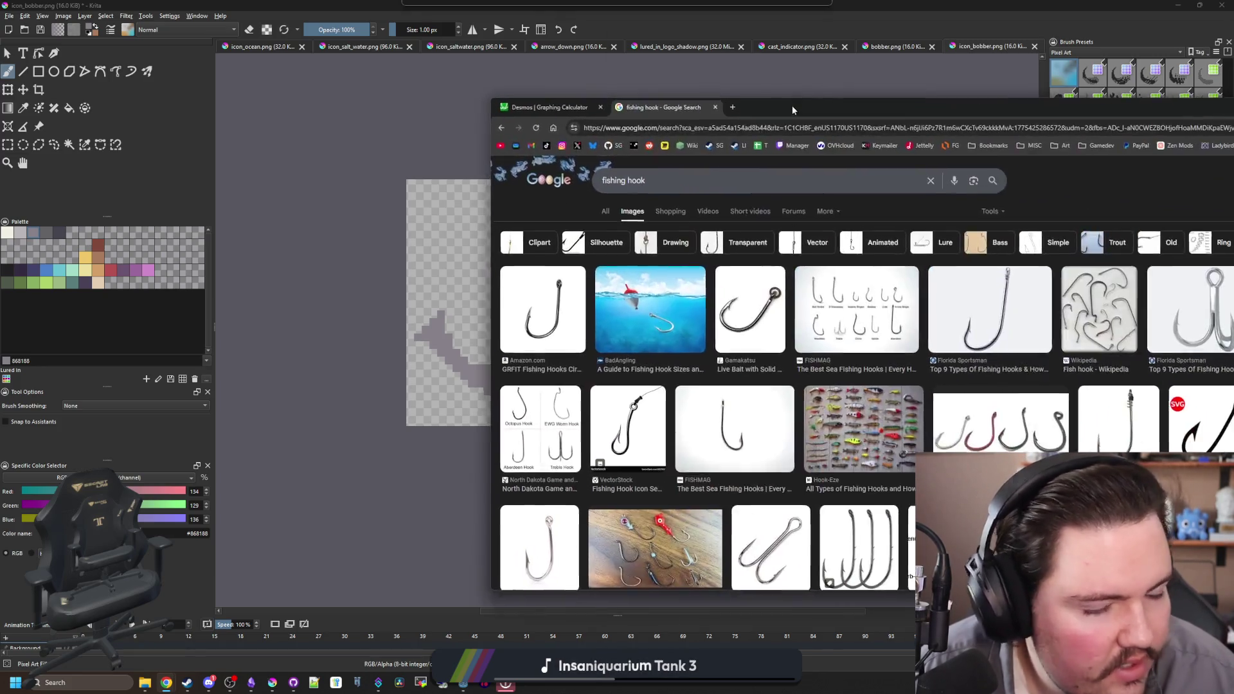
- Move the Chrome window left and open the Lured In Steam store page in a new tab
{"action": "left_click_drag", "start_coordinate": [799, 105], "coordinate": [789, 103]}
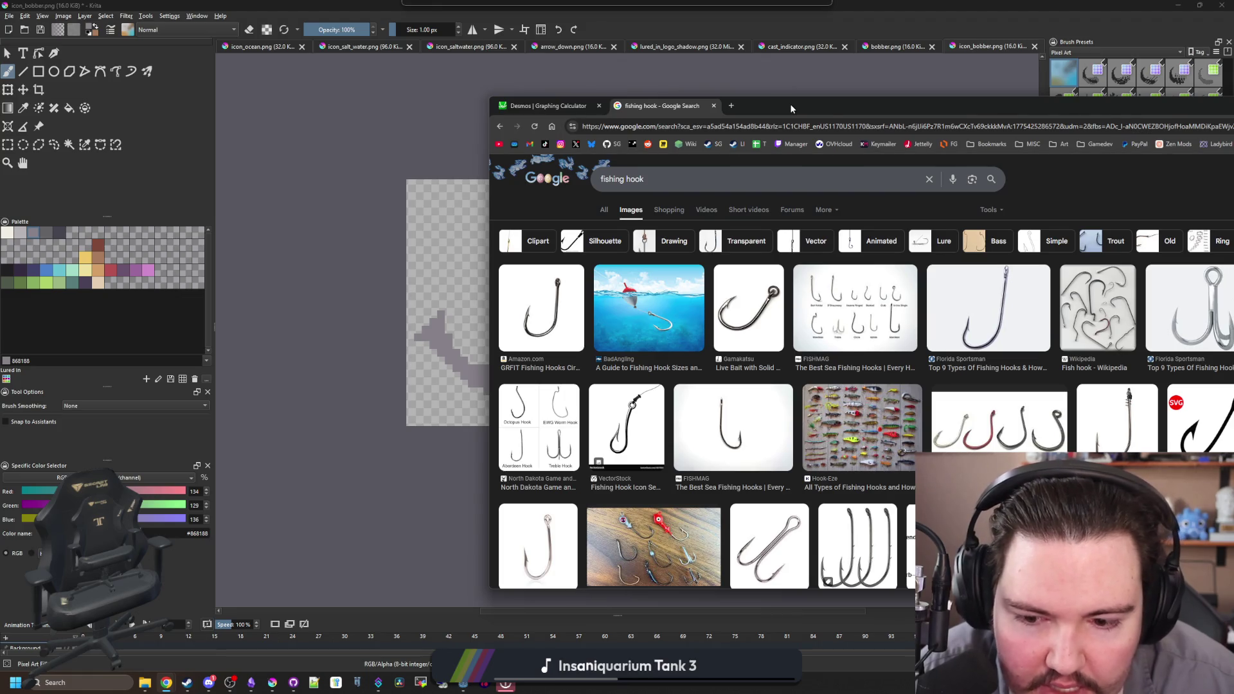
{"action": "left_click_drag", "start_coordinate": [790, 103], "coordinate": [594, 118]}
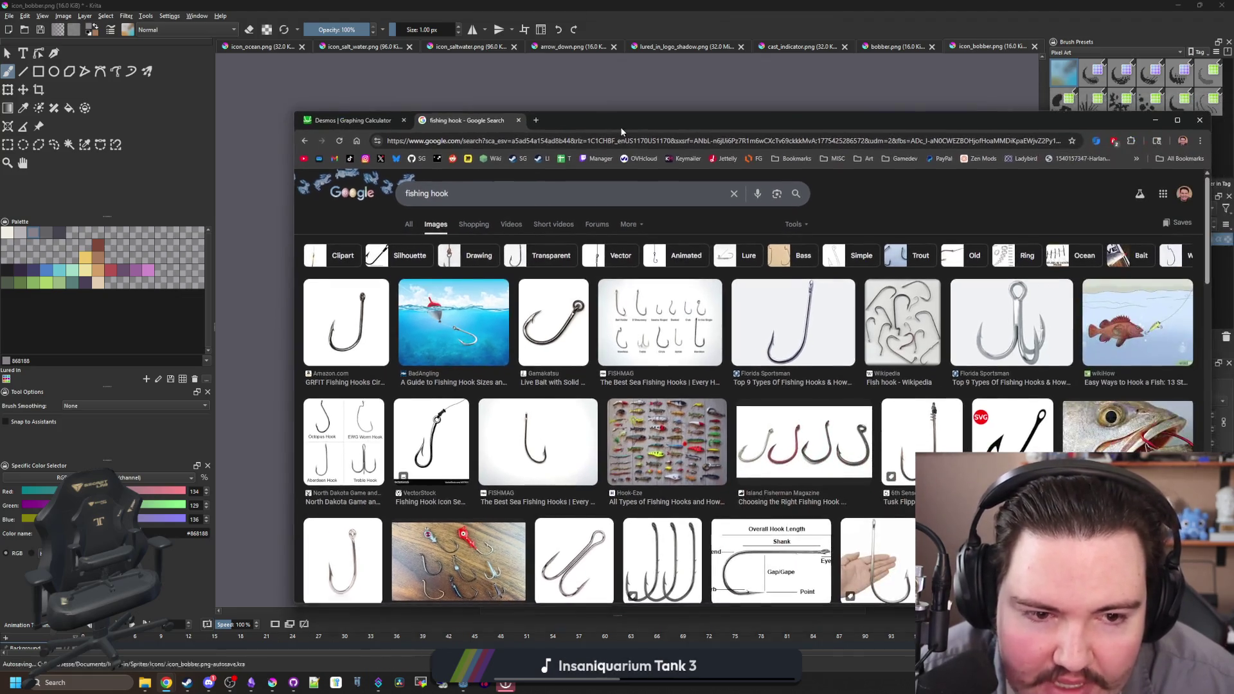
{"action": "left_click", "coordinate": [536, 121]}
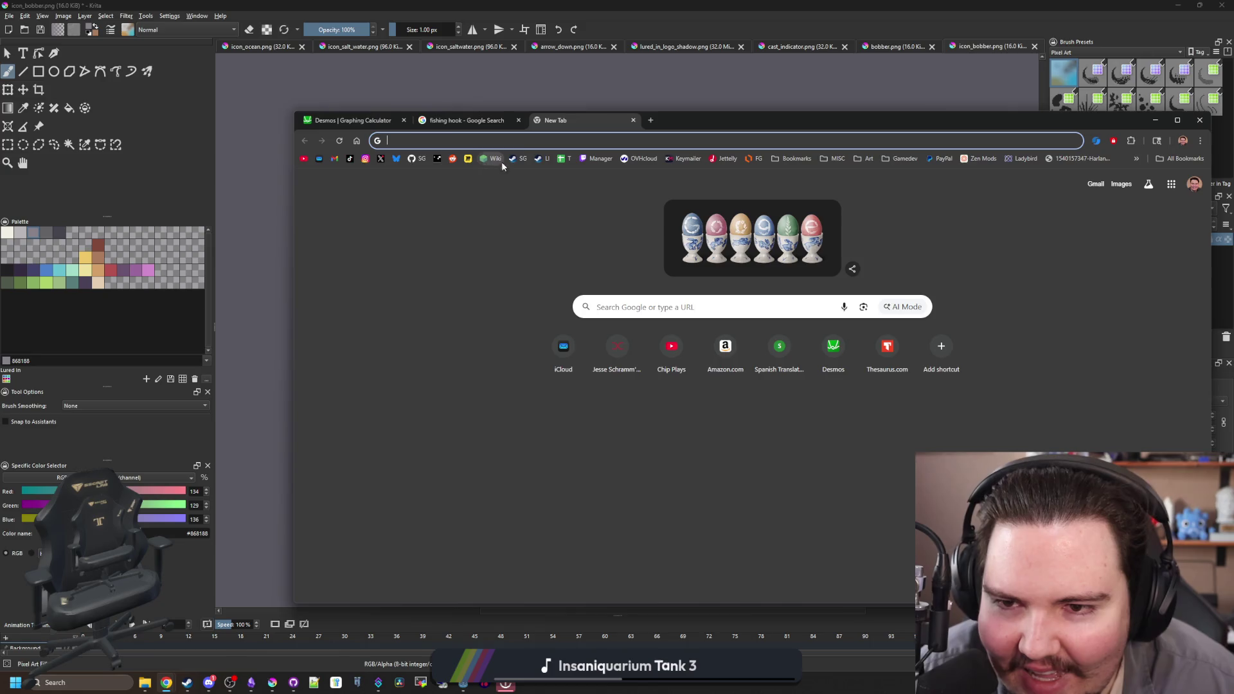
{"action": "left_click", "coordinate": [540, 159]}
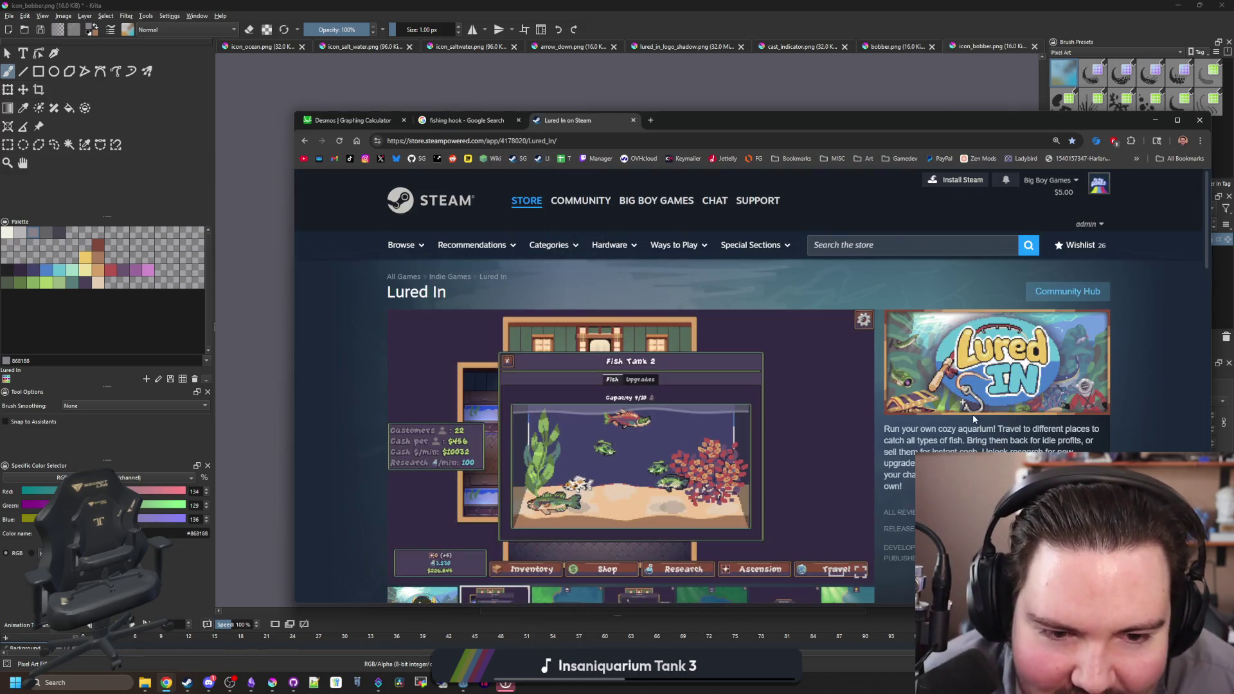
- Preview the Florida Sportsman hook reference image, then return to the Krita hook drawing
{"action": "left_click", "coordinate": [495, 121]}
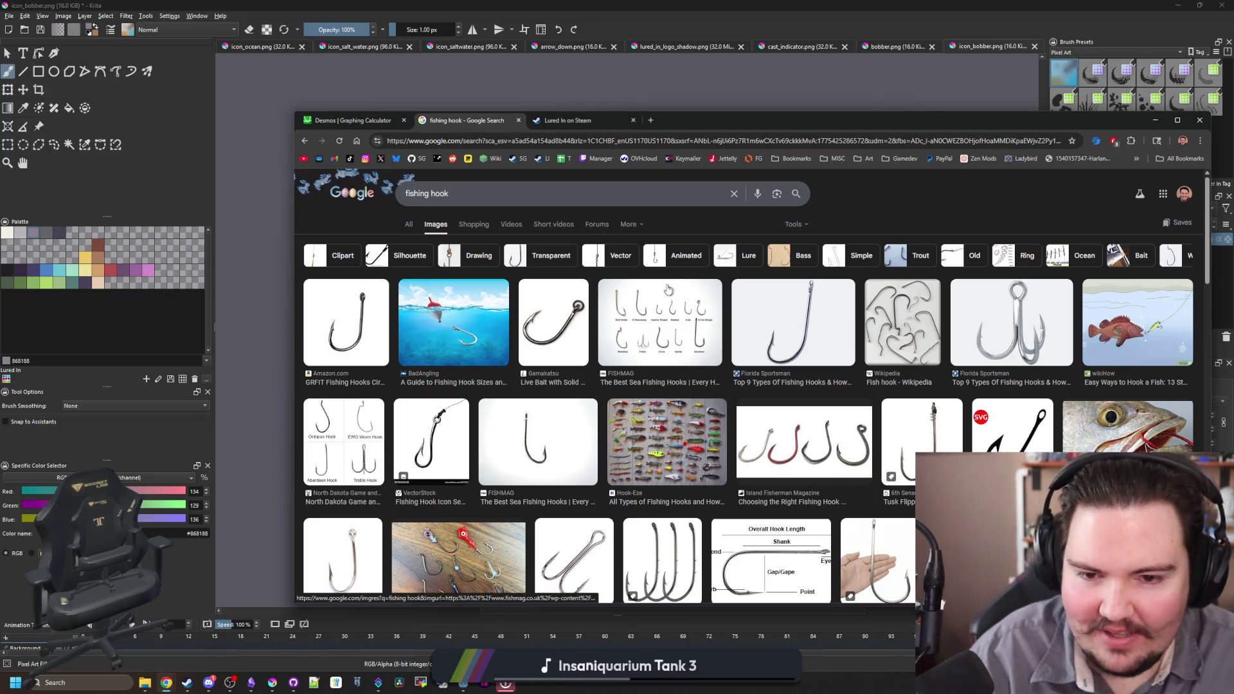
{"action": "left_click", "coordinate": [807, 346]}
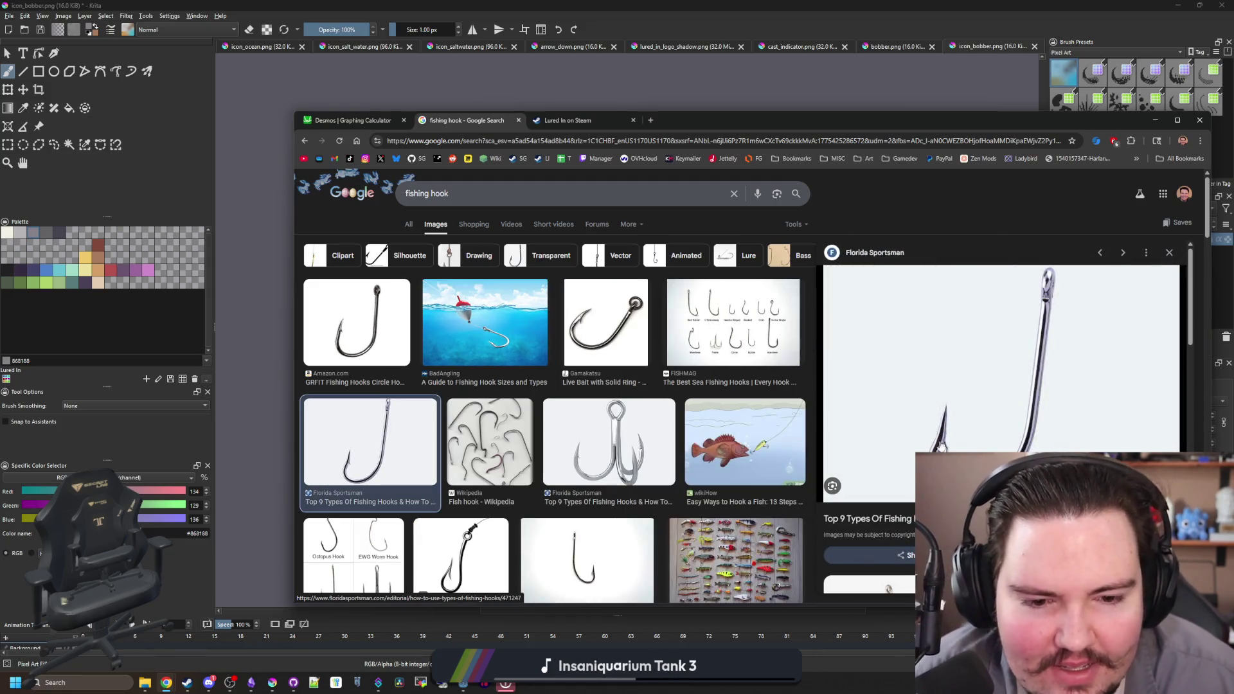
{"action": "key", "text": "alt+Tab"}
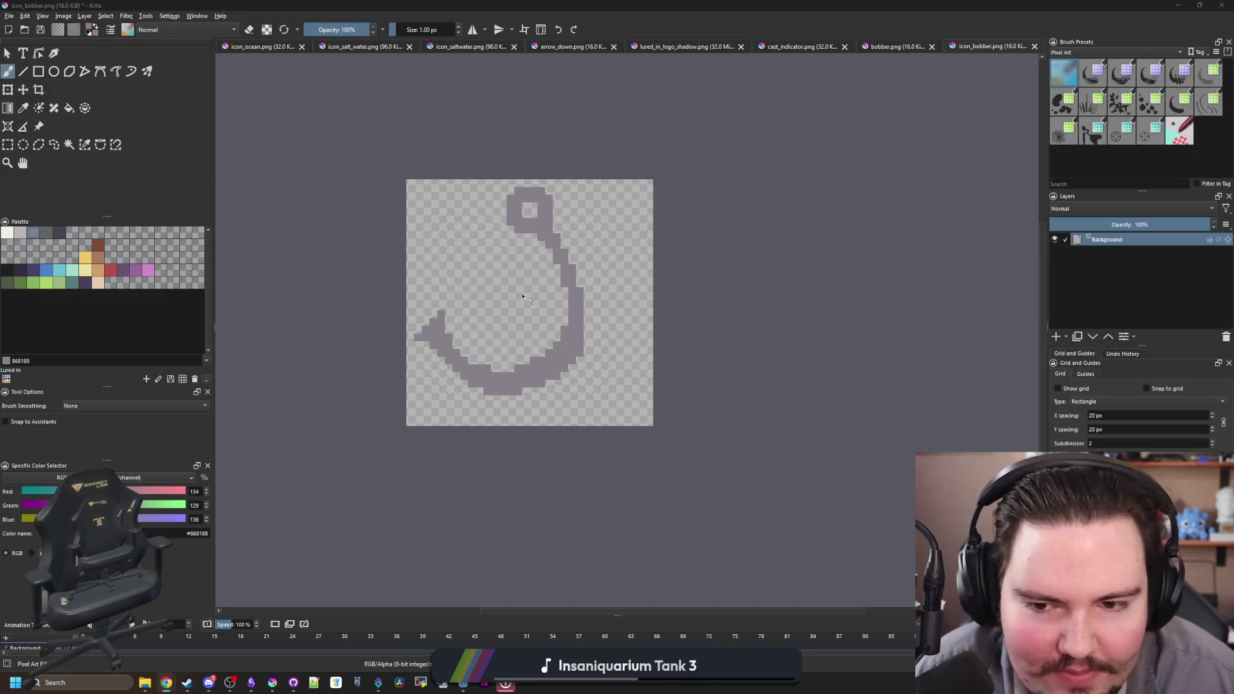
- Paint a grey column on the shank and erase pixels along the hook's inner edge
{"action": "scroll", "coordinate": [550, 417], "scroll_direction": "up", "scroll_amount": 5}
{"action": "left_click_drag", "start_coordinate": [550, 416], "coordinate": [531, 316]}
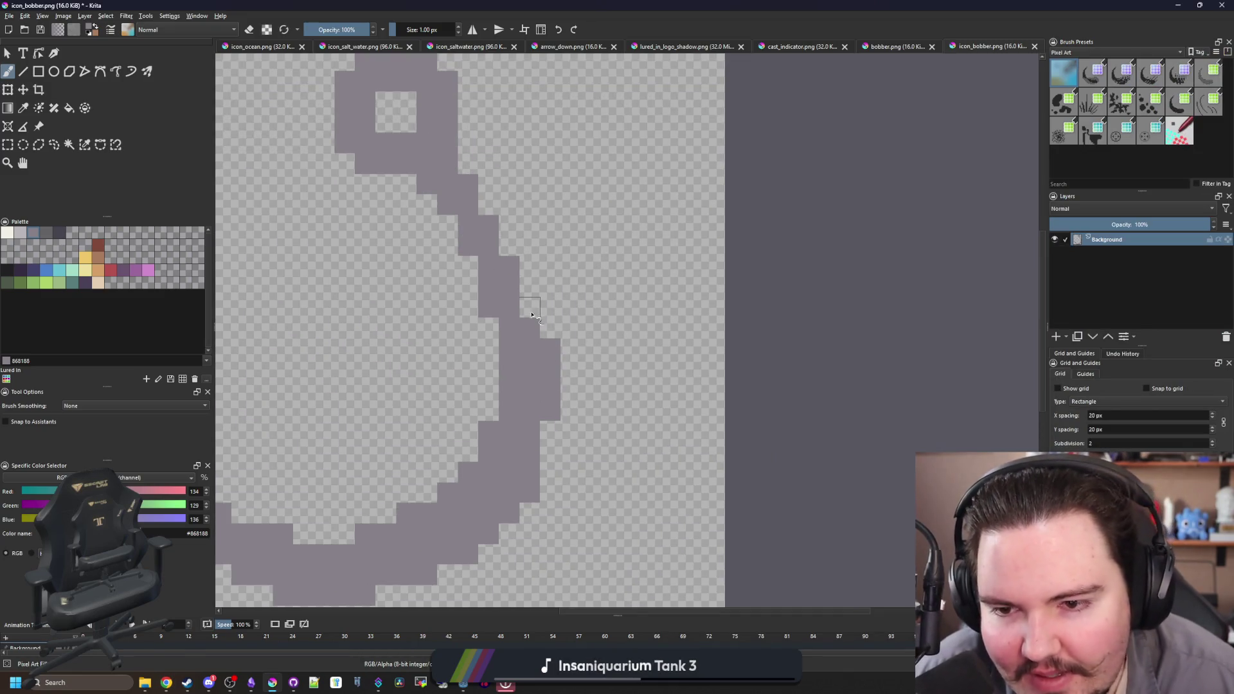
{"action": "scroll", "coordinate": [545, 348], "scroll_direction": "down", "scroll_amount": 3}
{"action": "scroll", "coordinate": [579, 356], "scroll_direction": "up", "scroll_amount": 3}
{"action": "key", "text": "e"}
{"action": "mouse_move", "coordinate": [579, 357]}
{"action": "left_mouse_down"}
{"action": "mouse_move", "coordinate": [515, 414]}
{"action": "mouse_move", "coordinate": [683, 442]}
{"action": "mouse_move", "coordinate": [626, 463]}
{"action": "left_mouse_up"}
{"action": "key", "text": "e"}
- Paint a barb onto the hook tip and erase the small block beside it
{"action": "mouse_move", "coordinate": [559, 379]}
{"action": "left_mouse_down"}
{"action": "mouse_move", "coordinate": [417, 325]}
{"action": "mouse_move", "coordinate": [417, 287]}
{"action": "left_mouse_up"}
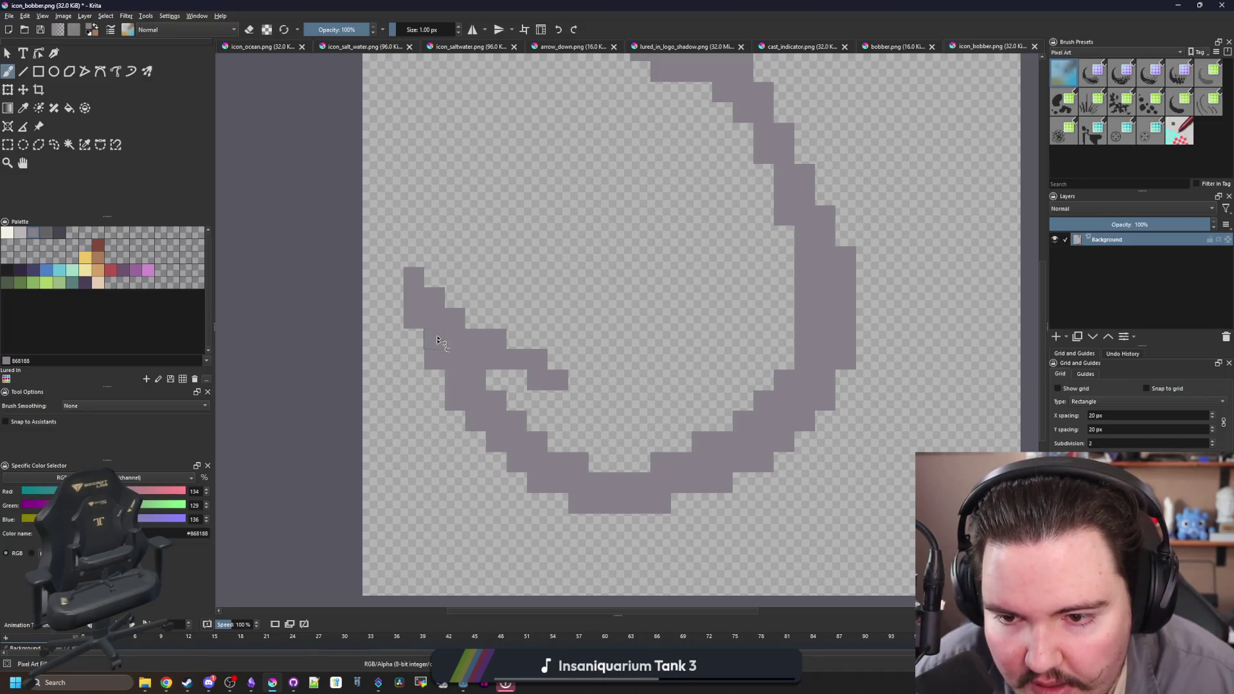
{"action": "key", "text": "e"}
{"action": "left_click_drag", "start_coordinate": [558, 381], "coordinate": [530, 381]}
{"action": "scroll", "coordinate": [518, 283], "scroll_direction": "down", "scroll_amount": 8}
{"action": "scroll", "coordinate": [530, 368], "scroll_direction": "up", "scroll_amount": 10}
{"action": "key", "text": "e"}
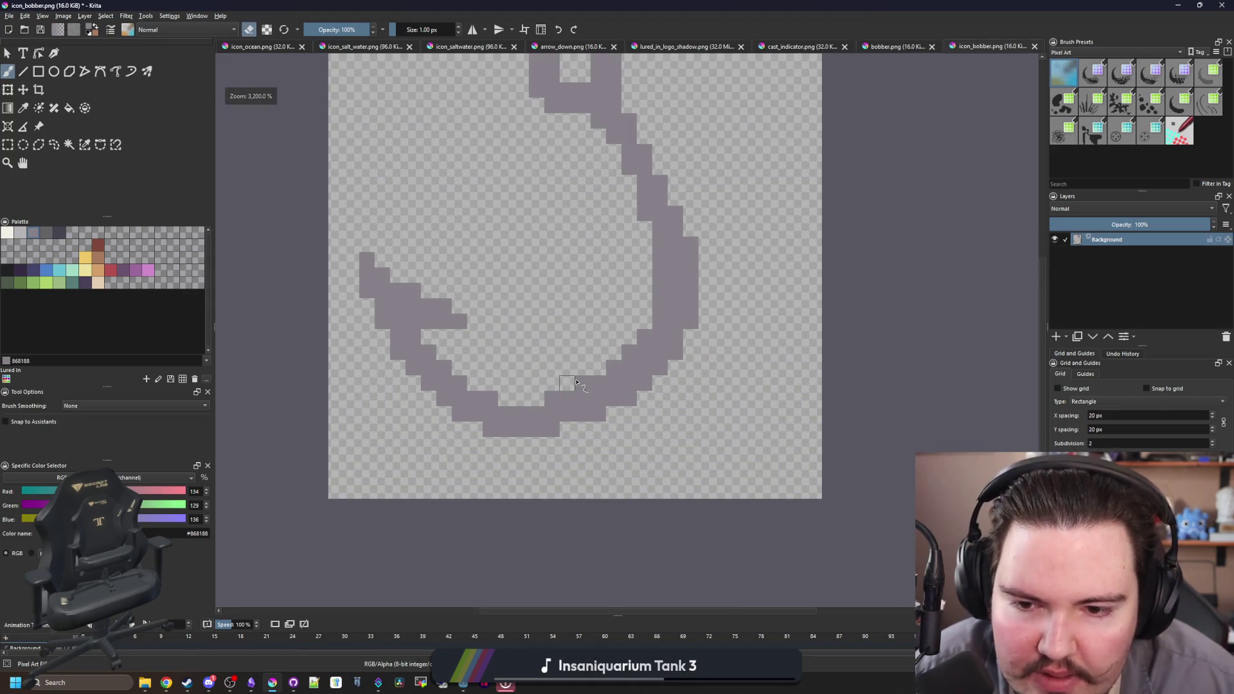
{"action": "scroll", "coordinate": [579, 424], "scroll_direction": "up", "scroll_amount": 2}
- Extend the bottom curve up to the right into a stepped bend and fix inner-edge pixels
{"action": "mouse_move", "coordinate": [578, 424]}
{"action": "left_mouse_down"}
{"action": "mouse_move", "coordinate": [674, 368]}
{"action": "mouse_move", "coordinate": [713, 321]}
{"action": "left_mouse_up"}
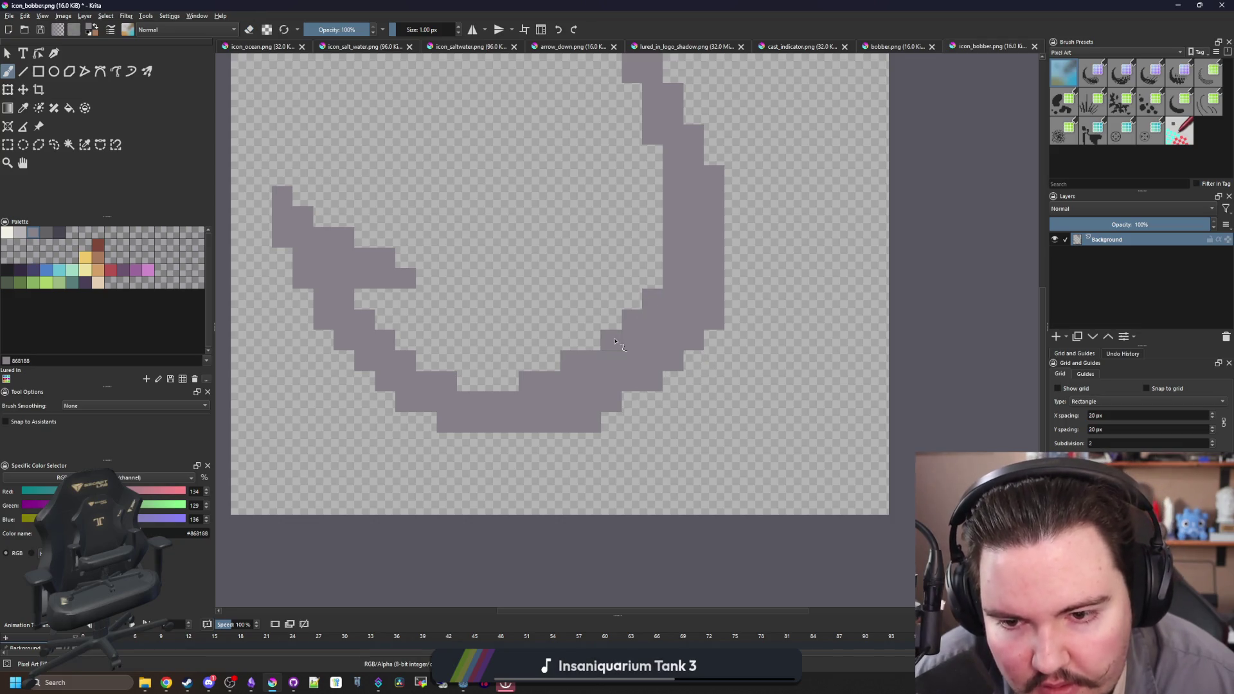
{"action": "left_click", "coordinate": [653, 299]}
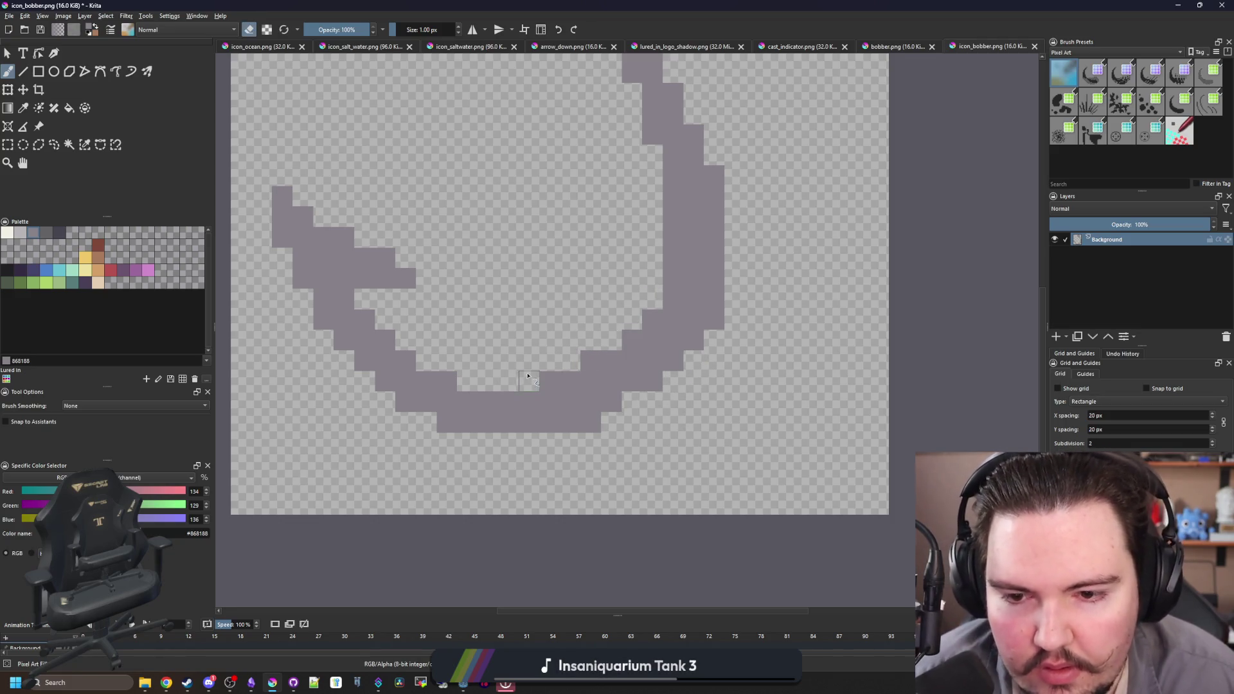
{"action": "scroll", "coordinate": [528, 376], "scroll_direction": "down", "scroll_amount": 4}
{"action": "scroll", "coordinate": [611, 324], "scroll_direction": "up", "scroll_amount": 4}
{"action": "key", "text": "e"}
{"action": "left_click", "coordinate": [615, 313]}
{"action": "left_click", "coordinate": [594, 252]}
{"action": "scroll", "coordinate": [613, 283], "scroll_direction": "down", "scroll_amount": 1}
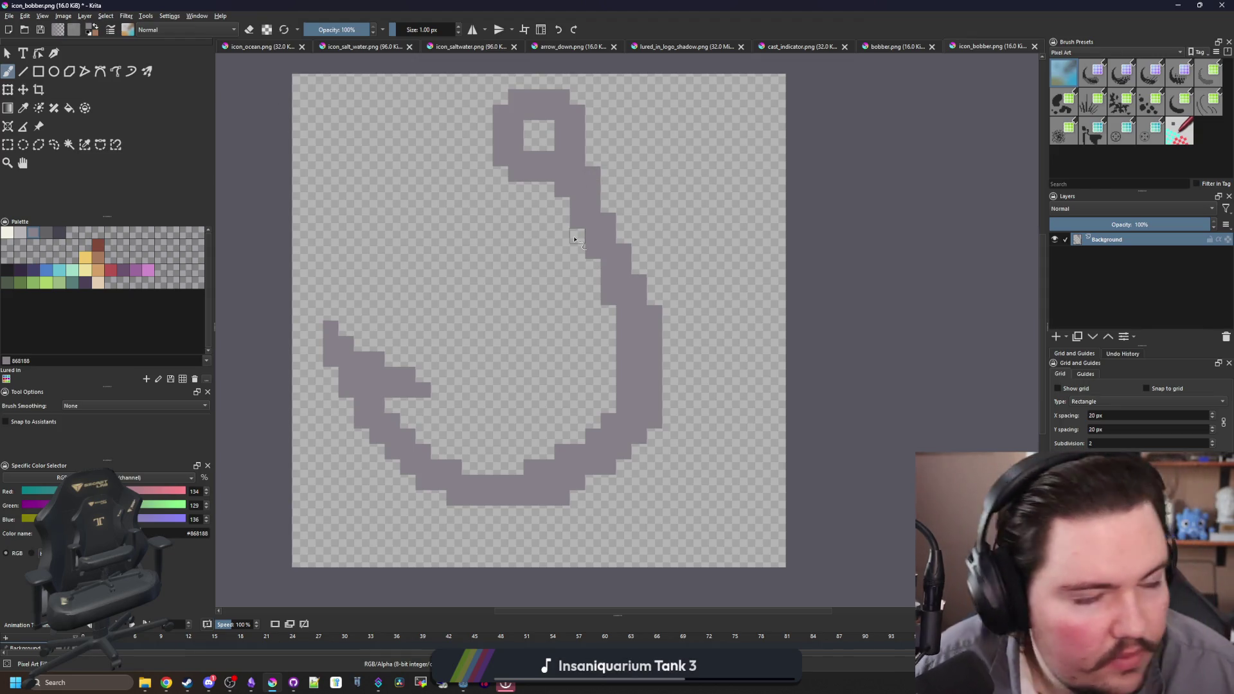
{"action": "scroll", "coordinate": [581, 277], "scroll_direction": "down", "scroll_amount": 3}
{"action": "scroll", "coordinate": [592, 339], "scroll_direction": "up", "scroll_amount": 4}
- Move around the canvas to inspect the reworked hook's bend, barb and ring eye
{"action": "key", "text": "e"}
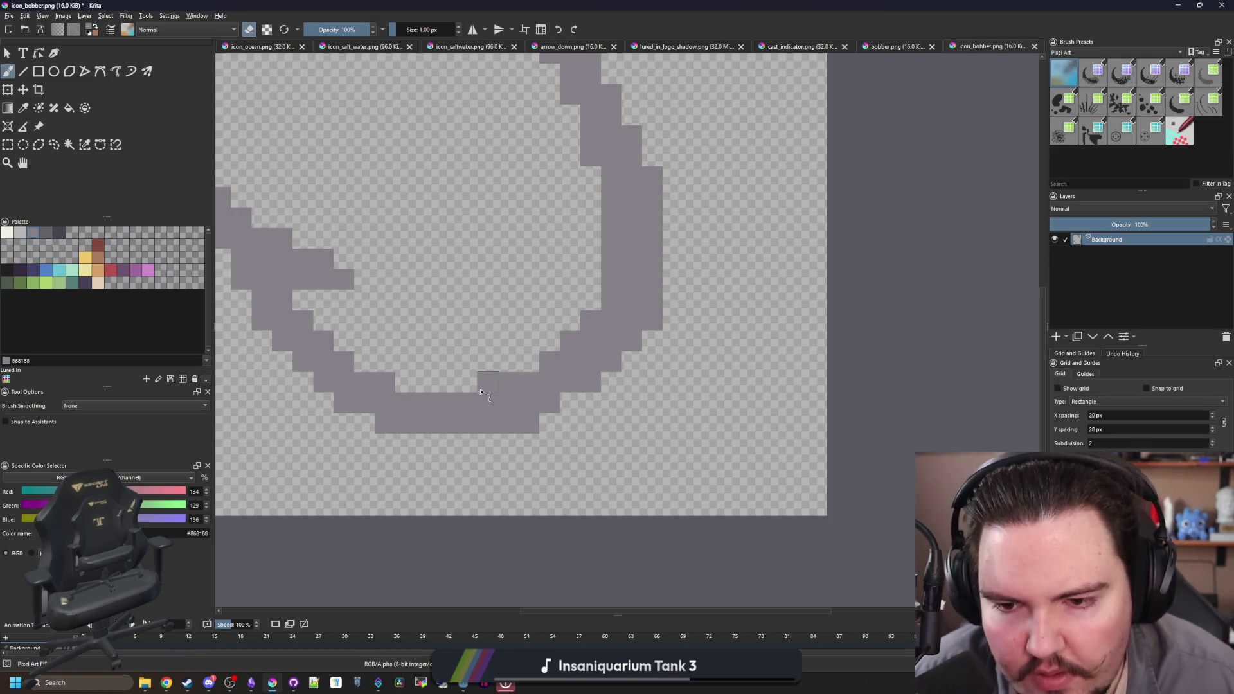
{"action": "scroll", "coordinate": [702, 405], "scroll_direction": "down", "scroll_amount": 3}
{"action": "scroll", "coordinate": [720, 368], "scroll_direction": "up", "scroll_amount": 5}
{"action": "key", "text": "e"}
{"action": "key", "text": "e"}
{"action": "scroll", "coordinate": [737, 426], "scroll_direction": "down", "scroll_amount": 6}
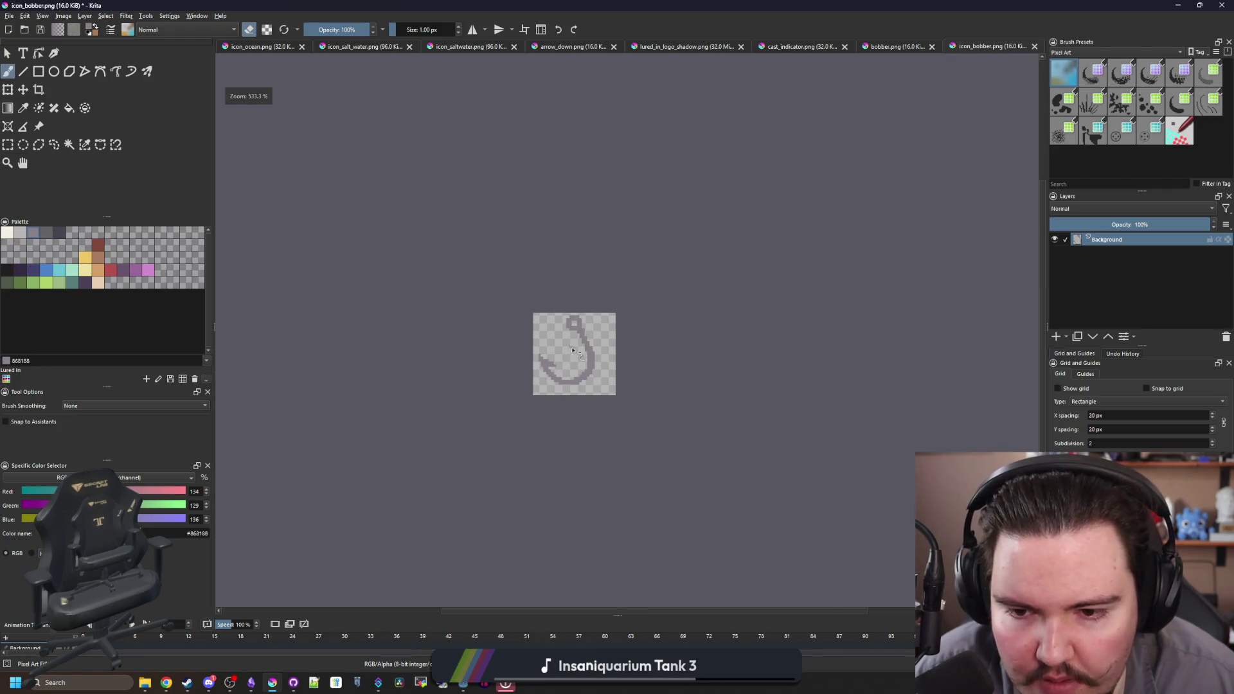
{"action": "scroll", "coordinate": [573, 345], "scroll_direction": "up", "scroll_amount": 5}
{"action": "scroll", "coordinate": [601, 476], "scroll_direction": "down", "scroll_amount": 2}
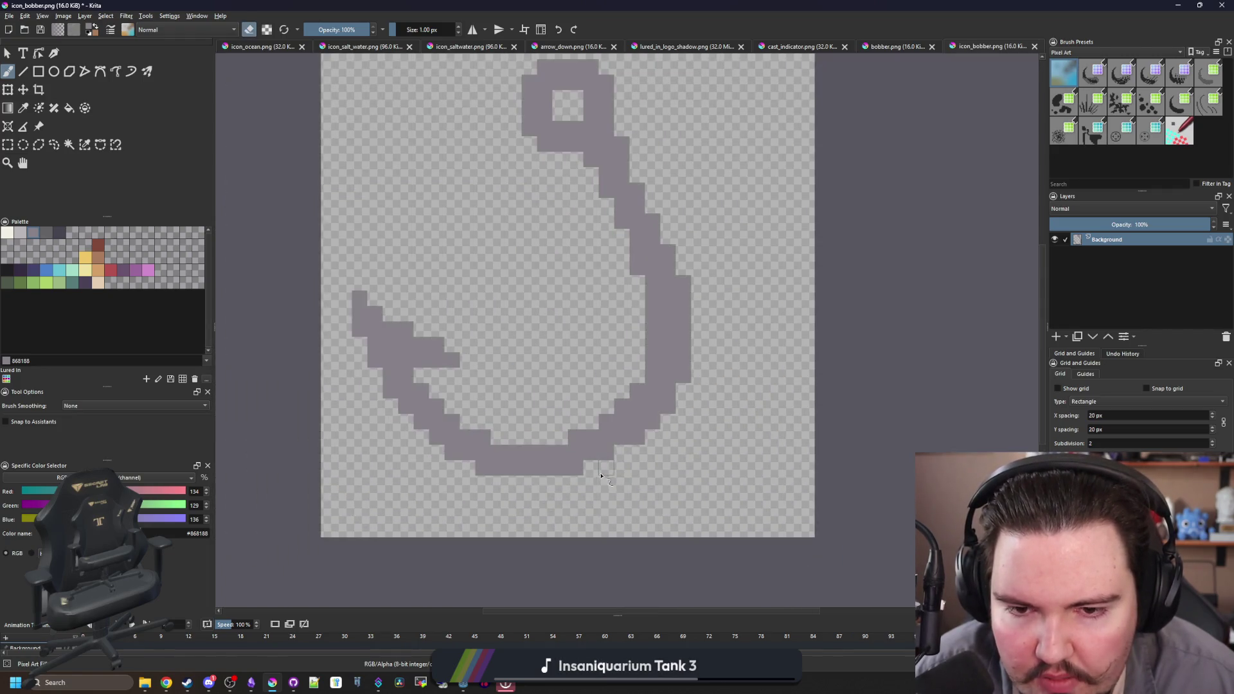
{"action": "scroll", "coordinate": [637, 360], "scroll_direction": "down", "scroll_amount": 1}
{"action": "scroll", "coordinate": [637, 360], "scroll_direction": "down", "scroll_amount": 1}
{"action": "scroll", "coordinate": [636, 357], "scroll_direction": "up", "scroll_amount": 1}
{"action": "scroll", "coordinate": [630, 350], "scroll_direction": "down", "scroll_amount": 2}
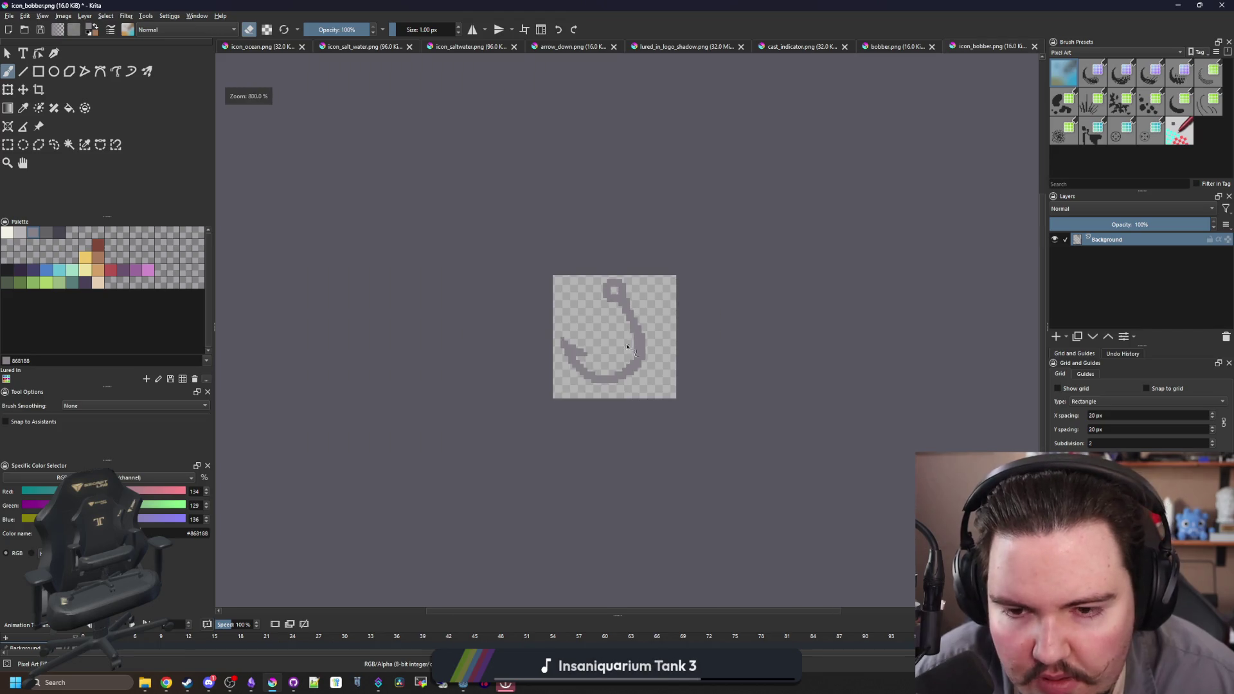
{"action": "scroll", "coordinate": [594, 276], "scroll_direction": "down", "scroll_amount": 3}
{"action": "scroll", "coordinate": [599, 285], "scroll_direction": "up", "scroll_amount": 6}
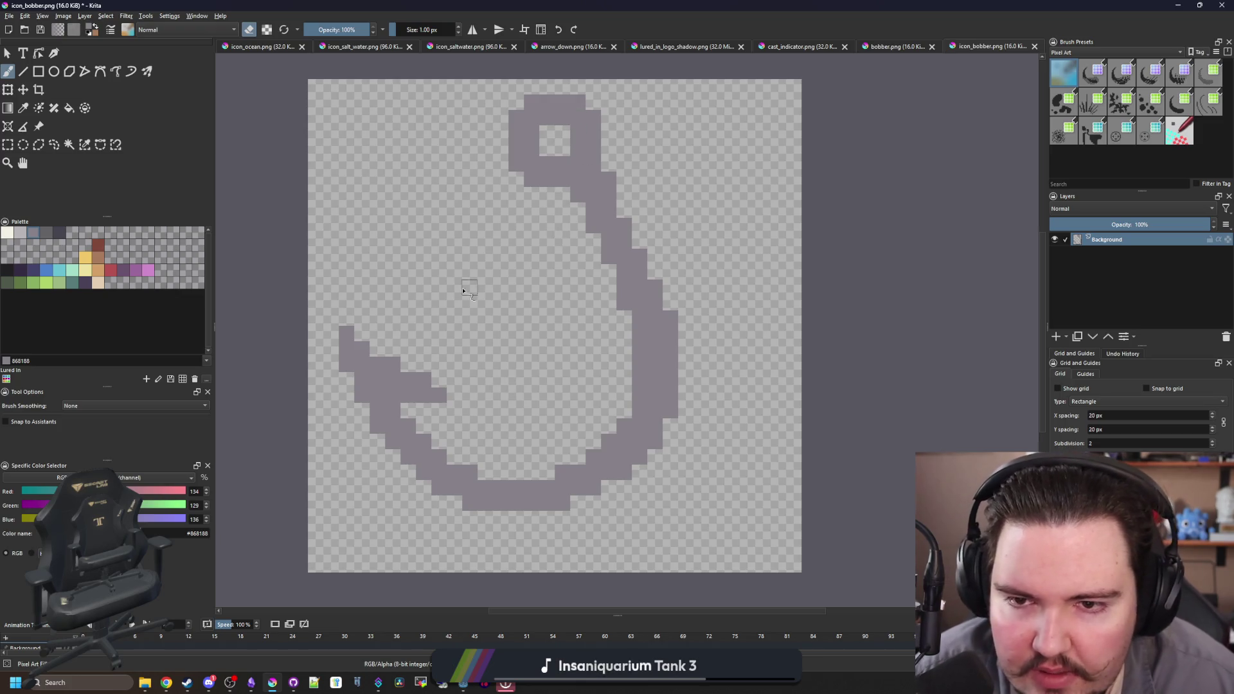
{"action": "scroll", "coordinate": [502, 291], "scroll_direction": "left", "scroll_amount": 1}
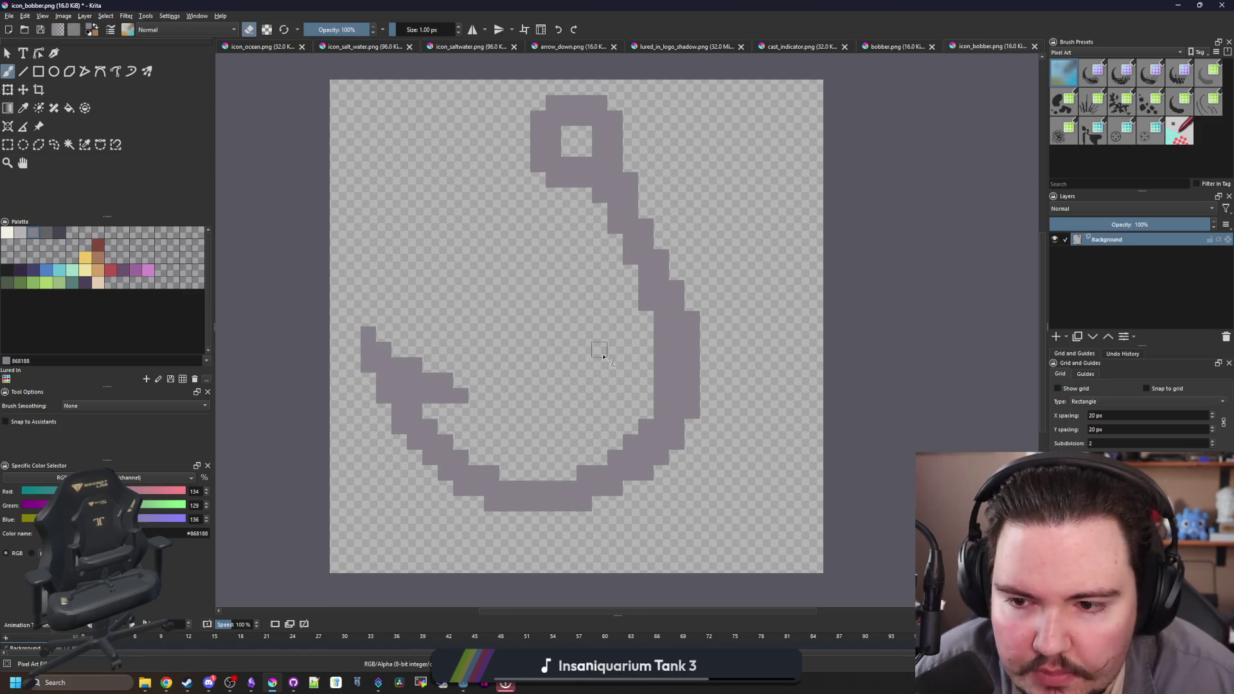
- Shade edge pixels along the hook's curve in darker grey #646365
{"action": "left_click", "coordinate": [9, 231]}
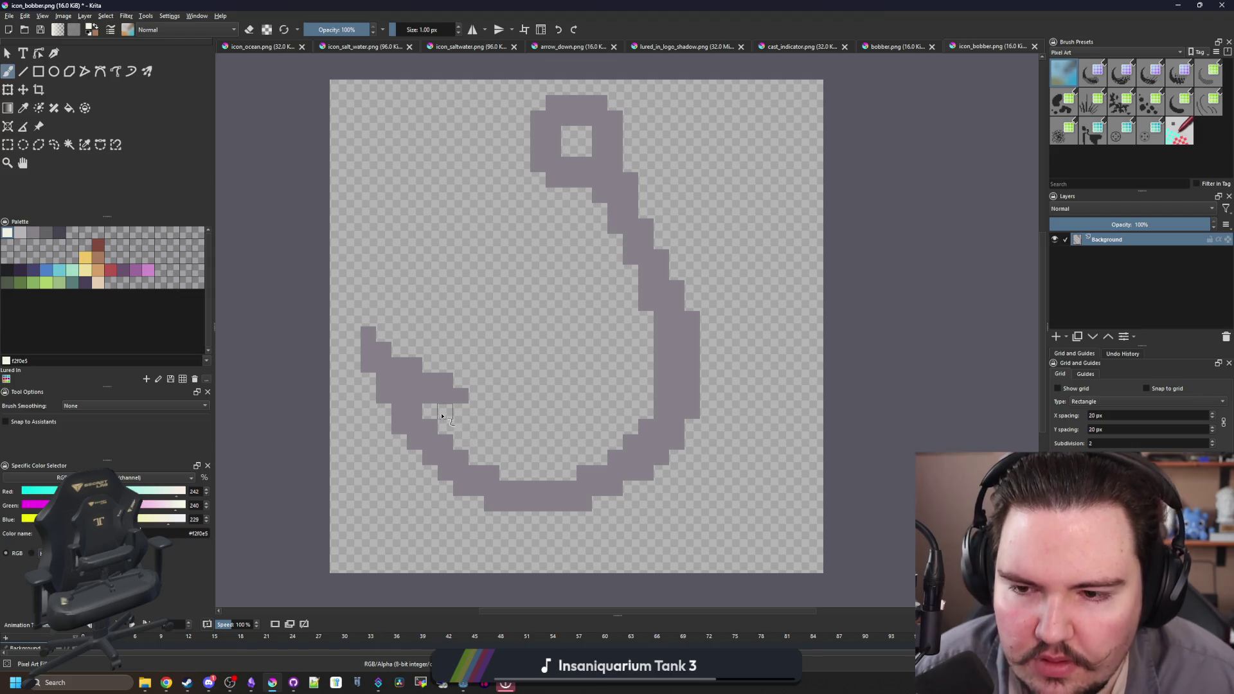
{"action": "scroll", "coordinate": [443, 417], "scroll_direction": "up", "scroll_amount": 2}
{"action": "scroll", "coordinate": [408, 347], "scroll_direction": "down", "scroll_amount": 5}
{"action": "left_click", "coordinate": [394, 355], "text": "ctrl"}
{"action": "scroll", "coordinate": [394, 356], "scroll_direction": "up", "scroll_amount": 5}
{"action": "left_click", "coordinate": [324, 361]}
{"action": "left_click", "coordinate": [52, 231]}
{"action": "left_click", "coordinate": [360, 364]}
{"action": "left_click_drag", "start_coordinate": [656, 569], "coordinate": [514, 460]}
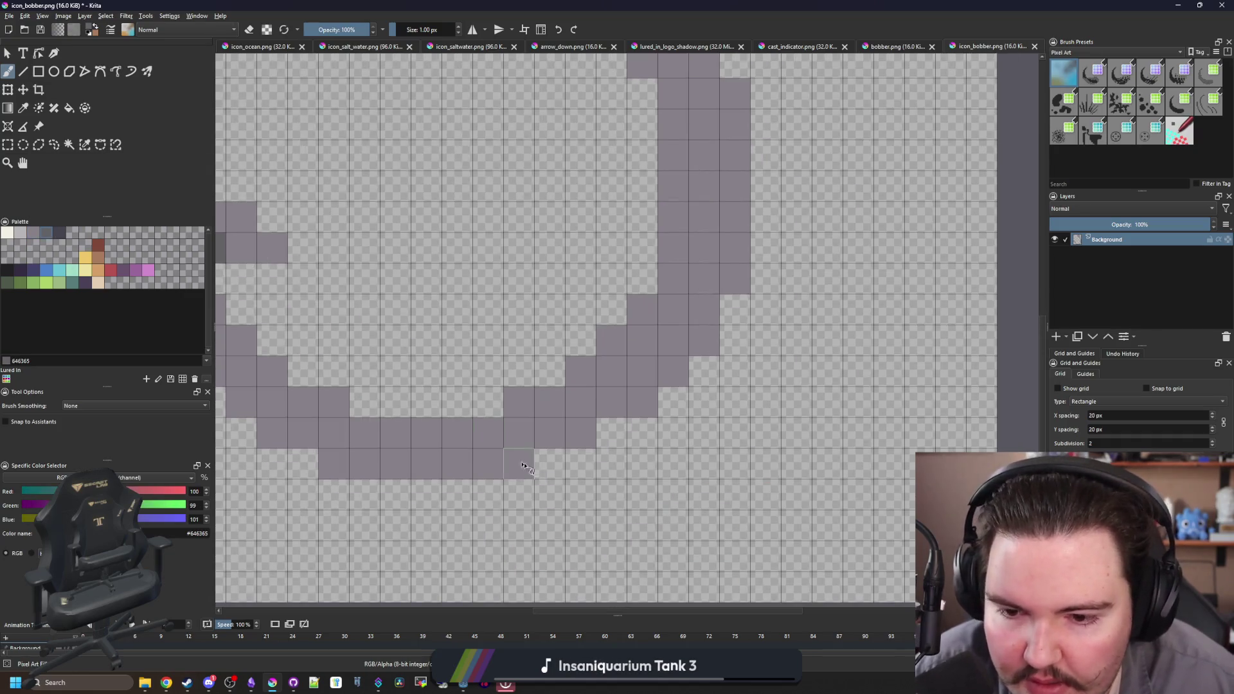
{"action": "left_click", "coordinate": [579, 430]}
{"action": "left_click", "coordinate": [655, 393]}
- Darken the edge pixels up the shank to its top in #646365
{"action": "left_click_drag", "start_coordinate": [707, 334], "coordinate": [683, 434]}
{"action": "left_click", "coordinate": [713, 402]}
{"action": "left_click", "coordinate": [712, 217]}
{"action": "left_click_drag", "start_coordinate": [621, 180], "coordinate": [623, 391]}
{"action": "left_click", "coordinate": [624, 390]}
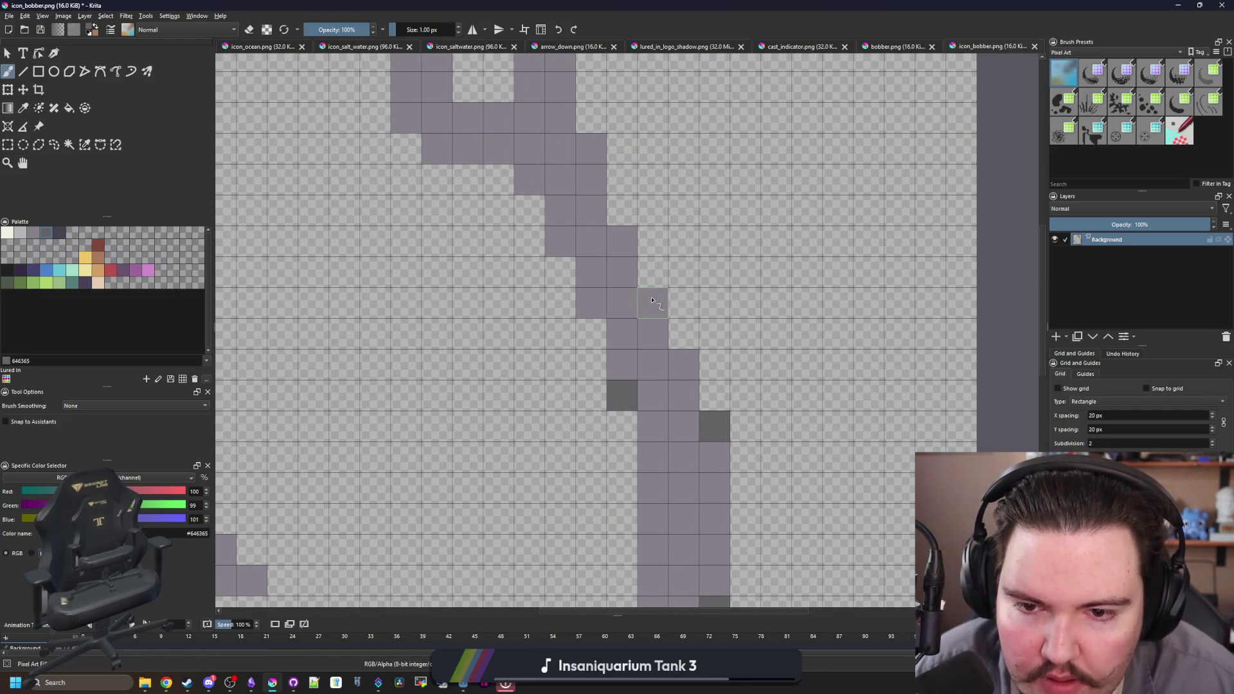
{"action": "left_click", "coordinate": [649, 302]}
{"action": "left_click", "coordinate": [591, 303]}
{"action": "left_click", "coordinate": [591, 149]}
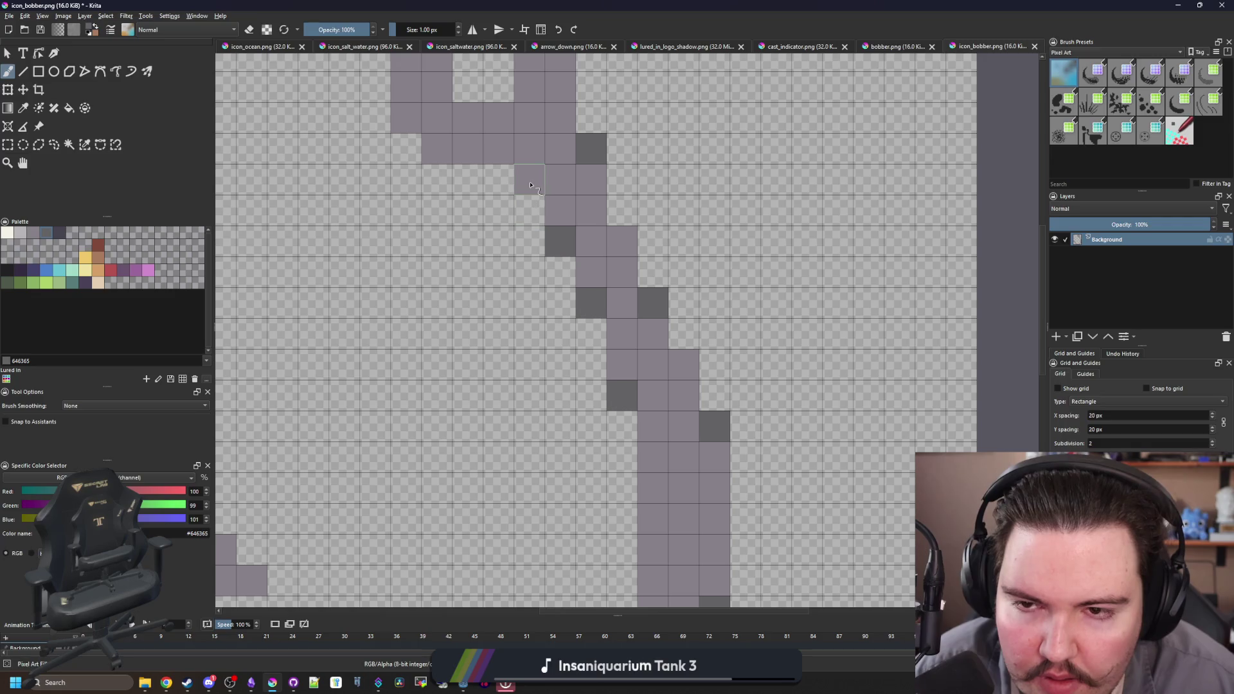
{"action": "left_click", "coordinate": [530, 185]}
{"action": "left_click", "coordinate": [528, 149]}
{"action": "left_click", "coordinate": [559, 149]}
{"action": "left_click", "coordinate": [560, 118]}
- Darken the outline pixels around the hook's eye in #646365
{"action": "mouse_move", "coordinate": [556, 122]}
{"action": "left_mouse_down"}
{"action": "mouse_move", "coordinate": [551, 262]}
{"action": "mouse_move", "coordinate": [579, 335]}
{"action": "left_mouse_up"}
{"action": "left_click", "coordinate": [459, 361]}
{"action": "left_click", "coordinate": [429, 331]}
{"action": "left_click", "coordinate": [428, 238]}
{"action": "left_click", "coordinate": [459, 207]}
{"action": "left_click", "coordinate": [552, 207]}
{"action": "left_click", "coordinate": [582, 238]}
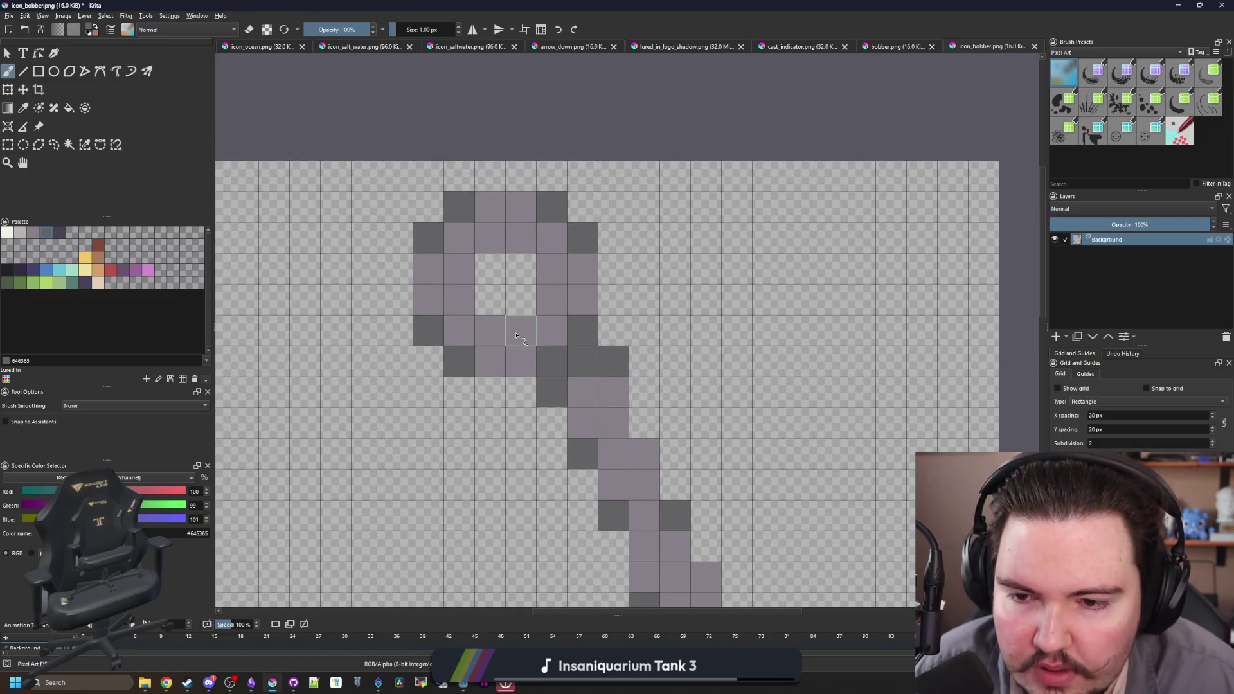
{"action": "left_click", "coordinate": [521, 237]}
- Paint near-white #f2f0e5 highlights inside the eye and in a staircase along the barb
{"action": "left_click", "coordinate": [7, 232]}
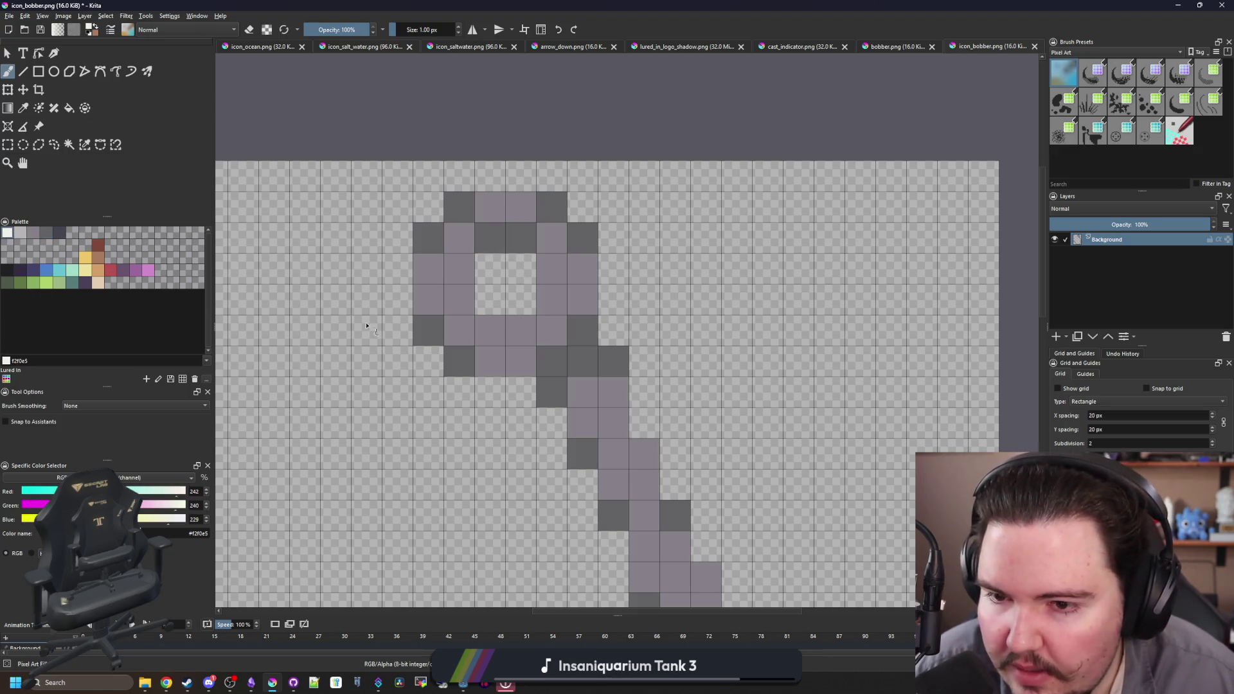
{"action": "left_click", "coordinate": [521, 330]}
{"action": "left_click", "coordinate": [490, 330]}
{"action": "left_click", "coordinate": [459, 300]}
{"action": "scroll", "coordinate": [475, 178], "scroll_direction": "down", "scroll_amount": 5}
{"action": "scroll", "coordinate": [428, 302], "scroll_direction": "up", "scroll_amount": 5}
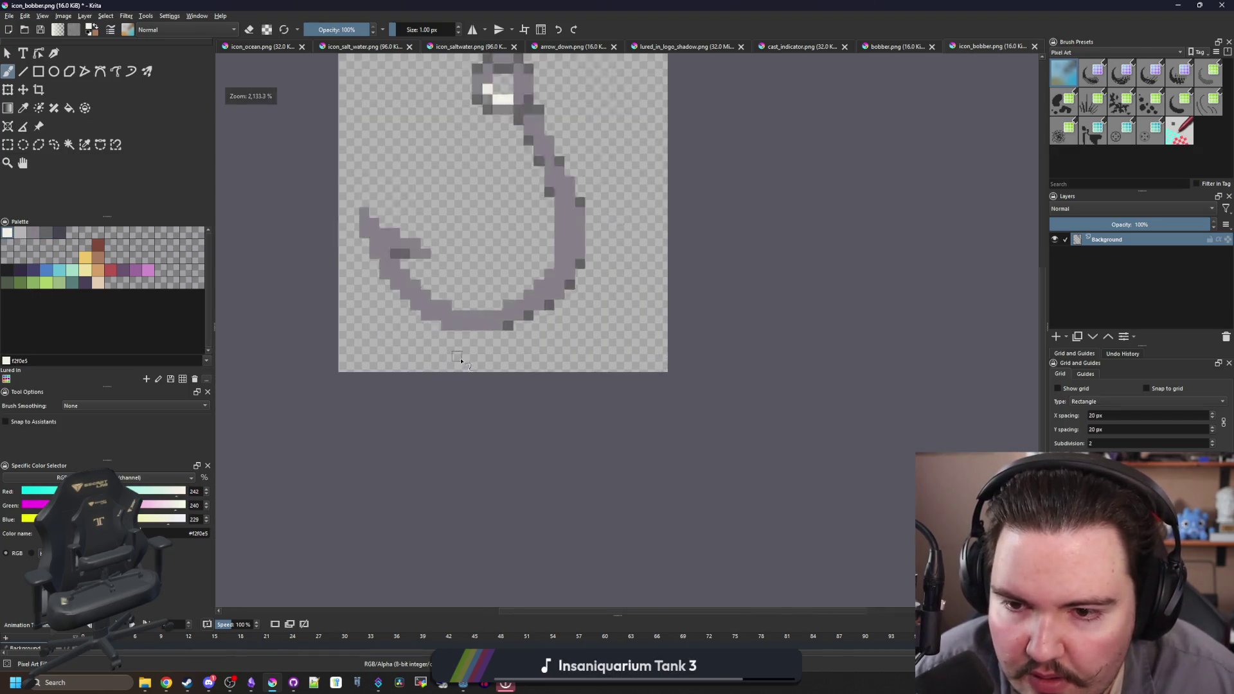
{"action": "left_click", "coordinate": [420, 265]}
{"action": "left_click", "coordinate": [450, 265]}
{"action": "mouse_move", "coordinate": [426, 260]}
{"action": "left_mouse_down"}
{"action": "mouse_move", "coordinate": [366, 234]}
{"action": "mouse_move", "coordinate": [295, 172]}
{"action": "left_mouse_up"}
{"action": "left_click", "coordinate": [450, 295]}
{"action": "left_click", "coordinate": [472, 296]}
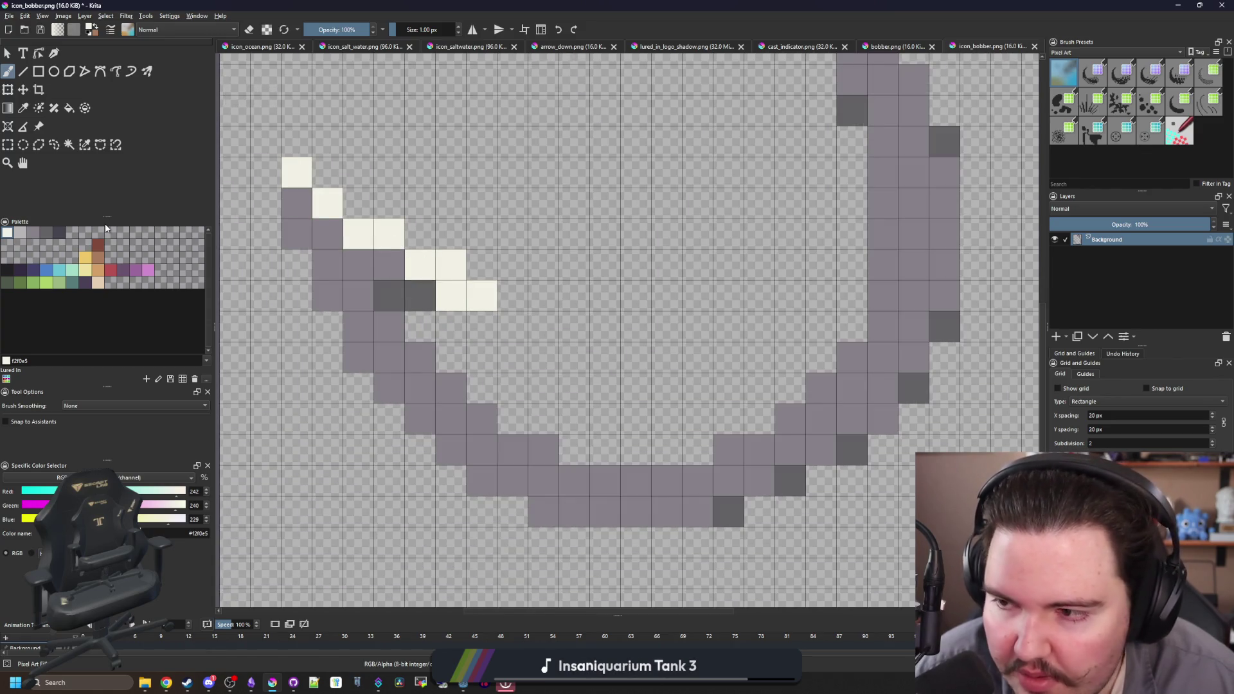
- Soften the lower and end barb highlight pixels to light grey #b8b5b9
{"action": "left_click", "coordinate": [23, 234]}
{"action": "left_click_drag", "start_coordinate": [454, 296], "coordinate": [481, 295]}
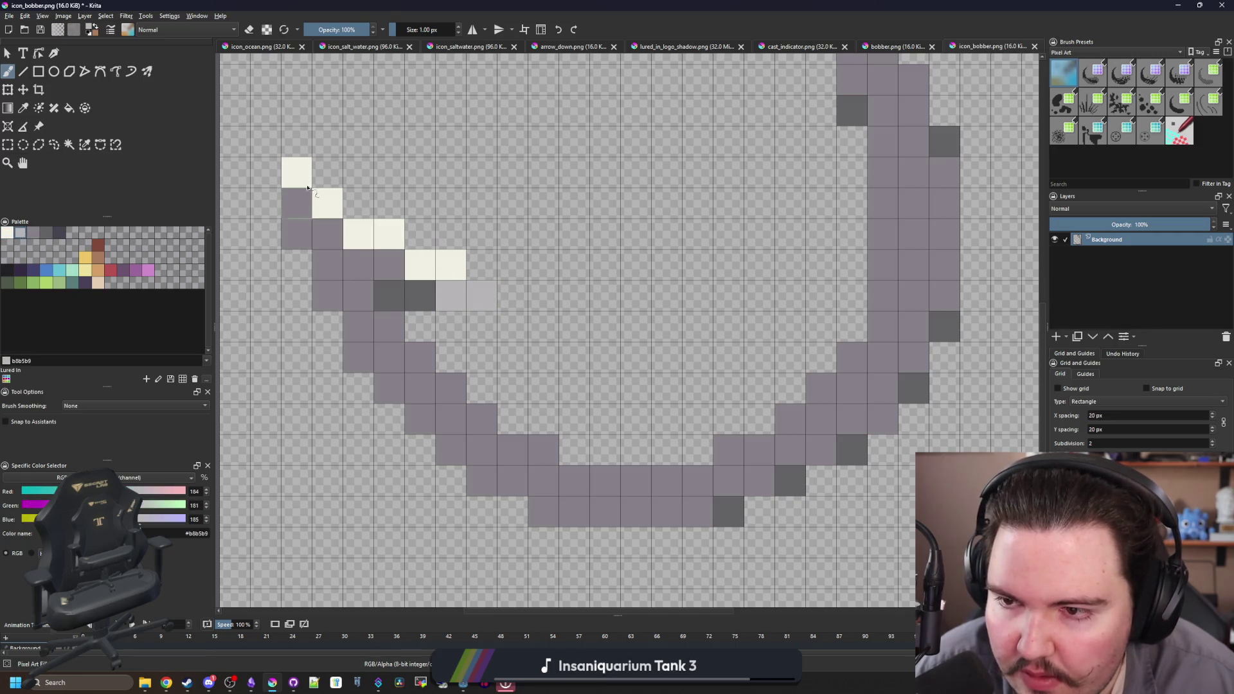
{"action": "left_click_drag", "start_coordinate": [297, 172], "coordinate": [341, 212]}
{"action": "left_click", "coordinate": [389, 264]}
{"action": "scroll", "coordinate": [392, 270], "scroll_direction": "down", "scroll_amount": 3}
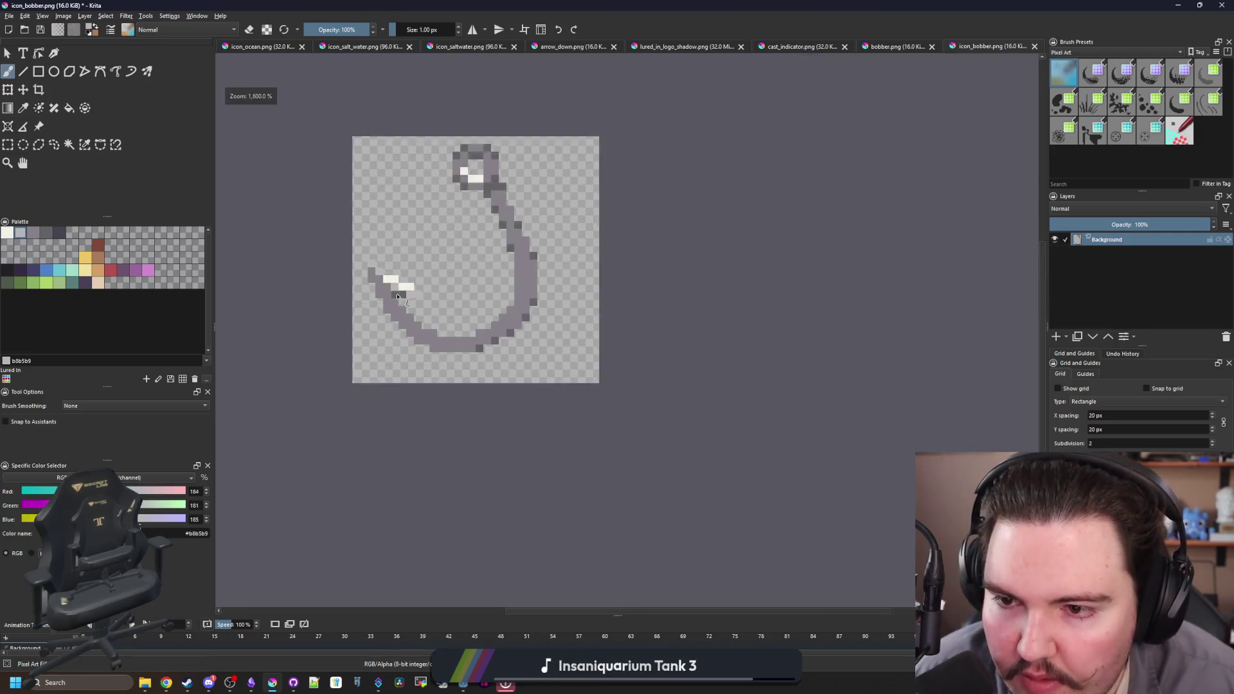
{"action": "scroll", "coordinate": [401, 298], "scroll_direction": "up", "scroll_amount": 3}
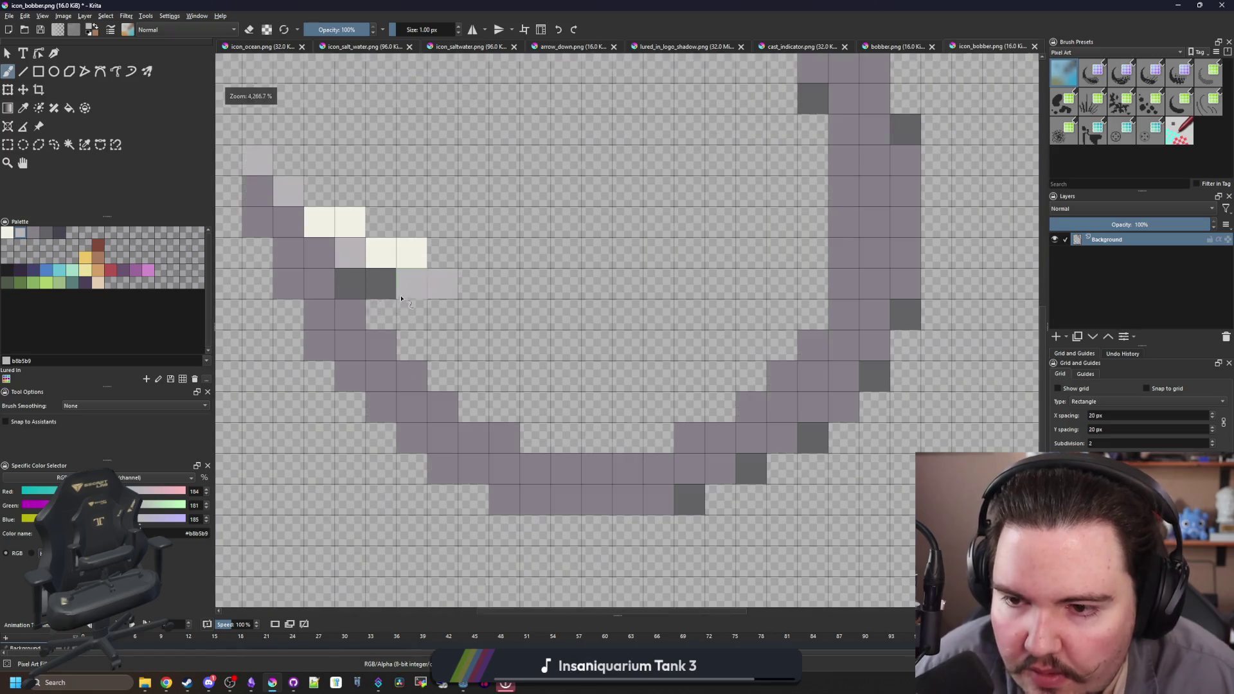
- Sample the dark grey and darken outline pixels along the curve's bottom row
{"action": "left_click", "coordinate": [353, 283], "text": "ctrl"}
{"action": "left_click", "coordinate": [320, 345]}
{"action": "left_click", "coordinate": [443, 468]}
{"action": "left_click", "coordinate": [505, 500]}
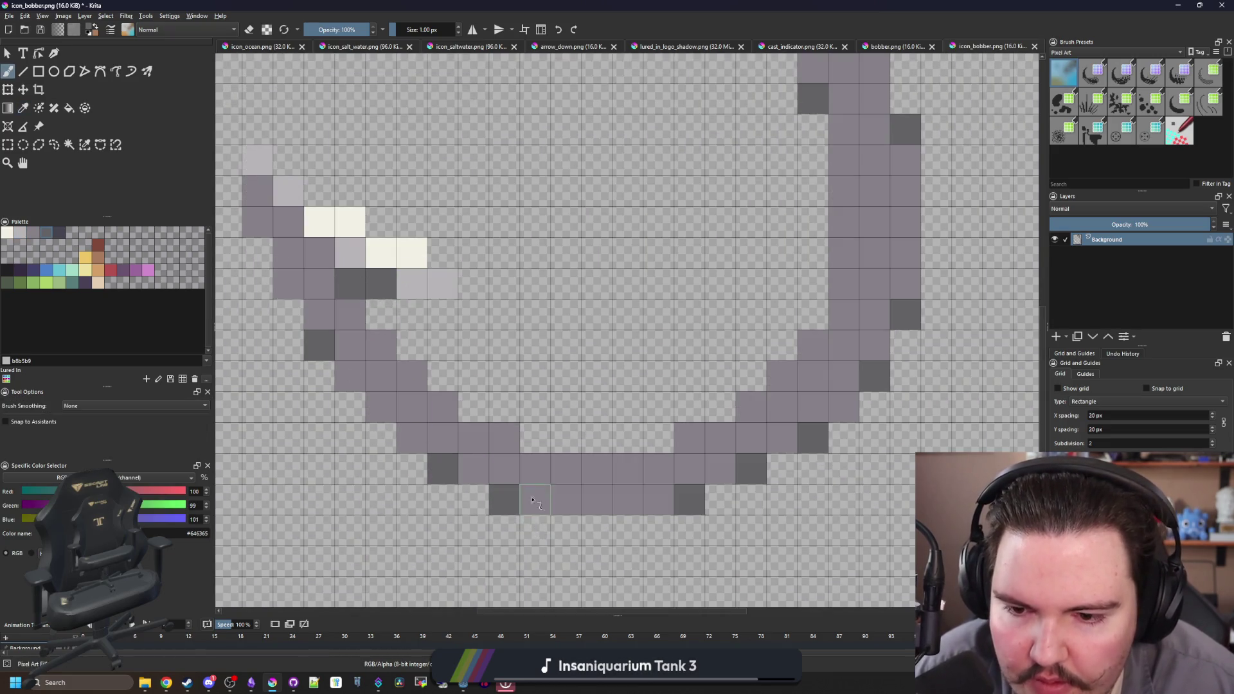
{"action": "left_click", "coordinate": [505, 438]}
{"action": "left_click", "coordinate": [690, 438]}
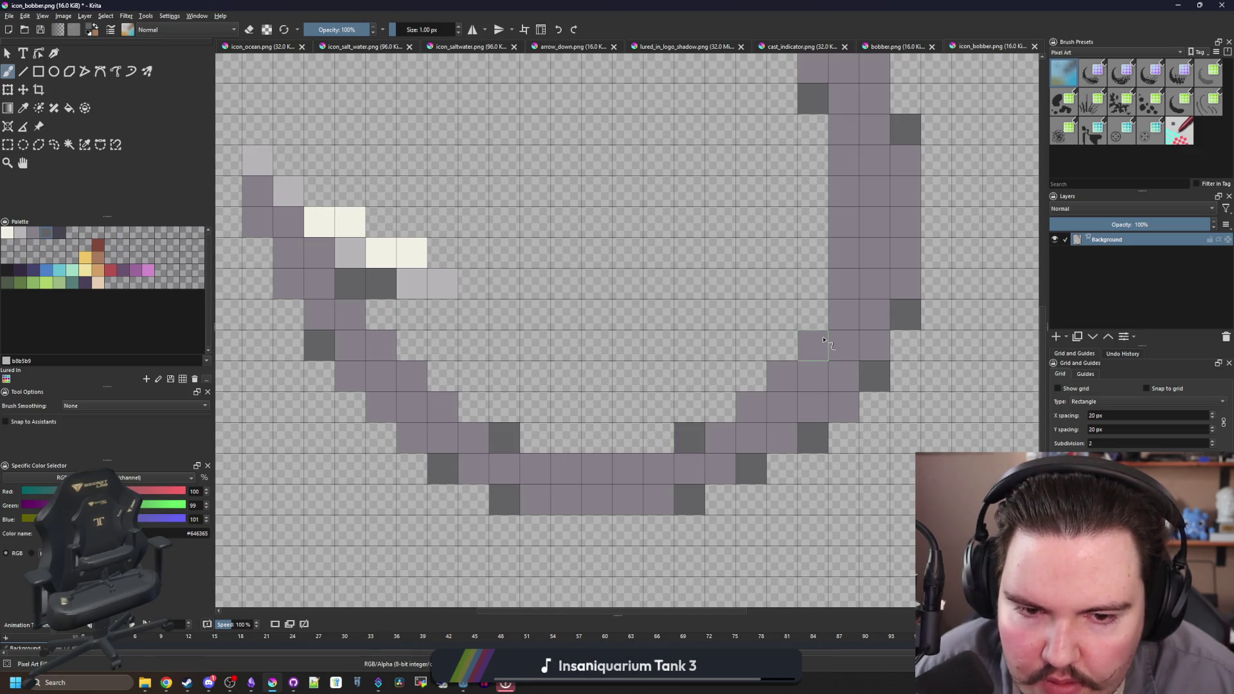
{"action": "scroll", "coordinate": [824, 340], "scroll_direction": "down", "scroll_amount": 4}
{"action": "scroll", "coordinate": [619, 326], "scroll_direction": "up", "scroll_amount": 5}
{"action": "scroll", "coordinate": [619, 327], "scroll_direction": "down", "scroll_amount": 3}
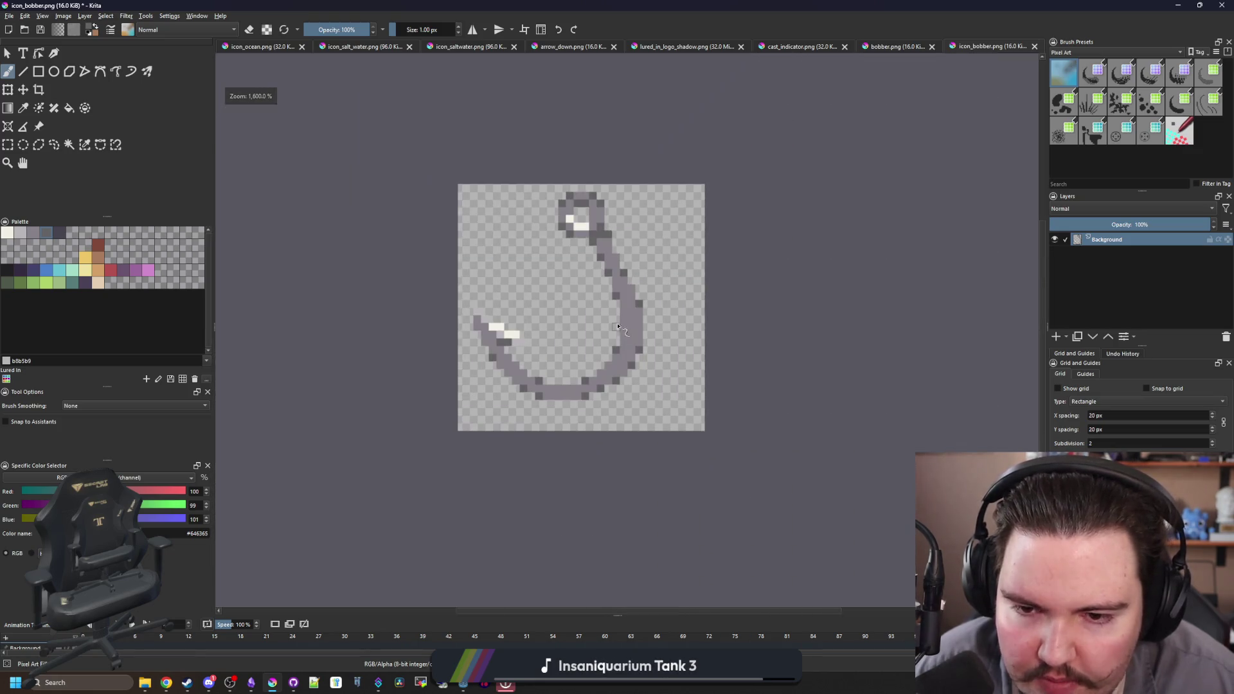
{"action": "scroll", "coordinate": [580, 340], "scroll_direction": "up", "scroll_amount": 3}
{"action": "scroll", "coordinate": [579, 341], "scroll_direction": "down", "scroll_amount": 2}
{"action": "scroll", "coordinate": [483, 338], "scroll_direction": "up", "scroll_amount": 4}
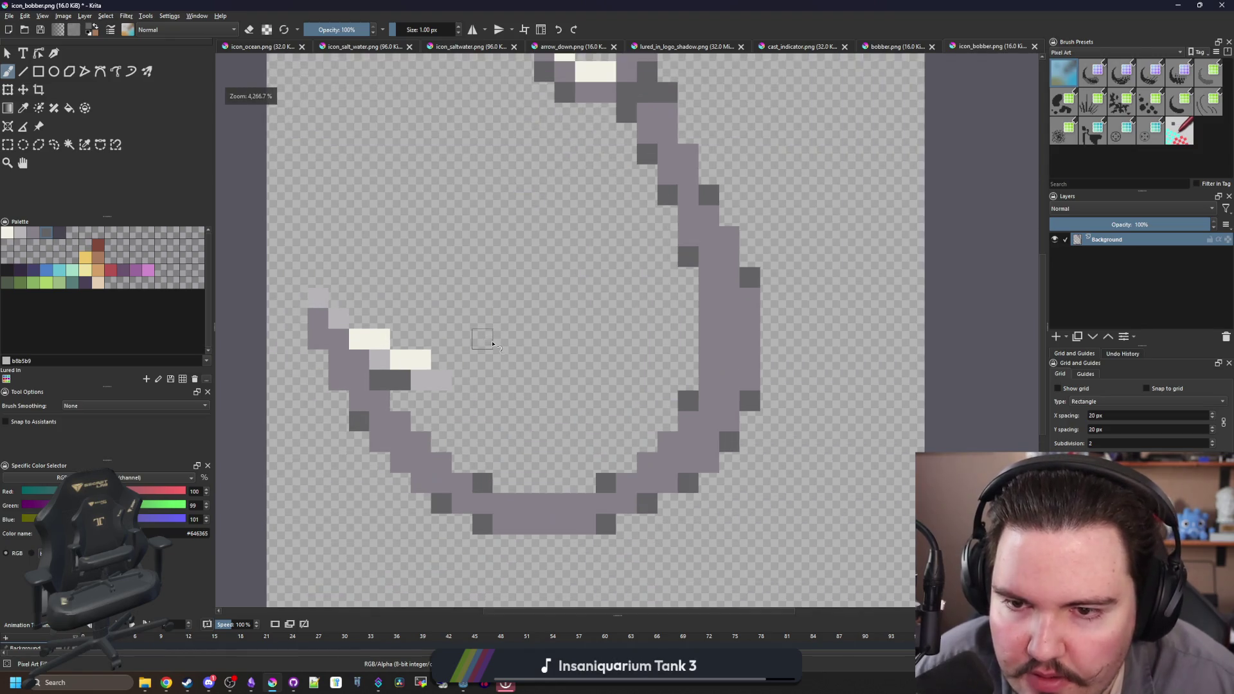
{"action": "left_click", "coordinate": [536, 257], "text": "ctrl"}
- Undo a cream stroke on the eye and tone an eye pixel to light grey #b8b5b9
{"action": "mouse_move", "coordinate": [546, 175]}
{"action": "left_mouse_down"}
{"action": "mouse_move", "coordinate": [516, 180]}
{"action": "mouse_move", "coordinate": [546, 180]}
{"action": "left_mouse_up"}
{"action": "key", "text": "ctrl+z"}
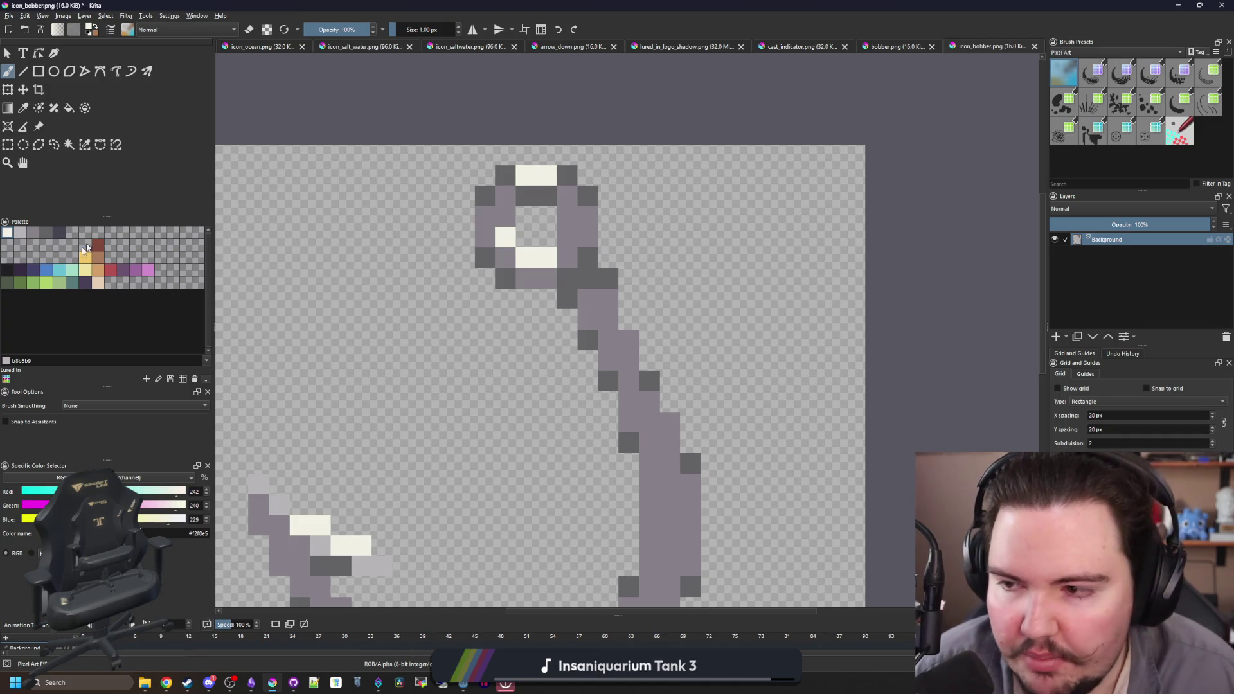
{"action": "left_click", "coordinate": [25, 232]}
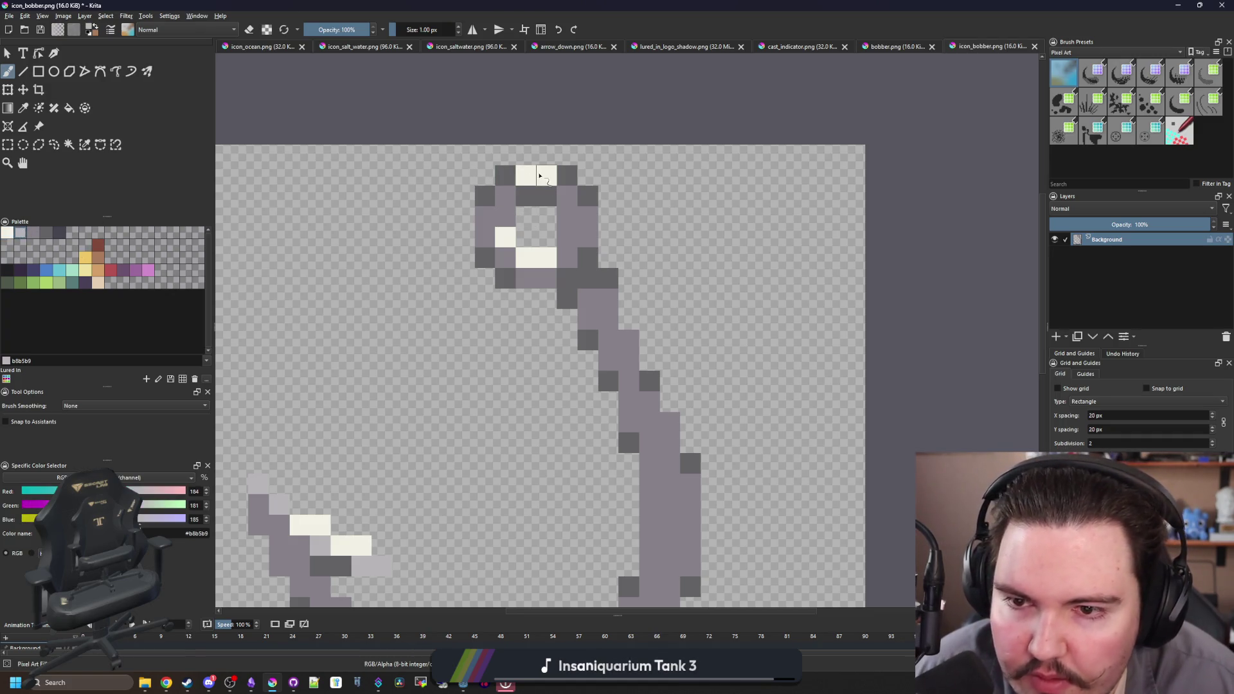
{"action": "left_click", "coordinate": [507, 238]}
{"action": "scroll", "coordinate": [508, 238], "scroll_direction": "down", "scroll_amount": 3}
{"action": "scroll", "coordinate": [477, 381], "scroll_direction": "up", "scroll_amount": 3}
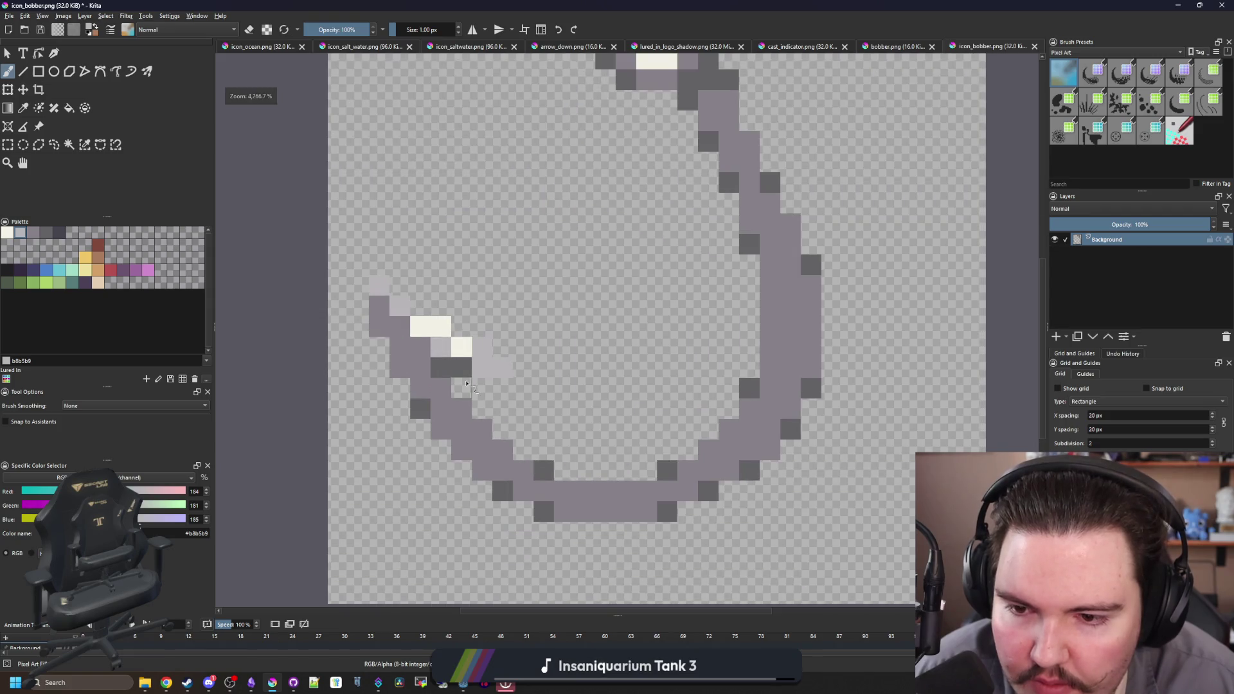
{"action": "scroll", "coordinate": [512, 349], "scroll_direction": "down", "scroll_amount": 3}
{"action": "scroll", "coordinate": [511, 335], "scroll_direction": "up", "scroll_amount": 4}
- Paint light grey #b8b5b9 pixels along the bottom inner edge of the curve
{"action": "mouse_move", "coordinate": [659, 345]}
{"action": "left_mouse_down"}
{"action": "mouse_move", "coordinate": [669, 307]}
{"action": "mouse_move", "coordinate": [653, 406]}
{"action": "left_mouse_up"}
{"action": "key", "text": "ctrl+z"}
{"action": "left_click_drag", "start_coordinate": [589, 451], "coordinate": [656, 339]}
{"action": "mouse_move", "coordinate": [443, 450]}
{"action": "left_mouse_down"}
{"action": "mouse_move", "coordinate": [559, 450]}
{"action": "mouse_move", "coordinate": [652, 403]}
{"action": "mouse_move", "coordinate": [697, 357]}
{"action": "mouse_move", "coordinate": [389, 449]}
{"action": "left_mouse_up"}
{"action": "left_click", "coordinate": [327, 418]}
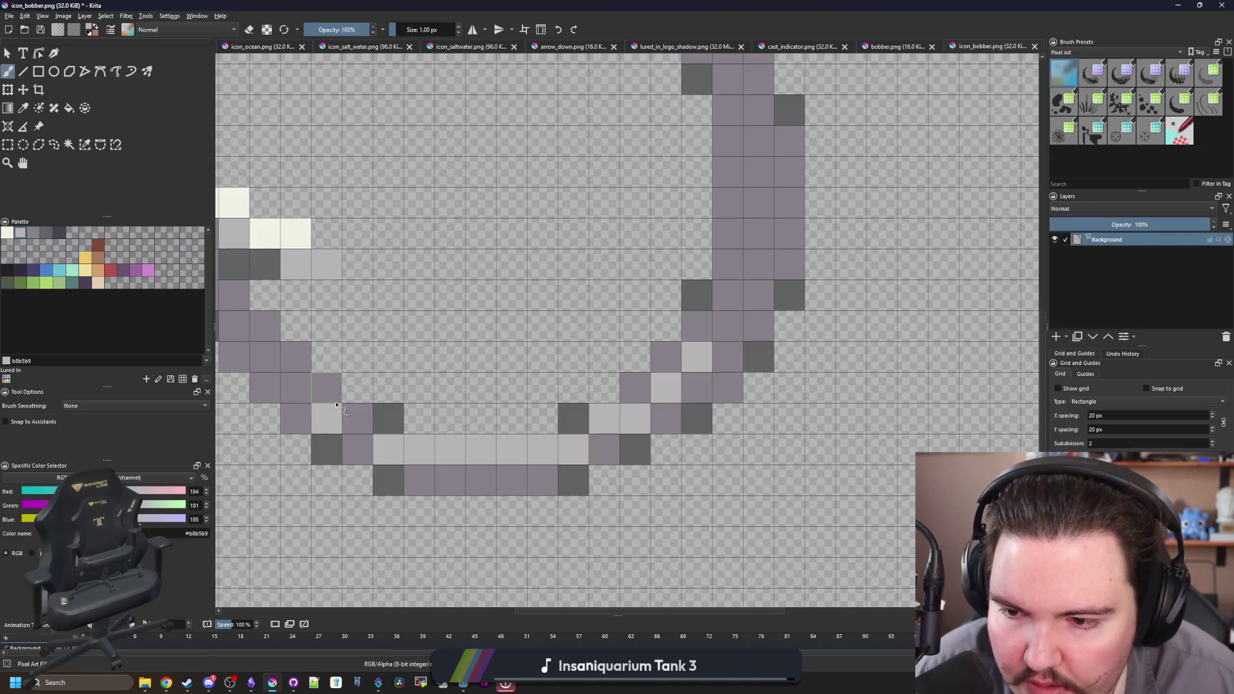
{"action": "scroll", "coordinate": [555, 360], "scroll_direction": "down", "scroll_amount": 5}
{"action": "scroll", "coordinate": [555, 360], "scroll_direction": "up", "scroll_amount": 4}
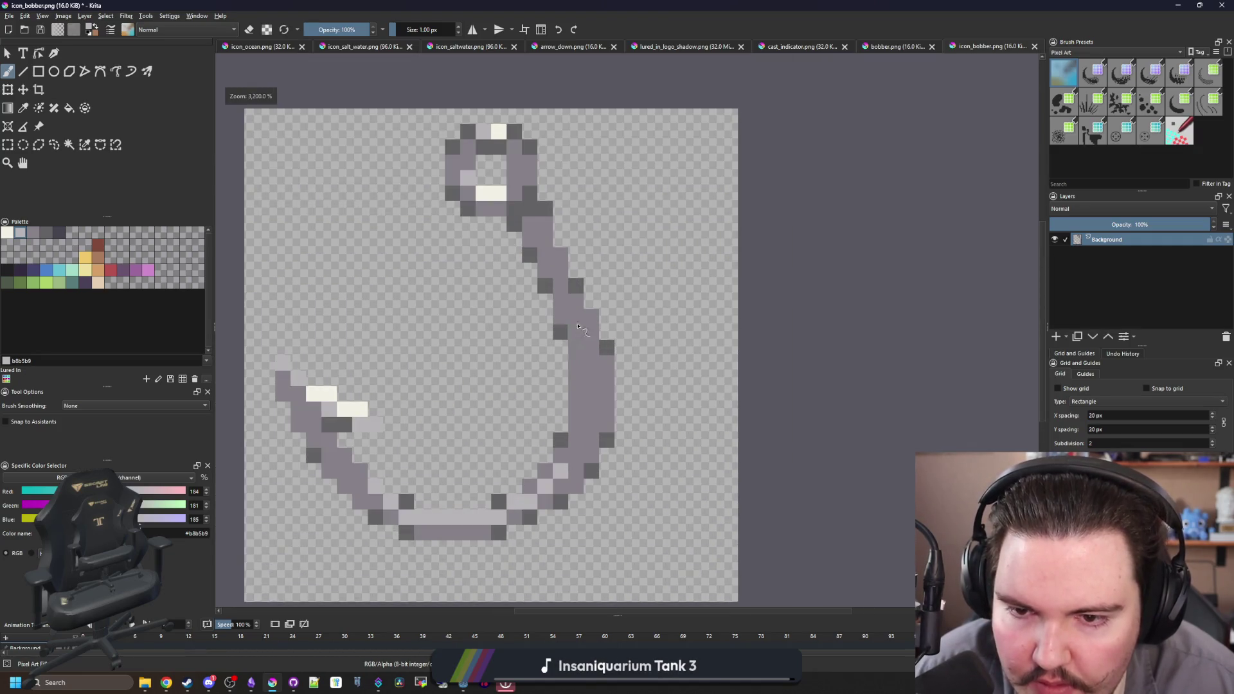
{"action": "scroll", "coordinate": [577, 328], "scroll_direction": "up", "scroll_amount": 3}
{"action": "scroll", "coordinate": [532, 343], "scroll_direction": "down", "scroll_amount": 6}
{"action": "scroll", "coordinate": [527, 379], "scroll_direction": "up", "scroll_amount": 3}
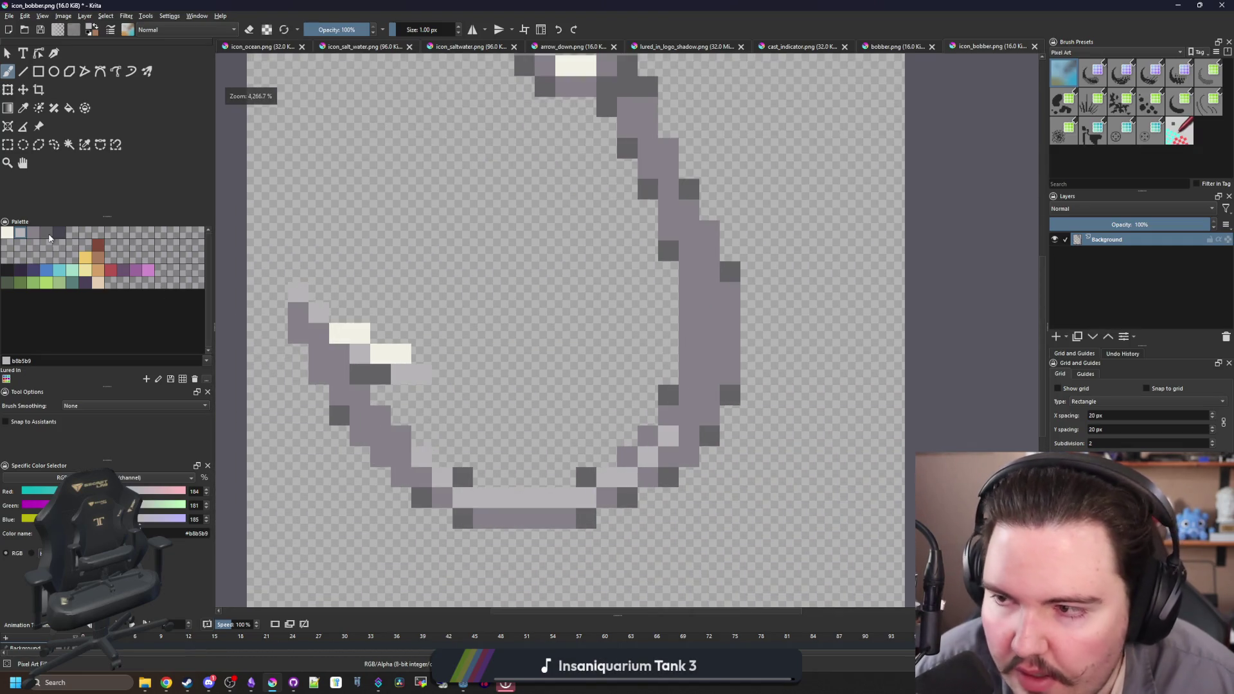
- Outline the barb and the hook's right arm in near-black #212123
{"action": "left_click", "coordinate": [8, 271]}
{"action": "scroll", "coordinate": [310, 361], "scroll_direction": "up", "scroll_amount": 1}
{"action": "mouse_move", "coordinate": [293, 381]}
{"action": "left_mouse_down"}
{"action": "mouse_move", "coordinate": [293, 239]}
{"action": "mouse_move", "coordinate": [476, 350]}
{"action": "mouse_move", "coordinate": [513, 403]}
{"action": "mouse_move", "coordinate": [421, 405]}
{"action": "mouse_move", "coordinate": [449, 375]}
{"action": "mouse_move", "coordinate": [472, 443]}
{"action": "mouse_move", "coordinate": [533, 481]}
{"action": "mouse_move", "coordinate": [662, 505]}
{"action": "mouse_move", "coordinate": [768, 454]}
{"action": "mouse_move", "coordinate": [813, 384]}
{"action": "mouse_move", "coordinate": [843, 190]}
{"action": "left_mouse_up"}
{"action": "mouse_move", "coordinate": [836, 187]}
{"action": "left_mouse_down"}
{"action": "mouse_move", "coordinate": [803, 328]}
{"action": "mouse_move", "coordinate": [752, 405]}
{"action": "mouse_move", "coordinate": [666, 166]}
{"action": "mouse_move", "coordinate": [567, 164]}
{"action": "left_mouse_up"}
- Outline the eye, its hole and top row in near-black #212123
{"action": "scroll", "coordinate": [620, 203], "scroll_direction": "up", "scroll_amount": 3}
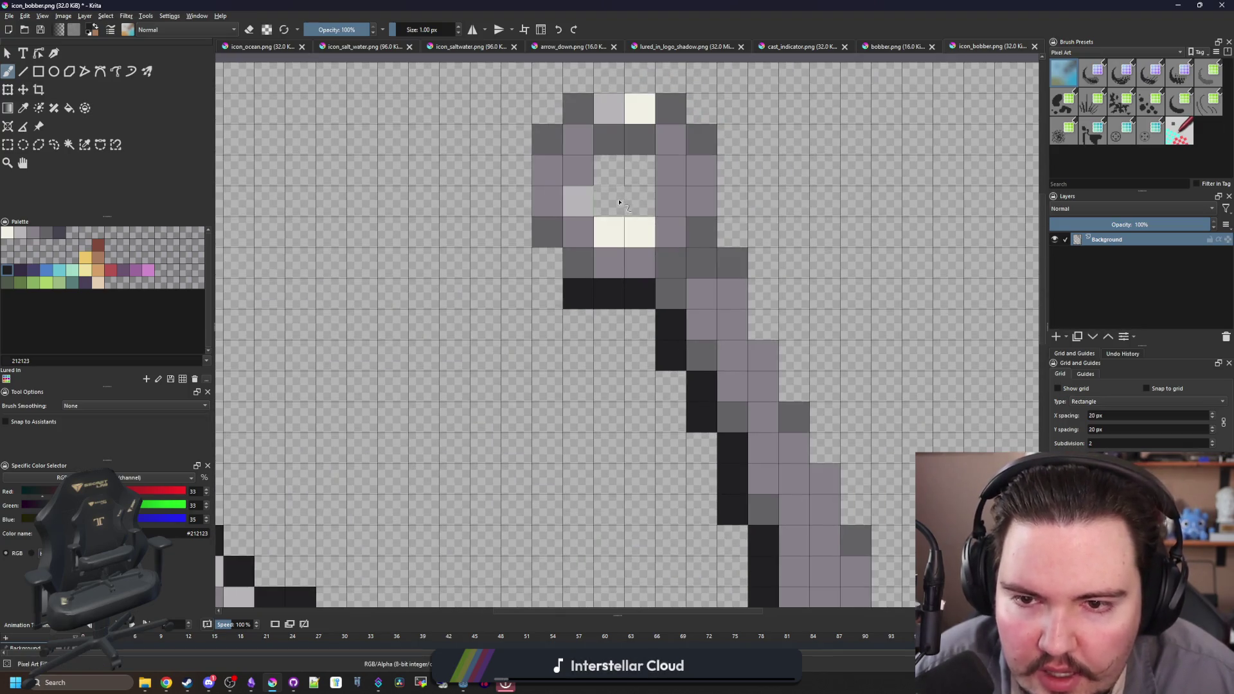
{"action": "left_click_drag", "start_coordinate": [620, 203], "coordinate": [640, 168]}
{"action": "mouse_move", "coordinate": [547, 262]}
{"action": "left_mouse_down"}
{"action": "mouse_move", "coordinate": [517, 232]}
{"action": "mouse_move", "coordinate": [516, 132]}
{"action": "left_mouse_up"}
{"action": "scroll", "coordinate": [516, 161], "scroll_direction": "up", "scroll_amount": 2}
{"action": "mouse_move", "coordinate": [516, 179]}
{"action": "left_mouse_down"}
{"action": "mouse_move", "coordinate": [611, 147]}
{"action": "mouse_move", "coordinate": [675, 193]}
{"action": "mouse_move", "coordinate": [739, 392]}
{"action": "mouse_move", "coordinate": [786, 464]}
{"action": "left_mouse_up"}
- Continue the near-black outline down the shank's right edge and along the bottom toward the barb
{"action": "scroll", "coordinate": [786, 464], "scroll_direction": "down", "scroll_amount": 5}
{"action": "scroll", "coordinate": [786, 464], "scroll_direction": "right", "scroll_amount": 5}
{"action": "mouse_move", "coordinate": [538, 242]}
{"action": "left_mouse_down"}
{"action": "mouse_move", "coordinate": [598, 380]}
{"action": "mouse_move", "coordinate": [616, 534]}
{"action": "left_mouse_up"}
{"action": "scroll", "coordinate": [675, 351], "scroll_direction": "down", "scroll_amount": 5}
{"action": "scroll", "coordinate": [675, 350], "scroll_direction": "left", "scroll_amount": 2}
{"action": "mouse_move", "coordinate": [716, 265]}
{"action": "left_mouse_down"}
{"action": "mouse_move", "coordinate": [686, 331]}
{"action": "mouse_move", "coordinate": [582, 421]}
{"action": "mouse_move", "coordinate": [492, 453]}
{"action": "left_mouse_up"}
{"action": "scroll", "coordinate": [719, 475], "scroll_direction": "left", "scroll_amount": 4}
{"action": "mouse_move", "coordinate": [719, 475]}
{"action": "left_mouse_down"}
{"action": "mouse_move", "coordinate": [533, 475]}
{"action": "mouse_move", "coordinate": [450, 424]}
{"action": "mouse_move", "coordinate": [352, 321]}
{"action": "mouse_move", "coordinate": [321, 264]}
{"action": "left_mouse_up"}
{"action": "scroll", "coordinate": [398, 376], "scroll_direction": "down", "scroll_amount": 8}
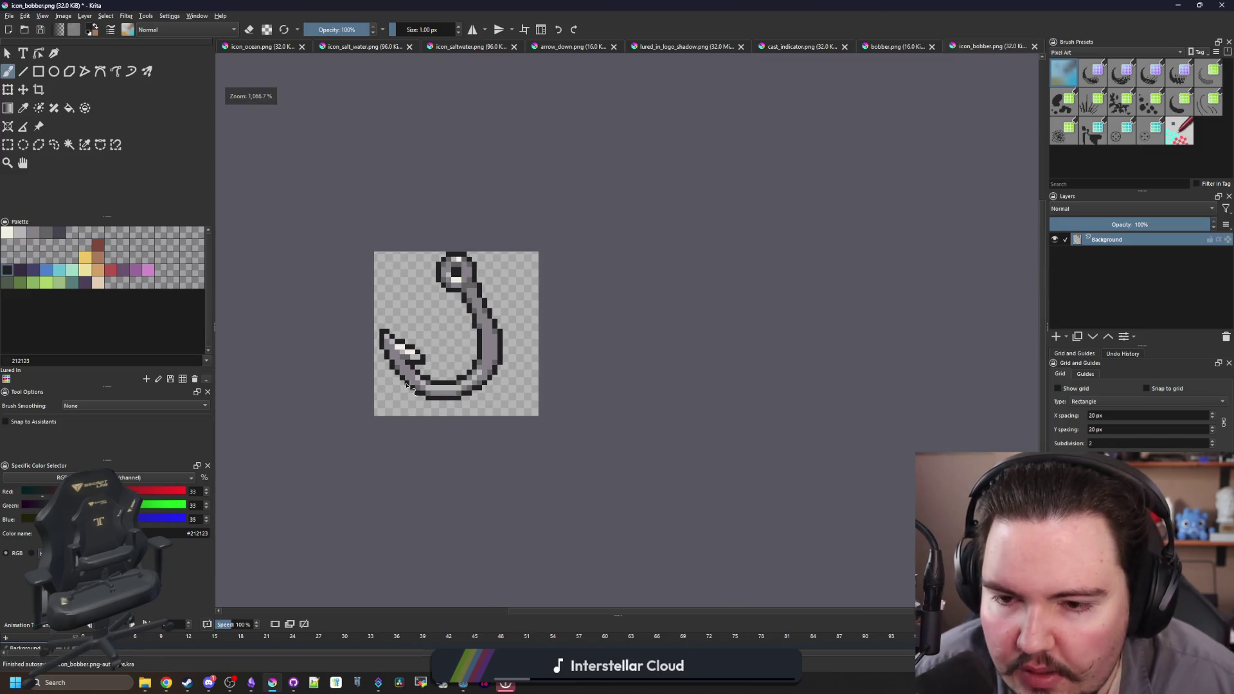
{"action": "scroll", "coordinate": [400, 378], "scroll_direction": "up", "scroll_amount": 12}
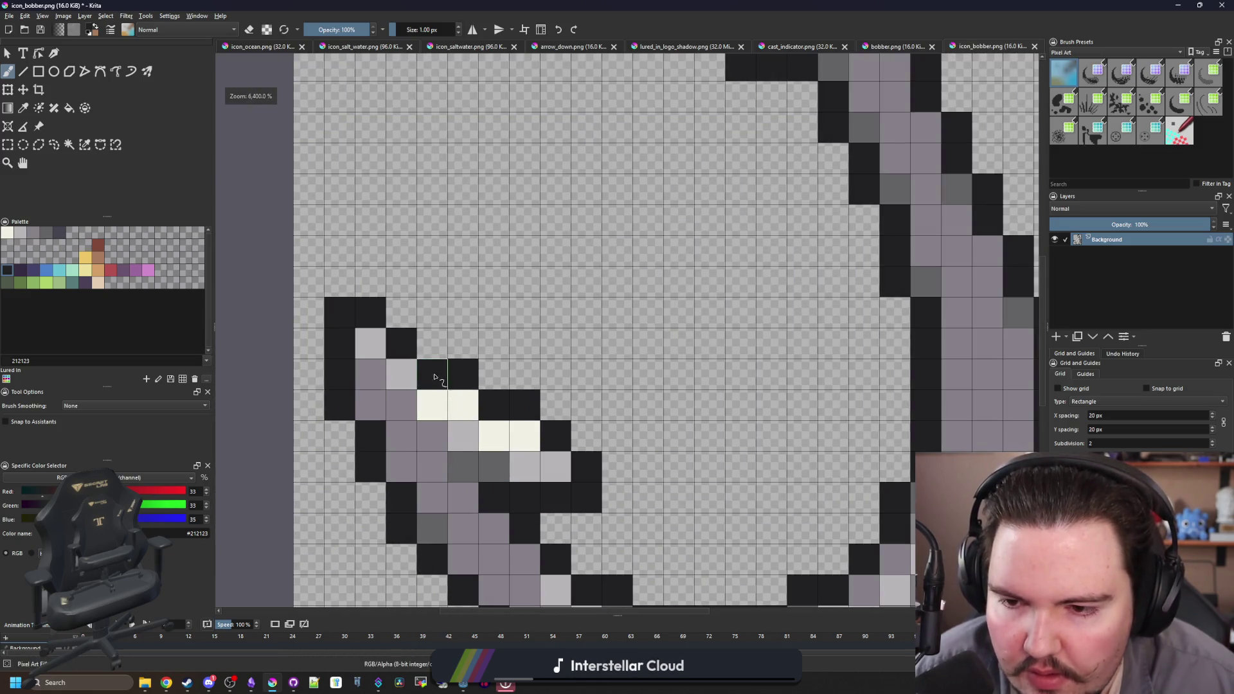
{"action": "scroll", "coordinate": [432, 360], "scroll_direction": "down", "scroll_amount": 10}
{"action": "scroll", "coordinate": [422, 364], "scroll_direction": "up", "scroll_amount": 10}
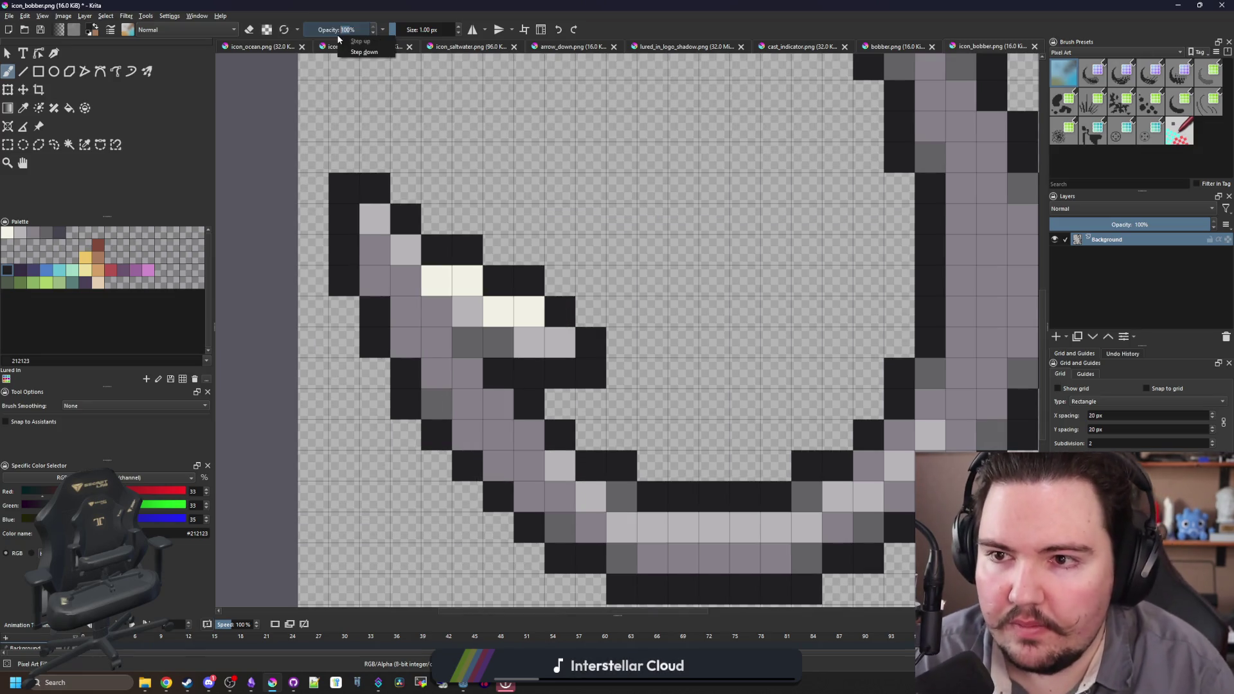
- Set the brush opacity to 95 and paint a half-transparent dark pixel beside the barb
{"action": "key", "text": "Escape"}
{"action": "type", "text": "95"}
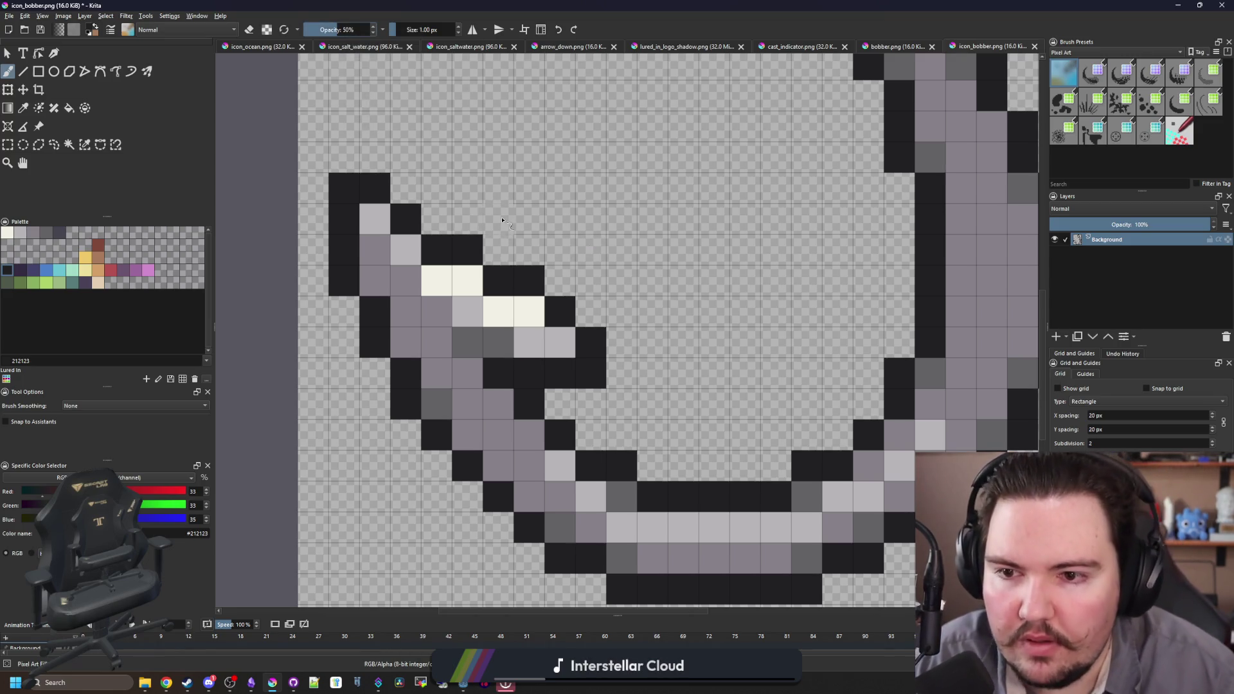
{"action": "left_click", "coordinate": [443, 226]}
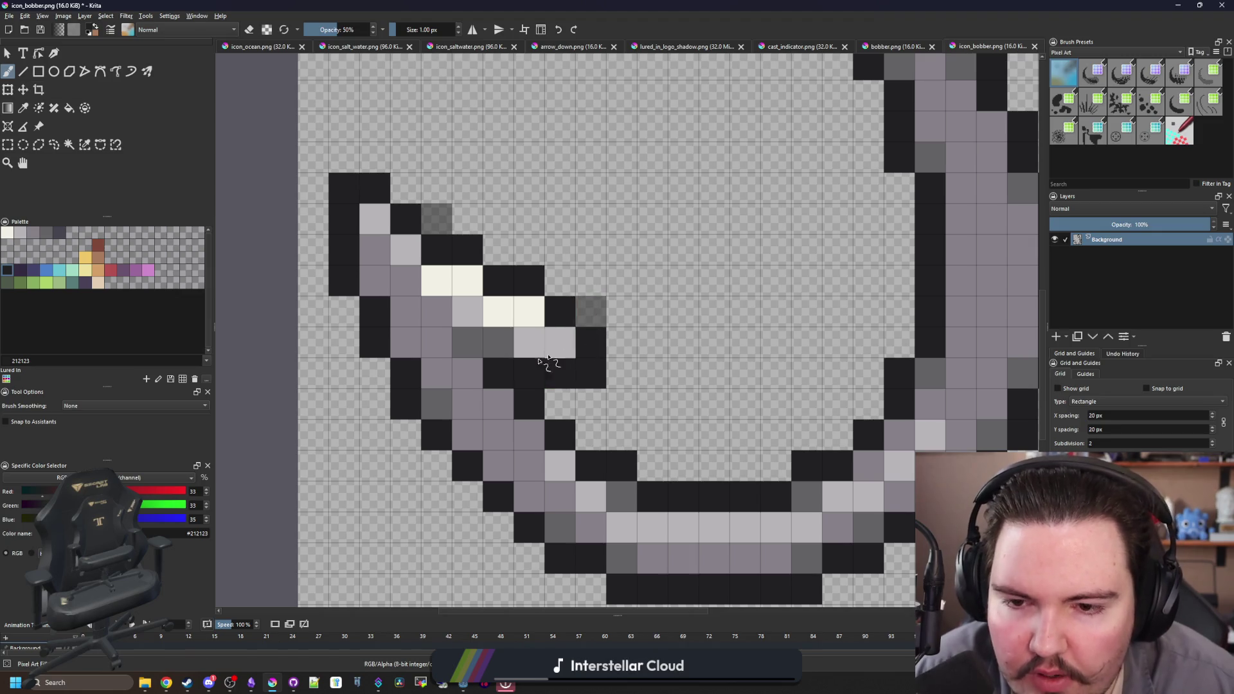
{"action": "scroll", "coordinate": [553, 346], "scroll_direction": "down", "scroll_amount": 2}
{"action": "scroll", "coordinate": [520, 347], "scroll_direction": "up", "scroll_amount": 1}
{"action": "scroll", "coordinate": [489, 344], "scroll_direction": "down", "scroll_amount": 4}
{"action": "scroll", "coordinate": [461, 273], "scroll_direction": "down", "scroll_amount": 2}
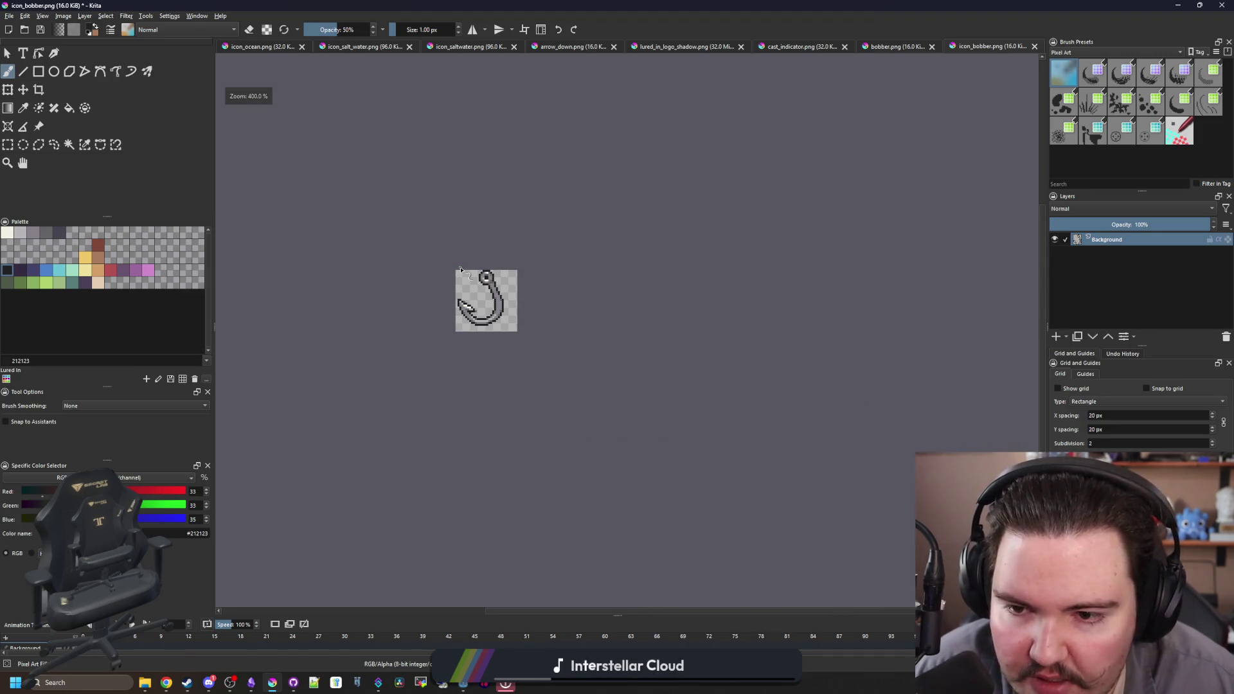
{"action": "scroll", "coordinate": [460, 269], "scroll_direction": "up", "scroll_amount": 8}
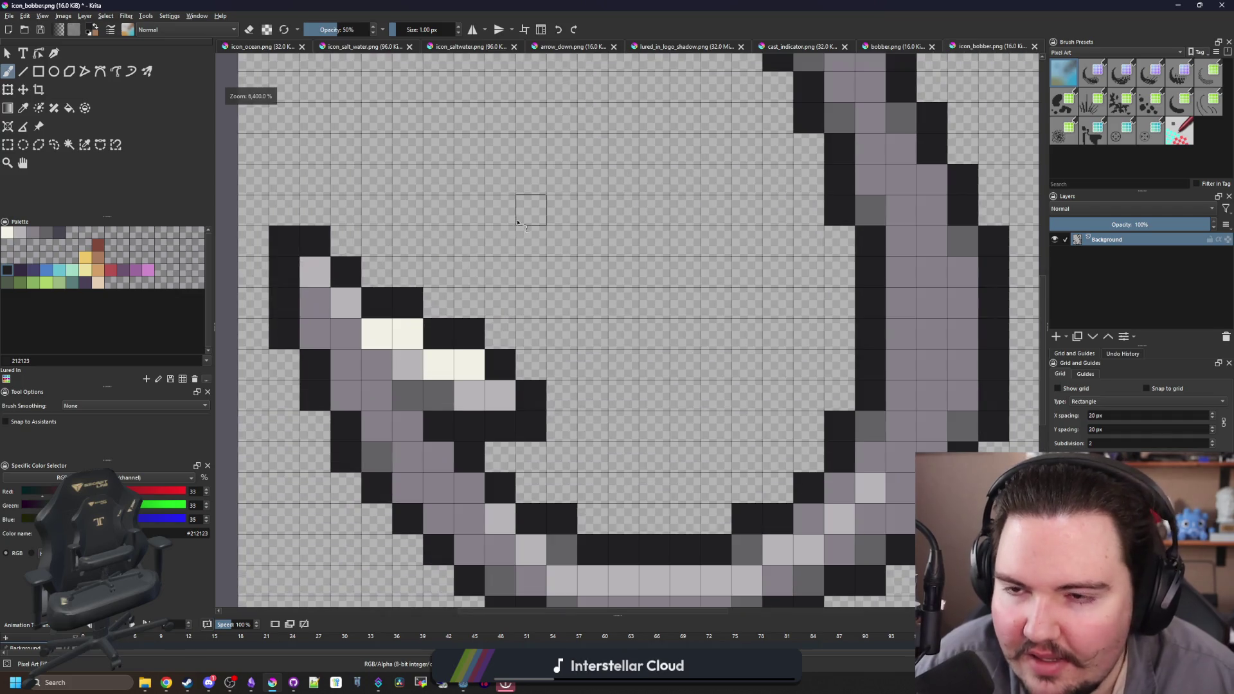
{"action": "left_click", "coordinate": [60, 232]}
{"action": "key", "text": "f"}
{"action": "scroll", "coordinate": [468, 334], "scroll_direction": "down", "scroll_amount": 4}
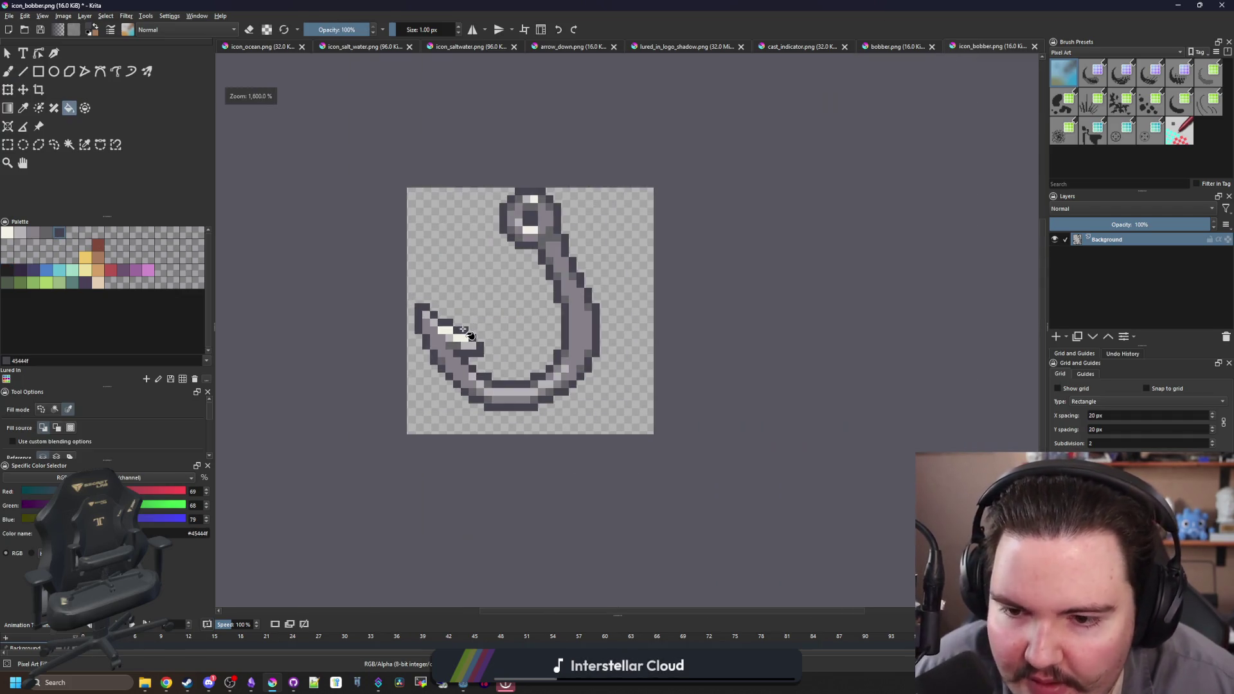
{"action": "scroll", "coordinate": [473, 321], "scroll_direction": "up", "scroll_amount": 2}
{"action": "scroll", "coordinate": [531, 205], "scroll_direction": "up", "scroll_amount": 2}
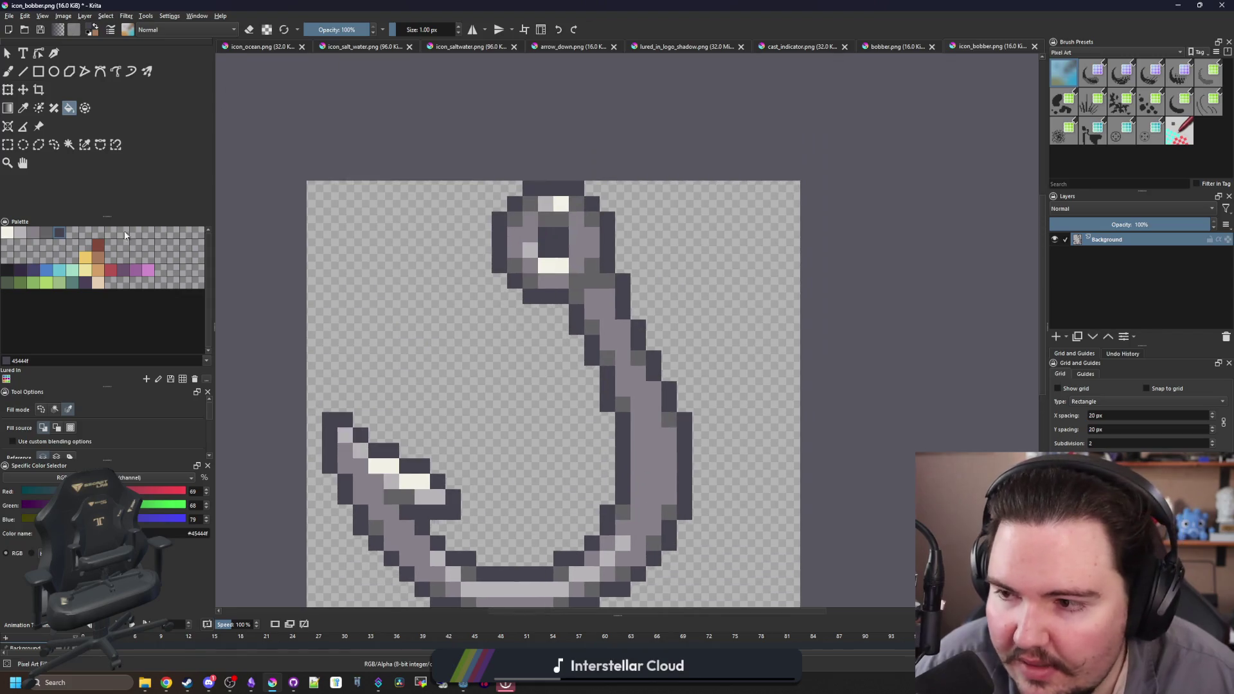
- Lighten the barb's dark pixels and top edge with greys 646365 and 868188
{"action": "left_click", "coordinate": [45, 234]}
{"action": "scroll", "coordinate": [523, 193], "scroll_direction": "up", "scroll_amount": 1}
{"action": "key", "text": "b"}
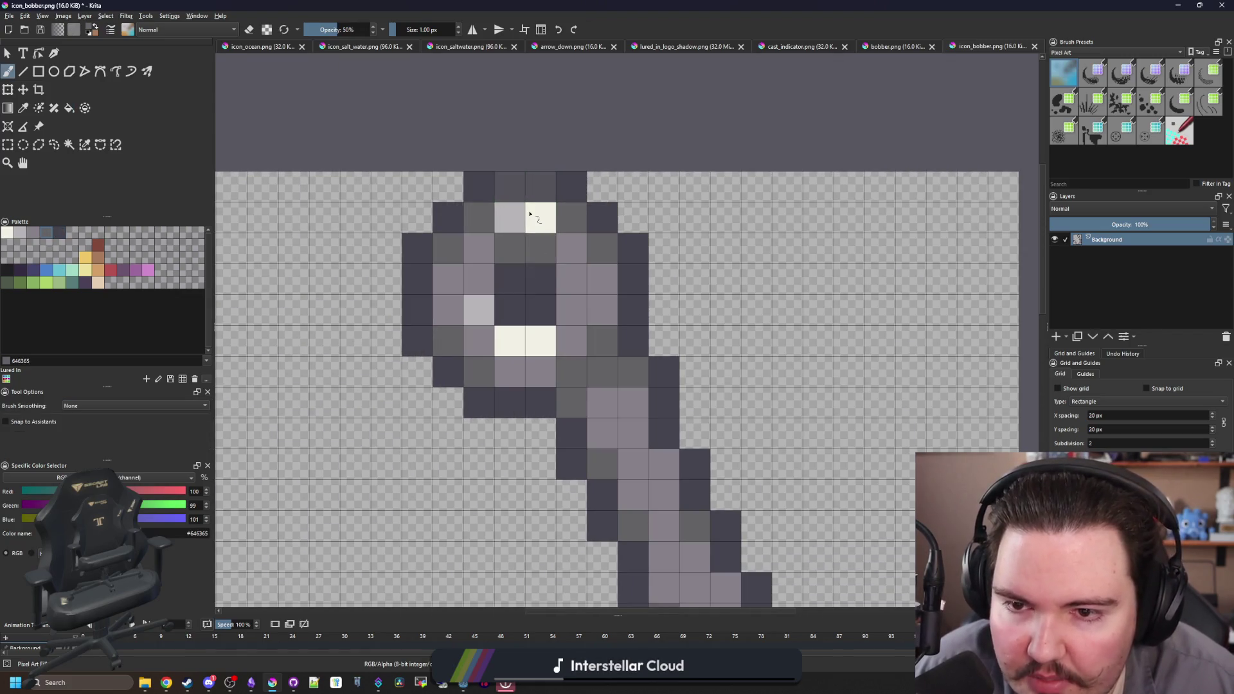
{"action": "scroll", "coordinate": [508, 321], "scroll_direction": "down", "scroll_amount": 3}
{"action": "scroll", "coordinate": [472, 344], "scroll_direction": "up", "scroll_amount": 4}
{"action": "left_click", "coordinate": [489, 408]}
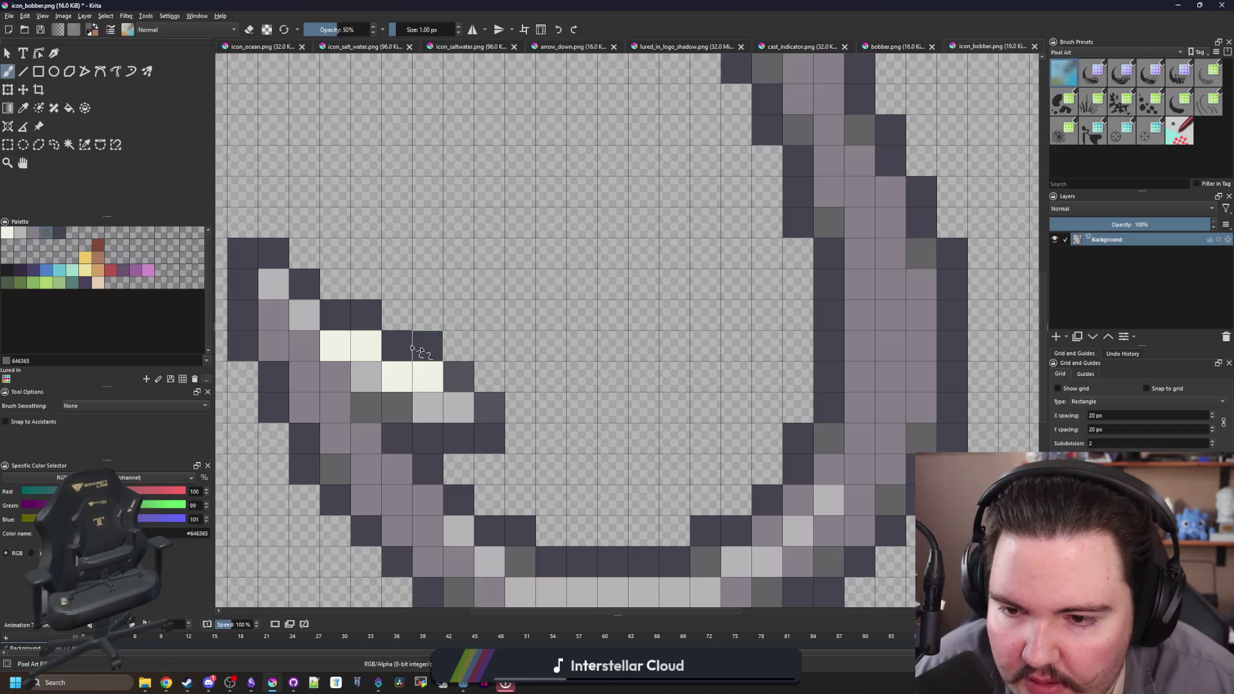
{"action": "left_click", "coordinate": [33, 233]}
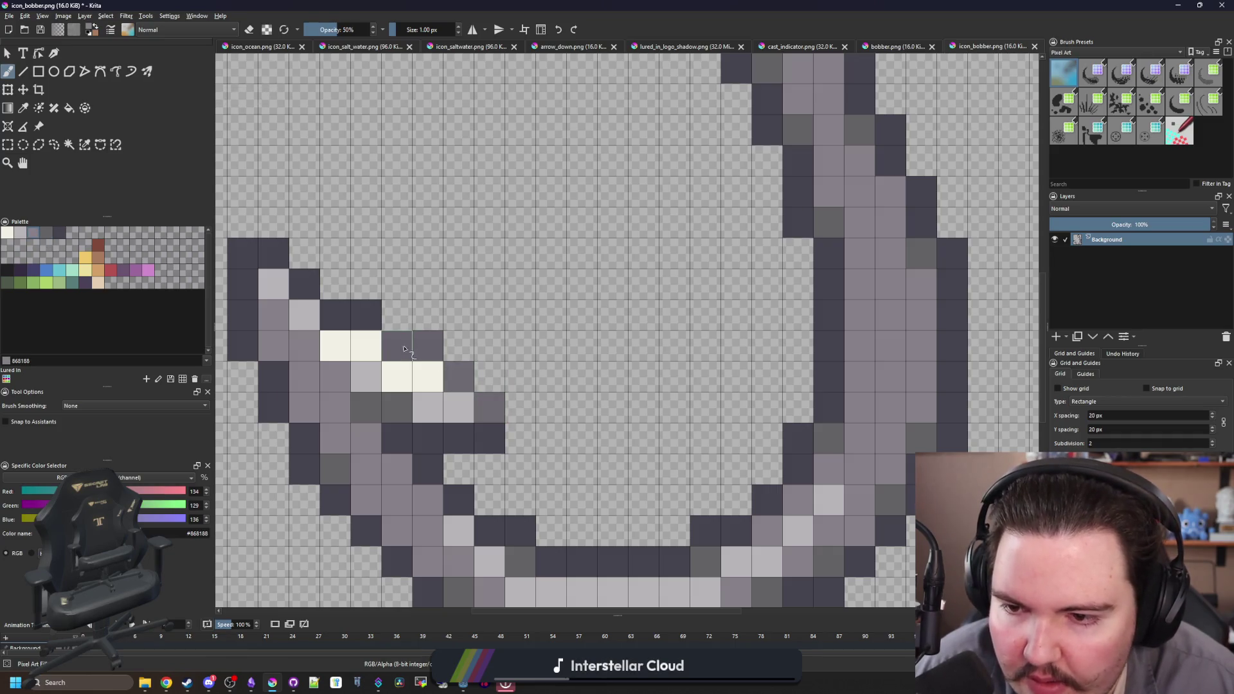
{"action": "scroll", "coordinate": [335, 315], "scroll_direction": "down", "scroll_amount": 6}
{"action": "scroll", "coordinate": [437, 328], "scroll_direction": "up", "scroll_amount": 4}
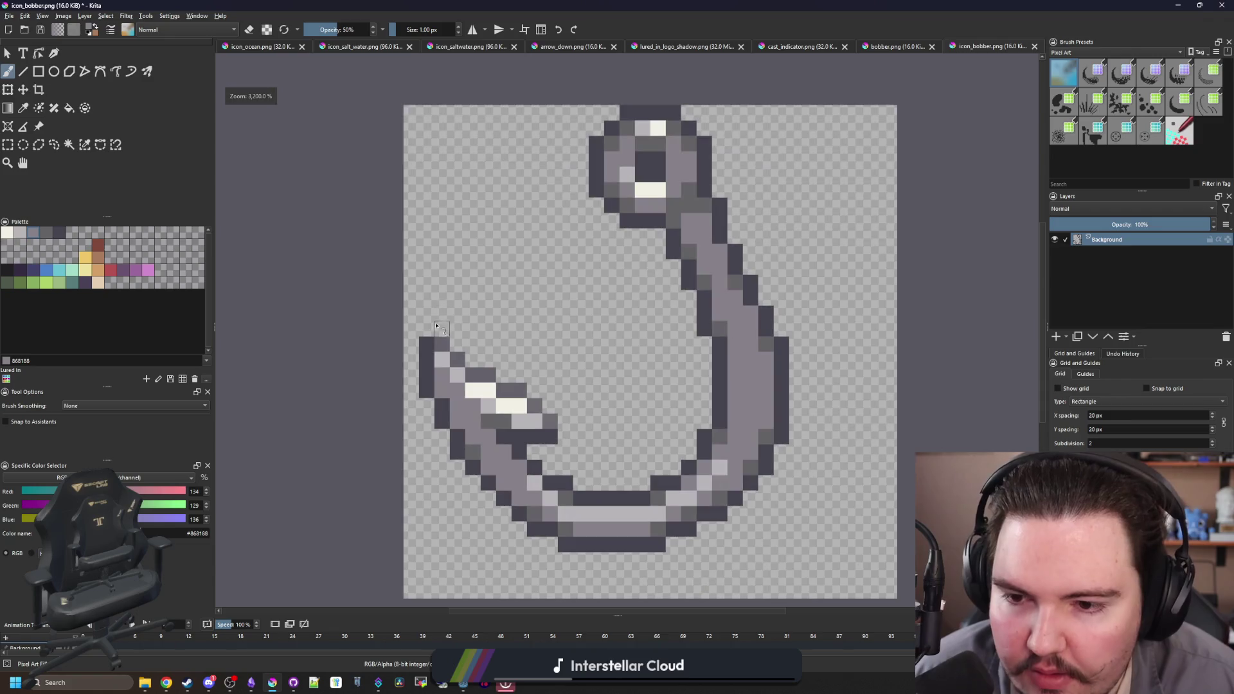
{"action": "scroll", "coordinate": [427, 340], "scroll_direction": "up", "scroll_amount": 1}
{"action": "scroll", "coordinate": [430, 270], "scroll_direction": "down", "scroll_amount": 5}
{"action": "scroll", "coordinate": [432, 197], "scroll_direction": "up", "scroll_amount": 5}
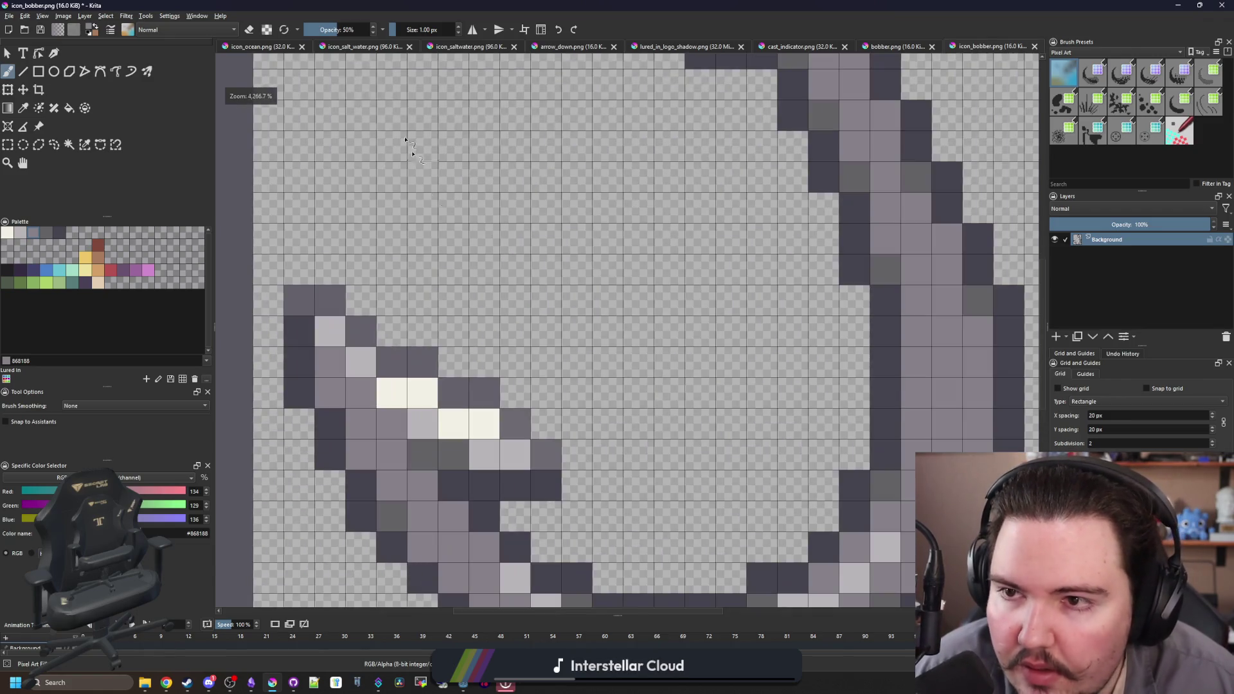
{"action": "mouse_move", "coordinate": [538, 458]}
{"action": "left_mouse_down"}
{"action": "mouse_move", "coordinate": [479, 389]}
{"action": "mouse_move", "coordinate": [395, 360]}
{"action": "mouse_move", "coordinate": [334, 305]}
{"action": "mouse_move", "coordinate": [299, 299]}
{"action": "left_mouse_up"}
- Repaint the hook's dark lower-curve and inner-curve pixels in 646365 grey
{"action": "scroll", "coordinate": [401, 429], "scroll_direction": "down", "scroll_amount": 2}
{"action": "scroll", "coordinate": [518, 213], "scroll_direction": "down", "scroll_amount": 1}
{"action": "scroll", "coordinate": [521, 217], "scroll_direction": "up", "scroll_amount": 3}
{"action": "scroll", "coordinate": [521, 217], "scroll_direction": "down", "scroll_amount": 4}
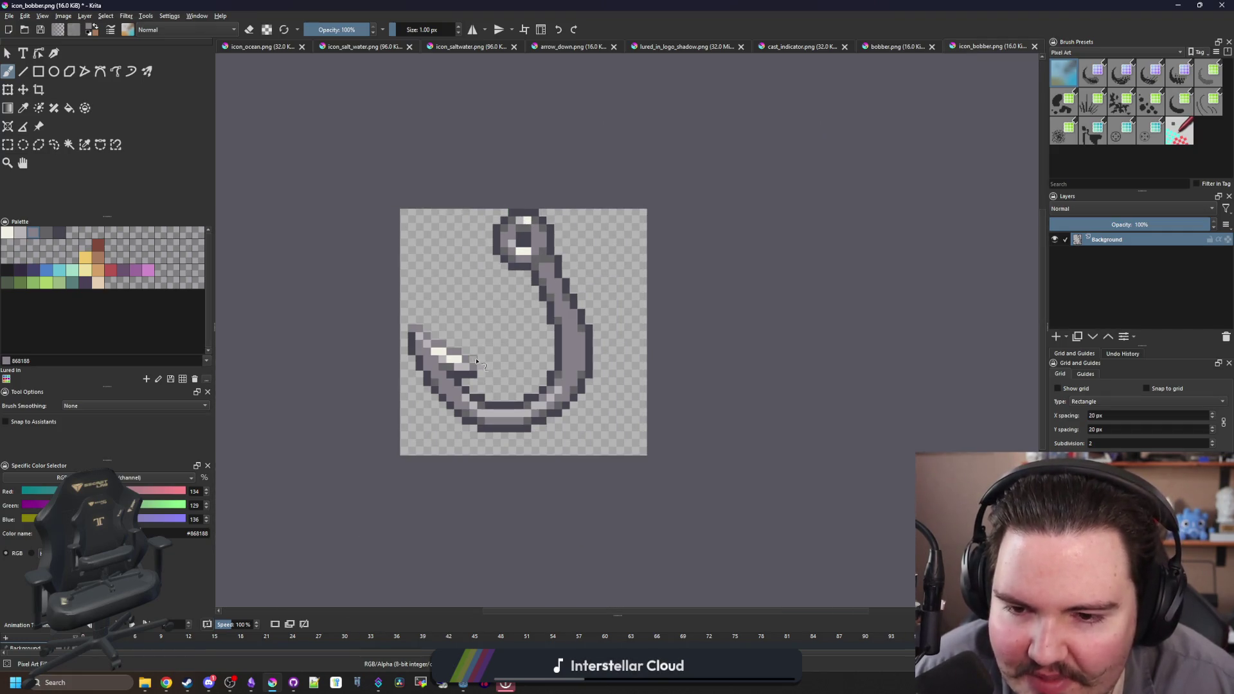
{"action": "scroll", "coordinate": [507, 412], "scroll_direction": "up", "scroll_amount": 4}
{"action": "left_click", "coordinate": [46, 232]}
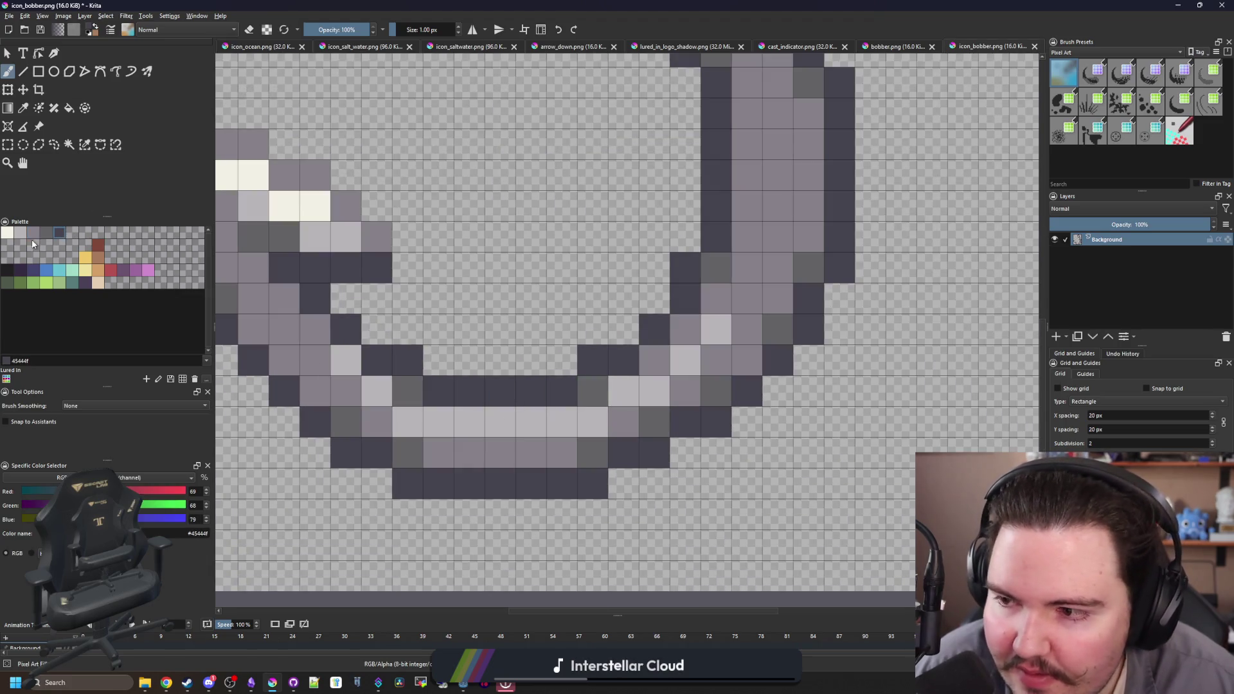
{"action": "left_click", "coordinate": [561, 391]}
{"action": "left_click_drag", "start_coordinate": [542, 393], "coordinate": [469, 399]}
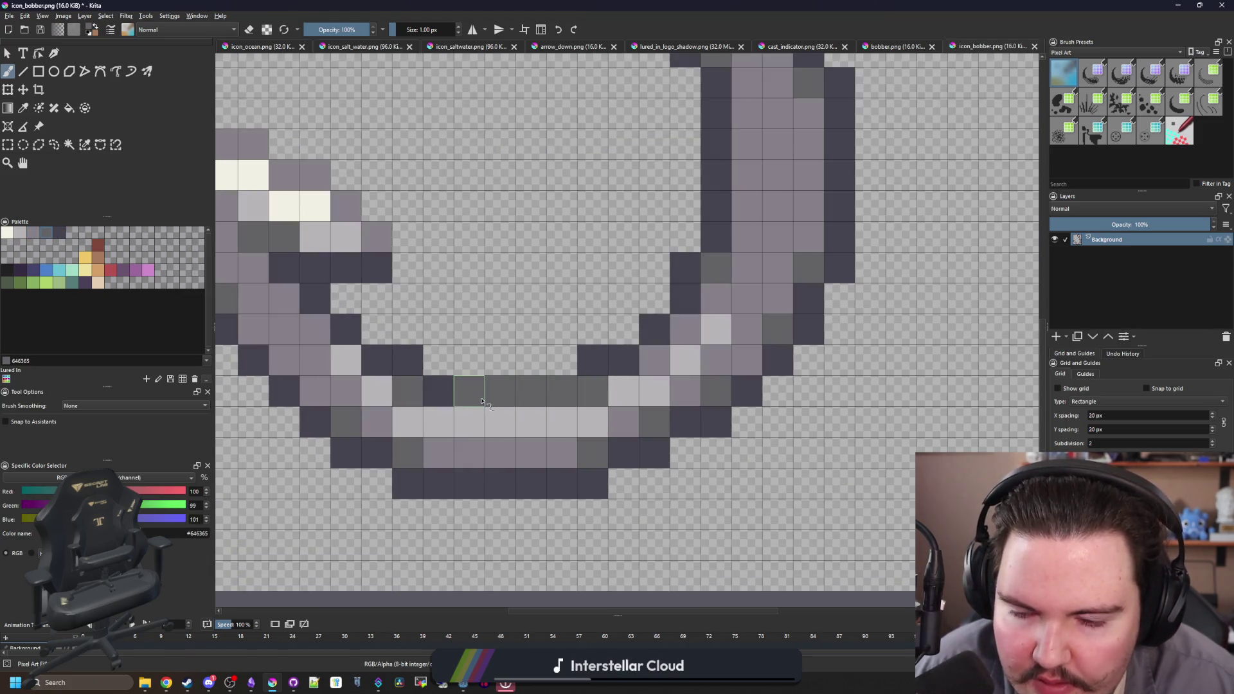
{"action": "scroll", "coordinate": [508, 386], "scroll_direction": "down", "scroll_amount": 5}
{"action": "scroll", "coordinate": [518, 364], "scroll_direction": "up", "scroll_amount": 5}
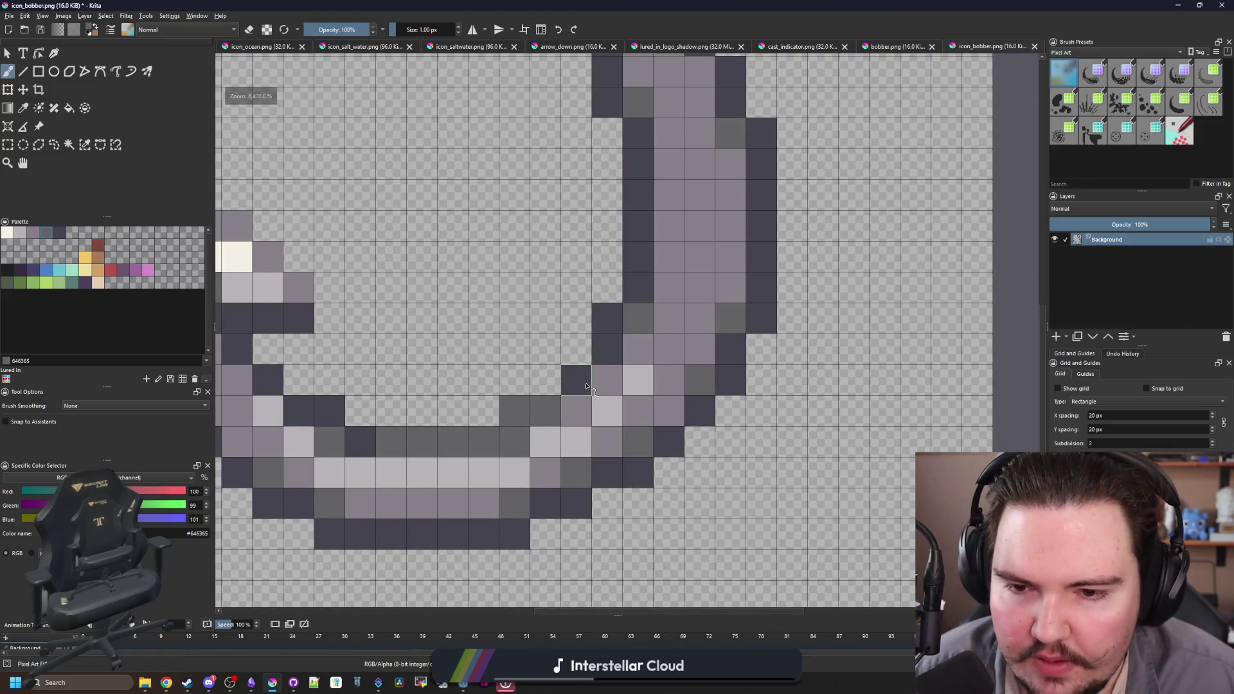
{"action": "mouse_move", "coordinate": [341, 438]}
{"action": "left_mouse_down"}
{"action": "mouse_move", "coordinate": [330, 410]}
{"action": "mouse_move", "coordinate": [299, 410]}
{"action": "left_mouse_up"}
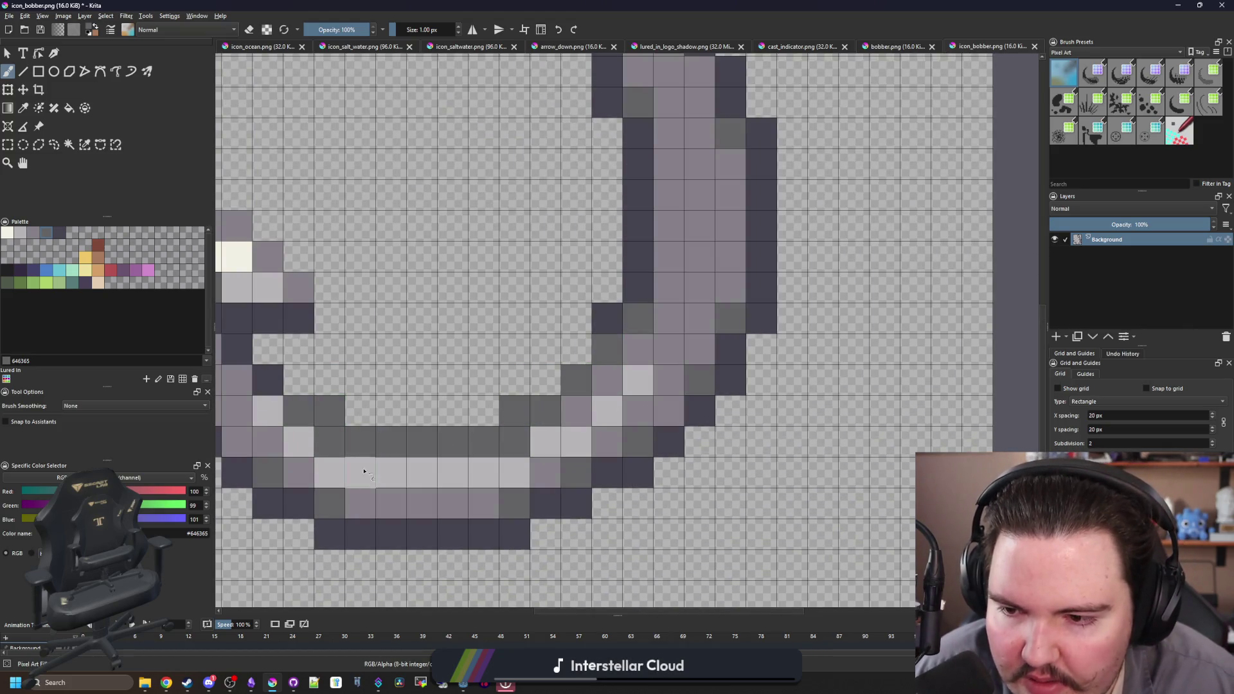
{"action": "scroll", "coordinate": [604, 348], "scroll_direction": "down", "scroll_amount": 6}
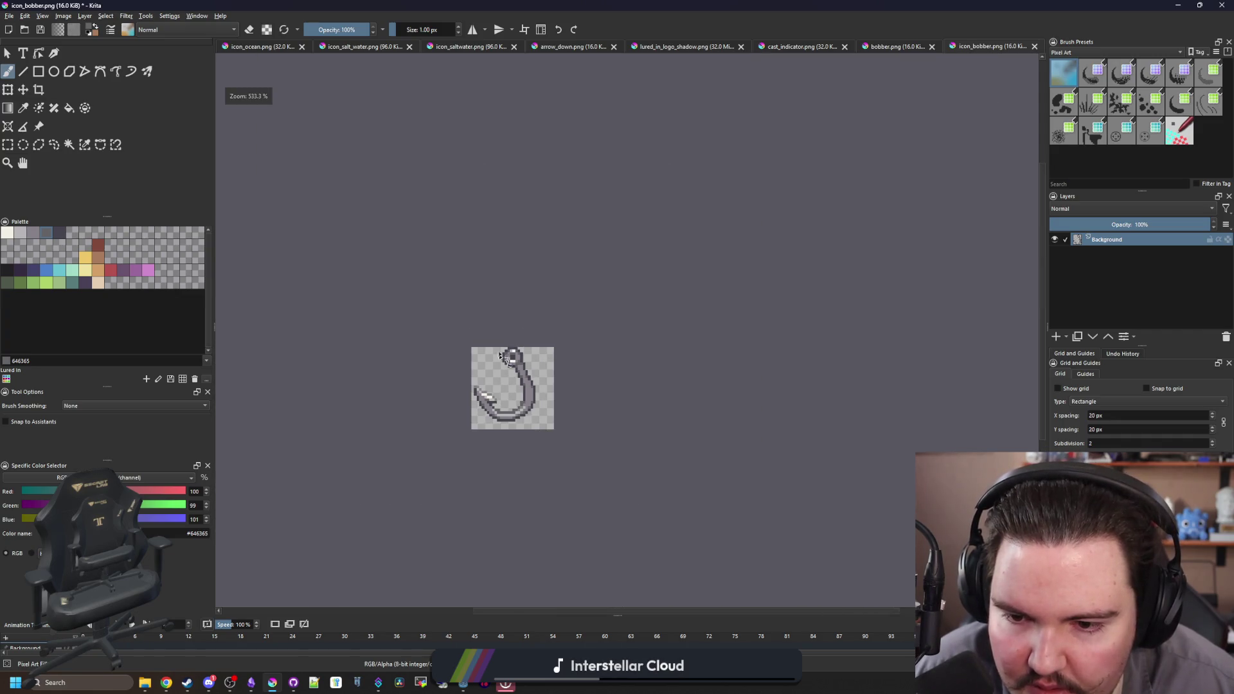
{"action": "scroll", "coordinate": [501, 401], "scroll_direction": "up", "scroll_amount": 3}
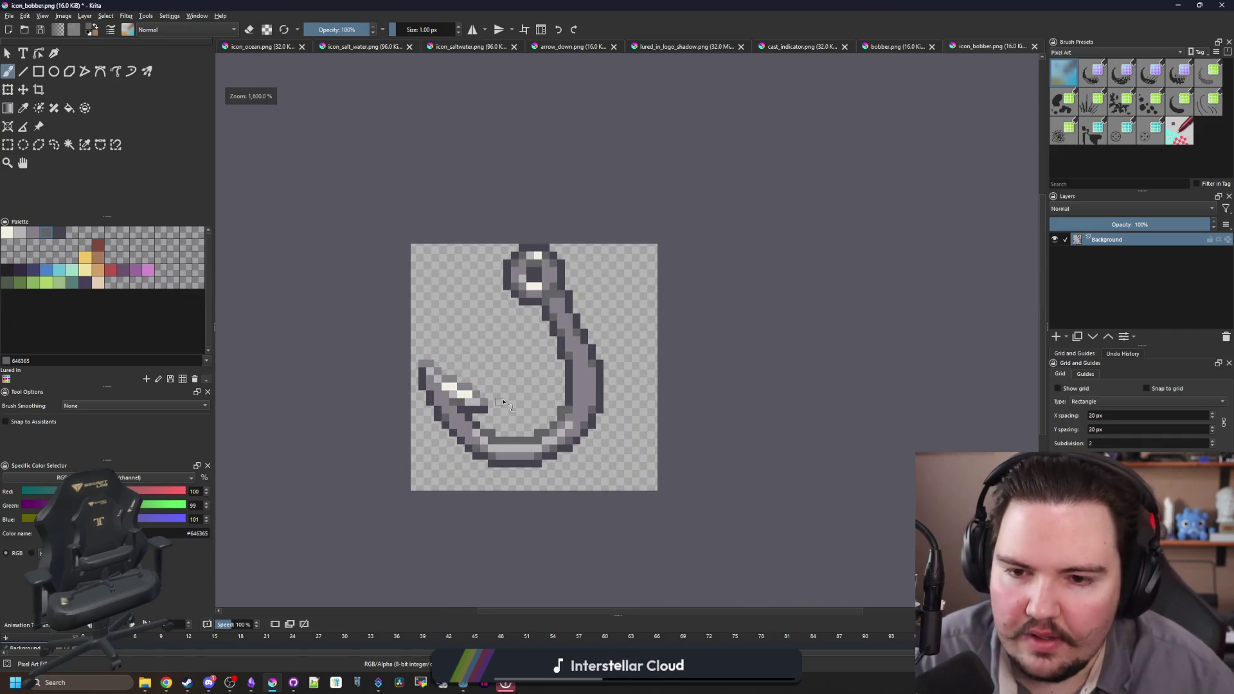
{"action": "scroll", "coordinate": [511, 395], "scroll_direction": "up", "scroll_amount": 2}
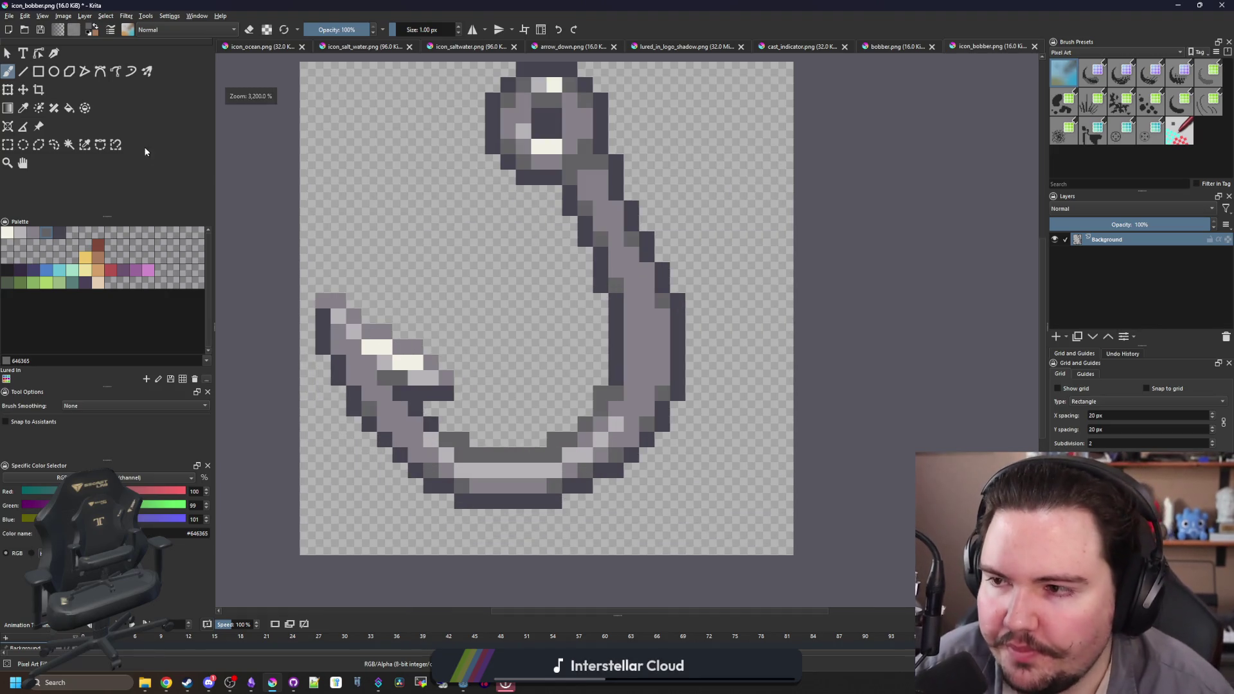
{"action": "left_click", "coordinate": [9, 15]}
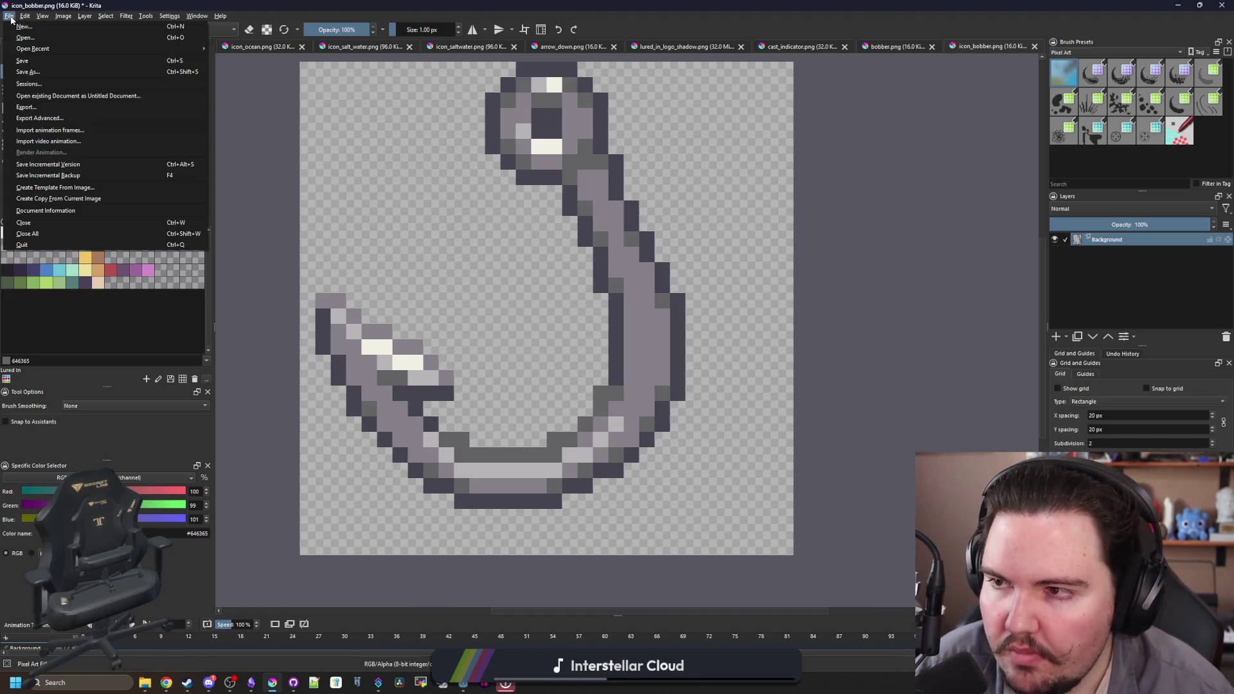
- Save the drawing as icon_hook.png, accepting the default PNG export options
{"action": "left_click", "coordinate": [36, 64]}
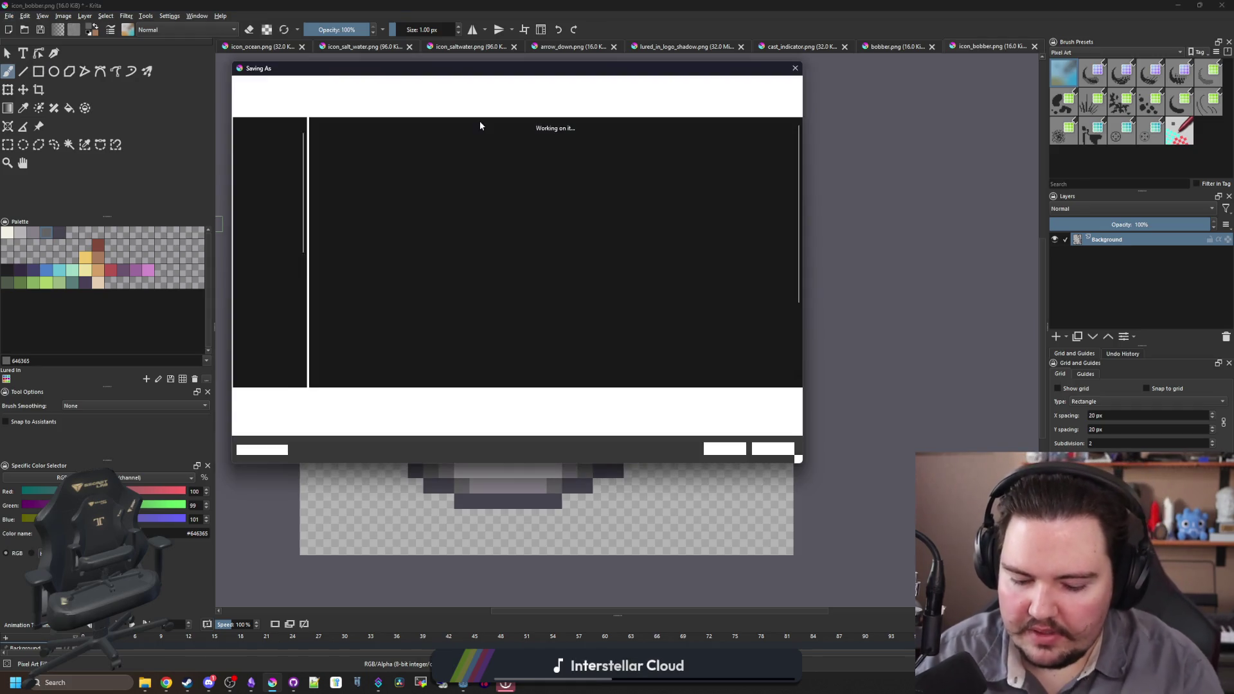
{"action": "type", "text": "icon_hook"}
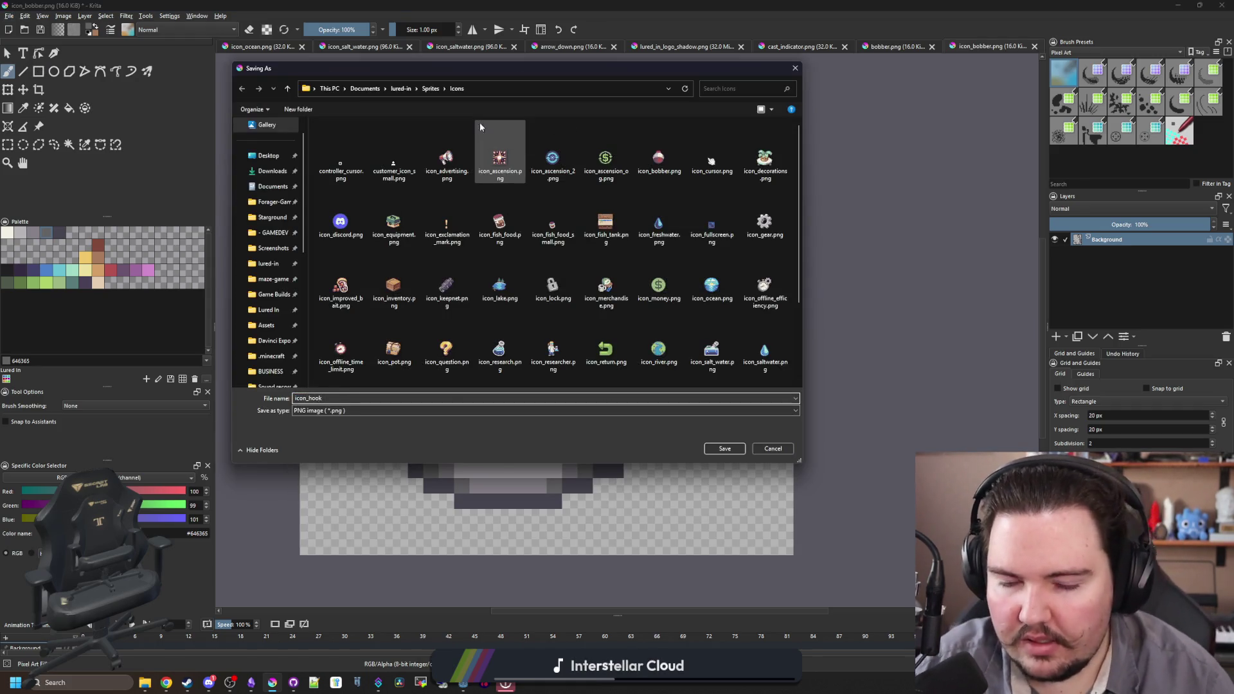
{"action": "left_click", "coordinate": [722, 450]}
{"action": "key", "text": "Return"}
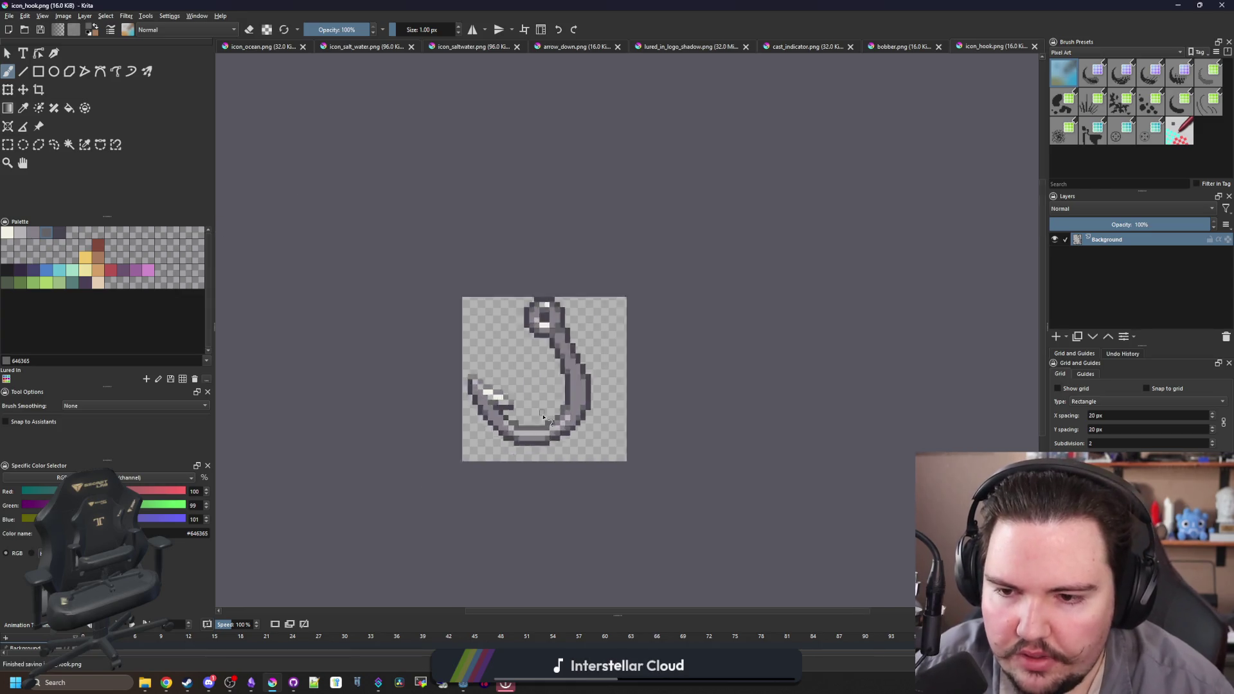
{"action": "scroll", "coordinate": [543, 418], "scroll_direction": "down", "scroll_amount": 4}
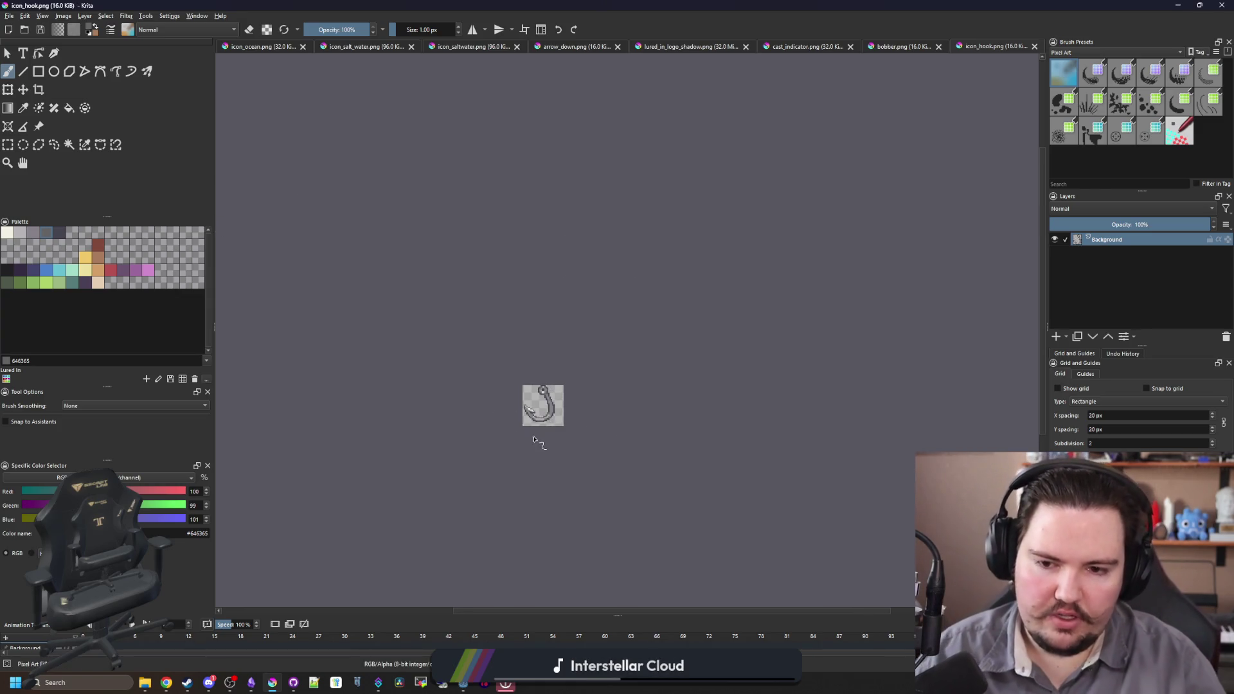
{"action": "scroll", "coordinate": [548, 448], "scroll_direction": "up", "scroll_amount": 4}
{"action": "key", "text": "alt+Tab"}
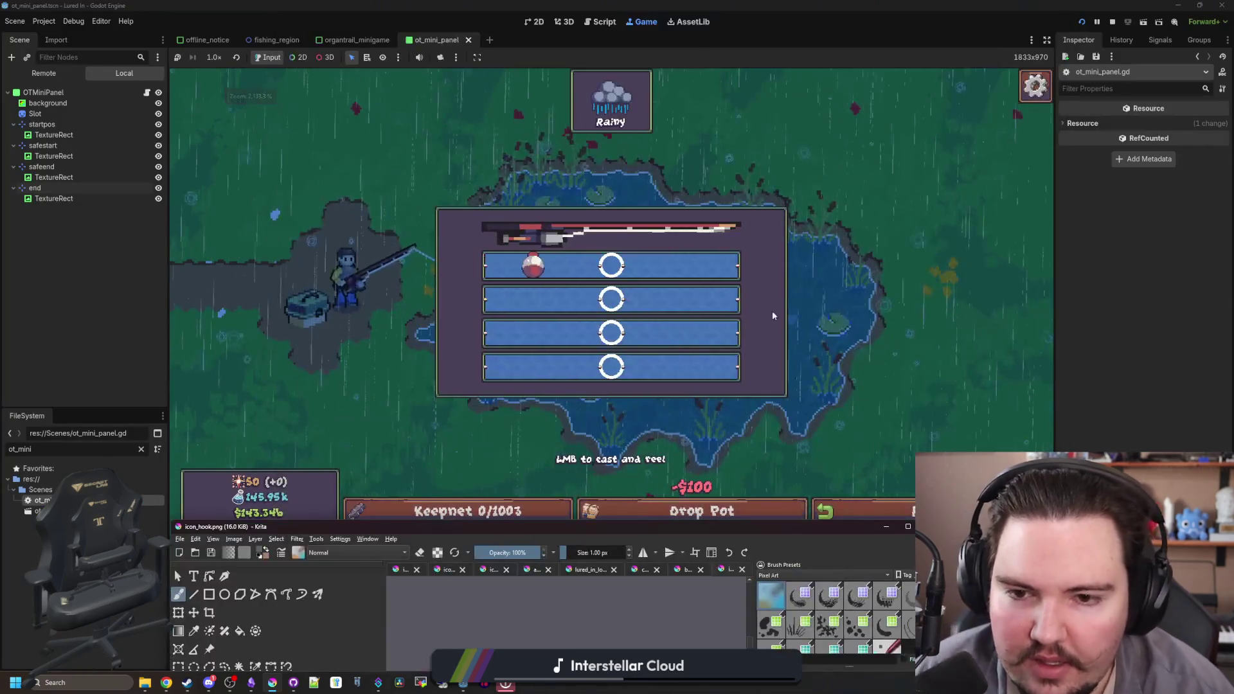
- Stop the game, open organtrail_minigame, and quick-load icon_hook.png as the Bobber's texture
{"action": "left_click", "coordinate": [1113, 22]}
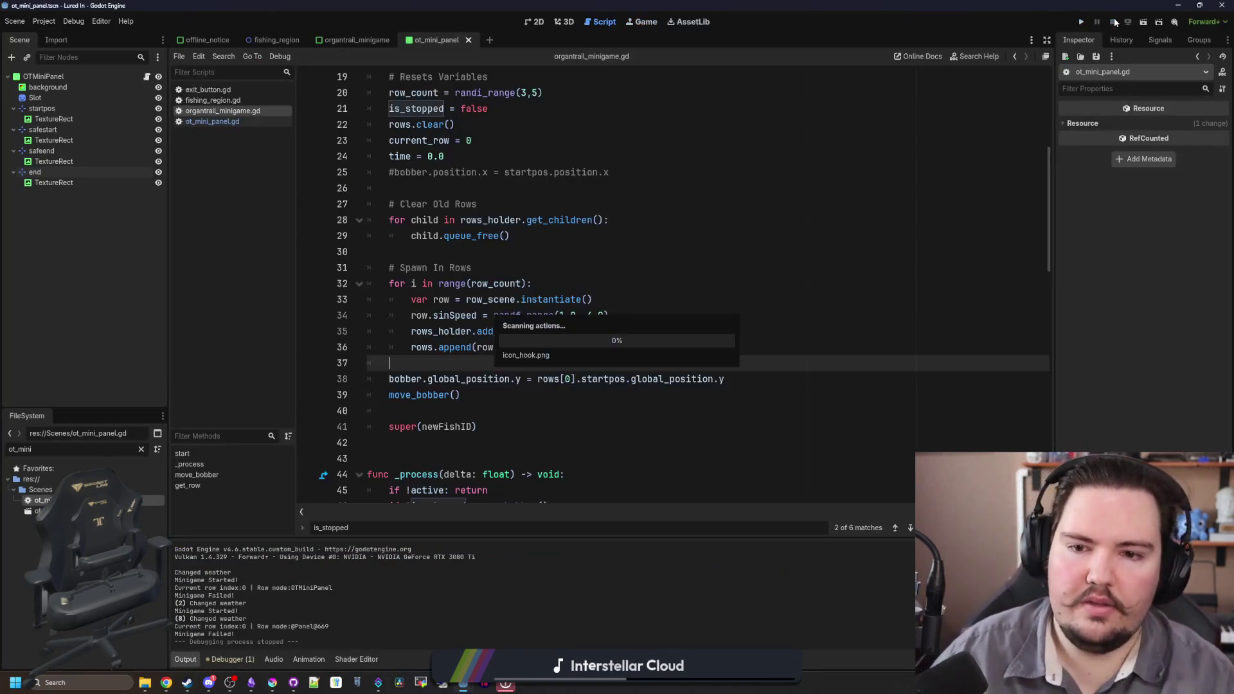
{"action": "left_click", "coordinate": [537, 22]}
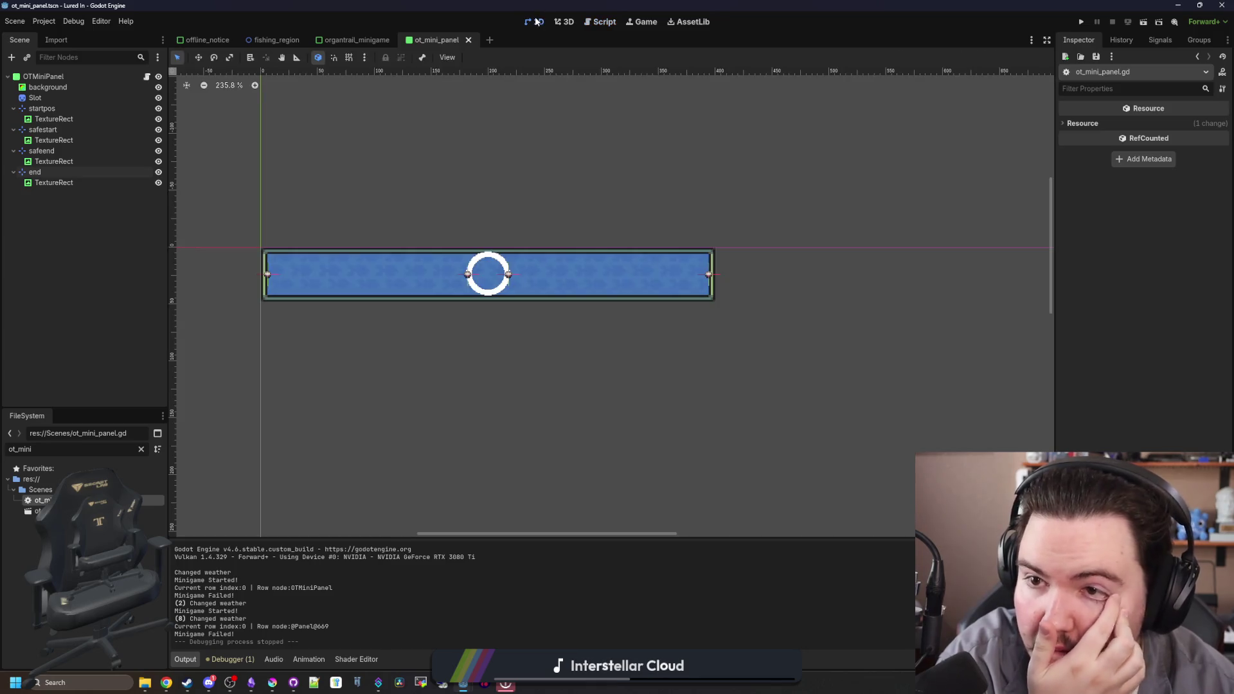
{"action": "left_click", "coordinate": [360, 39]}
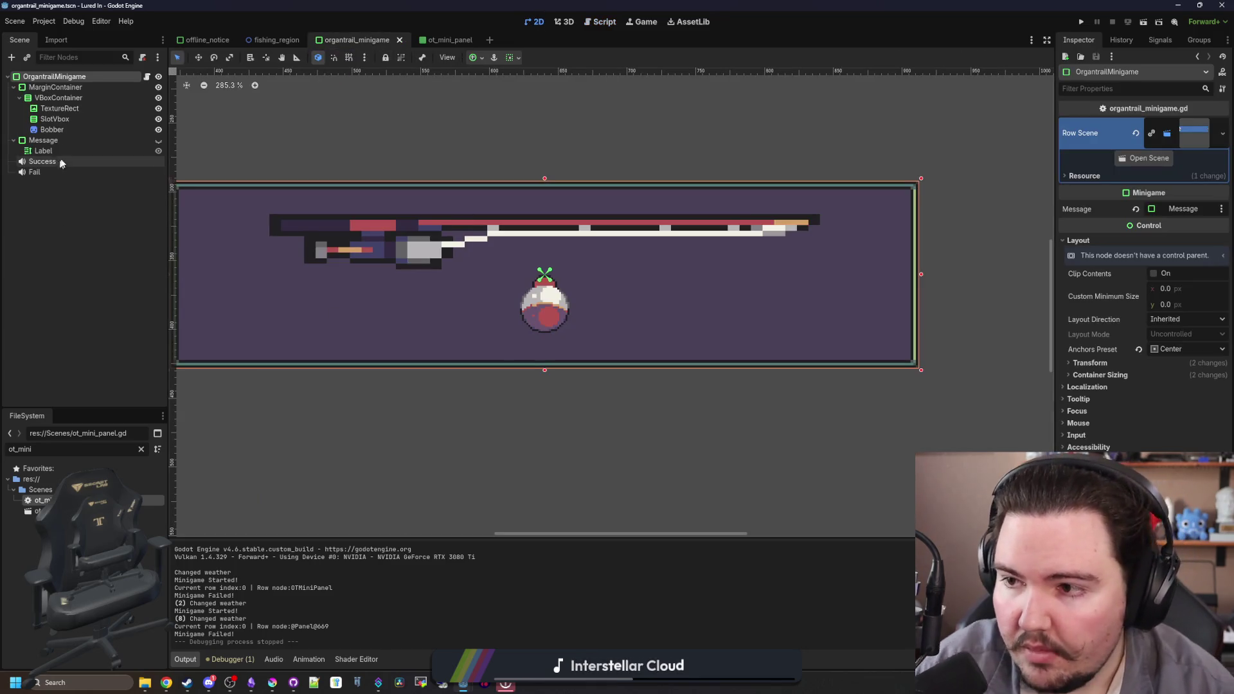
{"action": "left_click", "coordinate": [70, 130]}
{"action": "right_click", "coordinate": [1194, 141]}
{"action": "left_click", "coordinate": [1151, 365]}
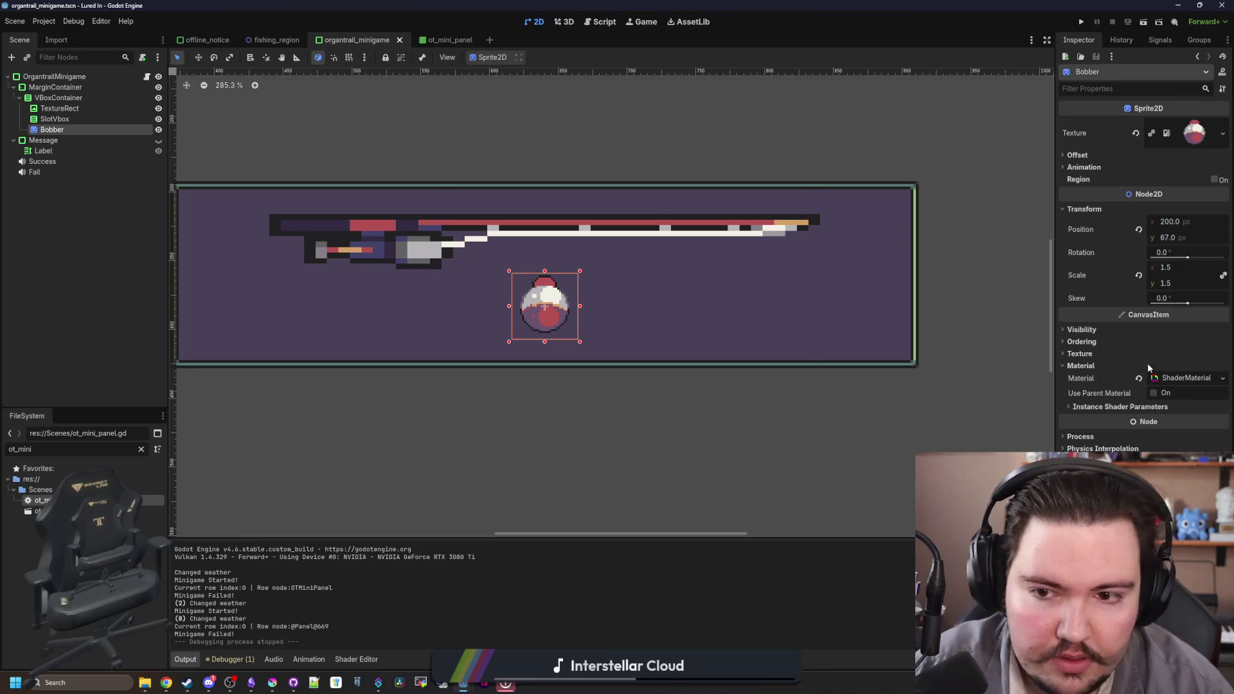
{"action": "type", "text": "hook"}
{"action": "key", "text": "Return"}
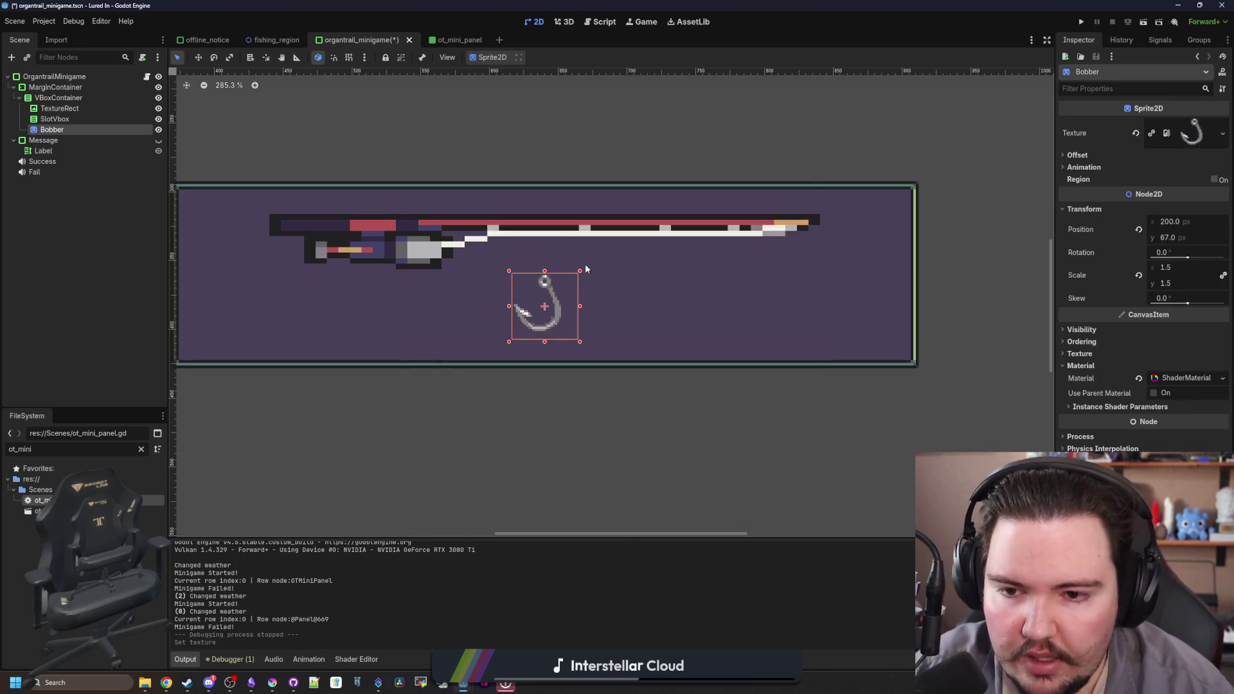
- Save the scene with the Bobber's new hook texture
{"action": "scroll", "coordinate": [565, 289], "scroll_direction": "down", "scroll_amount": 3}
{"action": "key", "text": "ctrl+s"}
{"action": "scroll", "coordinate": [542, 316], "scroll_direction": "up", "scroll_amount": 2}
{"action": "key", "text": "ctrl+s"}
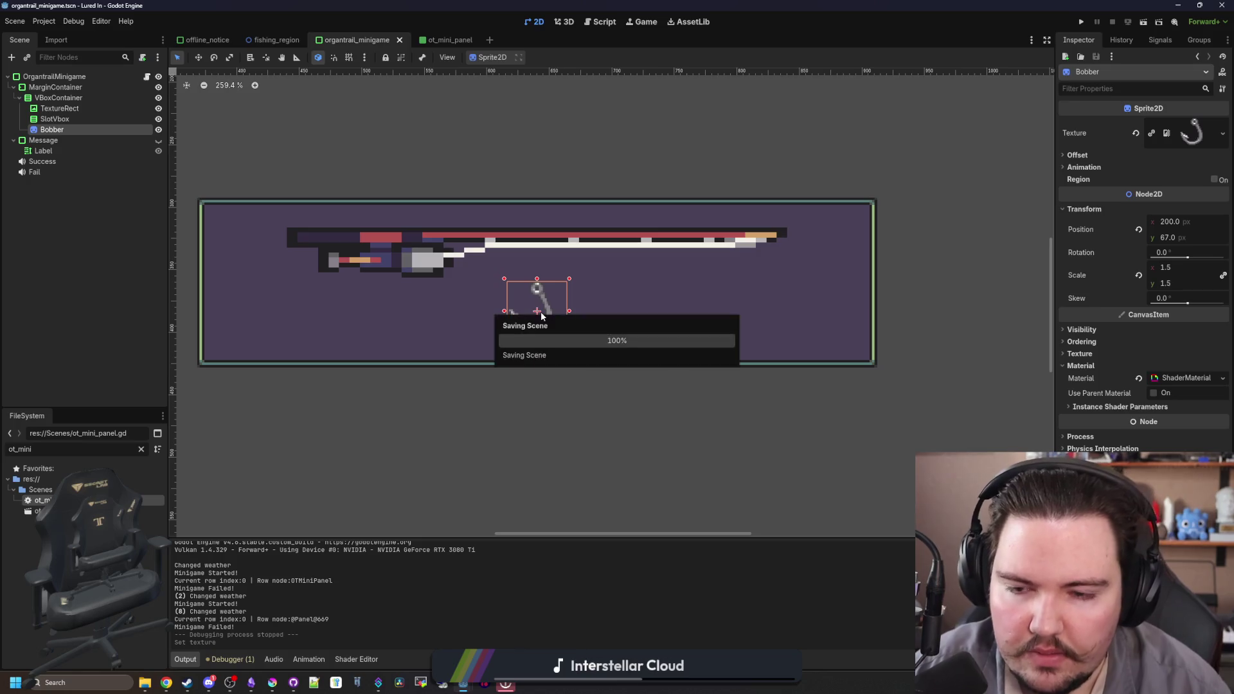
{"action": "scroll", "coordinate": [569, 307], "scroll_direction": "up", "scroll_amount": 1}
{"action": "key", "text": "ctrl+s"}
{"action": "scroll", "coordinate": [569, 307], "scroll_direction": "up", "scroll_amount": 7}
{"action": "scroll", "coordinate": [569, 308], "scroll_direction": "down", "scroll_amount": 7}
{"action": "scroll", "coordinate": [666, 306], "scroll_direction": "down", "scroll_amount": 3}
{"action": "scroll", "coordinate": [627, 318], "scroll_direction": "up", "scroll_amount": 3}
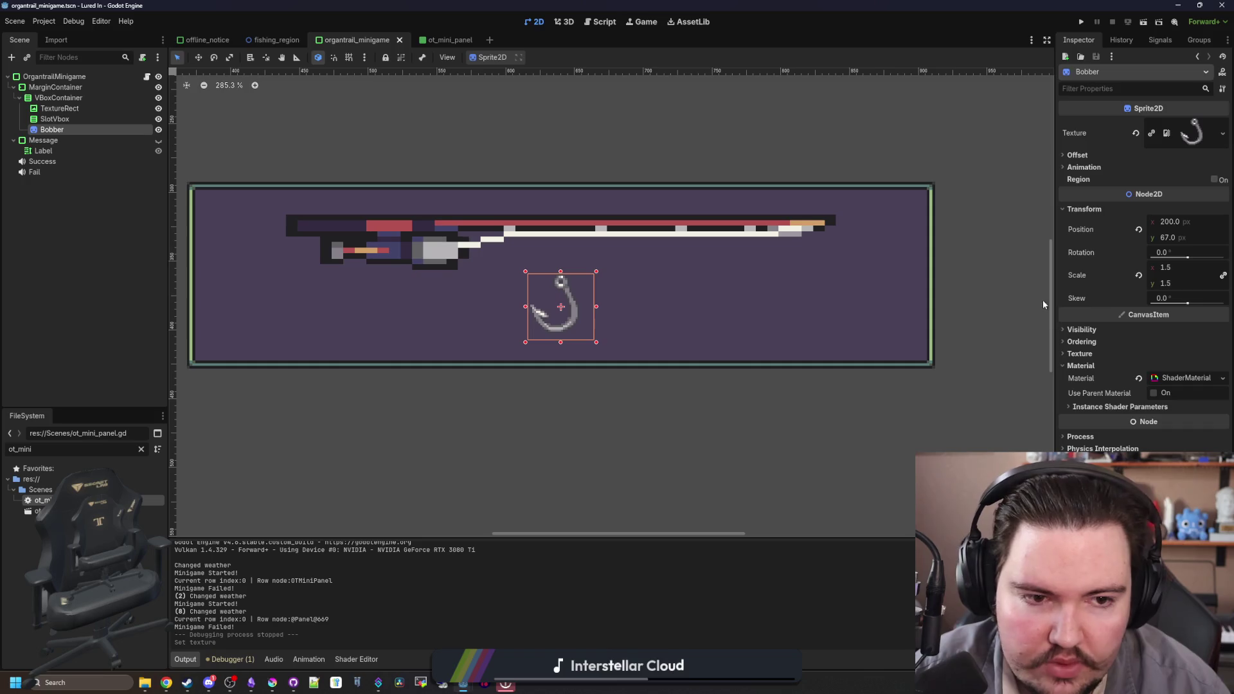
{"action": "scroll", "coordinate": [553, 335], "scroll_direction": "up", "scroll_amount": 18}
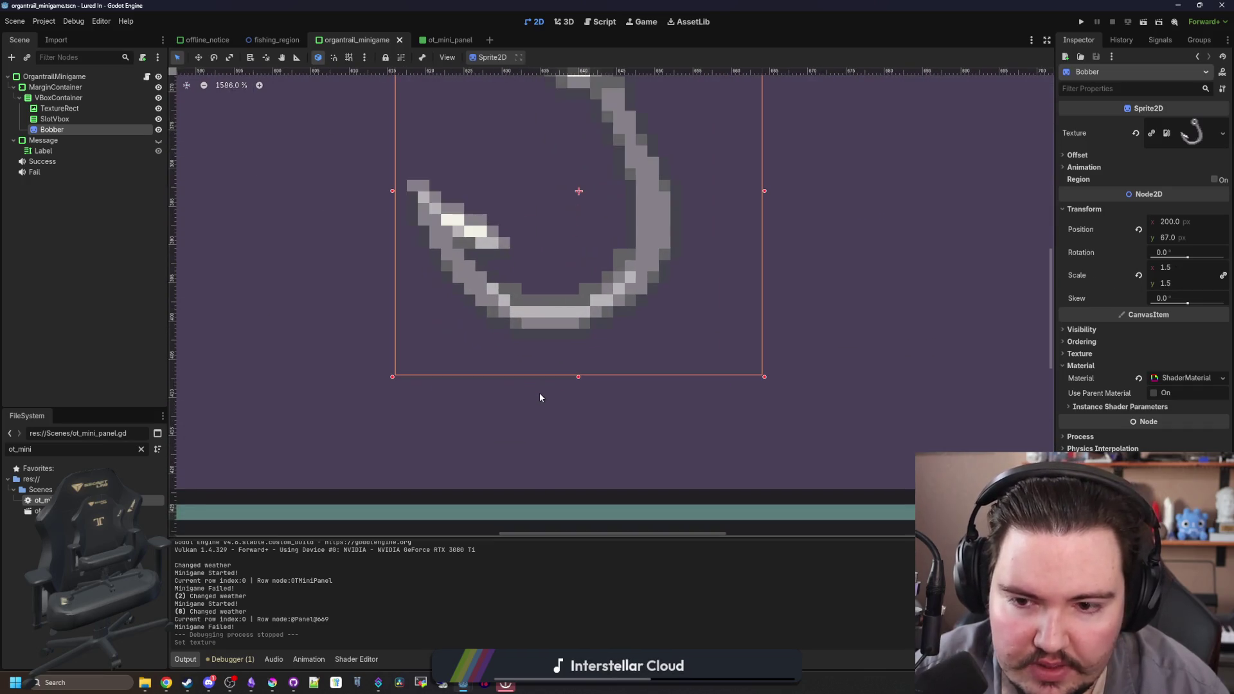
- Set the Bobber's scale to 2.0 and save the scene
{"action": "left_click", "coordinate": [1179, 283]}
{"action": "type", "text": "2"}
{"action": "key", "text": "Return"}
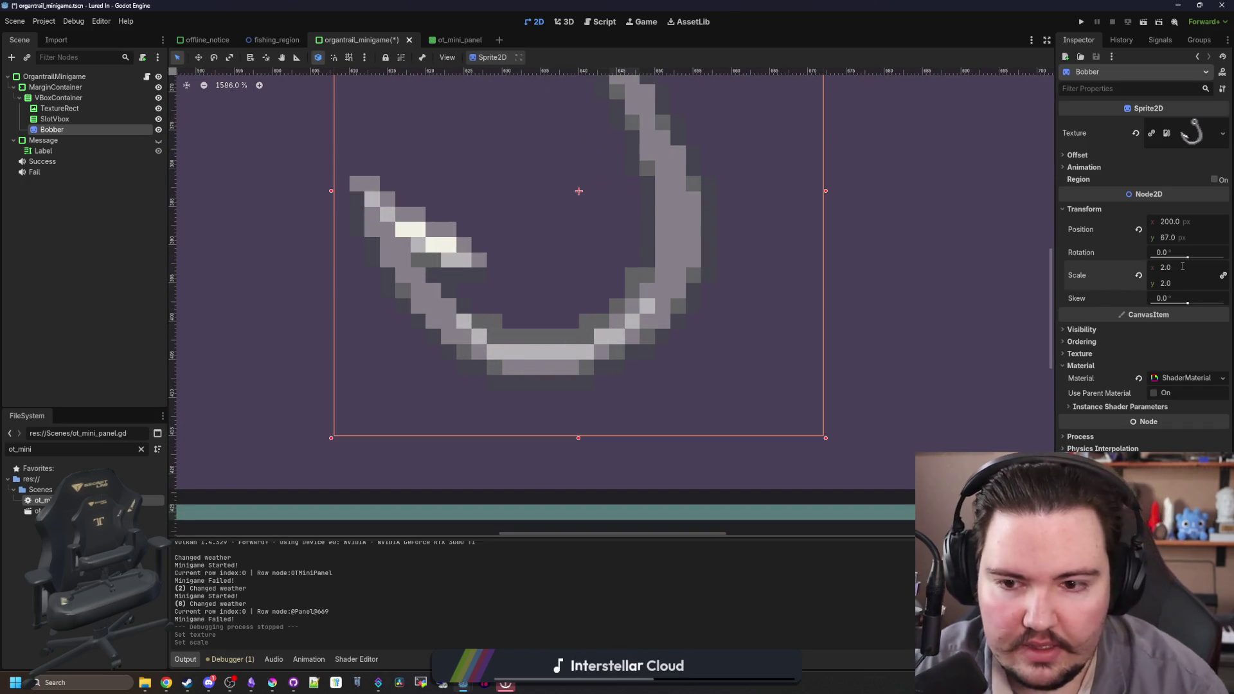
{"action": "scroll", "coordinate": [418, 348], "scroll_direction": "down", "scroll_amount": 18}
{"action": "scroll", "coordinate": [419, 348], "scroll_direction": "down", "scroll_amount": 7}
{"action": "scroll", "coordinate": [496, 356], "scroll_direction": "up", "scroll_amount": 9}
{"action": "key", "text": "ctrl+s"}
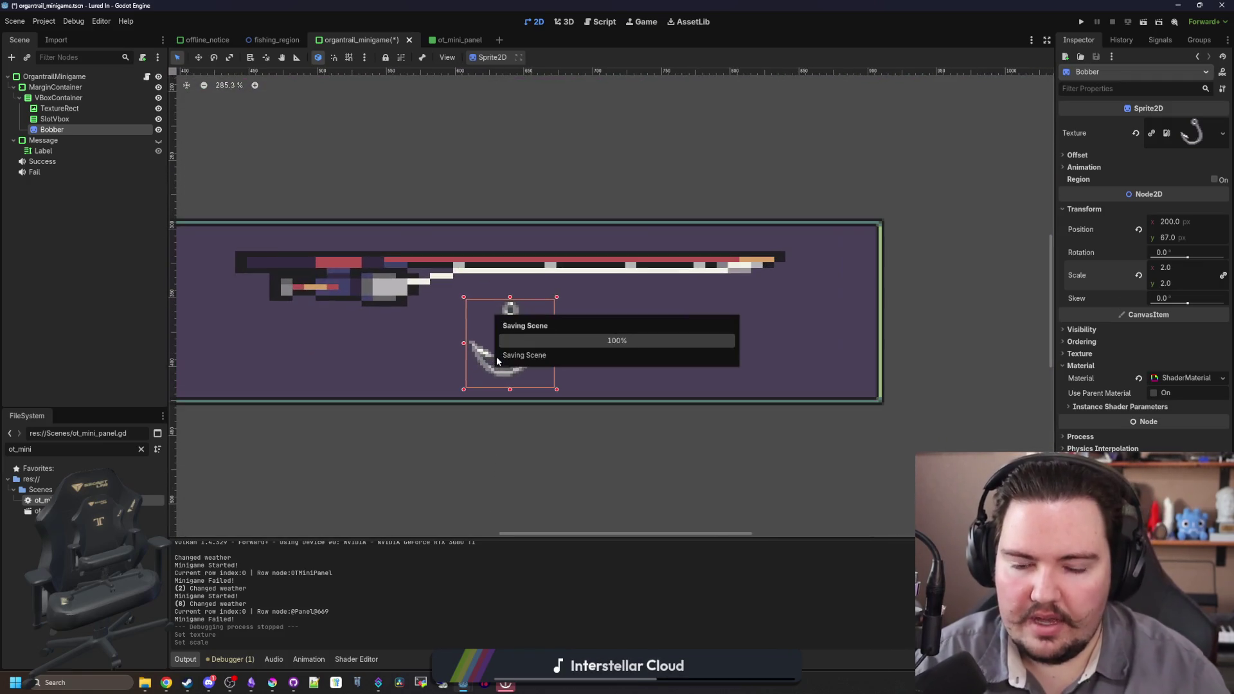
{"action": "scroll", "coordinate": [496, 356], "scroll_direction": "up", "scroll_amount": 2}
{"action": "scroll", "coordinate": [405, 248], "scroll_direction": "down", "scroll_amount": 7}
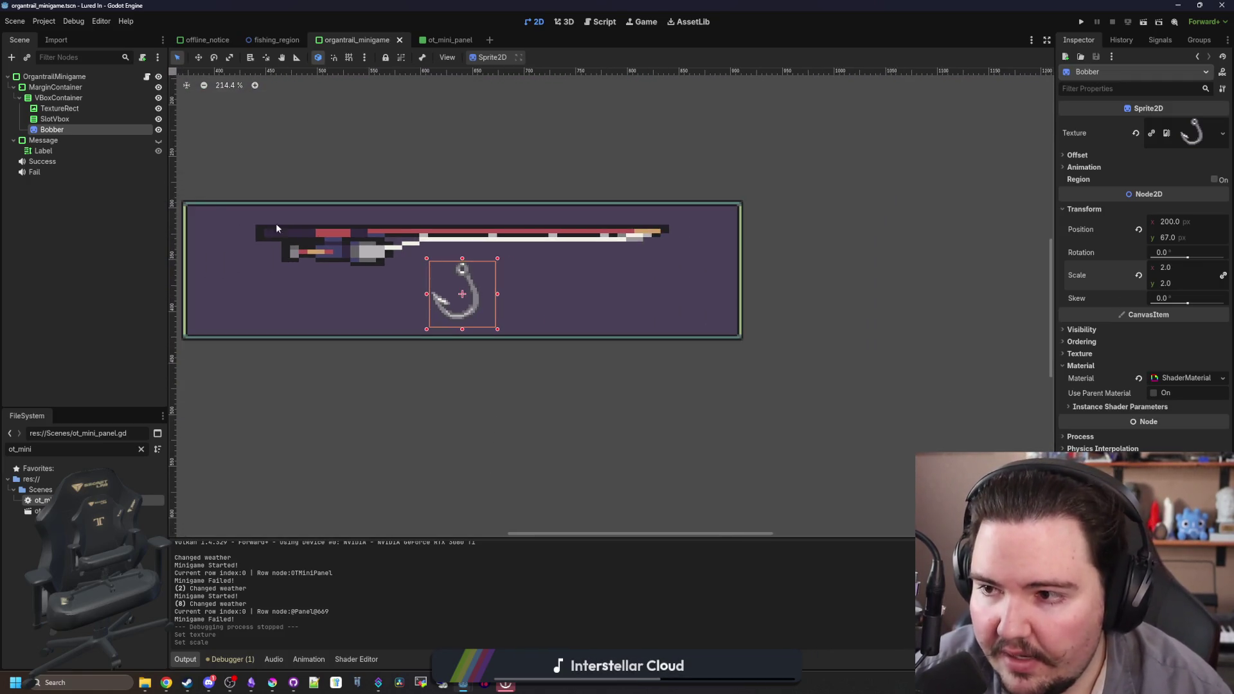
- Move the TextureRect directly under the OrgantrailMinigame root and check its size values
{"action": "left_click", "coordinate": [80, 109]}
{"action": "scroll", "coordinate": [368, 244], "scroll_direction": "up", "scroll_amount": 1}
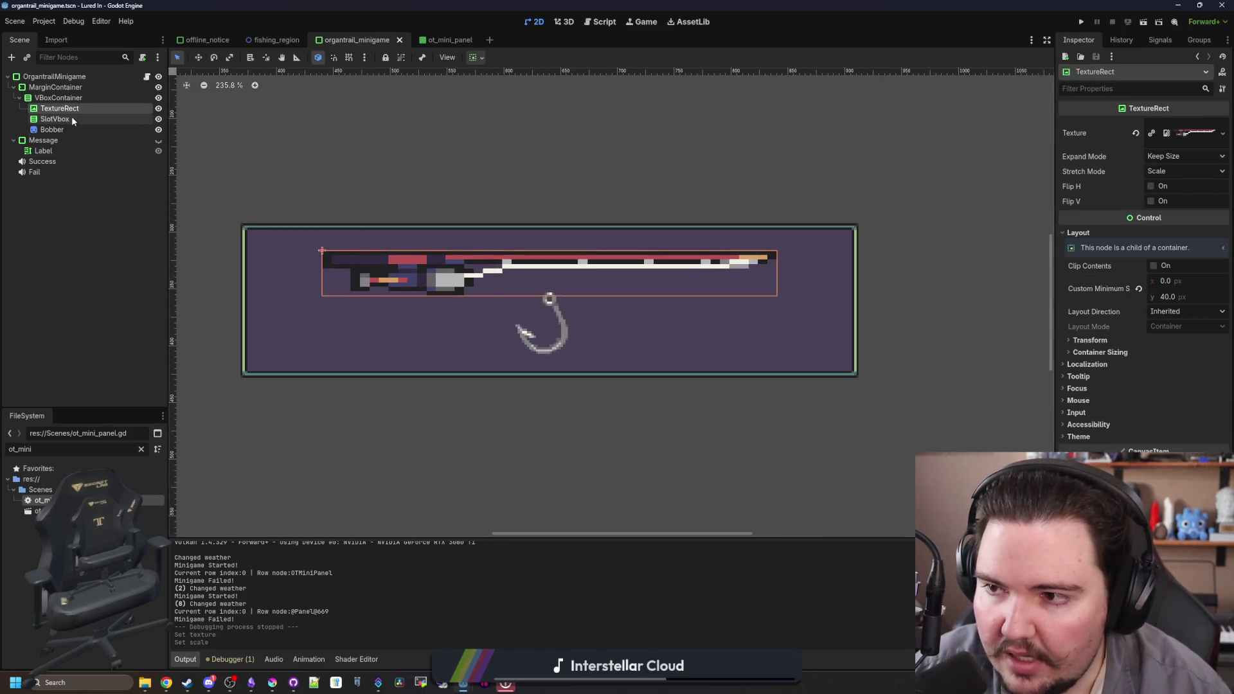
{"action": "left_click_drag", "start_coordinate": [63, 113], "coordinate": [58, 82]}
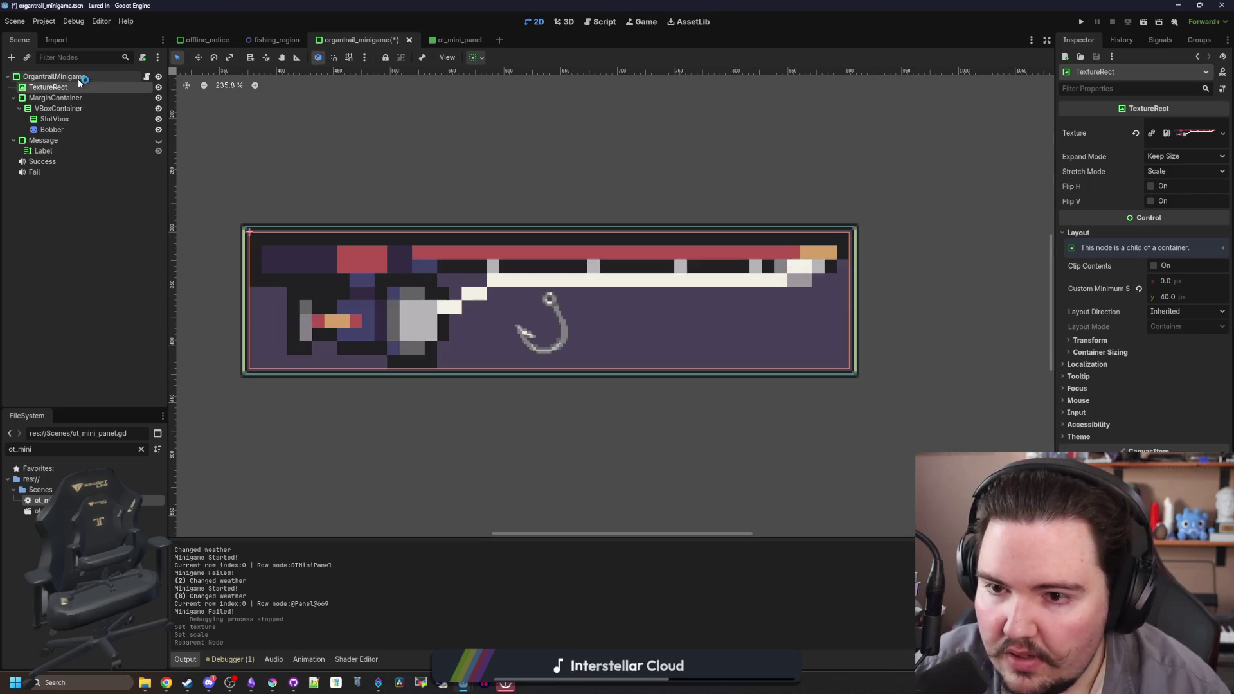
{"action": "scroll", "coordinate": [522, 295], "scroll_direction": "down", "scroll_amount": 3}
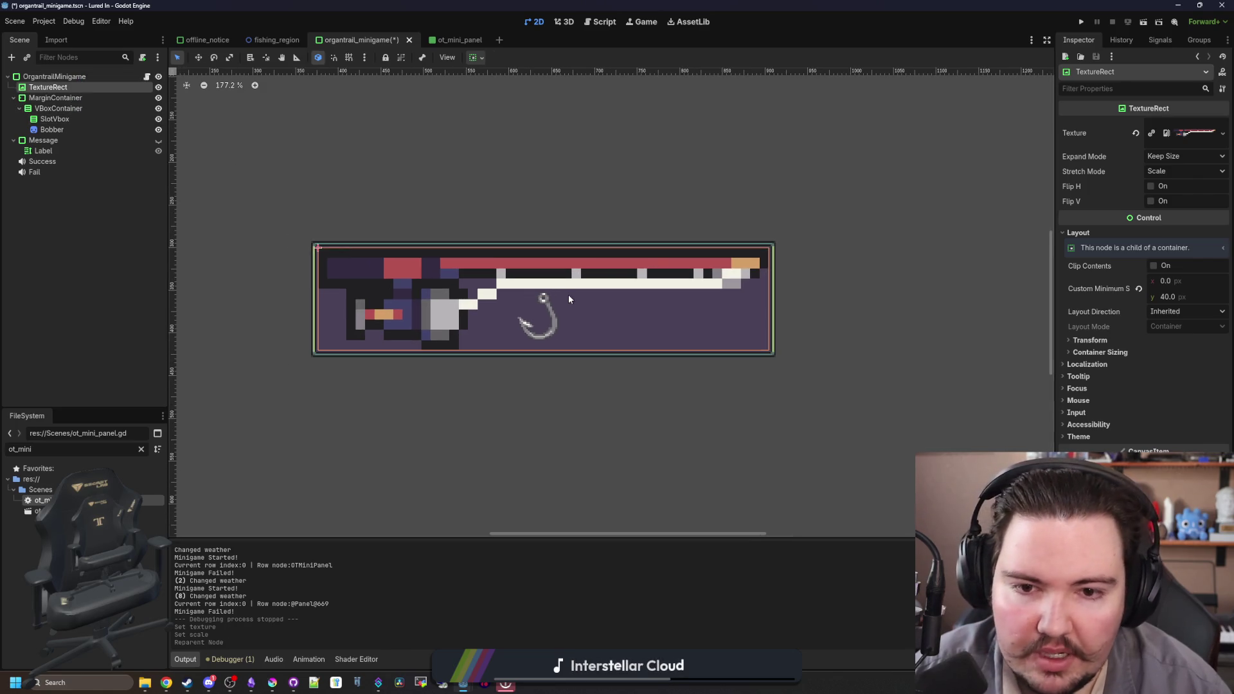
{"action": "left_click", "coordinate": [1101, 341]}
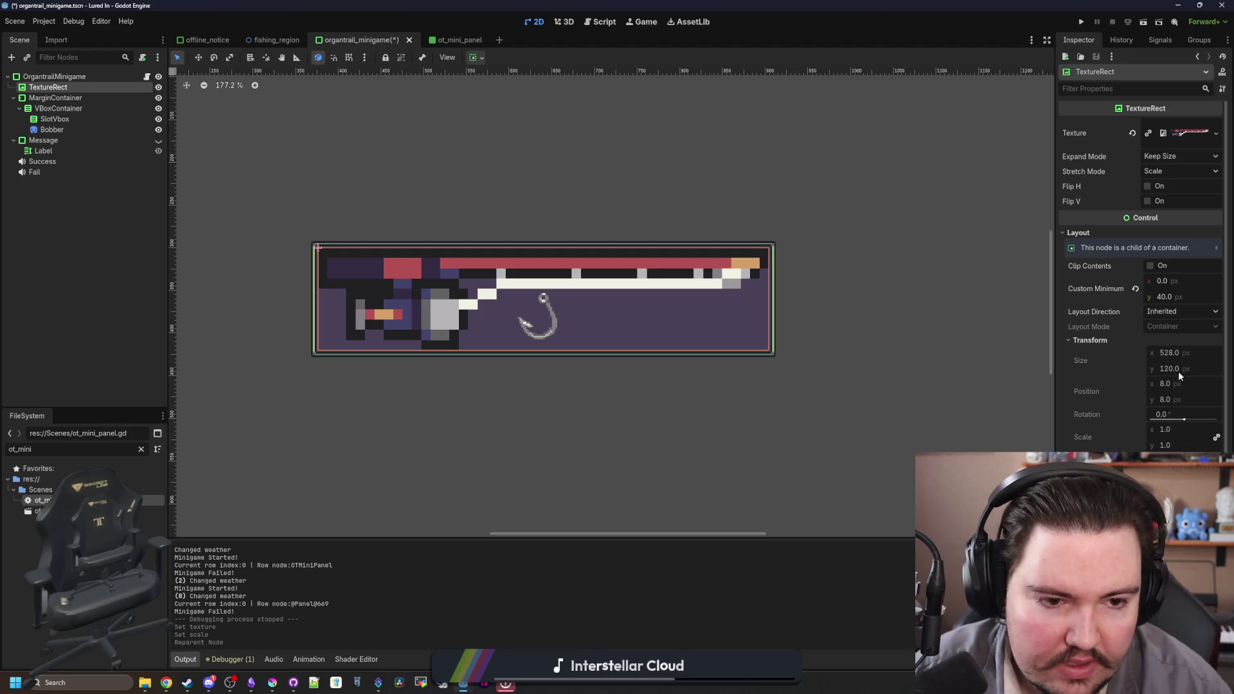
- Add a Control child node to the minigame root
{"action": "right_click", "coordinate": [72, 78]}
{"action": "left_click", "coordinate": [97, 86]}
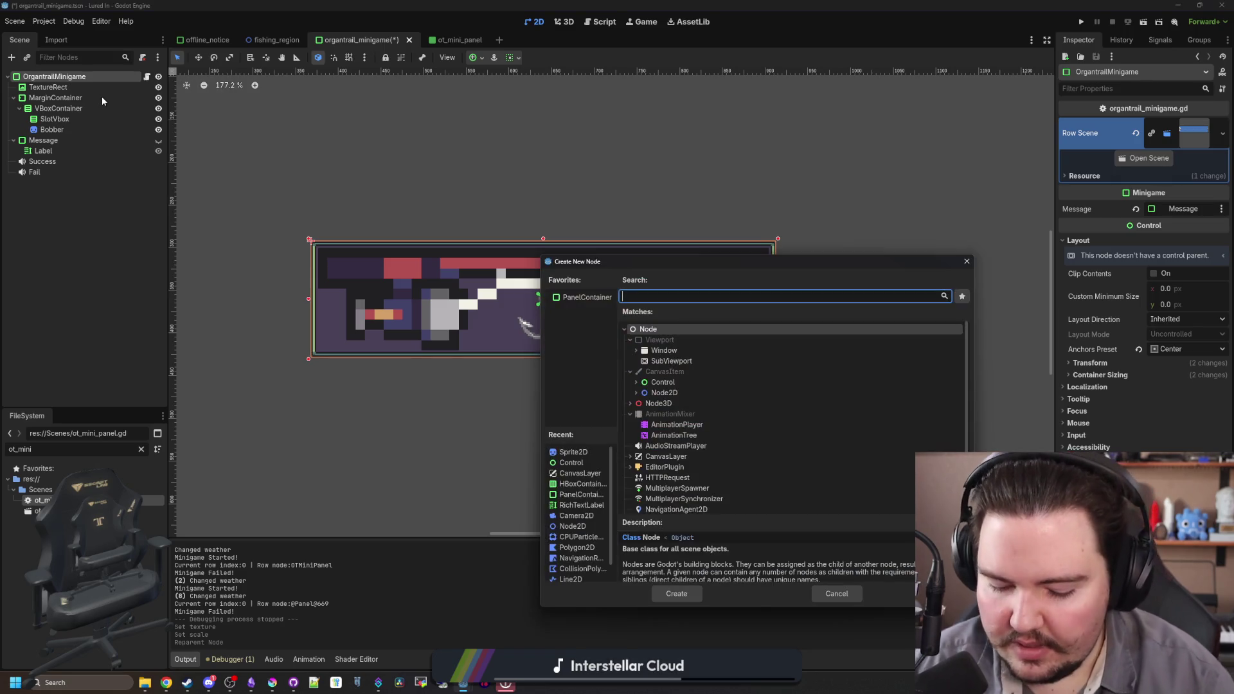
{"action": "type", "text": "control"}
{"action": "key", "text": "Return"}
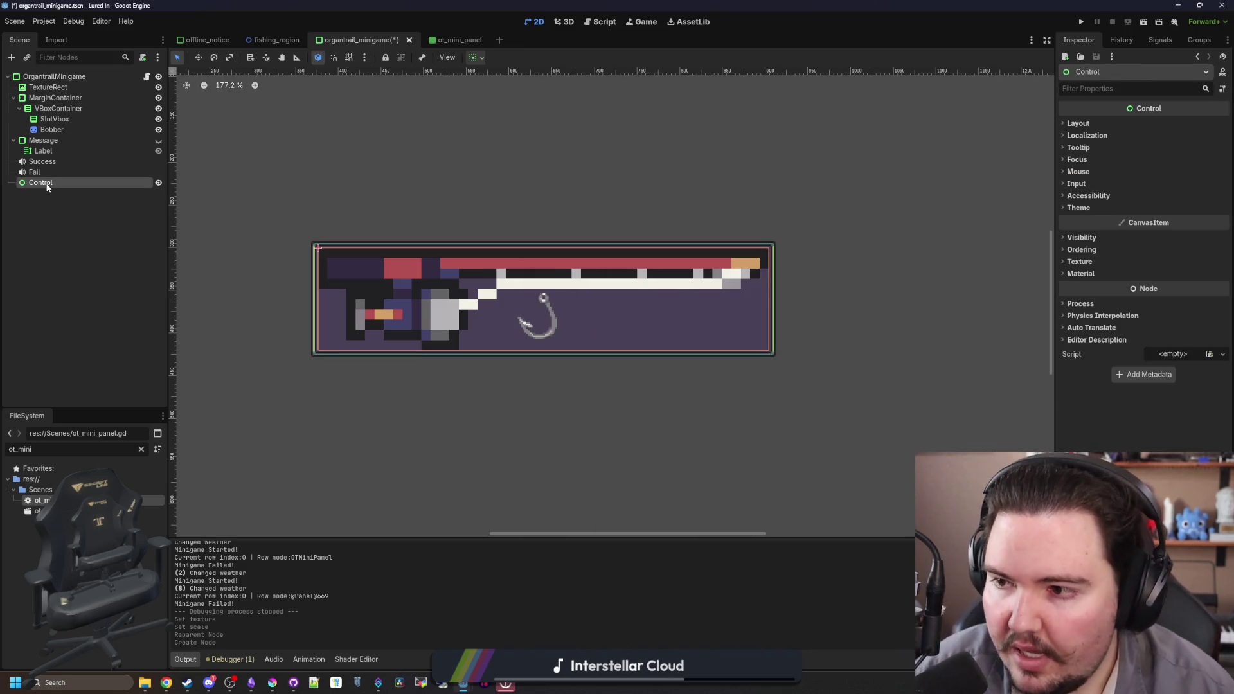
{"action": "left_click", "coordinate": [1079, 123]}
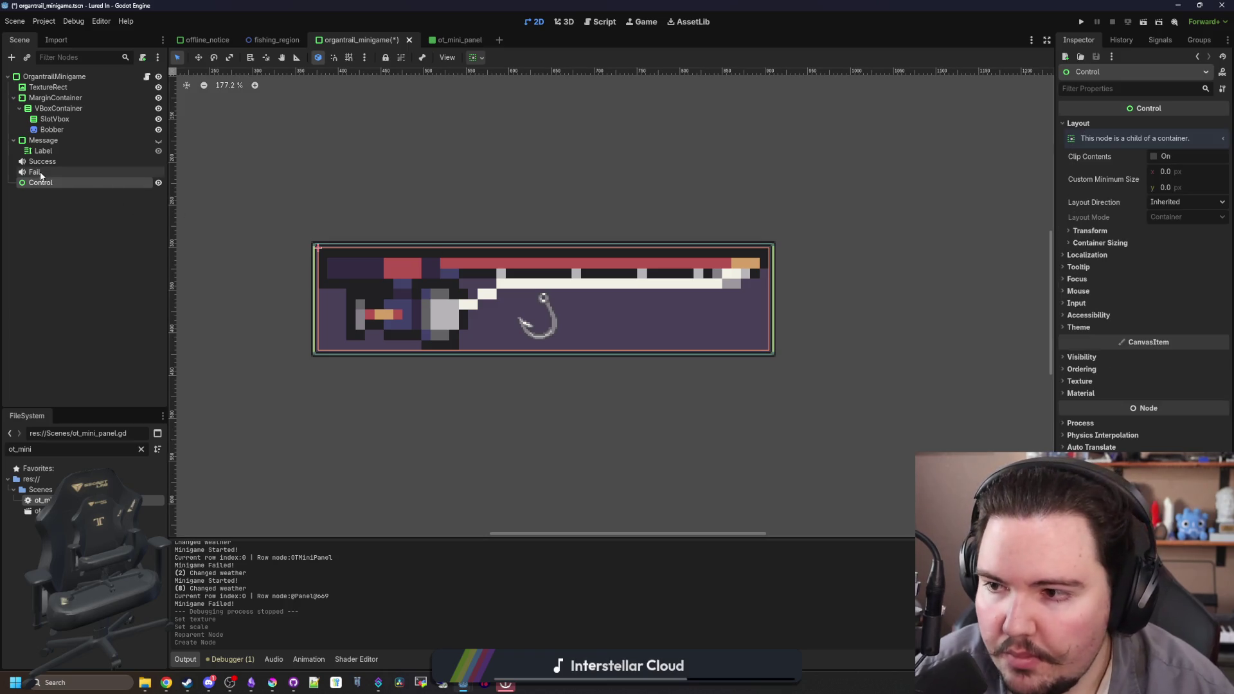
{"action": "left_click_drag", "start_coordinate": [53, 78], "coordinate": [54, 80]}
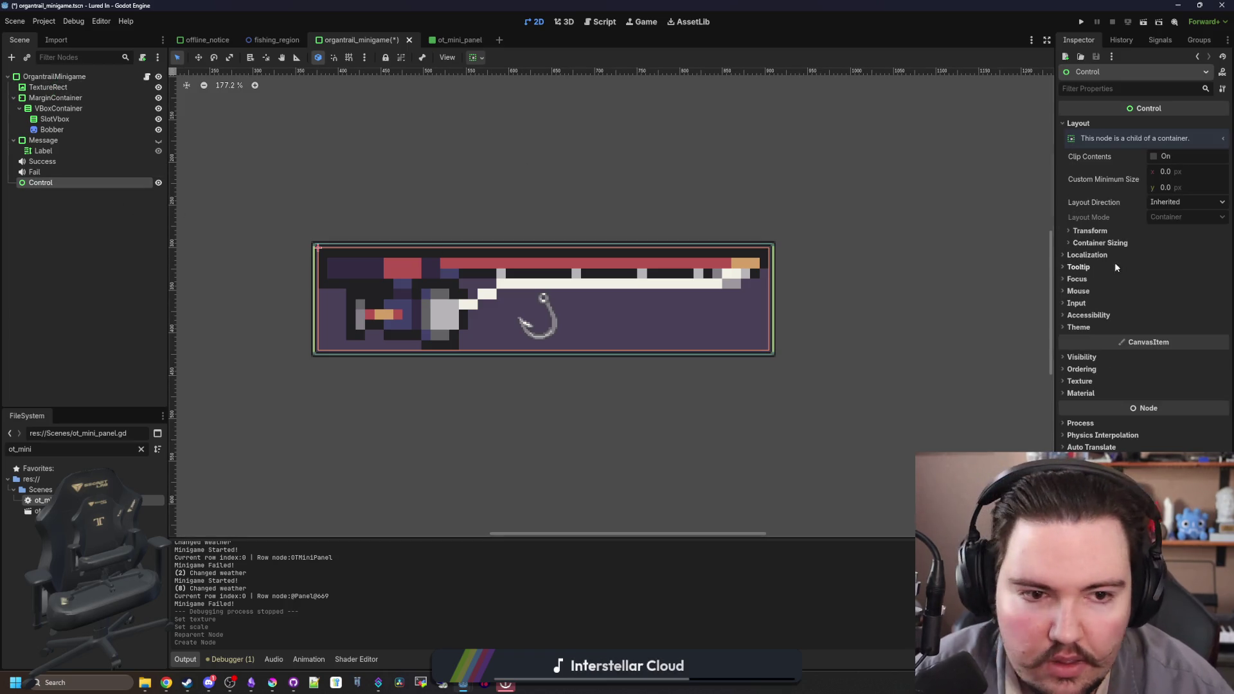
- Set the Control's horizontal and vertical sizing to Shrink Begin and move the TextureRect into it
{"action": "left_click", "coordinate": [1089, 230]}
{"action": "left_click", "coordinate": [1115, 412]}
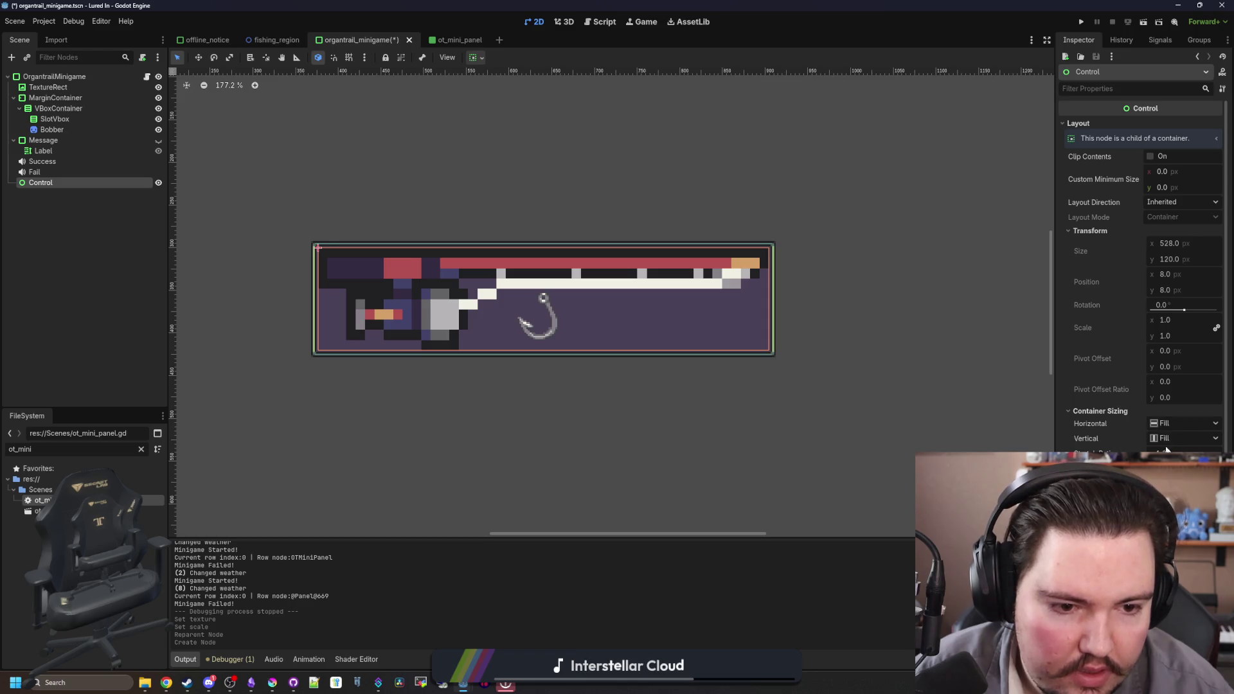
{"action": "scroll", "coordinate": [1118, 272], "scroll_direction": "down", "scroll_amount": 2}
{"action": "left_click", "coordinate": [1183, 375]}
{"action": "left_click", "coordinate": [1176, 396]}
{"action": "left_click", "coordinate": [1175, 395]}
{"action": "left_click", "coordinate": [1177, 413]}
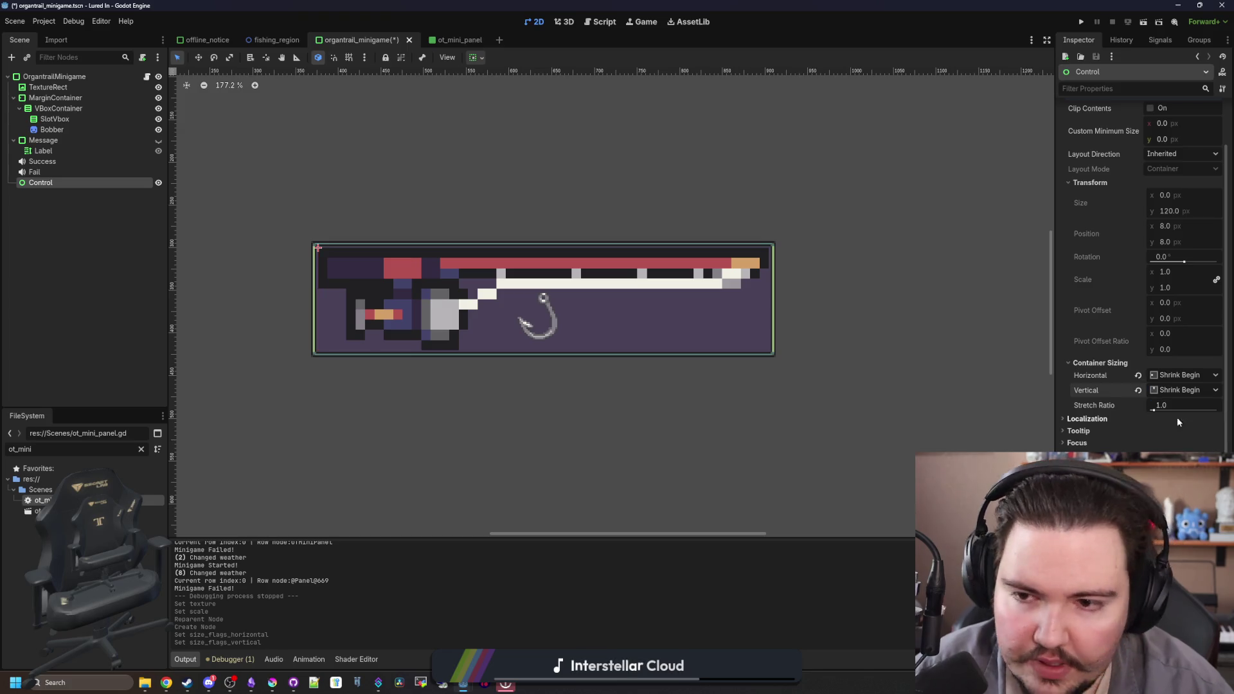
{"action": "left_click_drag", "start_coordinate": [47, 87], "coordinate": [90, 184]}
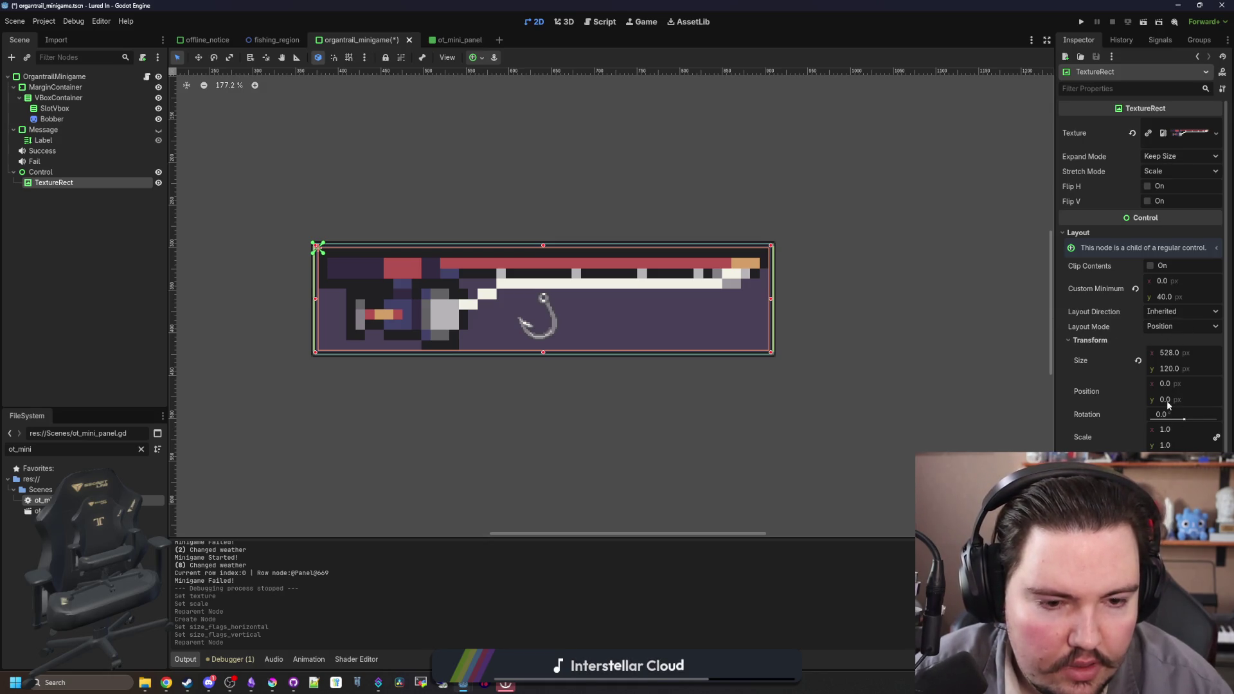
- Rotate the TextureRect to -31.3 degrees and shift its pivot offset
{"action": "left_click_drag", "start_coordinate": [1184, 419], "coordinate": [1186, 422]}
{"action": "left_click_drag", "start_coordinate": [1183, 421], "coordinate": [1173, 448]}
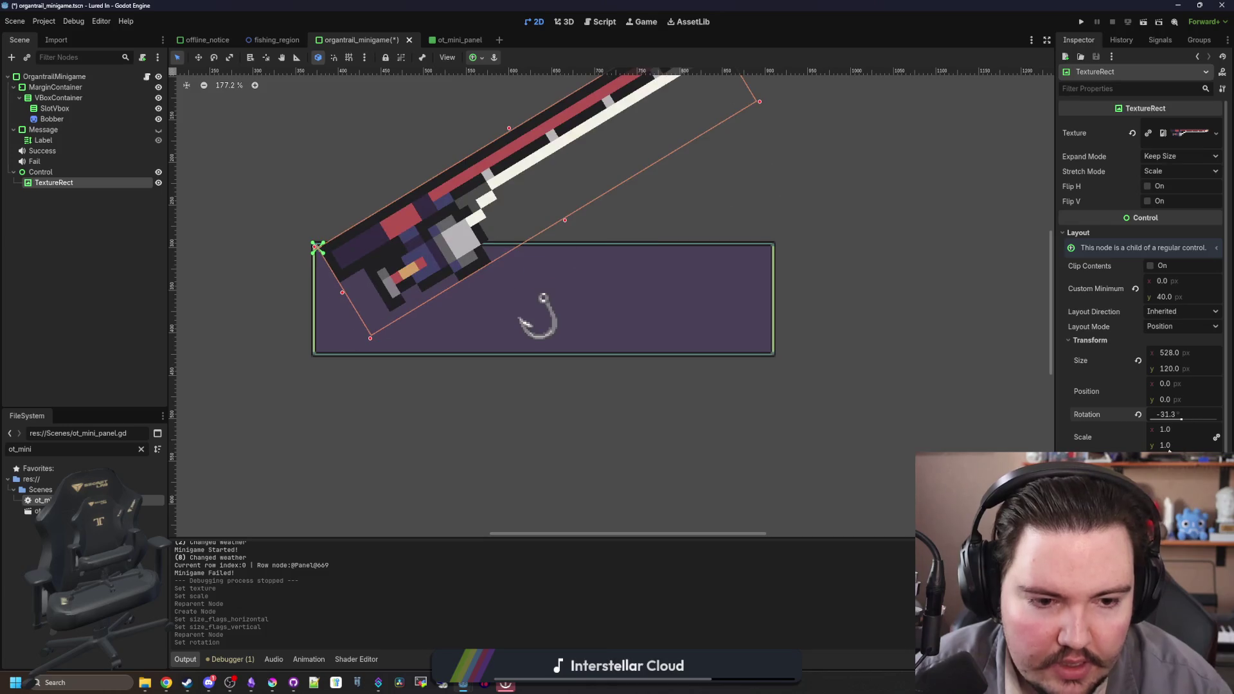
{"action": "left_click_drag", "start_coordinate": [318, 247], "coordinate": [337, 248]}
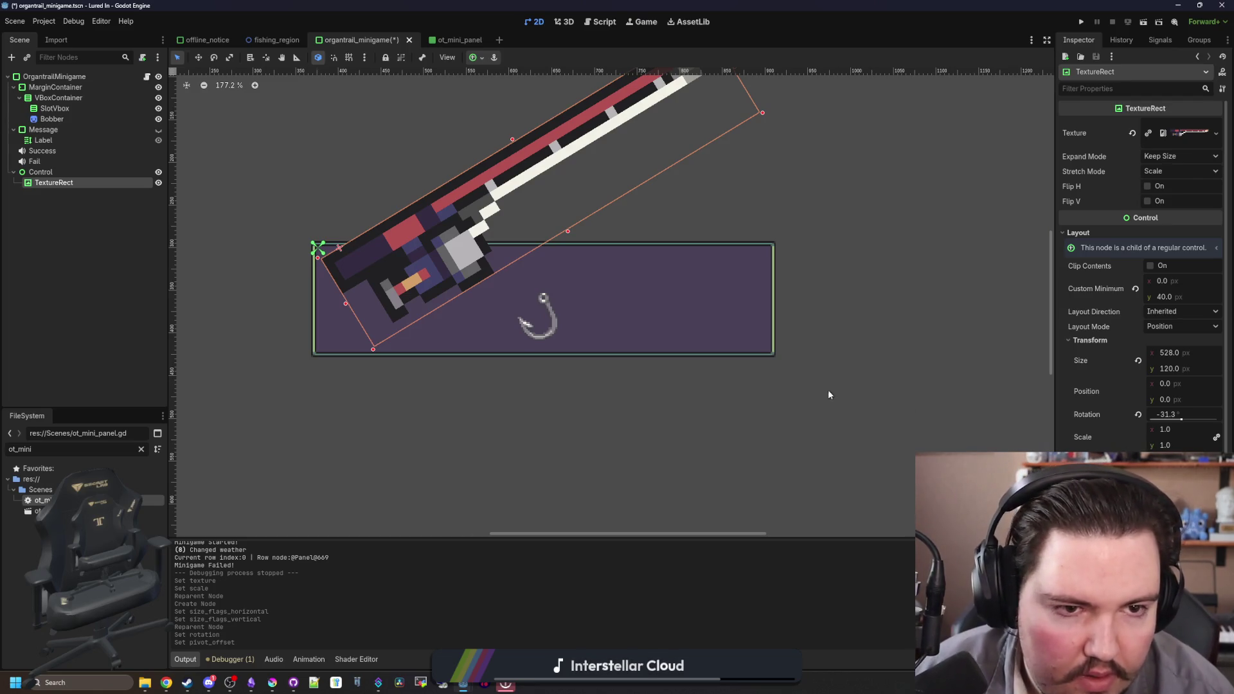
- Replace the TextureRect's texture with the fishing rod image via Quick Load
{"action": "left_click", "coordinate": [1185, 132]}
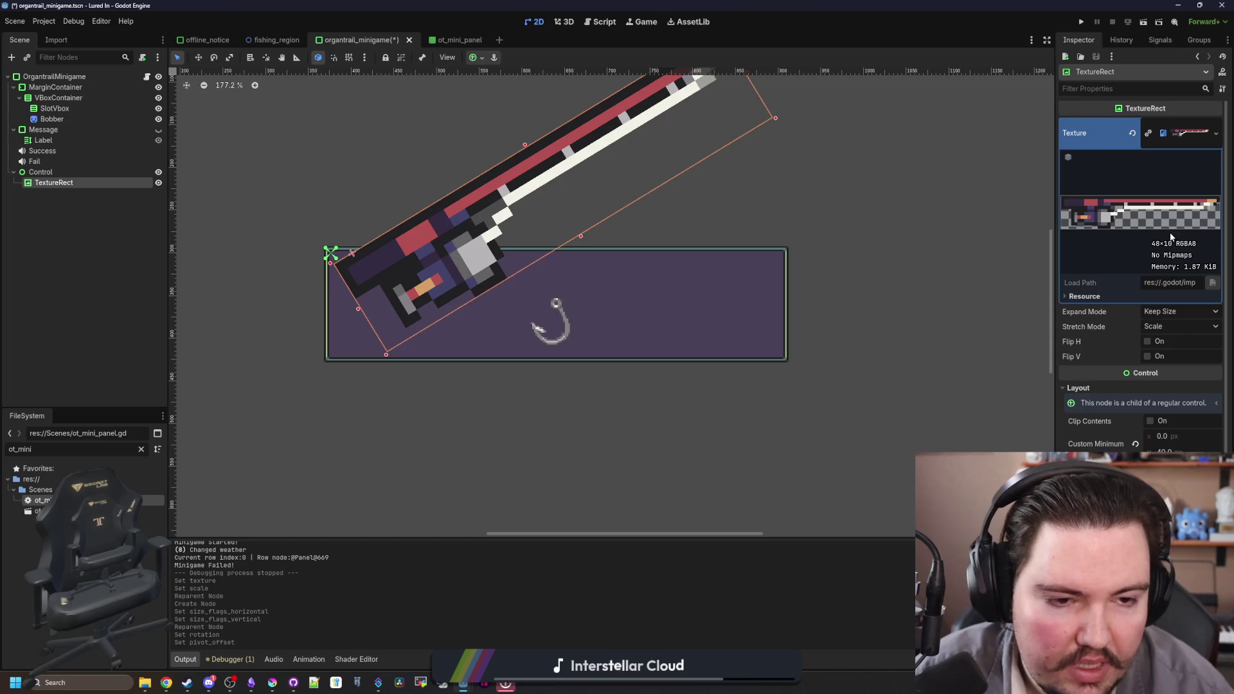
{"action": "left_click", "coordinate": [1189, 132]}
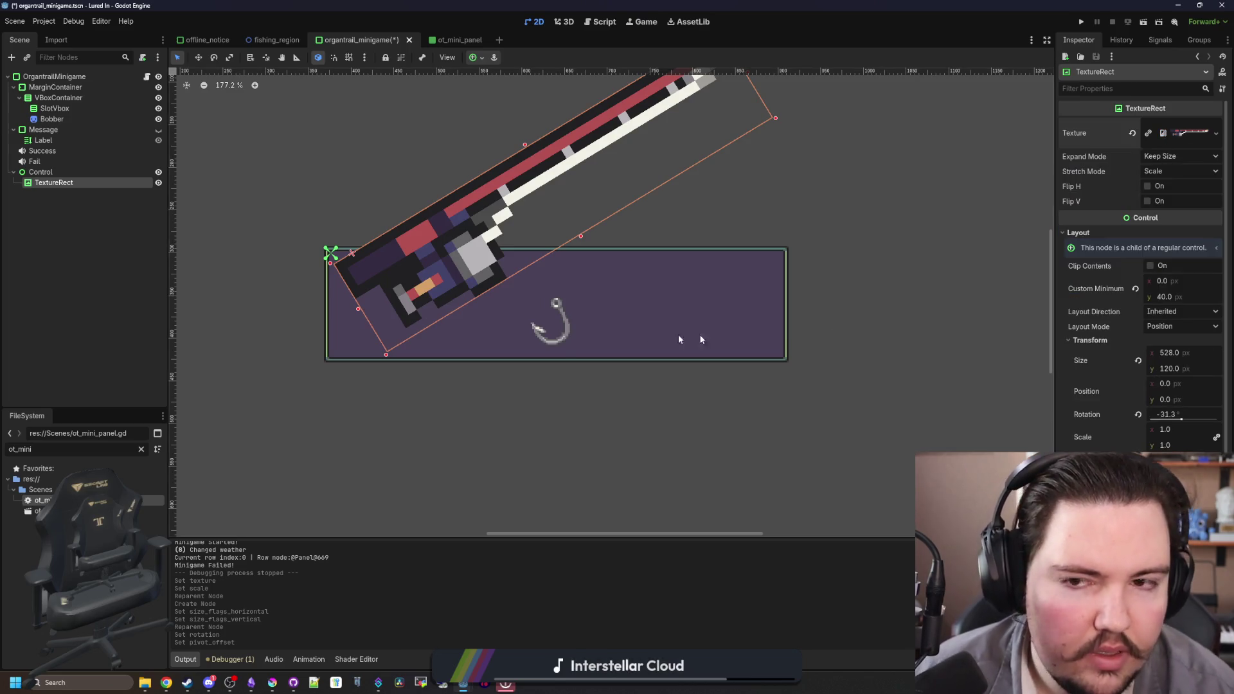
{"action": "scroll", "coordinate": [643, 257], "scroll_direction": "down", "scroll_amount": 3}
{"action": "scroll", "coordinate": [645, 252], "scroll_direction": "up", "scroll_amount": 4}
{"action": "right_click", "coordinate": [1178, 137]}
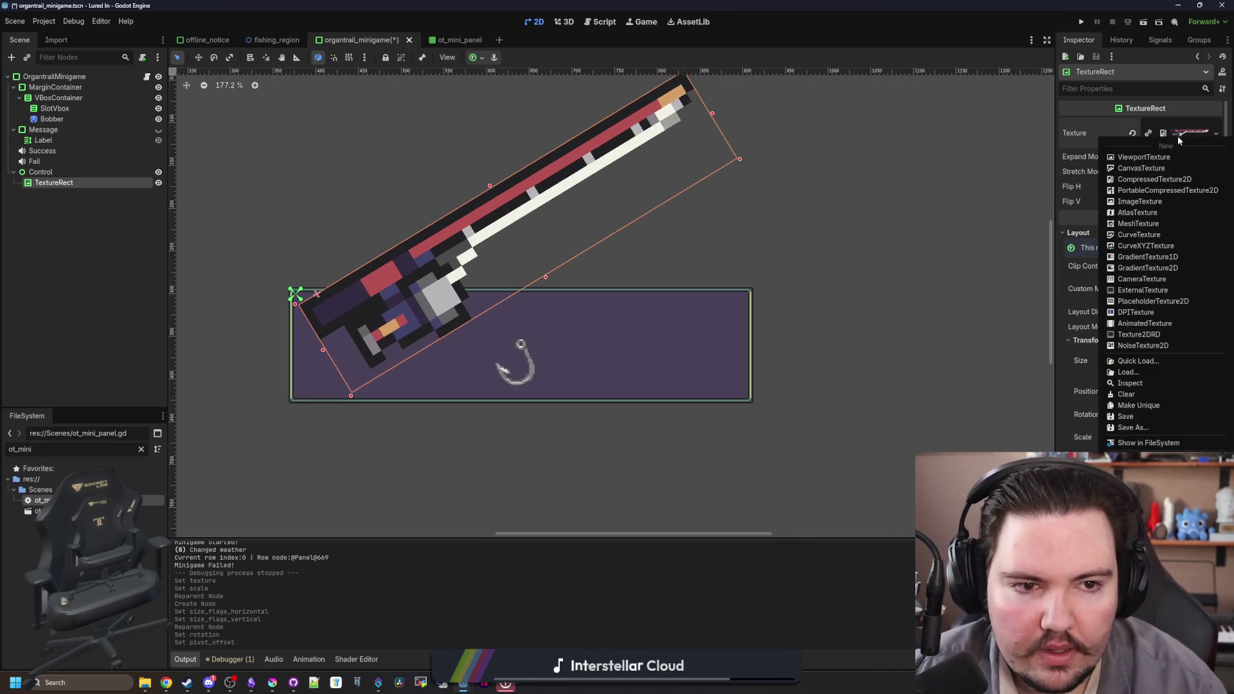
{"action": "left_click", "coordinate": [1145, 363]}
{"action": "type", "text": "fishing"}
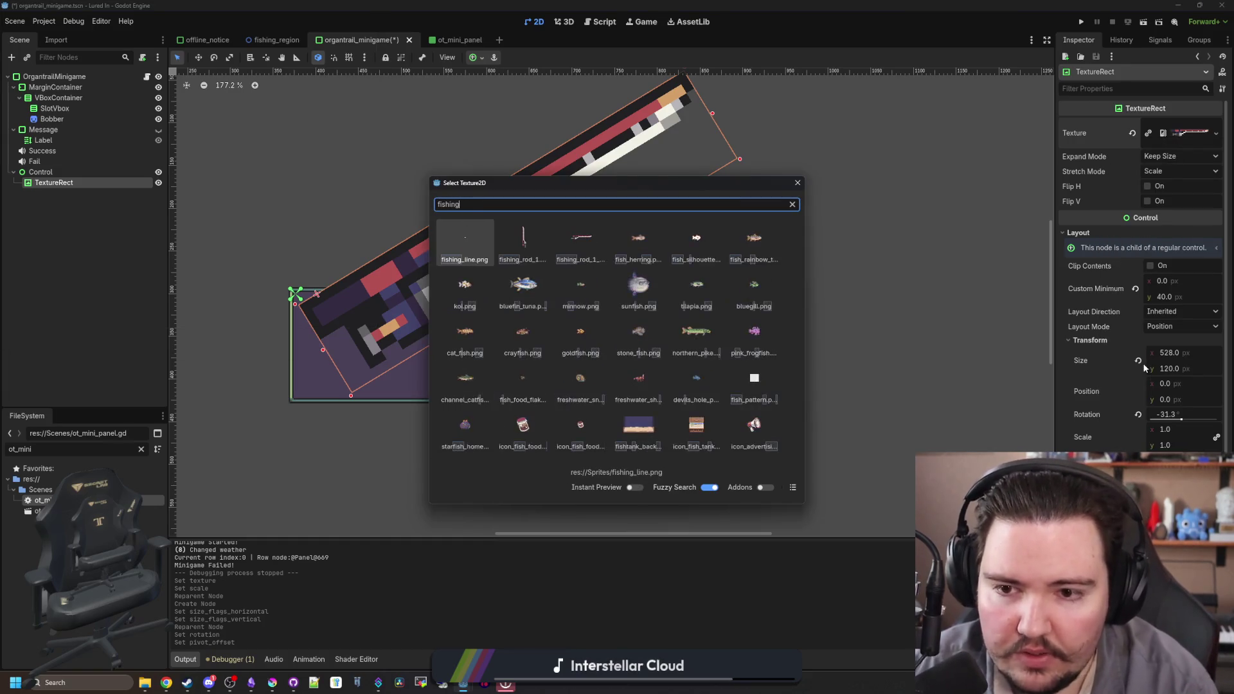
{"action": "double_click", "coordinate": [521, 231]}
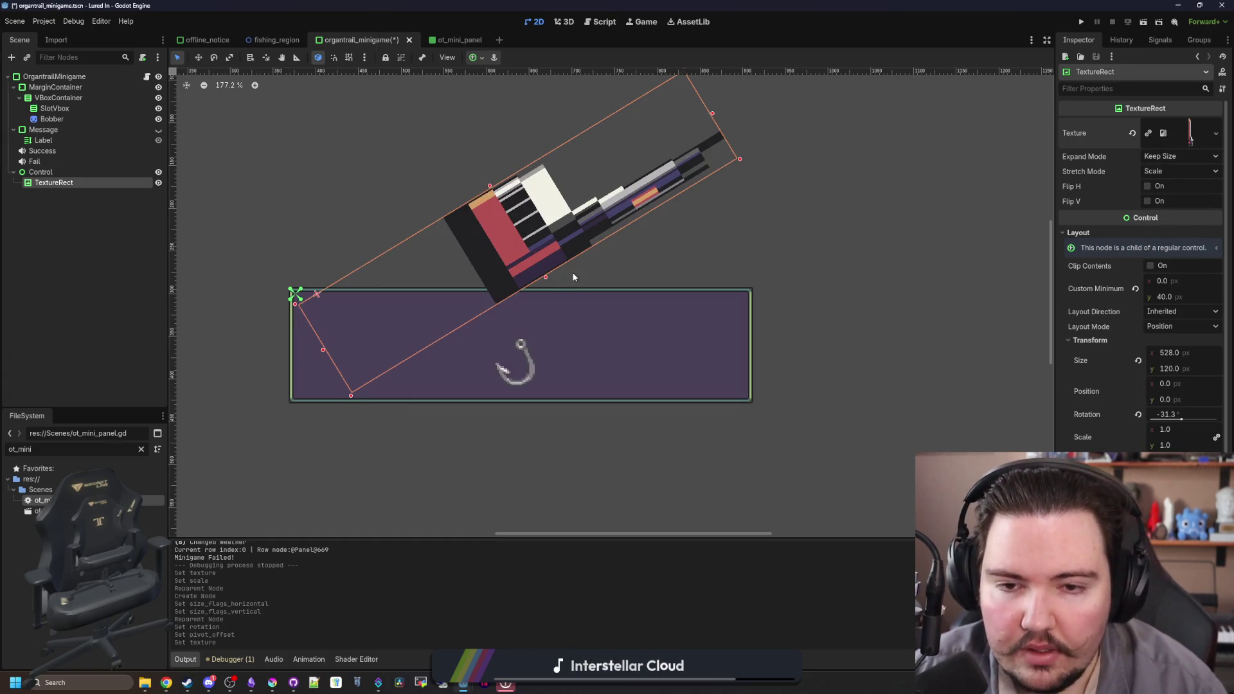
- Reset minimum height to 0 and set stretch mode Keep Aspect Centered, expand mode Ignore Size
{"action": "left_click", "coordinate": [1136, 289]}
{"action": "left_click", "coordinate": [1170, 170]}
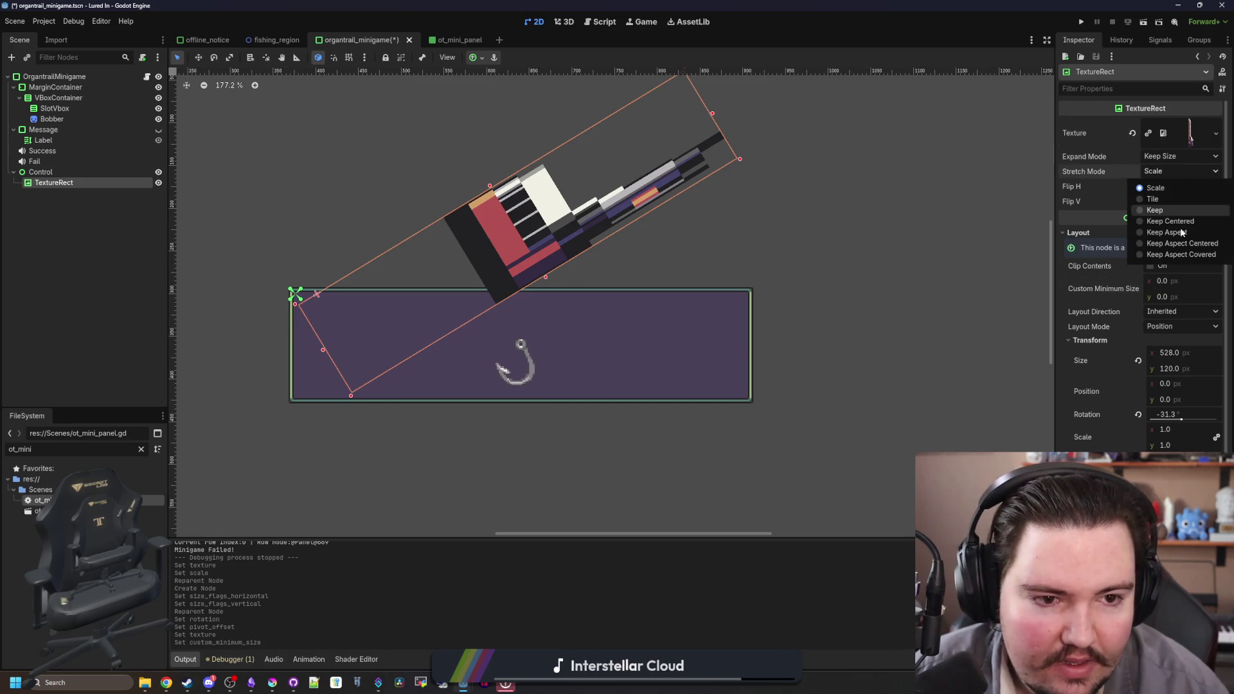
{"action": "left_click", "coordinate": [1188, 253]}
{"action": "left_click", "coordinate": [1175, 173]}
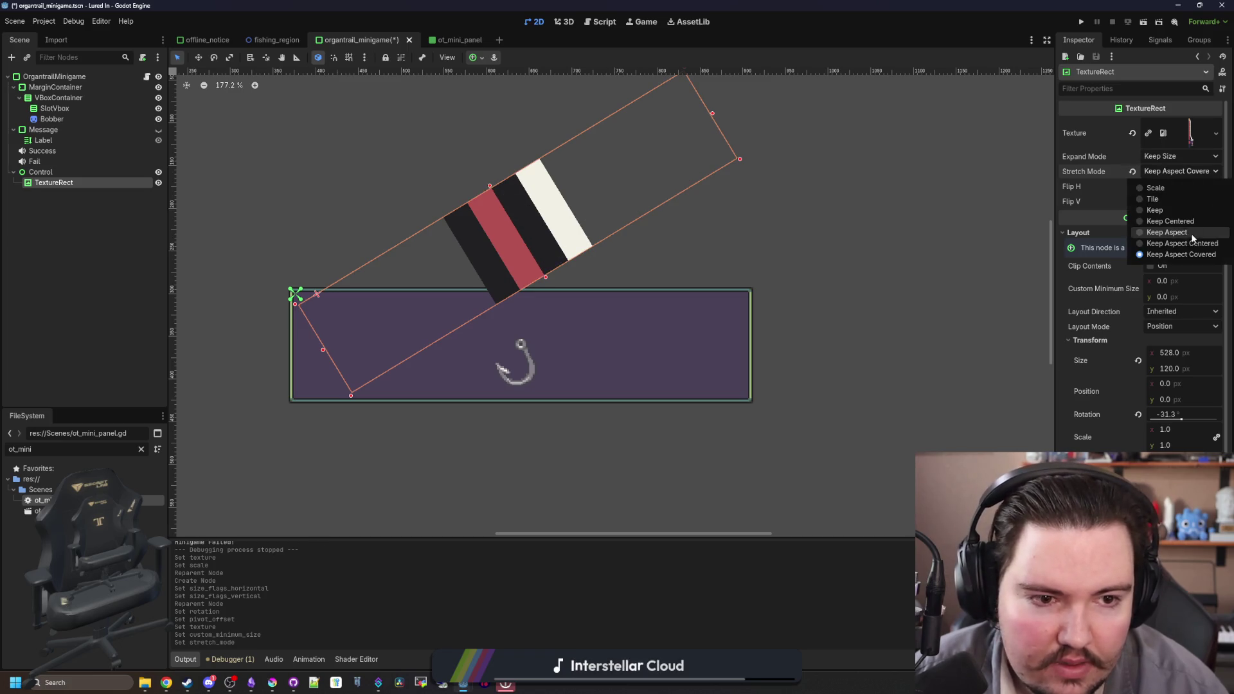
{"action": "left_click", "coordinate": [1191, 233]}
{"action": "left_click", "coordinate": [1178, 156]}
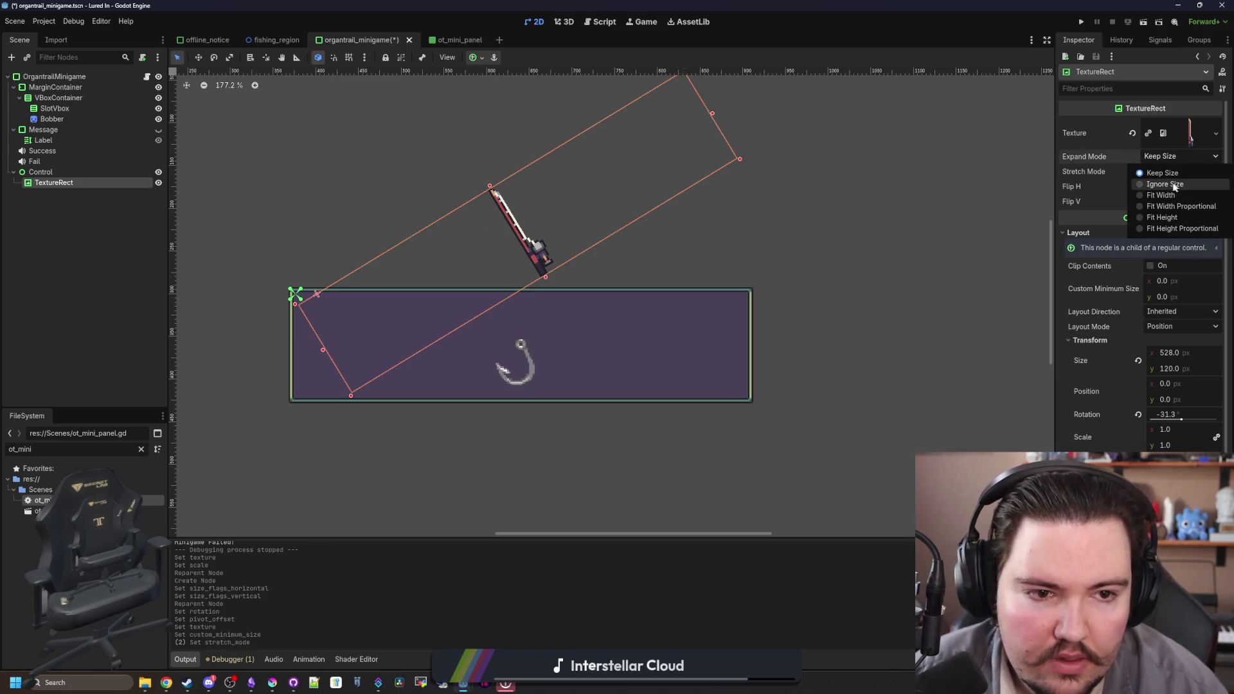
{"action": "left_click", "coordinate": [1172, 182]}
{"action": "left_click", "coordinate": [1178, 158]}
{"action": "left_click", "coordinate": [1178, 206]}
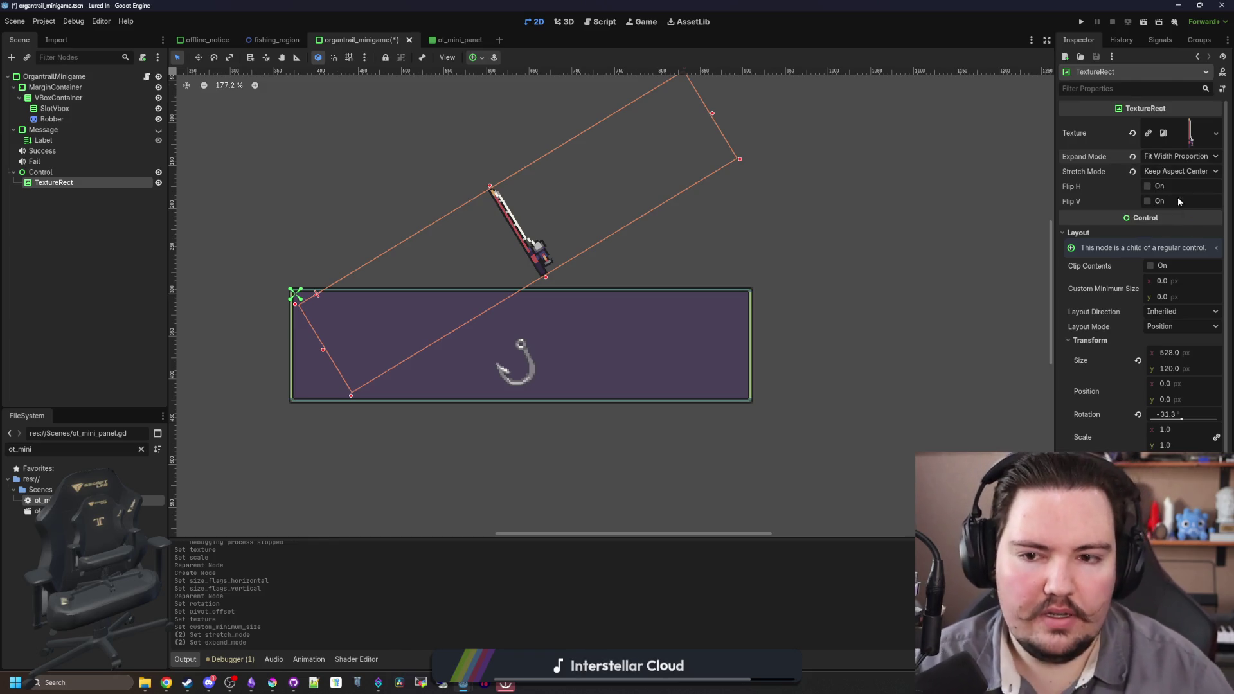
{"action": "left_click", "coordinate": [1182, 157]}
{"action": "left_click", "coordinate": [1164, 173]}
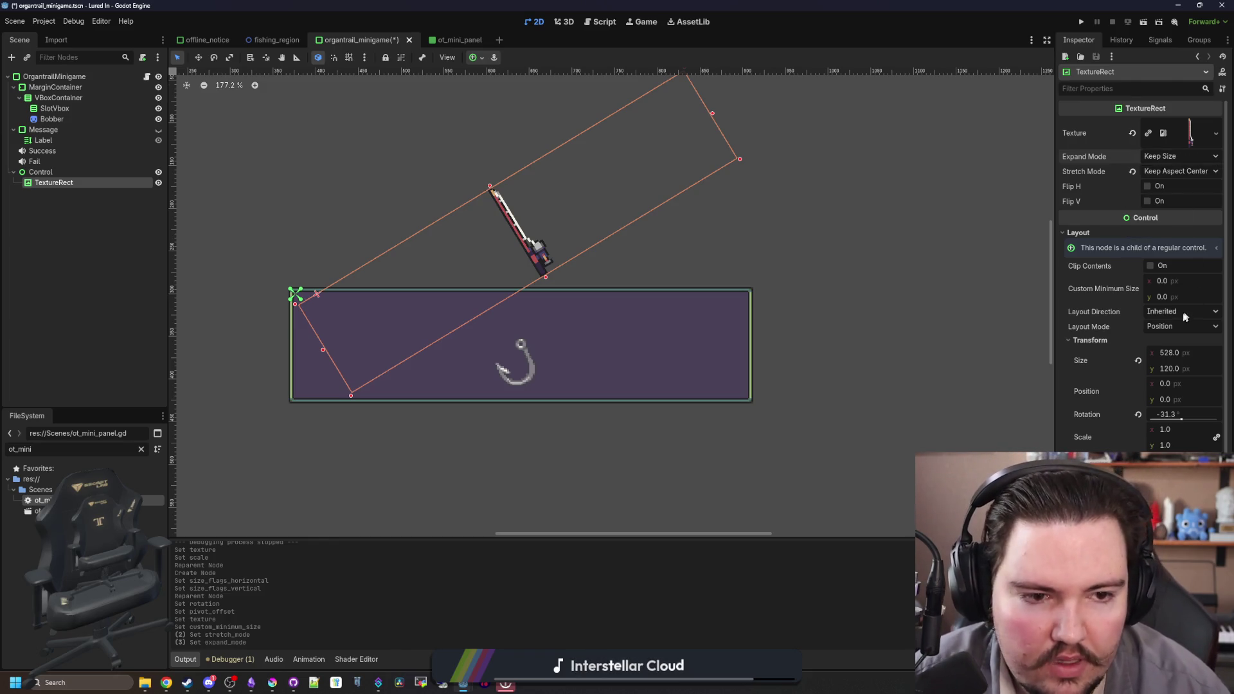
{"action": "left_click", "coordinate": [1171, 158]}
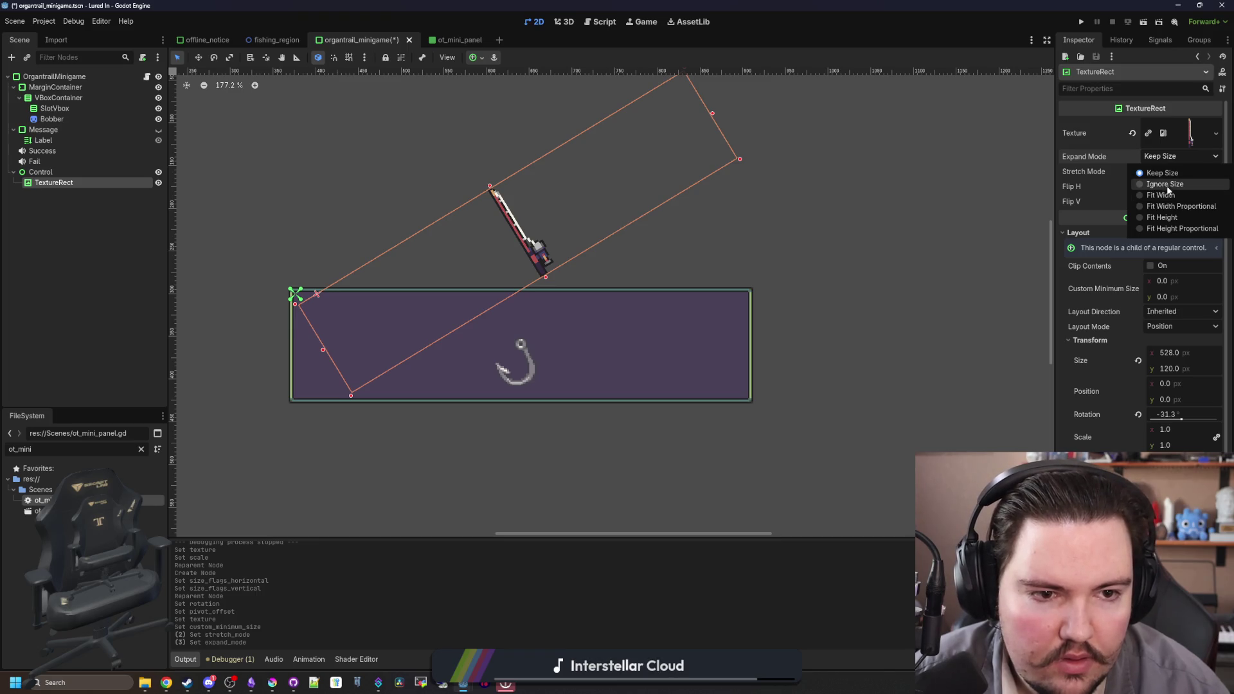
{"action": "left_click", "coordinate": [1171, 217]}
{"action": "scroll", "coordinate": [754, 258], "scroll_direction": "down", "scroll_amount": 4}
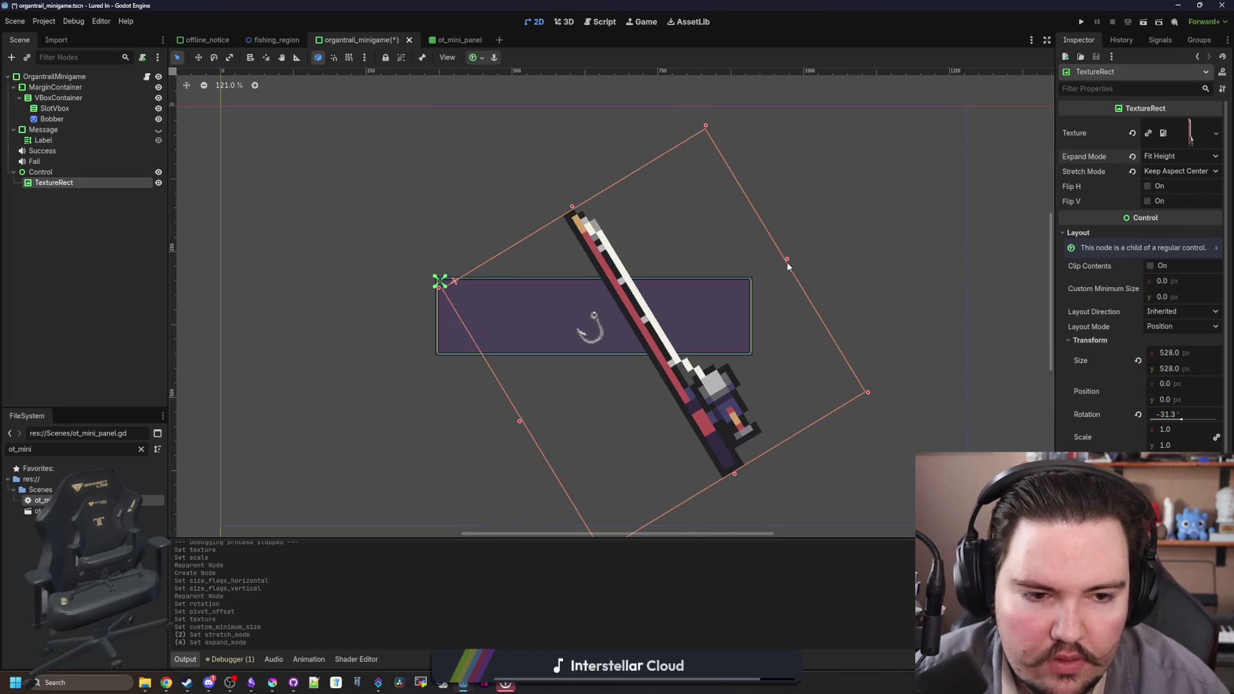
{"action": "left_click_drag", "start_coordinate": [1170, 353], "coordinate": [1153, 353]}
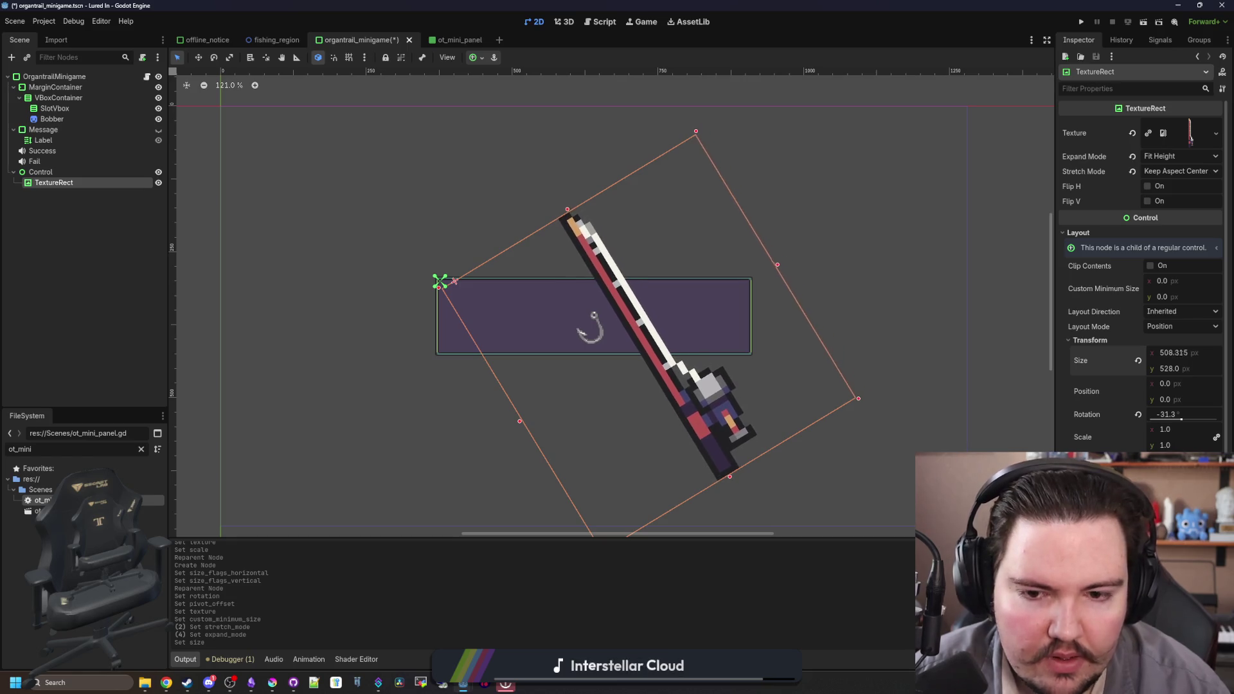
{"action": "left_click", "coordinate": [1180, 156]}
{"action": "left_click", "coordinate": [1167, 181]}
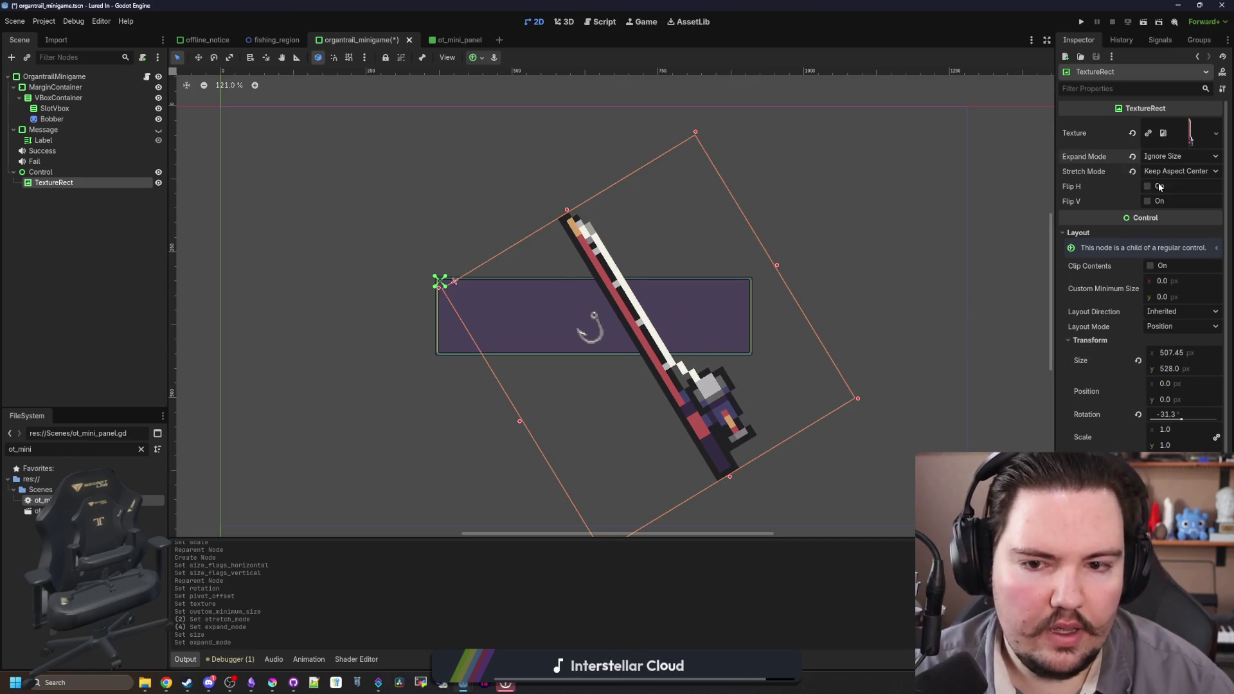
- Set the rod TextureRect's size to 256 by 256
{"action": "left_click", "coordinate": [1170, 368]}
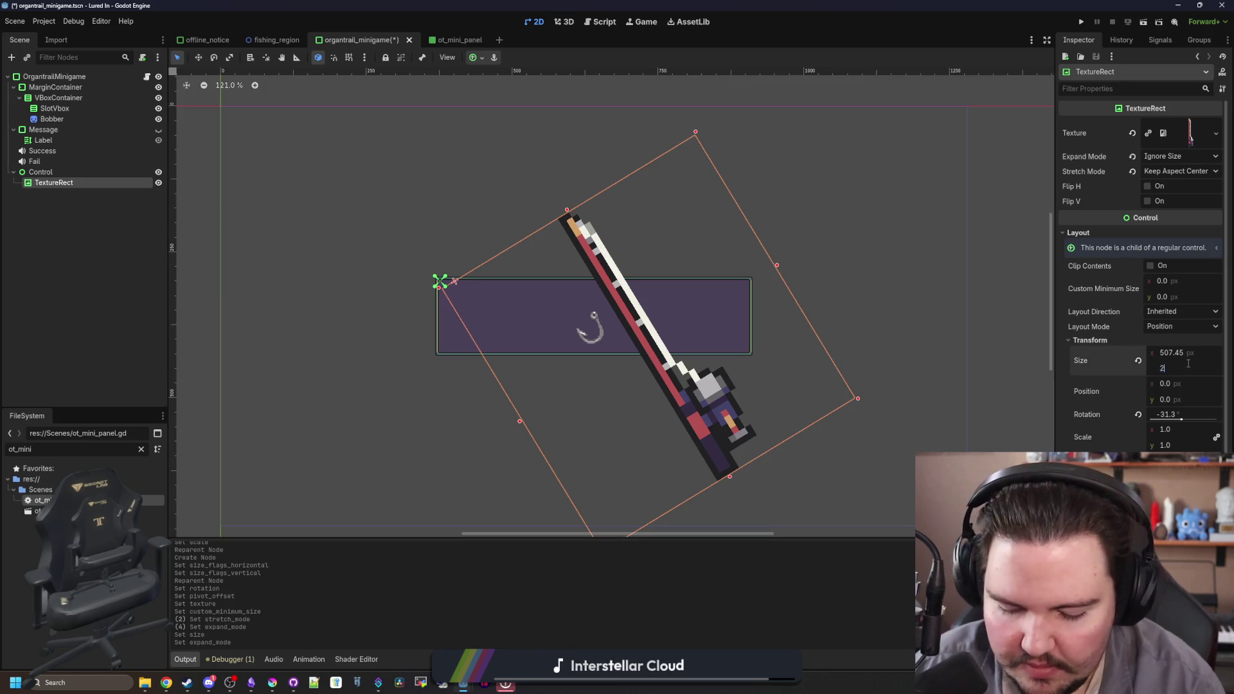
{"action": "type", "text": "256"}
{"action": "key", "text": "Return"}
{"action": "left_click", "coordinate": [1170, 353]}
{"action": "type", "text": "256"}
{"action": "key", "text": "Return"}
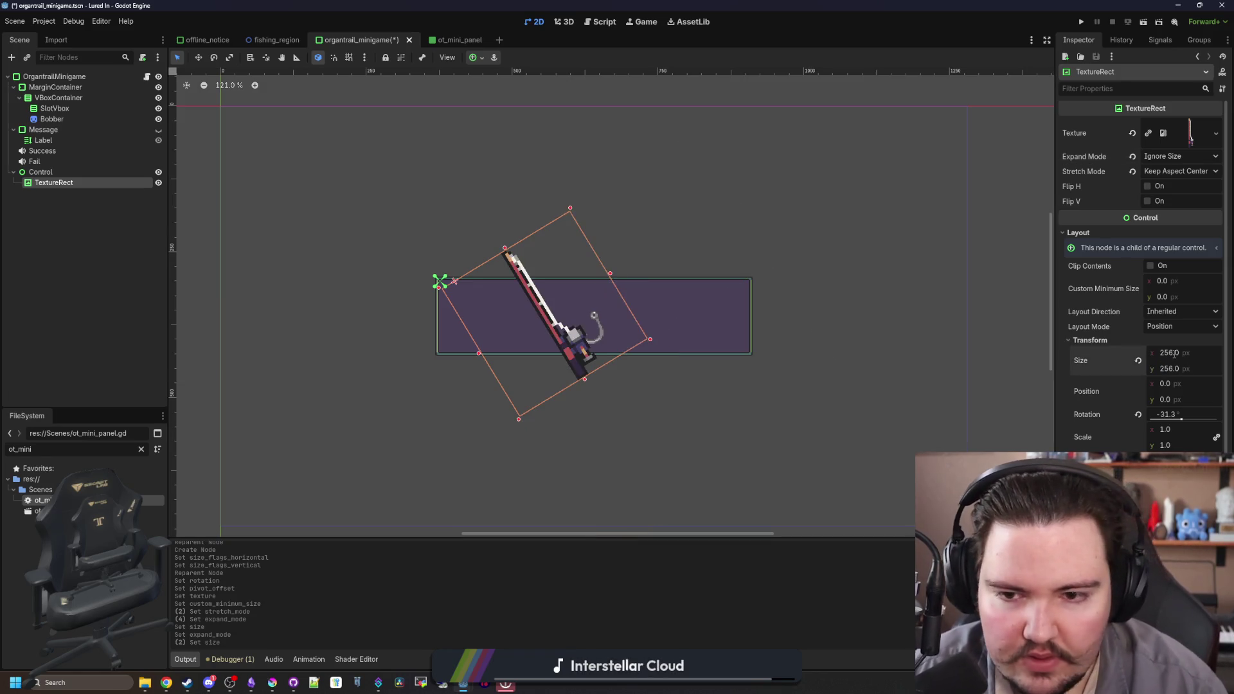
{"action": "scroll", "coordinate": [750, 309], "scroll_direction": "up", "scroll_amount": 3}
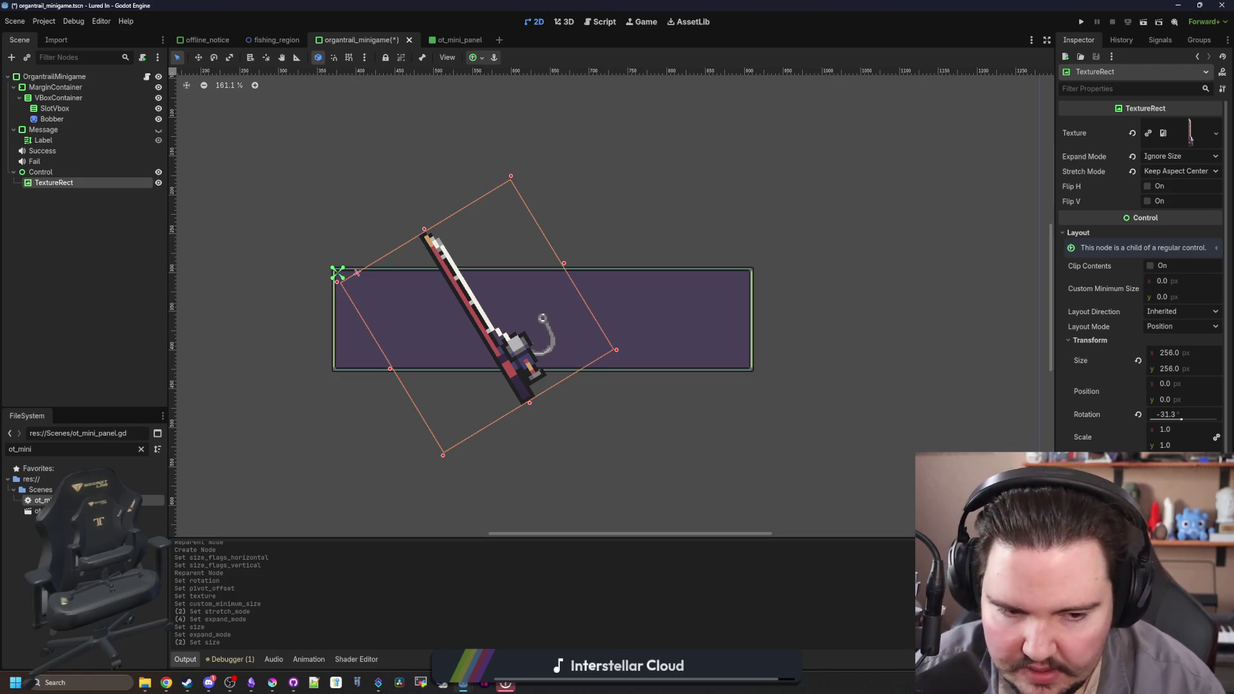
- Adjust the rod's pivot ratio so the rod shifts right across the panel
{"action": "key", "text": "v"}
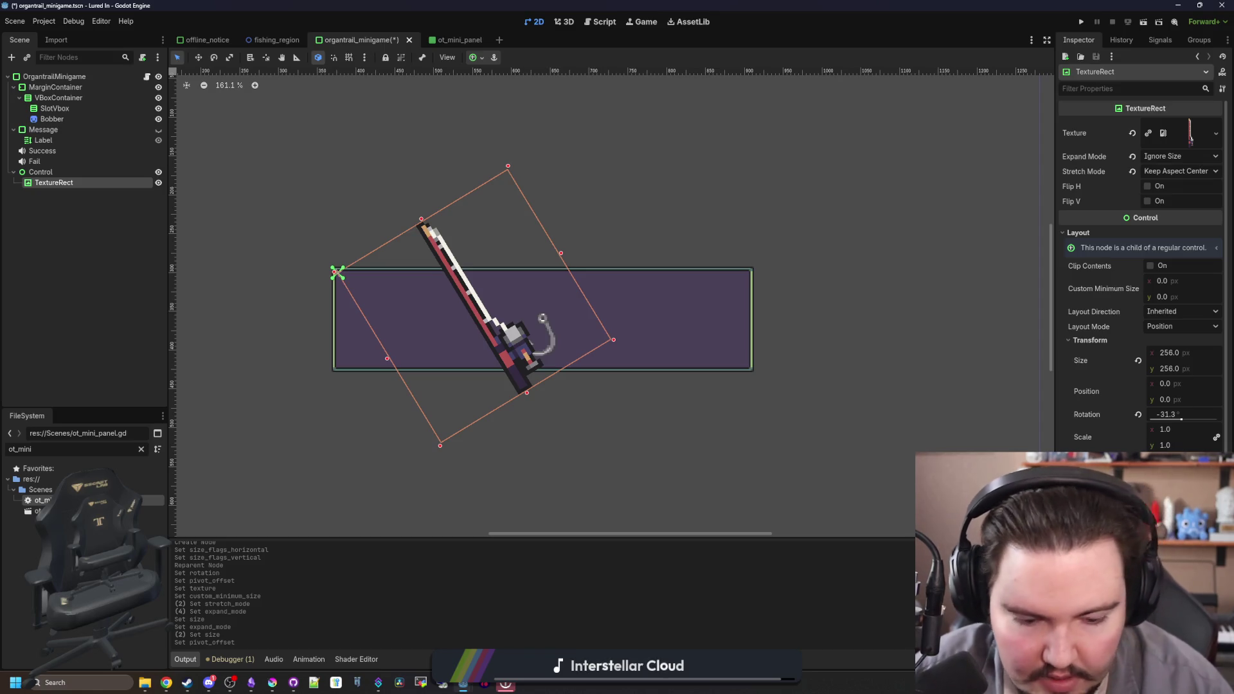
{"action": "key", "text": "v"}
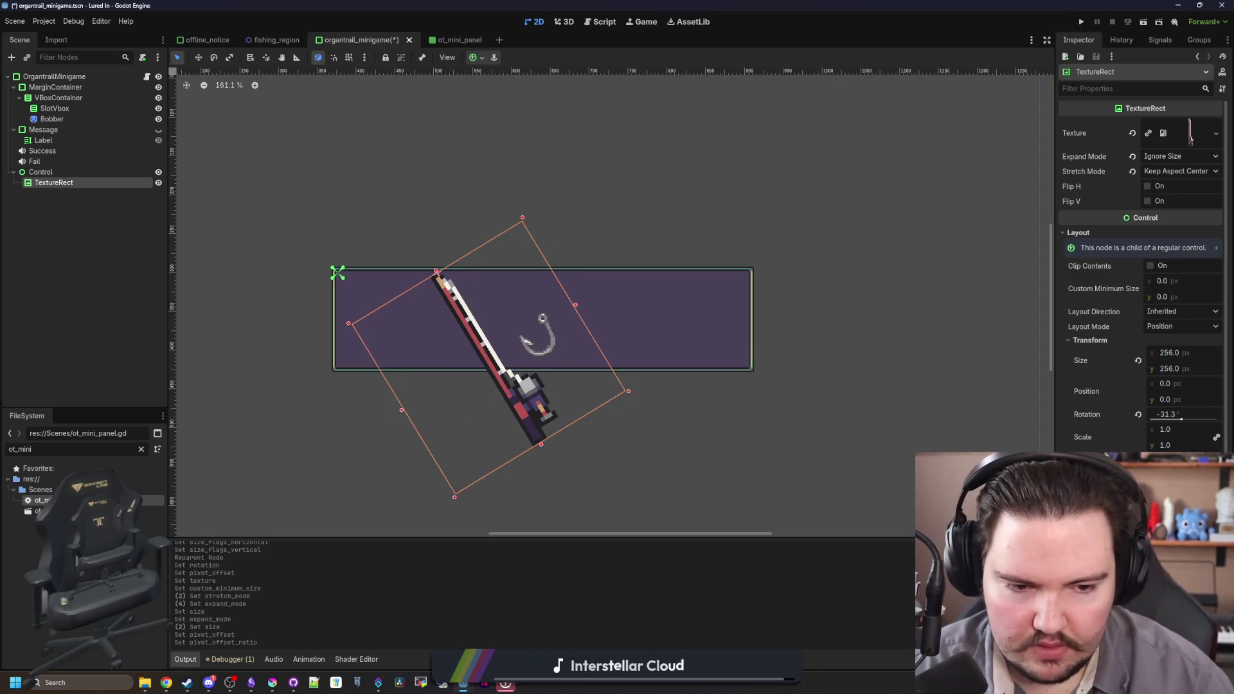
{"action": "key", "text": "v"}
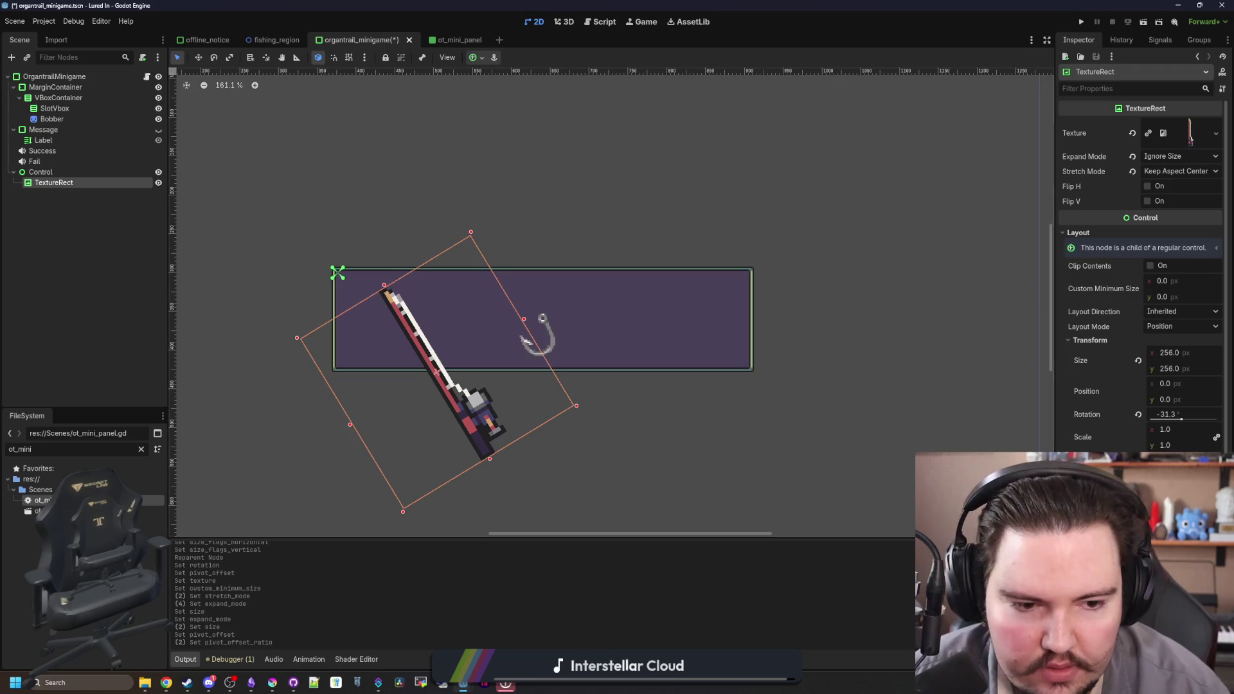
{"action": "key", "text": "v"}
{"action": "key", "text": "v"}
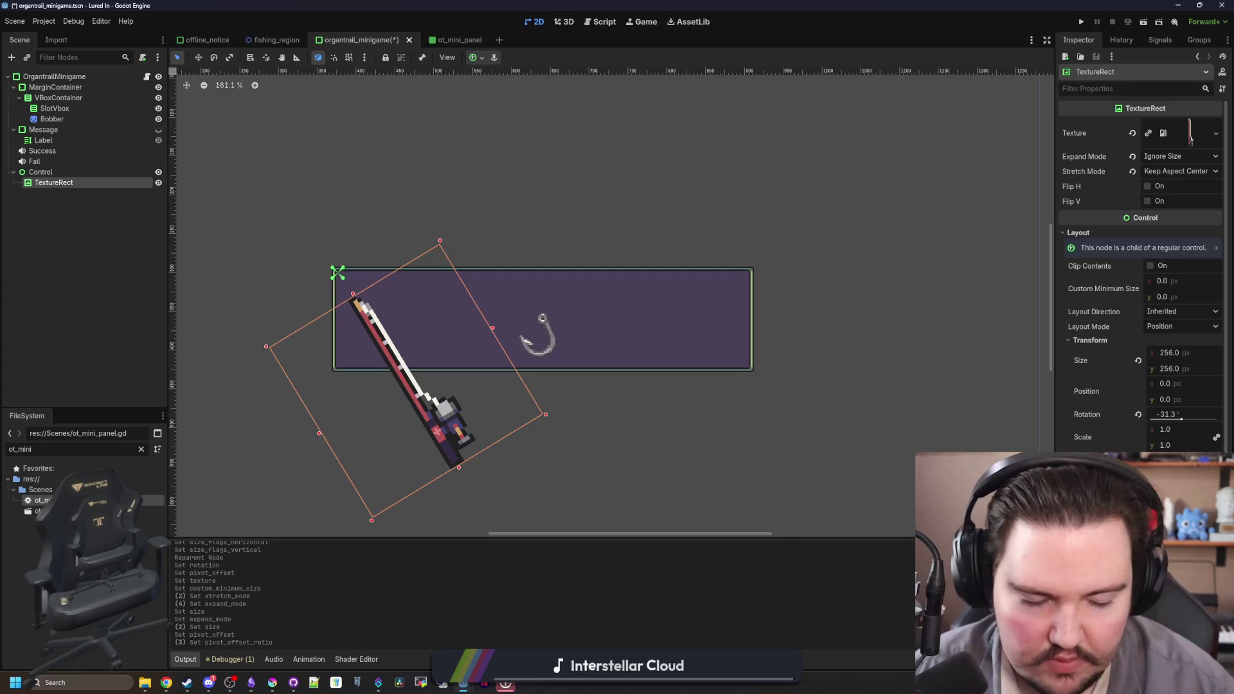
{"action": "right_click", "coordinate": [94, 183]}
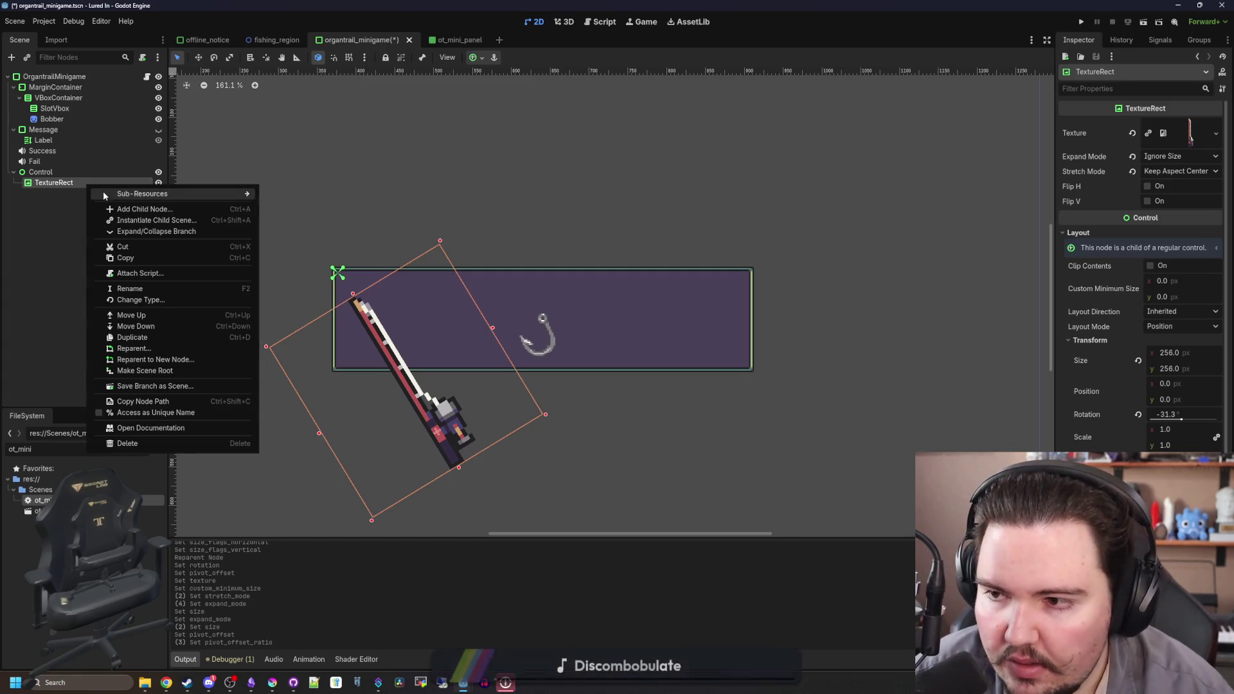
- Add a Control child under the rod TextureRect and name it LineAnchor
{"action": "left_click", "coordinate": [146, 208]}
{"action": "type", "text": "control"}
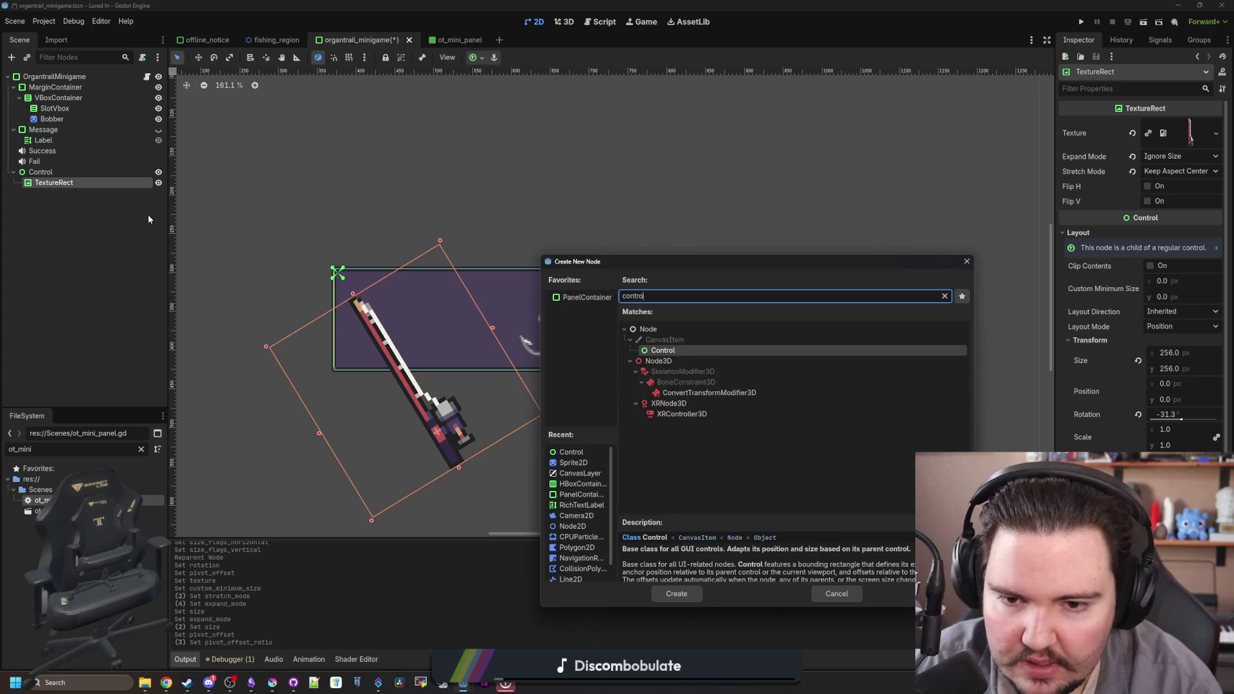
{"action": "key", "text": "Return"}
{"action": "key", "text": "F2"}
{"action": "type", "text": "LineAnchor"}
{"action": "key", "text": "Return"}
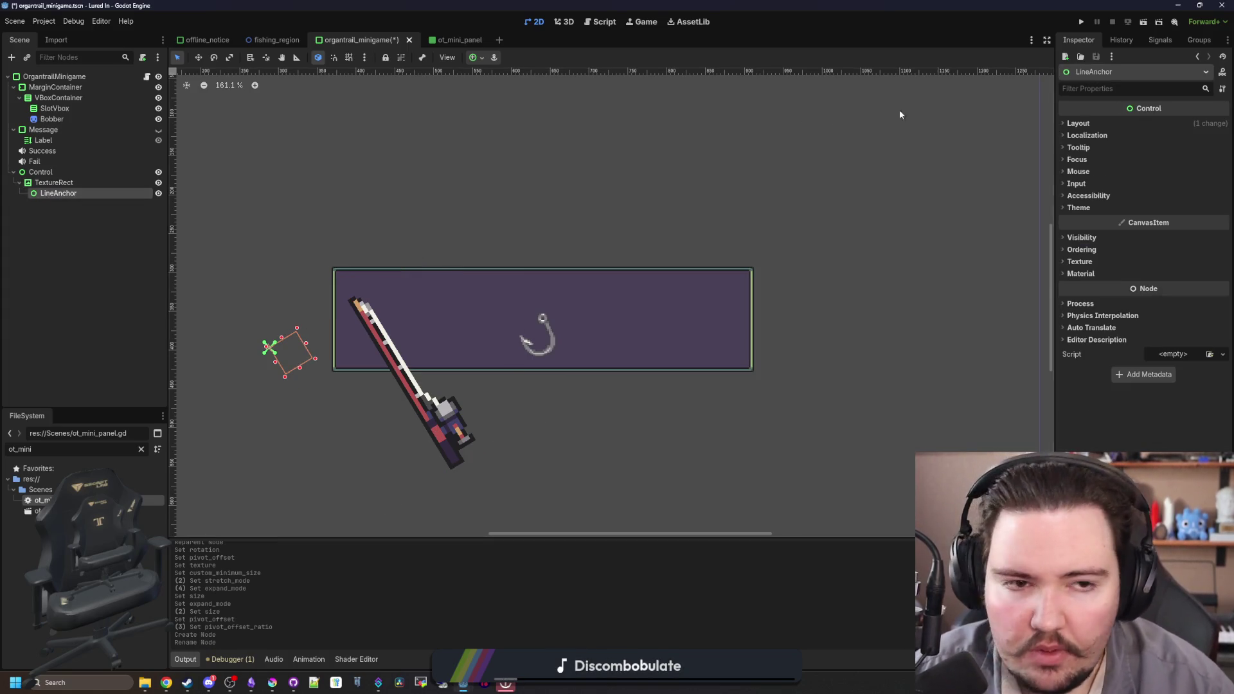
- Give LineAnchor a width of 0 and anchor it Center Top using Anchors layout mode
{"action": "left_click", "coordinate": [1078, 122]}
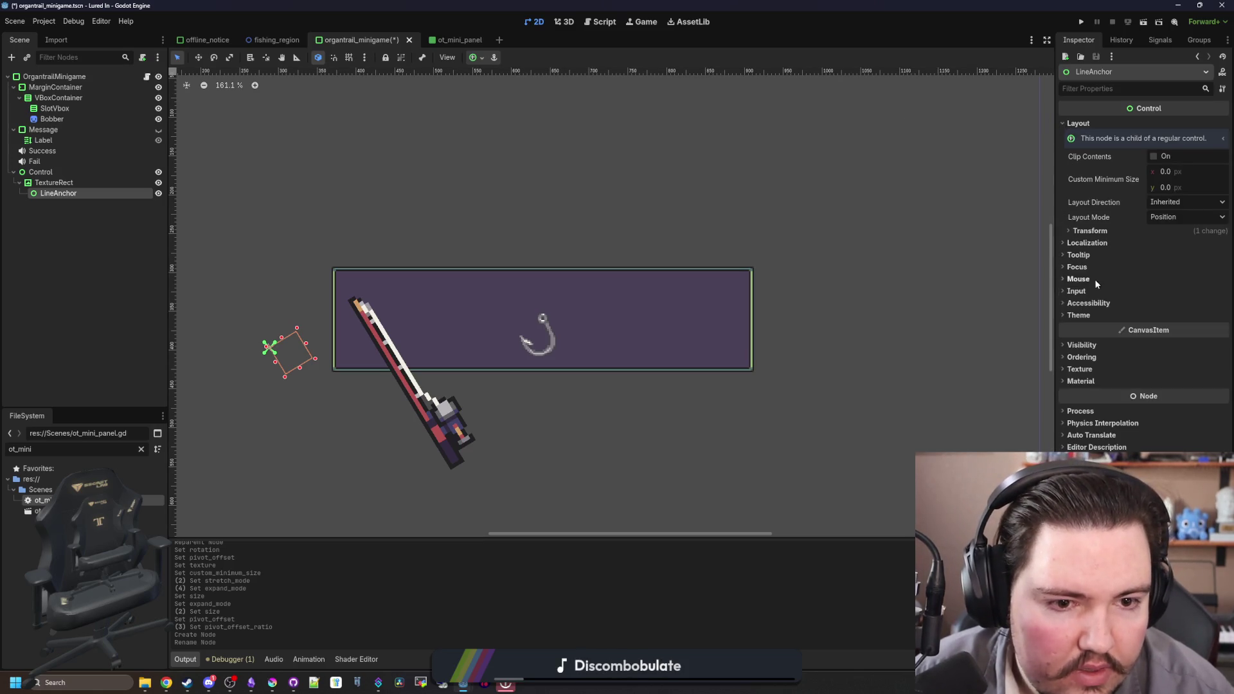
{"action": "left_click", "coordinate": [1093, 231]}
{"action": "left_click", "coordinate": [1178, 248]}
{"action": "type", "text": "0"}
{"action": "key", "text": "Tab"}
{"action": "left_click", "coordinate": [1157, 217]}
{"action": "left_click", "coordinate": [1170, 232]}
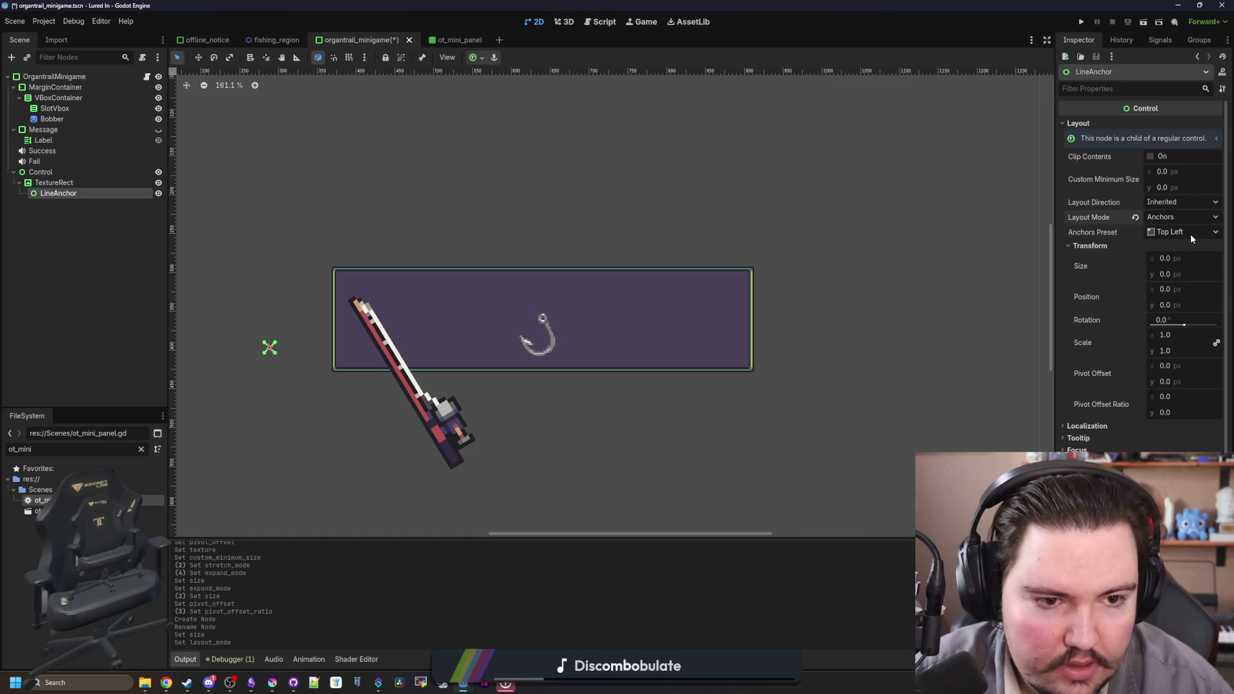
{"action": "left_click", "coordinate": [1191, 234]}
{"action": "left_click", "coordinate": [1182, 323]}
- Add a Line2D child node under LineAnchor
{"action": "scroll", "coordinate": [430, 409], "scroll_direction": "up", "scroll_amount": 3}
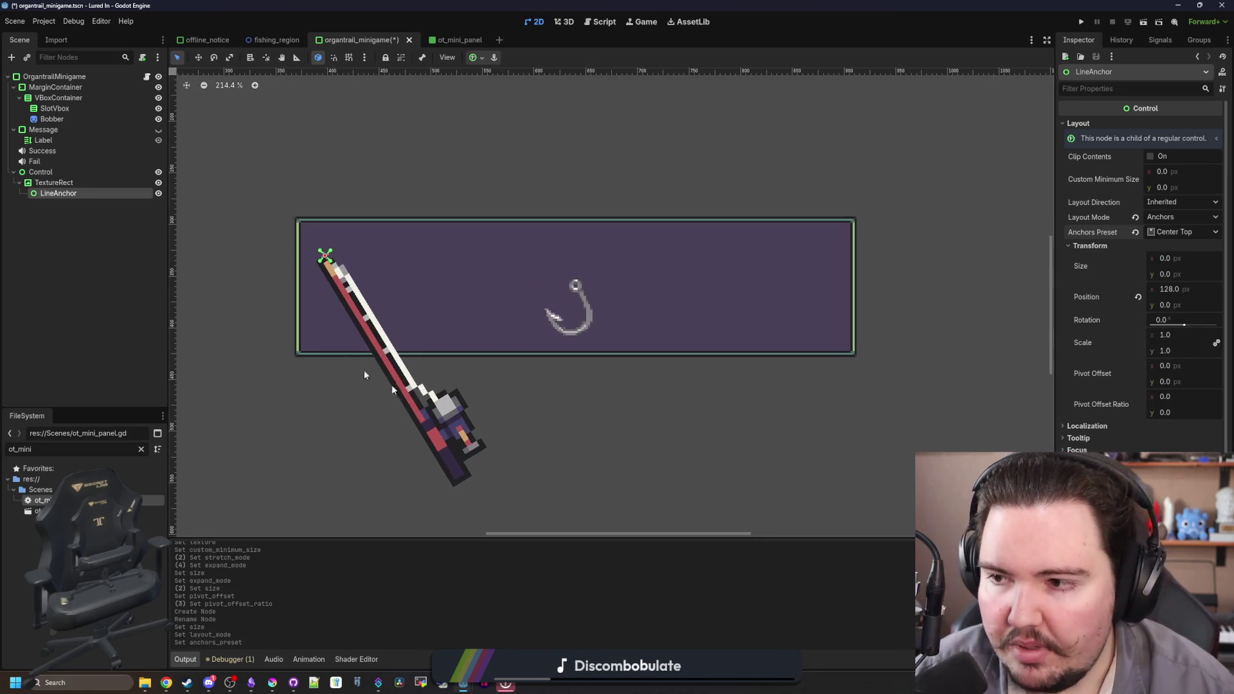
{"action": "right_click", "coordinate": [72, 197]}
{"action": "left_click", "coordinate": [97, 204]}
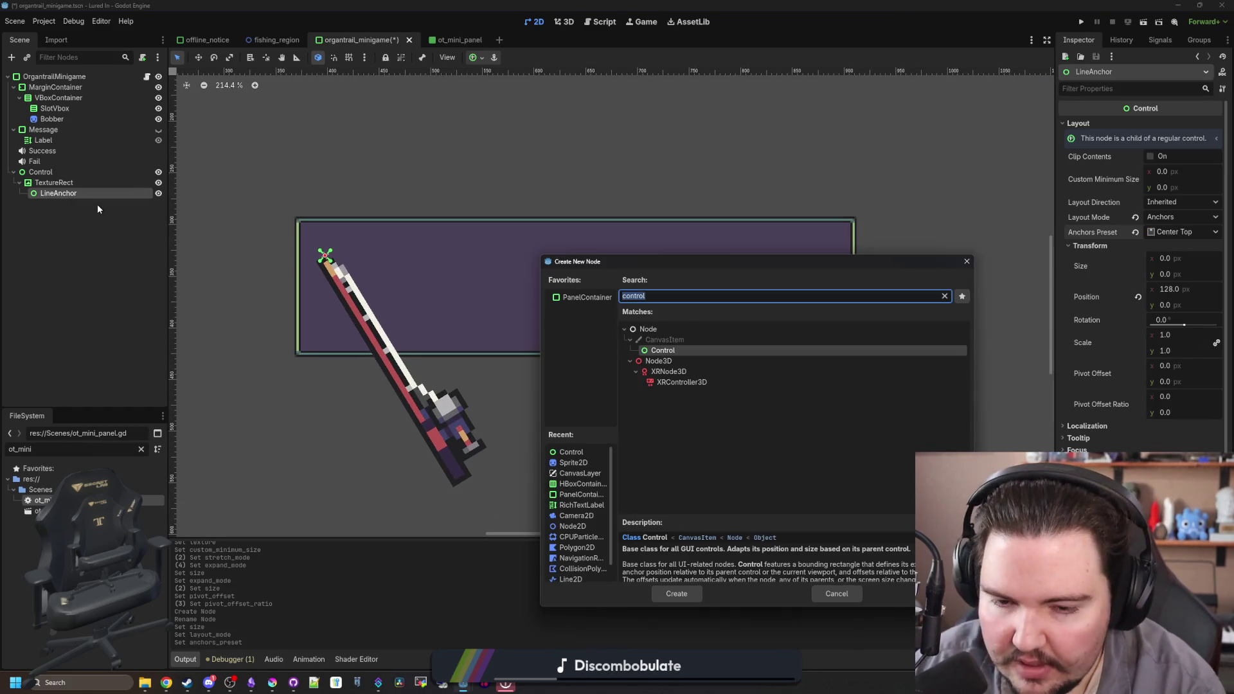
{"action": "type", "text": "line2d"}
{"action": "key", "text": "Return"}
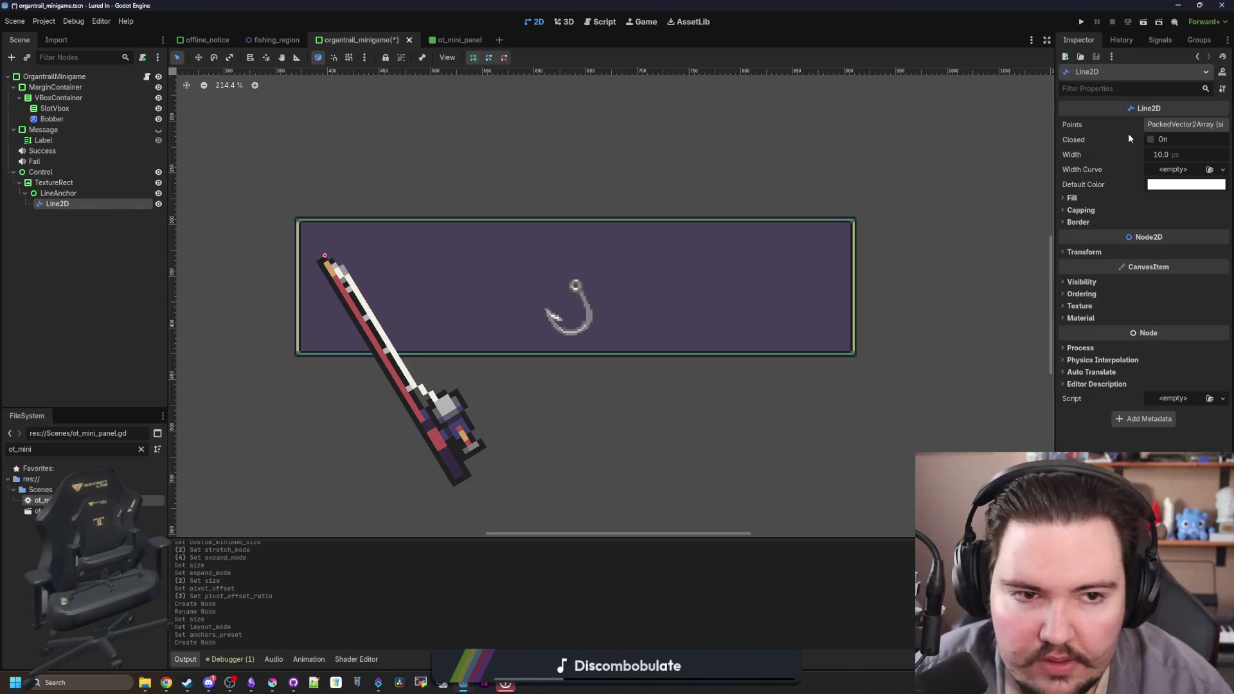
{"action": "scroll", "coordinate": [314, 281], "scroll_direction": "down", "scroll_amount": 2}
{"action": "left_click", "coordinate": [77, 195]}
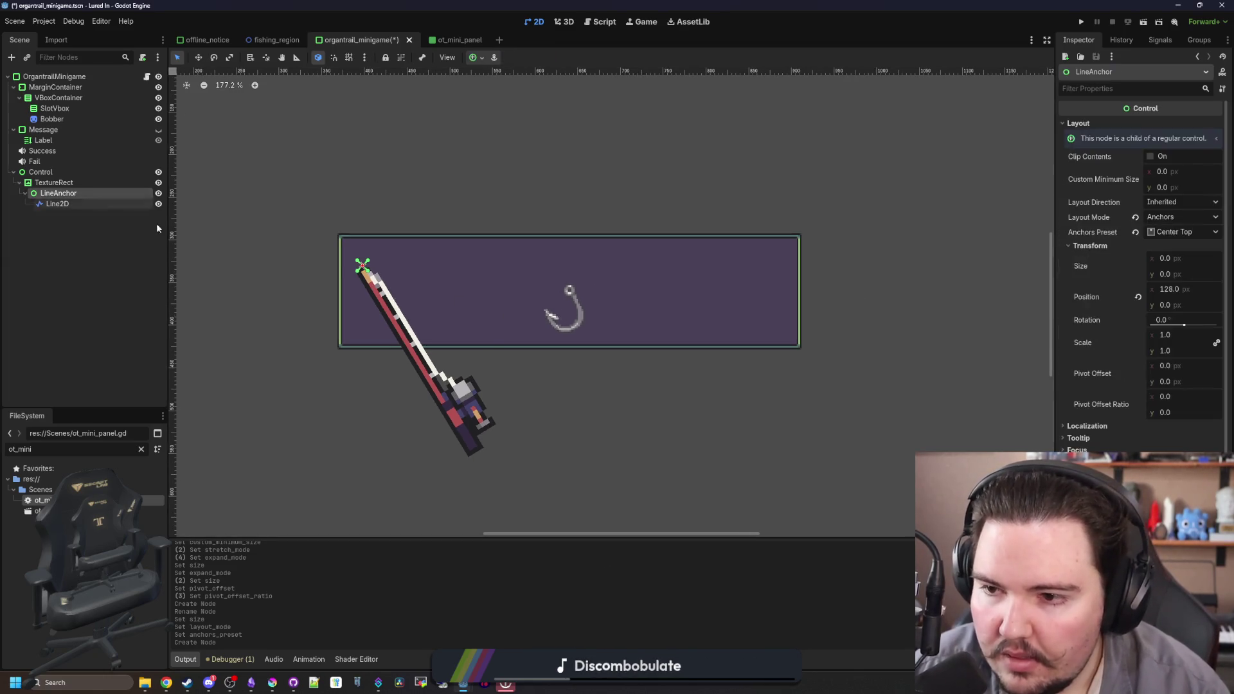
{"action": "left_click", "coordinate": [65, 183]}
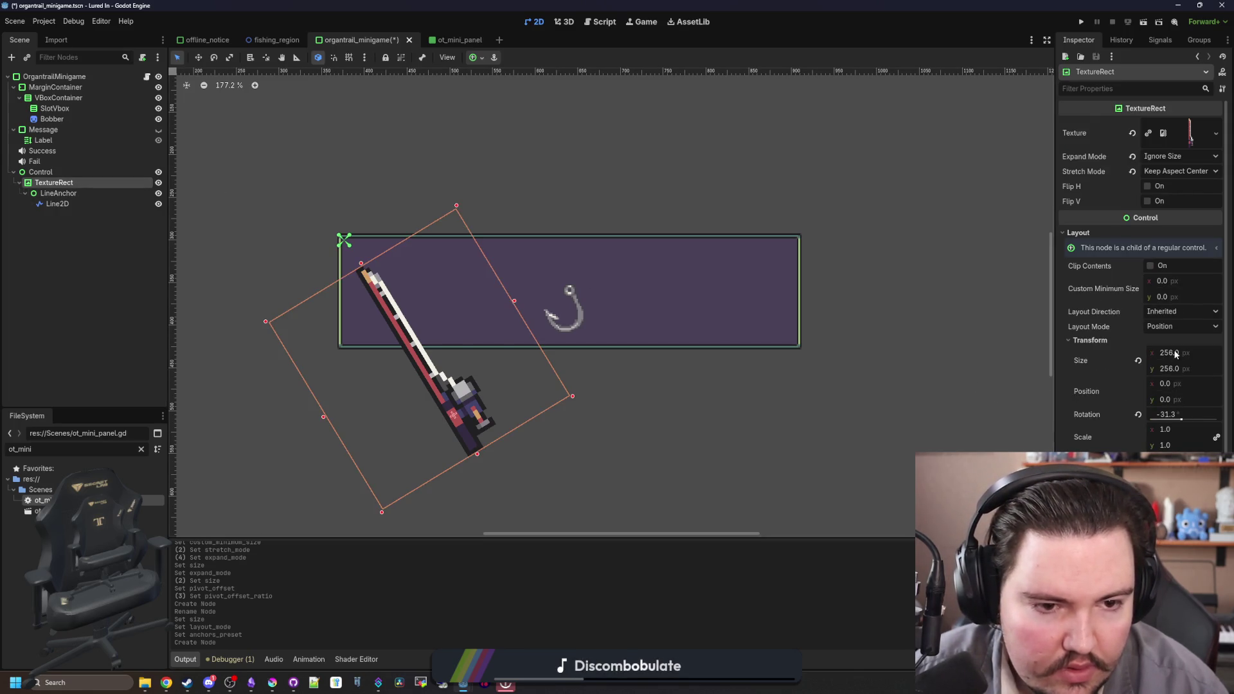
- Rotate the rod TextureRect to 41.7° and drag it to (-130, -167) above the panel's left end
{"action": "mouse_move", "coordinate": [1176, 403]}
{"action": "left_mouse_down"}
{"action": "mouse_move", "coordinate": [1145, 399]}
{"action": "mouse_move", "coordinate": [1188, 420]}
{"action": "left_mouse_up"}
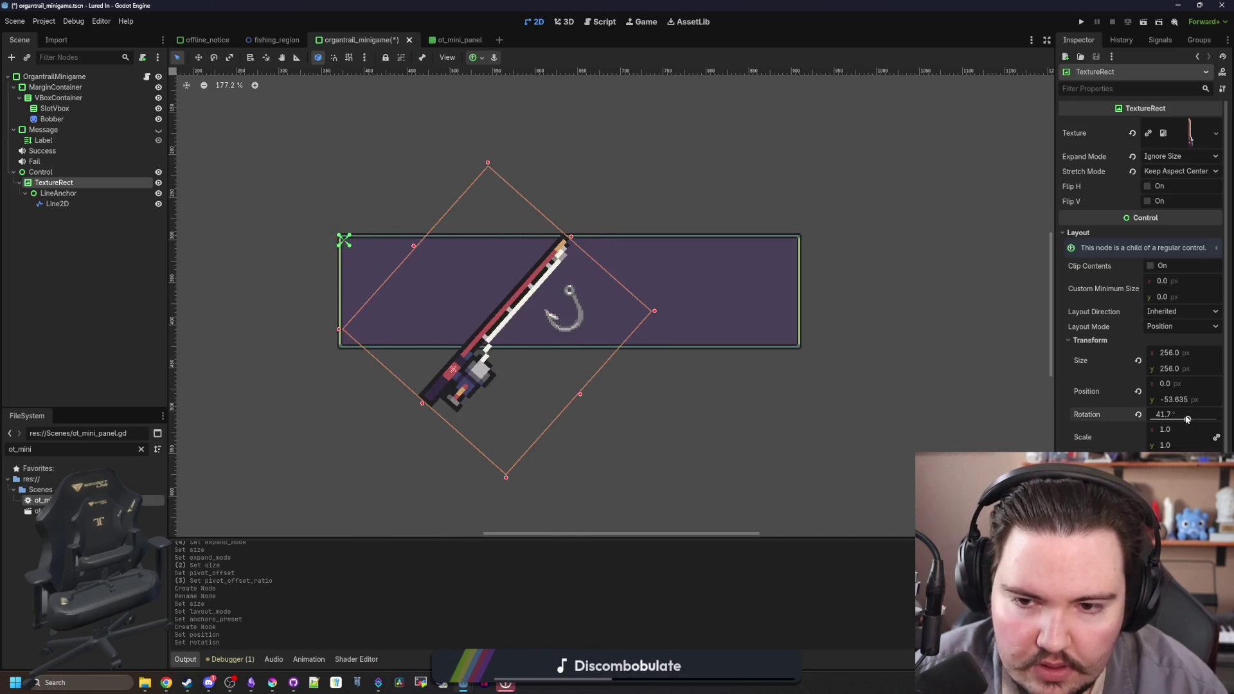
{"action": "left_click", "coordinate": [199, 57]}
{"action": "mouse_move", "coordinate": [515, 394]}
{"action": "left_mouse_down"}
{"action": "mouse_move", "coordinate": [413, 296]}
{"action": "mouse_move", "coordinate": [412, 306]}
{"action": "mouse_move", "coordinate": [400, 298]}
{"action": "mouse_move", "coordinate": [410, 304]}
{"action": "left_mouse_up"}
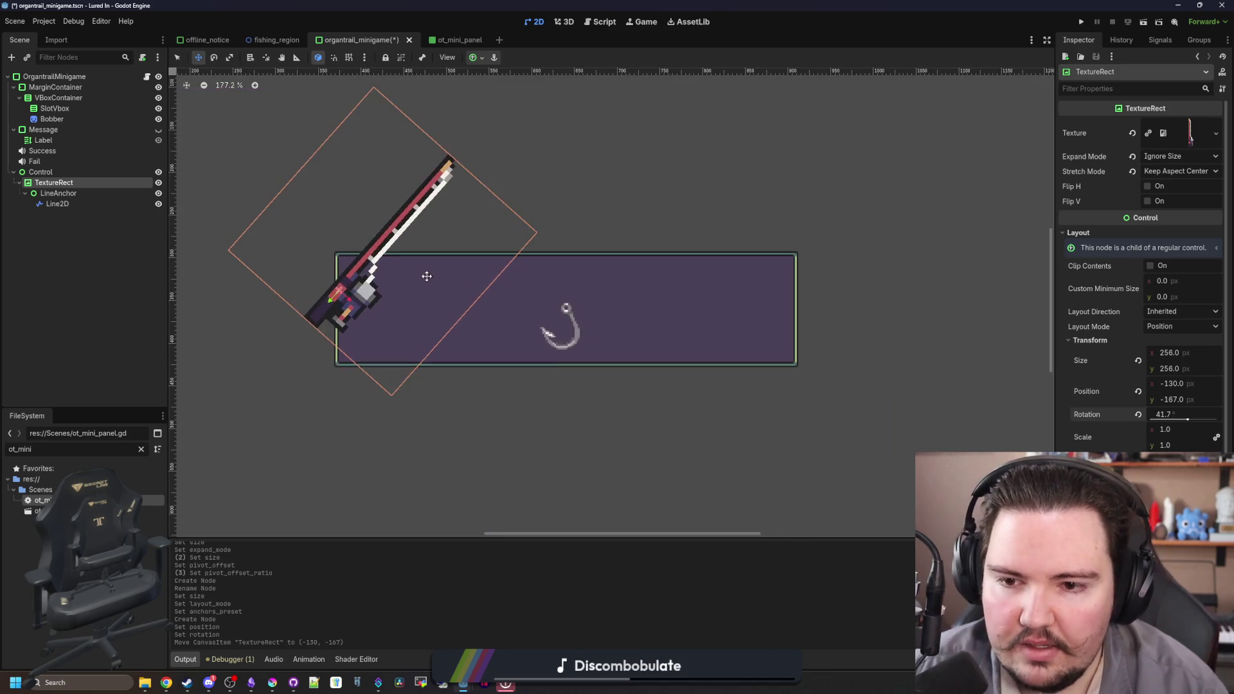
{"action": "left_click", "coordinate": [52, 171]}
{"action": "left_click", "coordinate": [51, 119]}
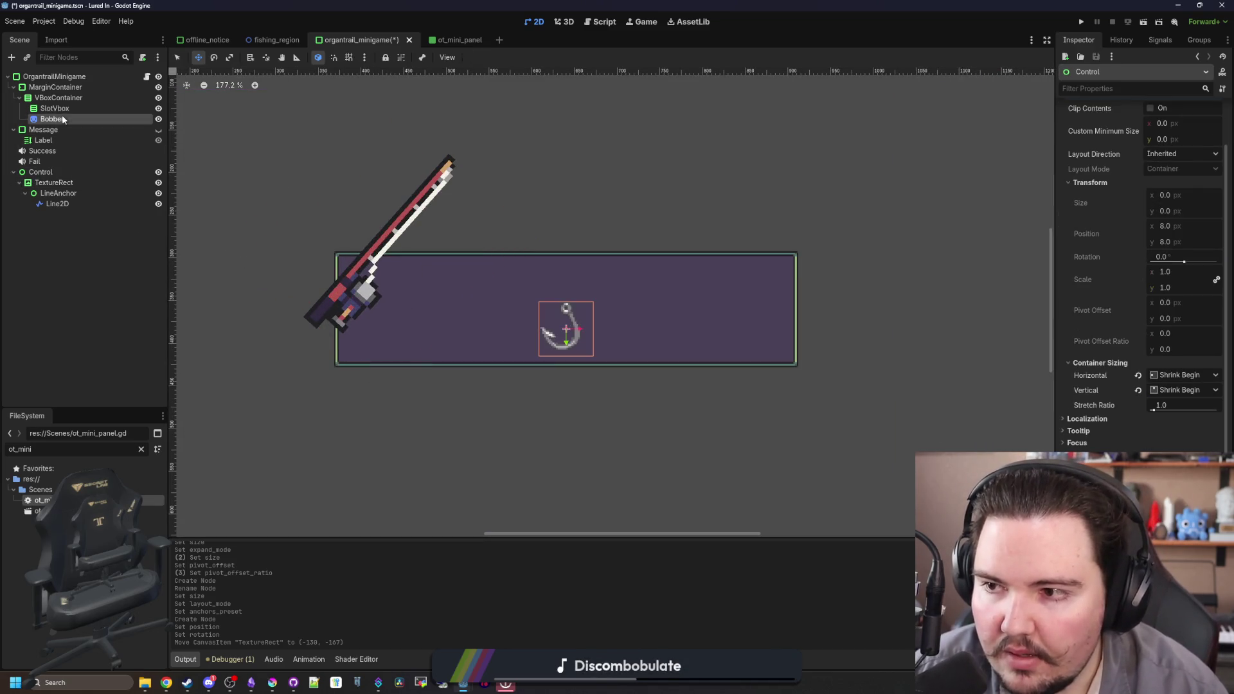
- Turn on Vertical Expand for SlotVbox and save the scene
{"action": "left_click", "coordinate": [67, 109]}
{"action": "left_click", "coordinate": [53, 120]}
{"action": "left_click", "coordinate": [53, 120]}
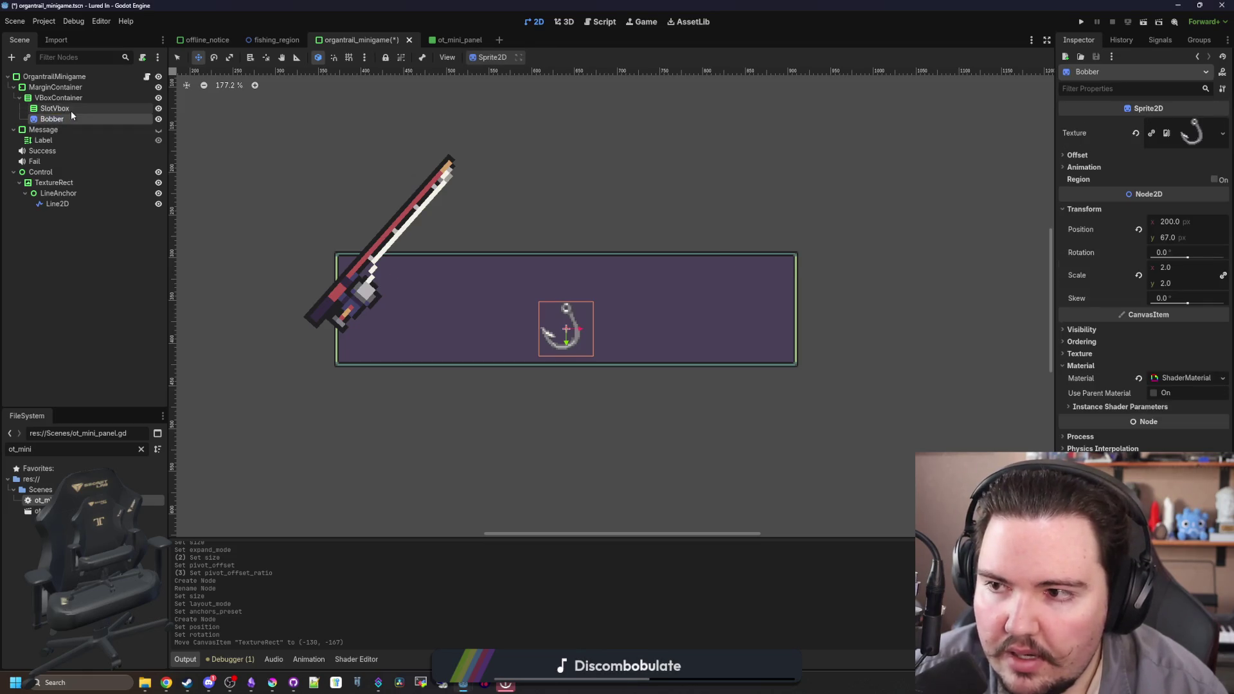
{"action": "left_click", "coordinate": [70, 109]}
{"action": "left_click", "coordinate": [1097, 156]}
{"action": "left_click", "coordinate": [1105, 288]}
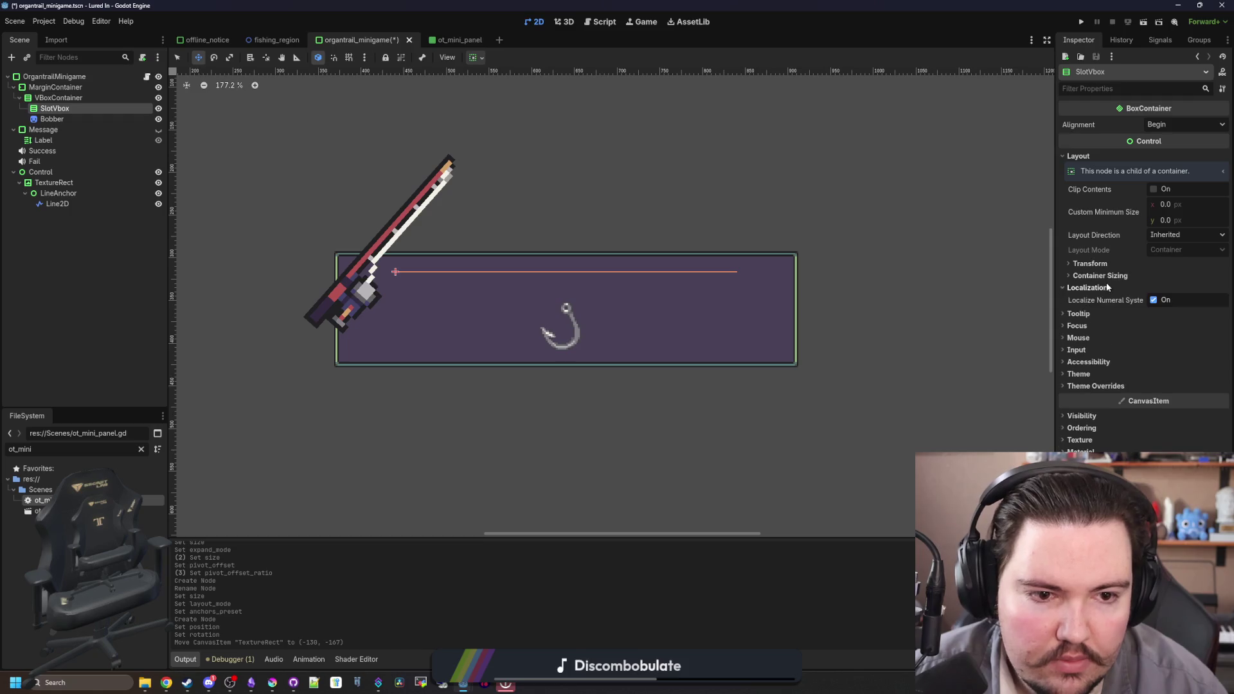
{"action": "left_click", "coordinate": [1119, 276]}
{"action": "left_click", "coordinate": [1156, 318]}
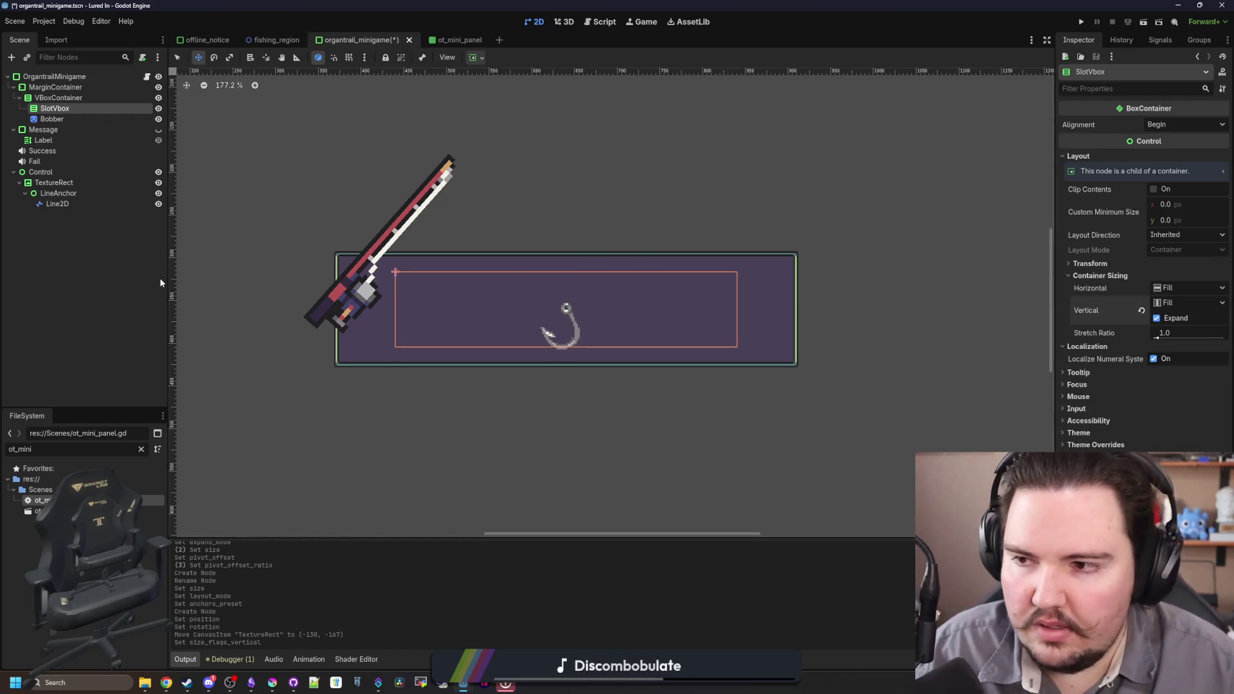
{"action": "left_click", "coordinate": [61, 119]}
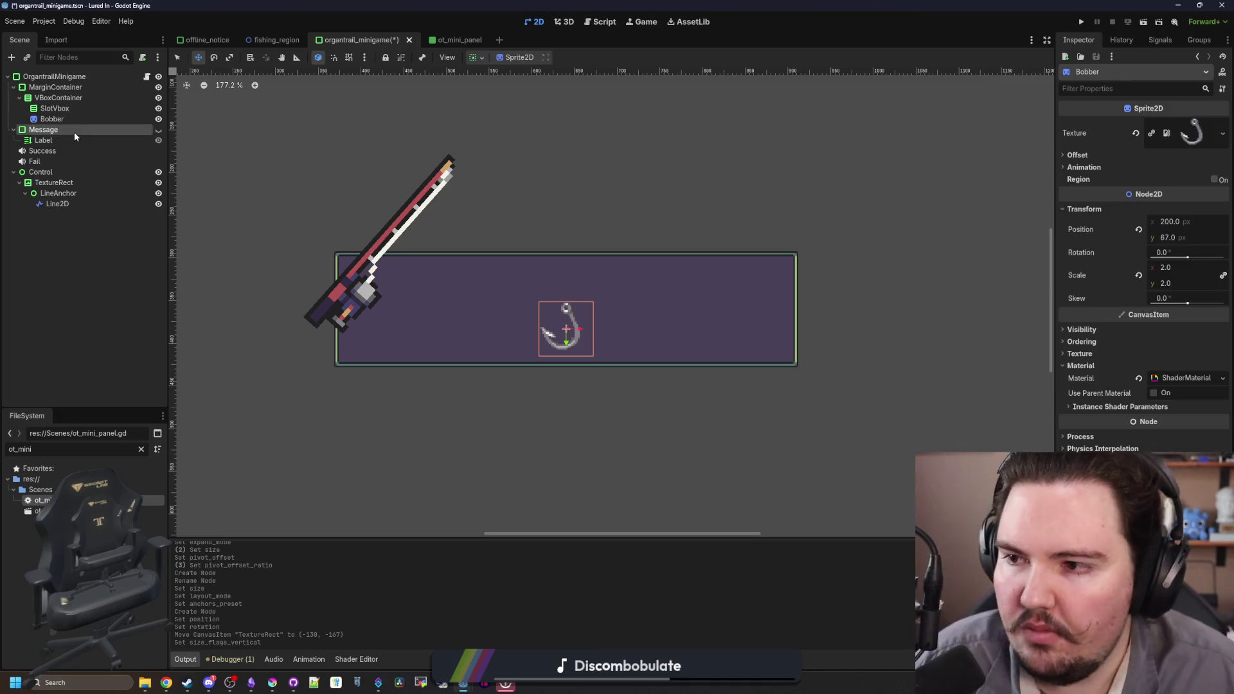
{"action": "left_click", "coordinate": [75, 132]}
{"action": "key", "text": "ctrl+s"}
- Set the Line2D's Z Index to -1
{"action": "scroll", "coordinate": [565, 225], "scroll_direction": "up", "scroll_amount": 1}
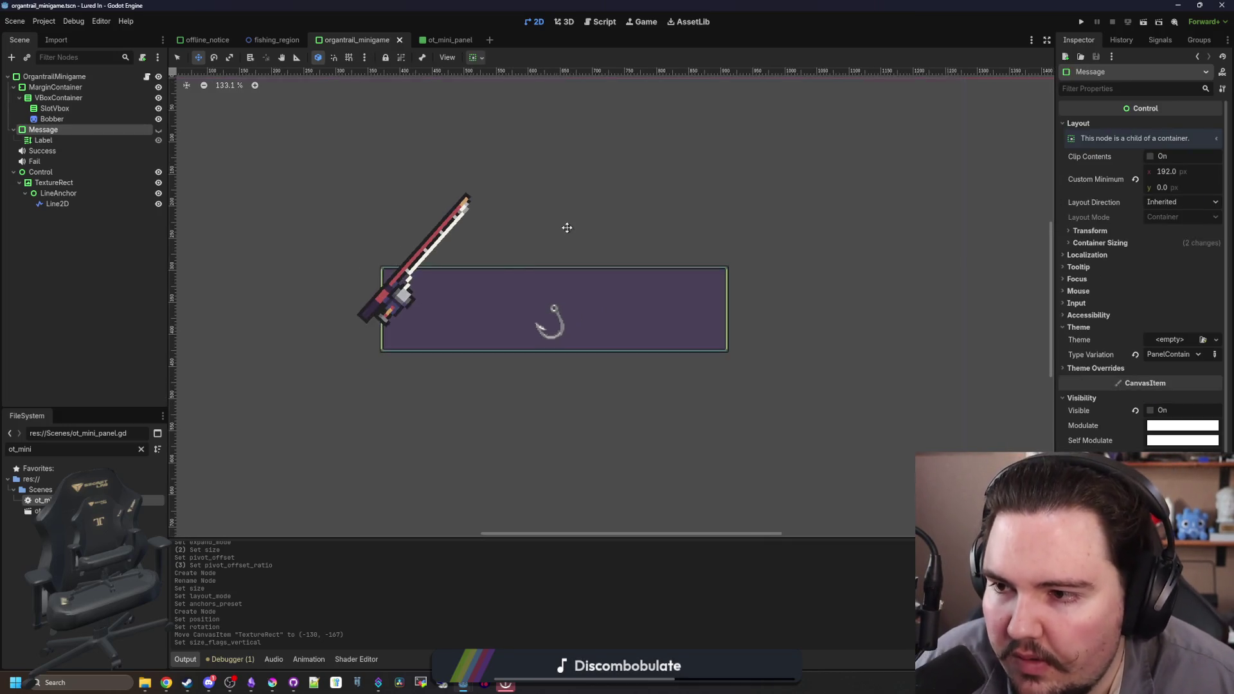
{"action": "left_click", "coordinate": [65, 205]}
{"action": "key", "text": "ctrl+s"}
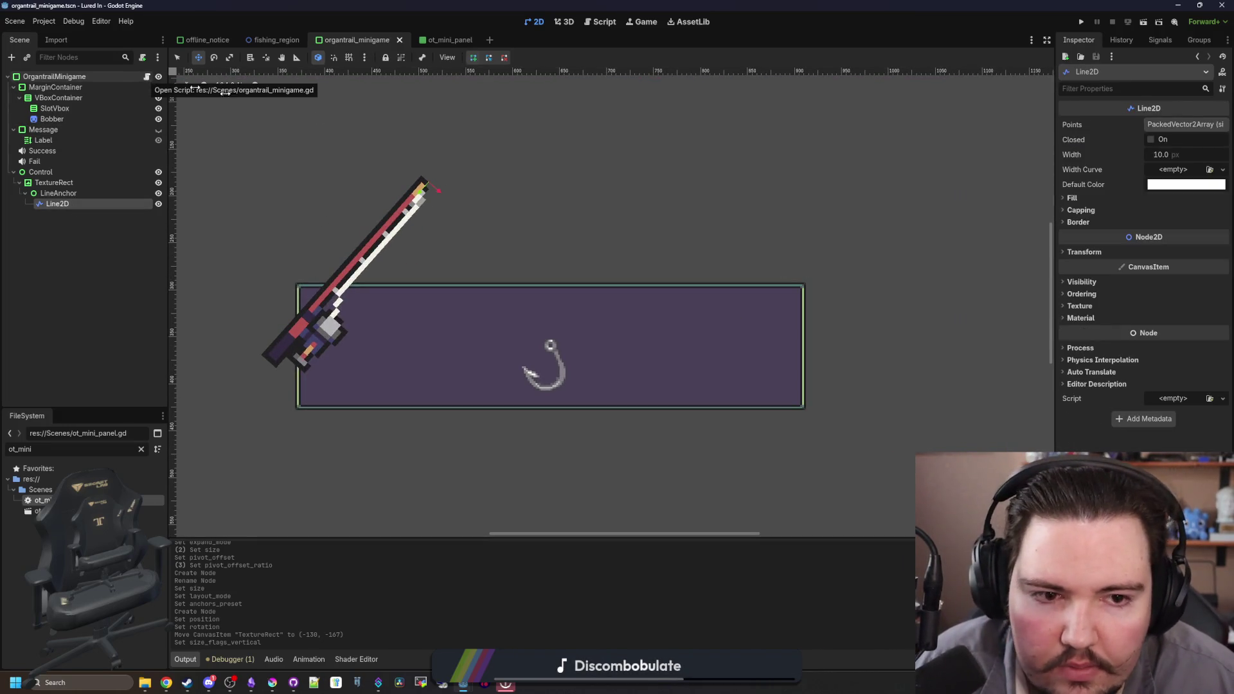
{"action": "left_click", "coordinate": [1118, 294]}
{"action": "left_click", "coordinate": [1154, 293]}
{"action": "left_click", "coordinate": [1159, 294]}
{"action": "left_click", "coordinate": [1160, 308]}
{"action": "type", "text": "-1"}
{"action": "key", "text": "Return"}
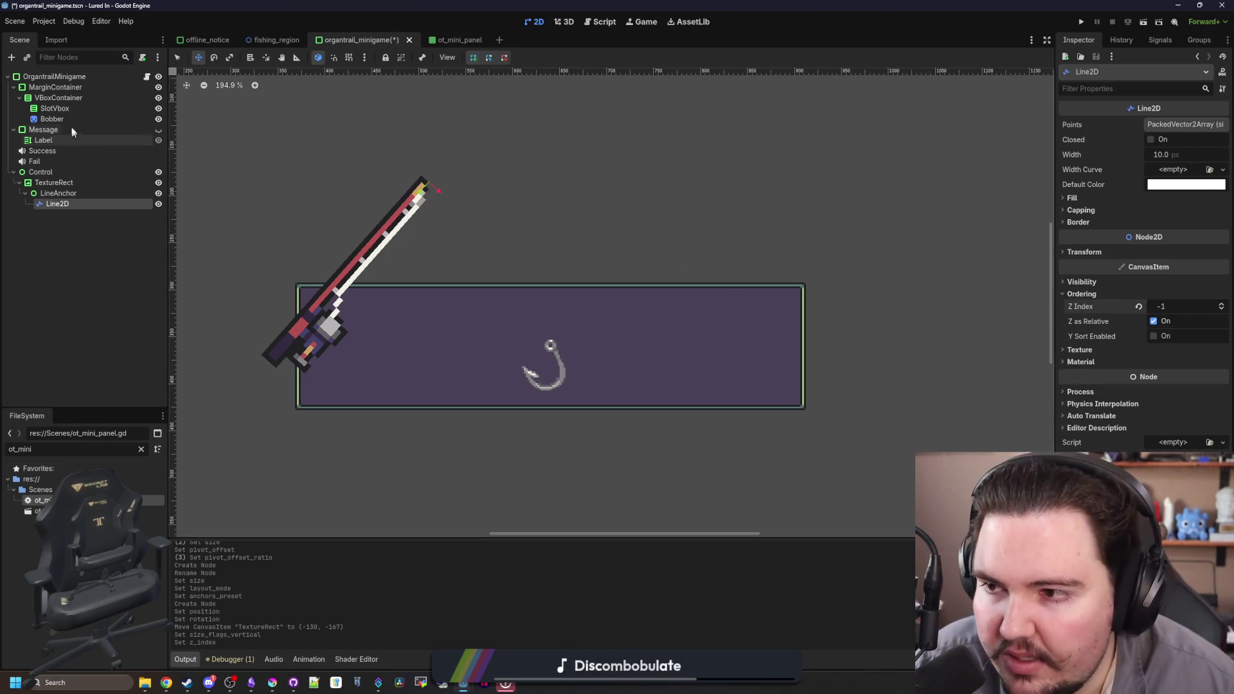
- Reparent the Line2D under the Bobber node in the Scene tree
{"action": "left_click", "coordinate": [59, 119]}
{"action": "left_click", "coordinate": [1083, 342]}
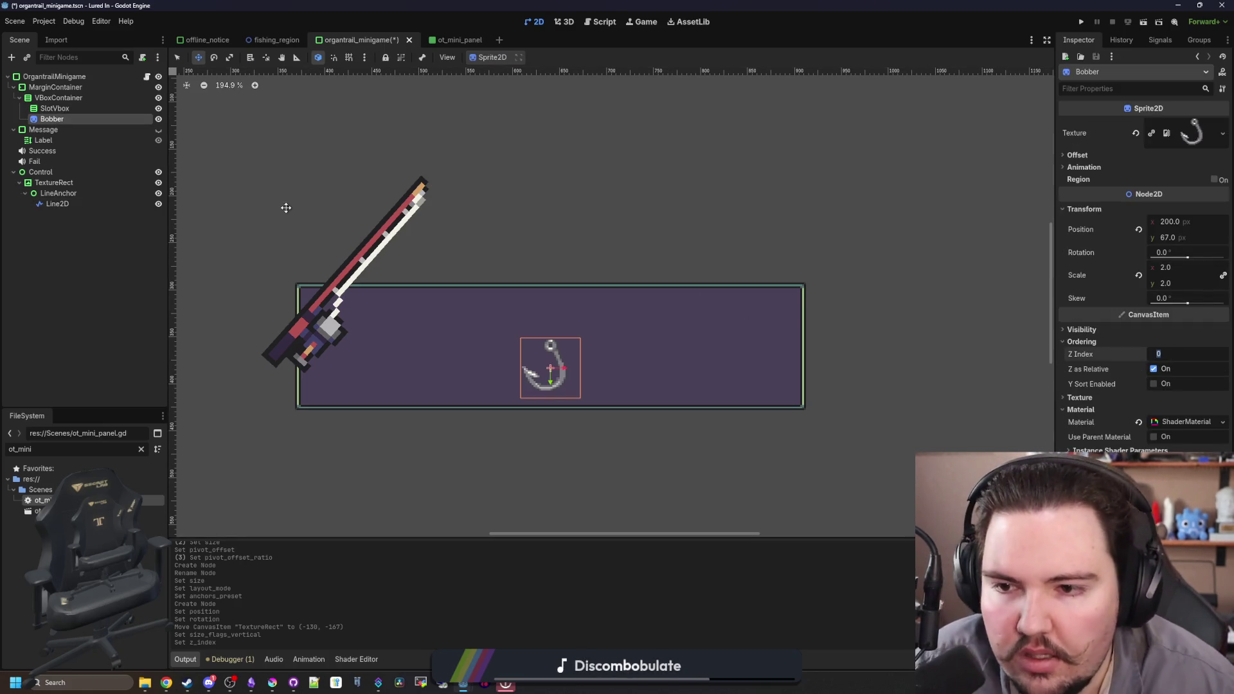
{"action": "left_click", "coordinate": [106, 277]}
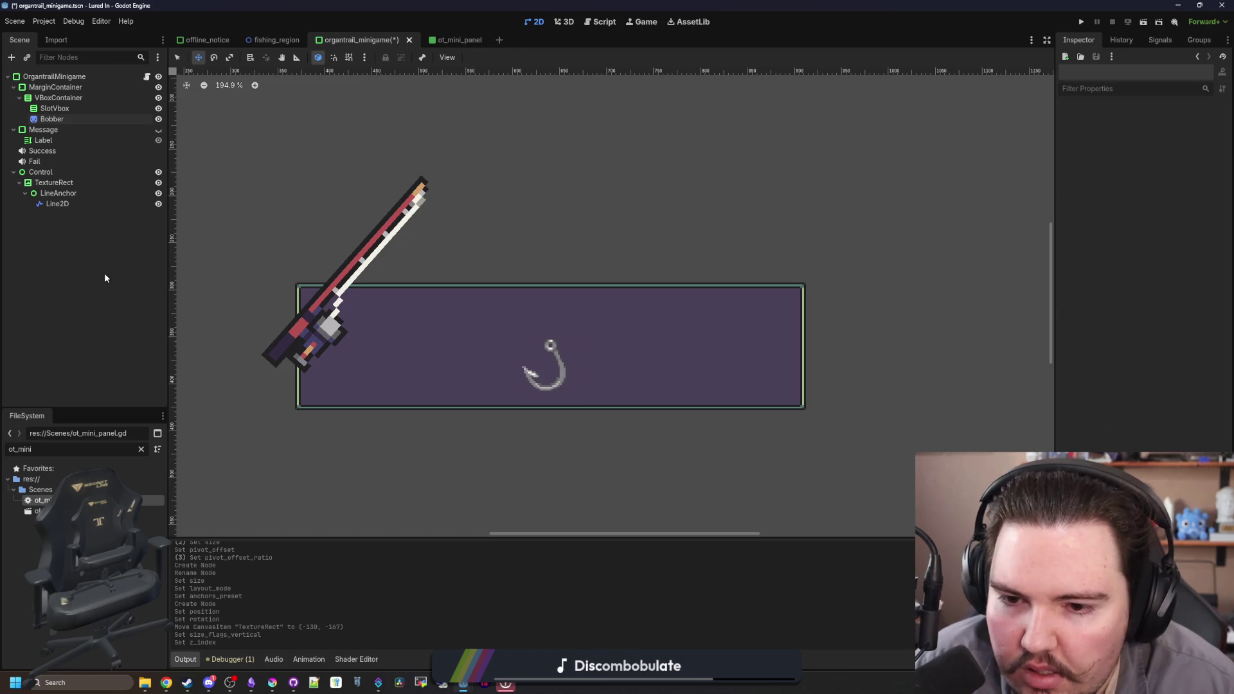
{"action": "left_click", "coordinate": [65, 206]}
{"action": "left_click_drag", "start_coordinate": [59, 125], "coordinate": [66, 119]}
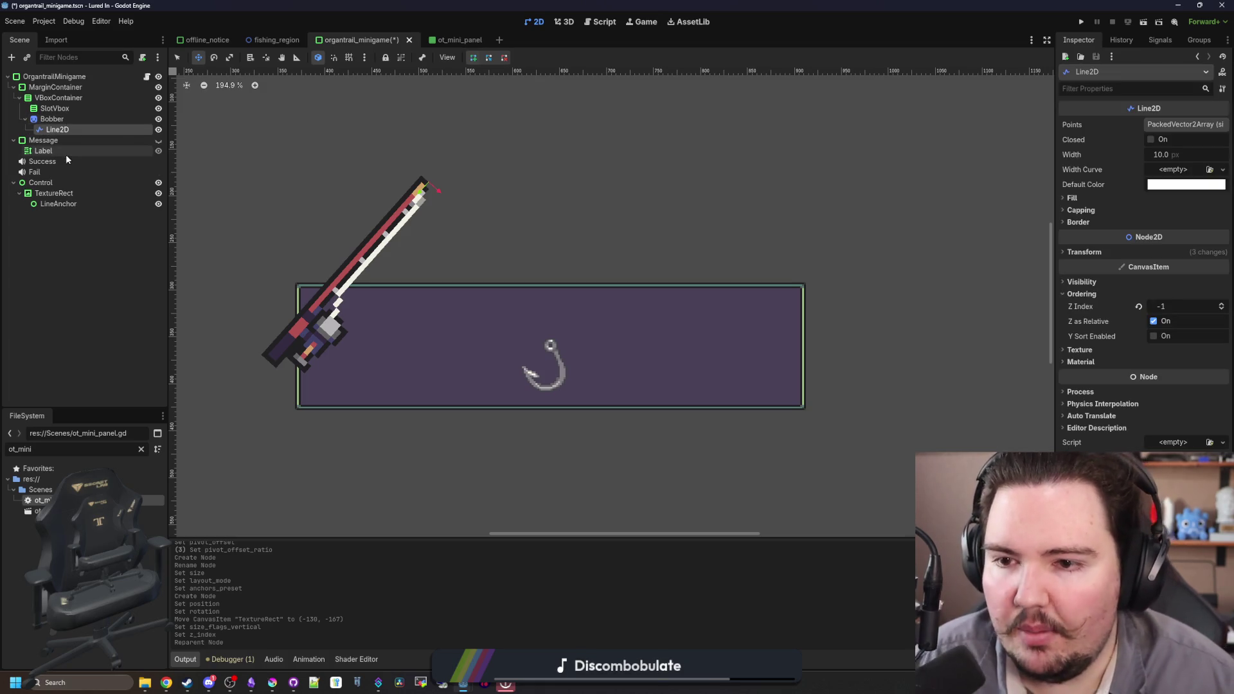
{"action": "left_click", "coordinate": [57, 183]}
{"action": "left_click", "coordinate": [64, 130]}
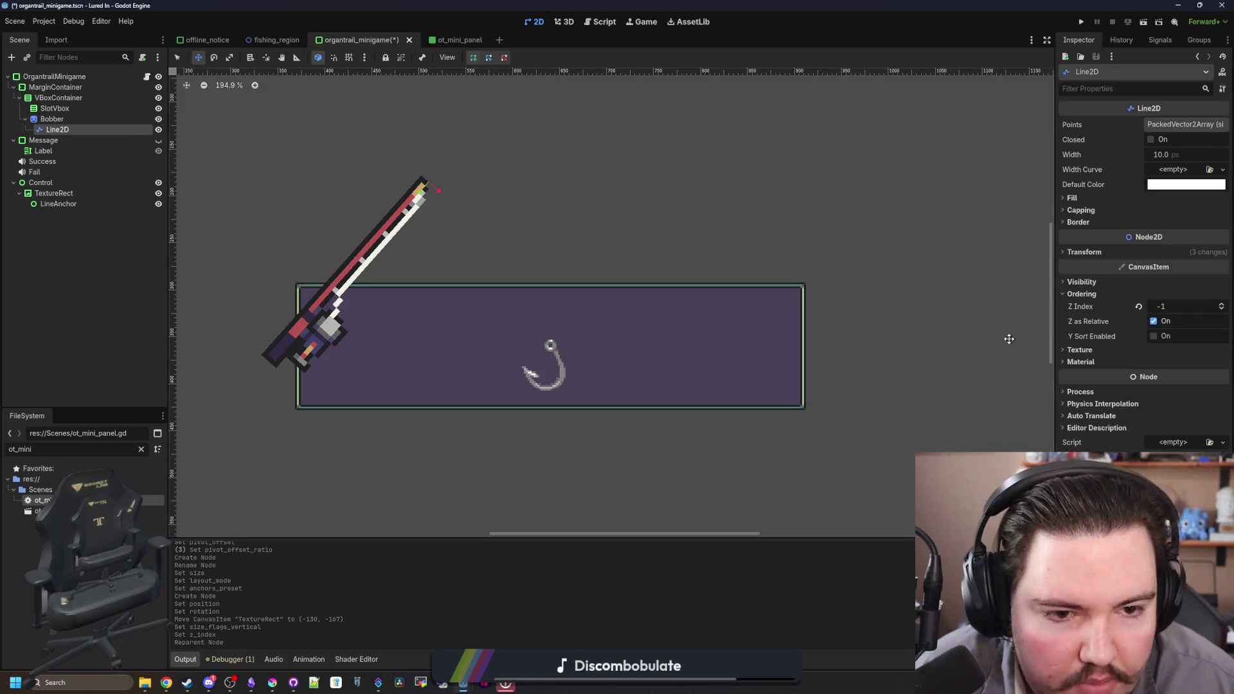
- Reset the Line2D's Z Index and enable Show Behind Parent
{"action": "left_click", "coordinate": [1138, 307]}
{"action": "left_click", "coordinate": [1082, 293]}
{"action": "left_click", "coordinate": [1082, 282]}
{"action": "left_click", "coordinate": [1154, 353]}
{"action": "left_click", "coordinate": [1154, 339]}
{"action": "scroll", "coordinate": [596, 440], "scroll_direction": "up", "scroll_amount": 1}
- Save the scene and rename the Line2D node to Line
{"action": "key", "text": "ctrl+s"}
{"action": "key", "text": "ctrl+F3"}
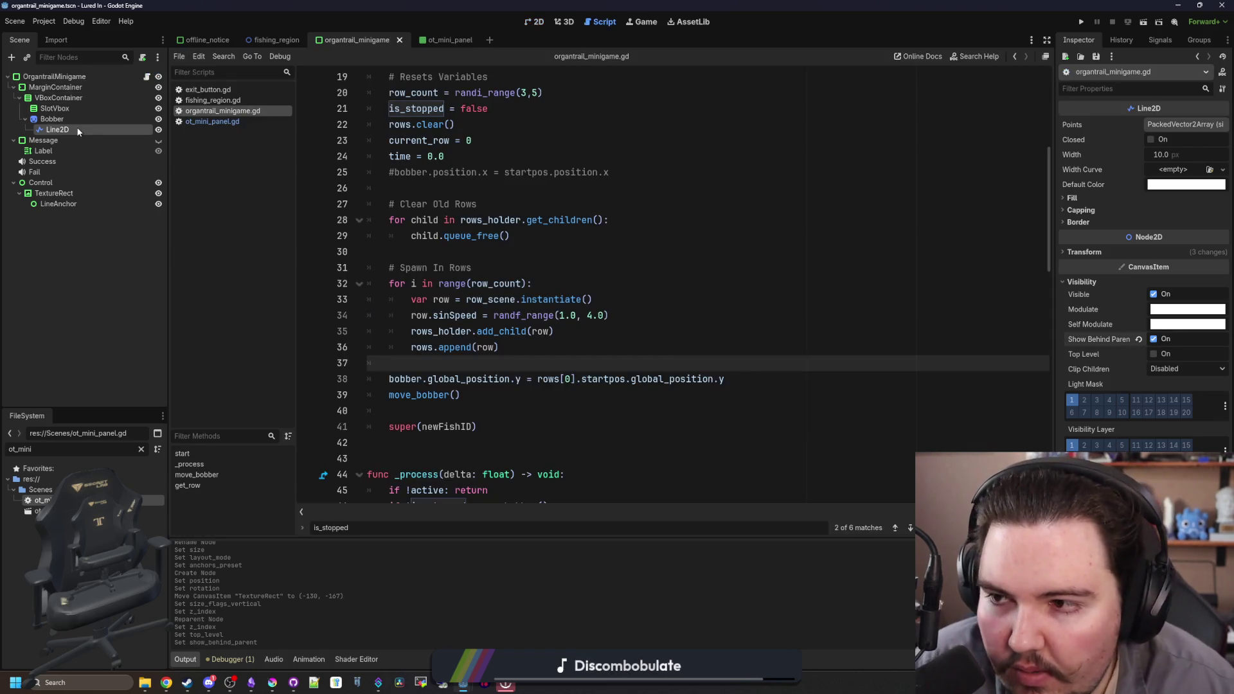
{"action": "double_click", "coordinate": [78, 130]}
{"action": "type", "text": "ine"}
{"action": "key", "text": "Return"}
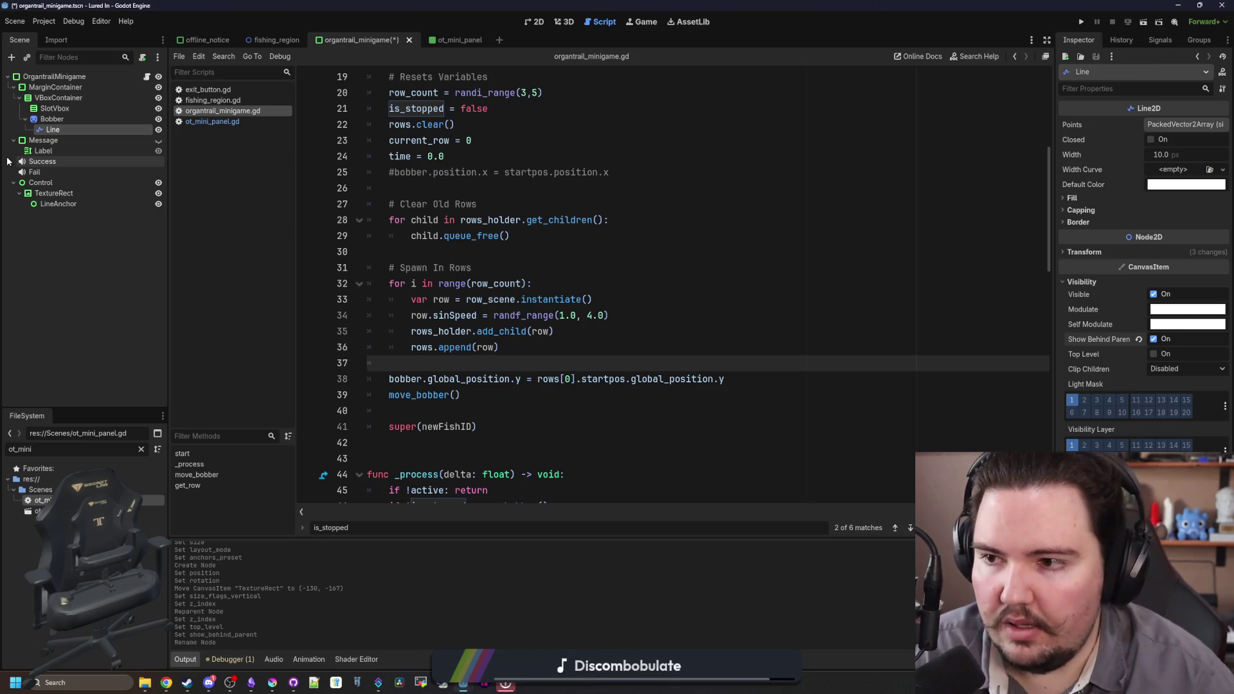
- Drag the Line node's path into _process and paste it above the active check
{"action": "scroll", "coordinate": [550, 362], "scroll_direction": "up", "scroll_amount": 5}
{"action": "scroll", "coordinate": [501, 350], "scroll_direction": "down", "scroll_amount": 10}
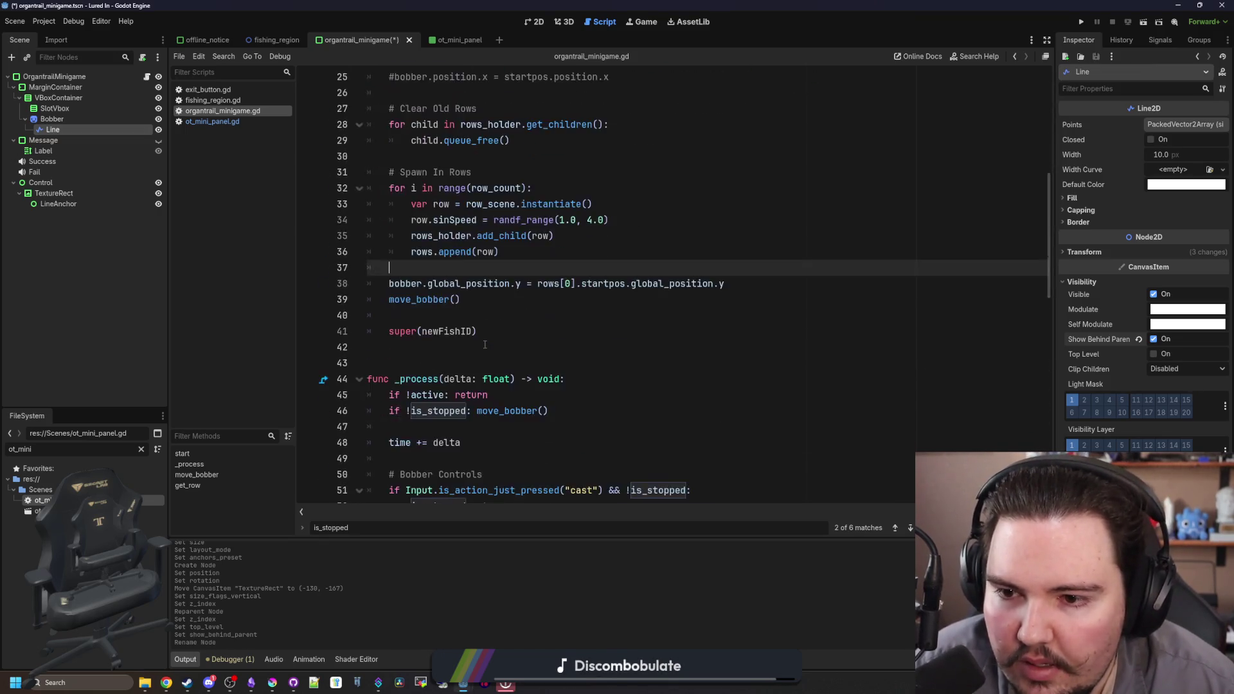
{"action": "left_click", "coordinate": [441, 291]}
{"action": "key", "text": "Return"}
{"action": "key", "text": "Return"}
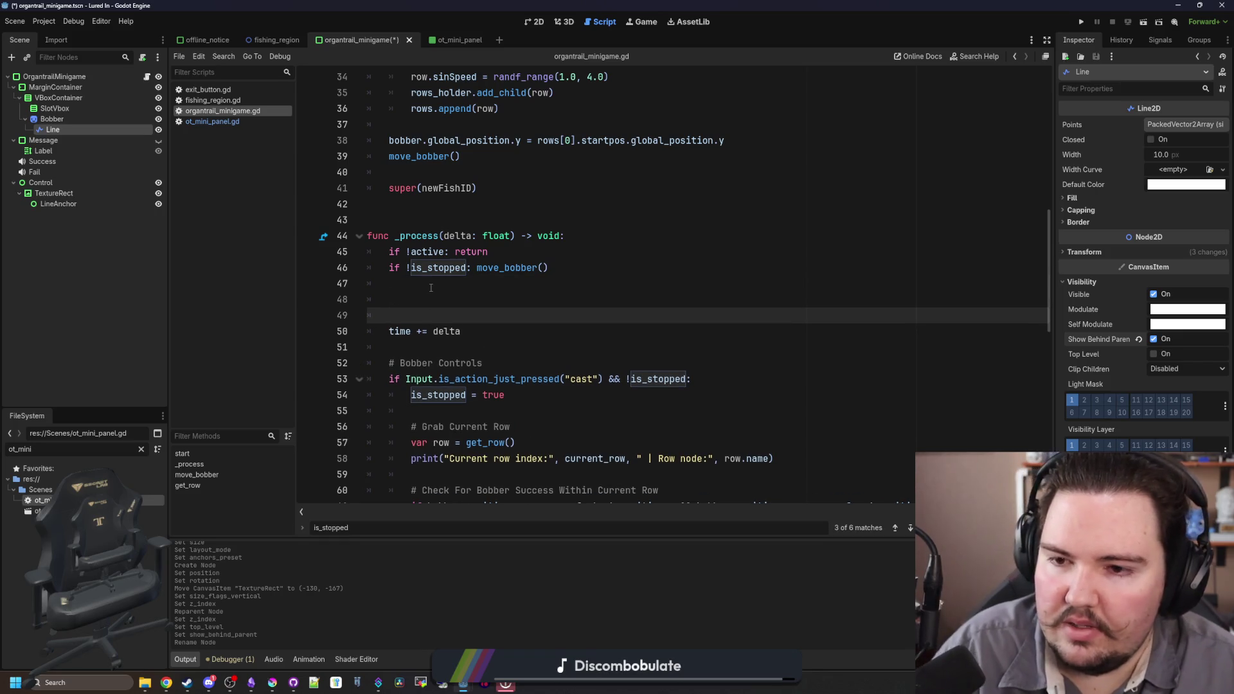
{"action": "key", "text": "Up"}
{"action": "mouse_move", "coordinate": [53, 130]}
{"action": "left_mouse_down"}
{"action": "mouse_move", "coordinate": [496, 312]}
{"action": "mouse_move", "coordinate": [459, 291]}
{"action": "mouse_move", "coordinate": [588, 300]}
{"action": "left_mouse_up"}
{"action": "triple_click", "coordinate": [565, 305]}
{"action": "key", "text": "BackSpace"}
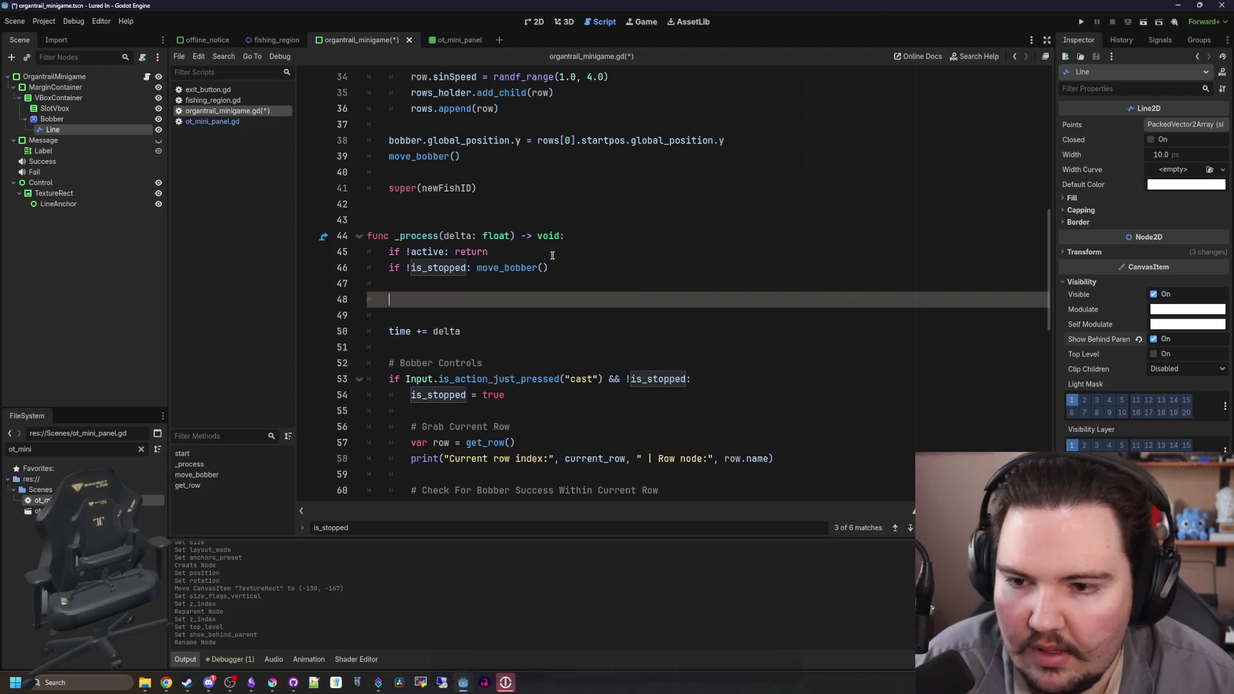
{"action": "key", "text": "BackSpace"}
{"action": "key", "text": "BackSpace"}
{"action": "left_click", "coordinate": [590, 246]}
{"action": "left_click", "coordinate": [592, 236]}
{"action": "key", "text": "Return"}
{"action": "key", "text": "ctrl+v"}
{"action": "key", "text": "Return"}
- Move the Line path below the active check on line 47 and start typing .points
{"action": "left_click_drag", "start_coordinate": [621, 251], "coordinate": [390, 252]}
{"action": "key", "text": "ctrl+c"}
{"action": "key", "text": "BackSpace"}
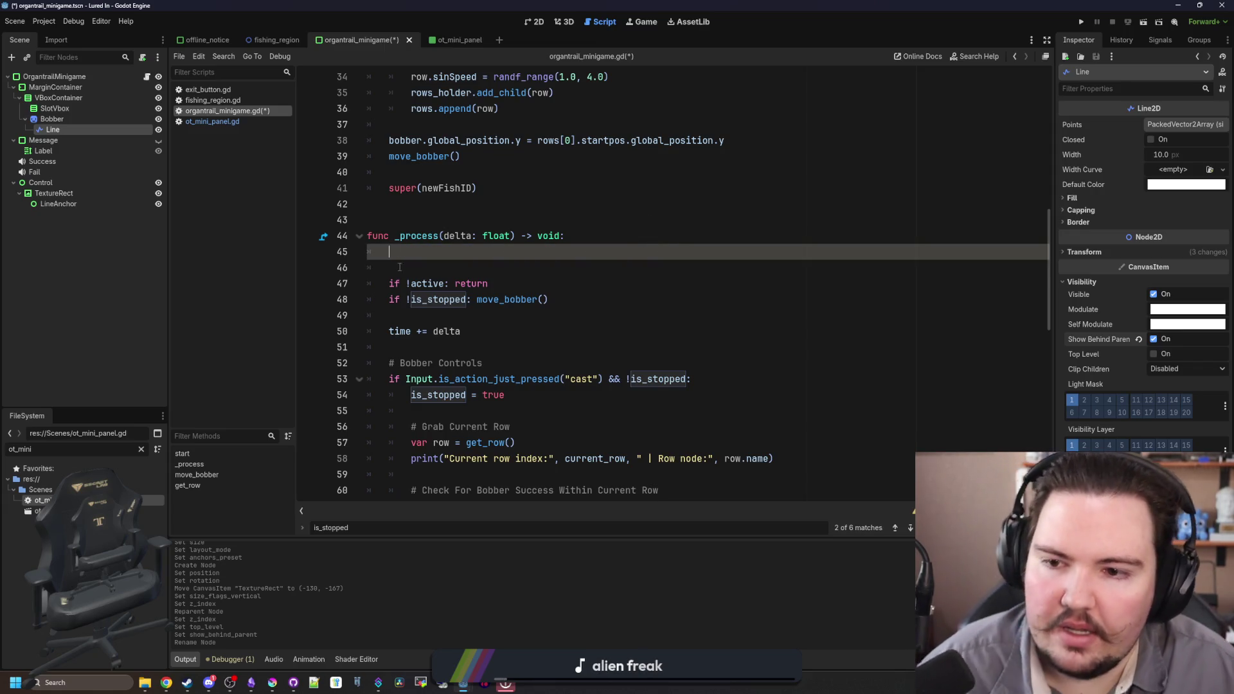
{"action": "key", "text": "BackSpace"}
{"action": "key", "text": "BackSpace"}
{"action": "key", "text": "BackSpace"}
{"action": "left_click", "coordinate": [517, 255]}
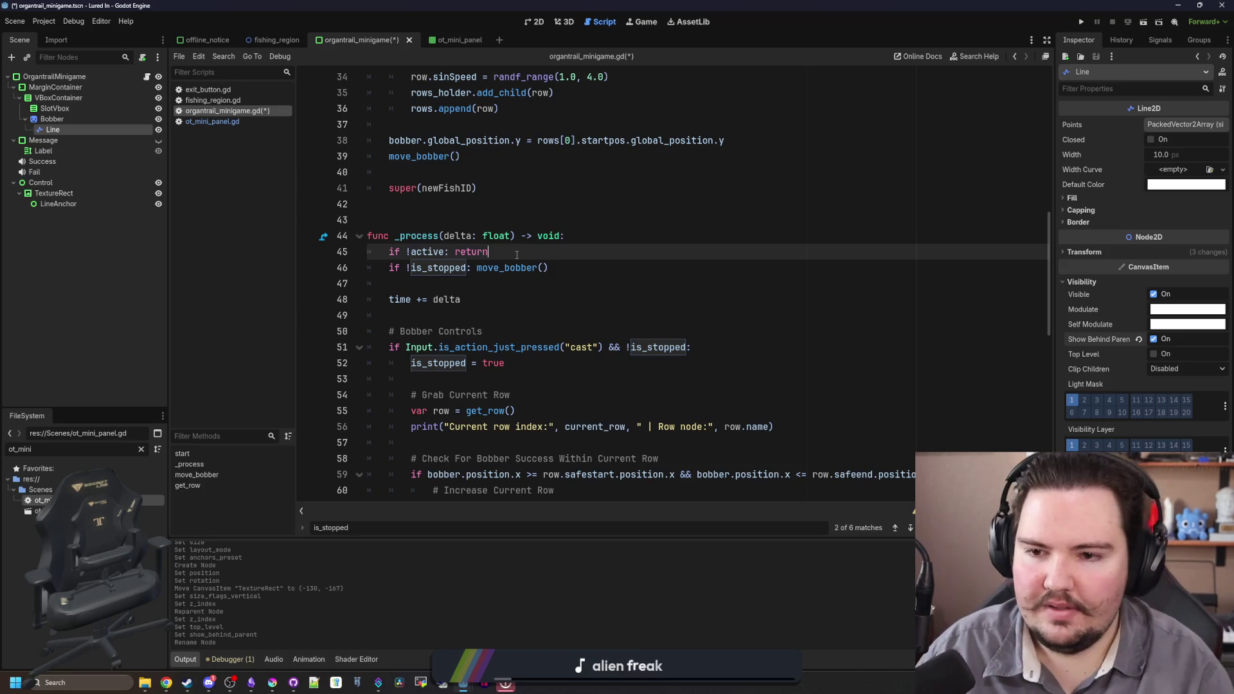
{"action": "key", "text": "Return"}
{"action": "key", "text": "Return"}
{"action": "key", "text": "Return"}
{"action": "key", "text": "Up"}
{"action": "key", "text": "ctrl+v"}
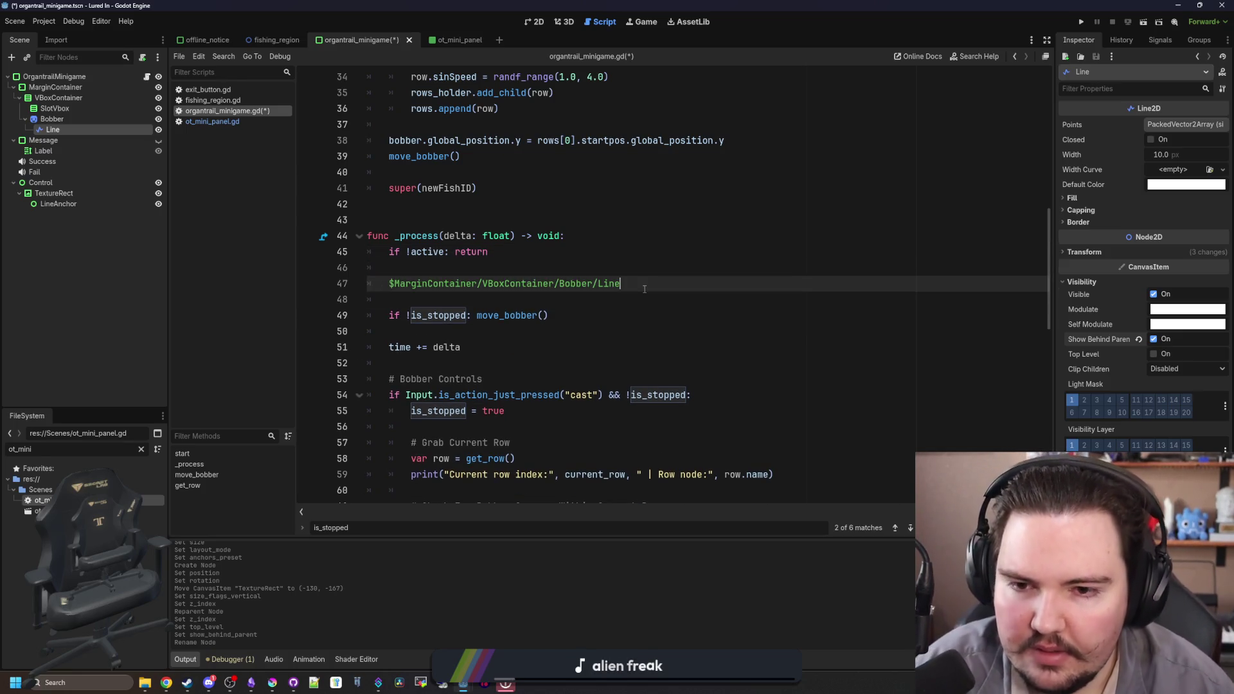
{"action": "type", "text": ".points["}
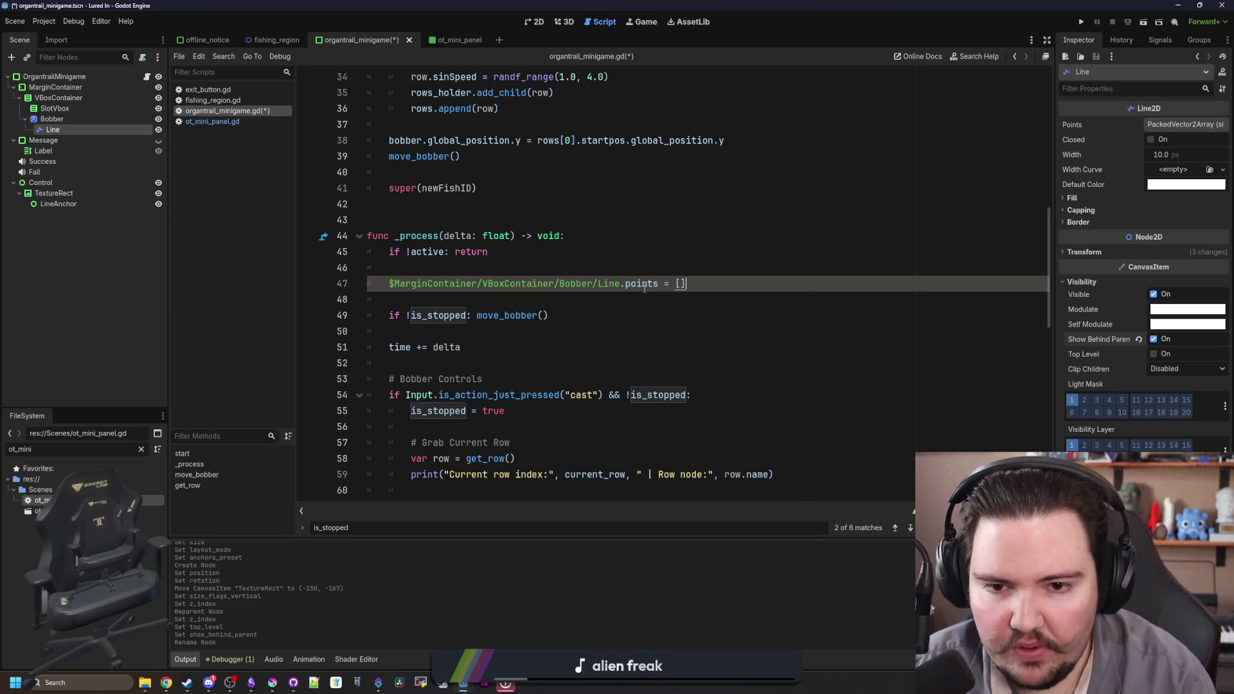
{"action": "left_click", "coordinate": [538, 21]}
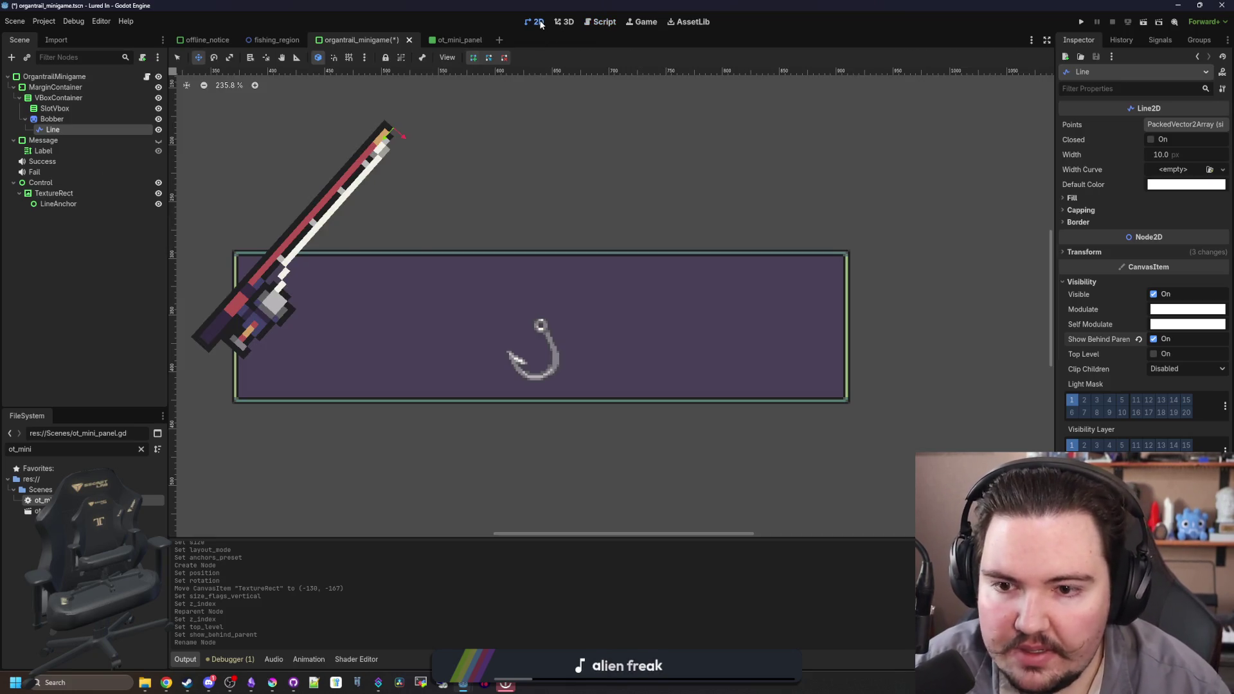
{"action": "left_click", "coordinate": [53, 121]}
{"action": "left_click", "coordinate": [63, 128]}
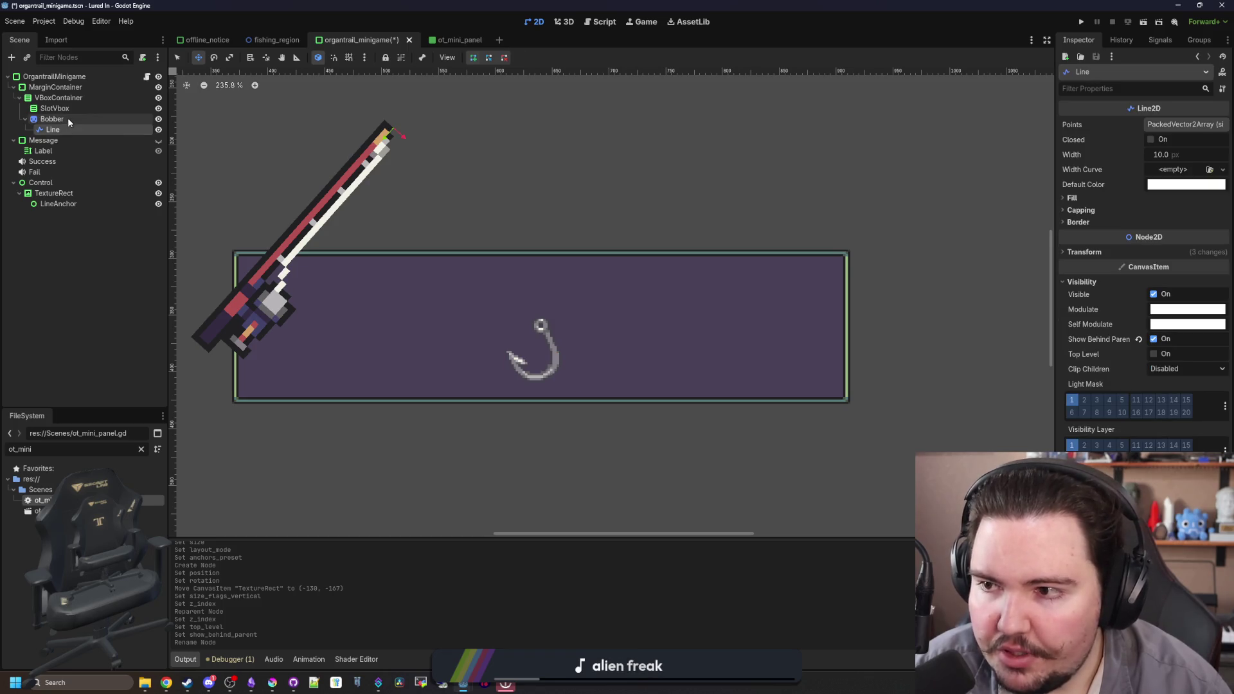
{"action": "double_click", "coordinate": [68, 118]}
{"action": "key", "text": "Escape"}
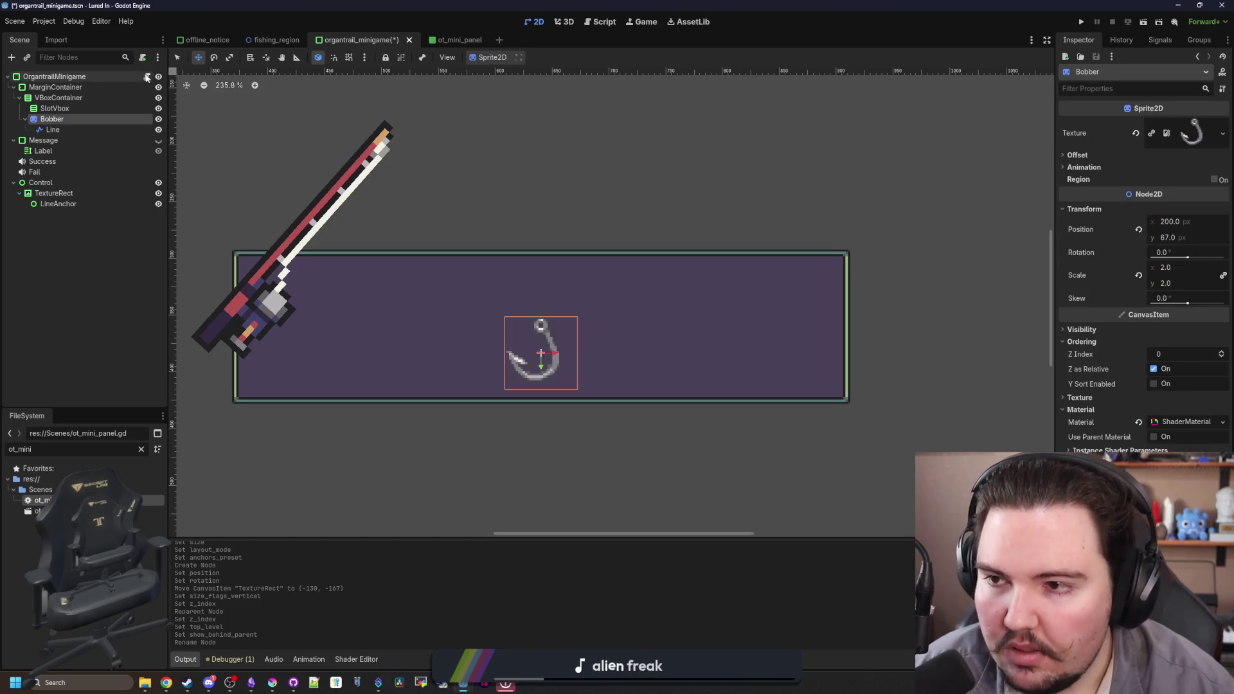
{"action": "scroll", "coordinate": [592, 341], "scroll_direction": "up", "scroll_amount": 3}
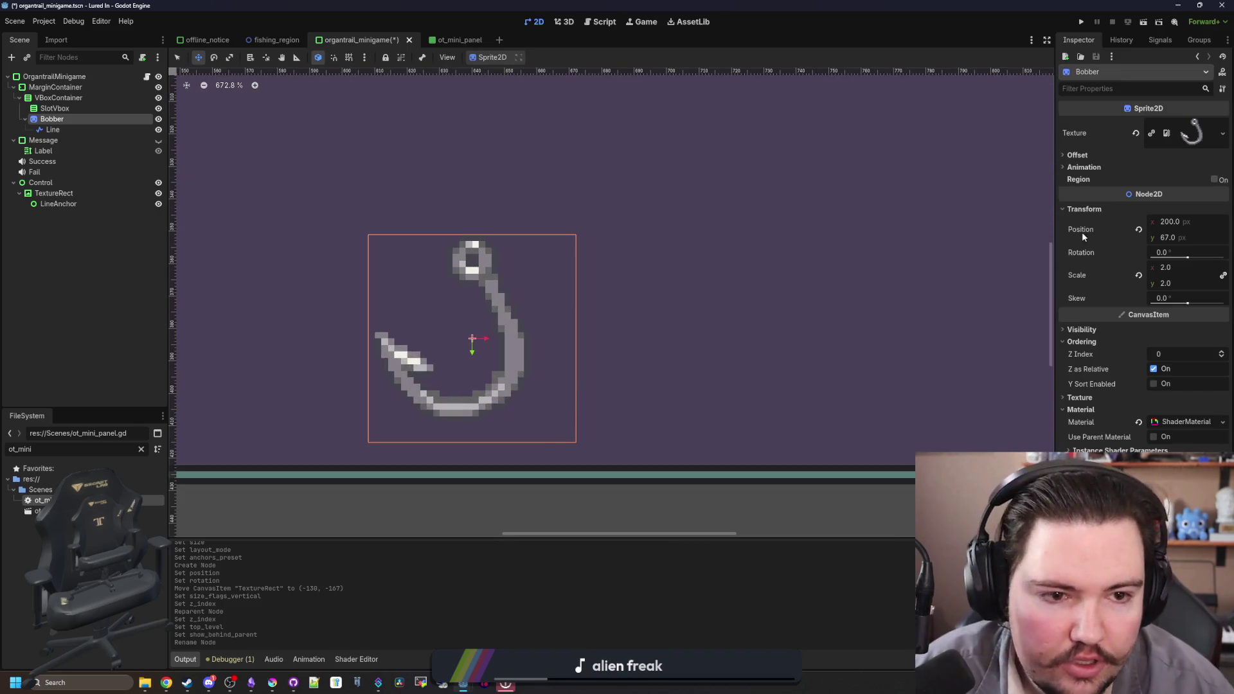
{"action": "left_click", "coordinate": [1093, 156]}
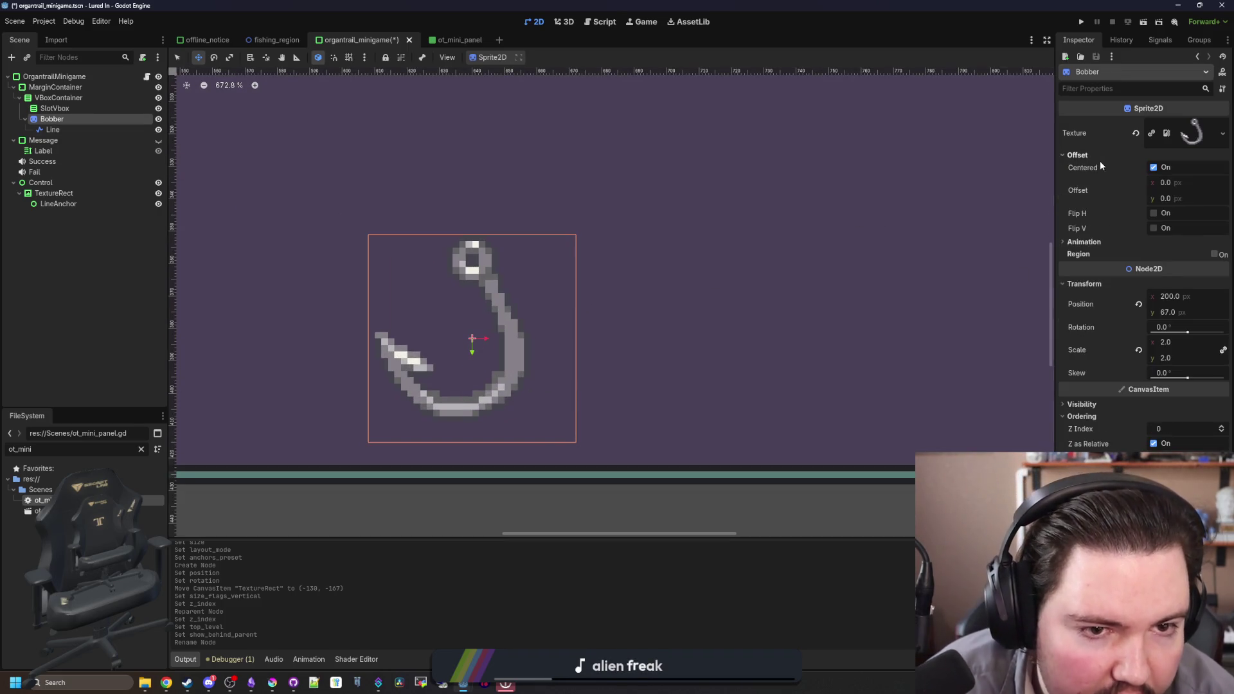
{"action": "mouse_move", "coordinate": [1183, 194]}
{"action": "left_mouse_down"}
{"action": "mouse_move", "coordinate": [1218, 194]}
{"action": "mouse_move", "coordinate": [1205, 194]}
{"action": "left_mouse_up"}
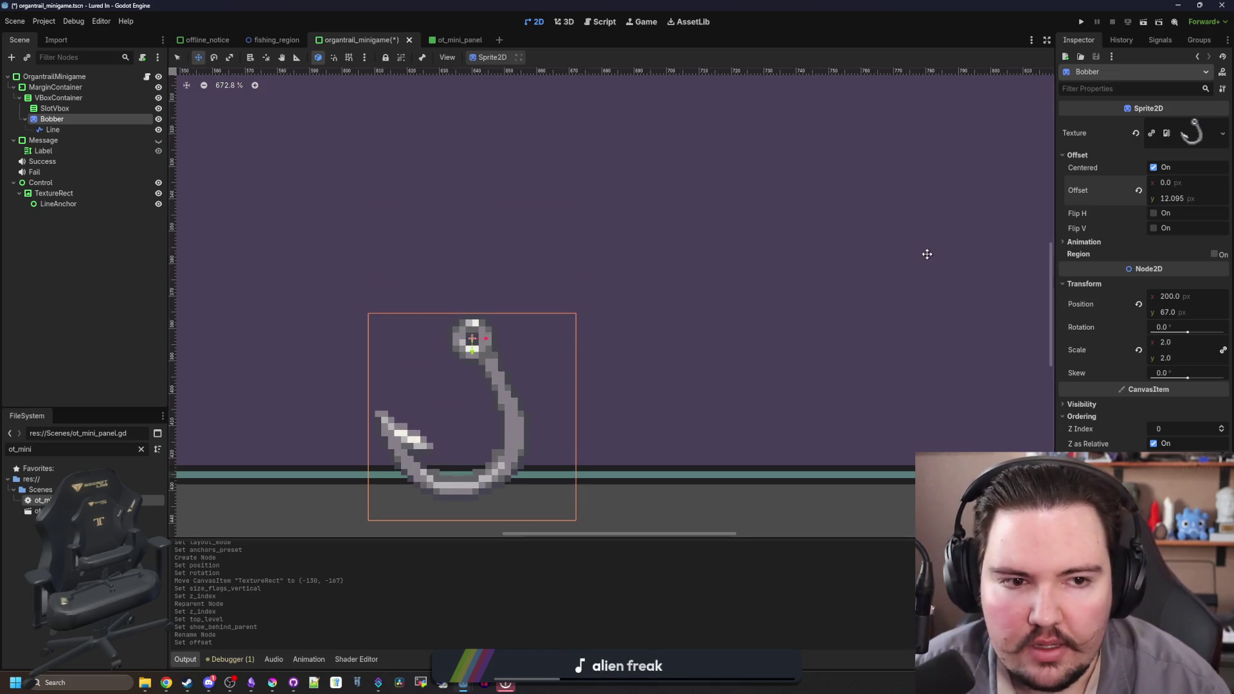
{"action": "key", "text": "ctrl+z"}
{"action": "scroll", "coordinate": [503, 328], "scroll_direction": "down", "scroll_amount": 5}
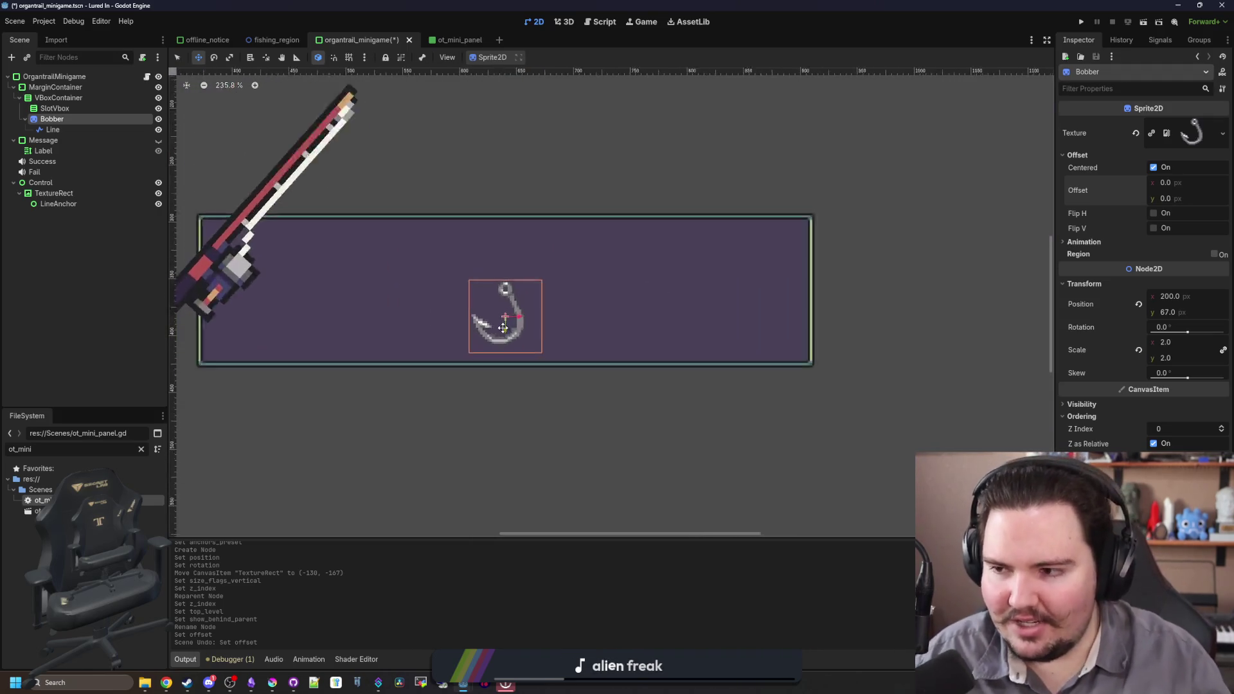
{"action": "scroll", "coordinate": [503, 328], "scroll_direction": "up", "scroll_amount": 2}
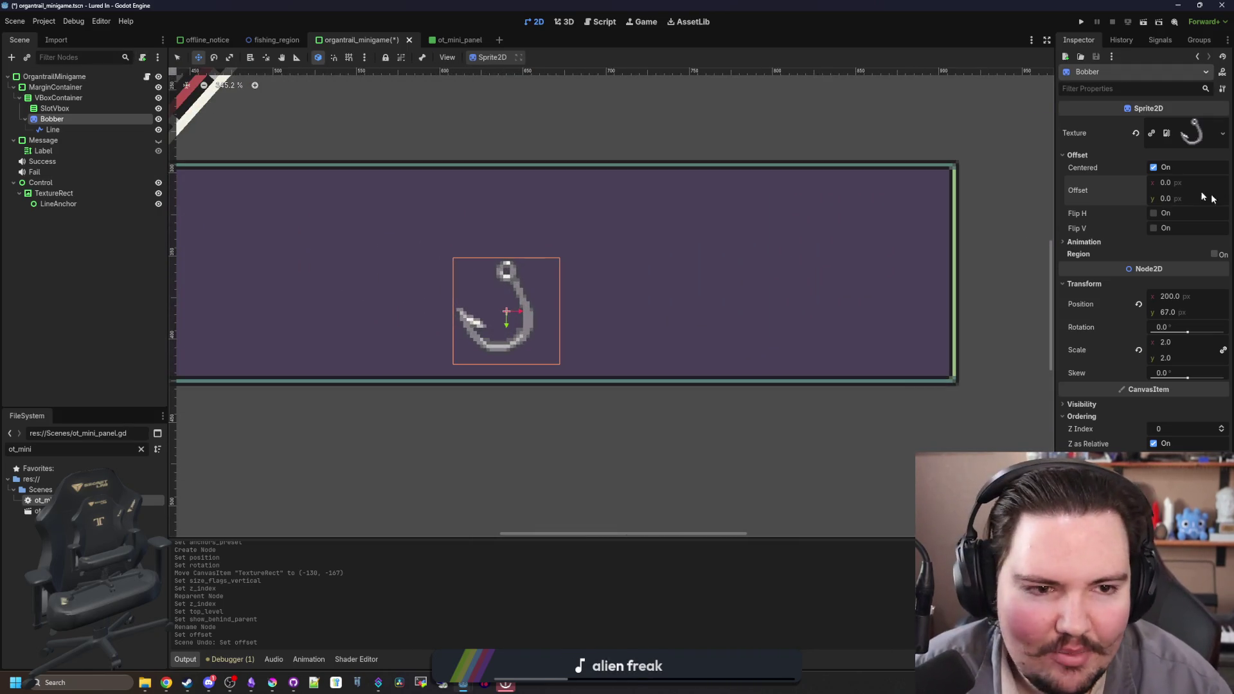
{"action": "left_click_drag", "start_coordinate": [1180, 191], "coordinate": [1187, 192]}
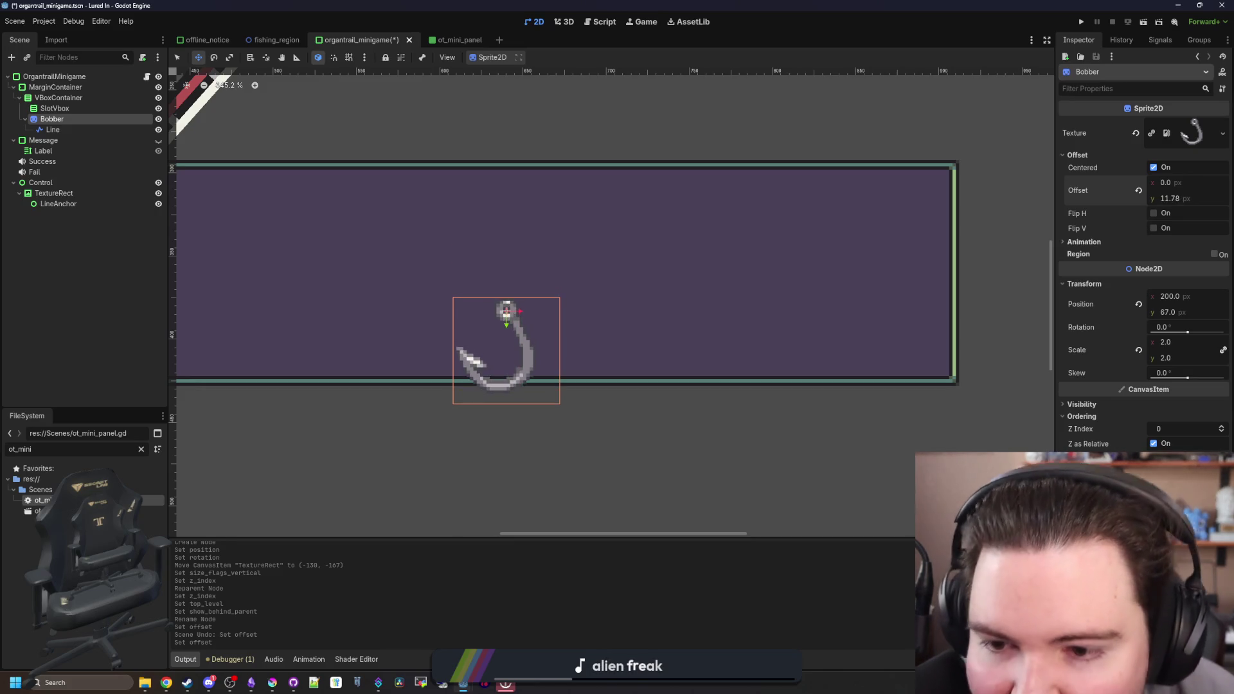
{"action": "type", "text": "0"}
{"action": "key", "text": "Return"}
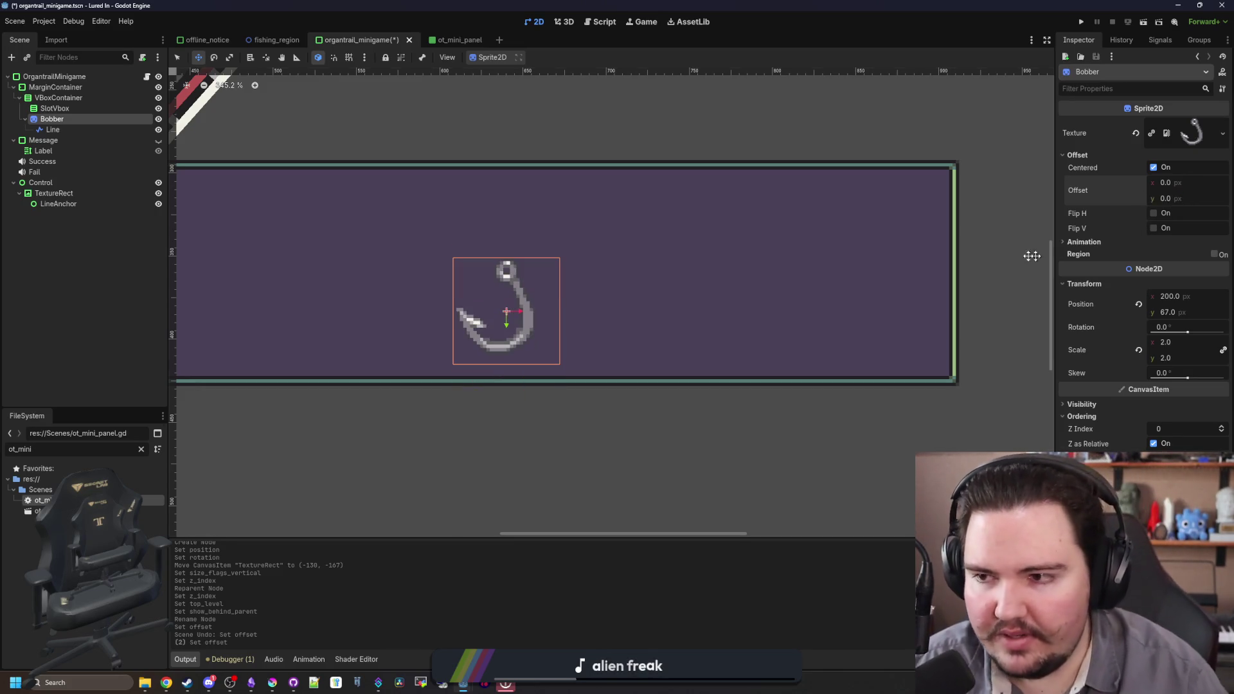
{"action": "left_click", "coordinate": [147, 77]}
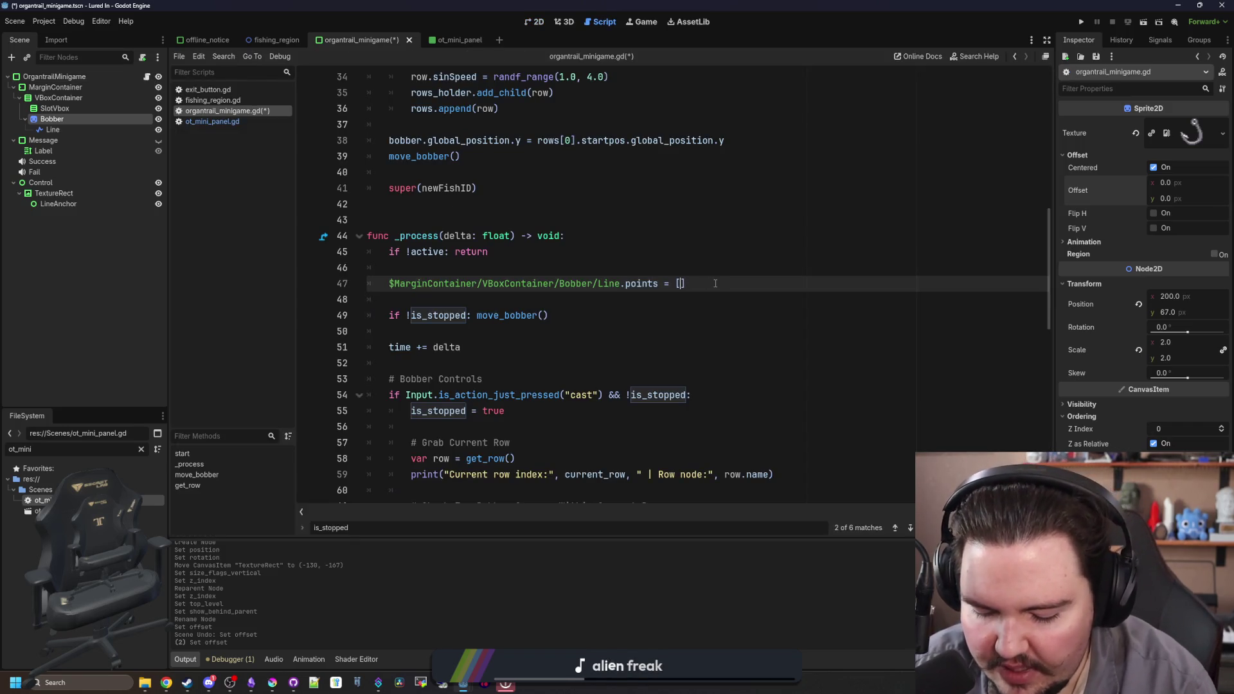
- Write Vector2(0, -12) as the first point in the points list
{"action": "key", "text": "BackSpace"}
{"action": "key", "text": "BackSpace"}
{"action": "type", "text": "("}
{"action": "key", "text": "BackSpace"}
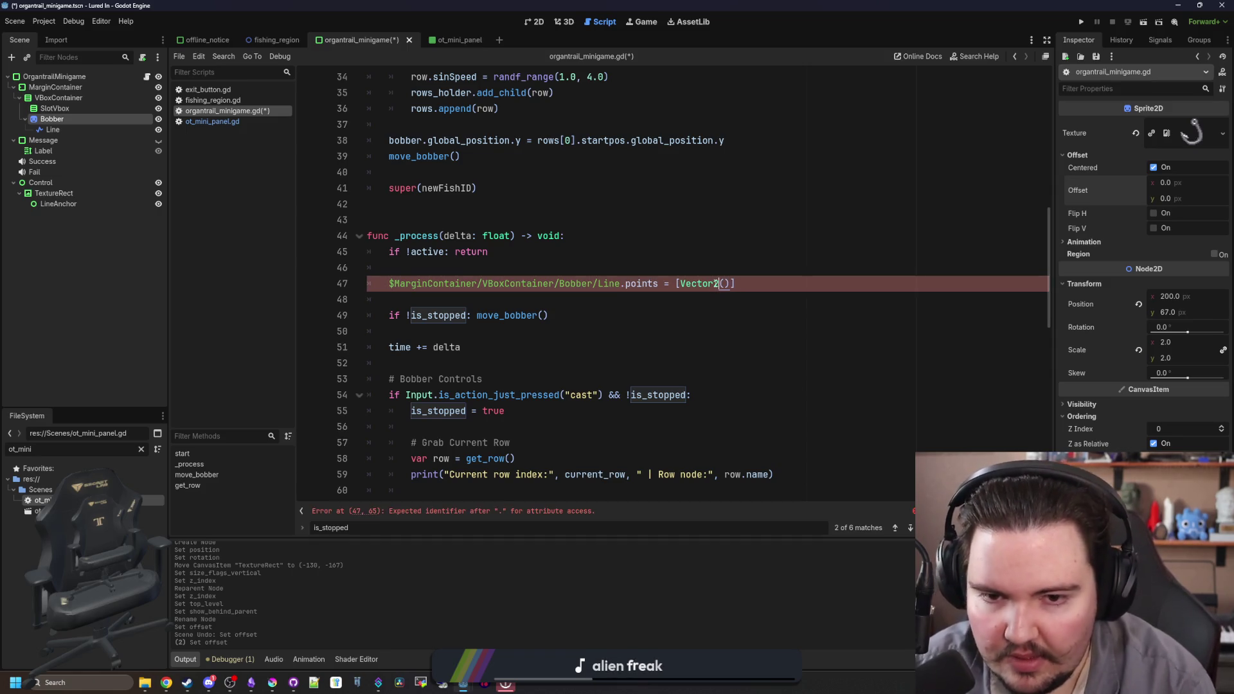
{"action": "type", "text": "0, -12)"}
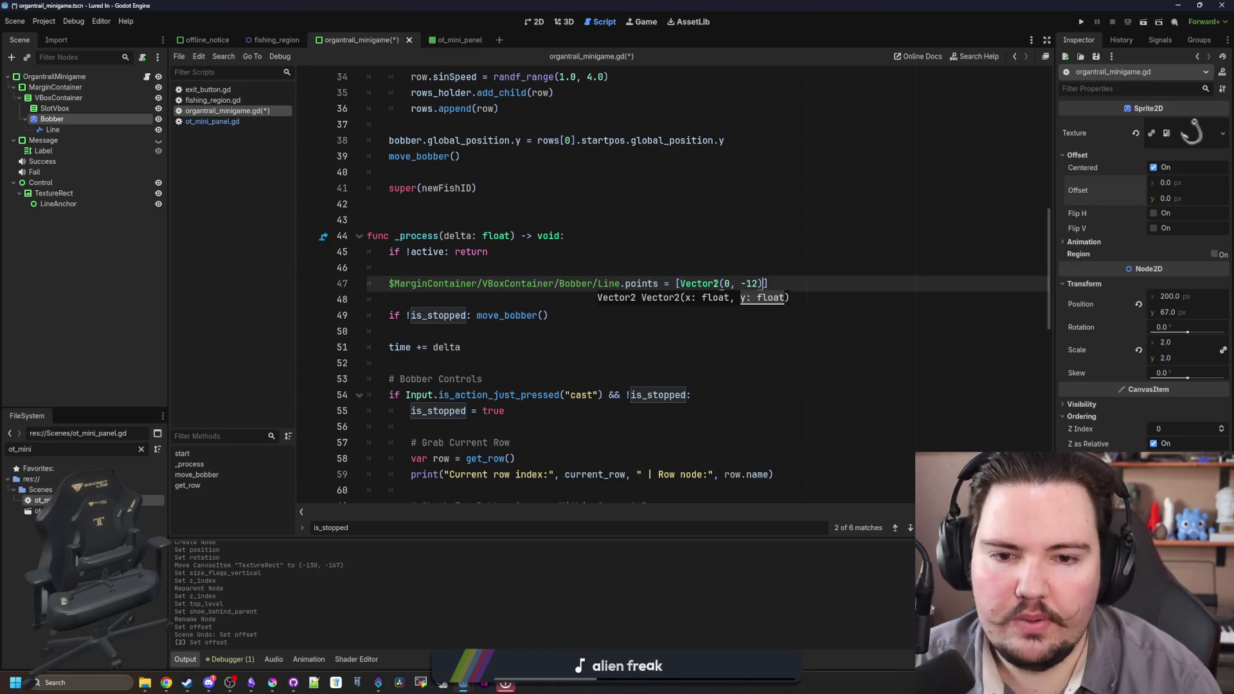
{"action": "type", "text": ","}
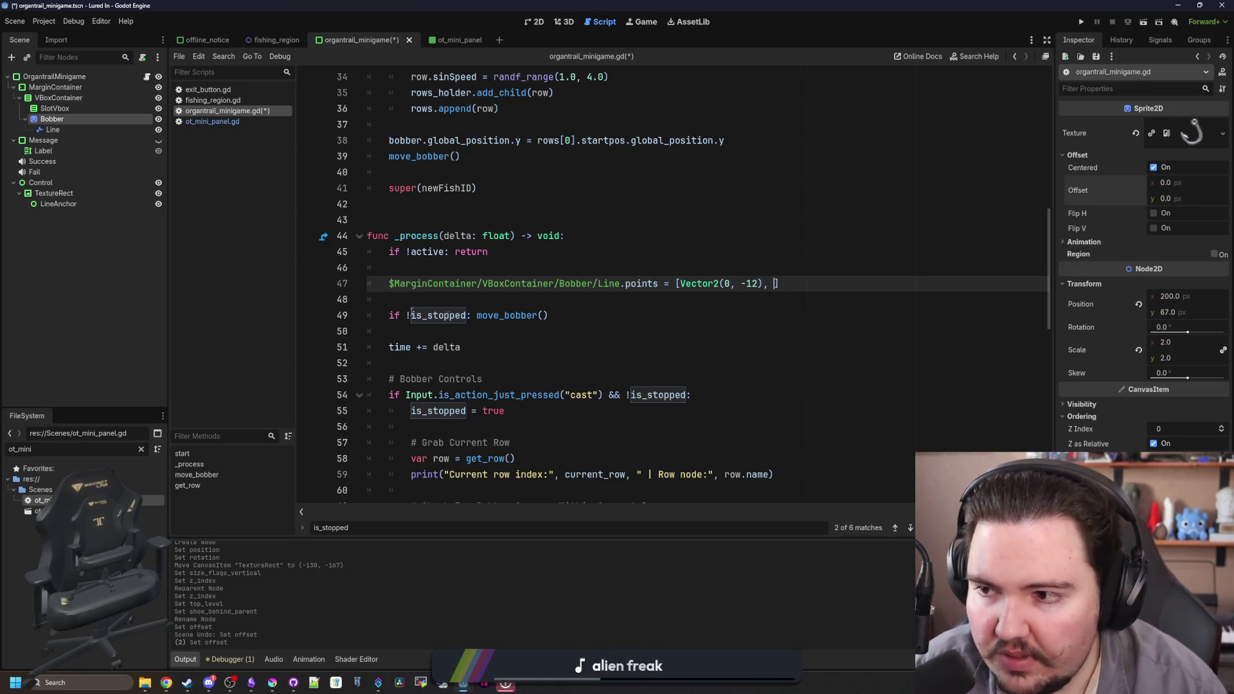
- Add Line.to_local($Control/TextureRect/LineAnchor.global_position) as the second point
{"action": "left_click_drag", "start_coordinate": [45, 182], "coordinate": [67, 201]}
{"action": "mouse_move", "coordinate": [70, 205]}
{"action": "left_mouse_down"}
{"action": "mouse_move", "coordinate": [832, 298]}
{"action": "mouse_move", "coordinate": [775, 283]}
{"action": "left_mouse_up"}
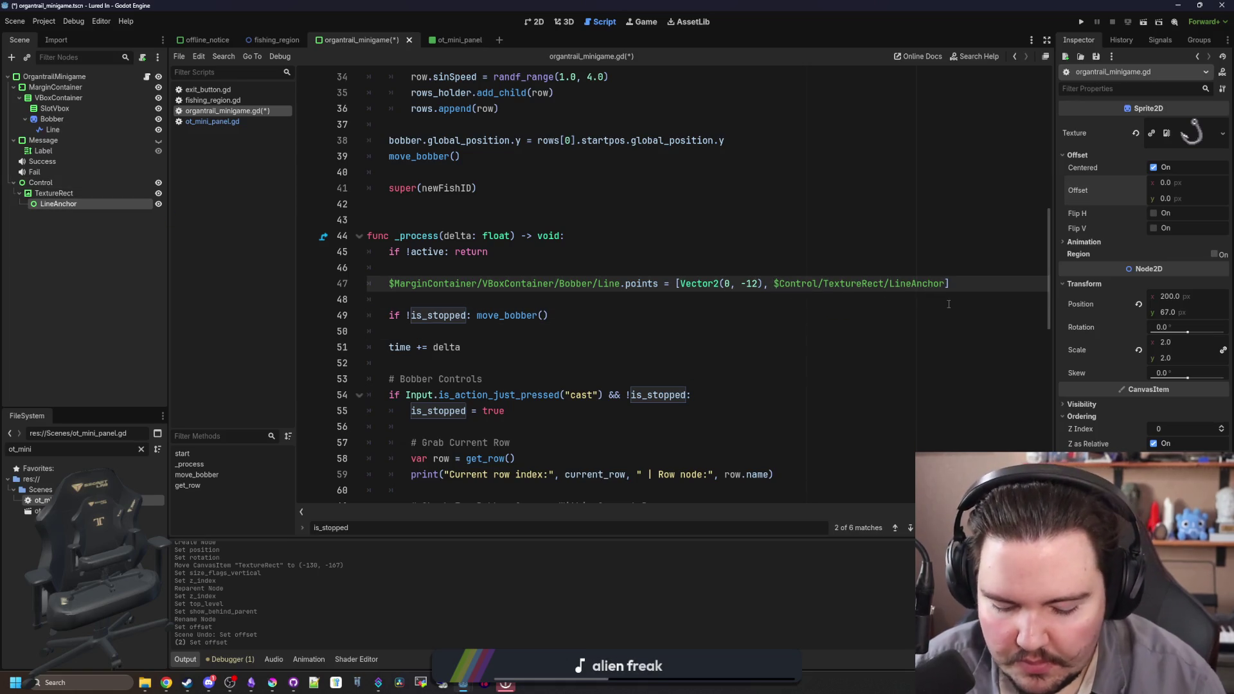
{"action": "type", "text": ".global_position"}
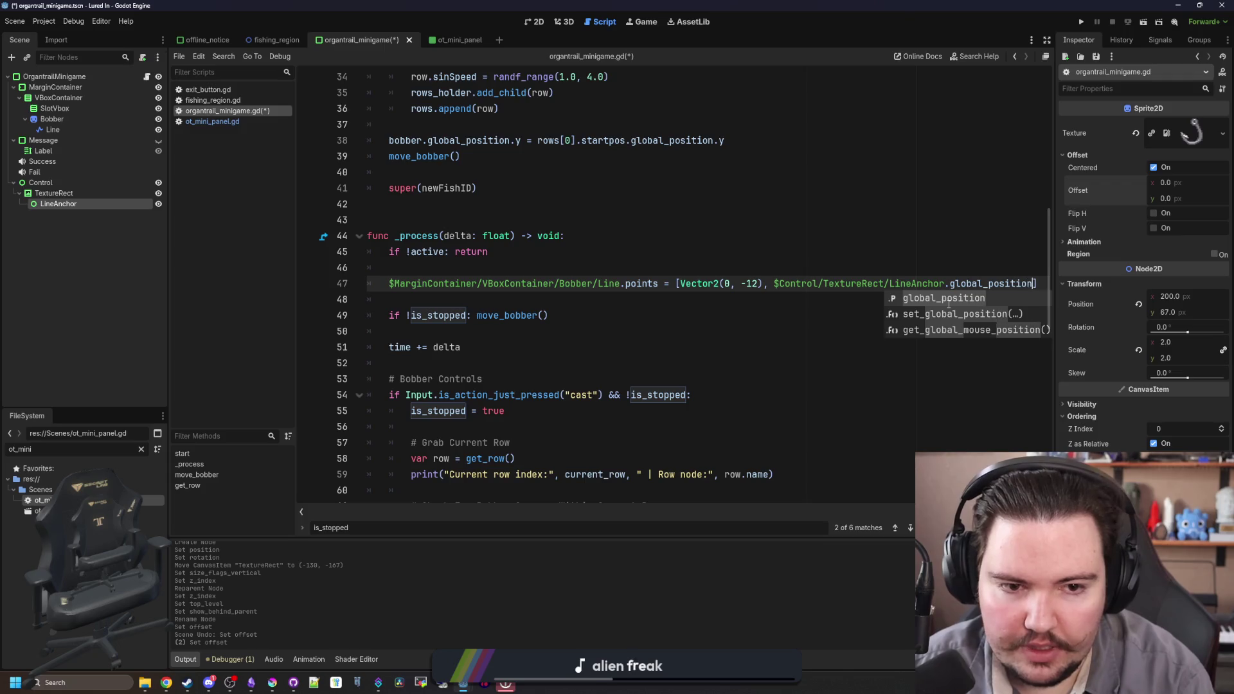
{"action": "left_click", "coordinate": [769, 284]}
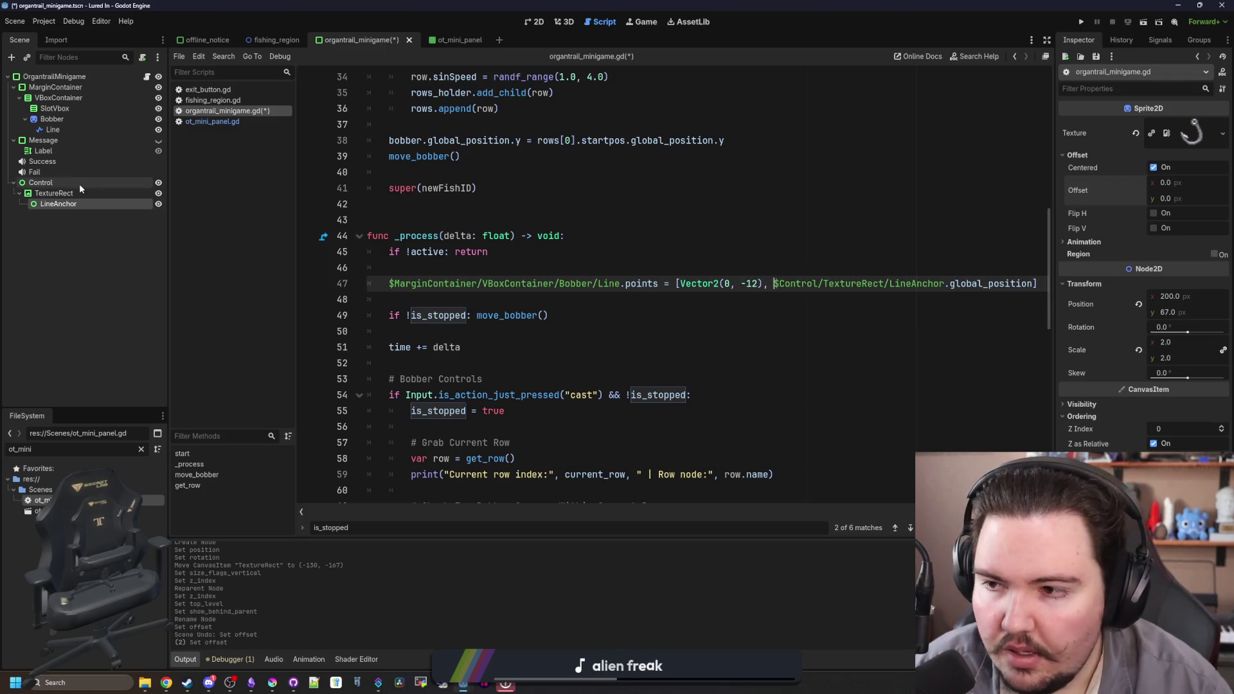
{"action": "mouse_move", "coordinate": [51, 129]}
{"action": "left_mouse_down"}
{"action": "mouse_move", "coordinate": [677, 250]}
{"action": "mouse_move", "coordinate": [773, 284]}
{"action": "left_mouse_up"}
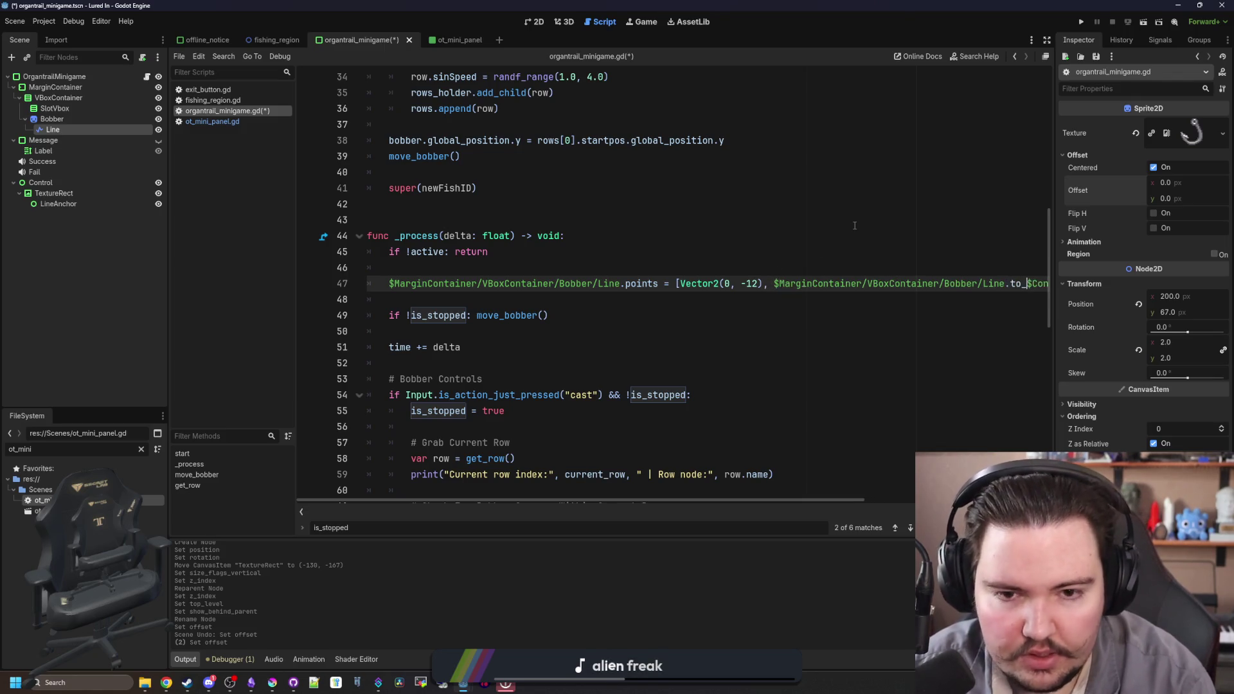
{"action": "type", "text": "local("}
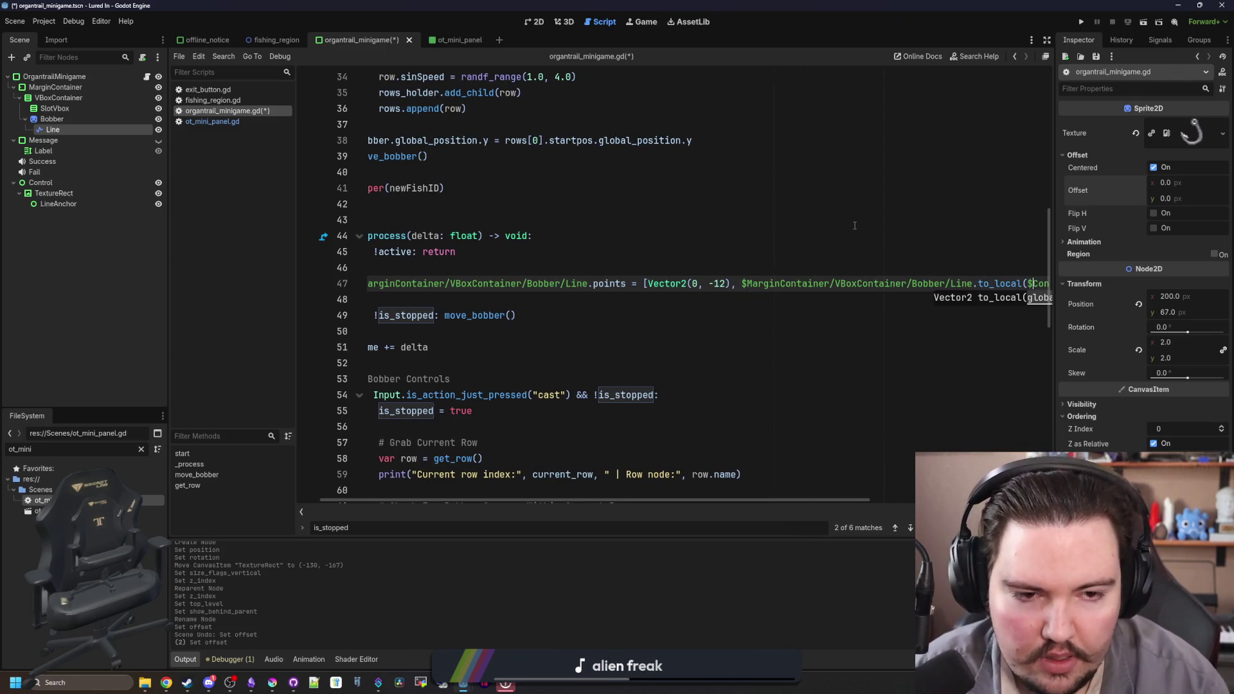
{"action": "key", "text": "ctrl+Right"}
{"action": "key", "text": "ctrl+Right"}
{"action": "key", "text": "ctrl+Right"}
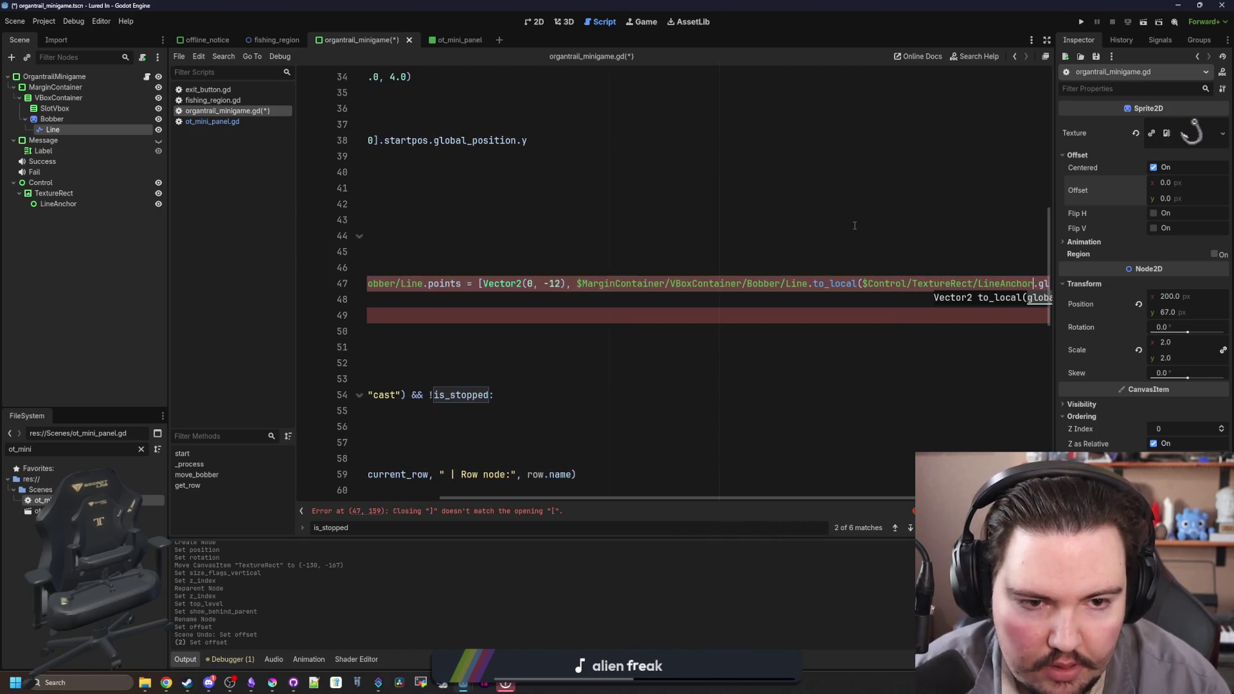
{"action": "key", "text": "Right"}
{"action": "key", "text": "Right"}
{"action": "key", "text": "Right"}
{"action": "key", "text": "Right"}
{"action": "key", "text": "Right"}
{"action": "type", "text": ")"}
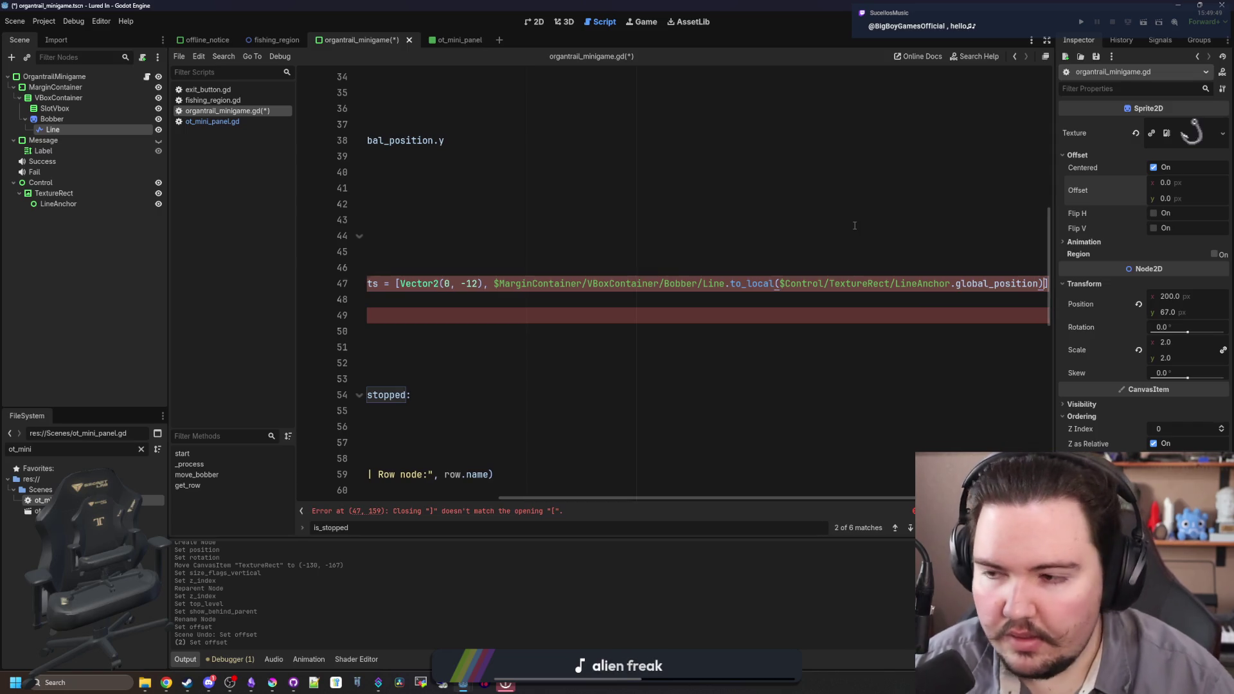
{"action": "key", "text": "Home"}
- Save organtrail_minigame.gd and run the project
{"action": "left_click", "coordinate": [684, 264]}
{"action": "key", "text": "ctrl+s"}
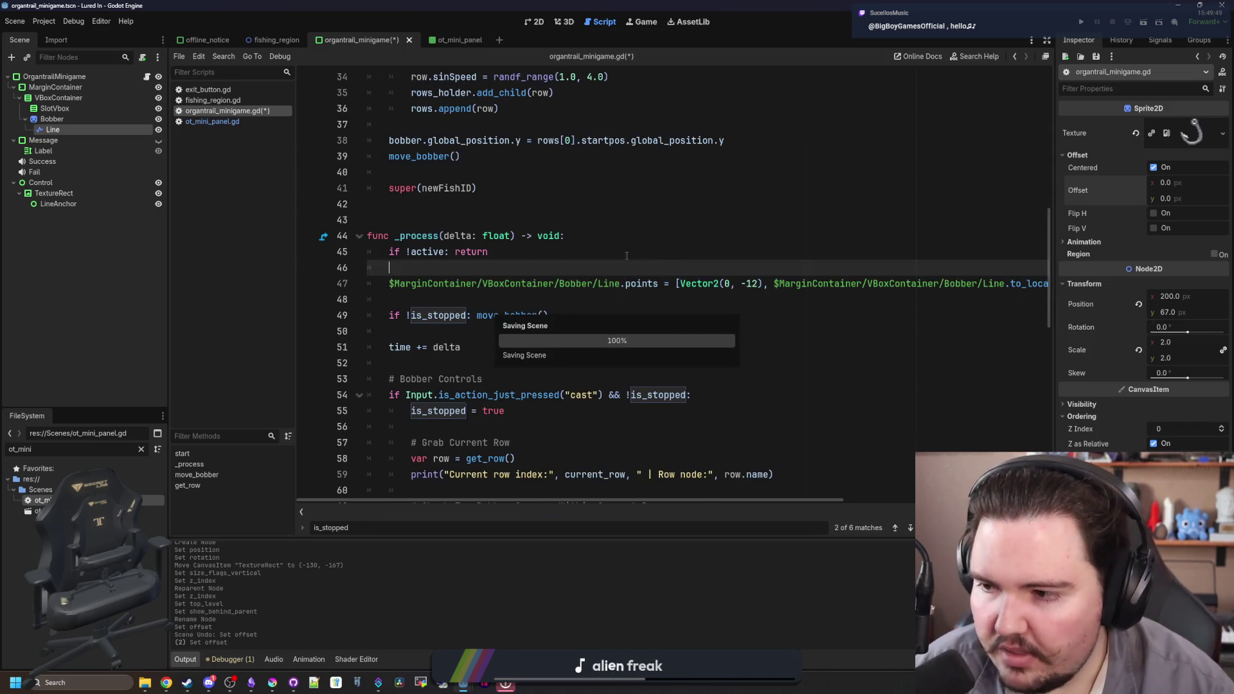
{"action": "scroll", "coordinate": [509, 275], "scroll_direction": "up", "scroll_amount": 5}
{"action": "scroll", "coordinate": [509, 275], "scroll_direction": "down", "scroll_amount": 6}
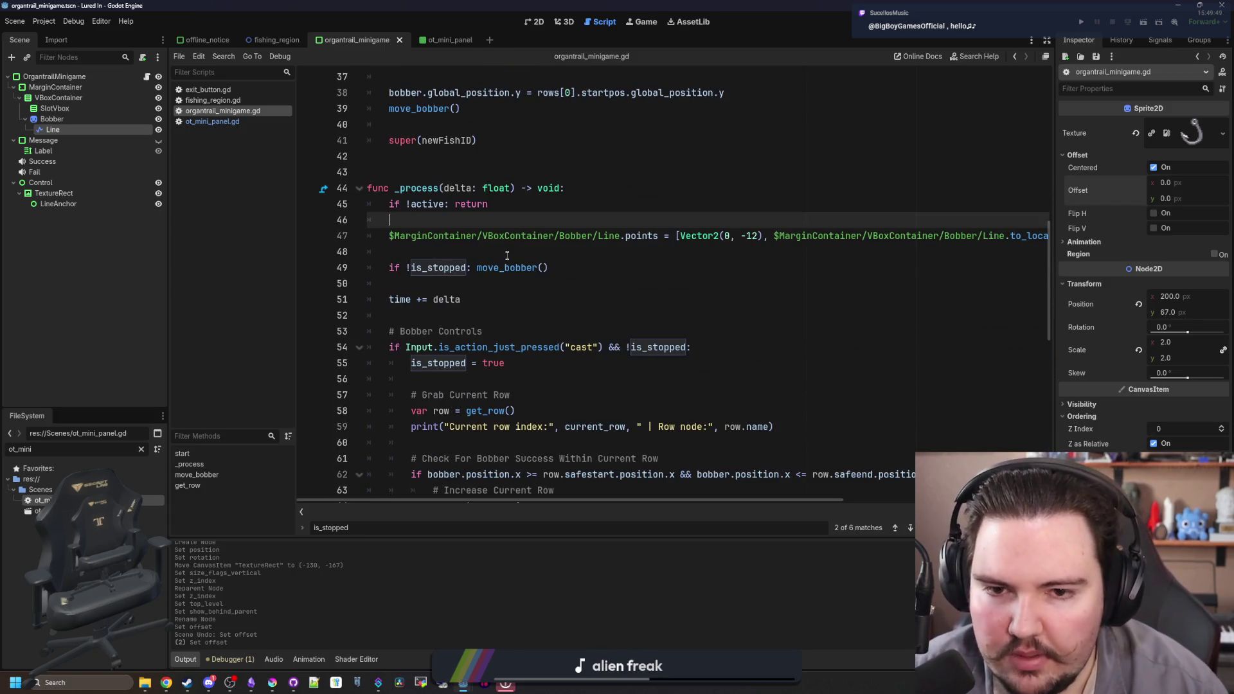
{"action": "scroll", "coordinate": [508, 256], "scroll_direction": "up", "scroll_amount": 3}
{"action": "left_click", "coordinate": [462, 379]}
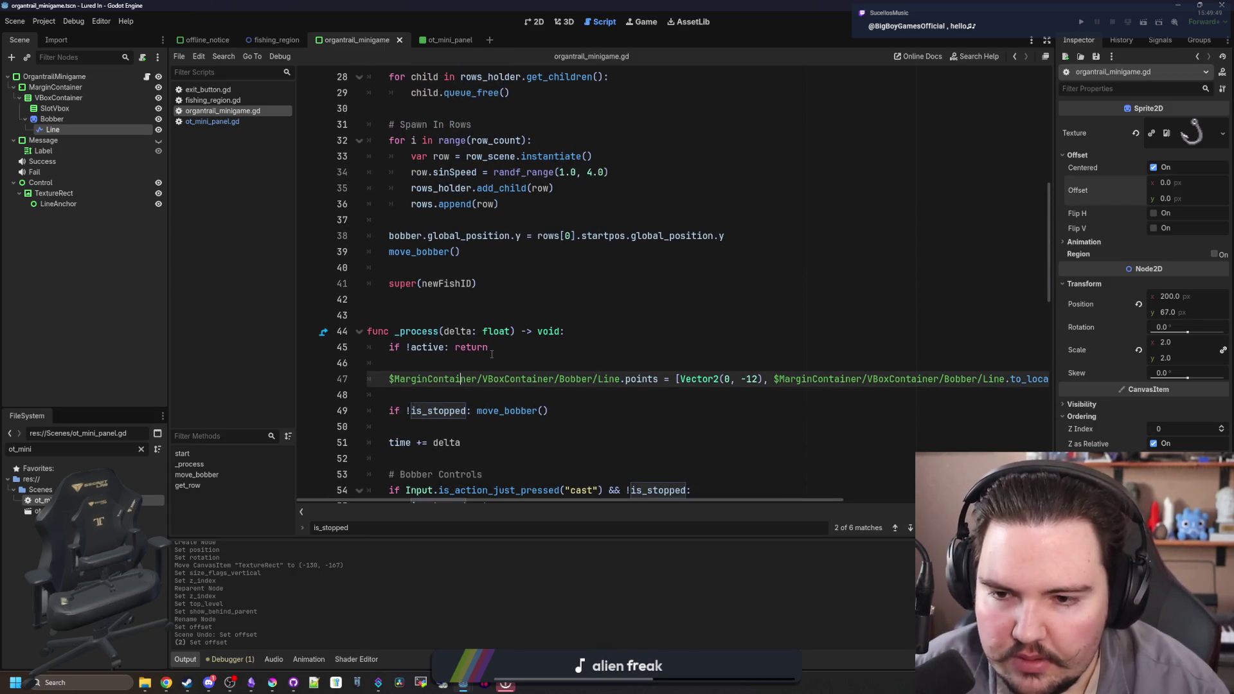
{"action": "left_click", "coordinate": [1080, 23]}
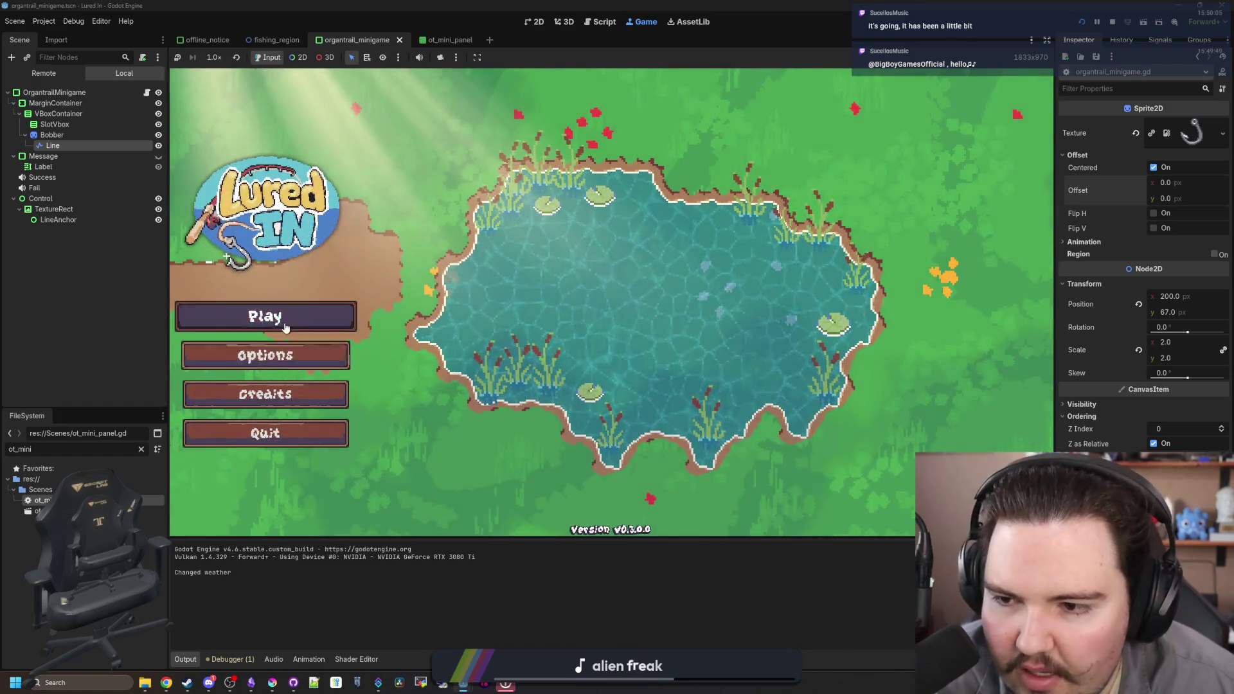
- Play, travel to the Pond, cast and hook a fish to check the line, then return to the script
{"action": "left_click", "coordinate": [267, 311]}
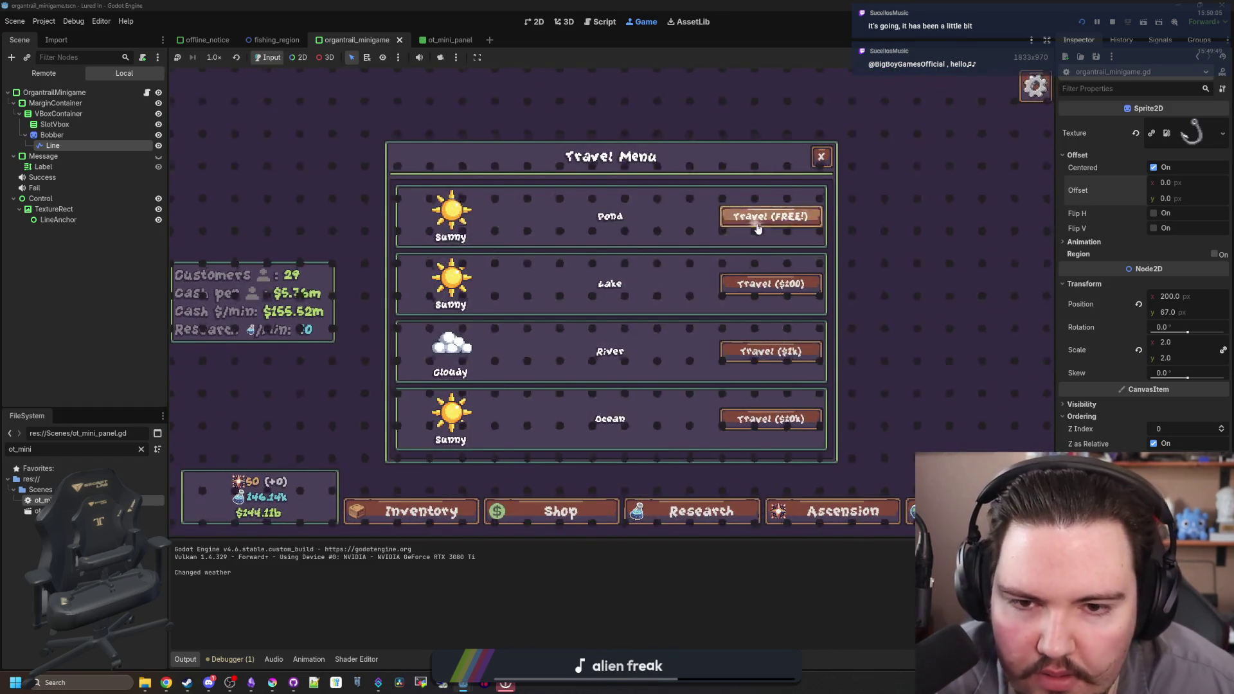
{"action": "left_click", "coordinate": [758, 227]}
{"action": "left_click", "coordinate": [609, 277]}
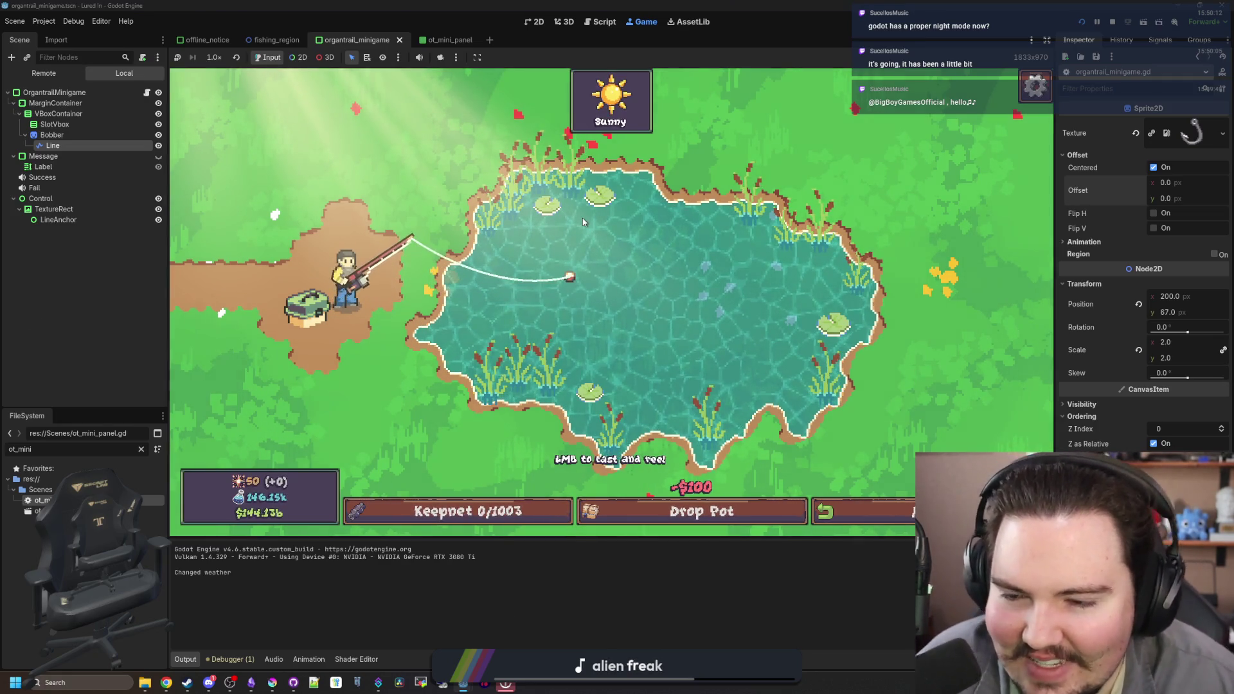
{"action": "left_click", "coordinate": [590, 255]}
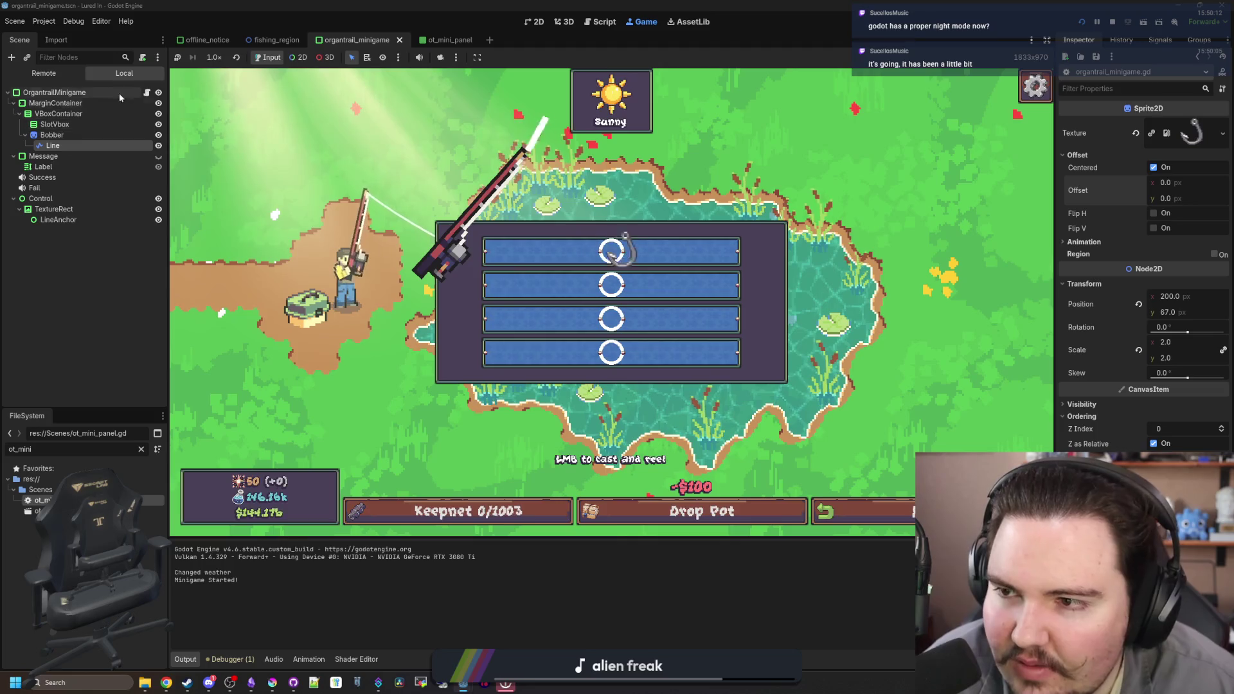
{"action": "left_click", "coordinate": [147, 92]}
{"action": "left_click", "coordinate": [645, 310]}
{"action": "scroll", "coordinate": [645, 309], "scroll_direction": "down", "scroll_amount": 1}
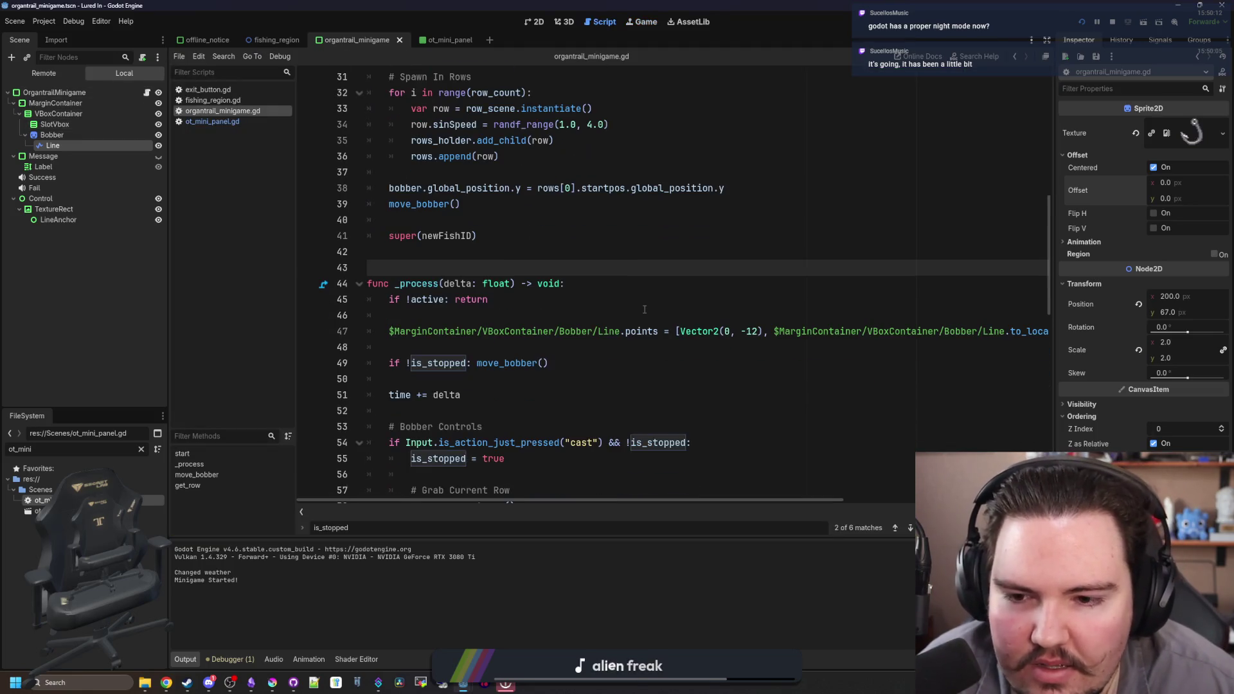
- Widen the code area and change the first point from Vector2(0, -12) to Vector2(0, 0)
{"action": "scroll", "coordinate": [645, 310], "scroll_direction": "down", "scroll_amount": 1}
{"action": "left_click", "coordinate": [60, 155]}
{"action": "left_click", "coordinate": [54, 146]}
{"action": "left_click_drag", "start_coordinate": [1057, 280], "coordinate": [1065, 281]}
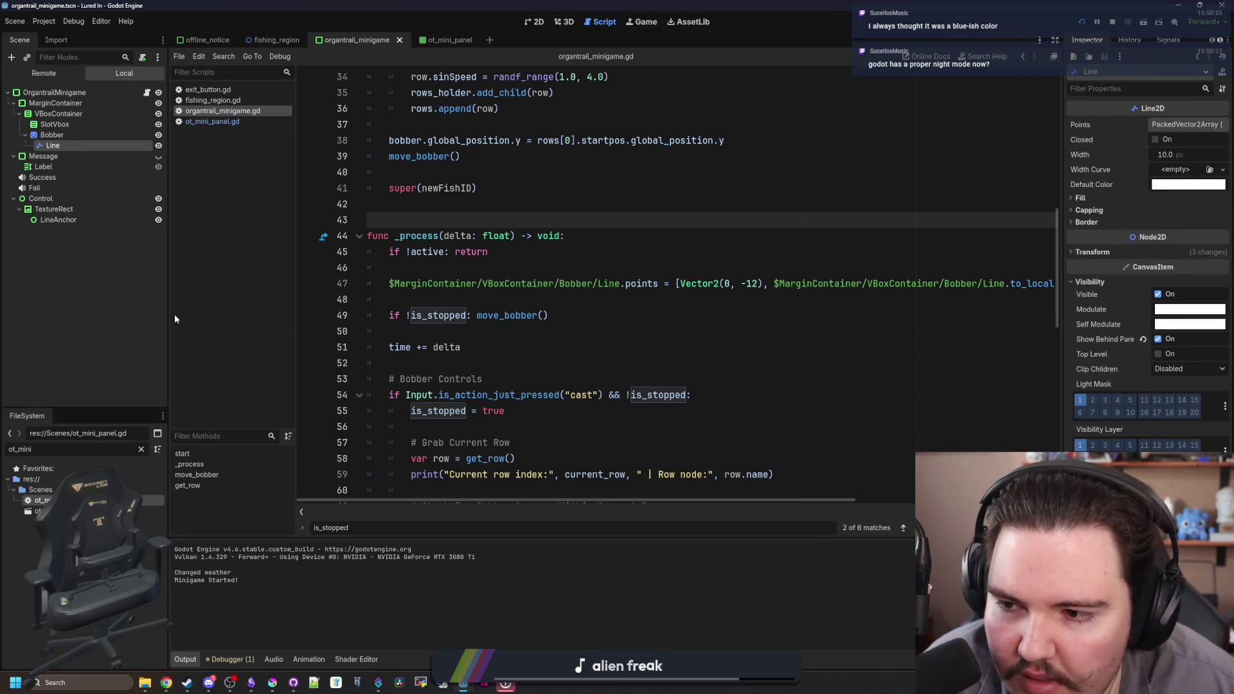
{"action": "left_click_drag", "start_coordinate": [168, 314], "coordinate": [87, 306]}
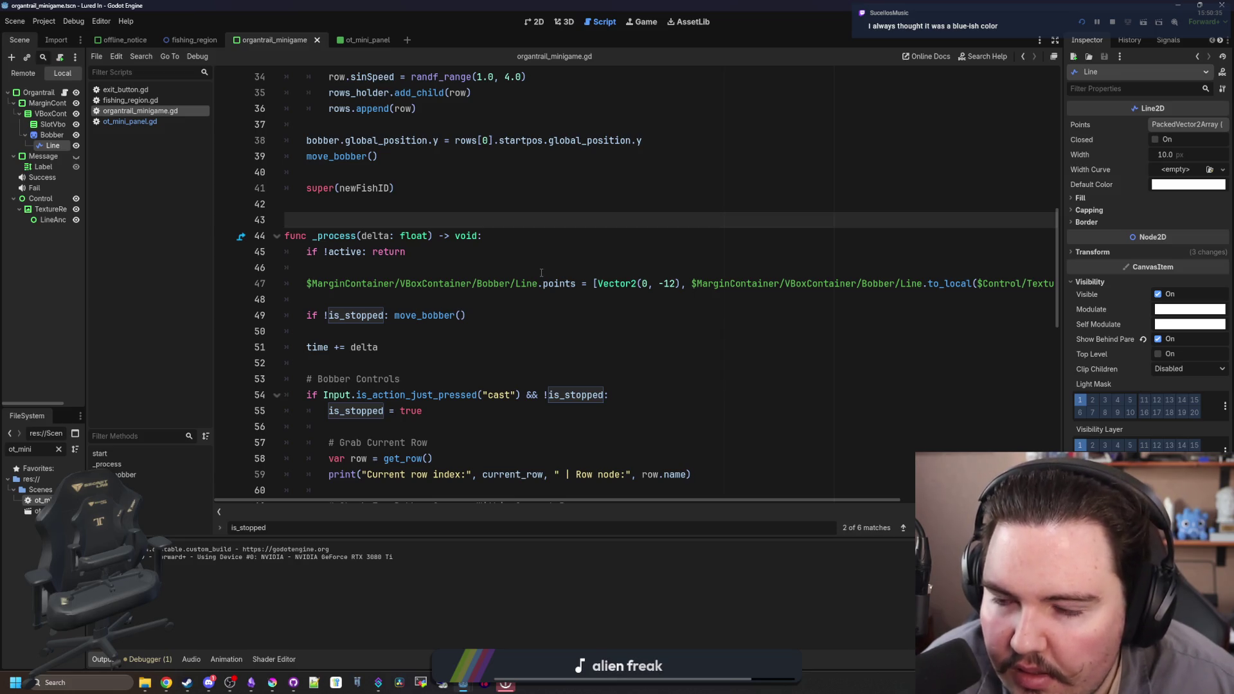
{"action": "left_click", "coordinate": [680, 285]}
{"action": "key", "text": "BackSpace"}
{"action": "key", "text": "BackSpace"}
{"action": "type", "text": "12"}
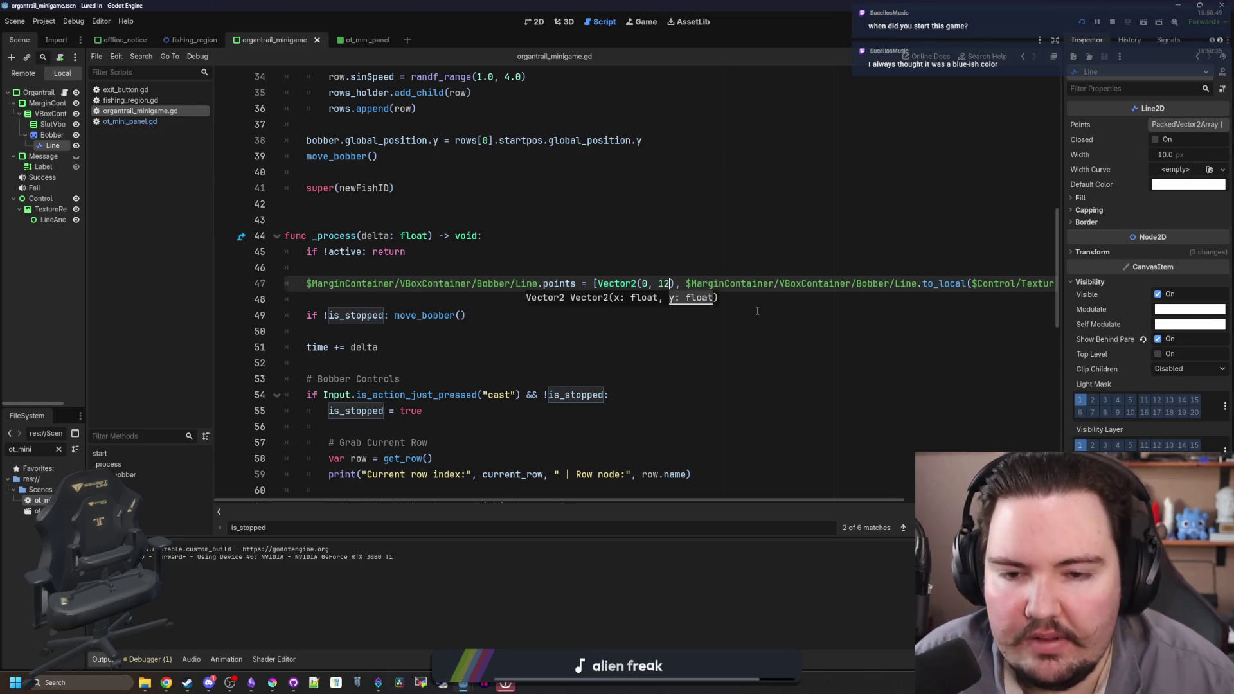
{"action": "left_click", "coordinate": [758, 315]}
- Rerun the game with F5 to test the line, then show the minigame scene in 2D
{"action": "left_click", "coordinate": [634, 23]}
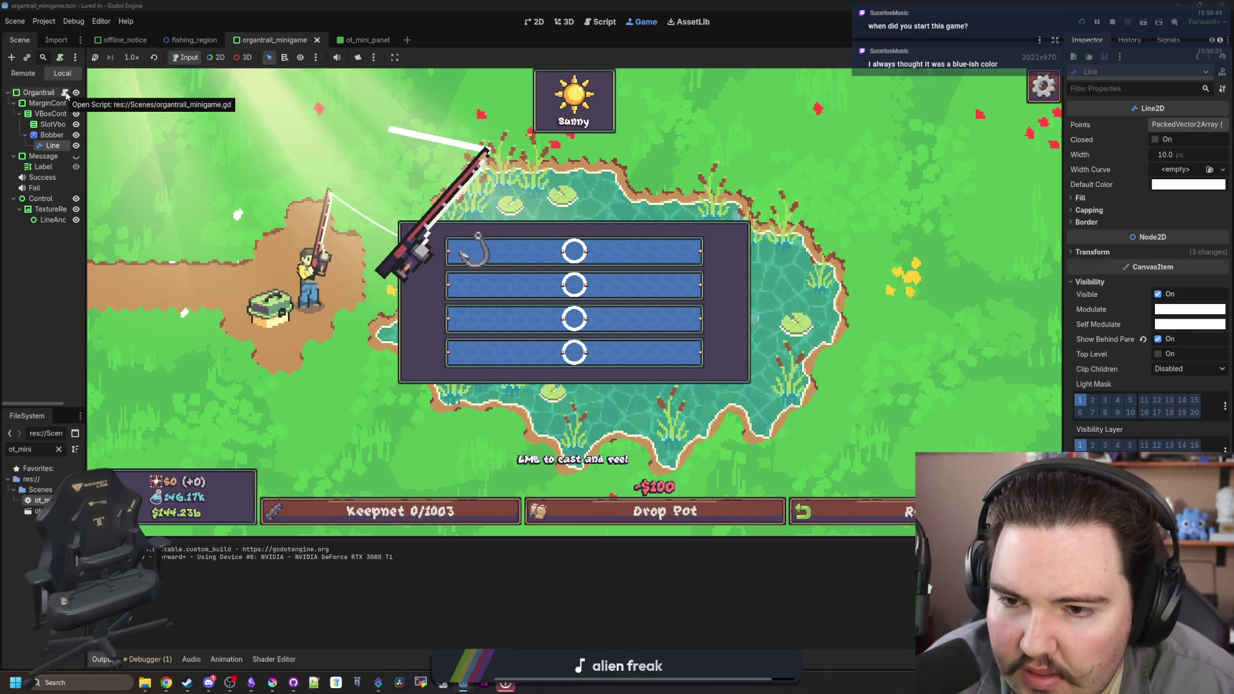
{"action": "left_click", "coordinate": [66, 94]}
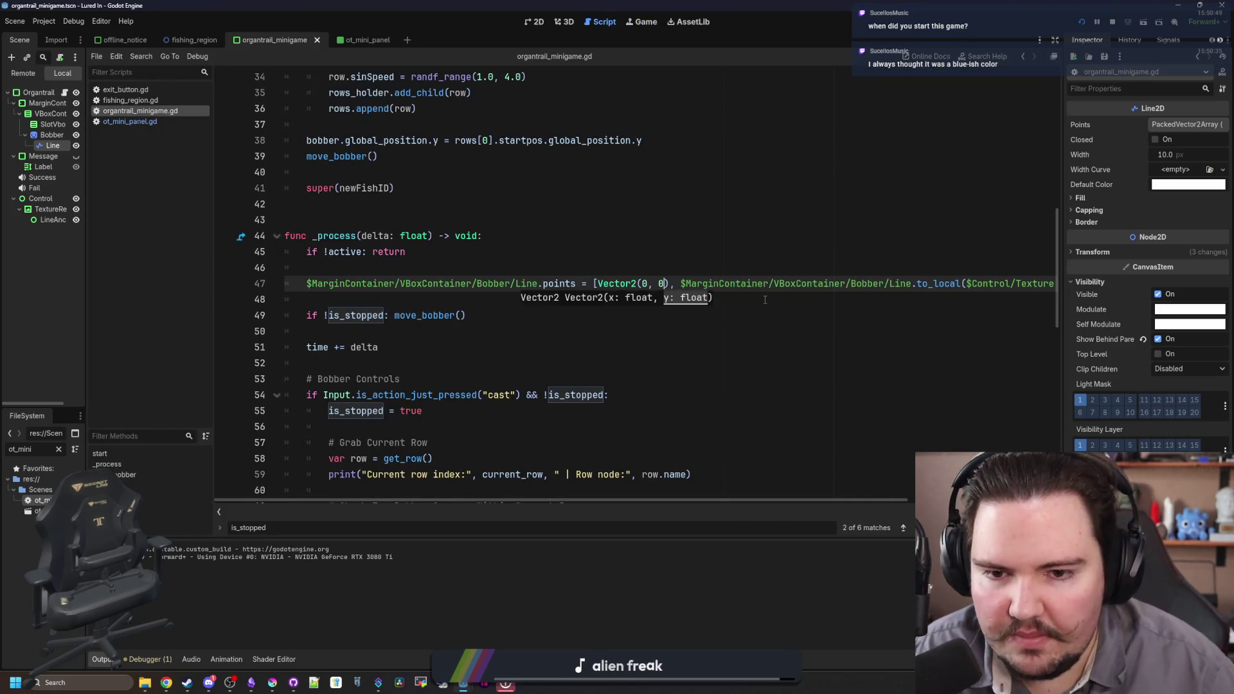
{"action": "key", "text": "F5"}
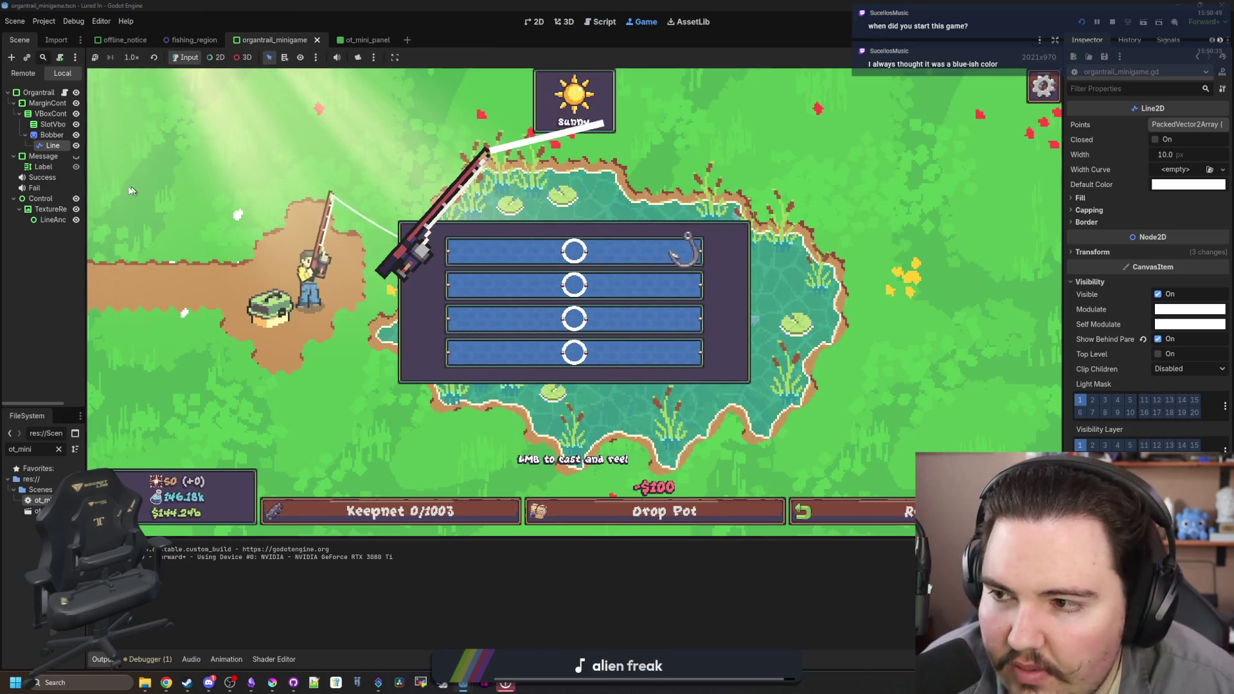
{"action": "left_click", "coordinate": [52, 146]}
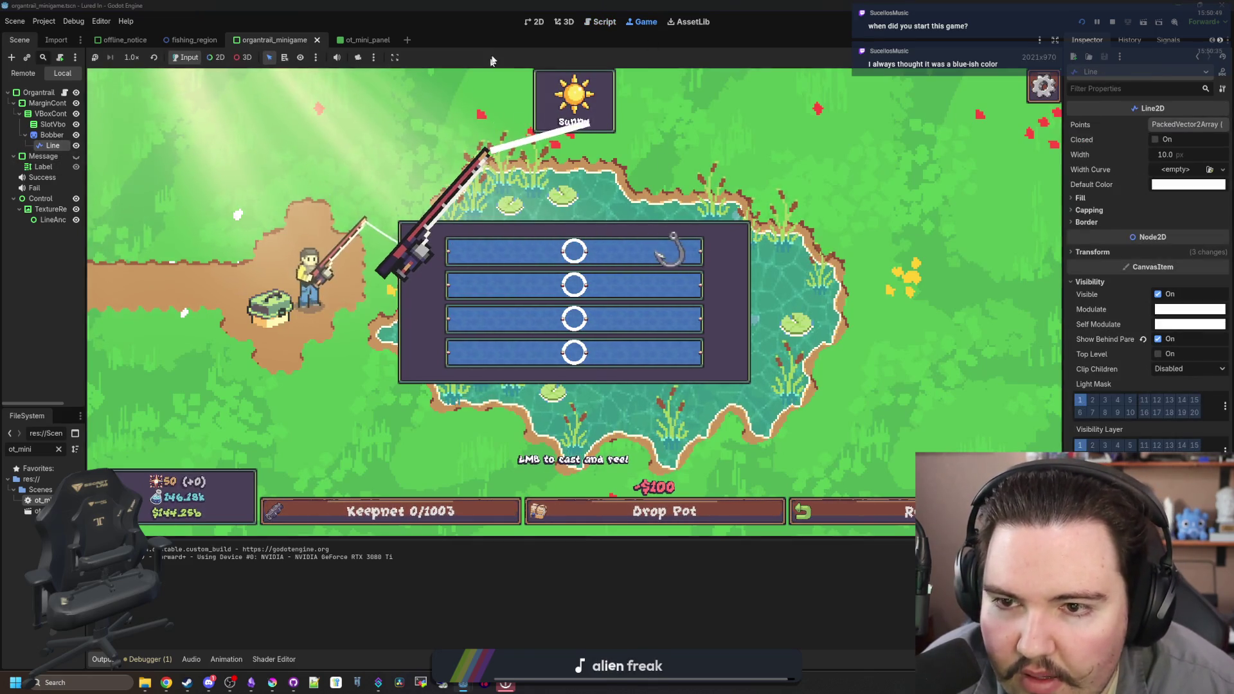
{"action": "left_click", "coordinate": [534, 21]}
{"action": "scroll", "coordinate": [385, 335], "scroll_direction": "up", "scroll_amount": 3}
{"action": "left_click", "coordinate": [51, 134]}
- Reset the Line node's Transform position to 0,0 and save the scene
{"action": "double_click", "coordinate": [52, 134]}
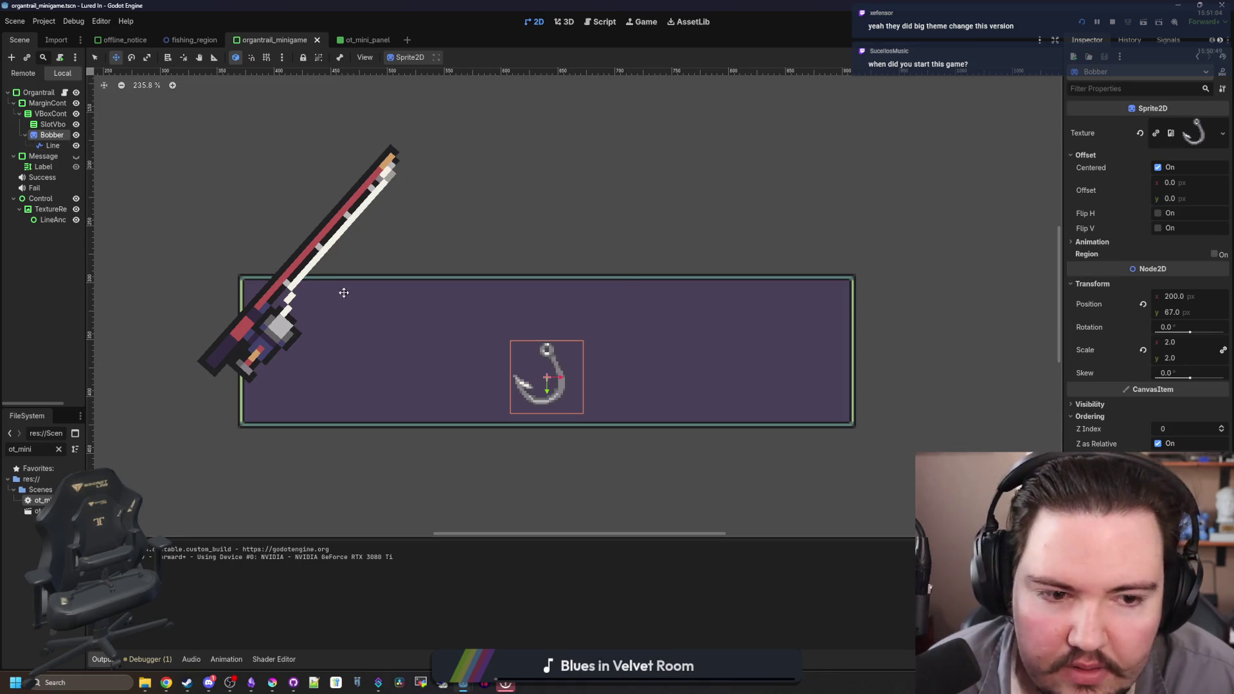
{"action": "left_click", "coordinate": [49, 146]}
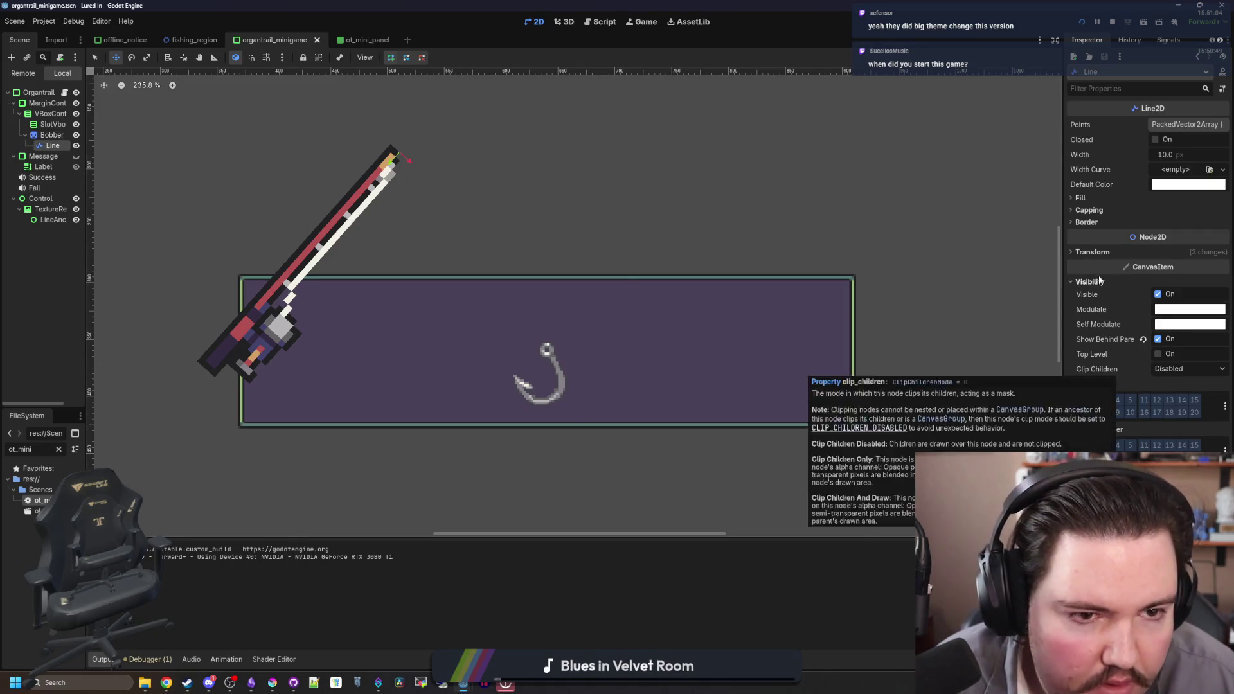
{"action": "left_click", "coordinate": [1093, 252]}
{"action": "left_click", "coordinate": [1140, 273]}
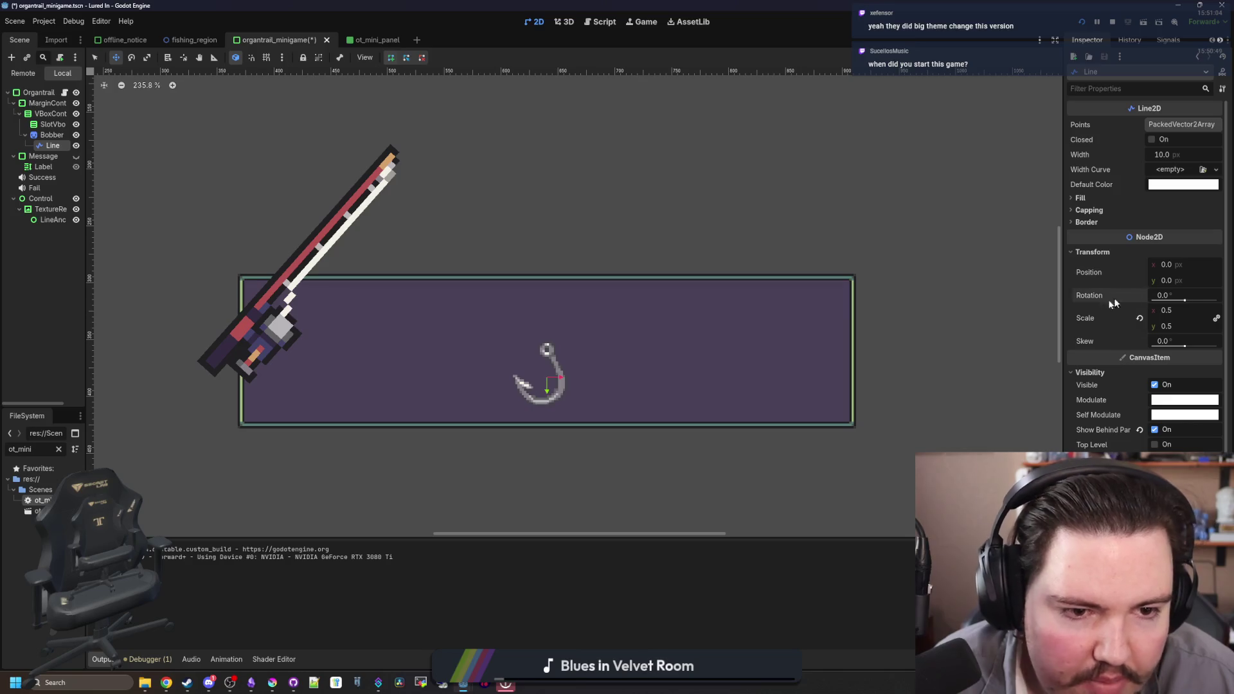
{"action": "key", "text": "ctrl+s"}
- Adjust the fishing line's first-point offset in the minigame script and check it in the running game
{"action": "left_click", "coordinate": [64, 93]}
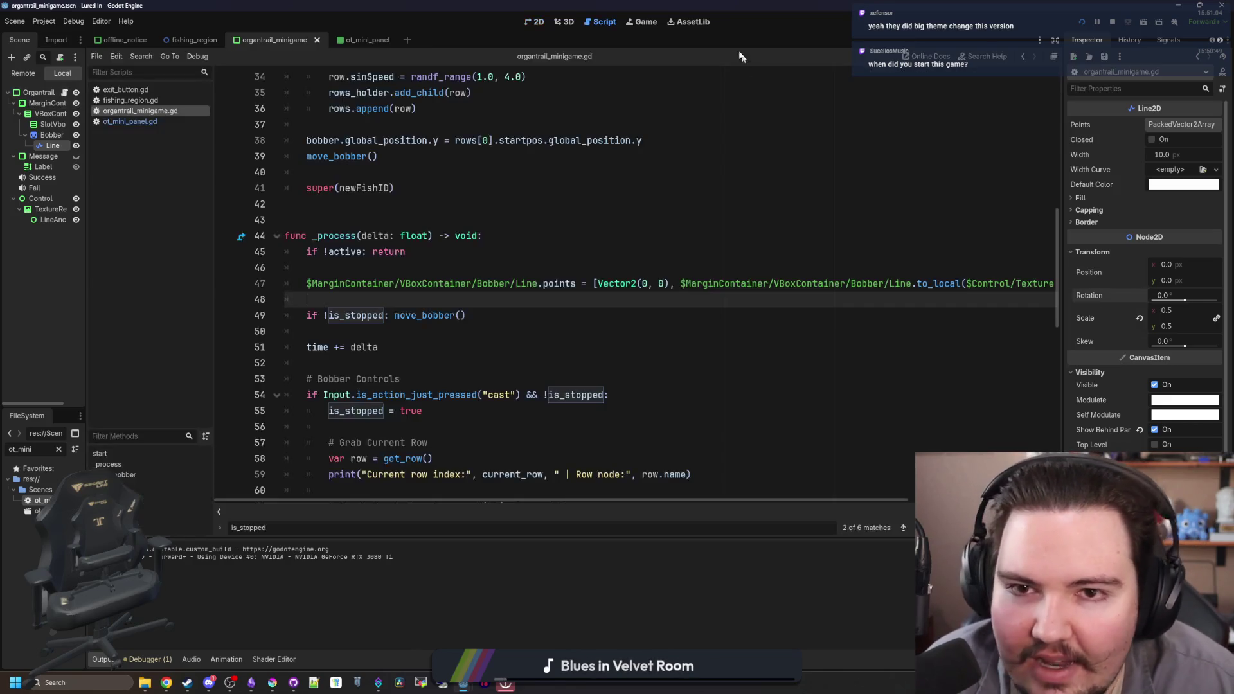
{"action": "left_click", "coordinate": [641, 22]}
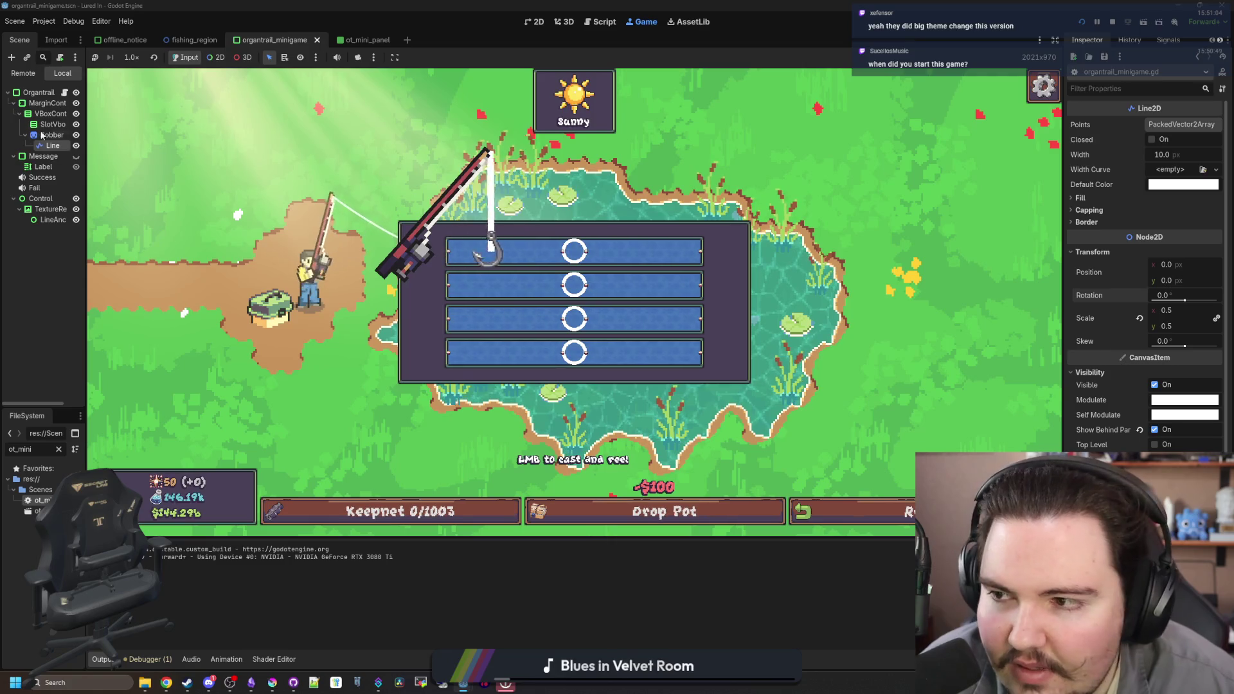
{"action": "left_click", "coordinate": [65, 93]}
{"action": "left_click", "coordinate": [664, 283]}
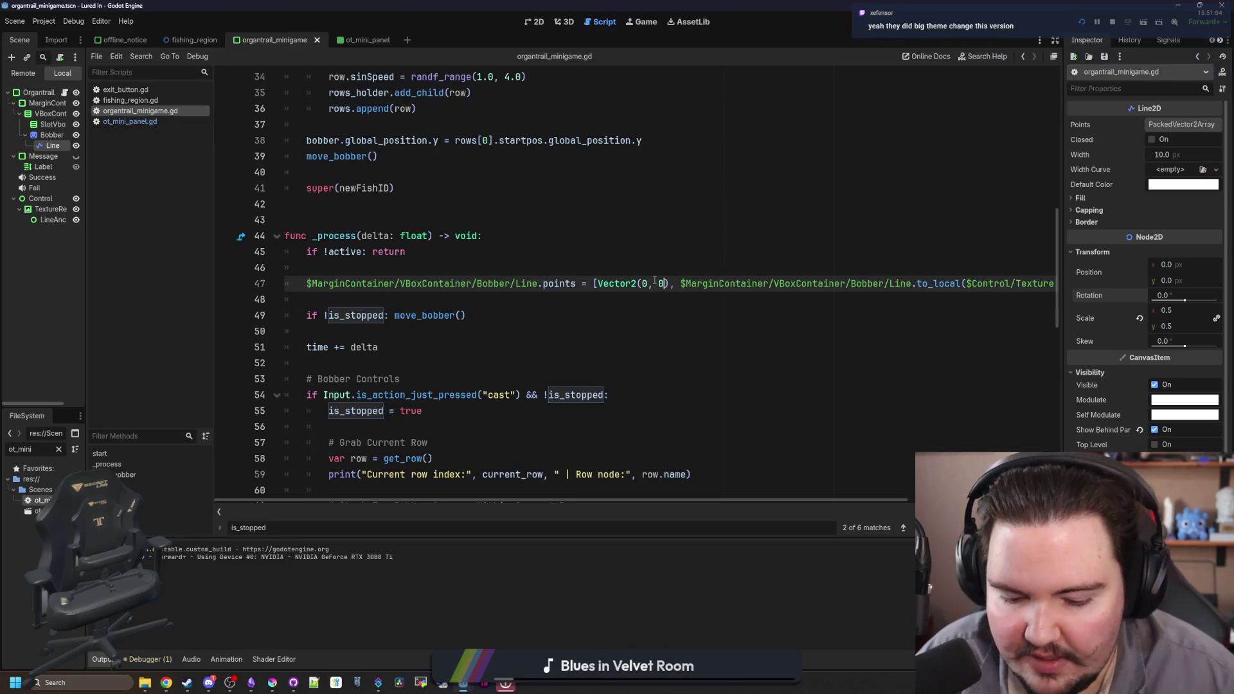
{"action": "type", "text": "-12"}
{"action": "left_click", "coordinate": [621, 254]}
{"action": "key", "text": "ctrl+s"}
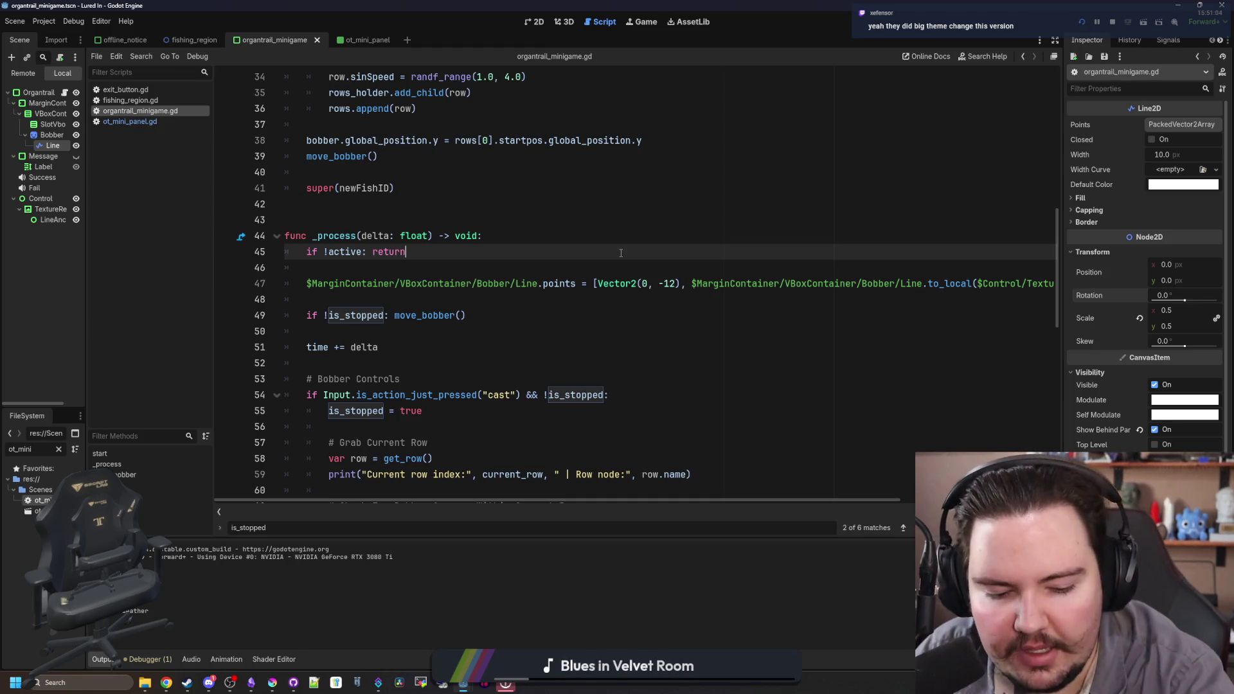
- Change line 47's offset from Vector2(0, -12) to Vector2(0, -14) and save
{"action": "left_click", "coordinate": [646, 22]}
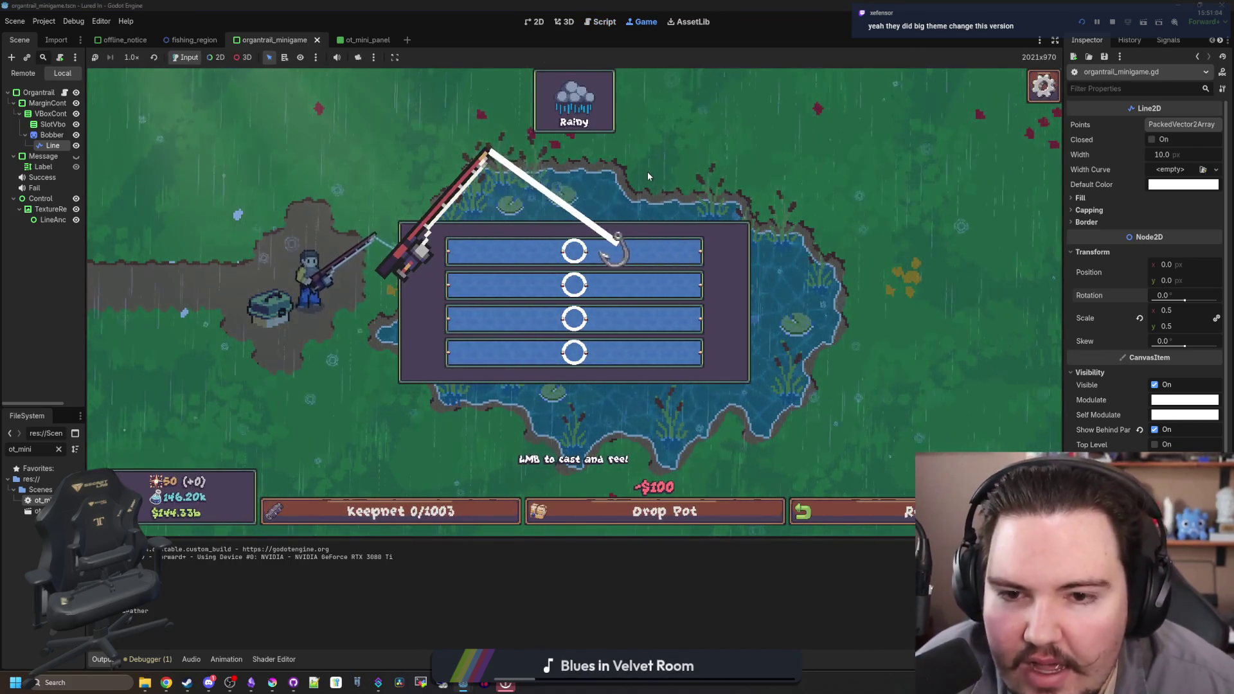
{"action": "left_click", "coordinate": [600, 22]}
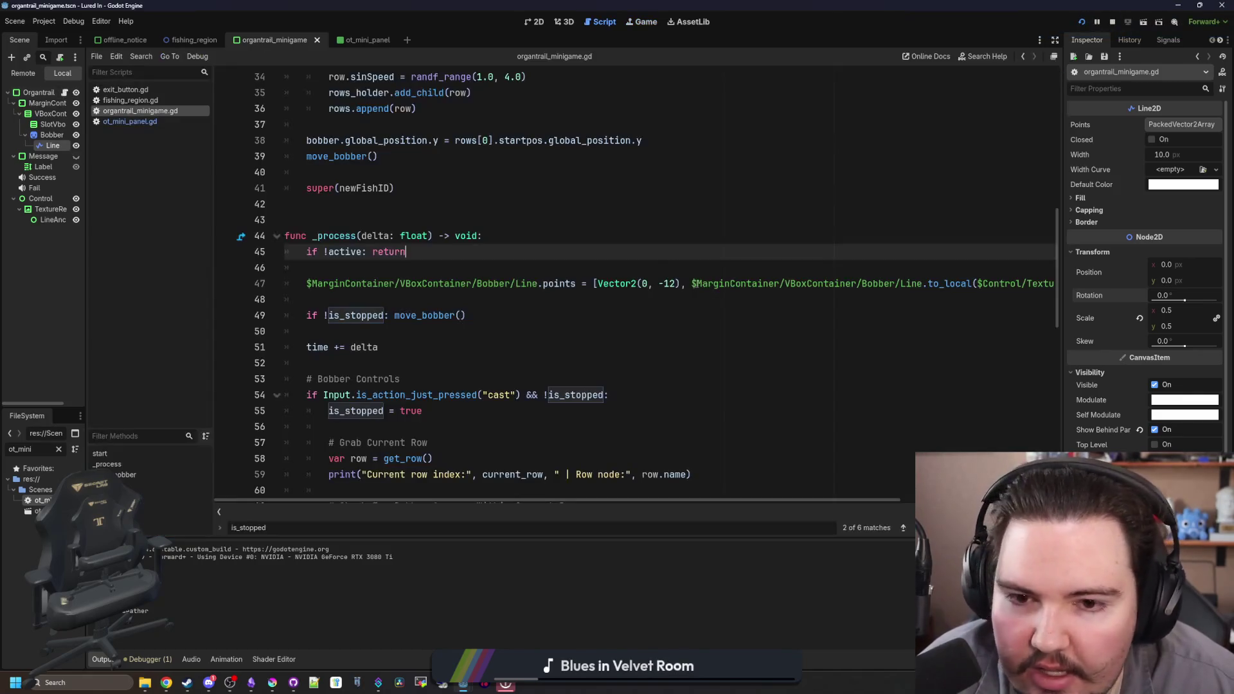
{"action": "left_click", "coordinate": [672, 287]}
{"action": "type", "text": "4"}
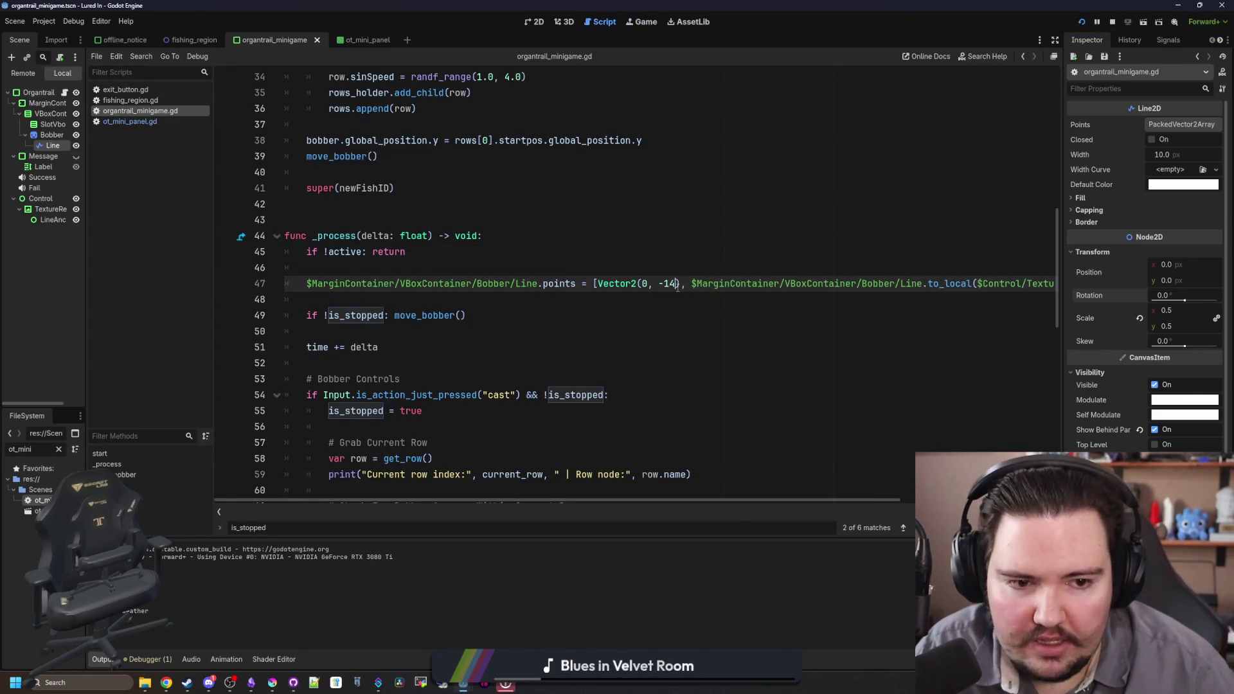
{"action": "left_click", "coordinate": [713, 258]}
{"action": "key", "text": "ctrl+s"}
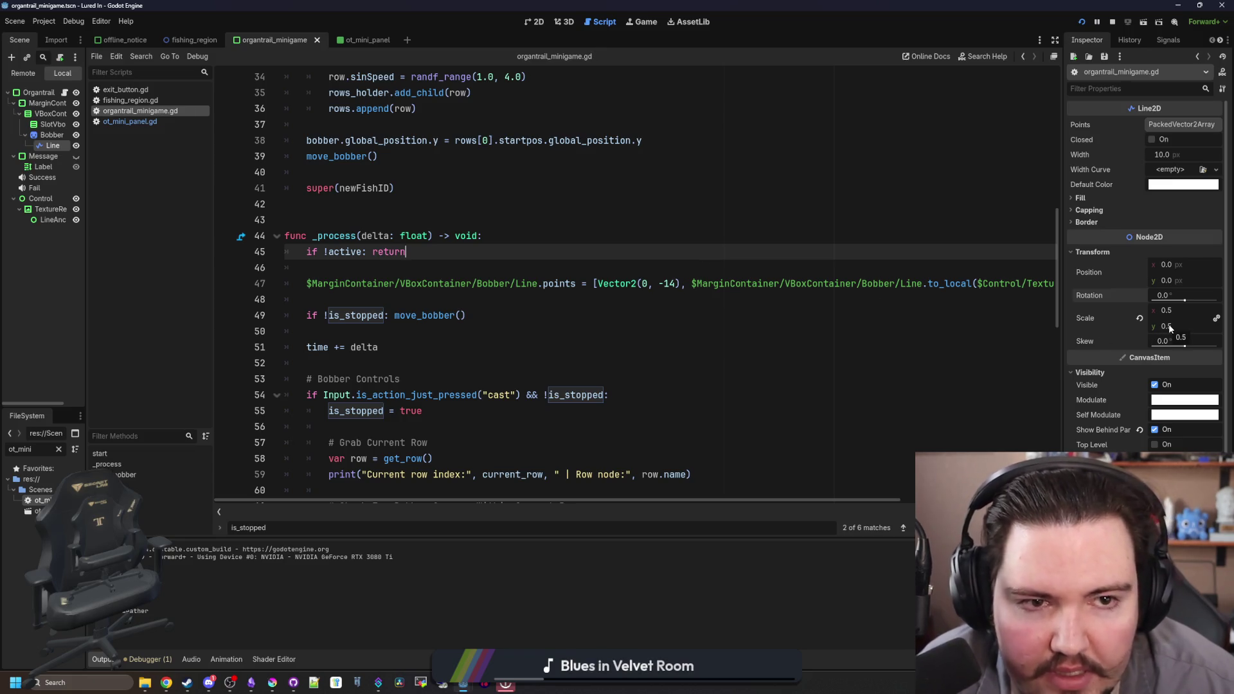
- Reset the Line node's scale to 1 and check the line in the running game
{"action": "left_click", "coordinate": [1174, 312]}
{"action": "type", "text": "1"}
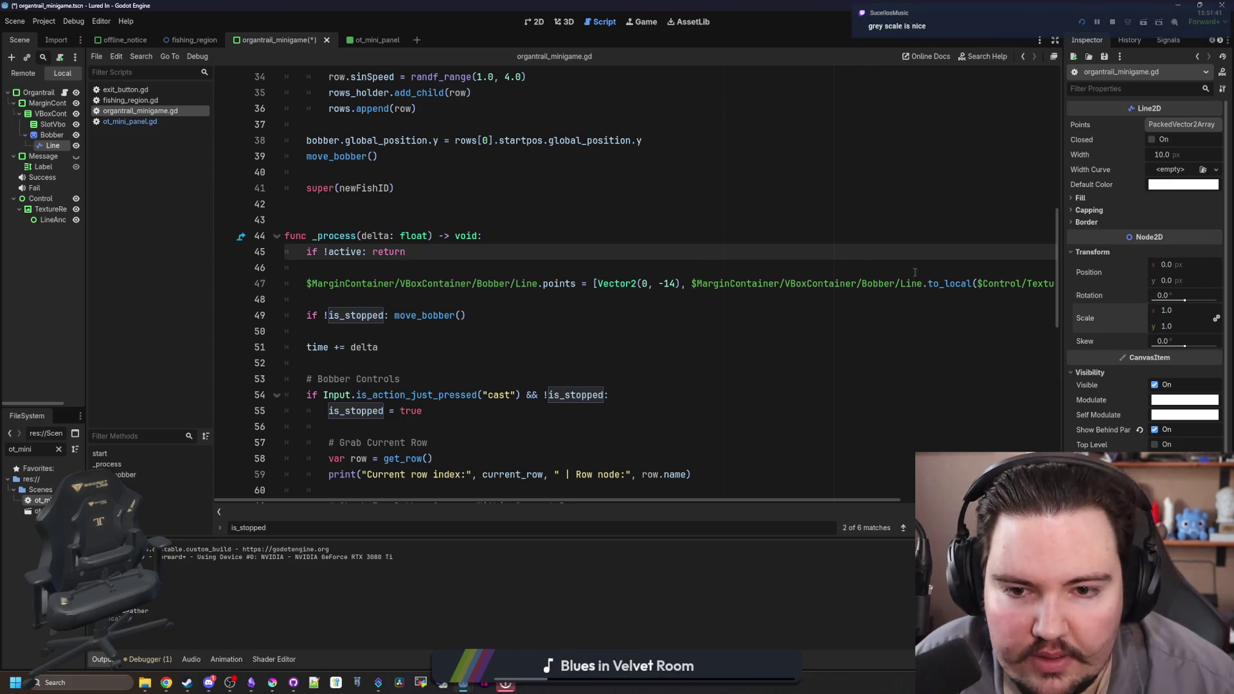
{"action": "left_click", "coordinate": [533, 27]}
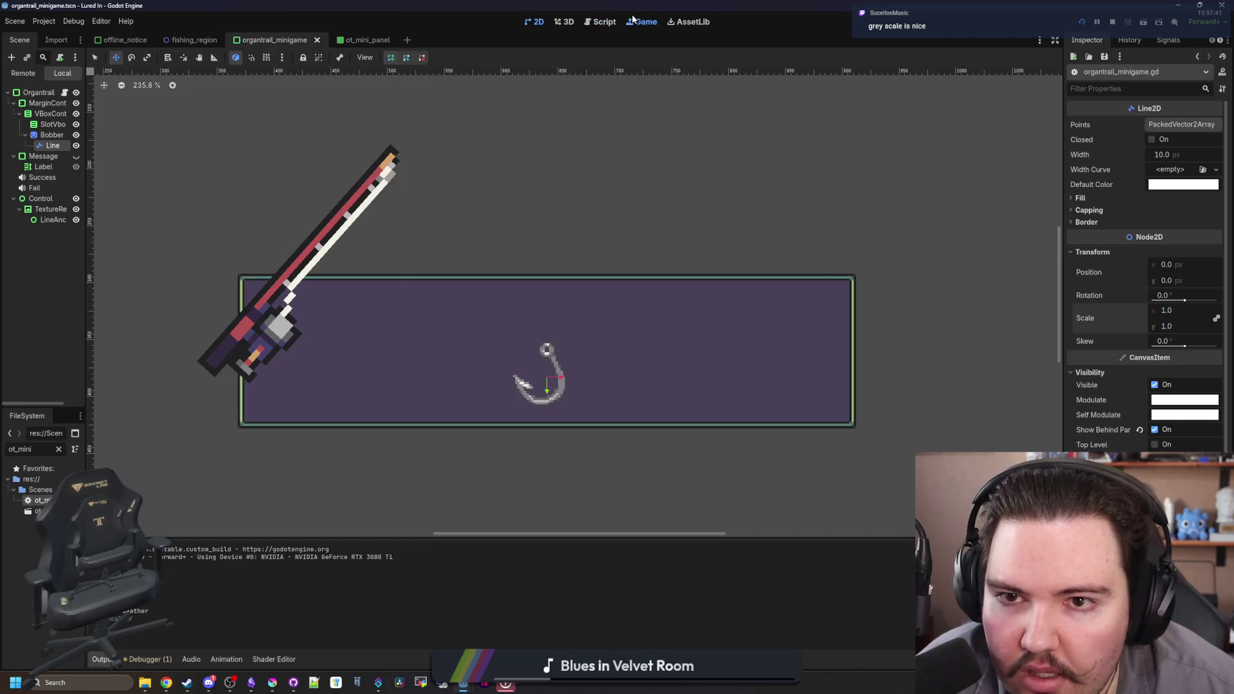
{"action": "left_click", "coordinate": [635, 21]}
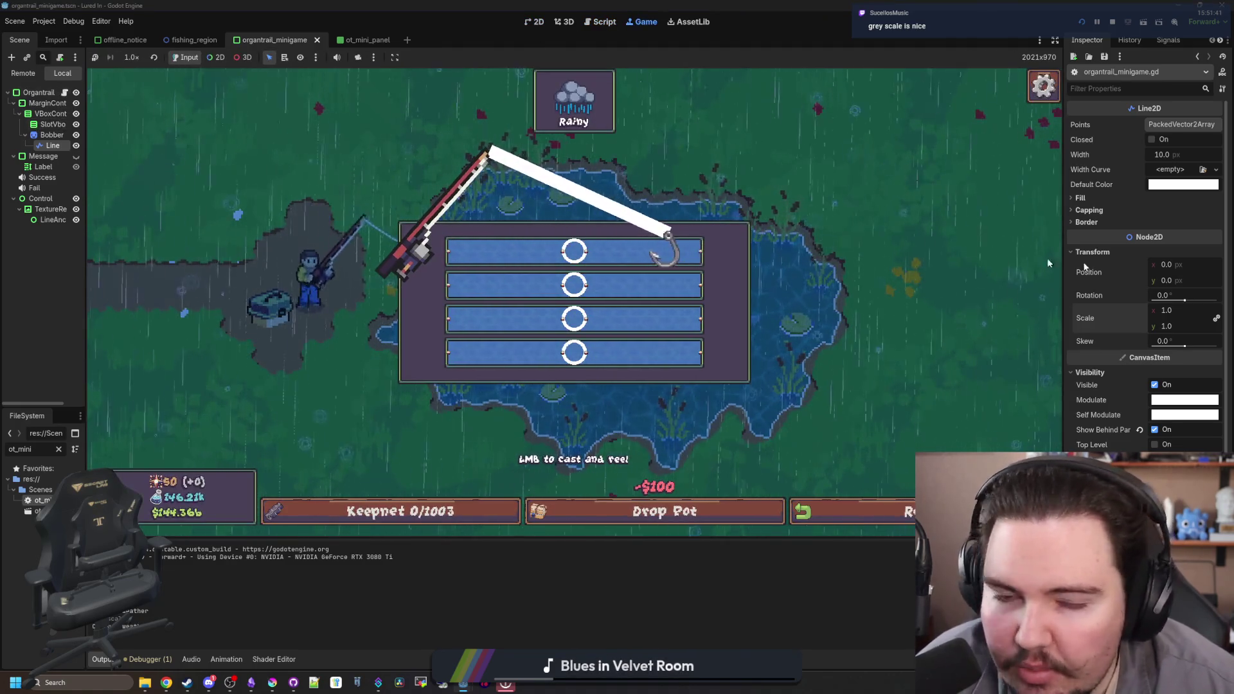
- Set the Line2D width to 2, then thin it to 1 px
{"action": "left_click", "coordinate": [1181, 155]}
{"action": "type", "text": "2"}
{"action": "key", "text": "Return"}
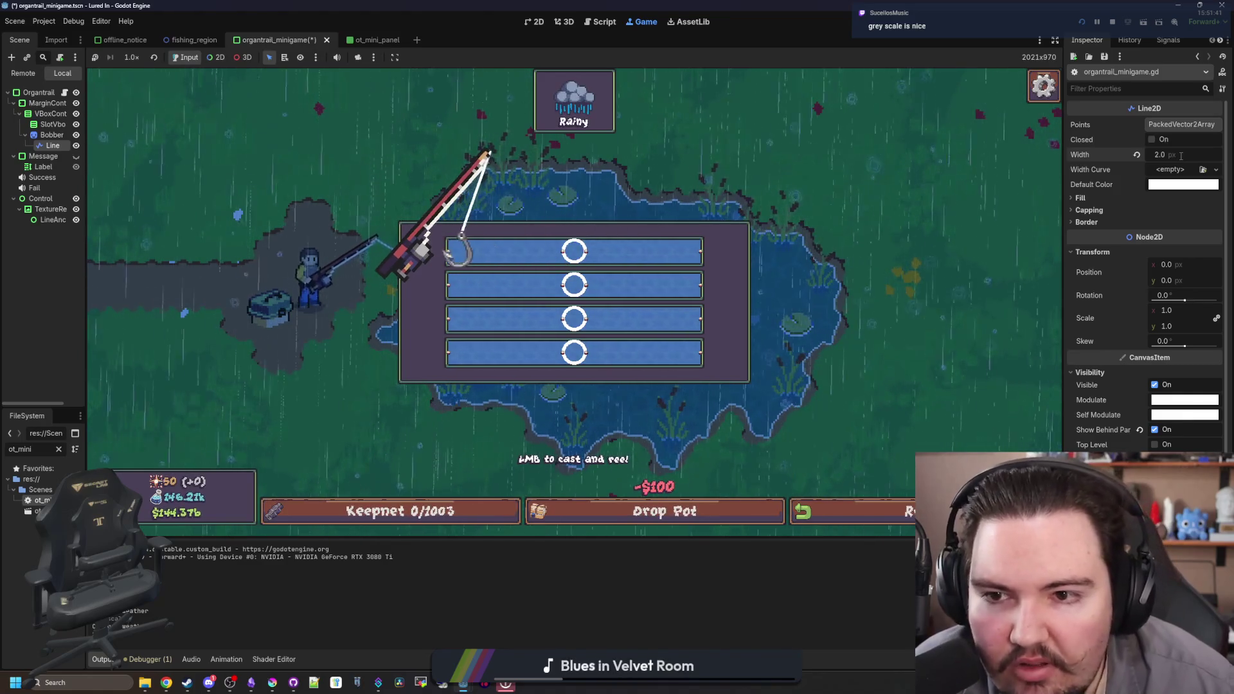
{"action": "left_click", "coordinate": [1181, 155]}
{"action": "type", "text": "1"}
{"action": "key", "text": "Return"}
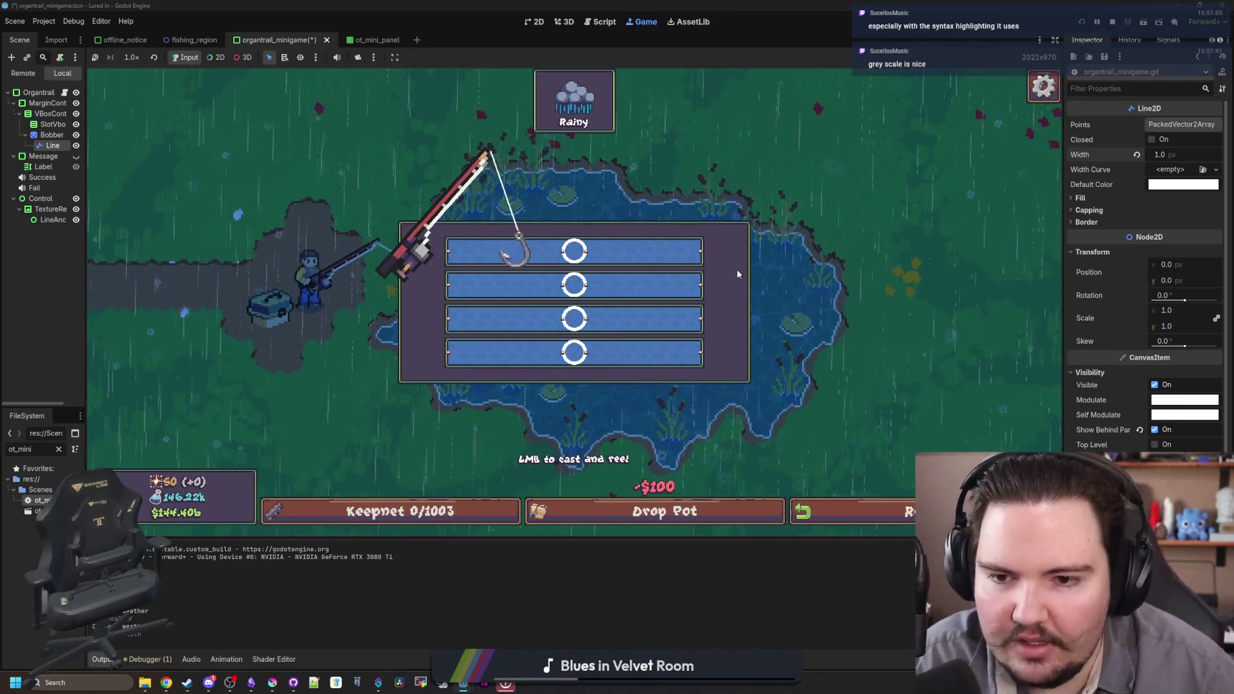
{"action": "left_click", "coordinate": [67, 318]}
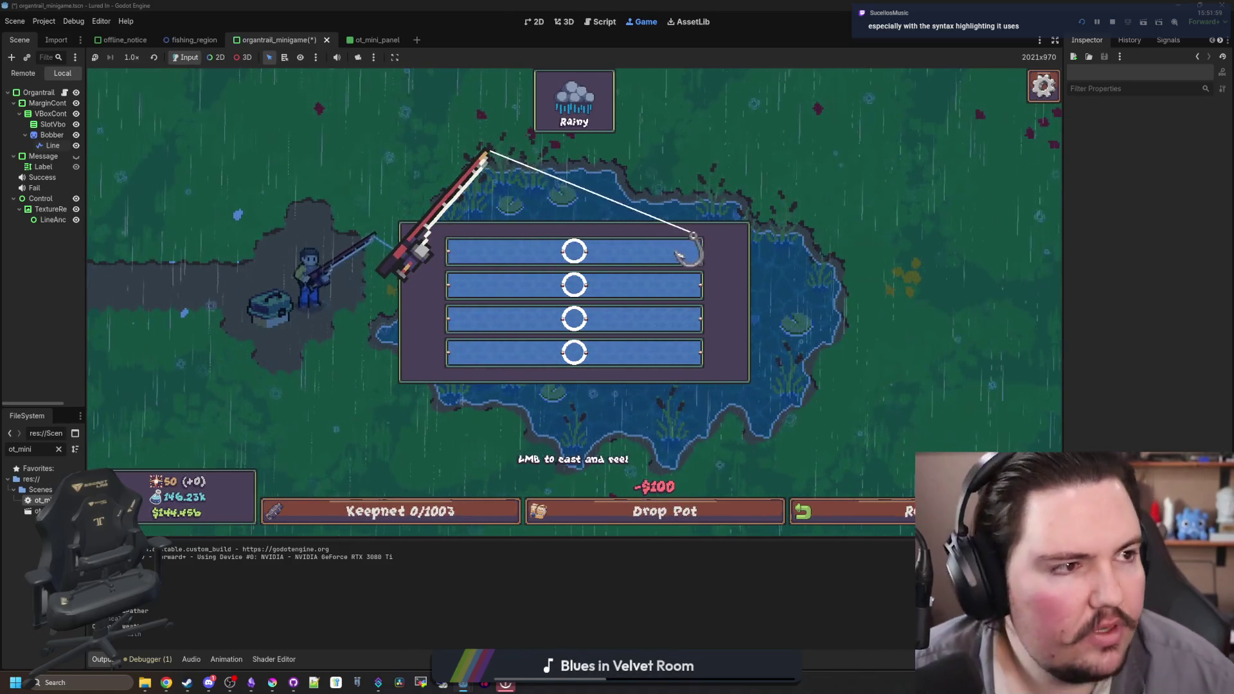
{"action": "key", "text": "super+2"}
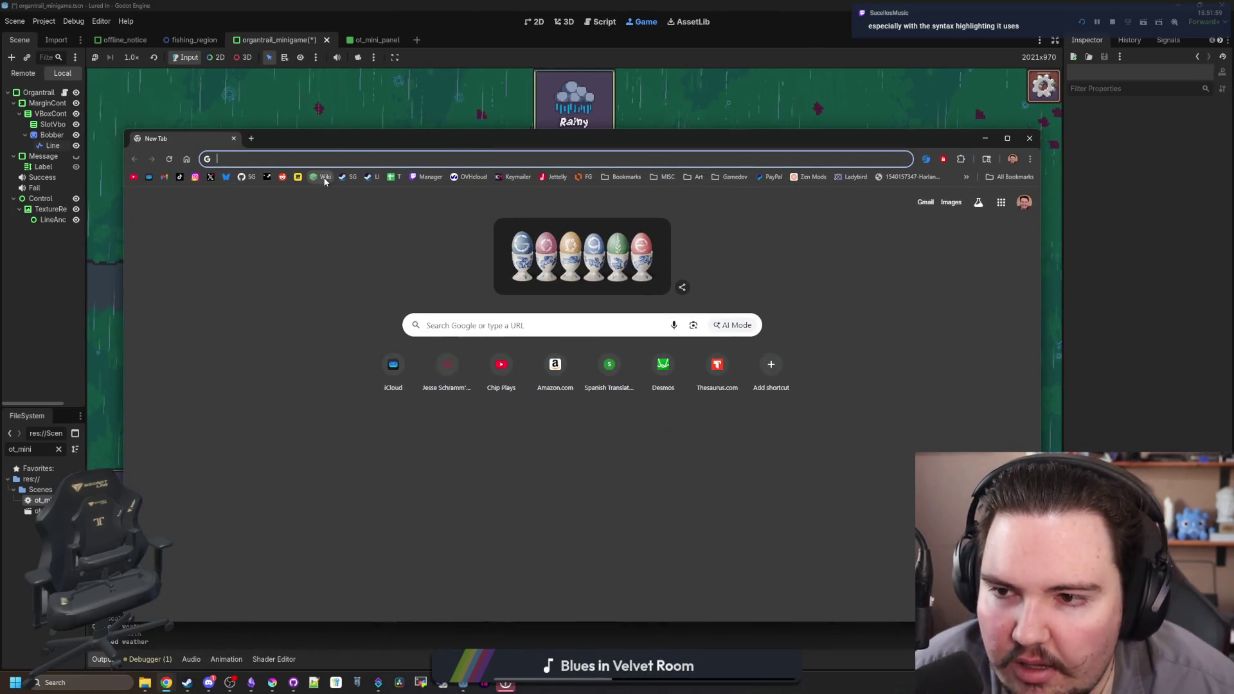
- Go from the Starground repository to the GitHub profile's repository list and open lured-in
{"action": "left_click", "coordinate": [247, 179]}
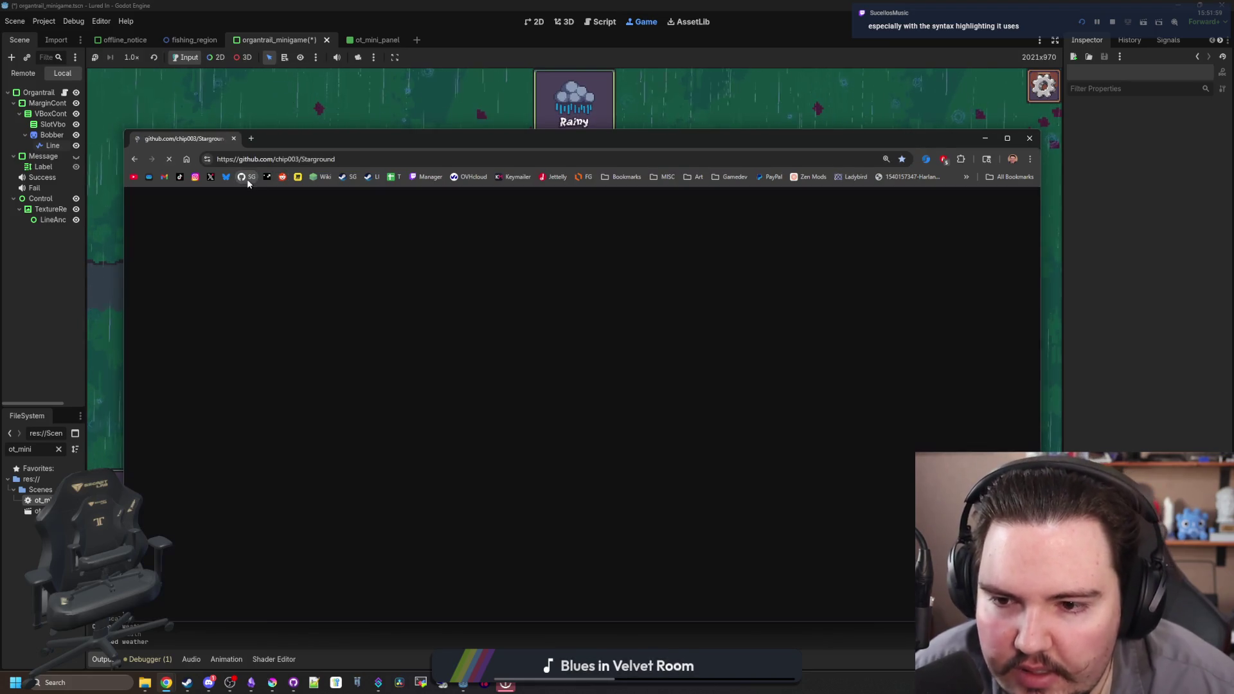
{"action": "left_click", "coordinate": [203, 207]}
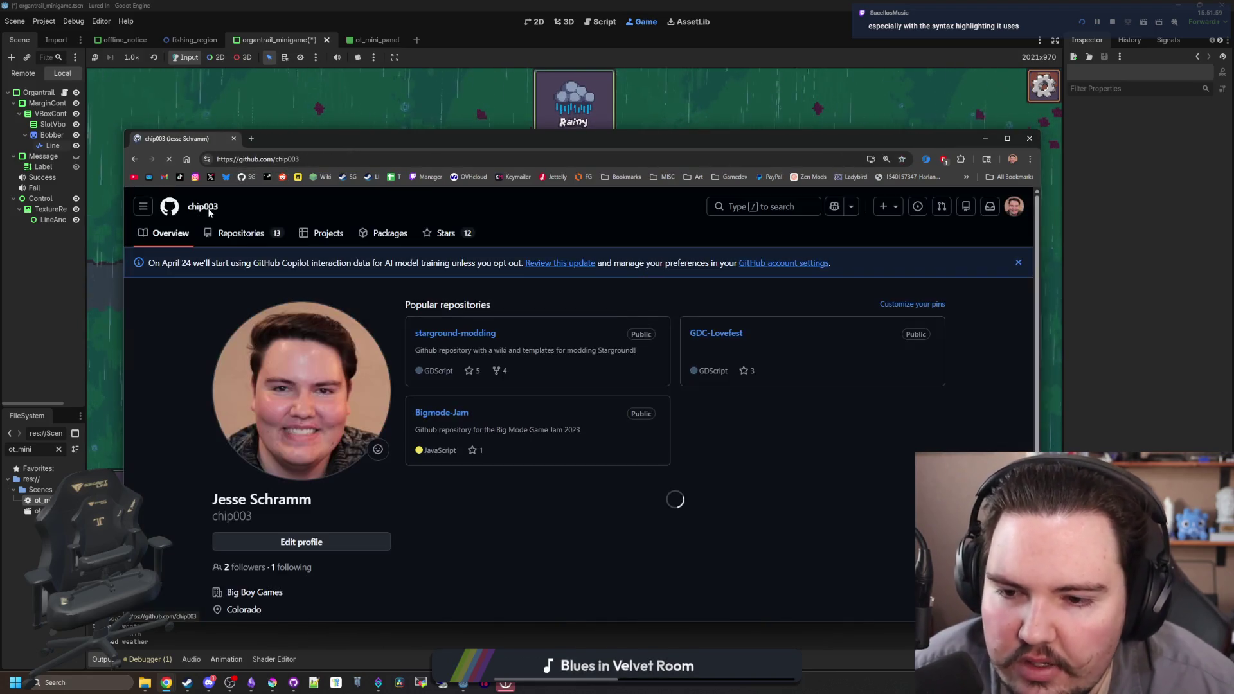
{"action": "left_click", "coordinate": [269, 238]}
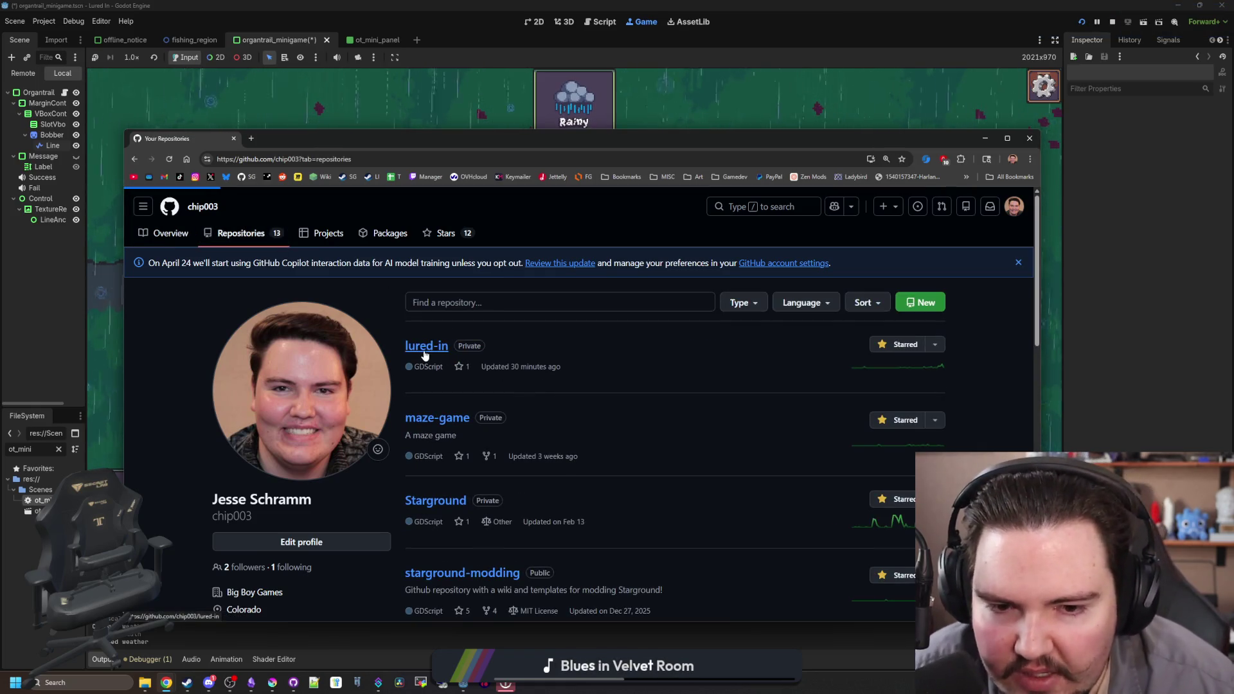
{"action": "left_click", "coordinate": [527, 122]}
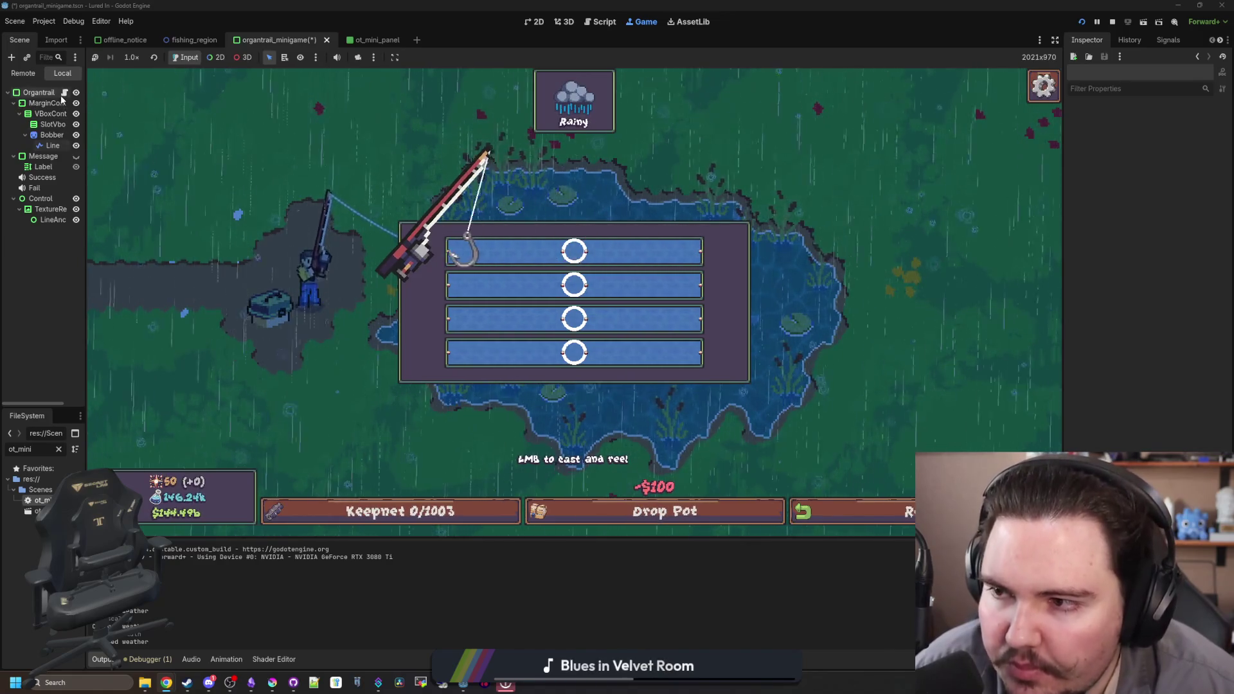
- Stop the game, save, and drag the Bobber node path into the minigame script
{"action": "key", "text": "F6"}
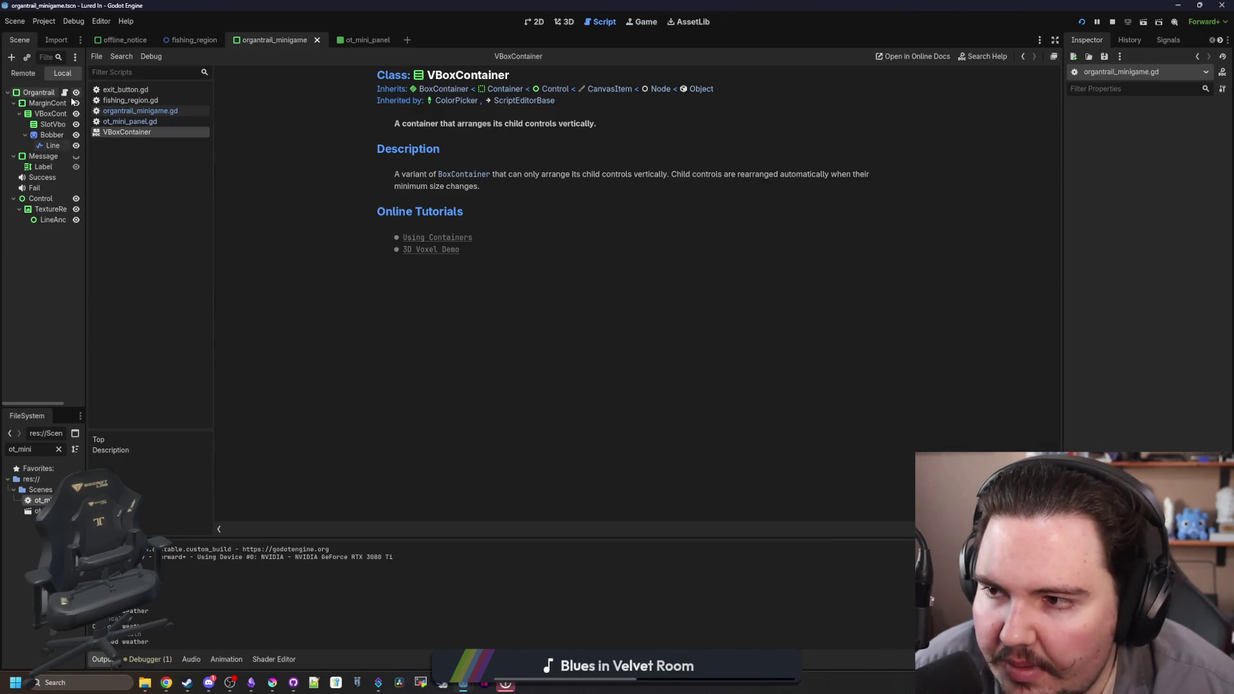
{"action": "left_click", "coordinate": [64, 92]}
{"action": "key", "text": "ctrl+s"}
{"action": "left_click", "coordinate": [398, 294]}
{"action": "left_click", "coordinate": [53, 135]}
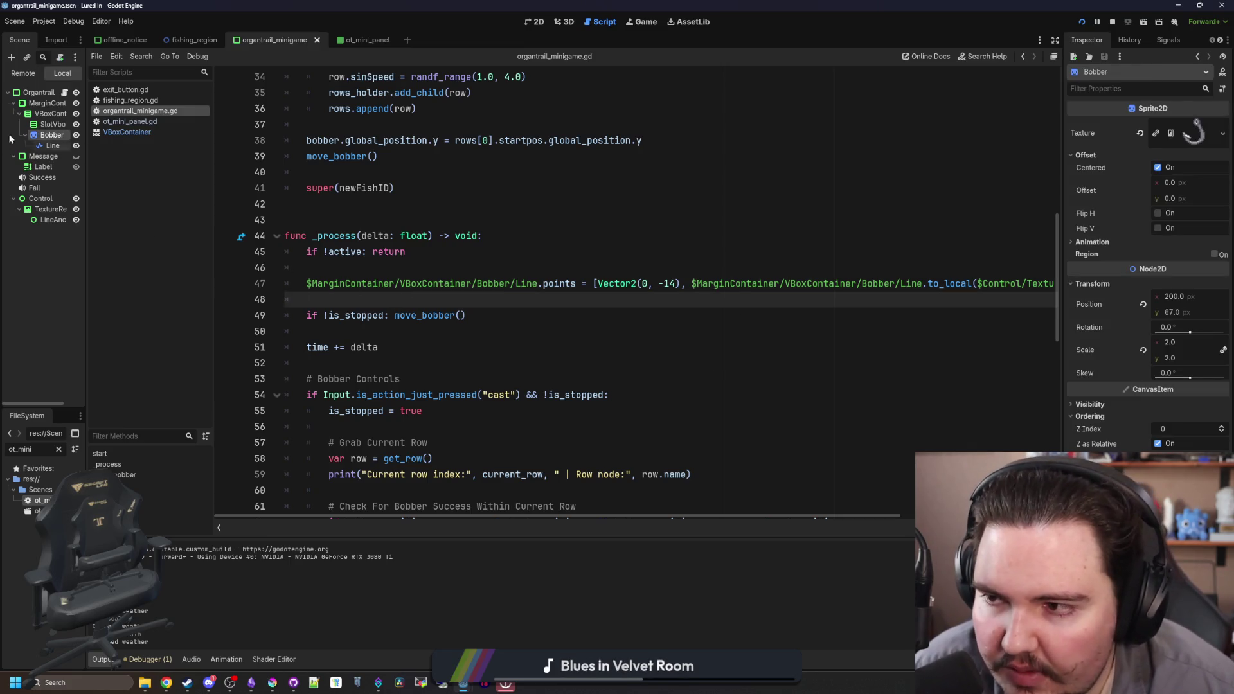
{"action": "left_click_drag", "start_coordinate": [53, 135], "coordinate": [374, 303]}
{"action": "left_click", "coordinate": [312, 315]}
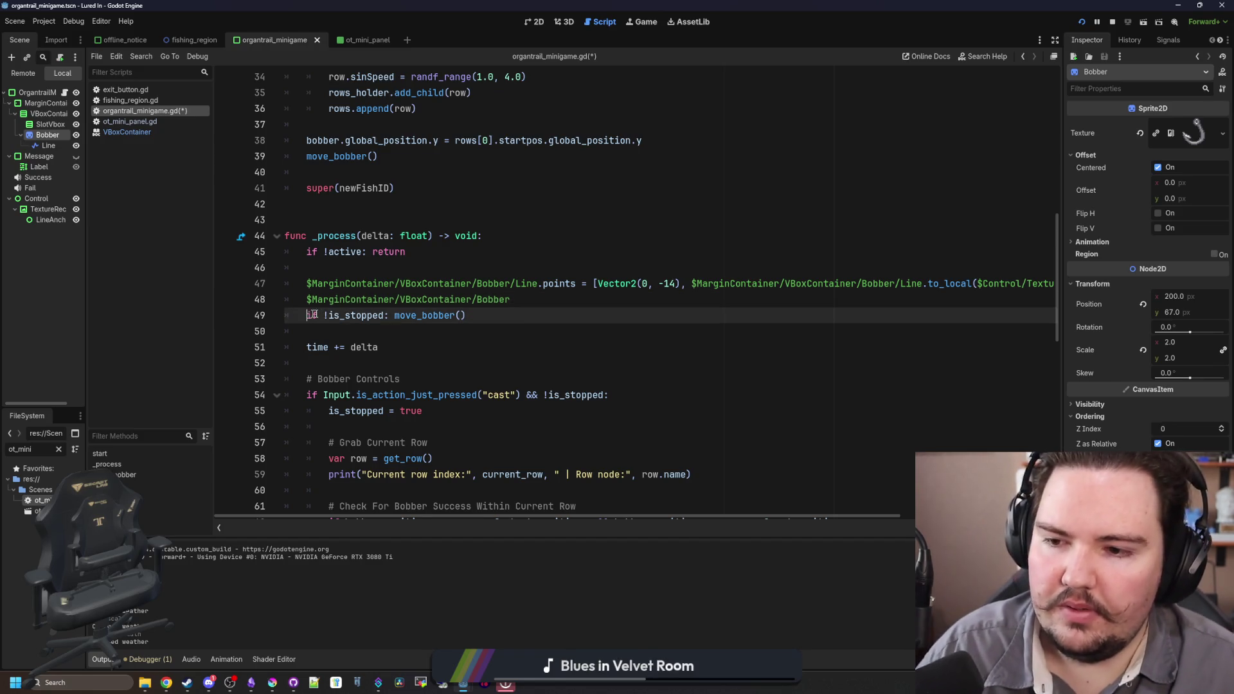
{"action": "key", "text": "Return"}
{"action": "left_click", "coordinate": [553, 303]}
{"action": "mouse_move", "coordinate": [537, 299]}
{"action": "left_mouse_down"}
{"action": "mouse_move", "coordinate": [308, 300]}
{"action": "mouse_move", "coordinate": [337, 302]}
{"action": "left_mouse_up"}
{"action": "left_click_drag", "start_coordinate": [512, 300], "coordinate": [302, 303]}
{"action": "key", "text": "ctrl+c"}
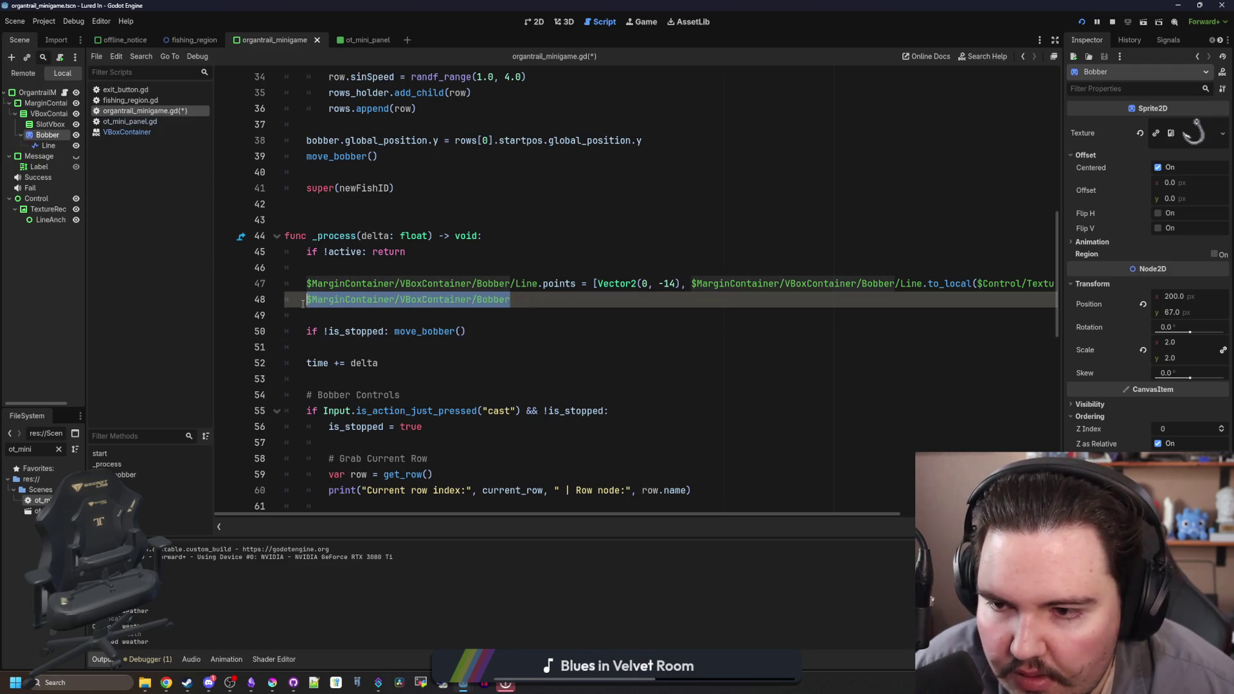
{"action": "key", "text": "BackSpace"}
{"action": "key", "text": "BackSpace"}
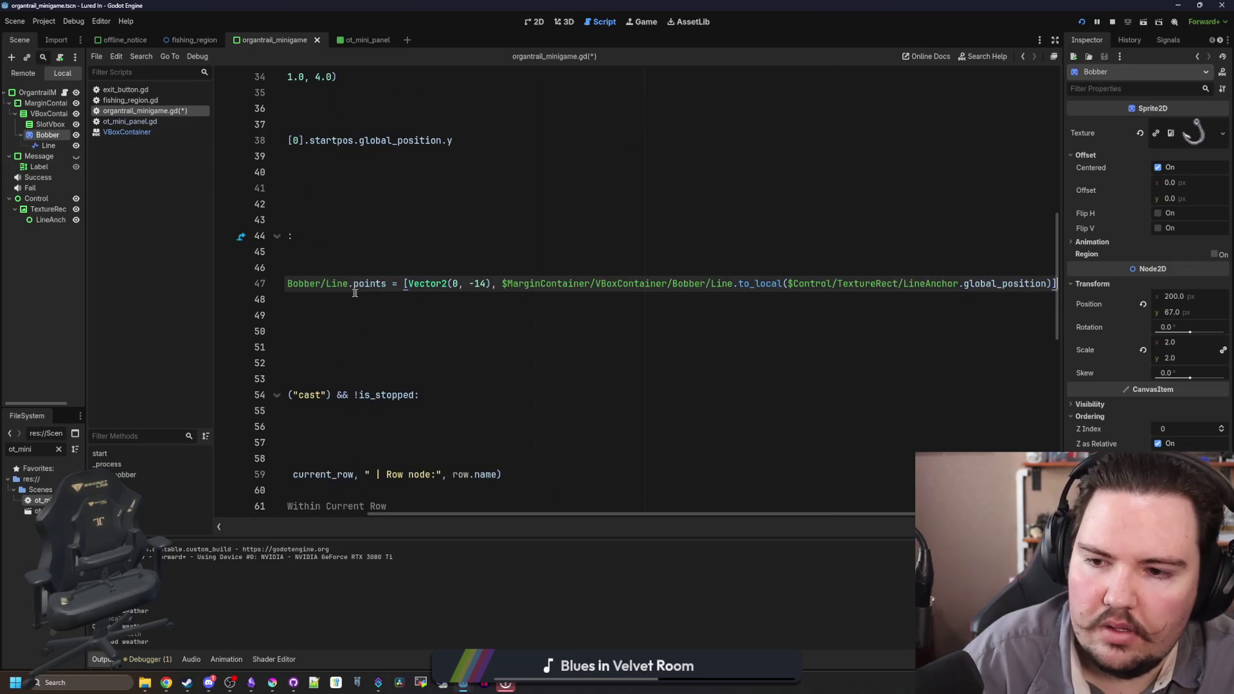
- In move_bobber(), add a Bobber path line with .rotation below the bobber position line
{"action": "left_click", "coordinate": [416, 319], "text": "ctrl"}
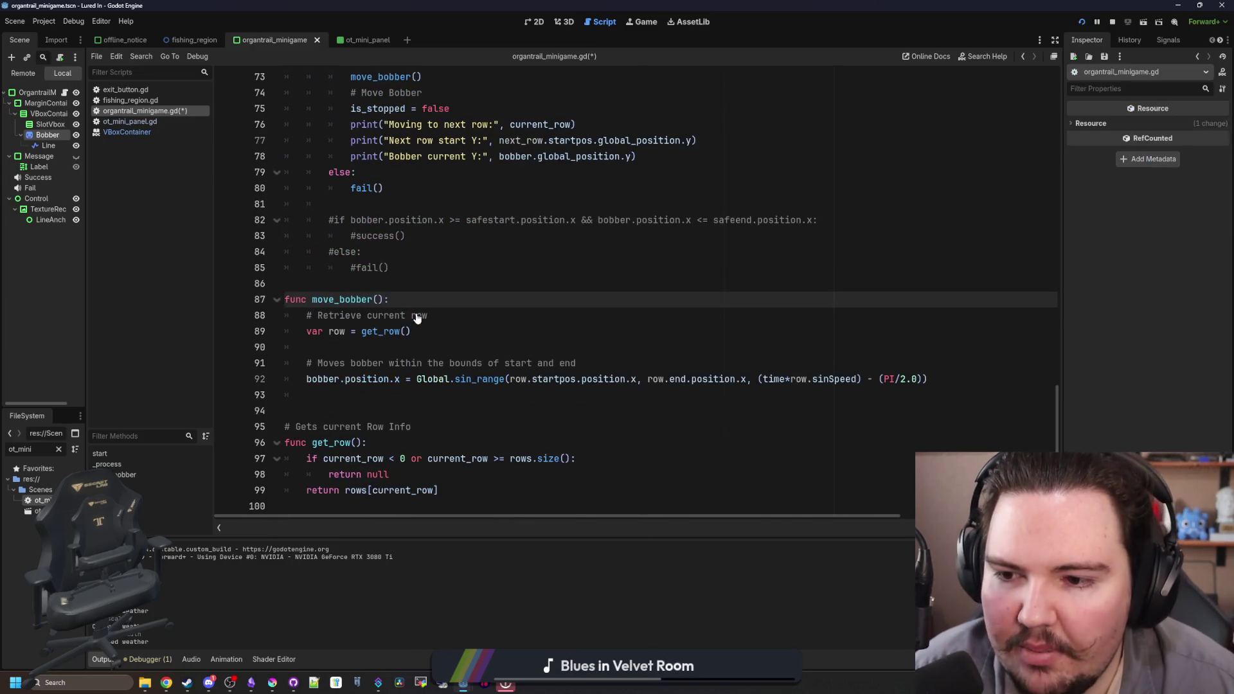
{"action": "left_click", "coordinate": [937, 367]}
{"action": "left_click", "coordinate": [940, 379]}
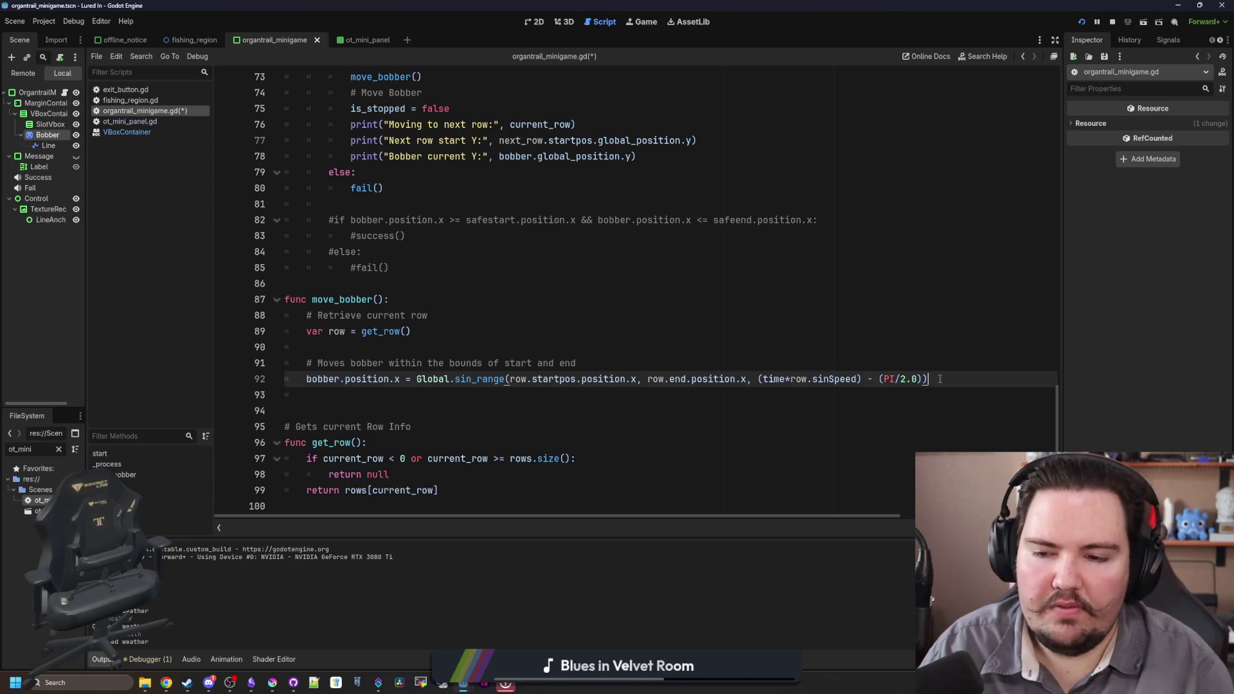
{"action": "key", "text": "Return"}
{"action": "key", "text": "ctrl+v"}
{"action": "mouse_move", "coordinate": [416, 380]}
{"action": "left_mouse_down"}
{"action": "mouse_move", "coordinate": [514, 395]}
{"action": "mouse_move", "coordinate": [937, 380]}
{"action": "left_mouse_up"}
{"action": "key", "text": "ctrl+c"}
{"action": "left_click", "coordinate": [536, 398]}
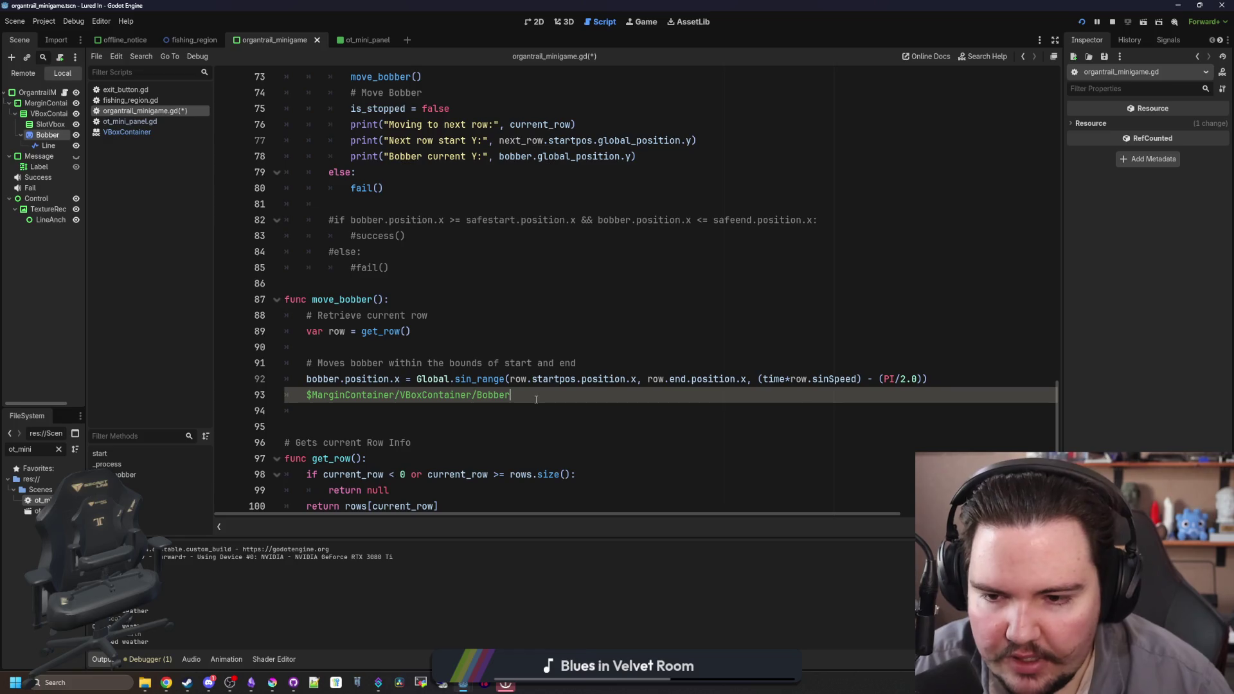
{"action": "type", "text": ".rotation"}
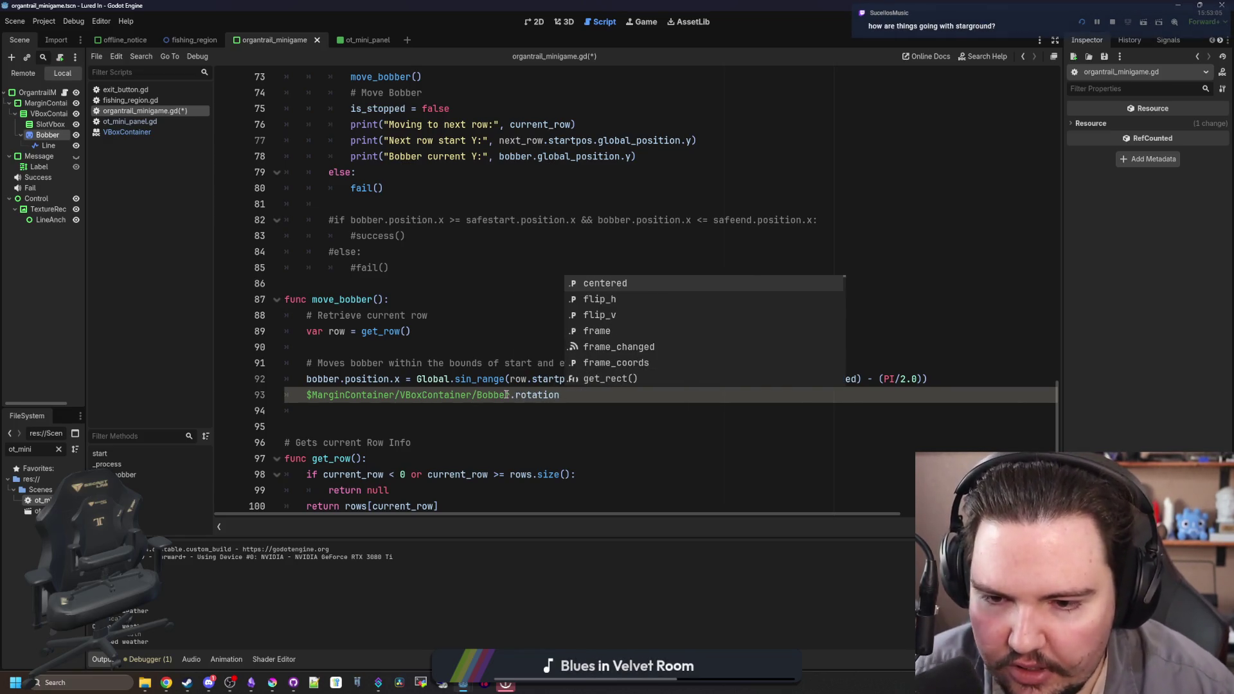
- Make it bobber.rotation = the copied sin_range expression, with start value 0.0
{"action": "left_click", "coordinate": [508, 395]}
{"action": "left_click_drag", "start_coordinate": [511, 395], "coordinate": [372, 395]}
{"action": "key", "text": "BackSpace"}
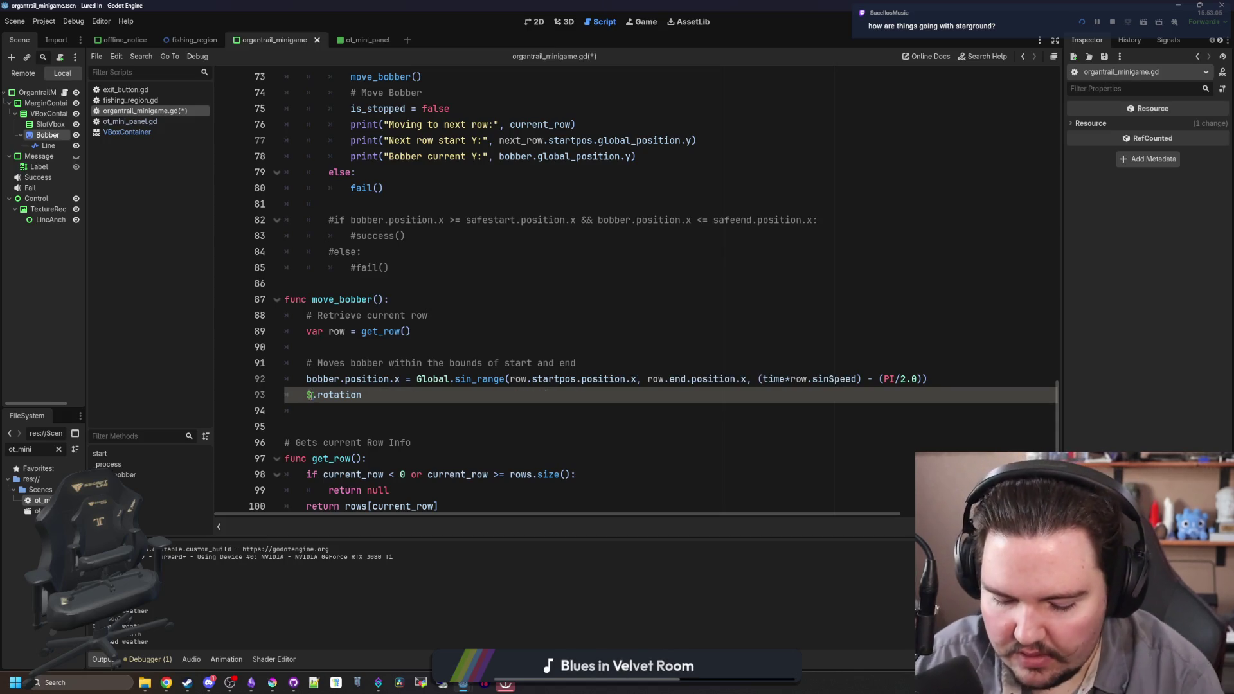
{"action": "type", "text": "bobber"}
{"action": "left_click", "coordinate": [436, 394]}
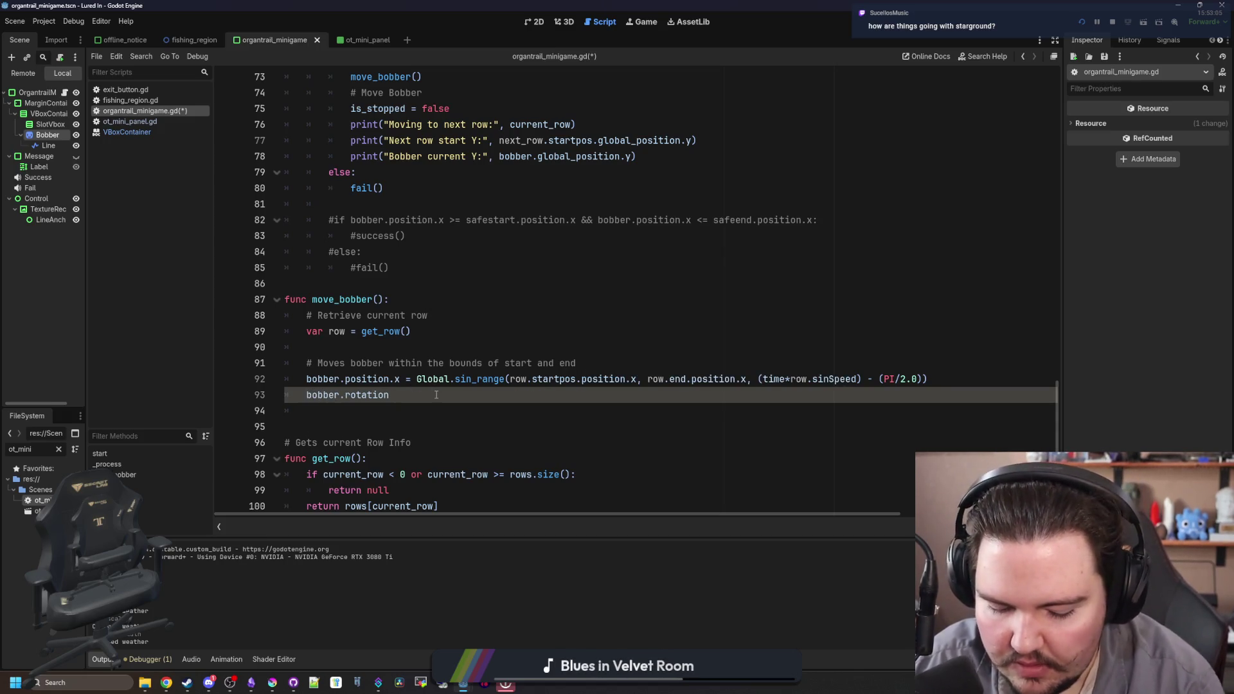
{"action": "type", "text": " ="}
{"action": "key", "text": "ctrl+v"}
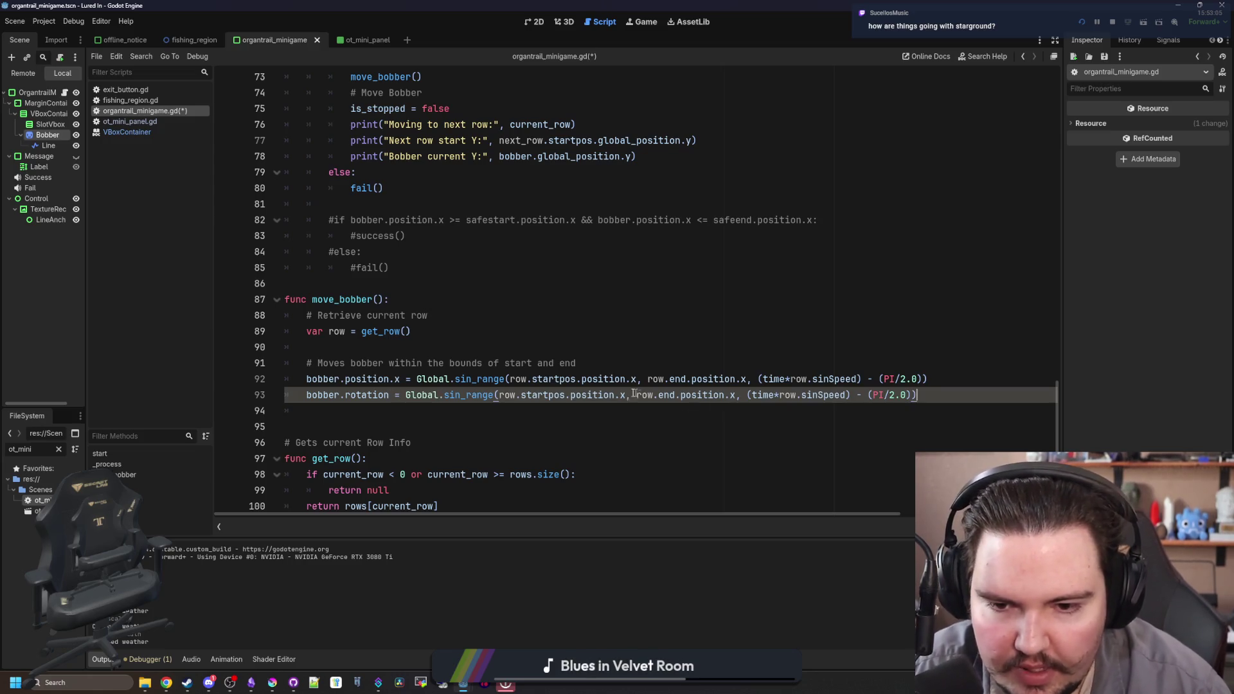
{"action": "left_click", "coordinate": [627, 395]}
{"action": "left_click_drag", "start_coordinate": [506, 397], "coordinate": [499, 396]}
{"action": "type", "text": "0.0"}
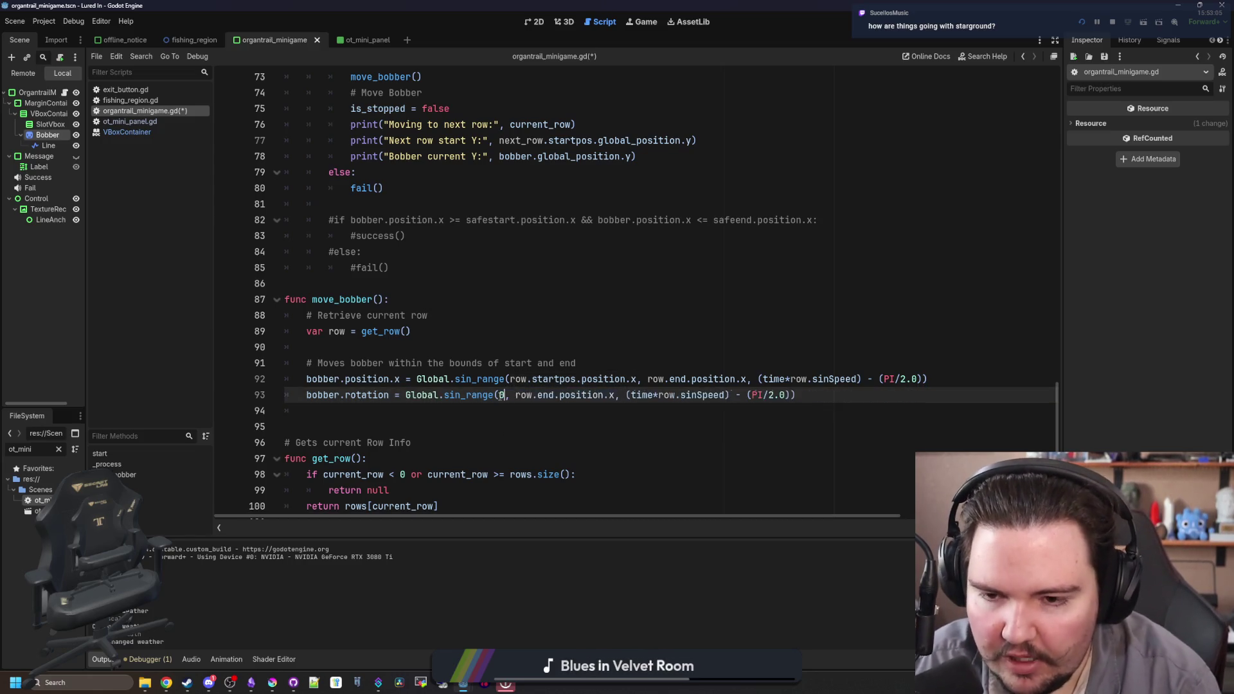
- Set the sin_range end value to 0.1 and save the script
{"action": "left_click", "coordinate": [627, 395]}
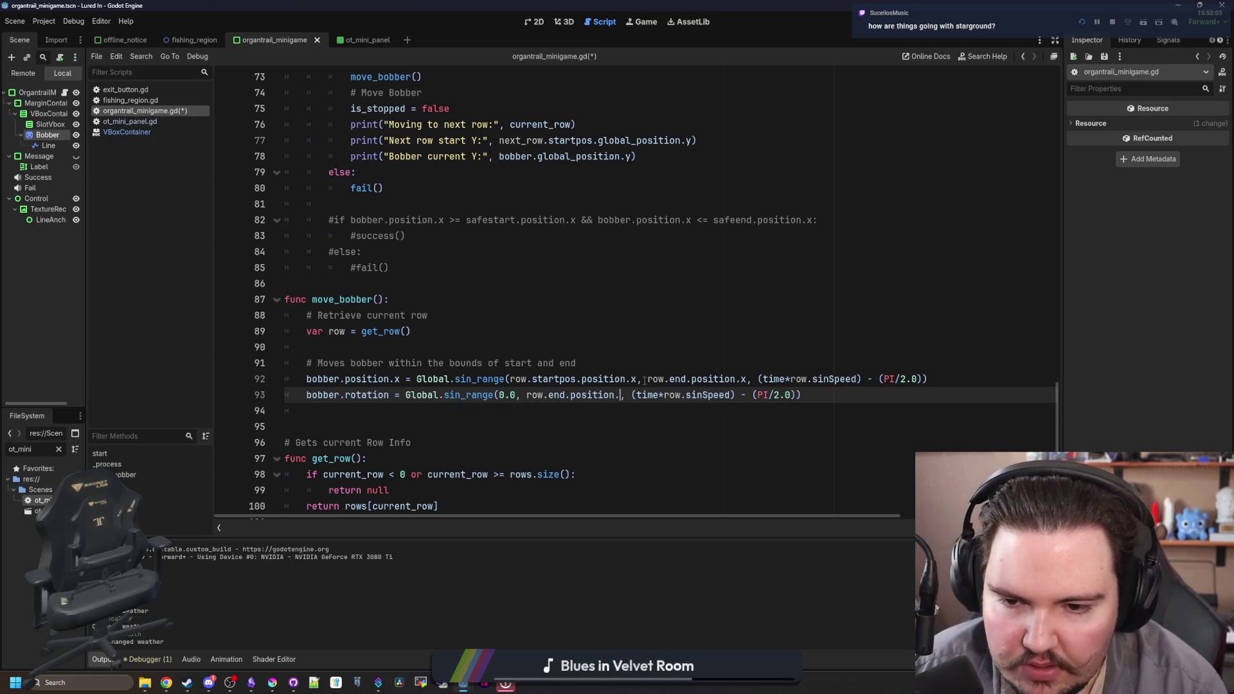
{"action": "type", "text": "1"}
{"action": "left_click", "coordinate": [686, 362]}
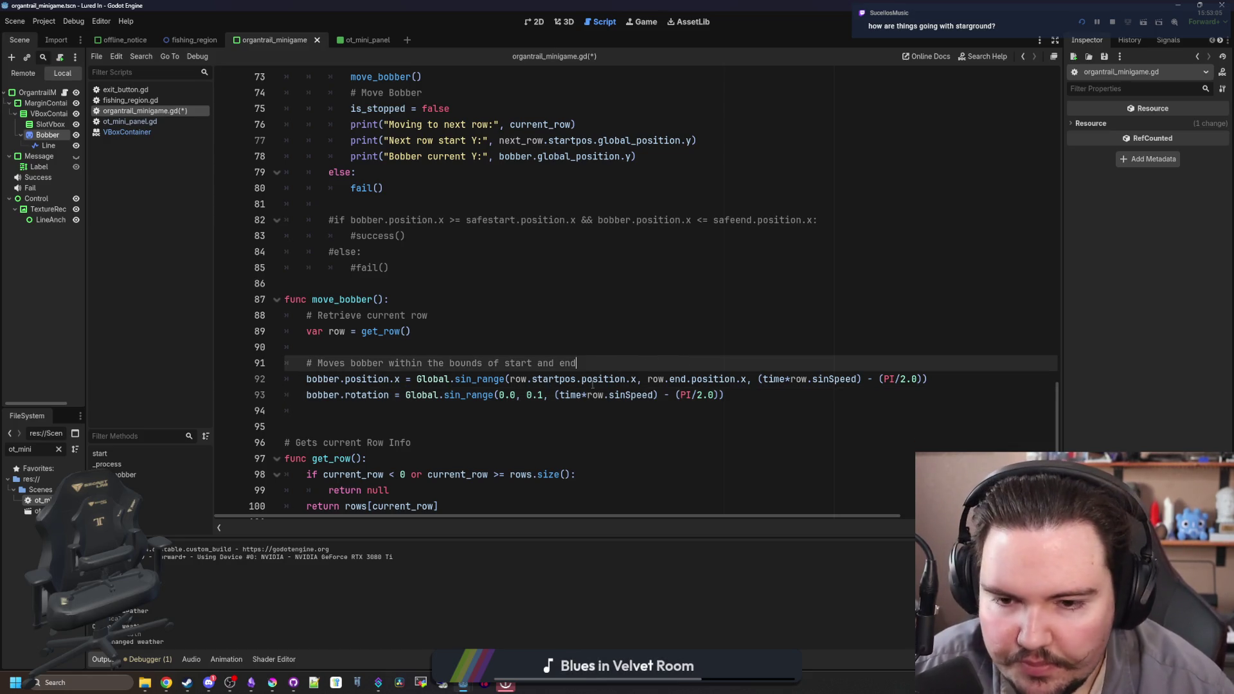
{"action": "left_click", "coordinate": [609, 395]}
{"action": "left_click", "coordinate": [628, 408]}
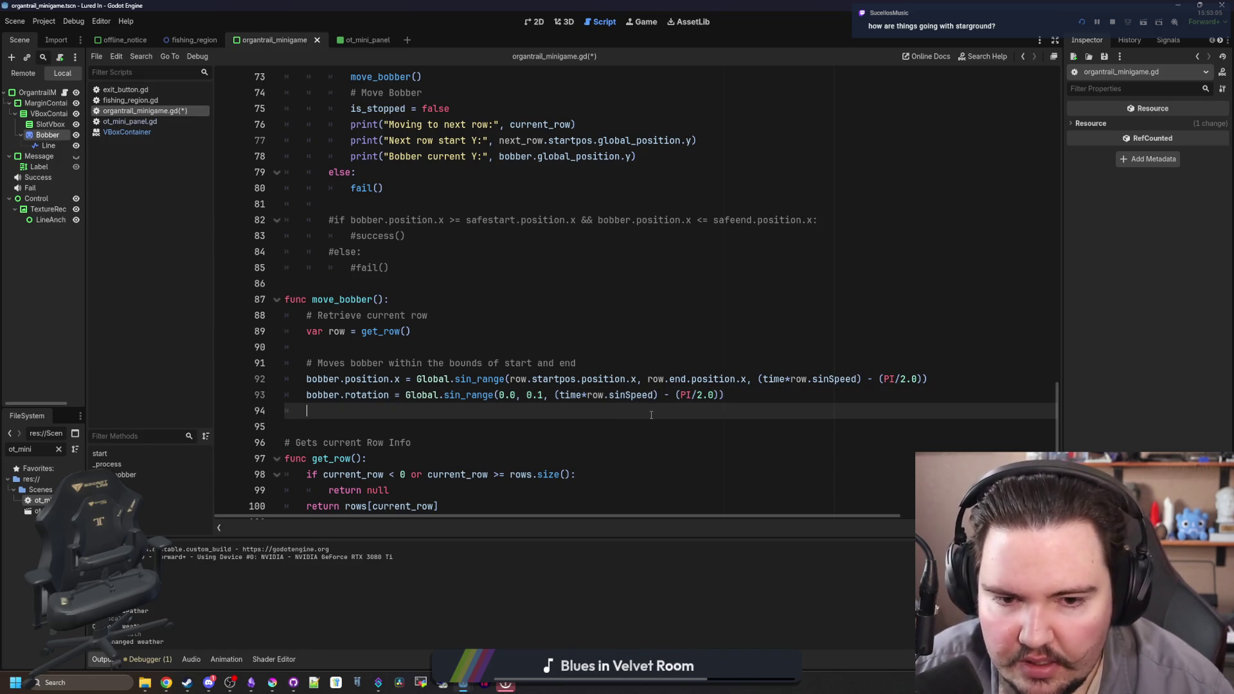
{"action": "key", "text": "ctrl+s"}
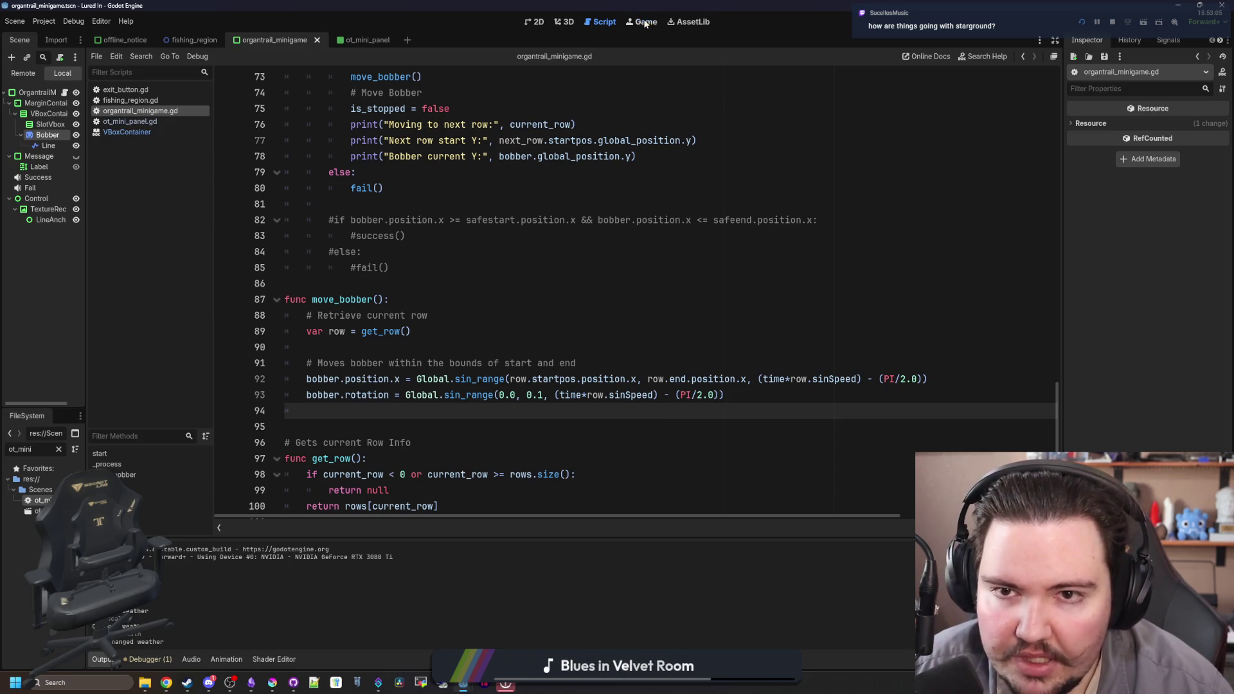
- Test the rocking bobber, then raise the rotation limit from 0.1 to 0.5 and rerun
{"action": "left_click", "coordinate": [643, 22]}
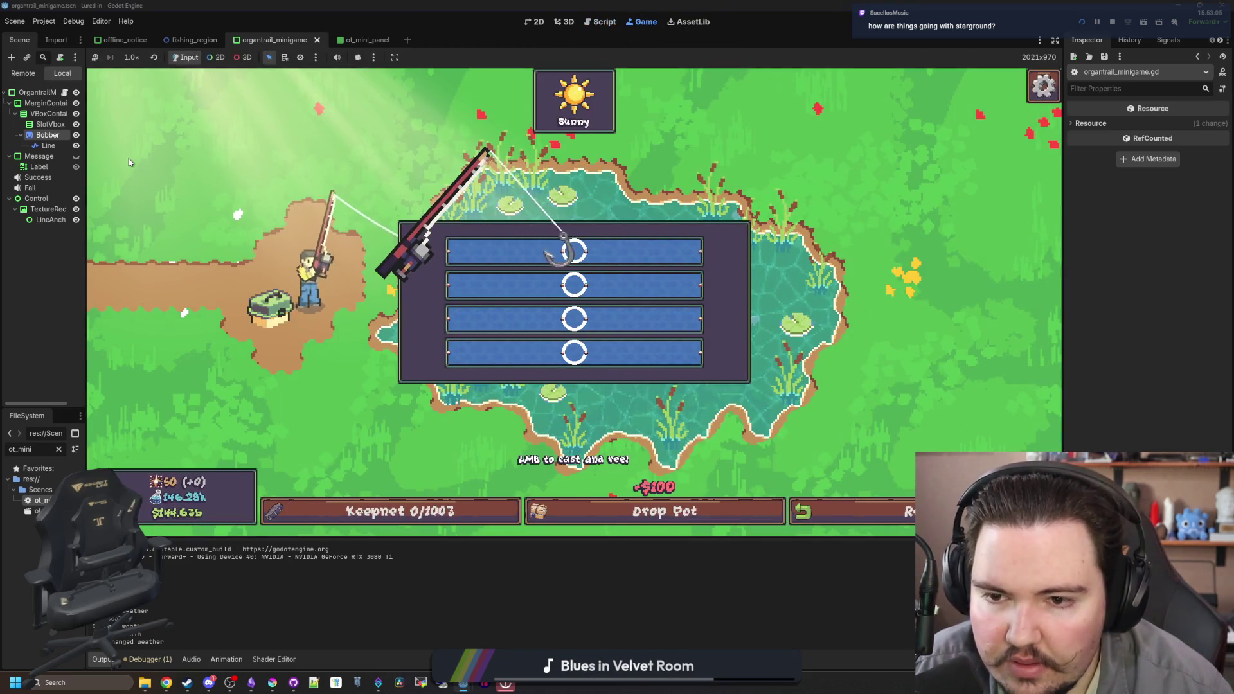
{"action": "left_click", "coordinate": [64, 93]}
{"action": "left_click", "coordinate": [546, 395]}
{"action": "key", "text": "F5"}
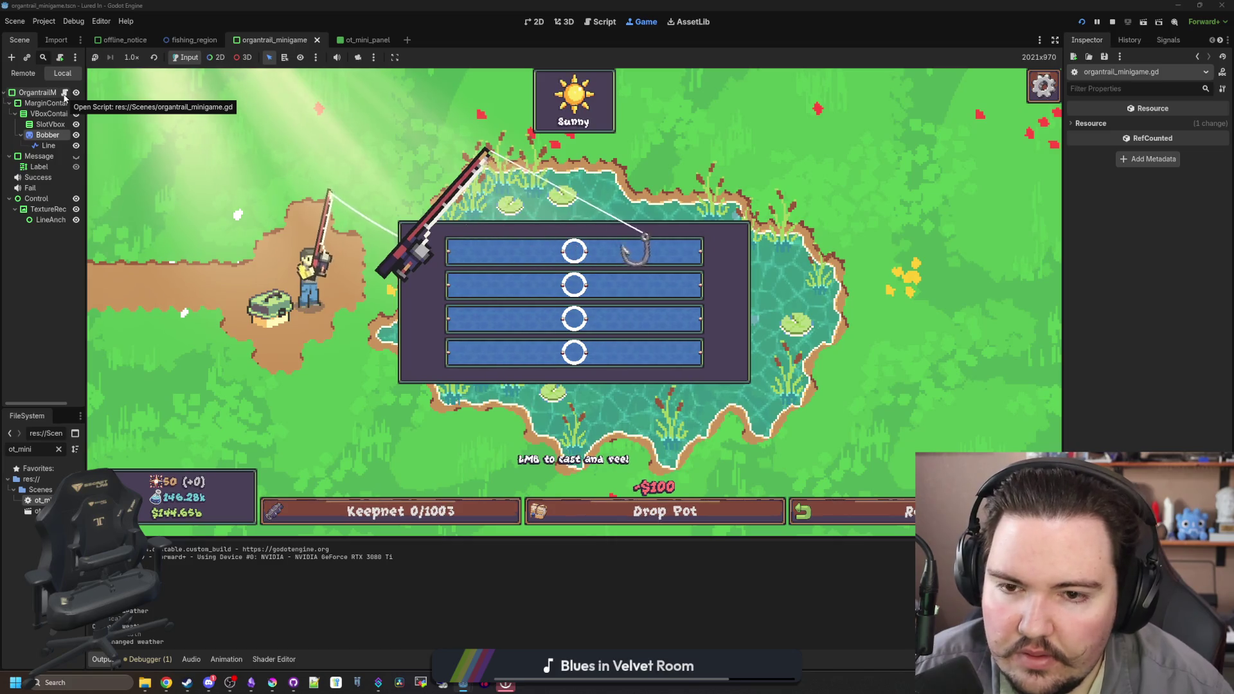
- Change the rotation limits to sin_range(0.2, -0.5, …) and run the game again
{"action": "left_click", "coordinate": [64, 93]}
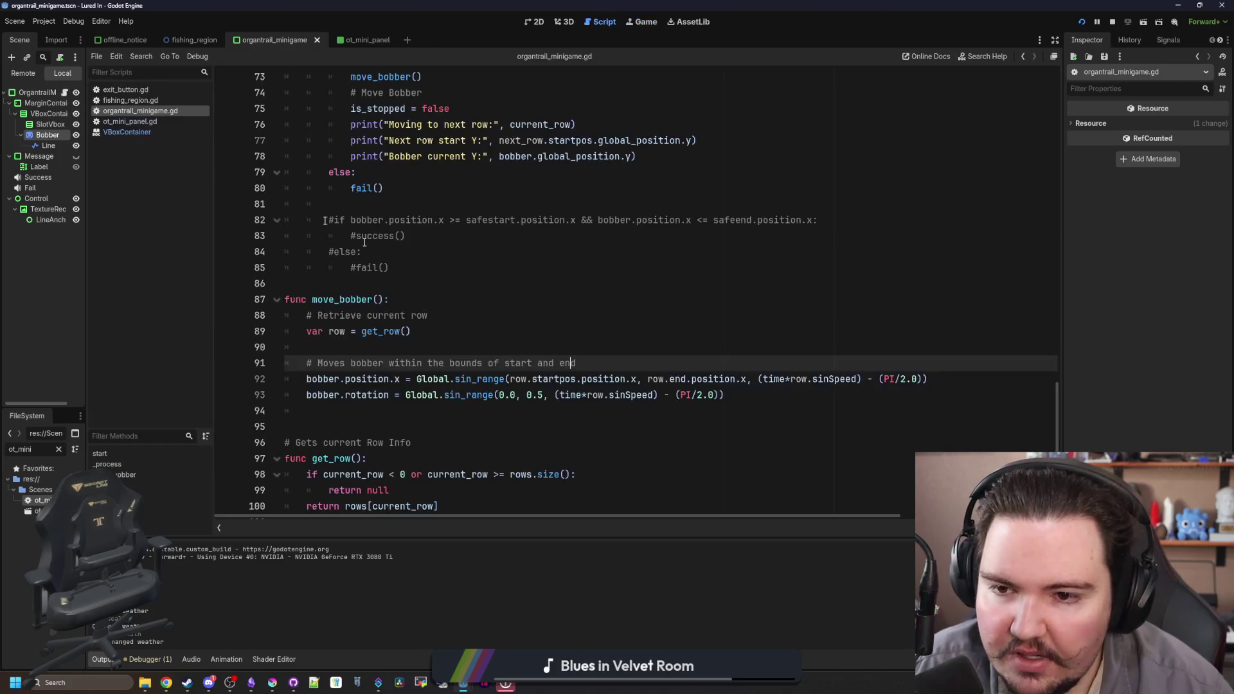
{"action": "left_click", "coordinate": [527, 394]}
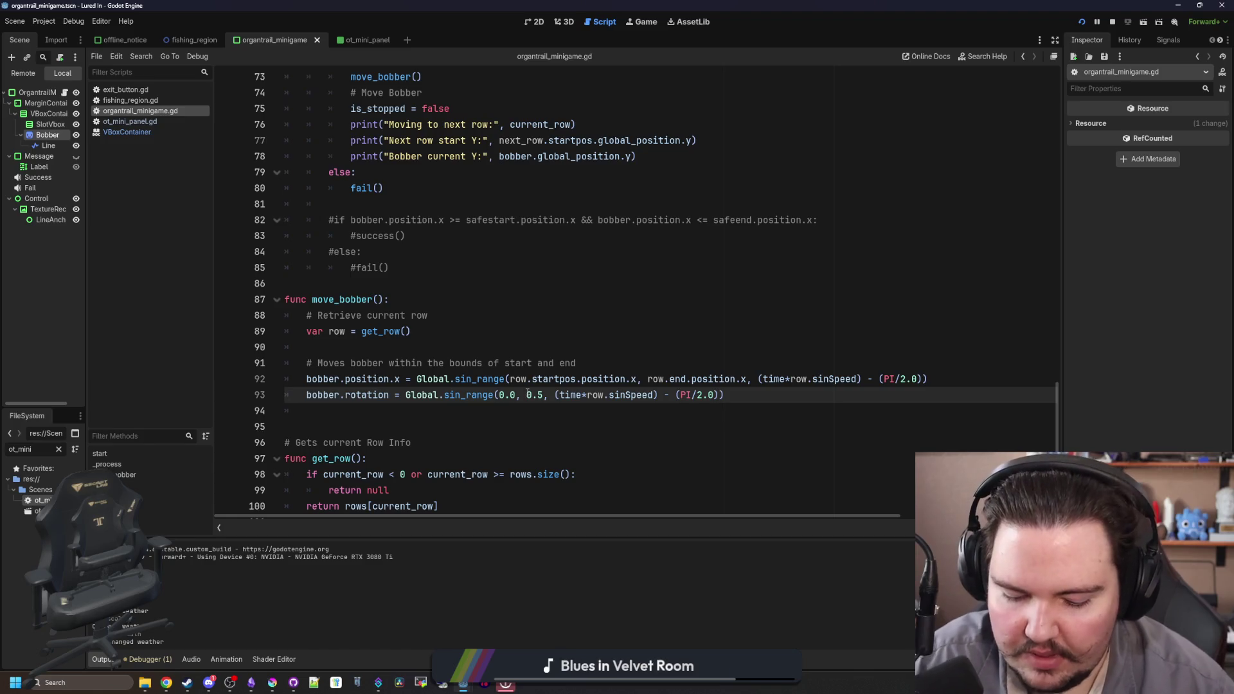
{"action": "type", "text": "-"}
{"action": "key", "text": "F5"}
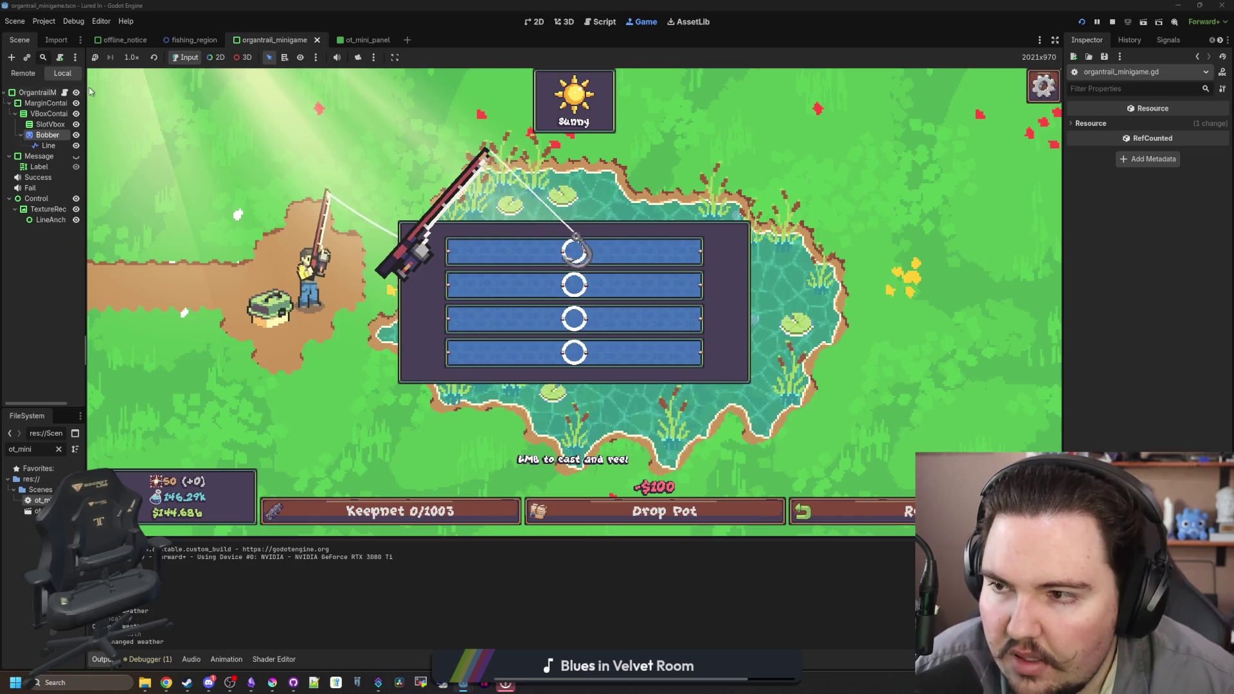
{"action": "key", "text": "ctrl+F3"}
{"action": "left_click", "coordinate": [515, 395]}
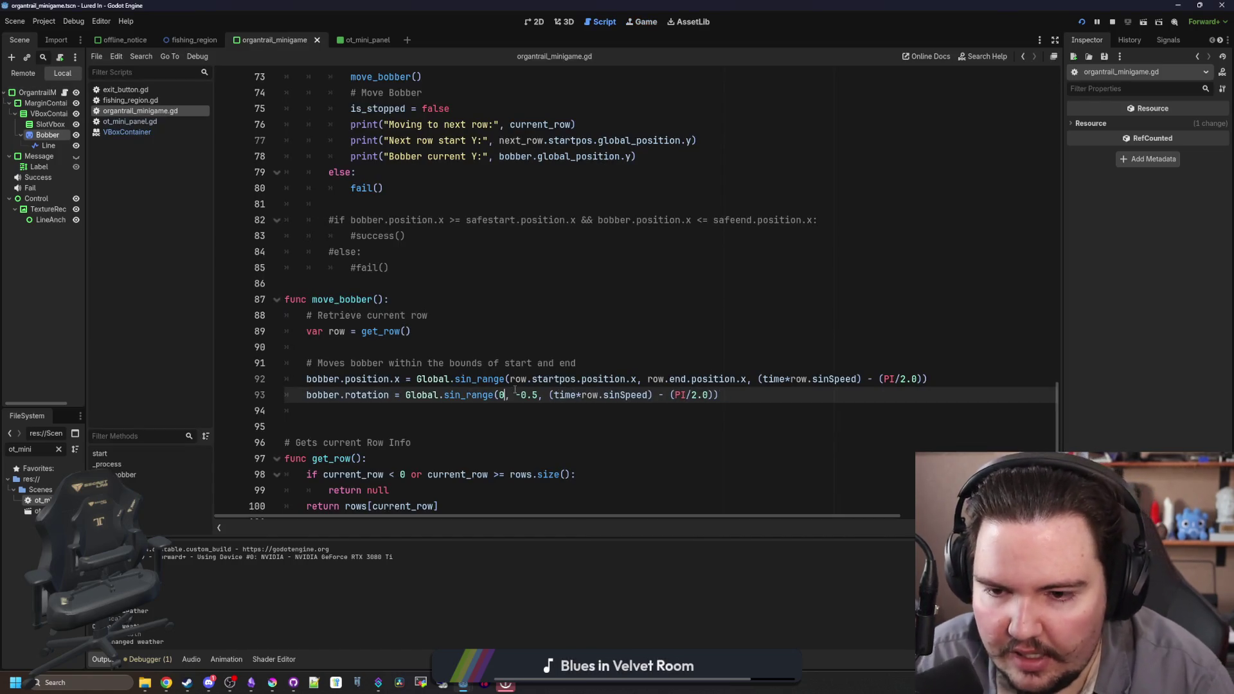
{"action": "key", "text": "F6"}
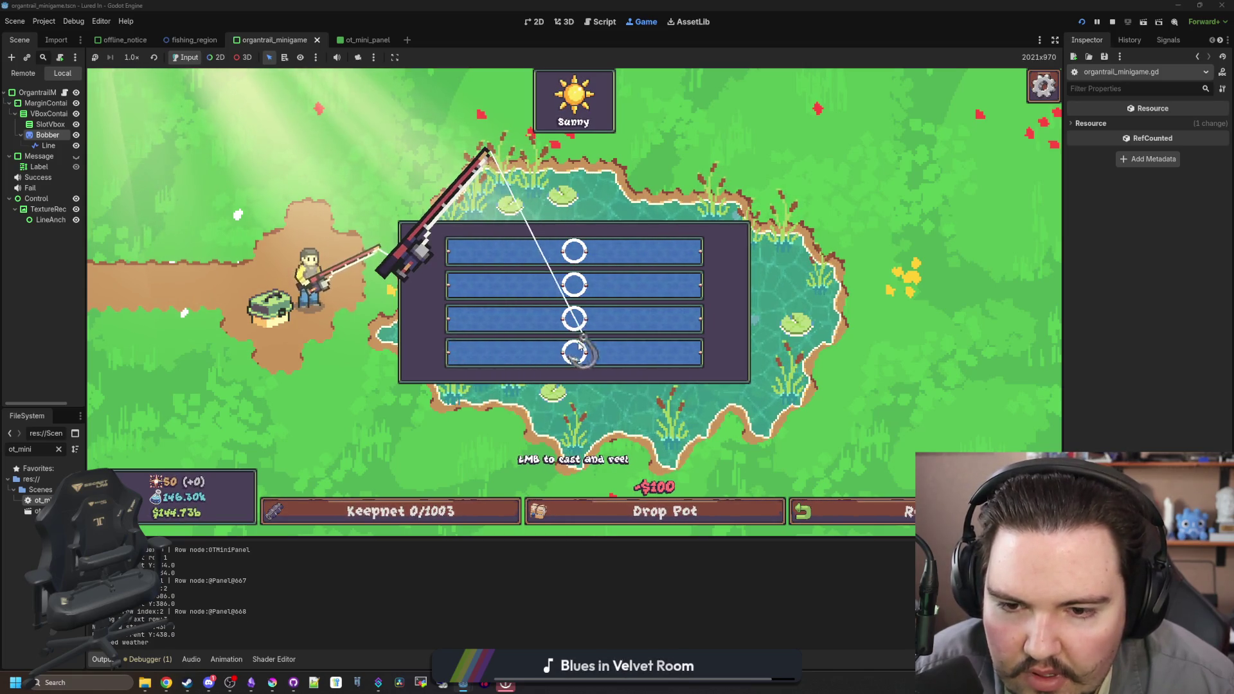
- Win the reel minigame for a Minnow, cast and hook again, then select the Line node
{"action": "left_click", "coordinate": [579, 352]}
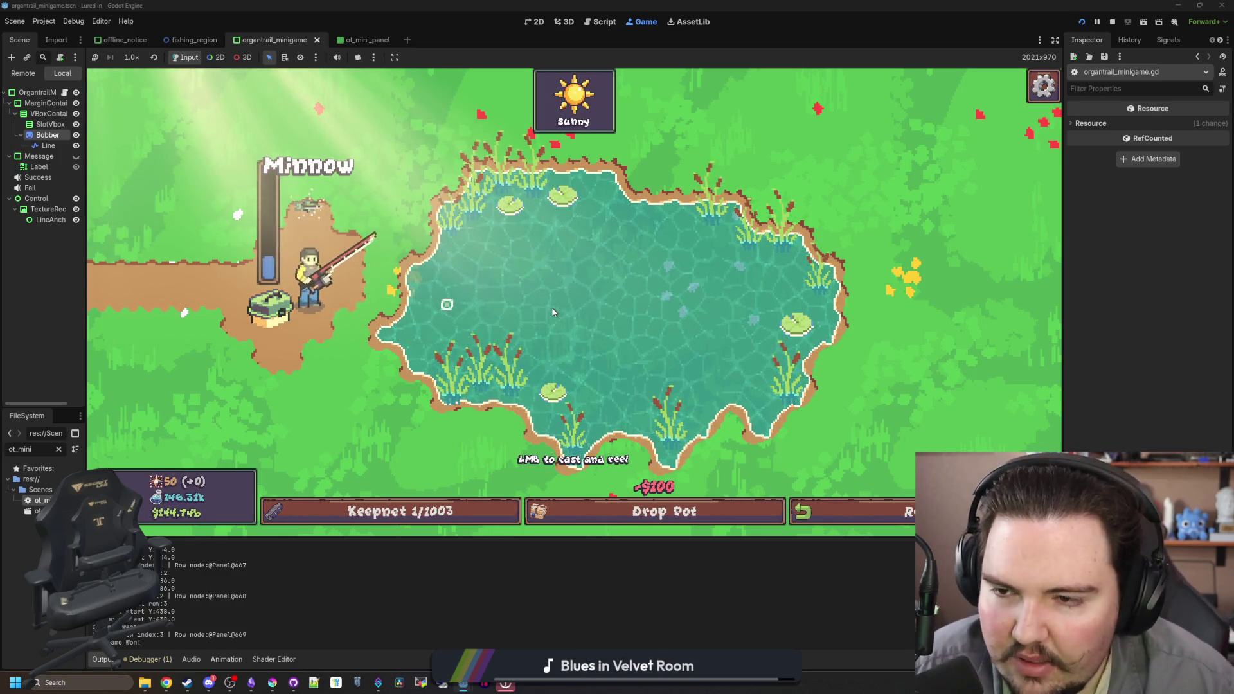
{"action": "left_click", "coordinate": [557, 278]}
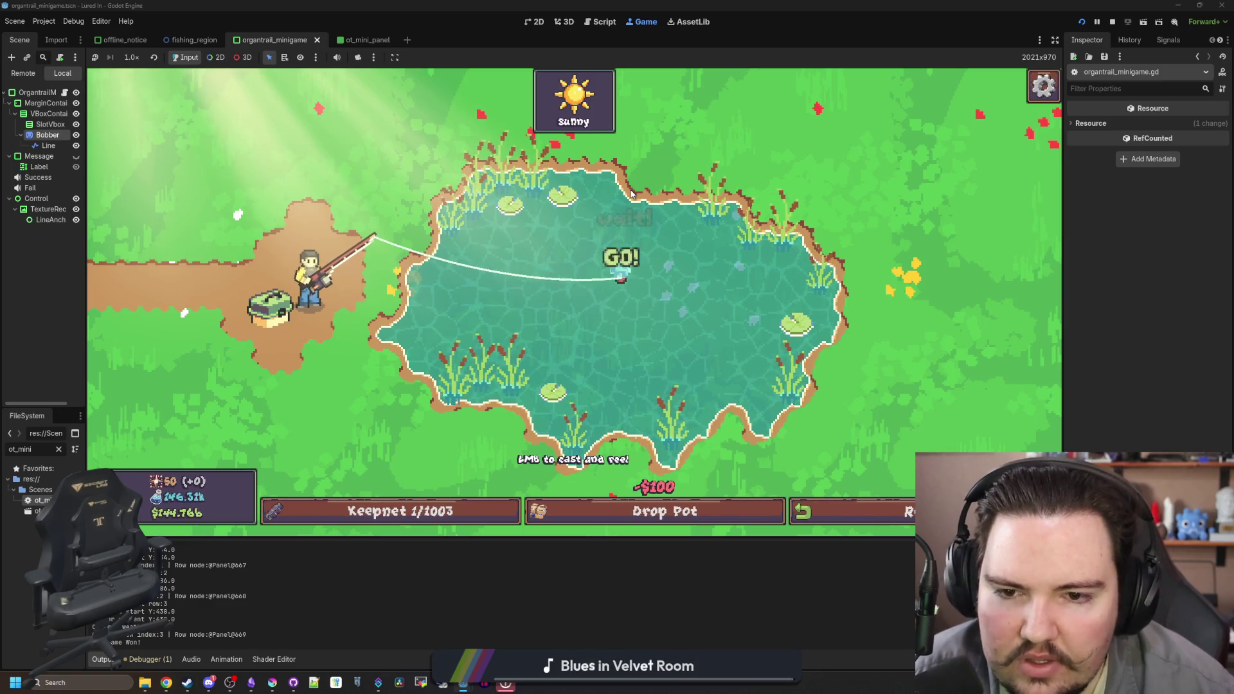
{"action": "left_click", "coordinate": [631, 196]}
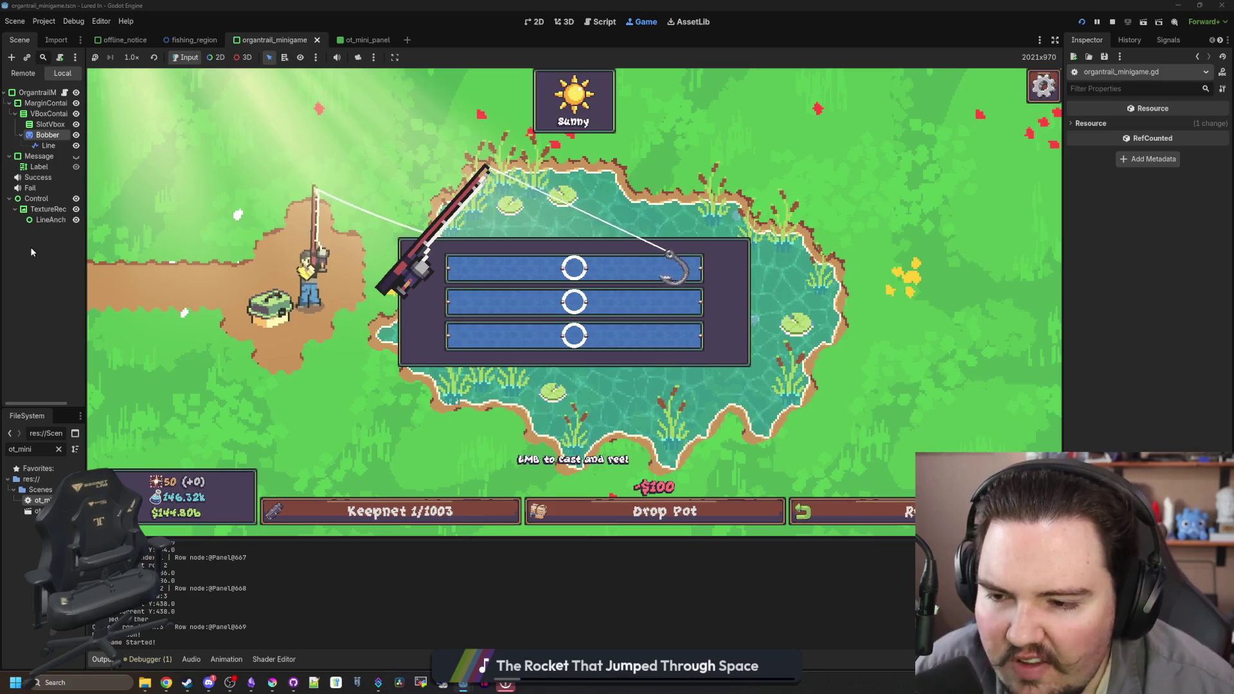
{"action": "left_click", "coordinate": [47, 146]}
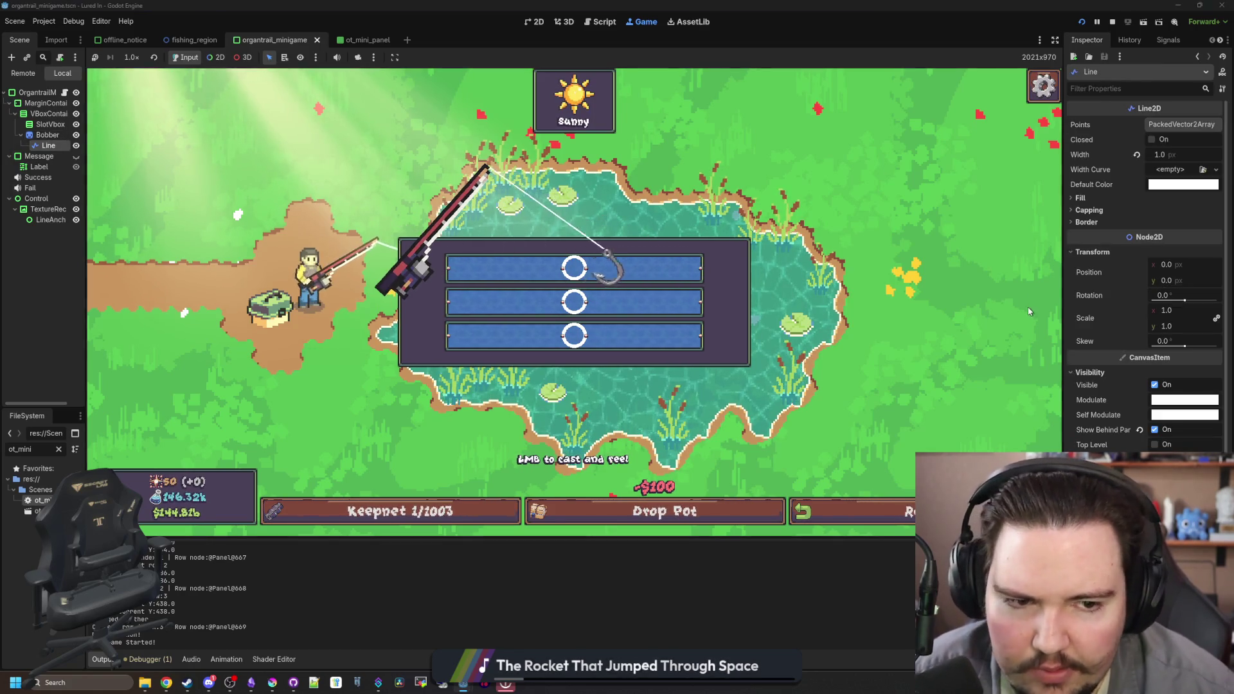
- Widen the Inspector and briefly expand the Line2D Fill and Capping sections
{"action": "left_click_drag", "start_coordinate": [1062, 282], "coordinate": [966, 275]}
{"action": "left_click", "coordinate": [1006, 198]}
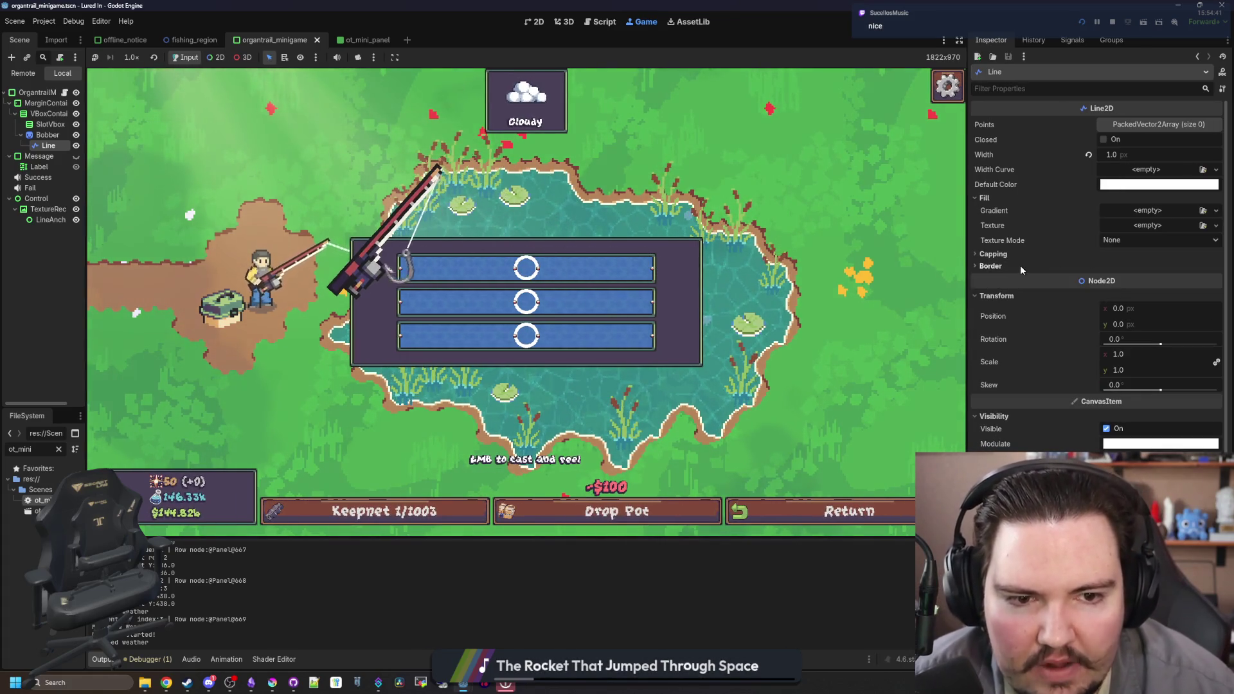
{"action": "left_click", "coordinate": [994, 254]}
{"action": "left_click", "coordinate": [995, 255]}
{"action": "left_click", "coordinate": [988, 198]}
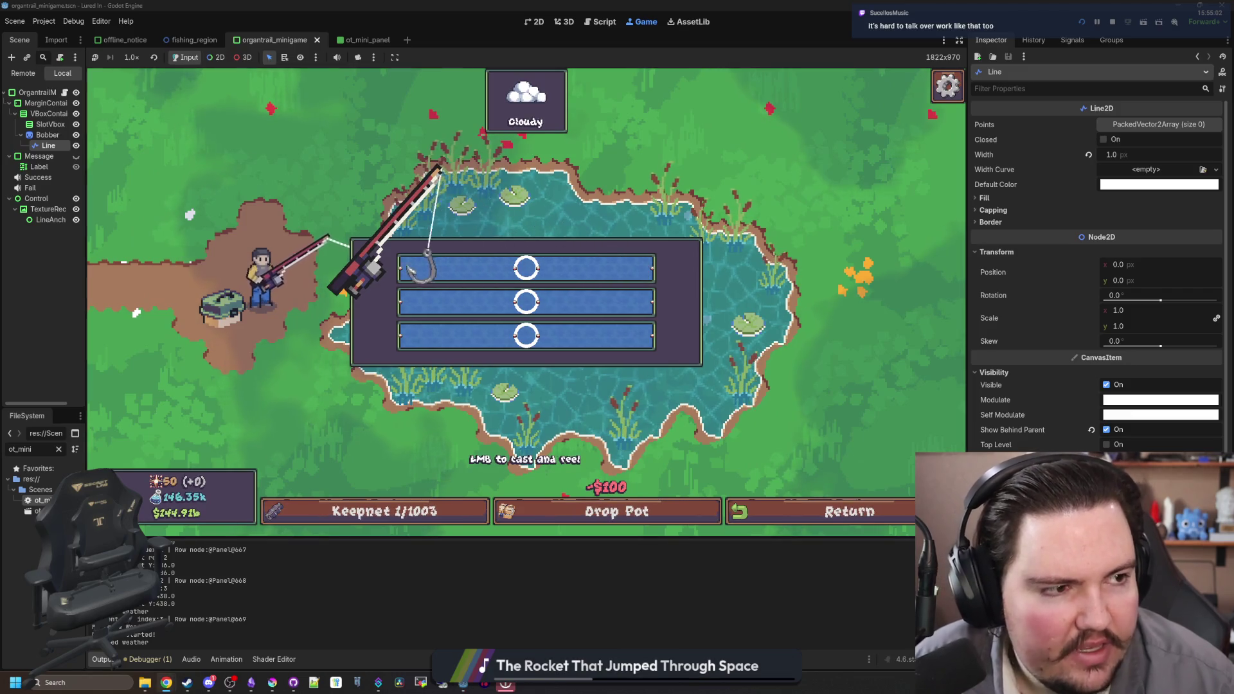
{"action": "left_click", "coordinate": [166, 683]}
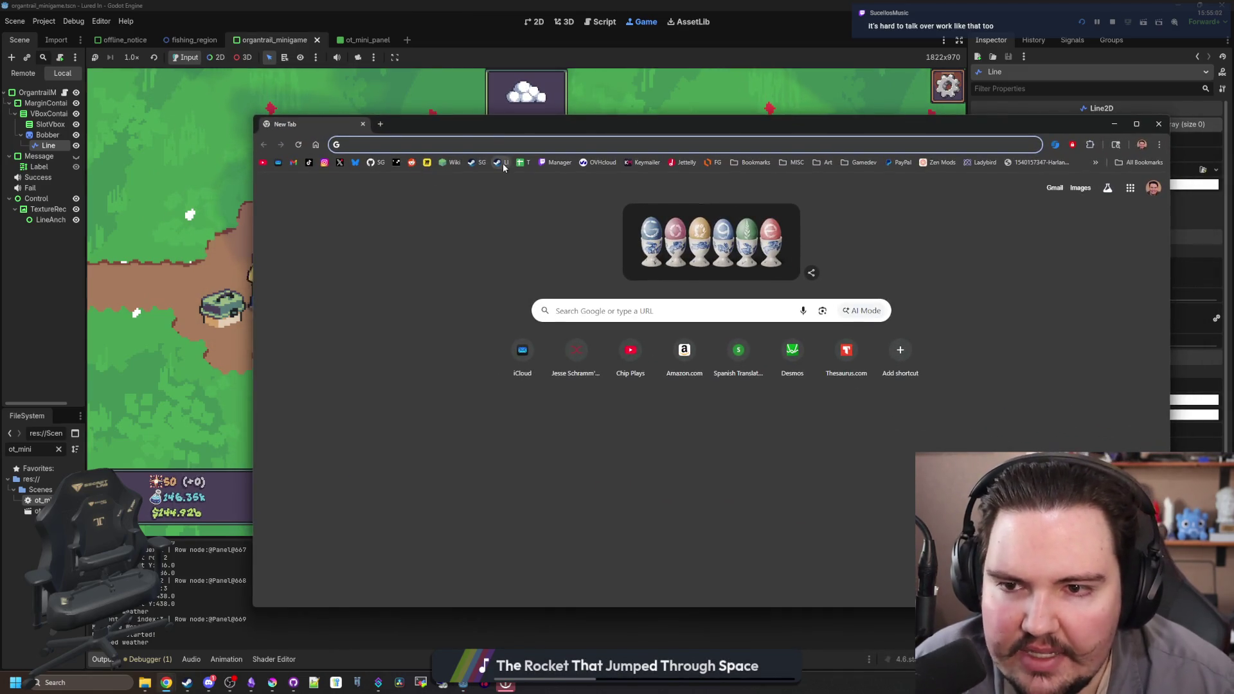
- Load the Lured In Steam page maximized and scroll through its About This Game section
{"action": "left_click", "coordinate": [502, 162]}
{"action": "key", "text": "super+Up"}
{"action": "scroll", "coordinate": [576, 253], "scroll_direction": "down", "scroll_amount": 8}
{"action": "scroll", "coordinate": [446, 199], "scroll_direction": "down", "scroll_amount": 7}
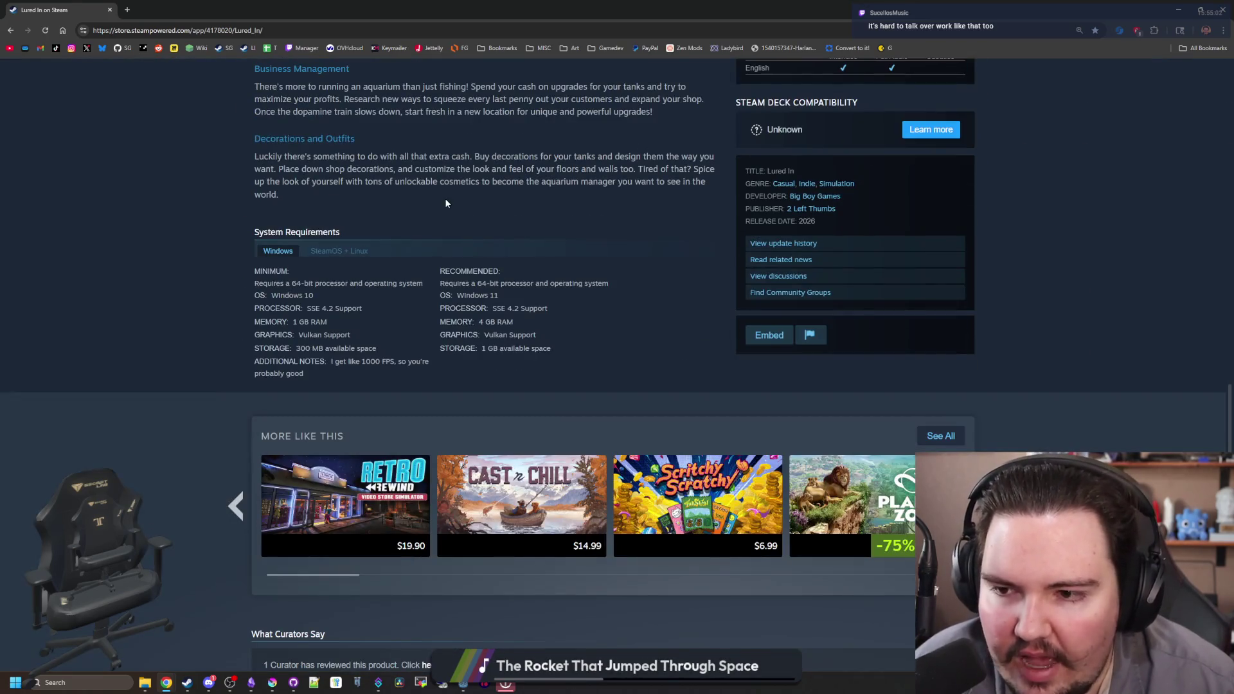
{"action": "scroll", "coordinate": [447, 203], "scroll_direction": "down", "scroll_amount": 5}
{"action": "scroll", "coordinate": [482, 254], "scroll_direction": "up", "scroll_amount": 8}
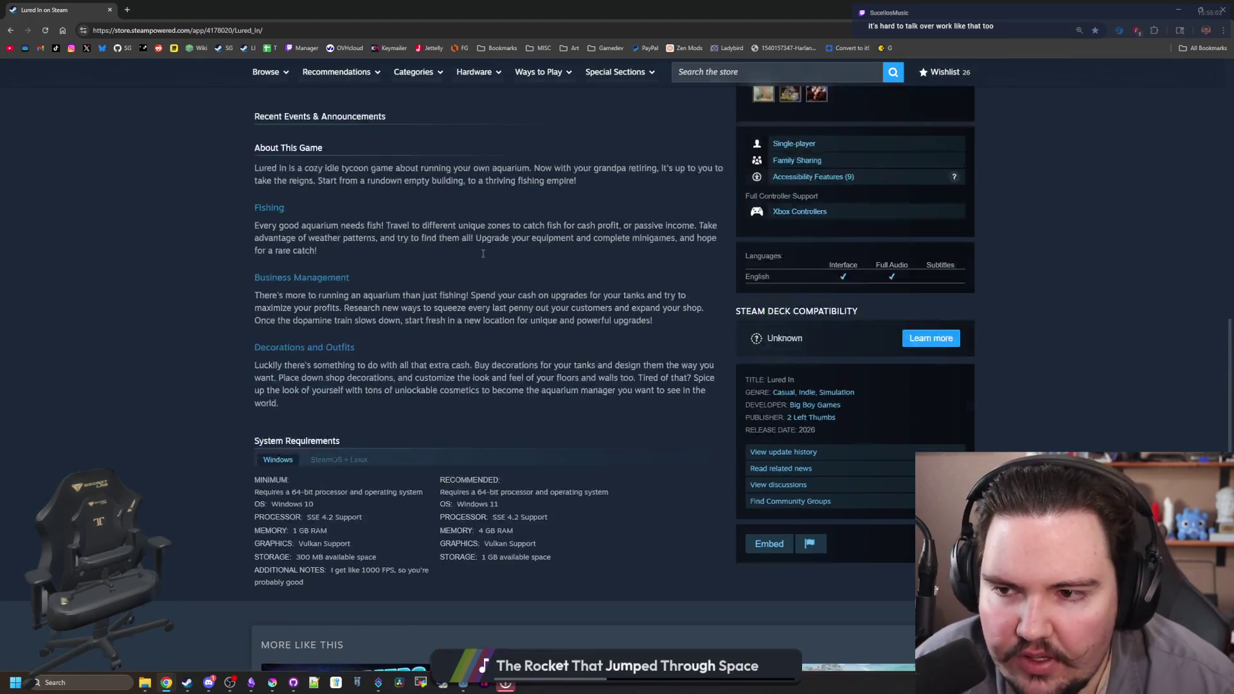
{"action": "scroll", "coordinate": [482, 254], "scroll_direction": "up", "scroll_amount": 5}
{"action": "left_click_drag", "start_coordinate": [476, 268], "coordinate": [285, 270]}
{"action": "left_click", "coordinate": [285, 270]}
{"action": "scroll", "coordinate": [249, 265], "scroll_direction": "up", "scroll_amount": 8}
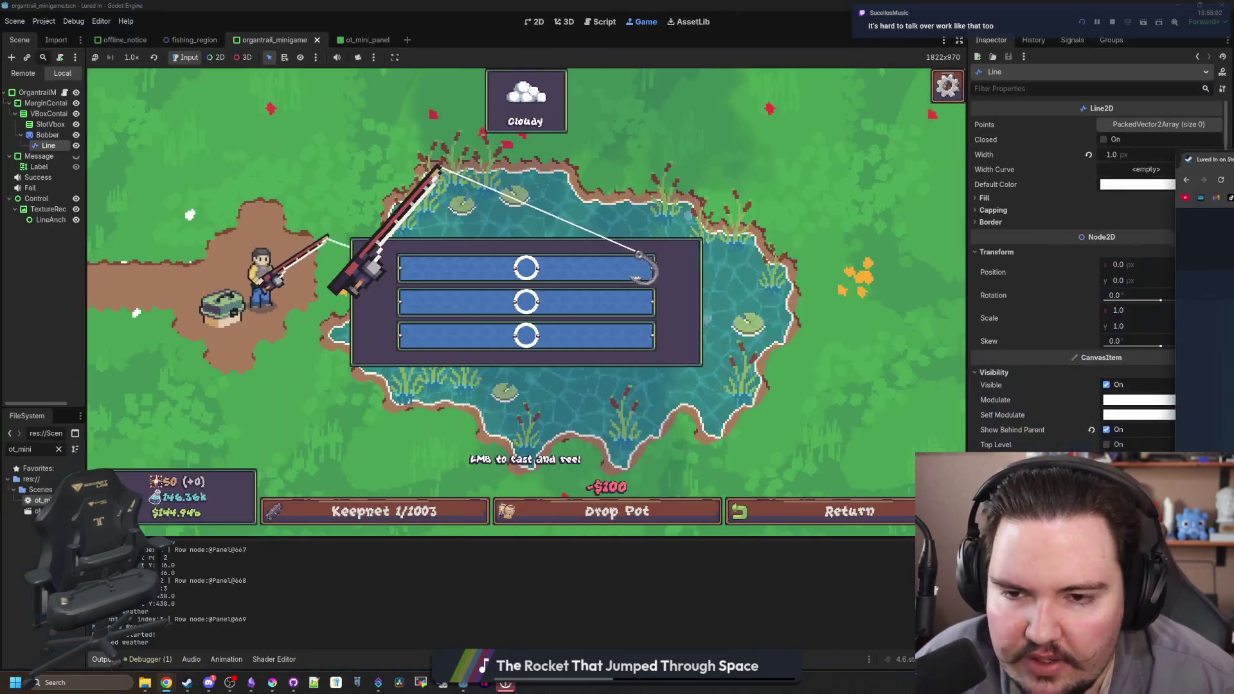
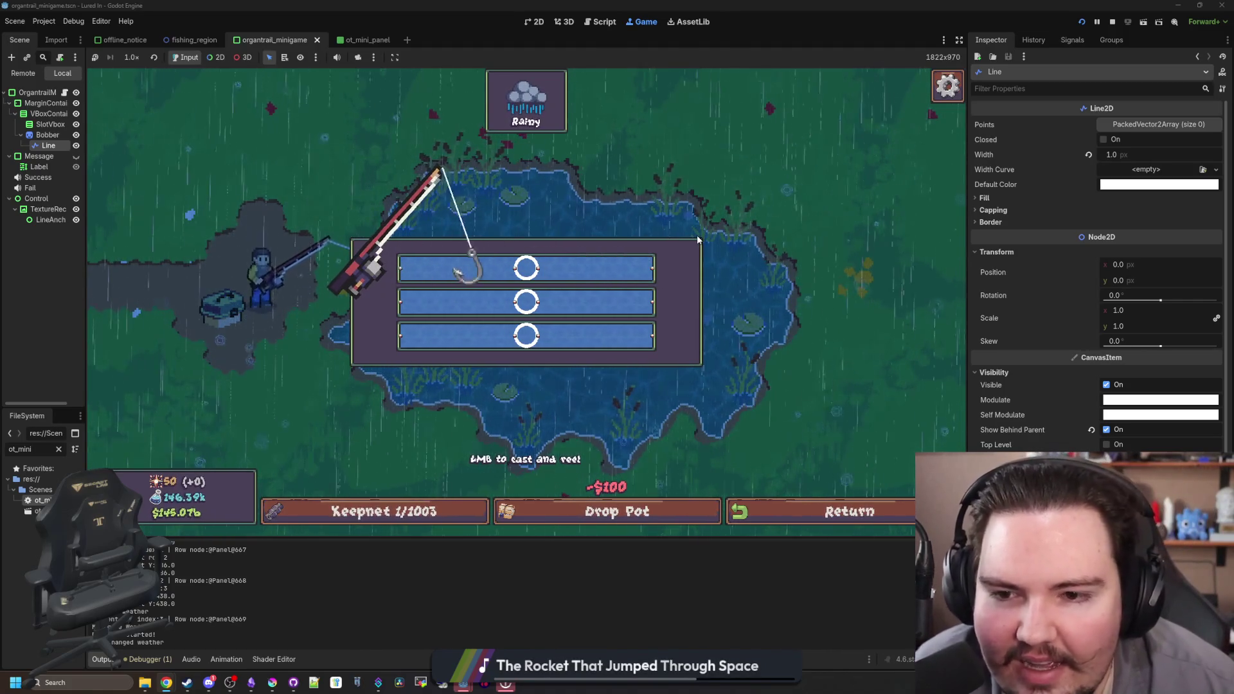
- Play the fishing minigame: try to stop the hook mid-row, then cast and reel in a line
{"action": "left_click", "coordinate": [698, 239]}
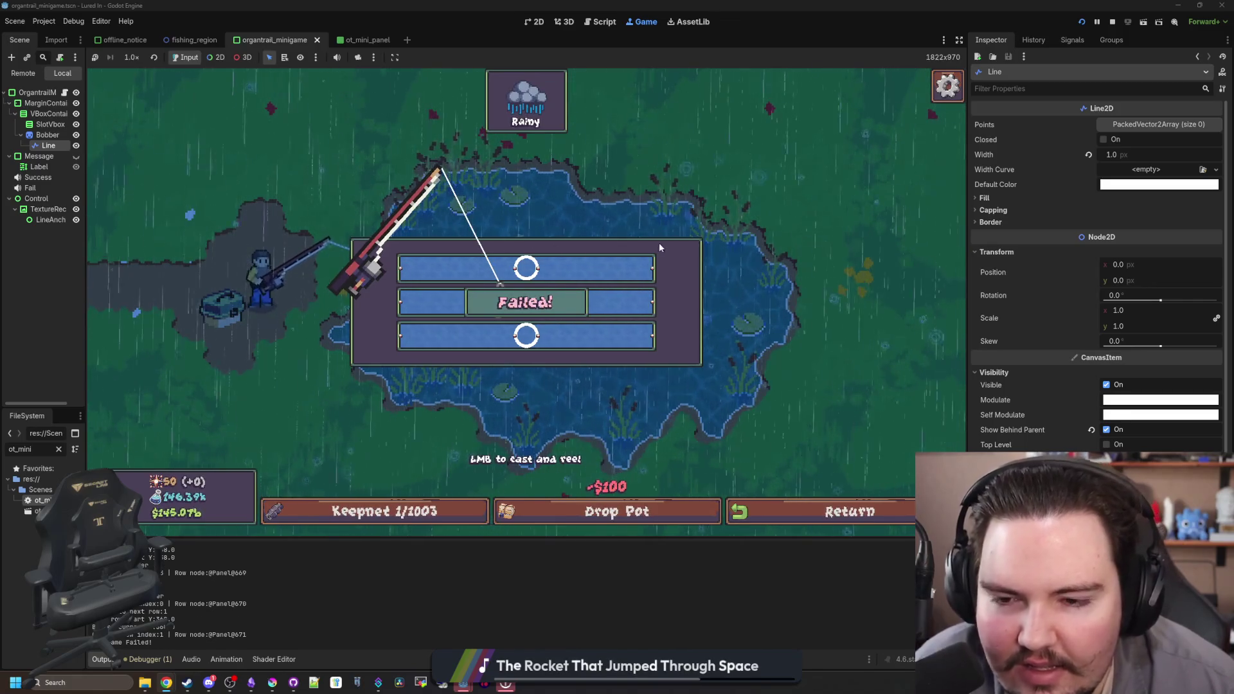
{"action": "left_click", "coordinate": [242, 254]}
{"action": "left_click", "coordinate": [53, 248]}
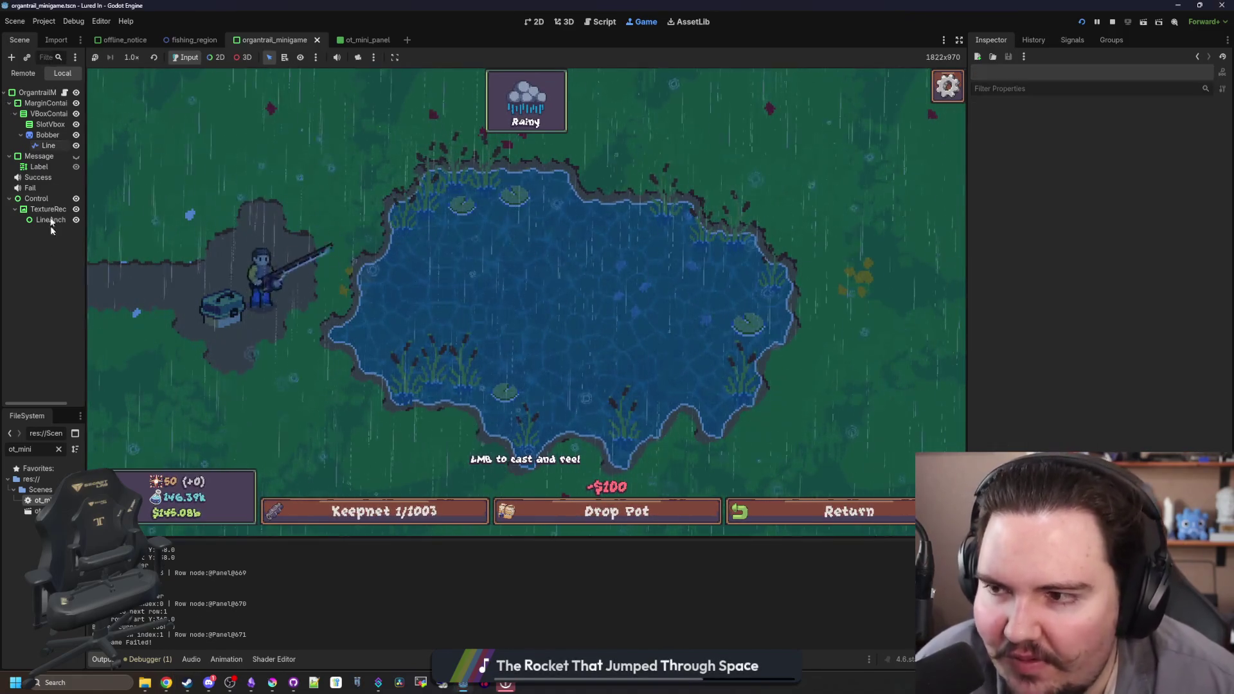
- Widen the Scene dock, open organtrail_minigame.gd at empty line 86, then switch to the browser
{"action": "left_click_drag", "start_coordinate": [84, 239], "coordinate": [133, 239]}
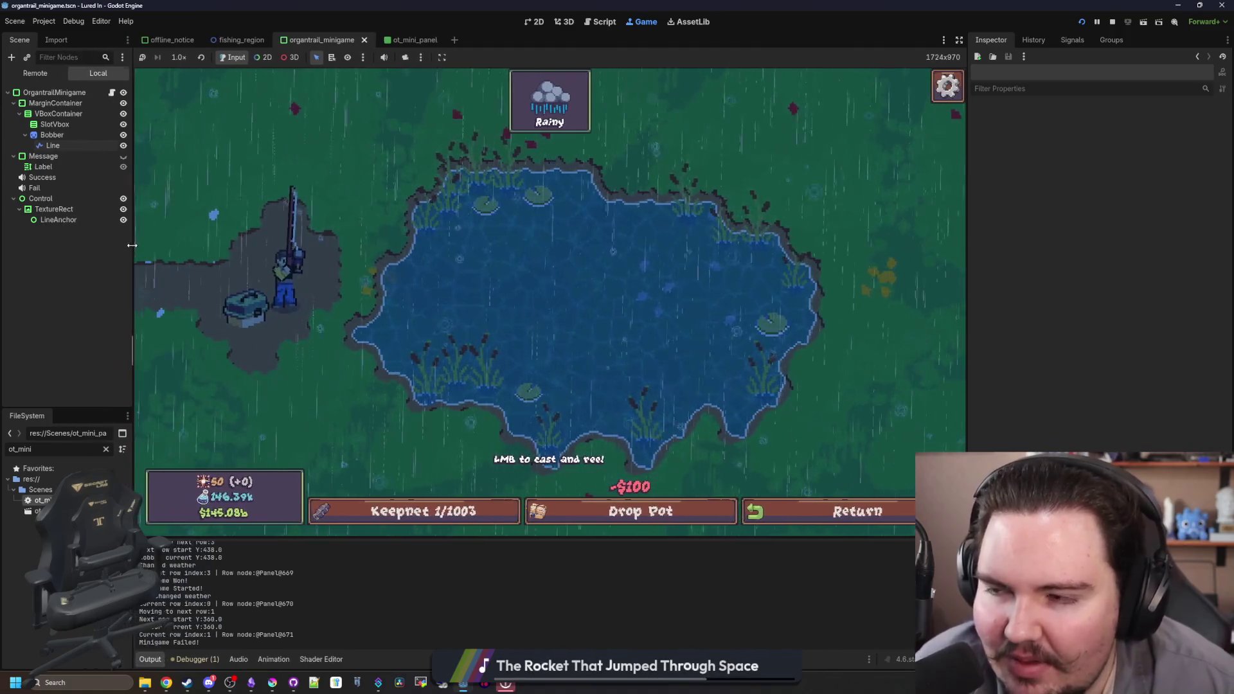
{"action": "left_click", "coordinate": [112, 93]}
{"action": "left_click", "coordinate": [475, 301]}
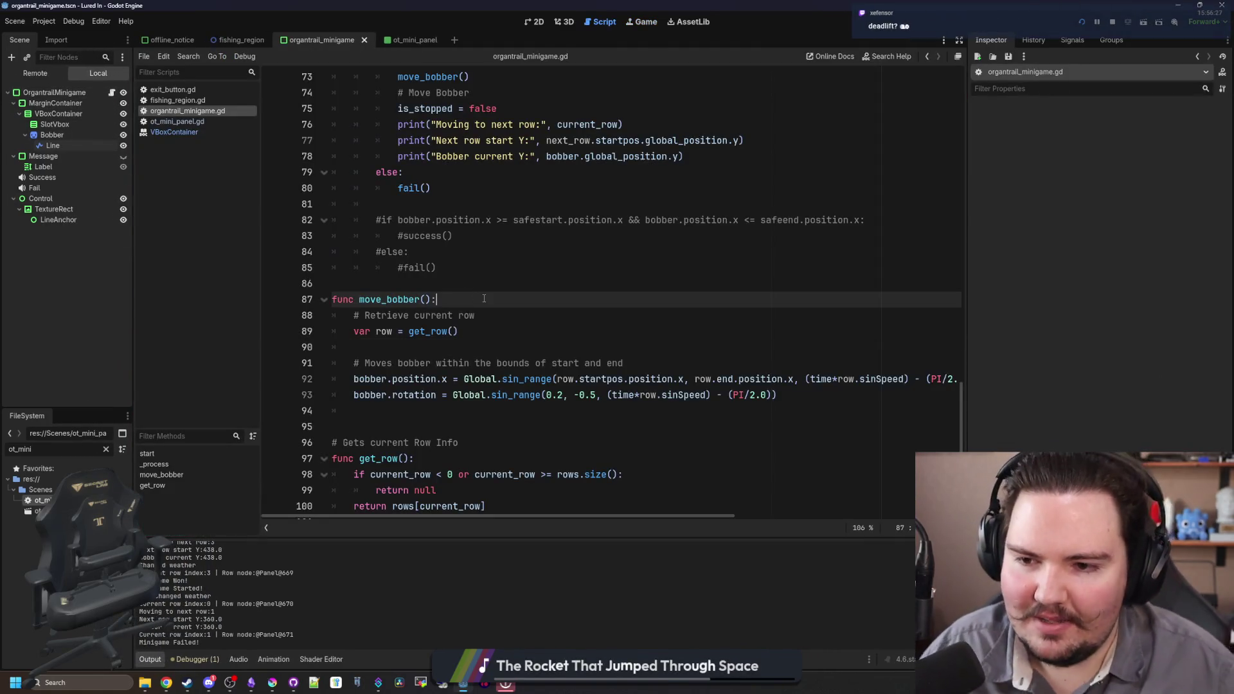
{"action": "left_click", "coordinate": [495, 291]}
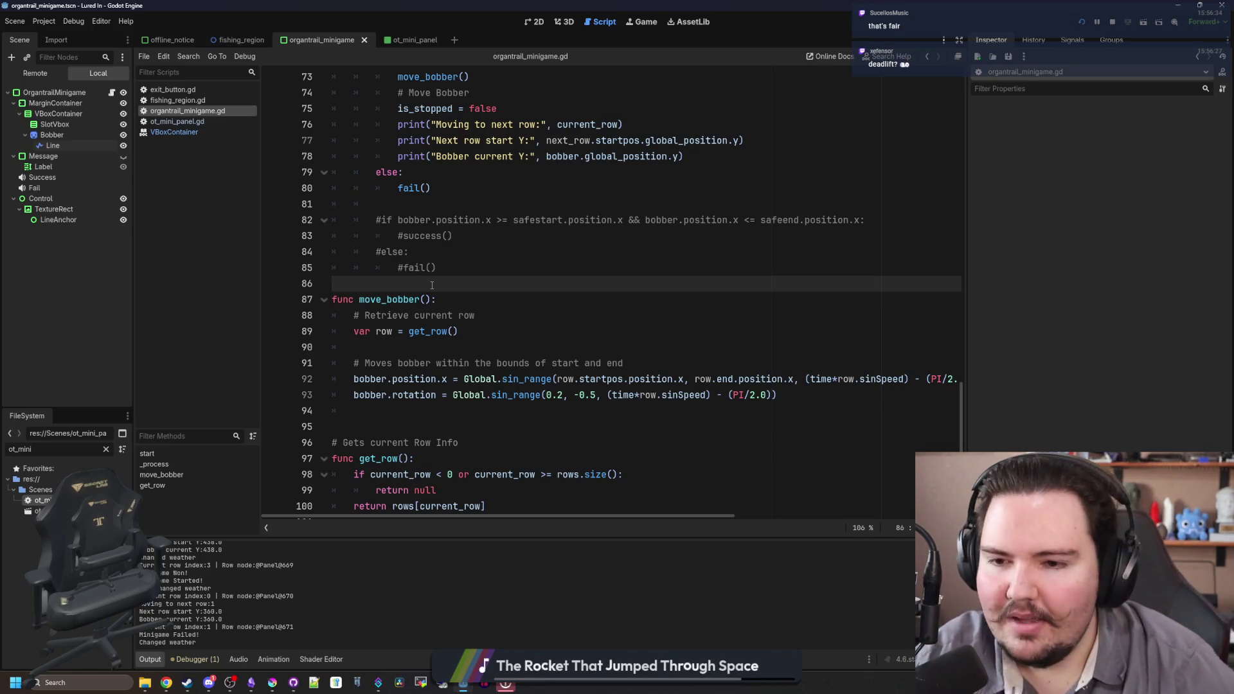
{"action": "key", "text": "alt+Tab"}
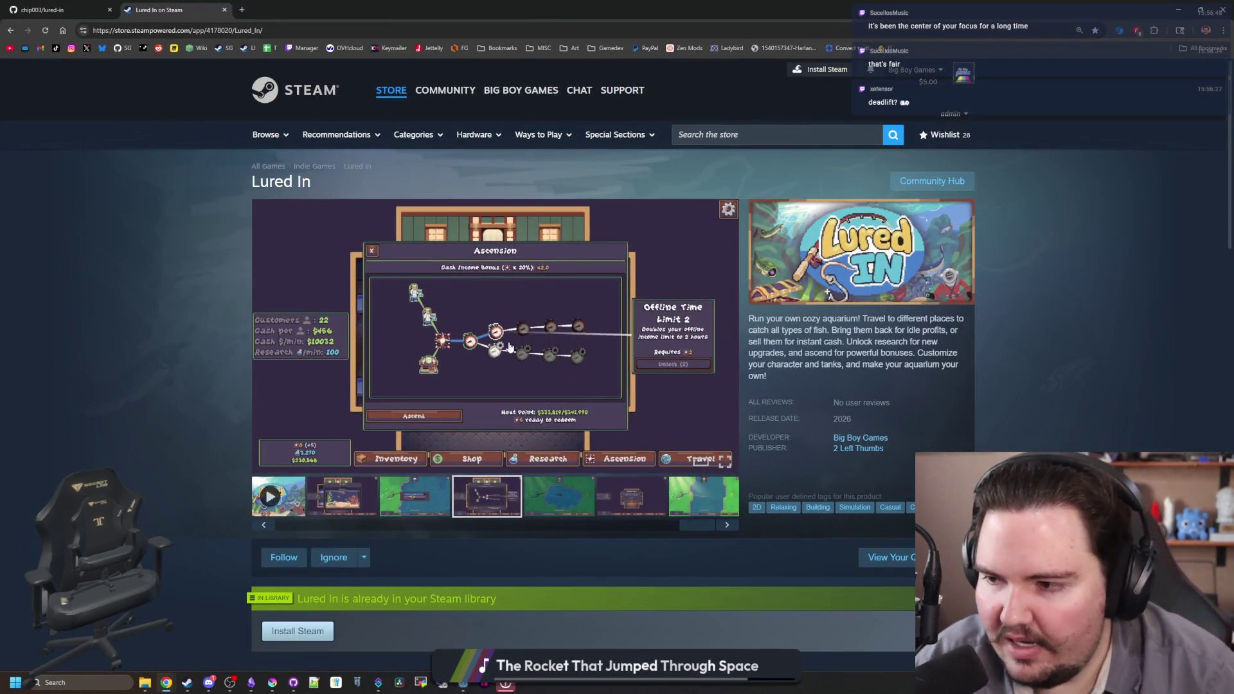
- Scroll down the Lured In store page and back up to the top
{"action": "scroll", "coordinate": [191, 477], "scroll_direction": "down", "scroll_amount": 8}
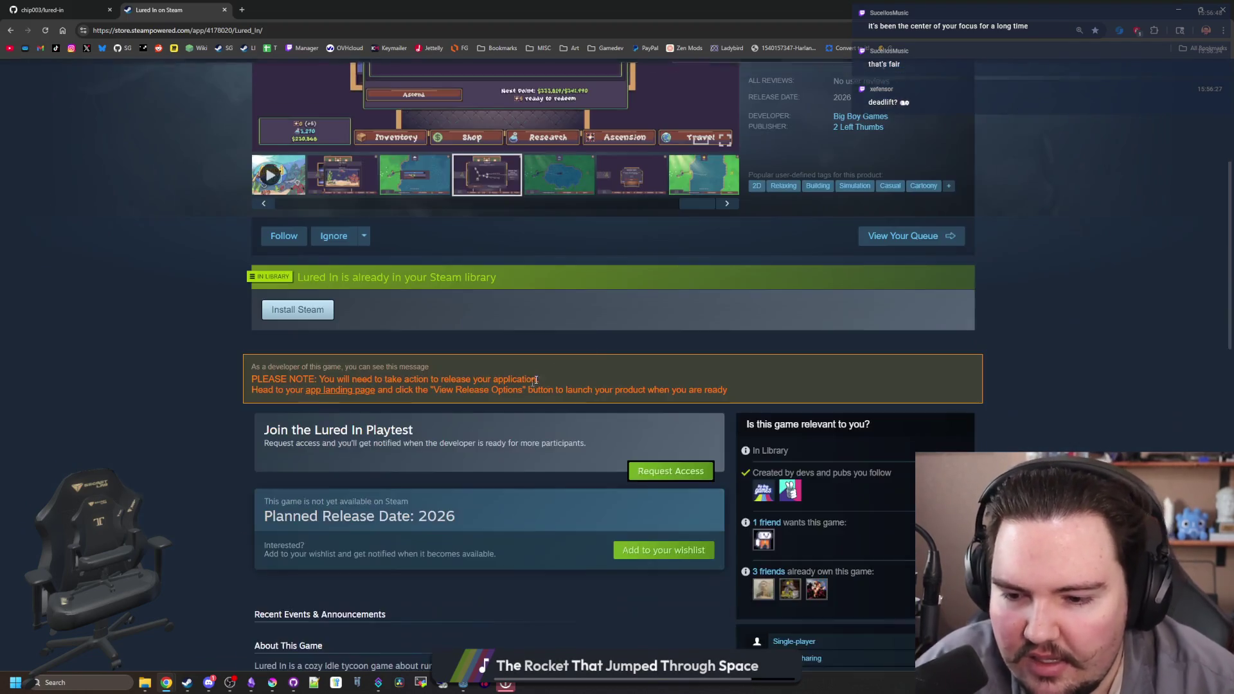
{"action": "scroll", "coordinate": [601, 351], "scroll_direction": "down", "scroll_amount": 3}
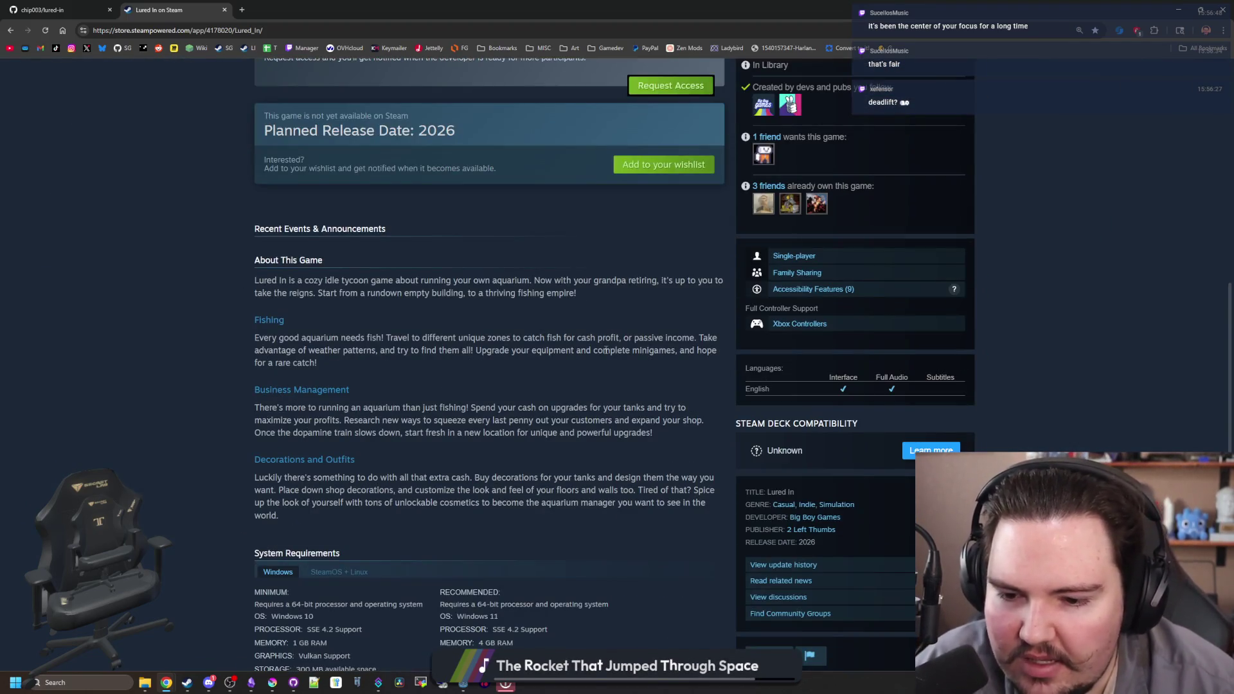
{"action": "scroll", "coordinate": [603, 350], "scroll_direction": "down", "scroll_amount": 6}
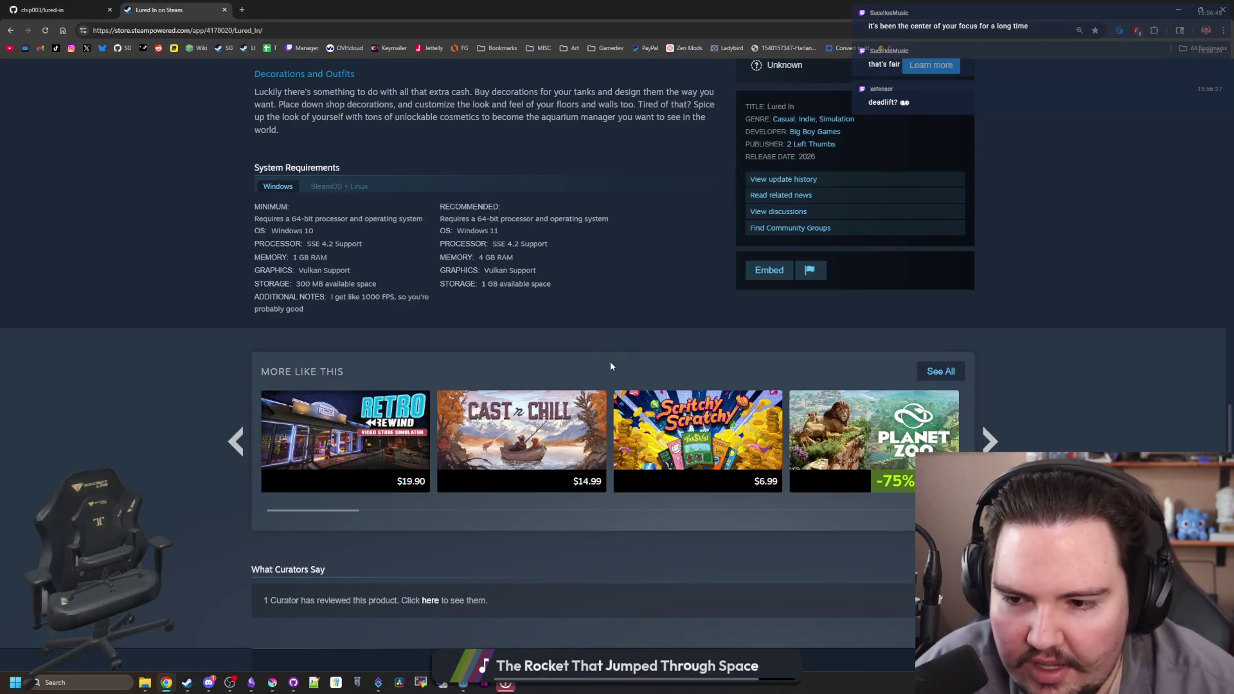
{"action": "scroll", "coordinate": [611, 364], "scroll_direction": "up", "scroll_amount": 13}
{"action": "scroll", "coordinate": [591, 372], "scroll_direction": "up", "scroll_amount": 5}
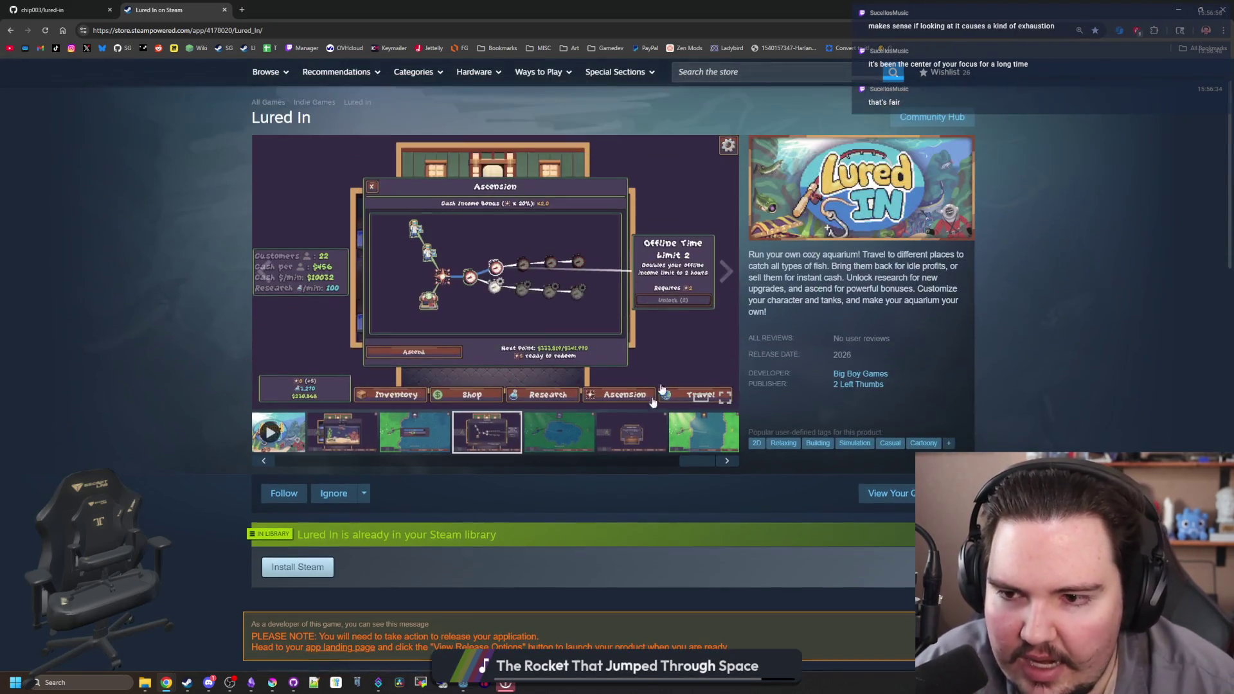
- View the rainy lake, Welcome Back, sunny river, aquarium and research-tree screenshots
{"action": "left_click", "coordinate": [560, 436]}
{"action": "left_click", "coordinate": [643, 427]}
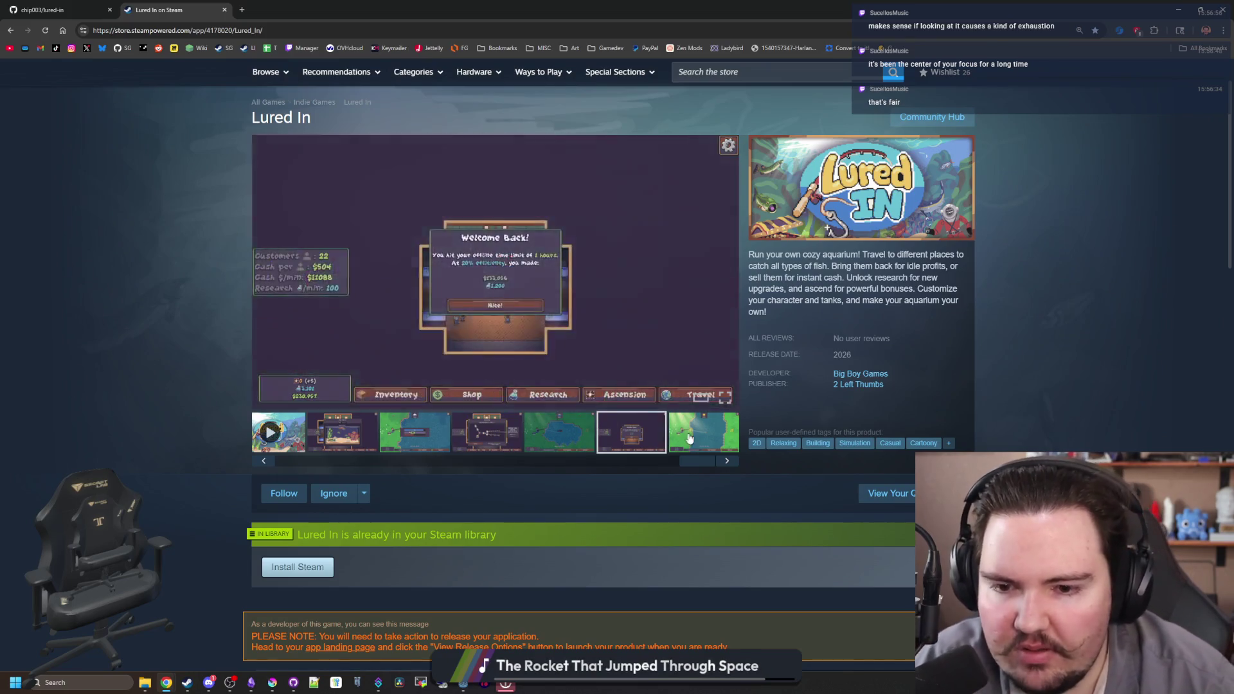
{"action": "left_click", "coordinate": [670, 439]}
{"action": "left_click", "coordinate": [651, 446]}
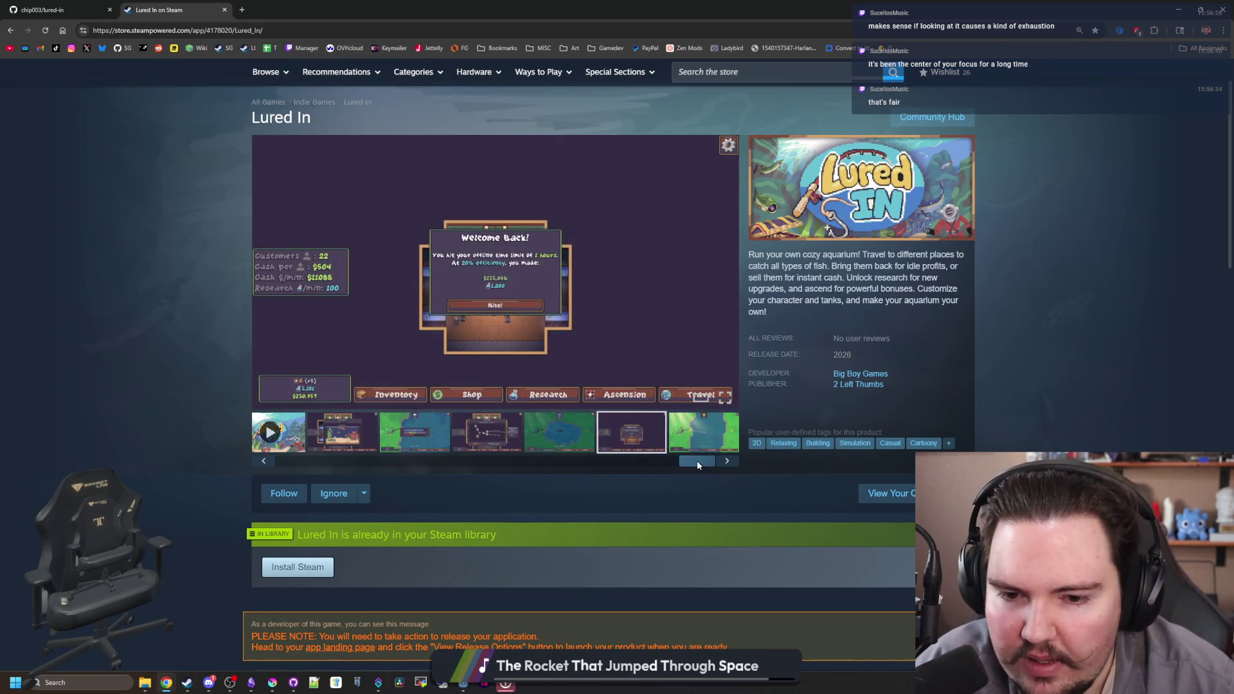
{"action": "left_click", "coordinate": [381, 444]}
{"action": "left_click", "coordinate": [437, 447]}
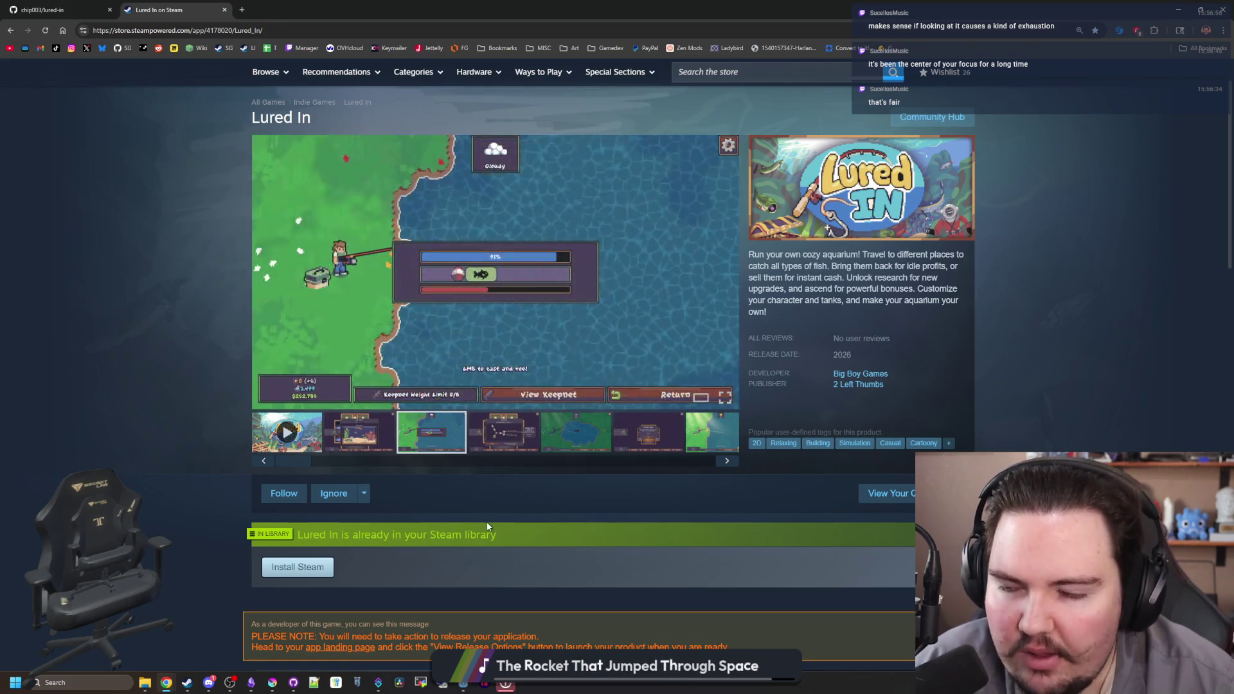
{"action": "left_click", "coordinate": [546, 432]}
{"action": "left_click", "coordinate": [600, 442]}
{"action": "left_click", "coordinate": [581, 444]}
{"action": "left_click", "coordinate": [698, 443]}
- Slide the thumbnail strip and cycle through the screenshots, ending on the fish tank
{"action": "left_click_drag", "start_coordinate": [661, 463], "coordinate": [375, 415]}
{"action": "left_click", "coordinate": [371, 426]}
{"action": "left_click", "coordinate": [430, 433]}
{"action": "left_click", "coordinate": [503, 432]}
{"action": "left_click", "coordinate": [640, 435]}
{"action": "left_click", "coordinate": [710, 432]}
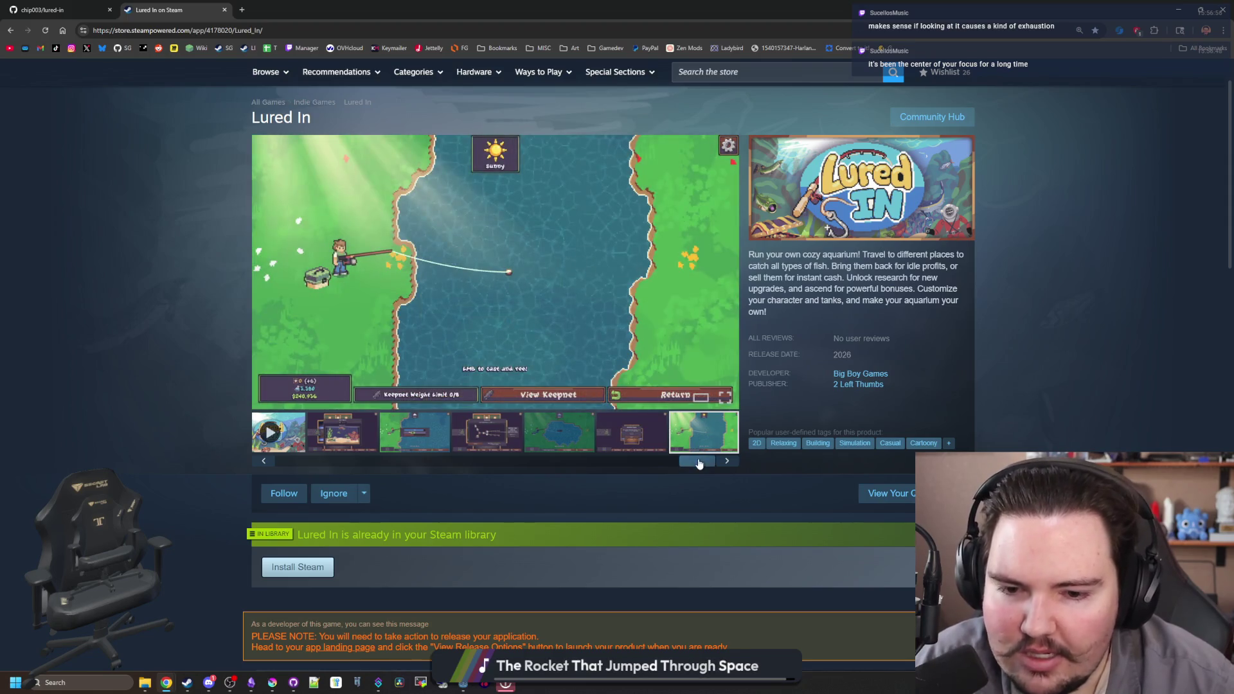
{"action": "left_click", "coordinate": [379, 436]}
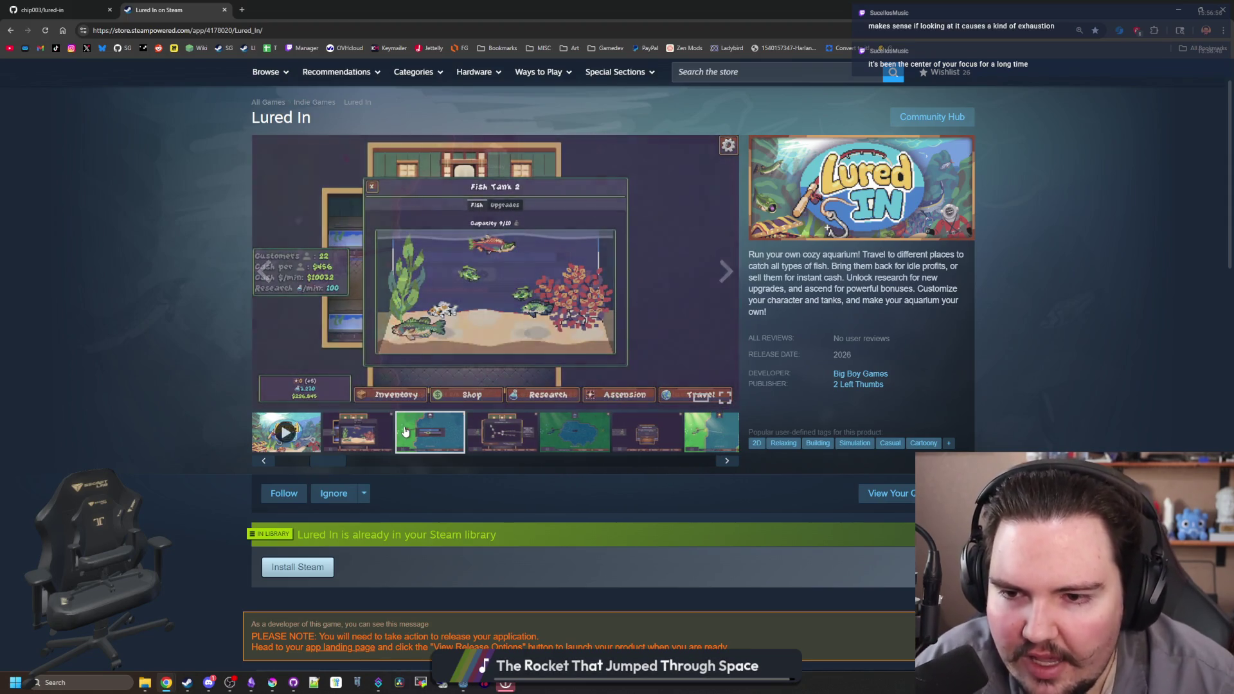
- Cycle through the lake dialog, Ascension and river screenshots, then return to the Fish Tank screenshot
{"action": "left_click", "coordinate": [407, 434]}
{"action": "left_click", "coordinate": [505, 438]}
{"action": "left_click", "coordinate": [567, 436]}
{"action": "left_click", "coordinate": [711, 432]}
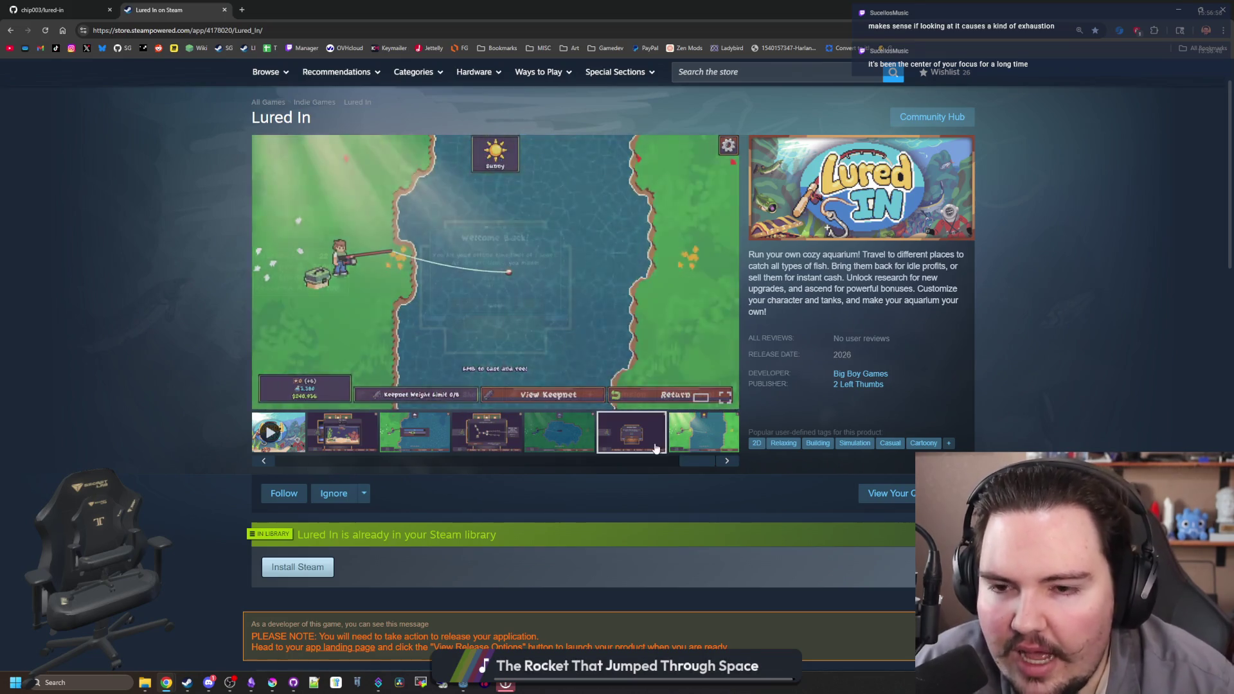
{"action": "left_click", "coordinate": [634, 432]}
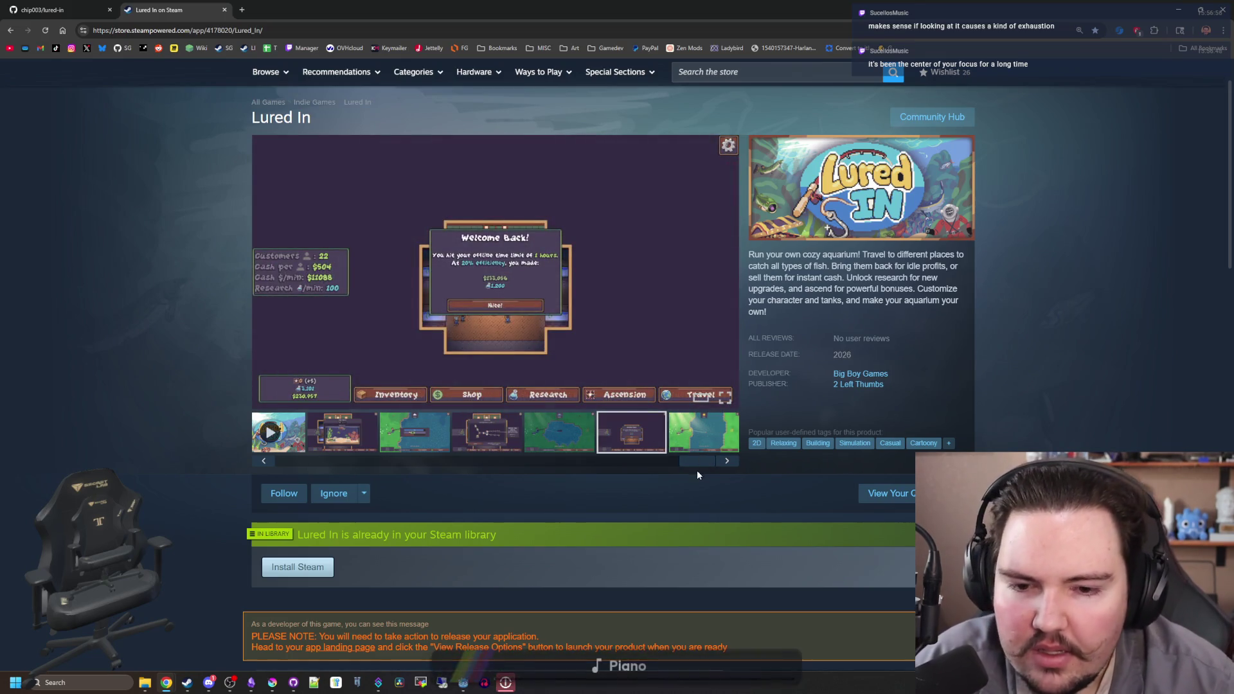
{"action": "left_click", "coordinate": [703, 450]}
{"action": "left_click_drag", "start_coordinate": [697, 454], "coordinate": [295, 453]}
{"action": "left_click", "coordinate": [331, 431]}
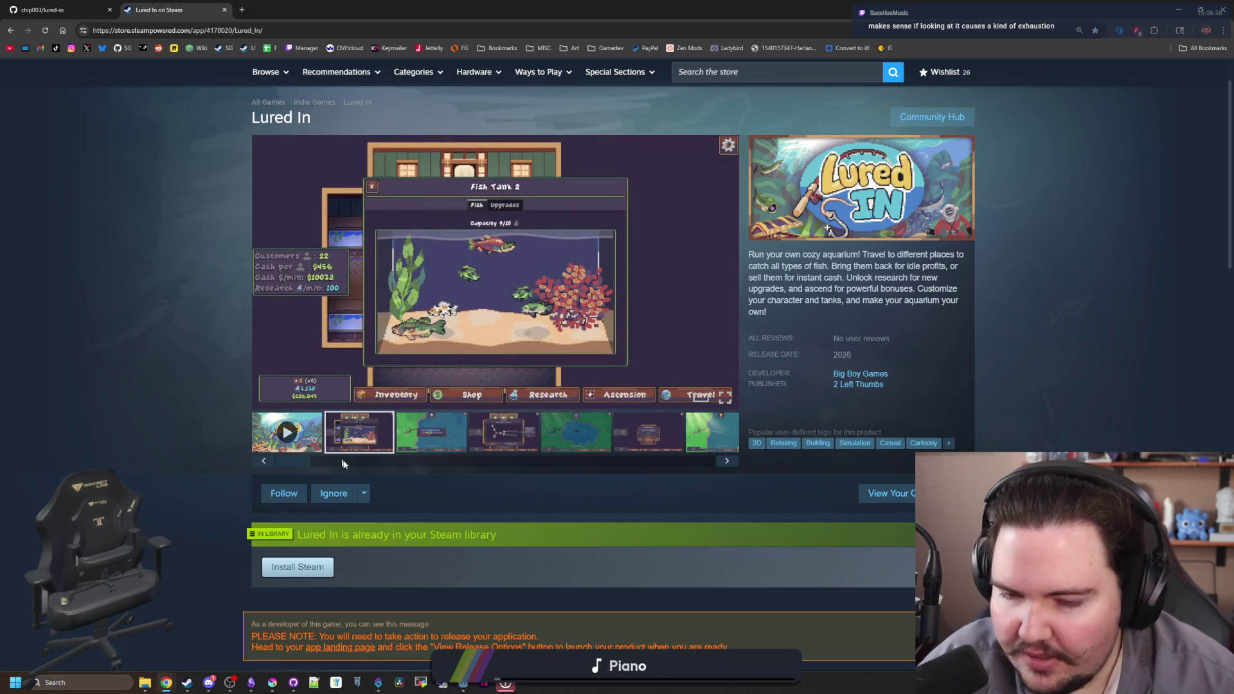
- Scroll the Lured In page down to the footer and back up
{"action": "scroll", "coordinate": [515, 409], "scroll_direction": "down", "scroll_amount": 5}
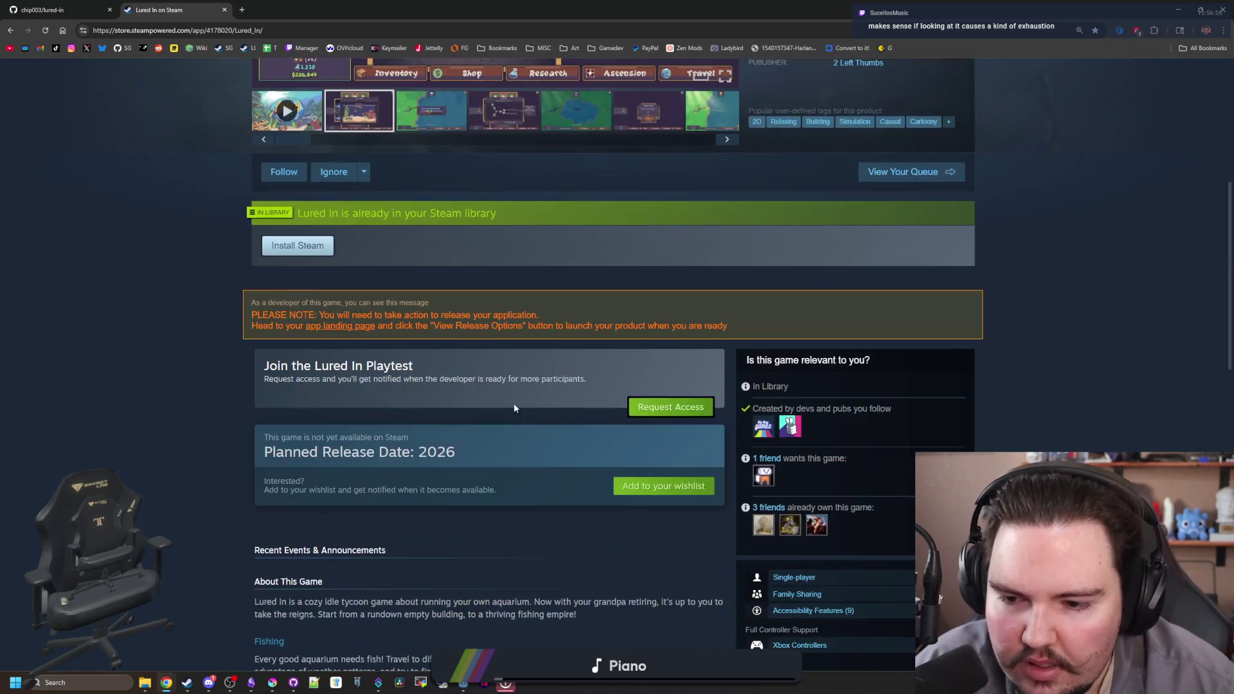
{"action": "scroll", "coordinate": [515, 409], "scroll_direction": "down", "scroll_amount": 5}
{"action": "scroll", "coordinate": [514, 405], "scroll_direction": "down", "scroll_amount": 12}
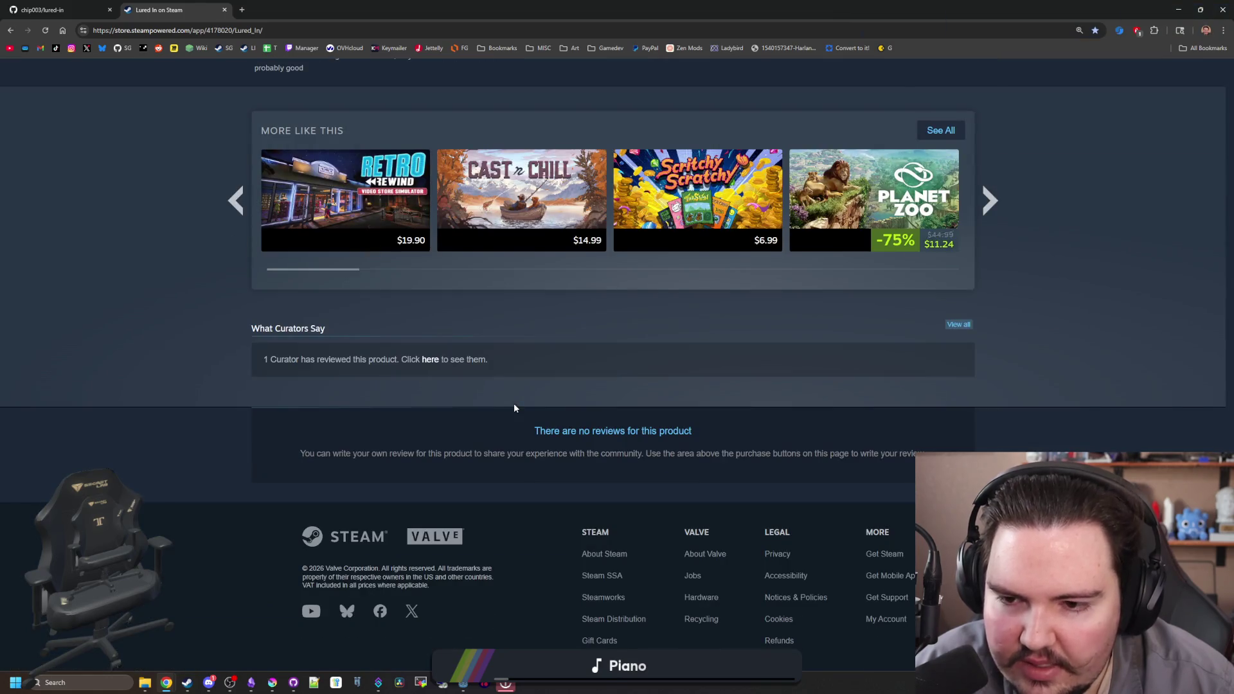
{"action": "scroll", "coordinate": [515, 407], "scroll_direction": "up", "scroll_amount": 15}
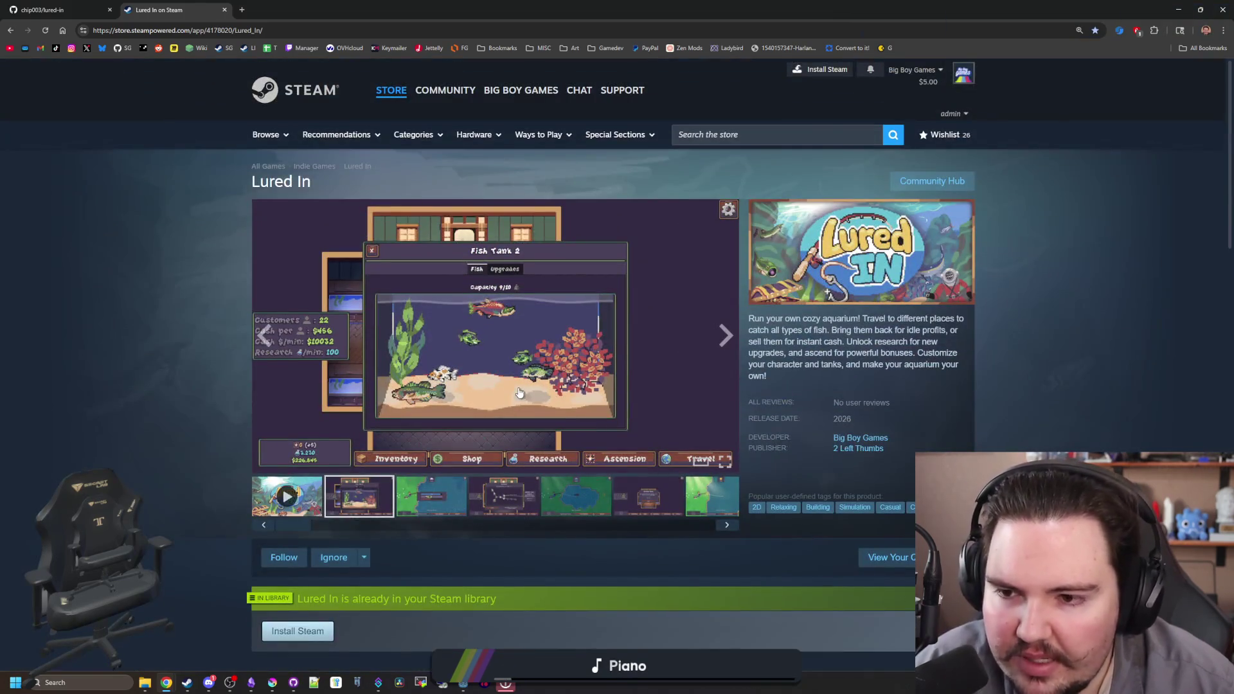
- View the fishing minigame, Ascension, rainy pond, Welcome Back and sunny river screenshots
{"action": "left_click", "coordinate": [437, 499]}
{"action": "left_click", "coordinate": [504, 497]}
{"action": "left_click", "coordinate": [576, 496]}
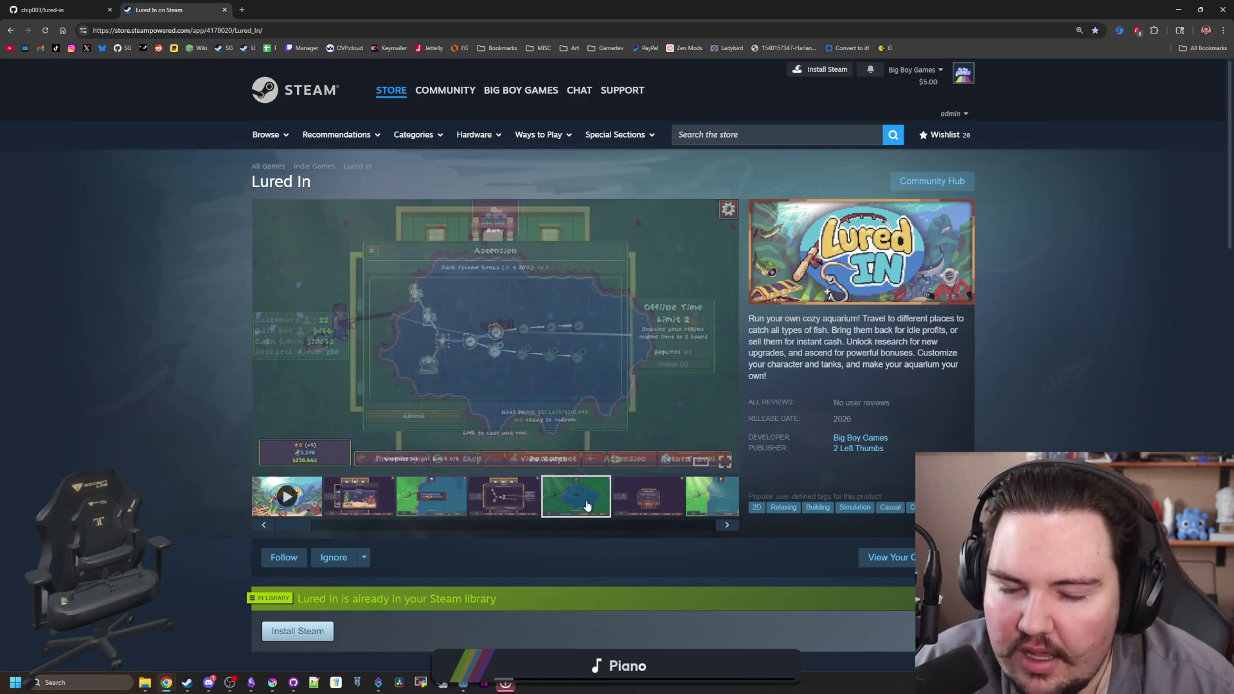
{"action": "left_click", "coordinate": [650, 500]}
{"action": "left_click", "coordinate": [714, 504]}
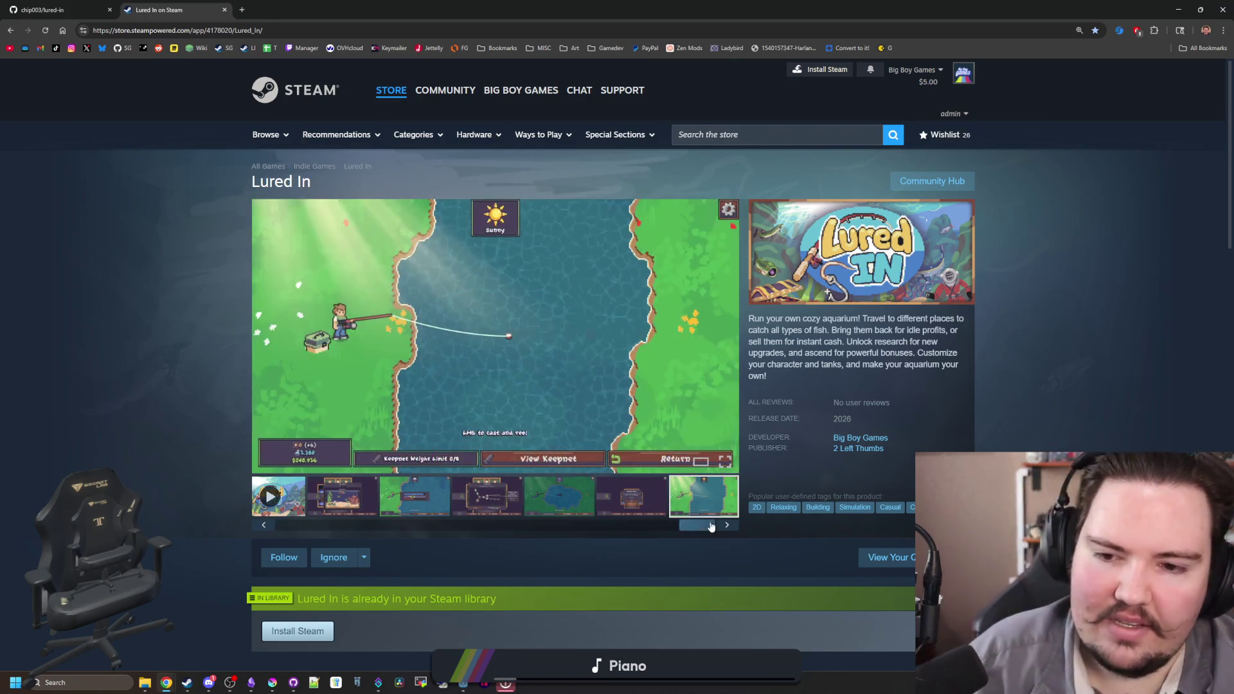
- Slide the thumbnail strip back and cycle the screenshots again, ending on the last river-fishing one
{"action": "left_click_drag", "start_coordinate": [558, 525], "coordinate": [315, 525]}
{"action": "left_click", "coordinate": [369, 511]}
{"action": "left_click", "coordinate": [431, 496]}
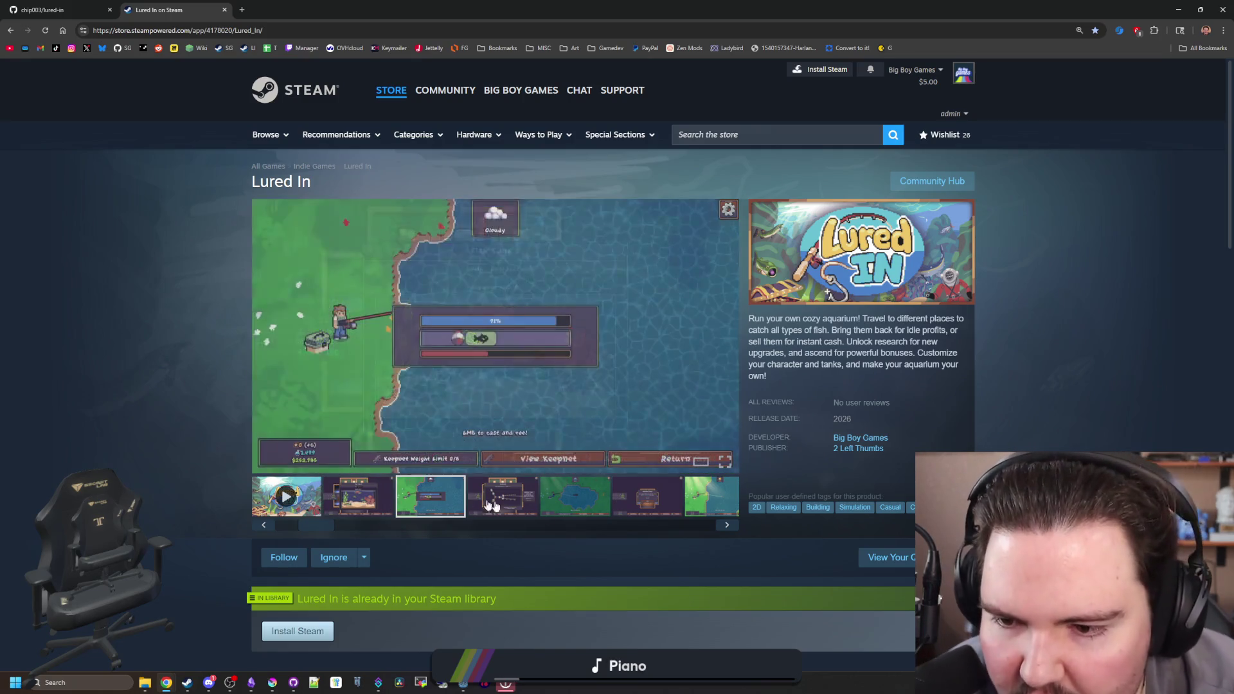
{"action": "left_click", "coordinate": [528, 507]}
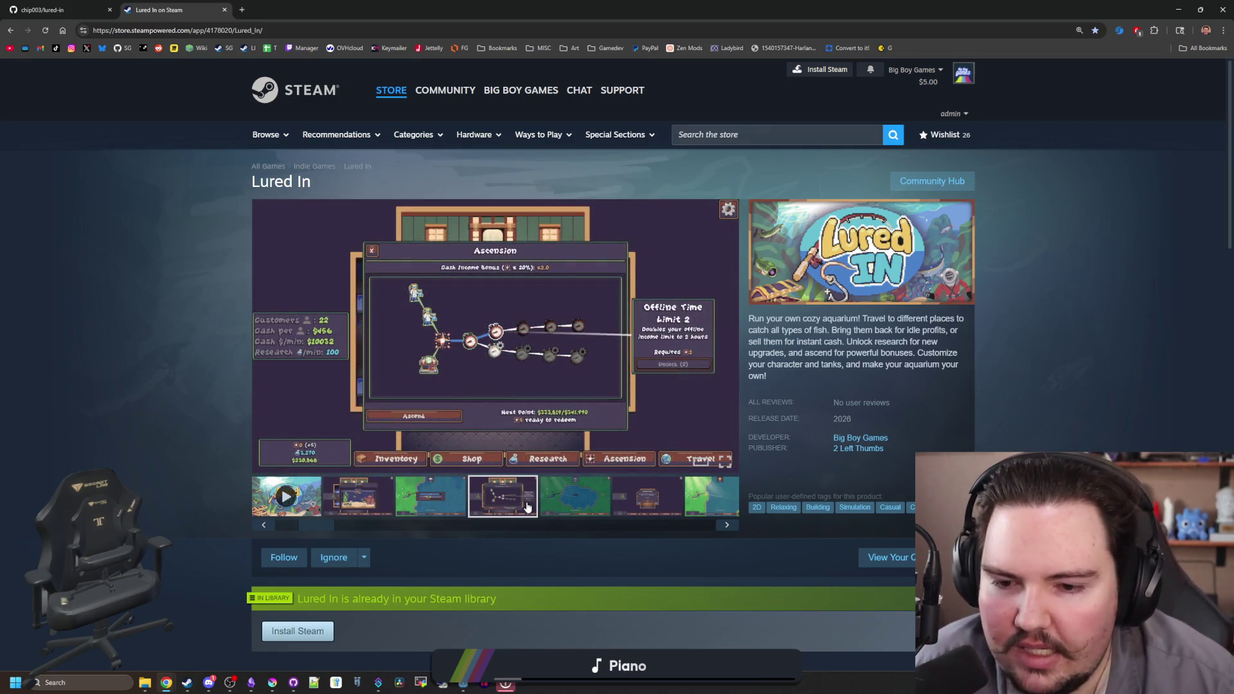
{"action": "left_click", "coordinate": [565, 495]}
{"action": "left_click", "coordinate": [627, 499]}
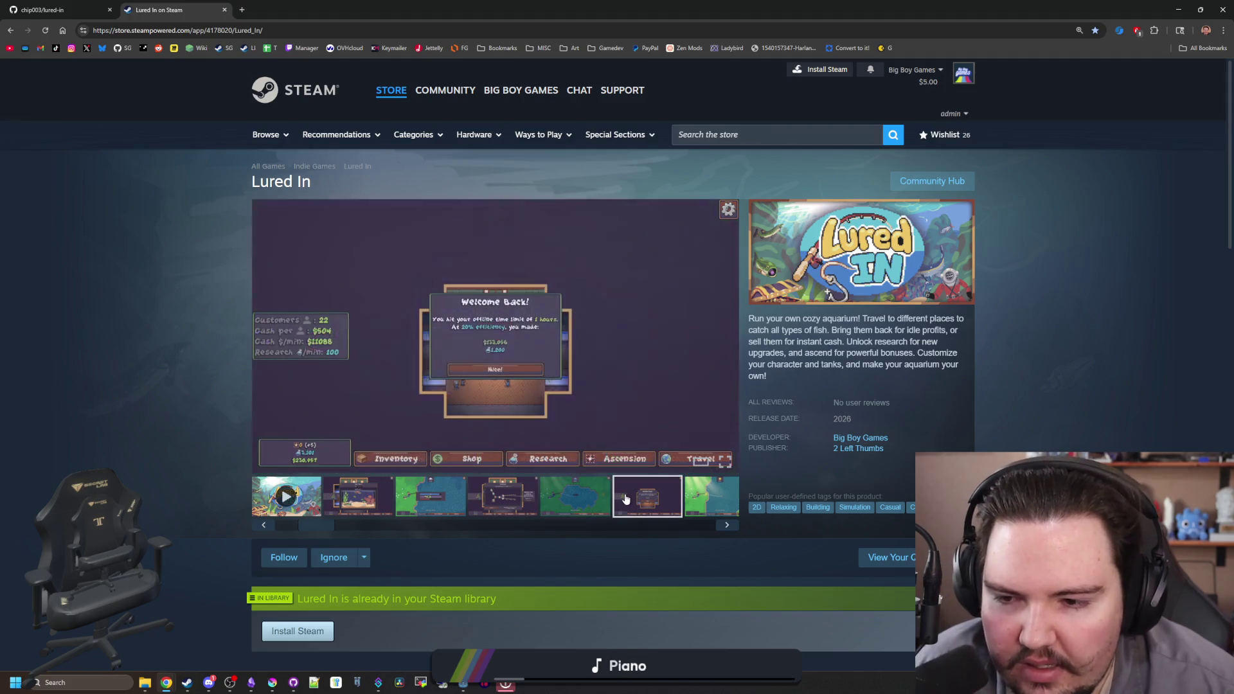
{"action": "left_click", "coordinate": [712, 492]}
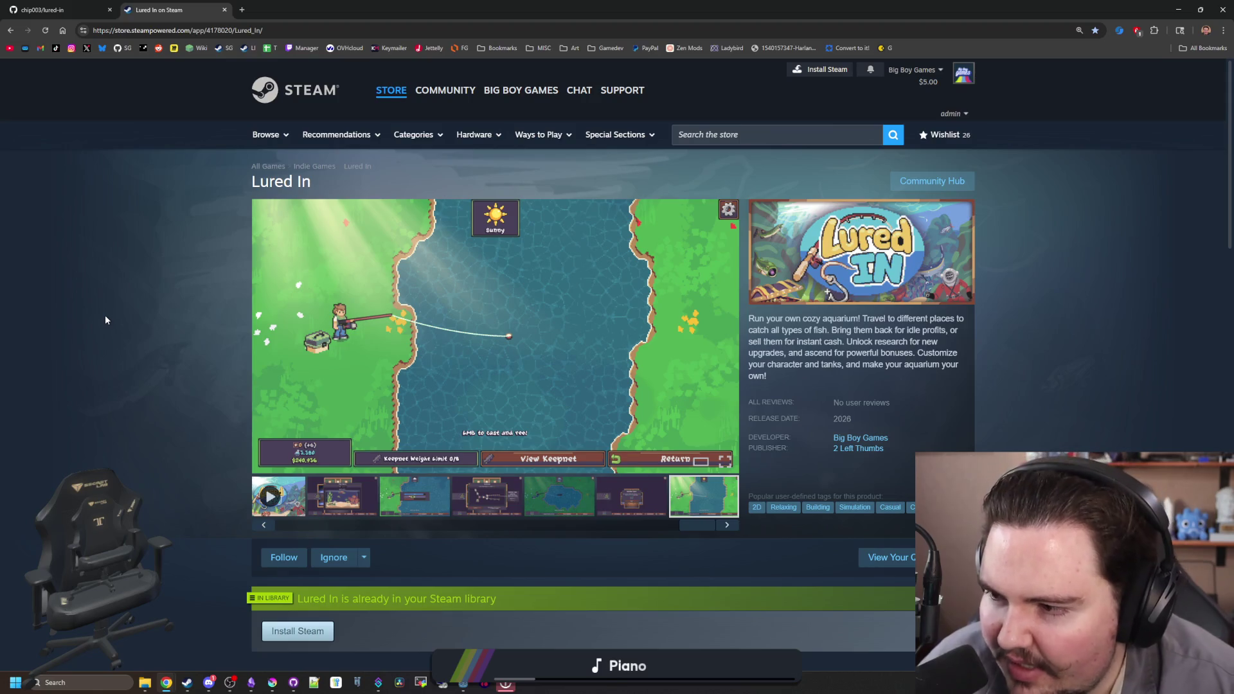
- Revisit line 86 of the minigame script in Godot, then bring back and maximize the browser window
{"action": "key", "text": "alt+Tab"}
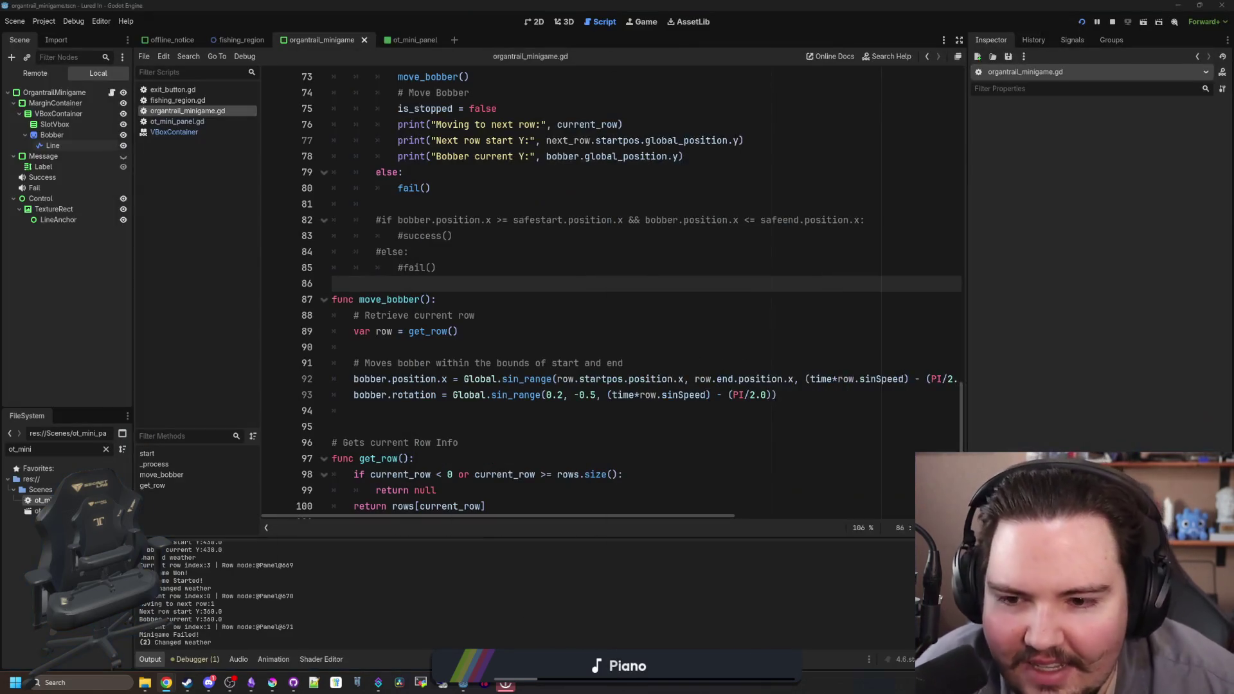
{"action": "left_click", "coordinate": [467, 336]}
{"action": "left_click", "coordinate": [415, 281]}
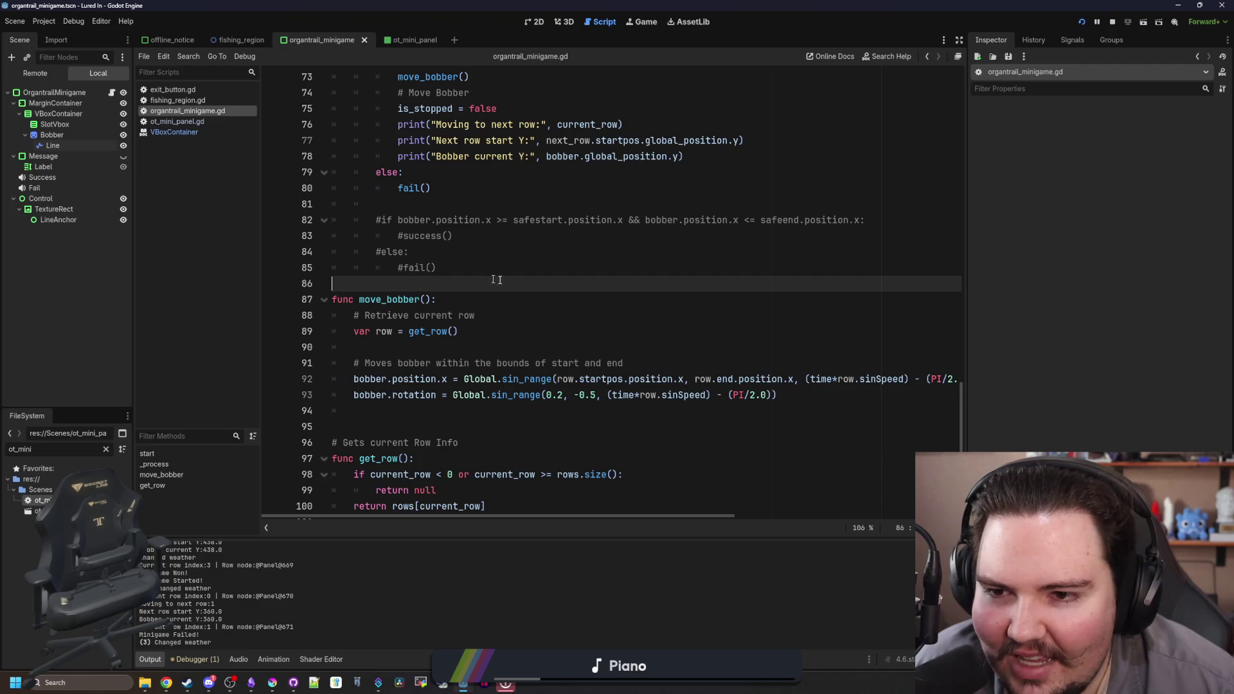
{"action": "scroll", "coordinate": [409, 377], "scroll_direction": "up", "scroll_amount": 2}
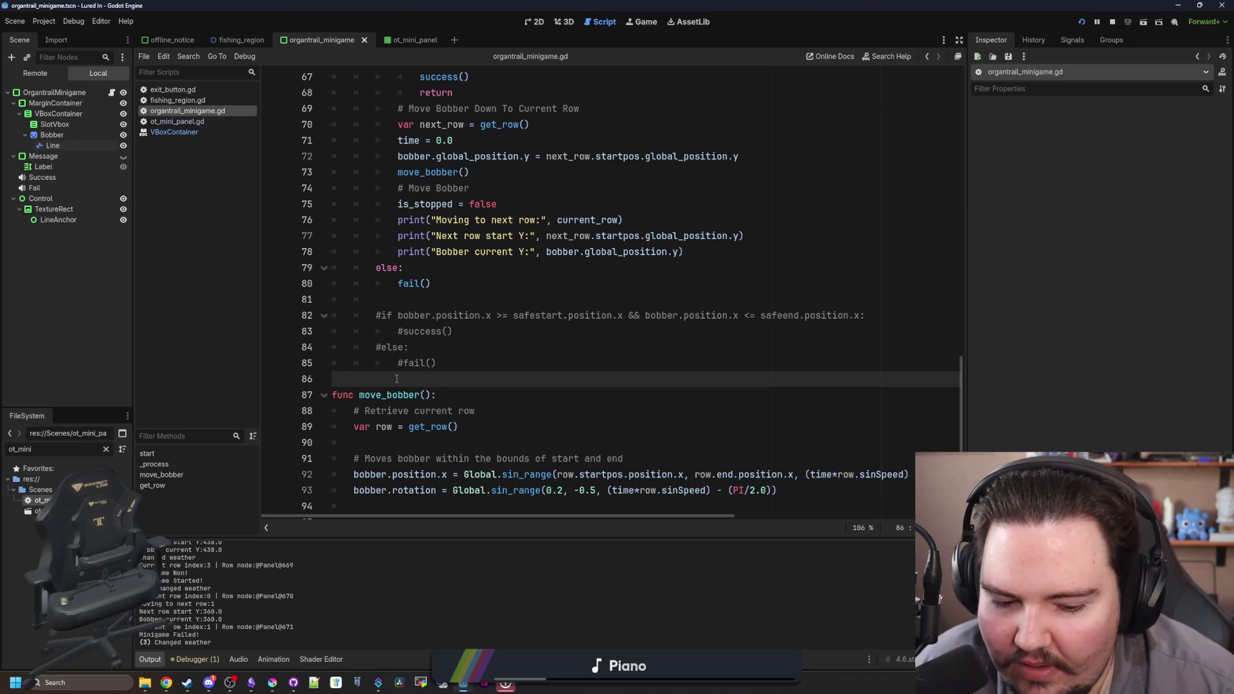
{"action": "key", "text": "alt+Tab"}
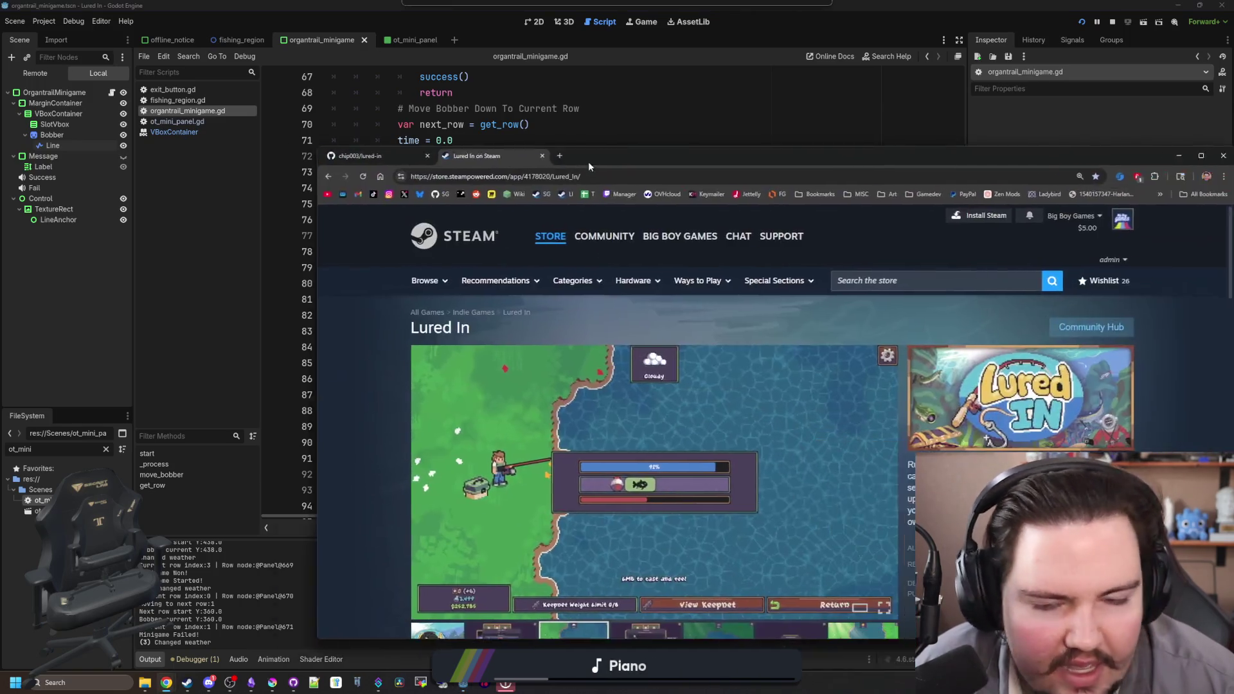
{"action": "double_click", "coordinate": [514, 166]}
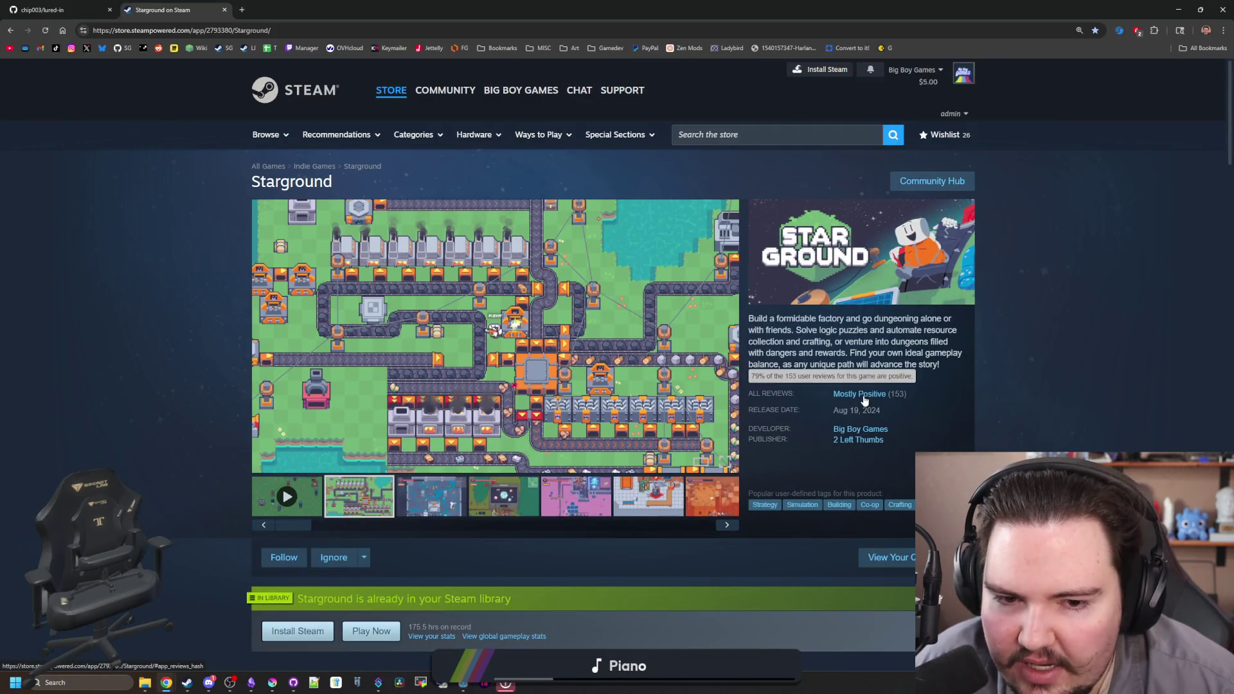
- Scroll through the Starground page, showing then hiding the review history graph
{"action": "scroll", "coordinate": [865, 400], "scroll_direction": "down", "scroll_amount": 15}
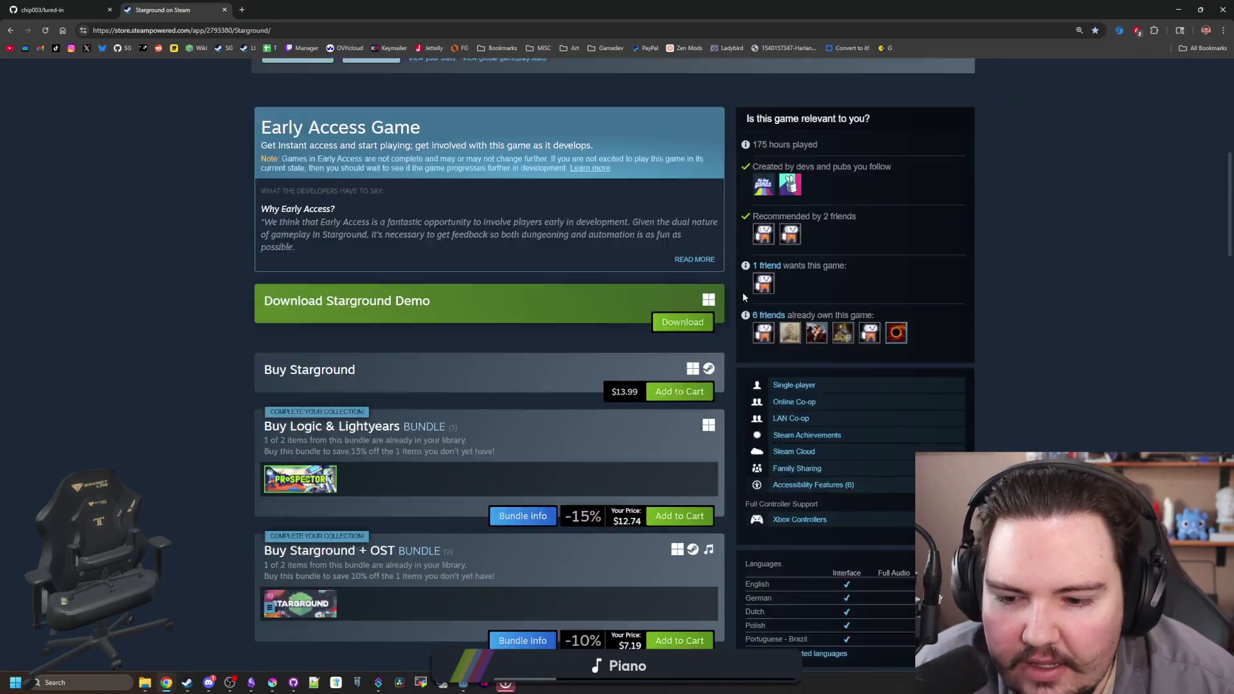
{"action": "scroll", "coordinate": [789, 381], "scroll_direction": "down", "scroll_amount": 15}
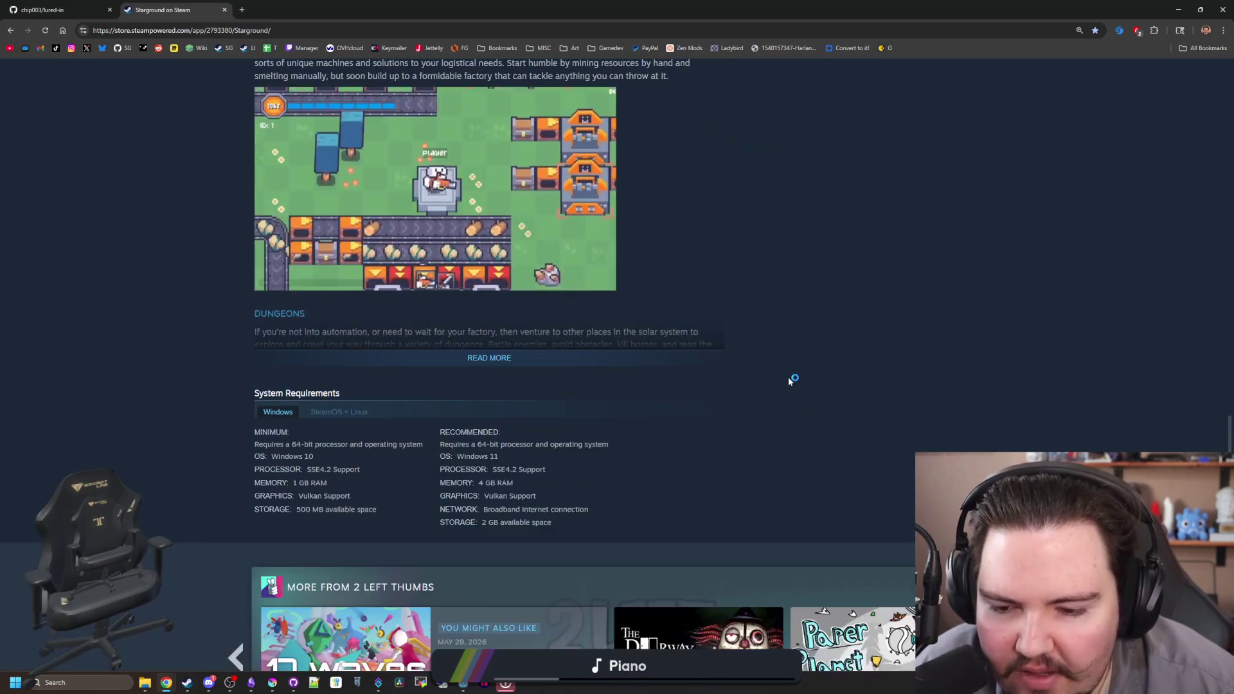
{"action": "scroll", "coordinate": [790, 381], "scroll_direction": "down", "scroll_amount": 7}
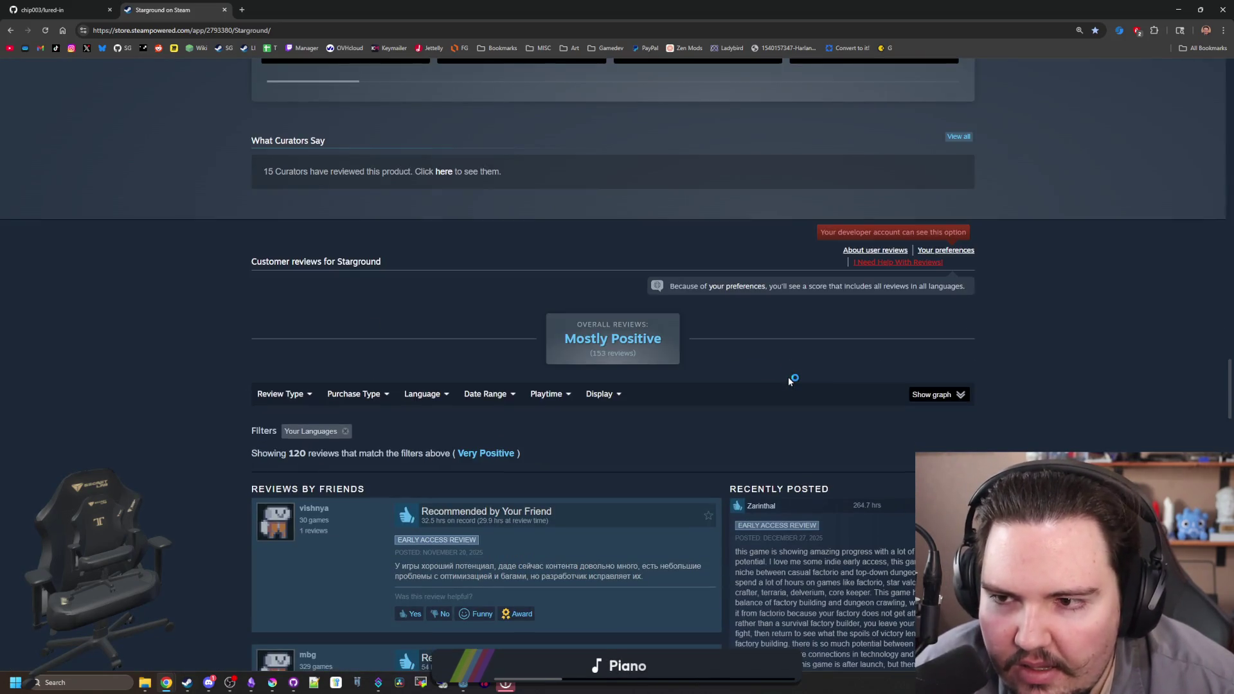
{"action": "scroll", "coordinate": [509, 259], "scroll_direction": "down", "scroll_amount": 2}
{"action": "left_click", "coordinate": [932, 268]}
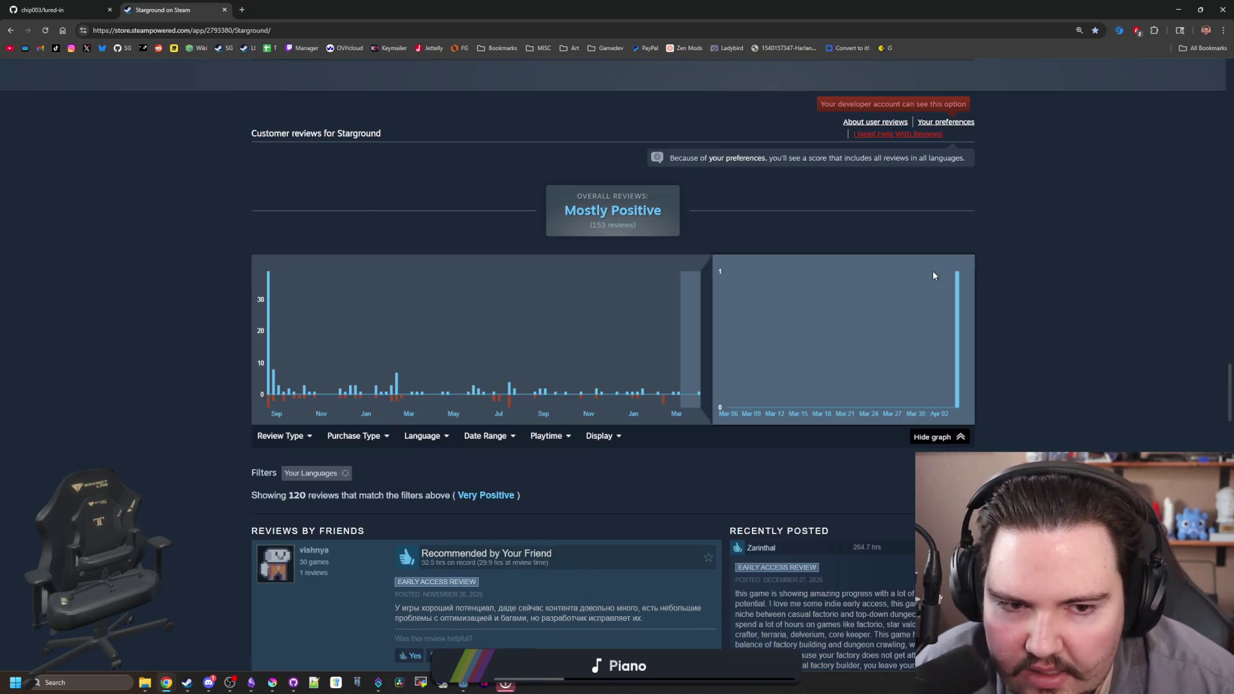
{"action": "left_click", "coordinate": [935, 437]}
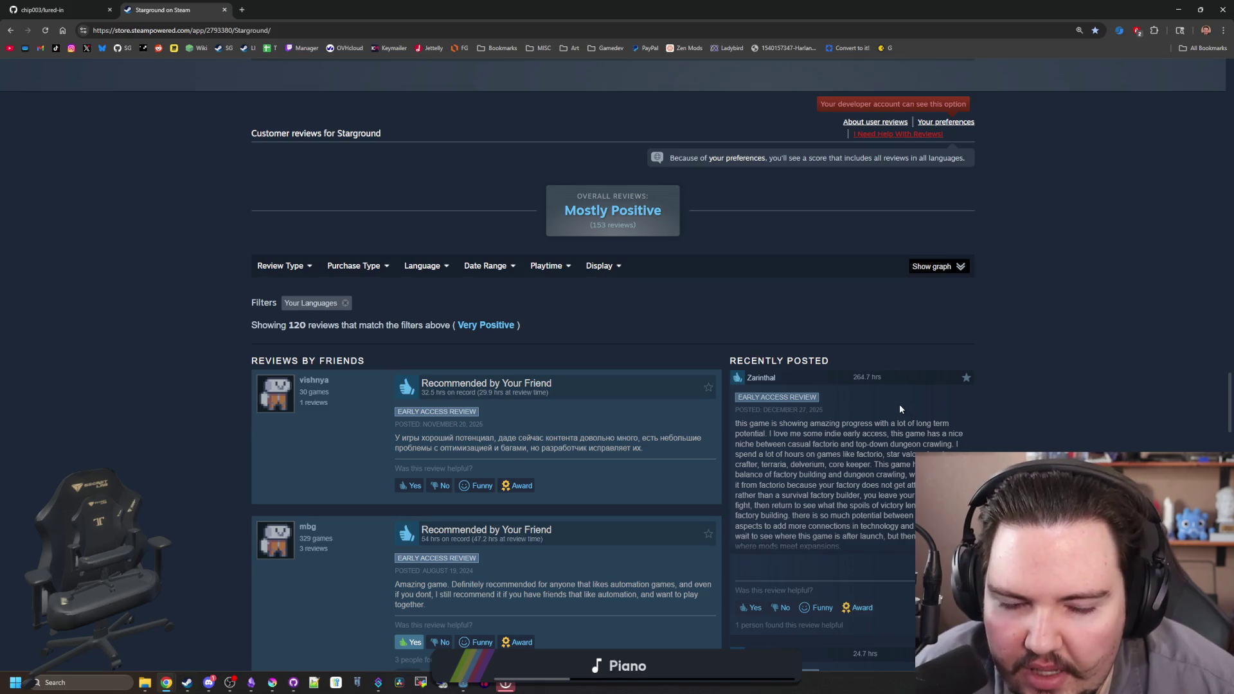
{"action": "scroll", "coordinate": [623, 300], "scroll_direction": "up", "scroll_amount": 15}
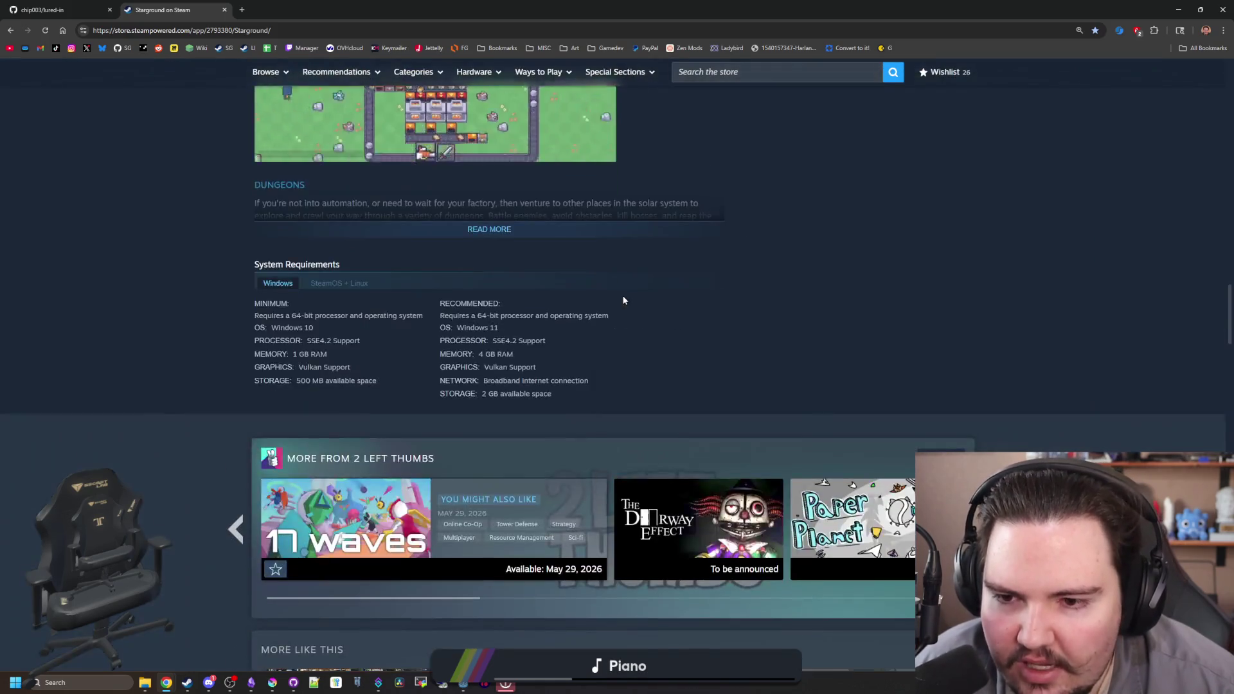
{"action": "scroll", "coordinate": [623, 300], "scroll_direction": "up", "scroll_amount": 15}
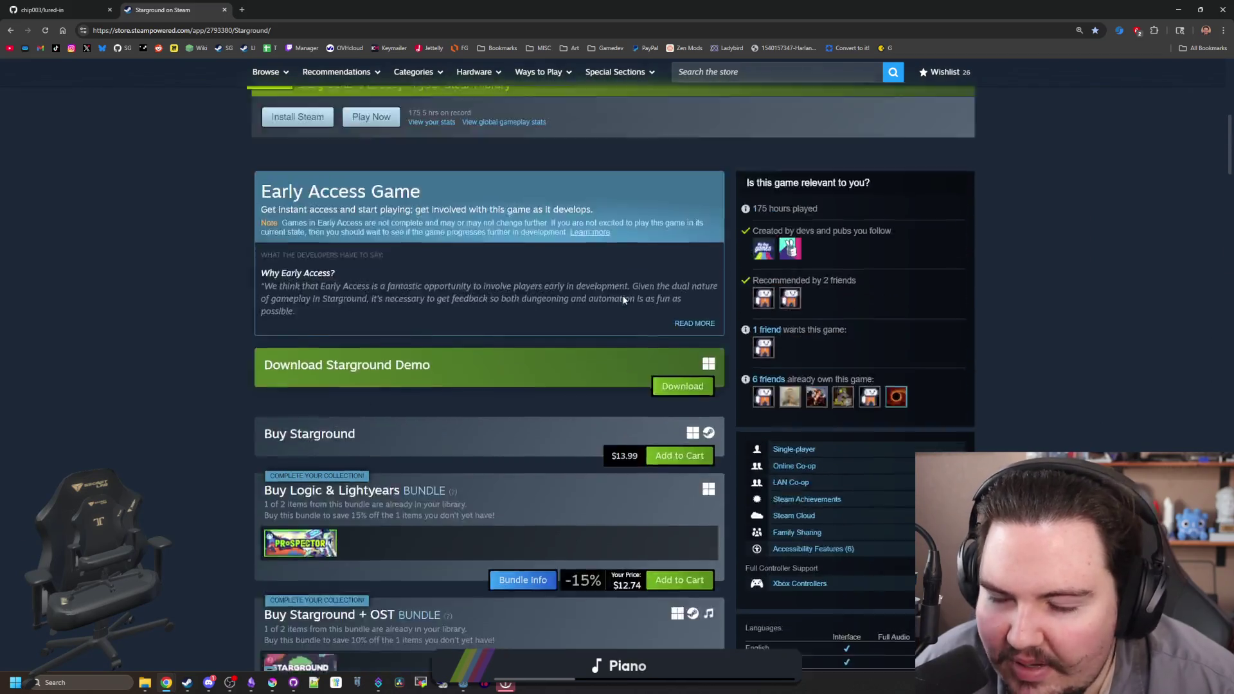
{"action": "scroll", "coordinate": [623, 300], "scroll_direction": "up", "scroll_amount": 2}
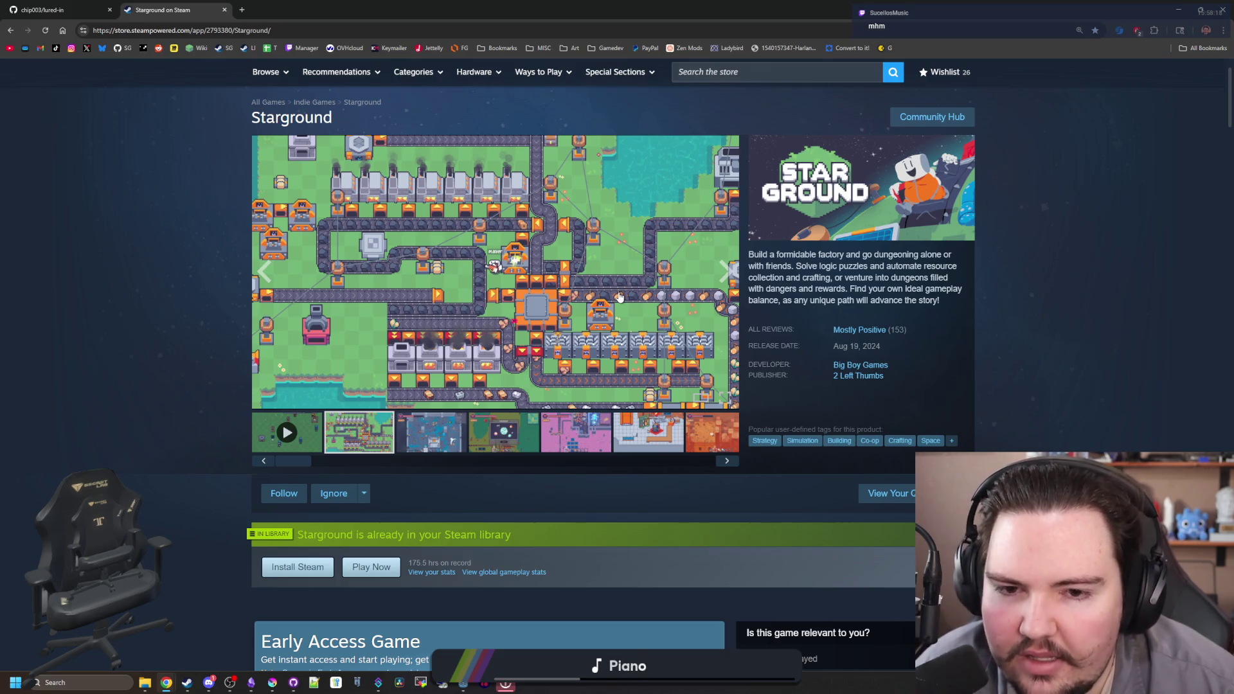
- Advance the gallery to the Starlauncher screenshot, view it enlarged, then move on to the Mods menu screenshot
{"action": "left_click", "coordinate": [730, 281]}
{"action": "left_click", "coordinate": [730, 281]}
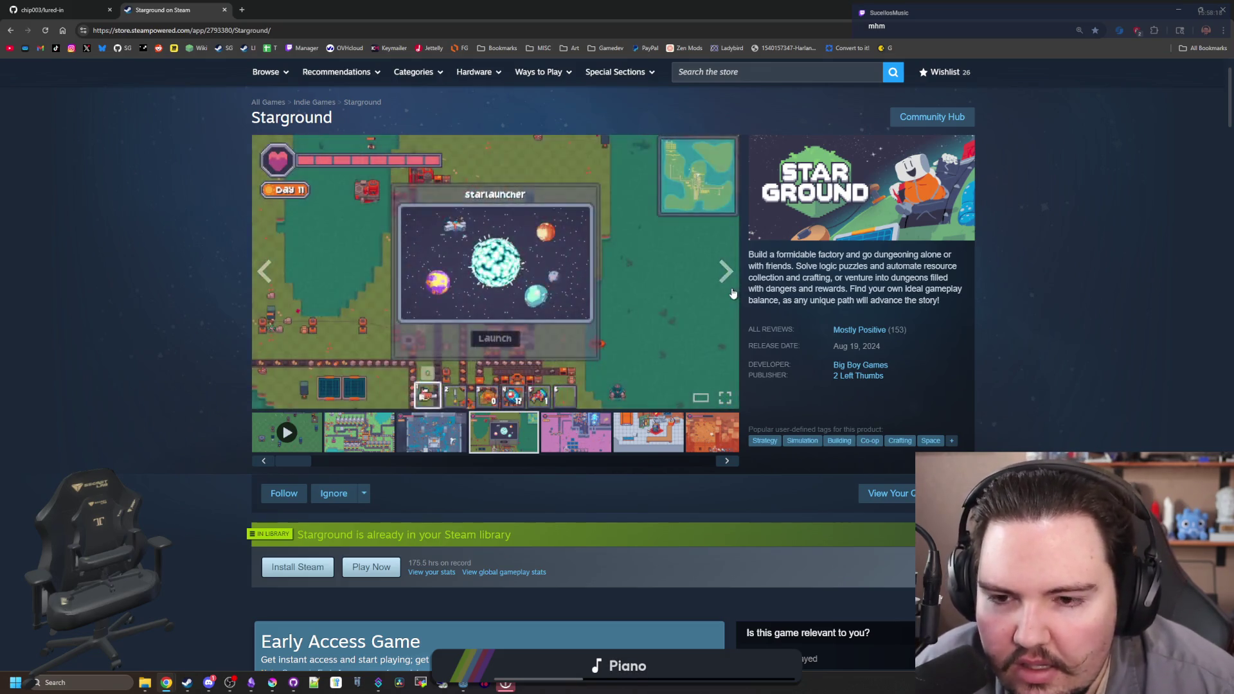
{"action": "left_click", "coordinate": [733, 292]}
{"action": "left_click", "coordinate": [1132, 389]}
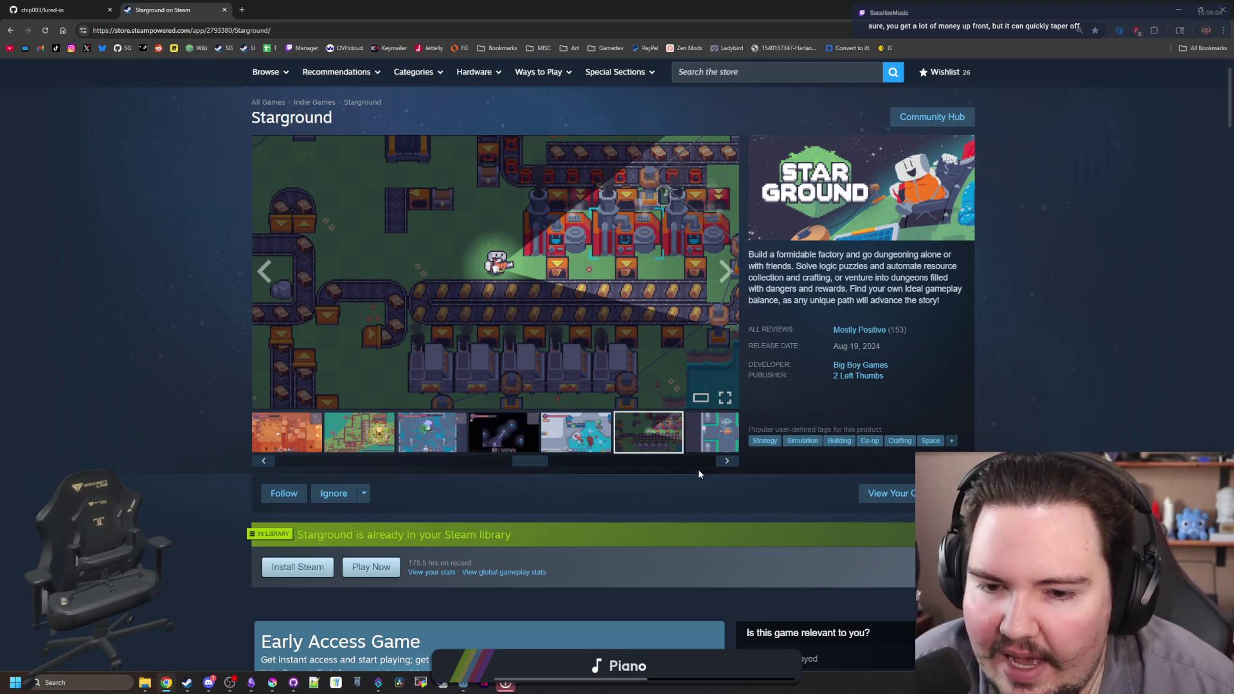
{"action": "left_click", "coordinate": [727, 462]}
{"action": "left_click", "coordinate": [725, 467]}
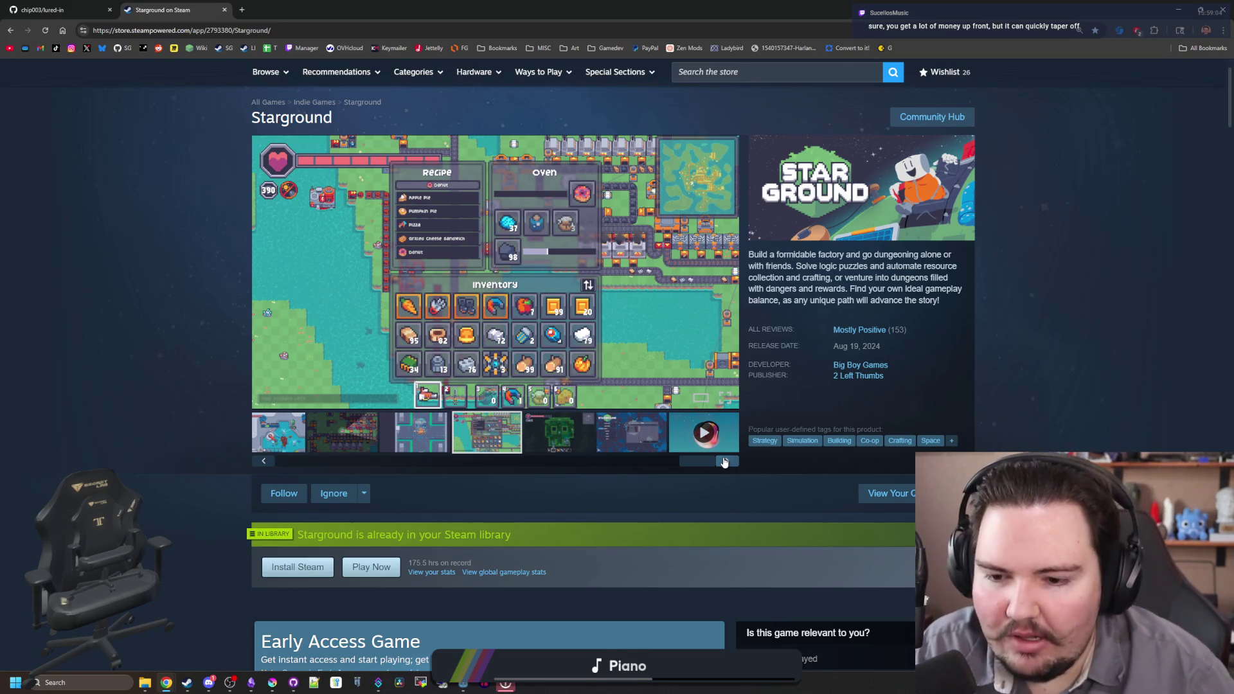
{"action": "left_click", "coordinate": [650, 450]}
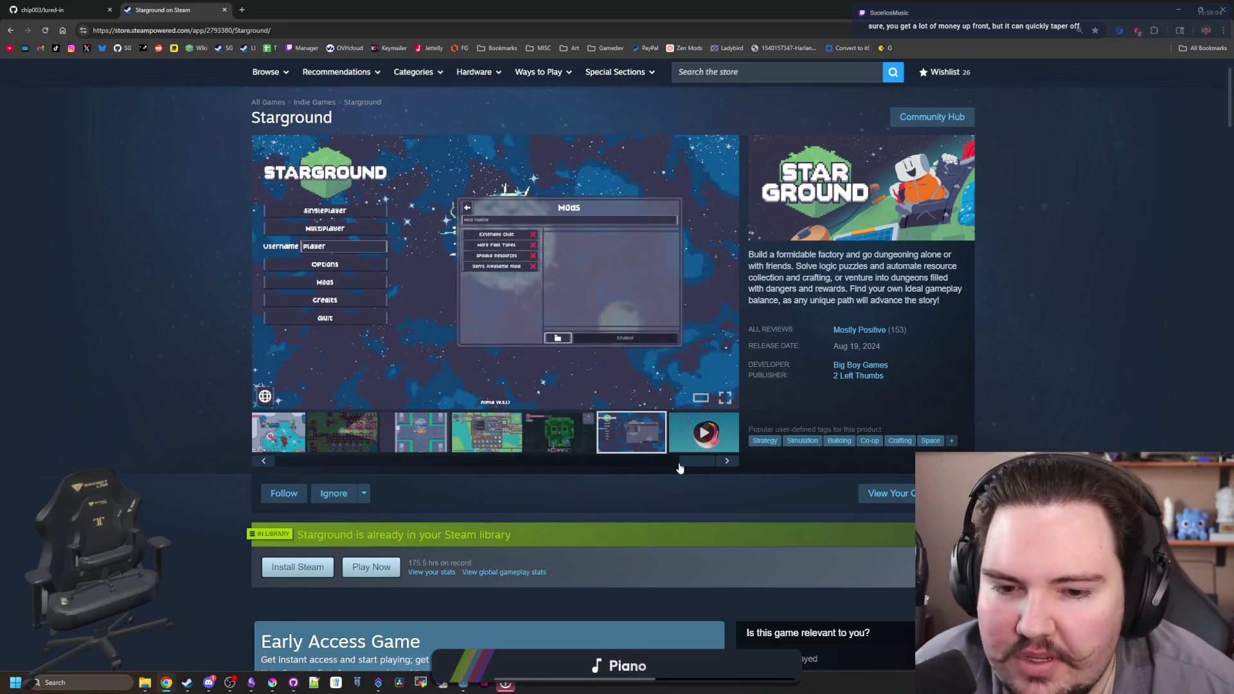
- Step forward through the remaining Starground gallery screenshots
{"action": "left_click", "coordinate": [722, 467]}
{"action": "left_click", "coordinate": [722, 466]}
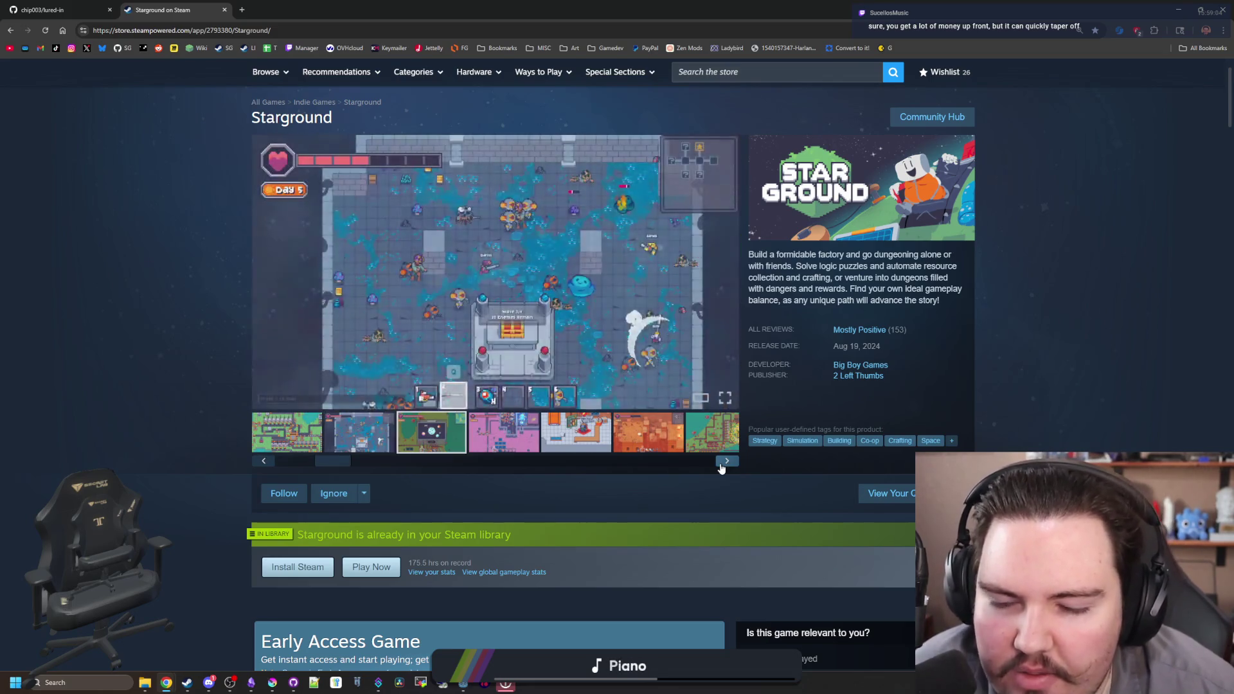
{"action": "left_click", "coordinate": [723, 466]}
{"action": "left_click", "coordinate": [722, 467]}
{"action": "left_click", "coordinate": [723, 467]}
{"action": "left_click", "coordinate": [723, 467]}
{"action": "left_click", "coordinate": [723, 466]}
{"action": "left_click", "coordinate": [722, 467]}
{"action": "left_click", "coordinate": [723, 466]}
{"action": "left_click", "coordinate": [722, 467]}
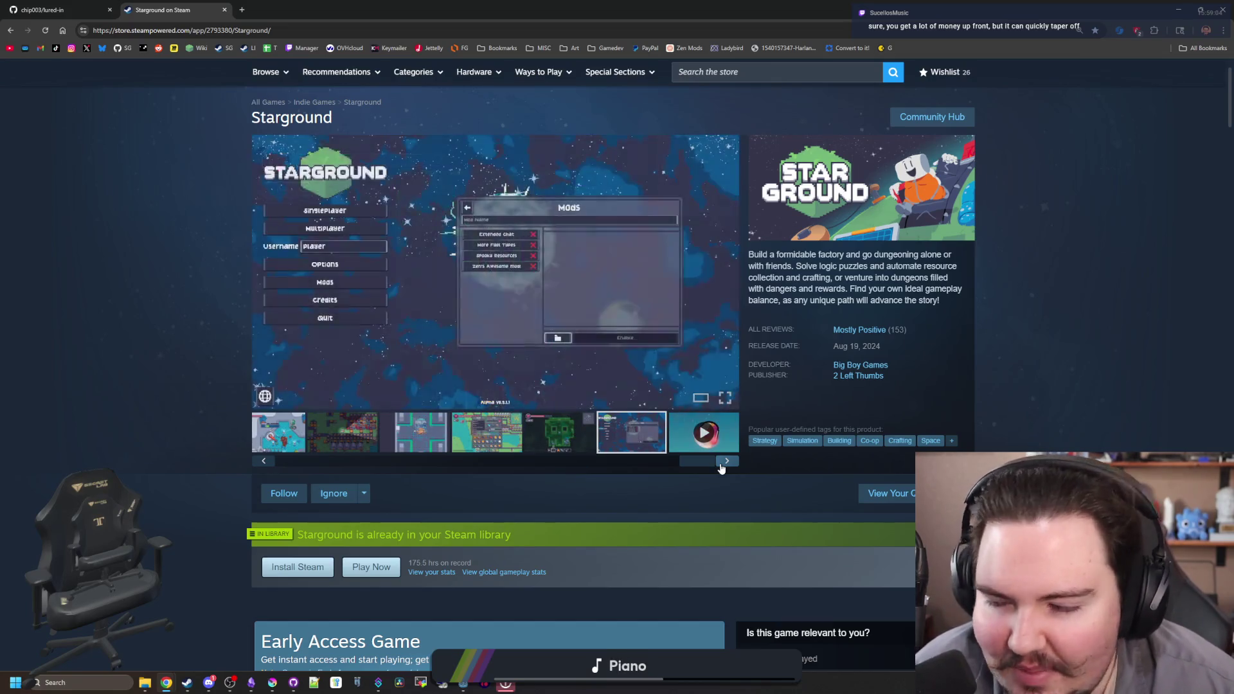
{"action": "left_click", "coordinate": [723, 466]}
{"action": "left_click", "coordinate": [723, 466]}
{"action": "left_click", "coordinate": [723, 467]}
{"action": "left_click", "coordinate": [723, 467]}
{"action": "left_click", "coordinate": [722, 467]}
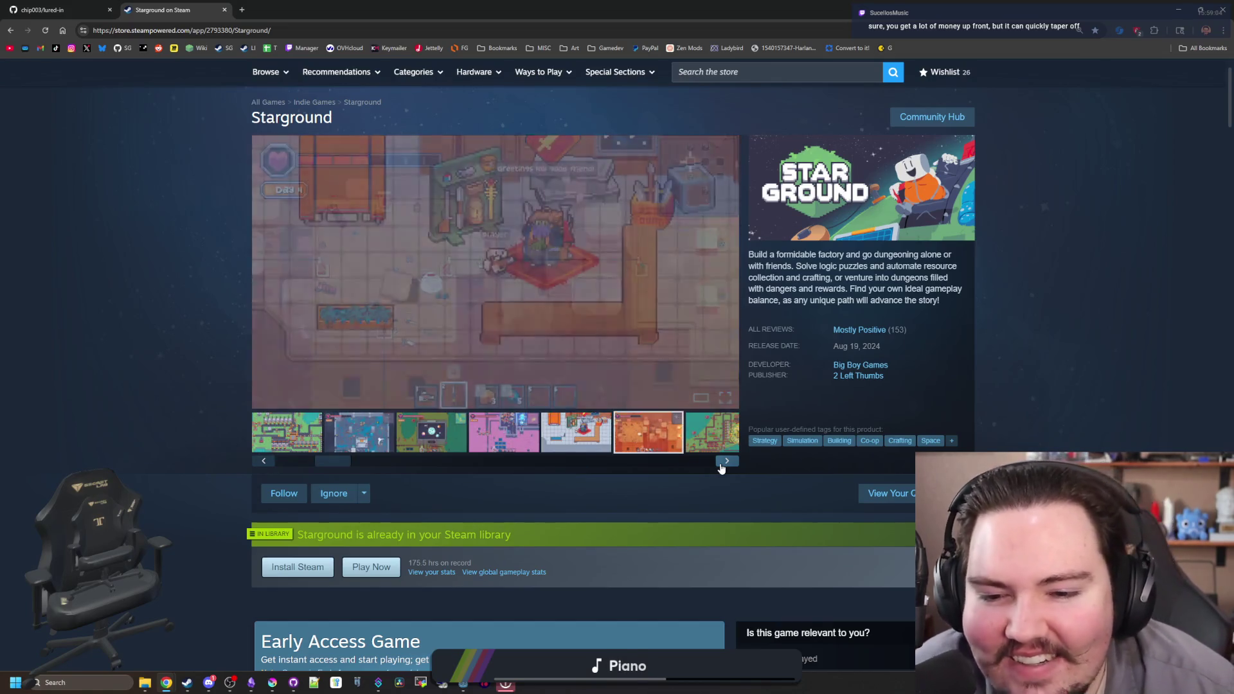
{"action": "left_click", "coordinate": [722, 467]}
{"action": "left_click", "coordinate": [723, 467]}
{"action": "left_click", "coordinate": [723, 467]}
{"action": "left_click", "coordinate": [722, 467]}
{"action": "left_click", "coordinate": [722, 467]}
{"action": "left_click", "coordinate": [723, 467]}
{"action": "left_click", "coordinate": [723, 467]}
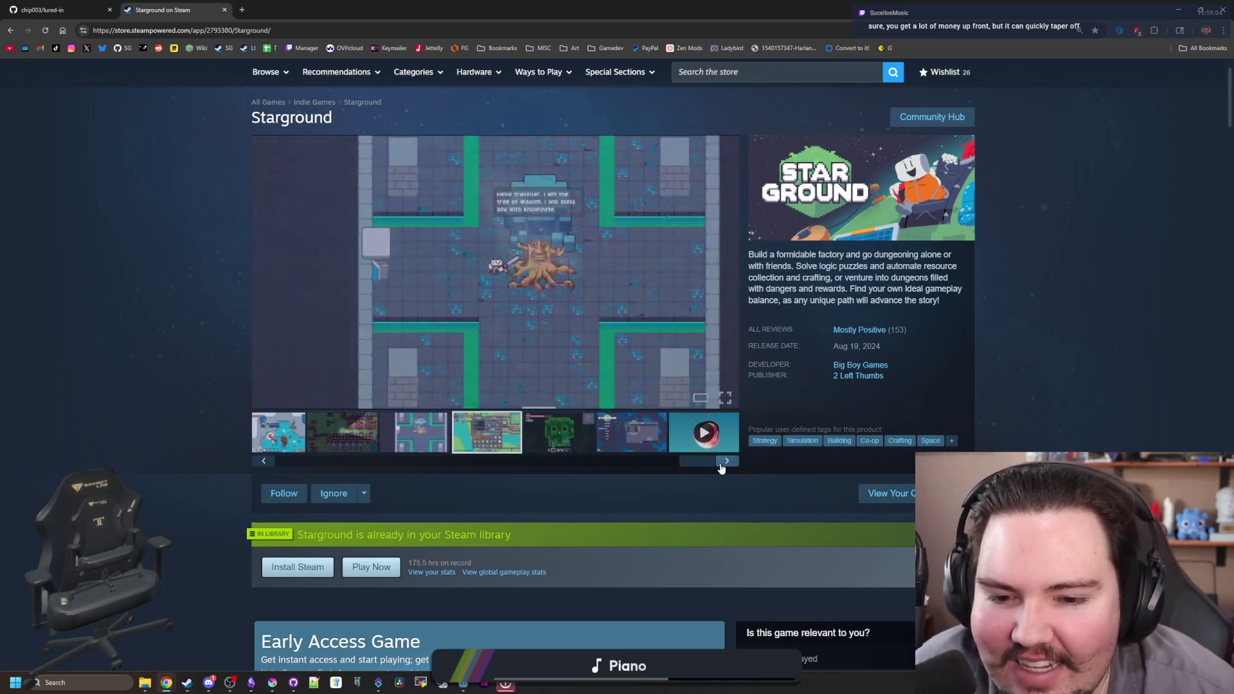
{"action": "left_click", "coordinate": [722, 467]}
{"action": "left_click", "coordinate": [722, 467]}
{"action": "left_click", "coordinate": [723, 467]}
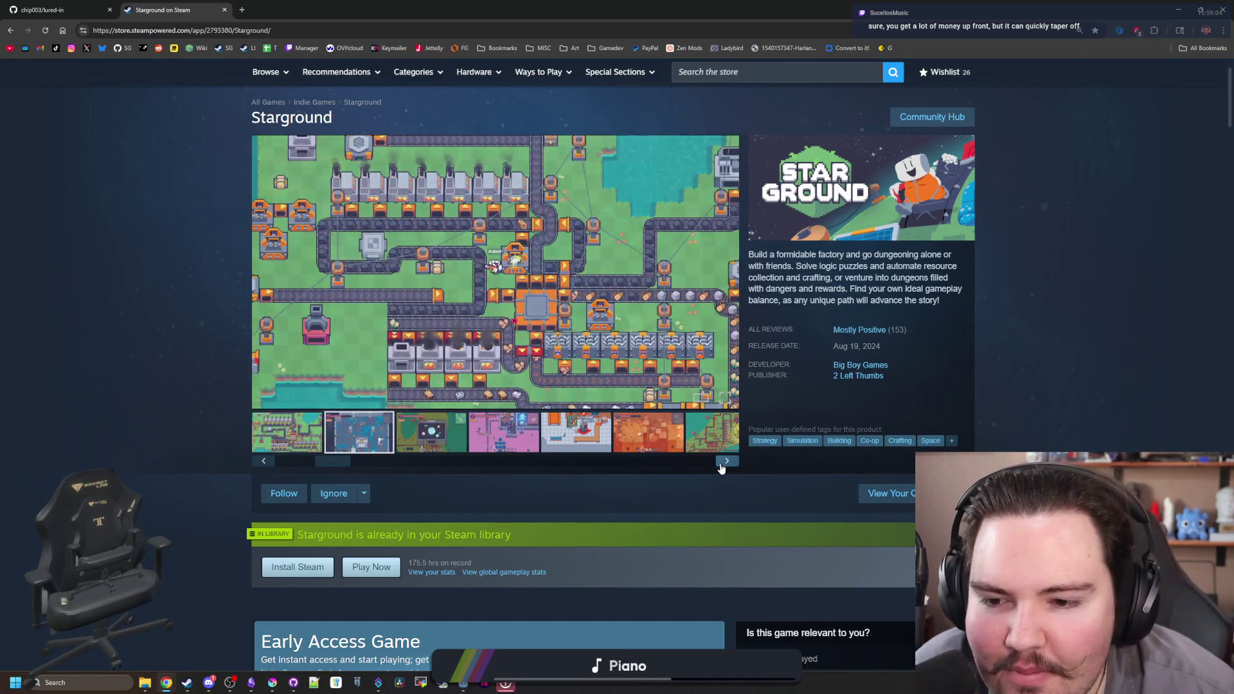
{"action": "left_click", "coordinate": [721, 465]}
{"action": "left_click", "coordinate": [721, 466]}
{"action": "left_click", "coordinate": [722, 466]}
{"action": "left_click", "coordinate": [722, 466]}
{"action": "left_click", "coordinate": [721, 465]}
{"action": "left_click", "coordinate": [722, 465]}
{"action": "left_click", "coordinate": [722, 465]}
{"action": "left_click", "coordinate": [721, 466]}
{"action": "left_click", "coordinate": [721, 465]}
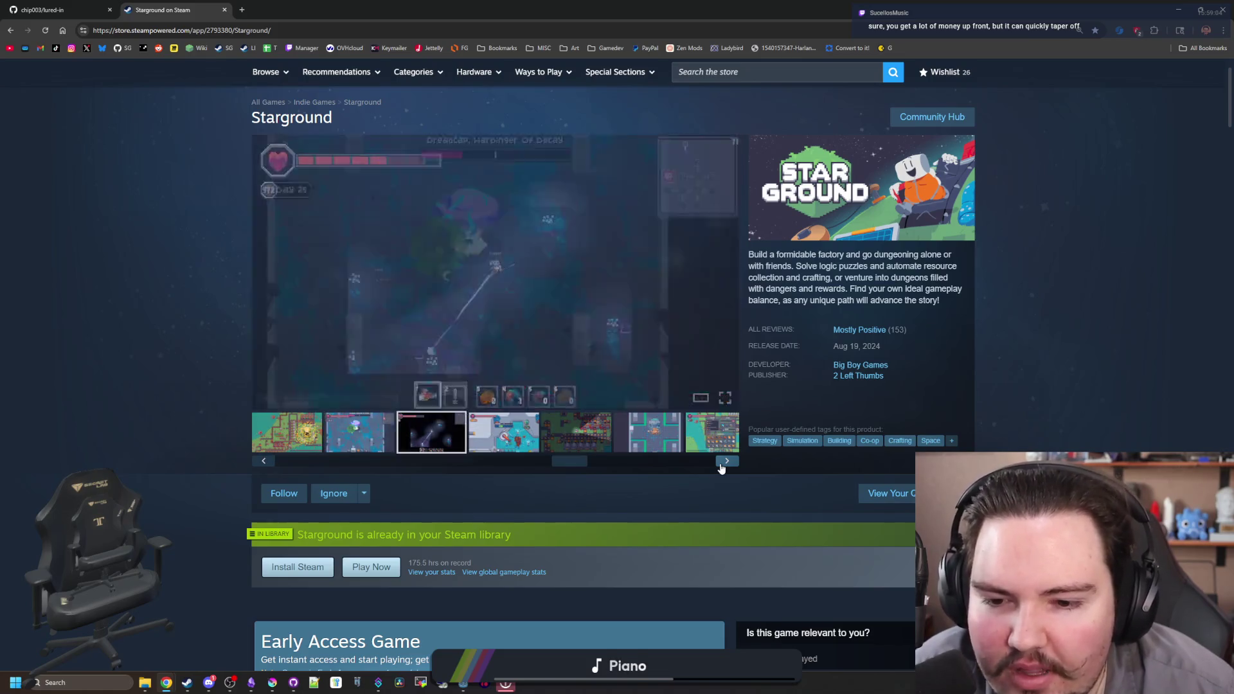
{"action": "left_click", "coordinate": [721, 465]}
- Show the factory screenshot, then step forward to the Dreadcap, Harbinger of Decay boss fight
{"action": "mouse_move", "coordinate": [721, 477]}
{"action": "left_mouse_down"}
{"action": "mouse_move", "coordinate": [347, 466]}
{"action": "mouse_move", "coordinate": [558, 449]}
{"action": "left_mouse_up"}
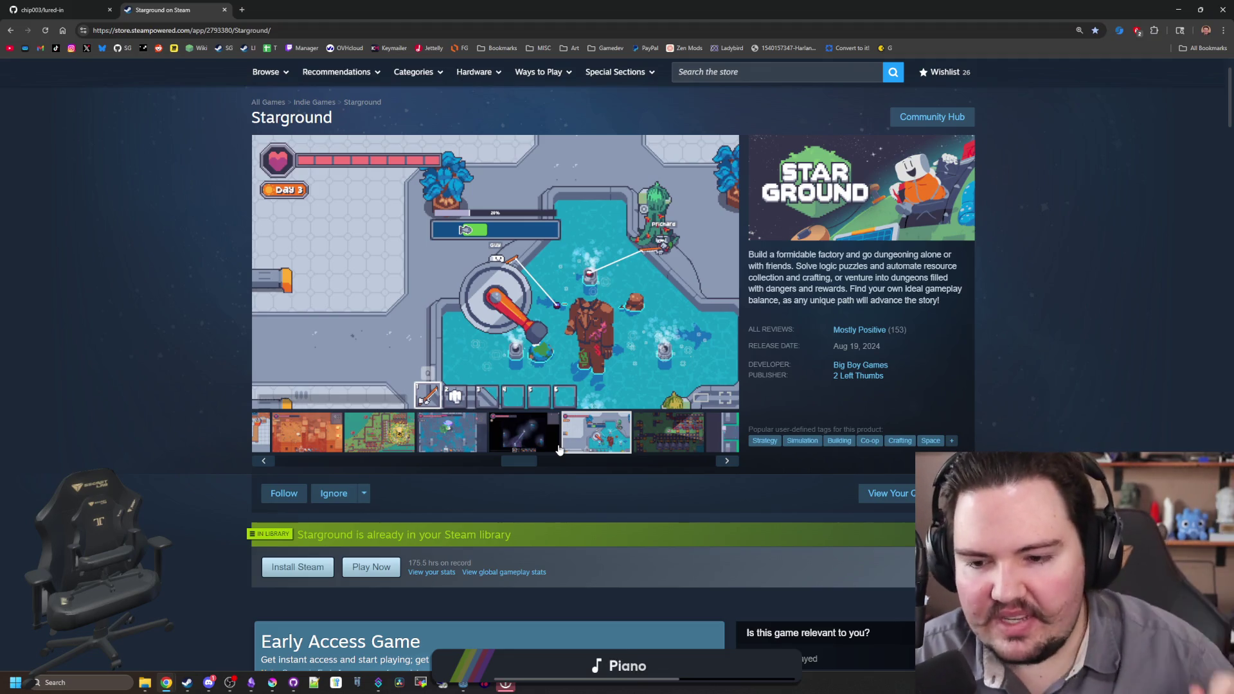
{"action": "left_click", "coordinate": [672, 439]}
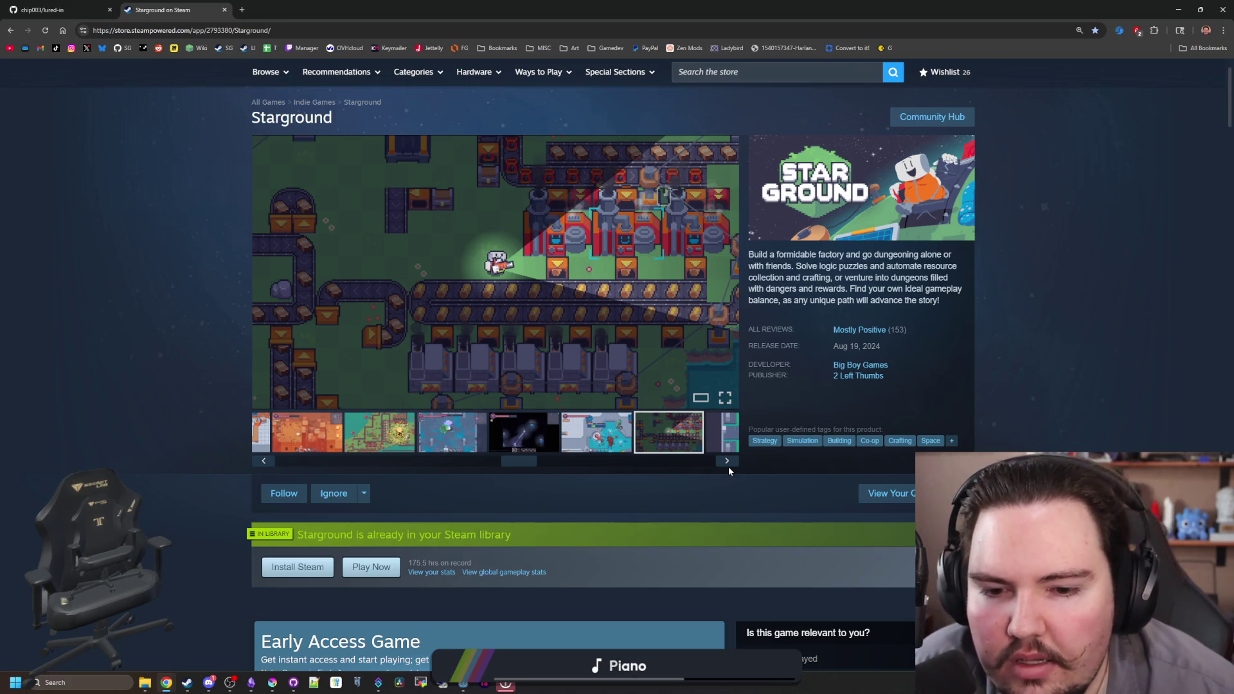
{"action": "left_click", "coordinate": [727, 462]}
{"action": "left_click", "coordinate": [727, 462]}
{"action": "left_click", "coordinate": [727, 462]}
{"action": "left_click", "coordinate": [727, 462]}
{"action": "left_click", "coordinate": [727, 462]}
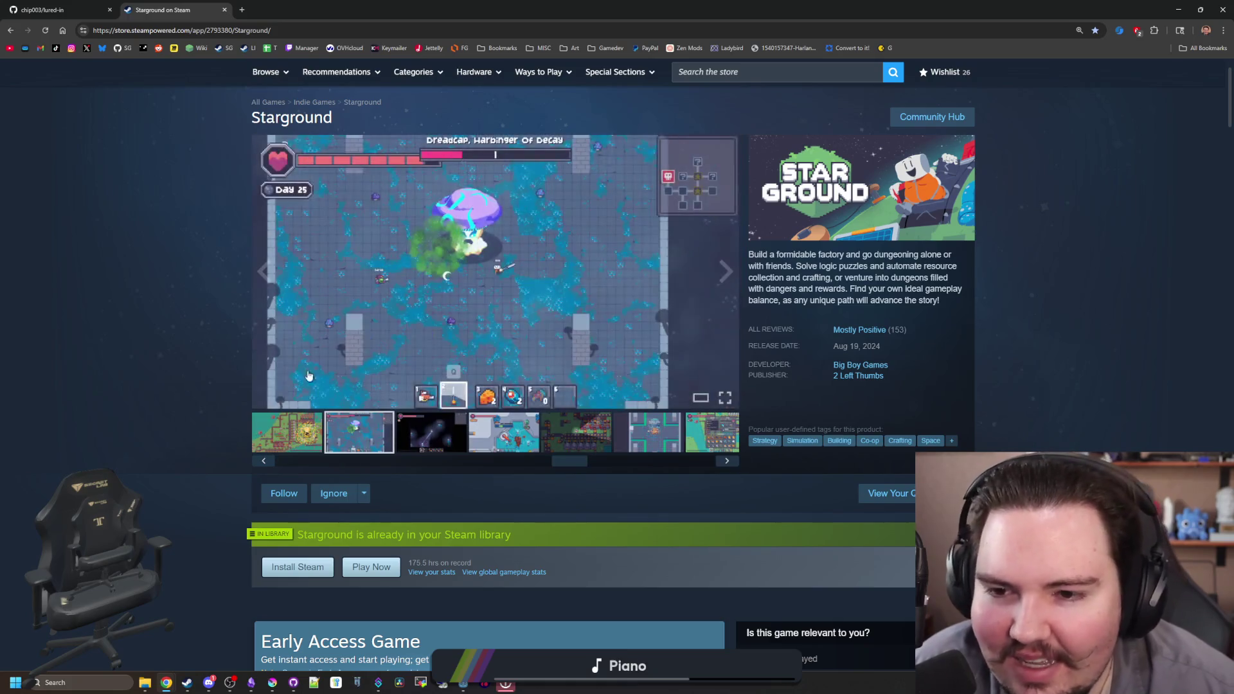
{"action": "scroll", "coordinate": [192, 371], "scroll_direction": "down", "scroll_amount": 5}
{"action": "scroll", "coordinate": [194, 371], "scroll_direction": "down", "scroll_amount": 1}
{"action": "scroll", "coordinate": [195, 376], "scroll_direction": "down", "scroll_amount": 15}
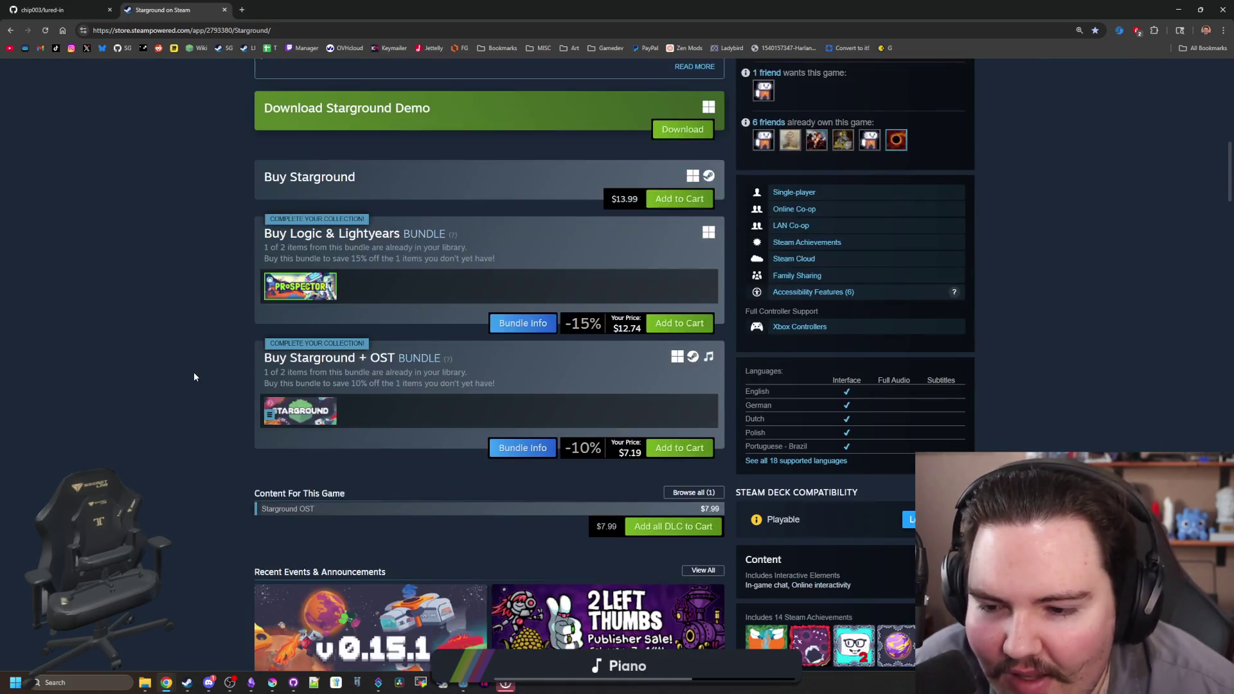
{"action": "scroll", "coordinate": [194, 377], "scroll_direction": "down", "scroll_amount": 15}
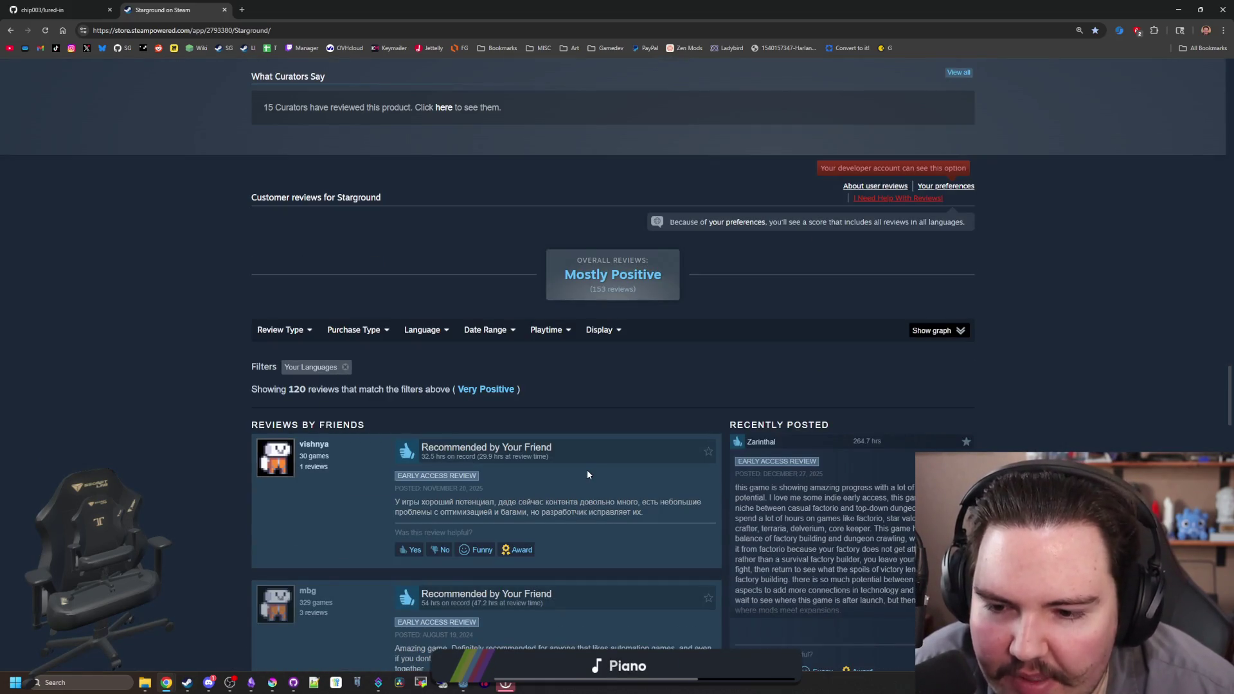
{"action": "scroll", "coordinate": [346, 373], "scroll_direction": "down", "scroll_amount": 10}
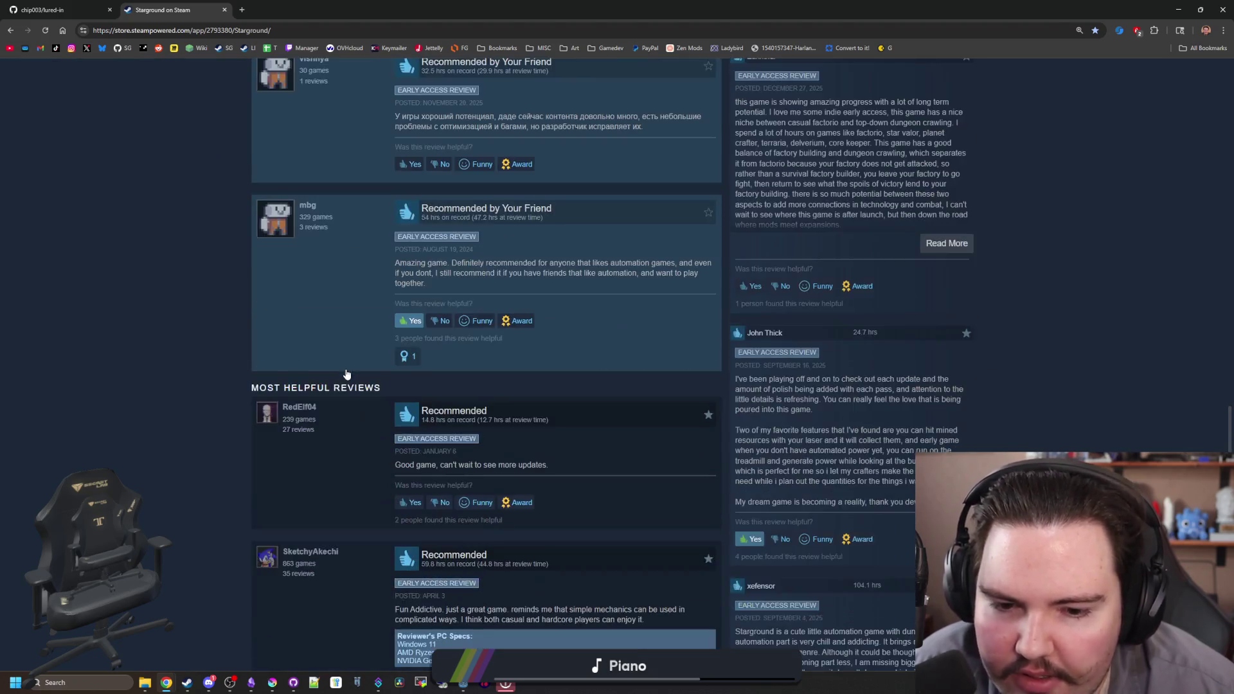
{"action": "scroll", "coordinate": [346, 373], "scroll_direction": "up", "scroll_amount": 15}
{"action": "scroll", "coordinate": [346, 373], "scroll_direction": "up", "scroll_amount": 15}
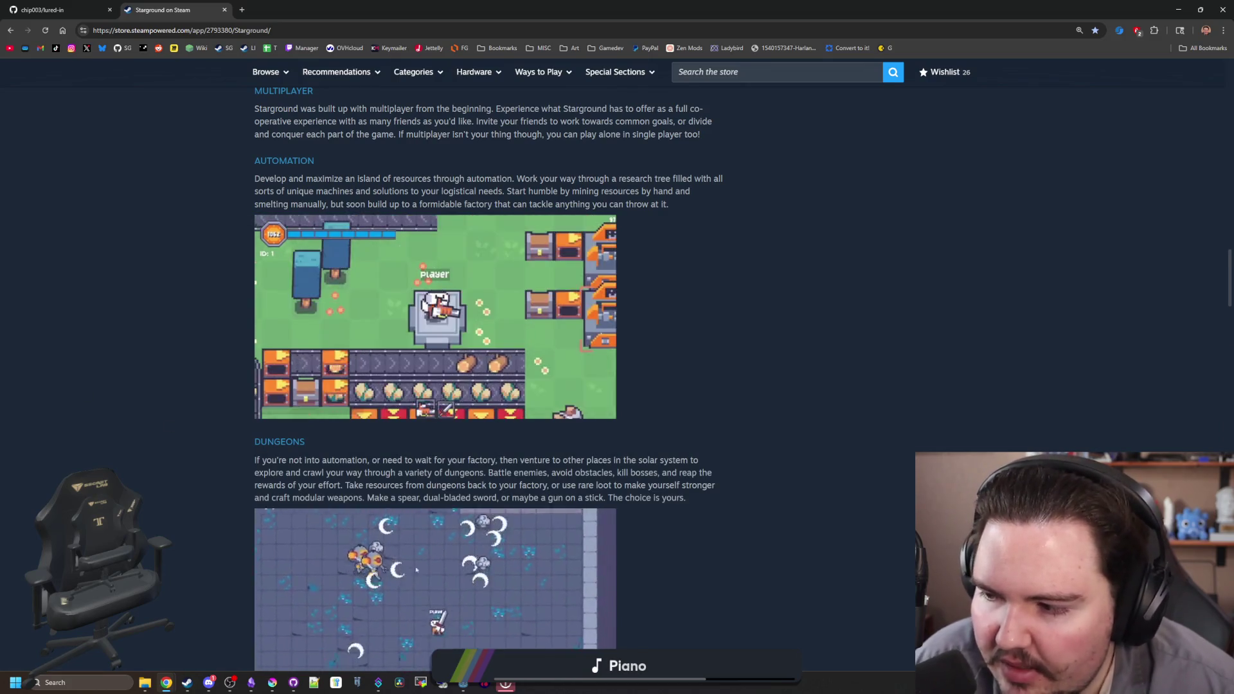
{"action": "scroll", "coordinate": [49, 384], "scroll_direction": "down", "scroll_amount": 6}
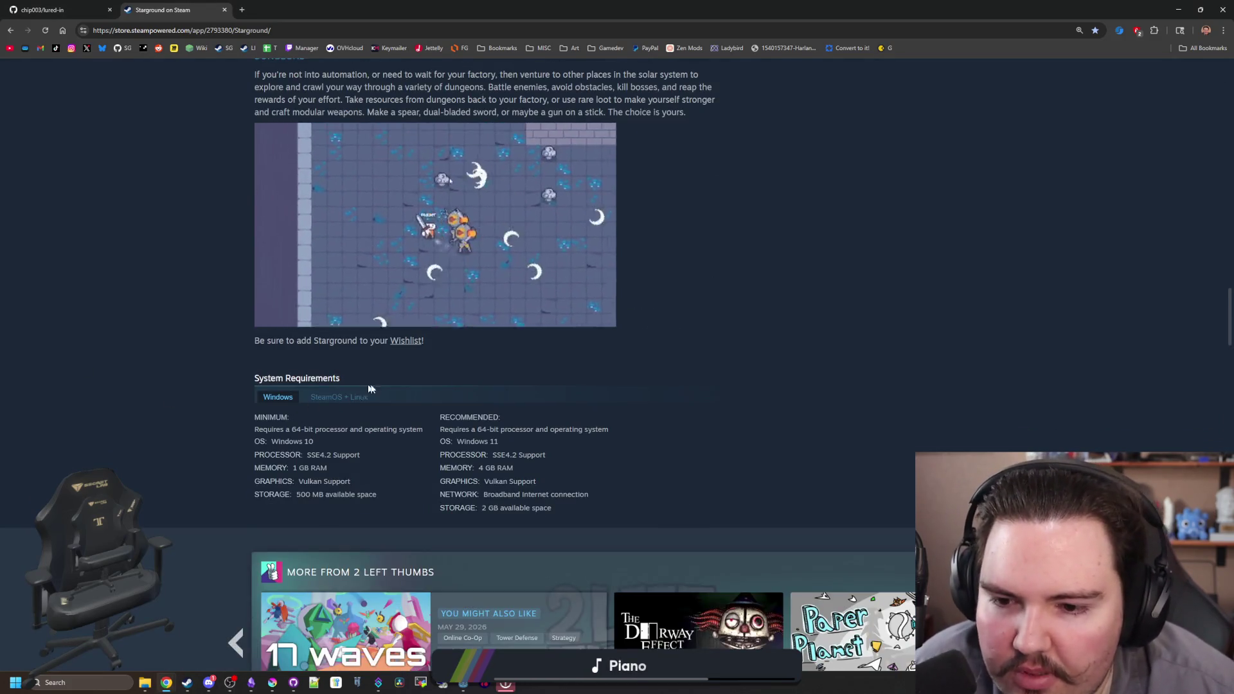
{"action": "key", "text": "Home"}
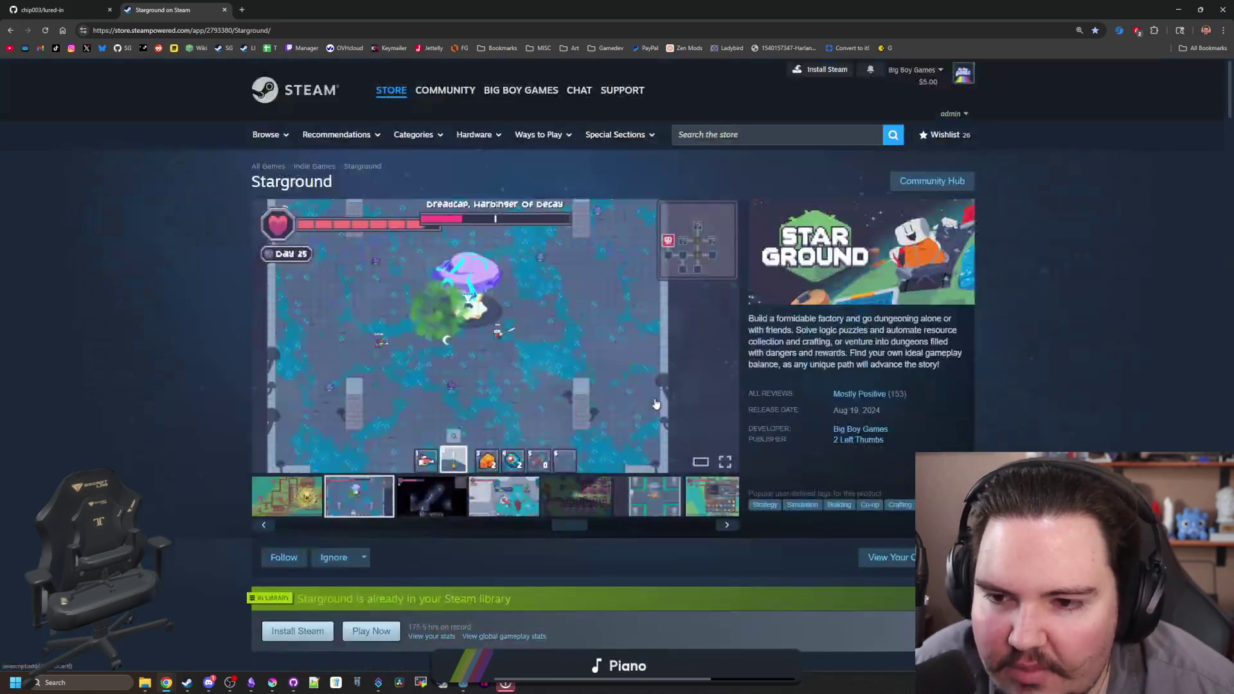
{"action": "scroll", "coordinate": [632, 398], "scroll_direction": "down", "scroll_amount": 8}
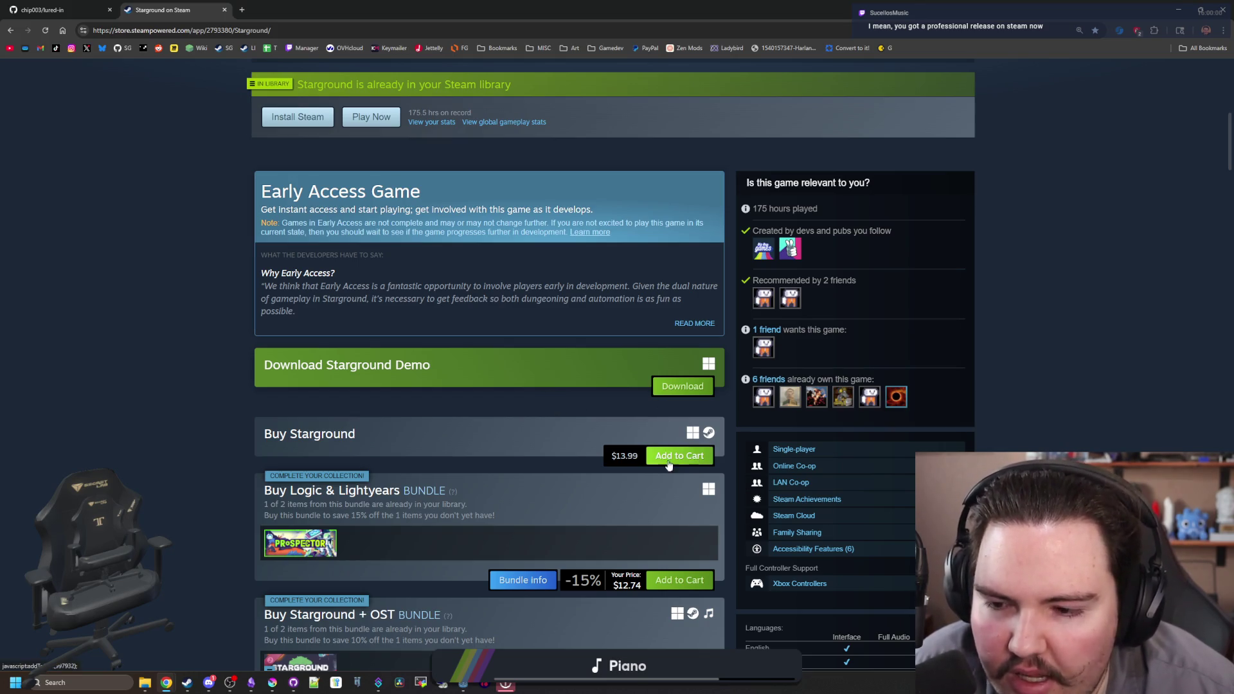
{"action": "scroll", "coordinate": [375, 434], "scroll_direction": "up", "scroll_amount": 7}
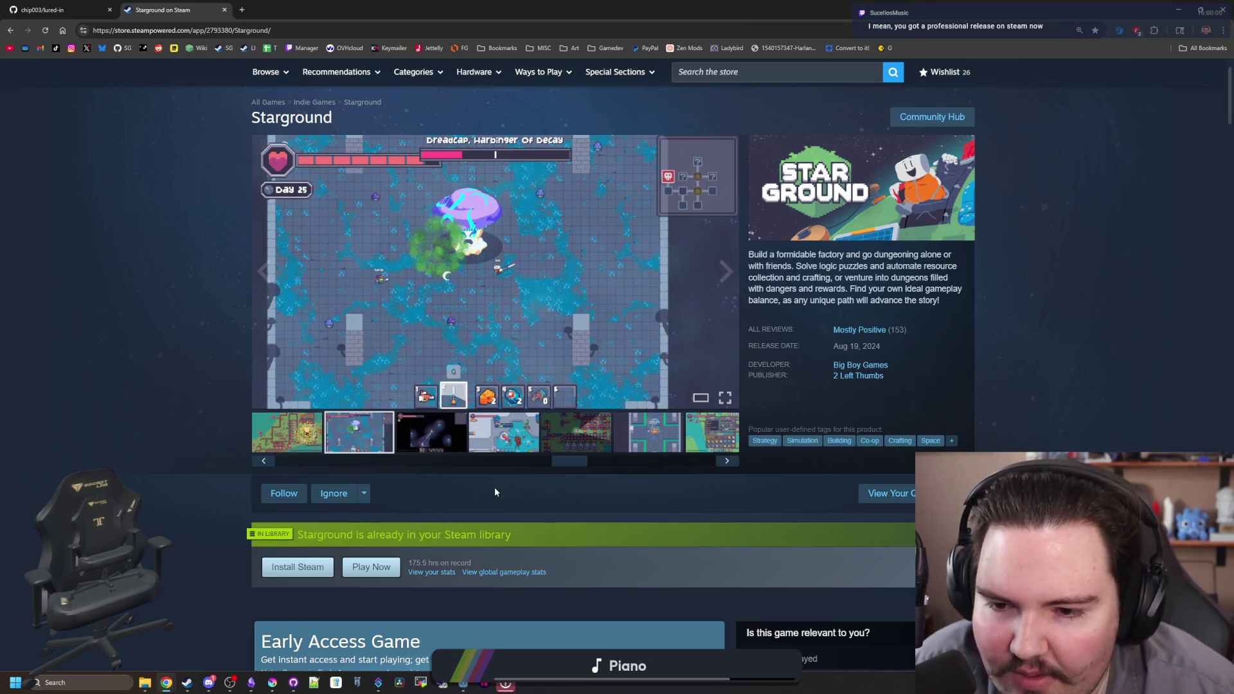
{"action": "left_click", "coordinate": [536, 422]}
{"action": "left_click", "coordinate": [576, 433]}
{"action": "left_click", "coordinate": [647, 432]}
{"action": "left_click", "coordinate": [727, 461]}
{"action": "left_click", "coordinate": [729, 463]}
{"action": "left_click", "coordinate": [729, 463]}
{"action": "left_click", "coordinate": [731, 465]}
{"action": "left_click", "coordinate": [728, 463]}
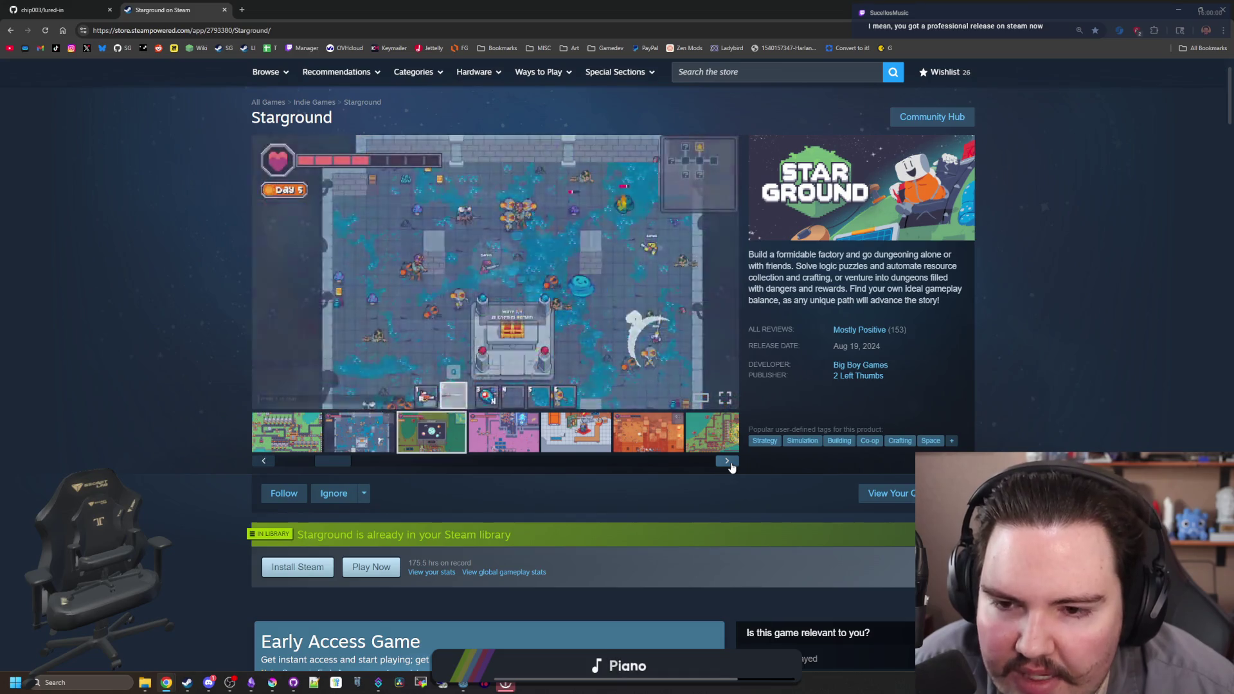
{"action": "left_click", "coordinate": [729, 463]}
{"action": "left_click", "coordinate": [728, 462]}
{"action": "left_click", "coordinate": [729, 463]}
{"action": "mouse_move", "coordinate": [180, 3]}
{"action": "left_mouse_down"}
{"action": "mouse_move", "coordinate": [360, 7]}
{"action": "mouse_move", "coordinate": [360, 459]}
{"action": "left_mouse_up"}
- Bring up the Godot script and look over the code around lines 64–82
{"action": "left_click", "coordinate": [481, 308]}
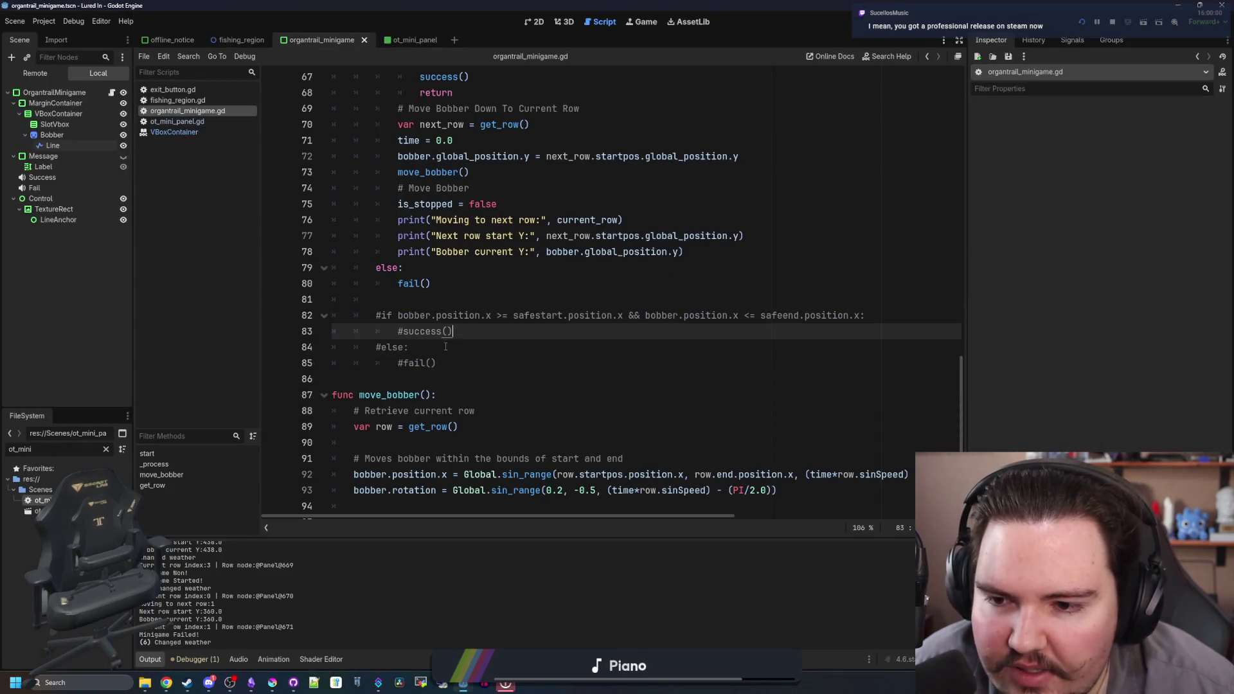
{"action": "left_click", "coordinate": [482, 306]}
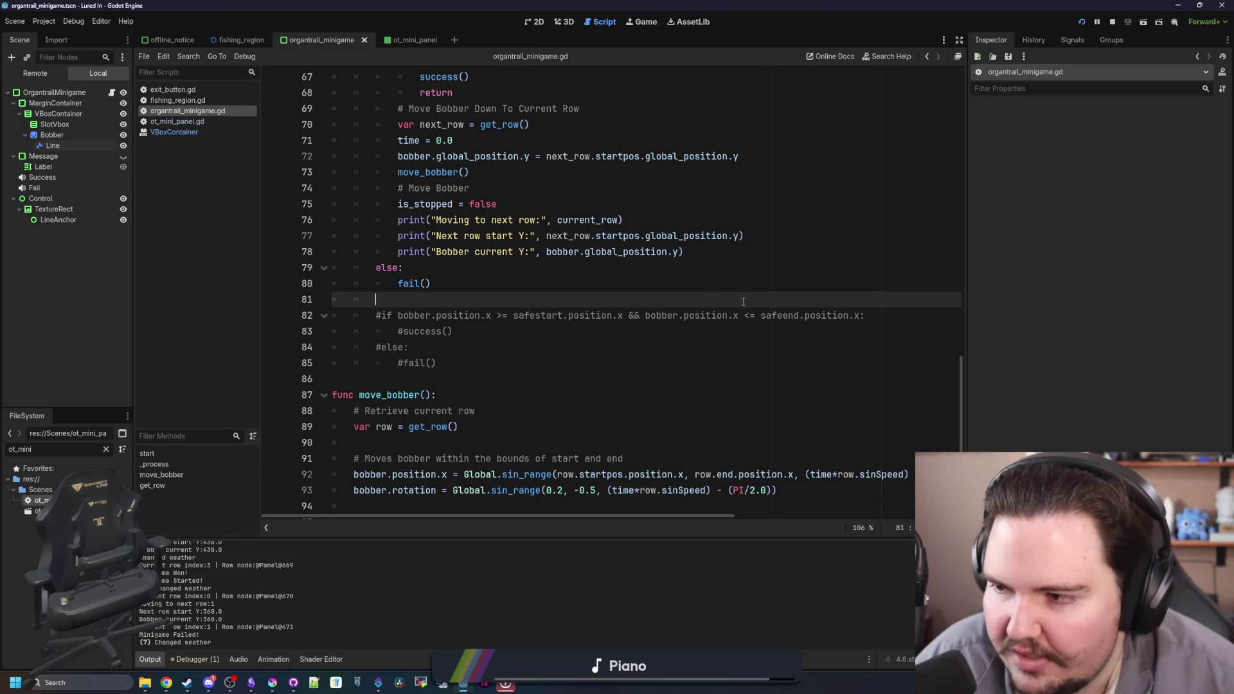
{"action": "left_click", "coordinate": [477, 315]}
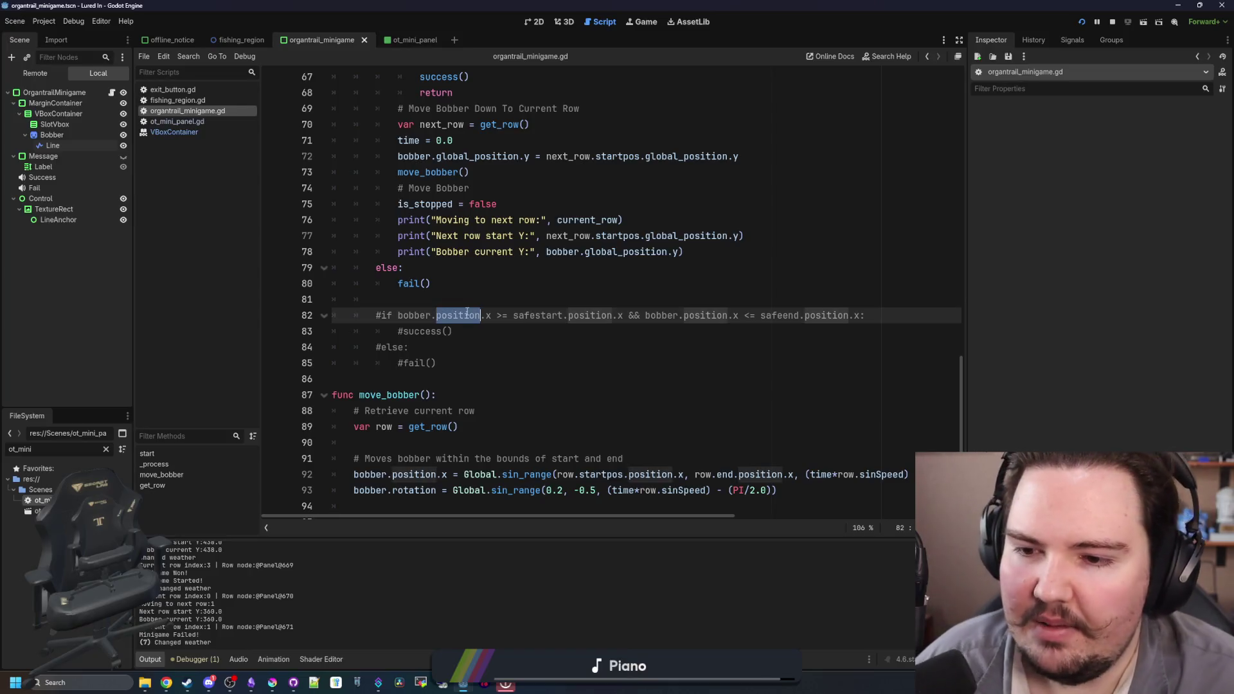
{"action": "left_click", "coordinate": [515, 302]}
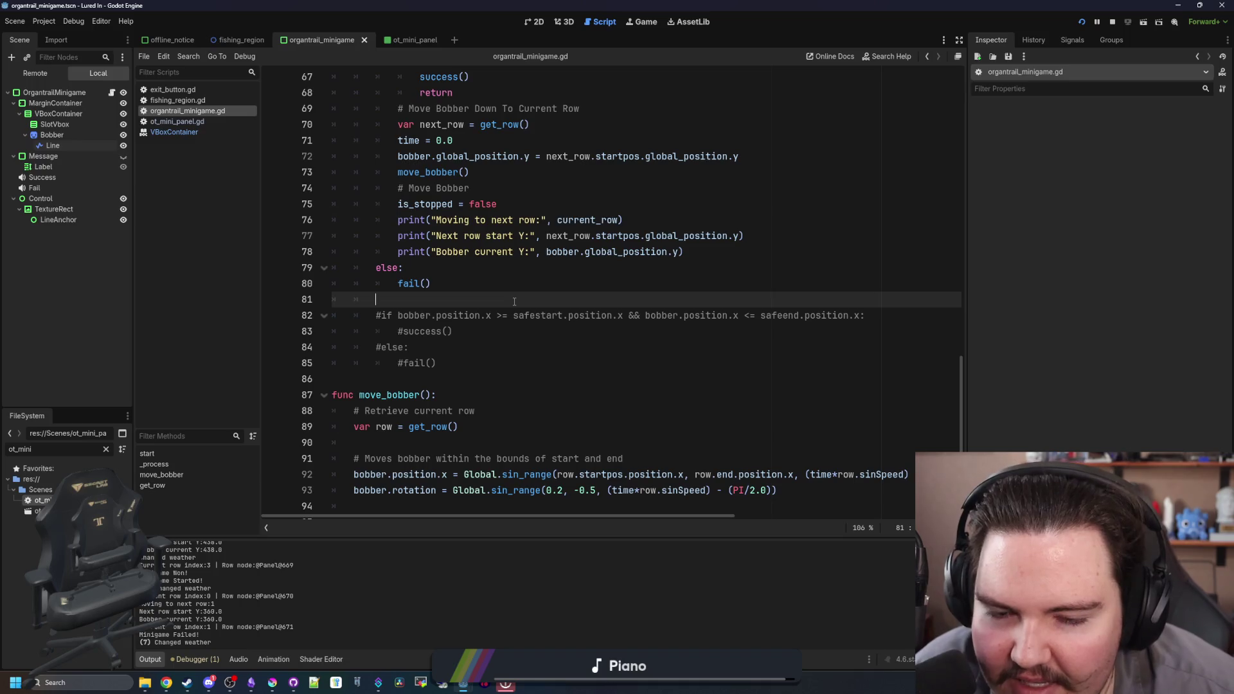
{"action": "scroll", "coordinate": [411, 329], "scroll_direction": "down", "scroll_amount": 2}
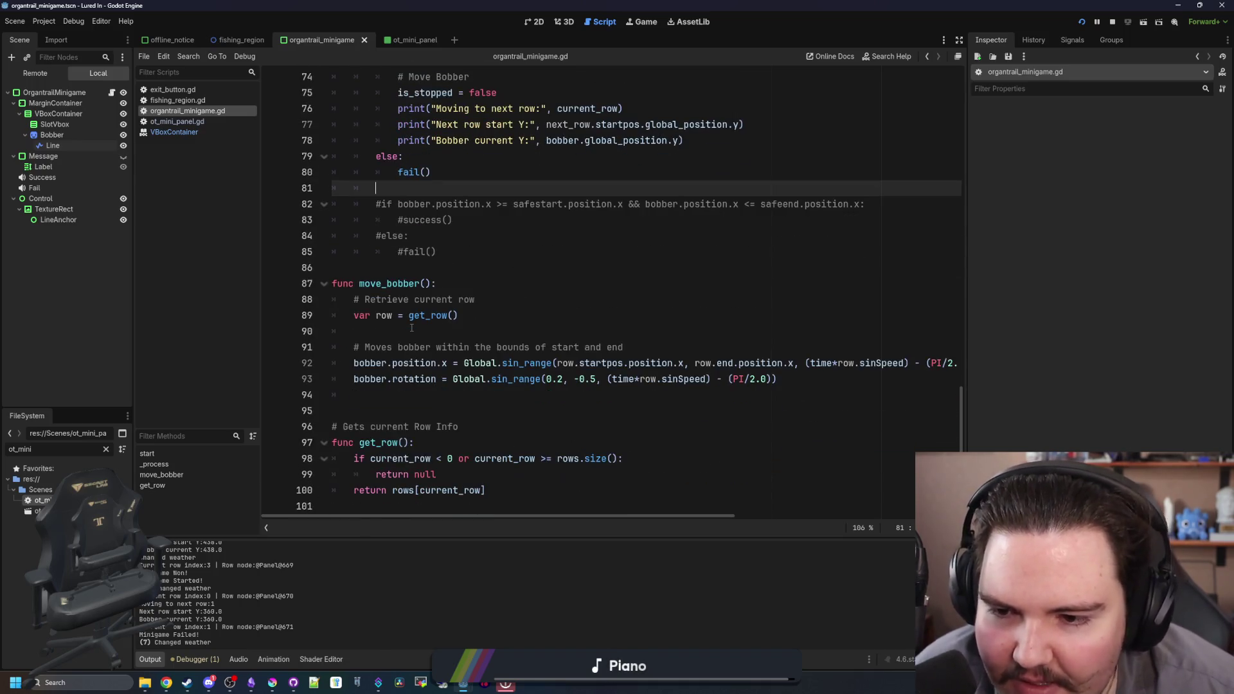
{"action": "scroll", "coordinate": [411, 329], "scroll_direction": "up", "scroll_amount": 7}
{"action": "left_click", "coordinate": [532, 315]}
{"action": "left_click", "coordinate": [512, 259]}
{"action": "scroll", "coordinate": [511, 261], "scroll_direction": "up", "scroll_amount": 2}
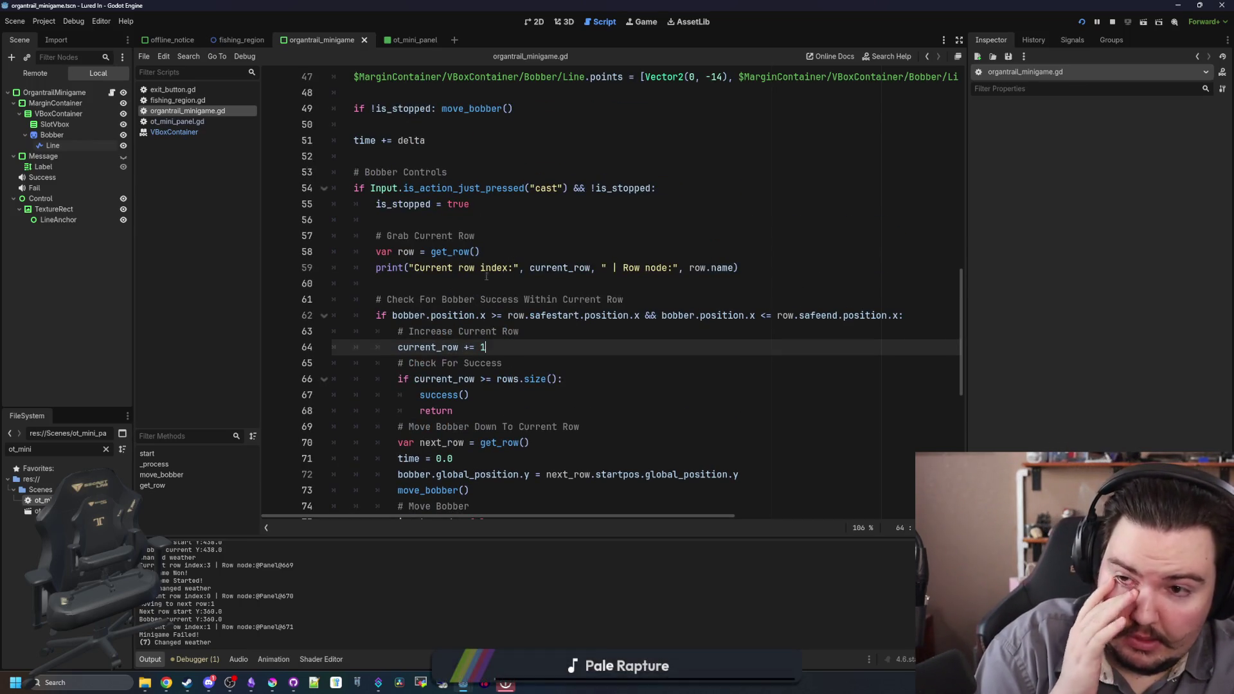
{"action": "scroll", "coordinate": [473, 280], "scroll_direction": "up", "scroll_amount": 3}
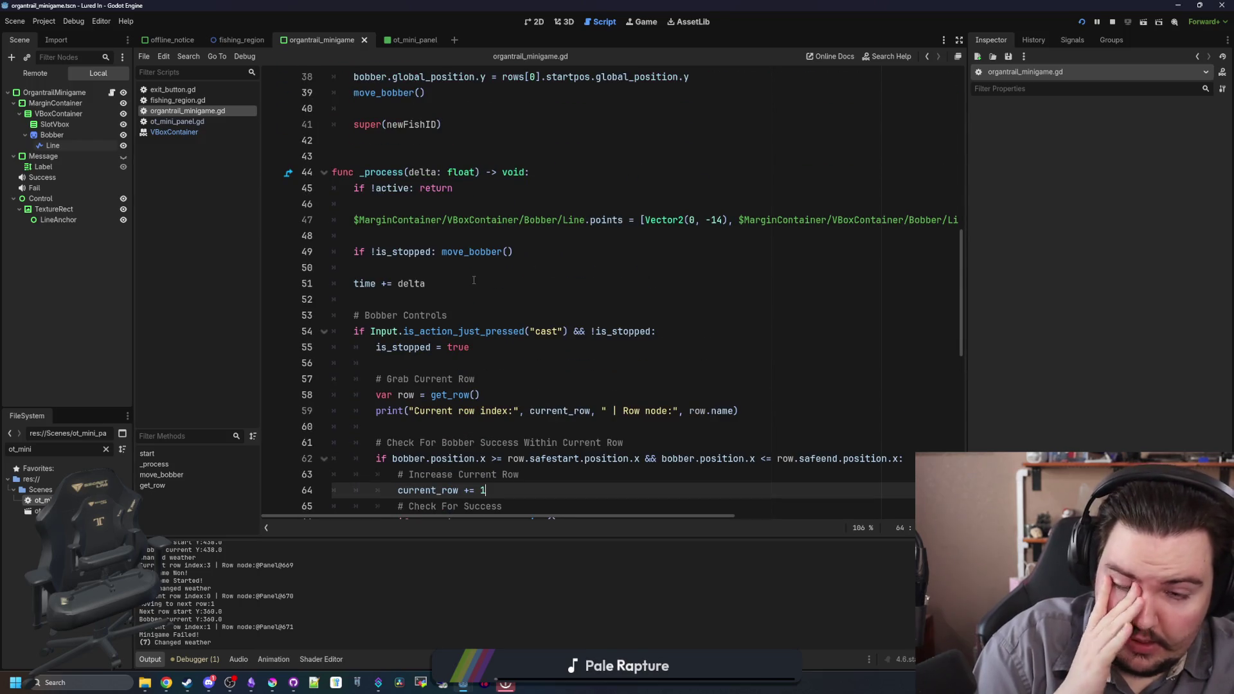
{"action": "scroll", "coordinate": [474, 280], "scroll_direction": "up", "scroll_amount": 12}
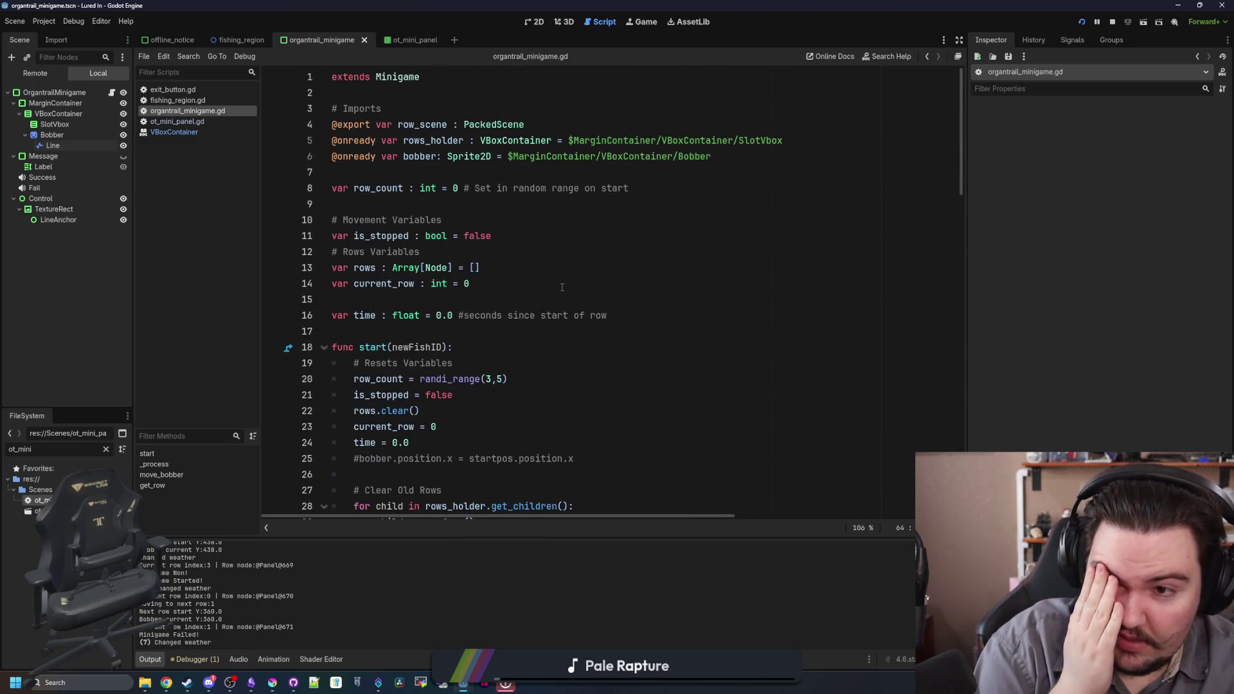
{"action": "left_click", "coordinate": [404, 187]}
{"action": "left_click", "coordinate": [467, 172]}
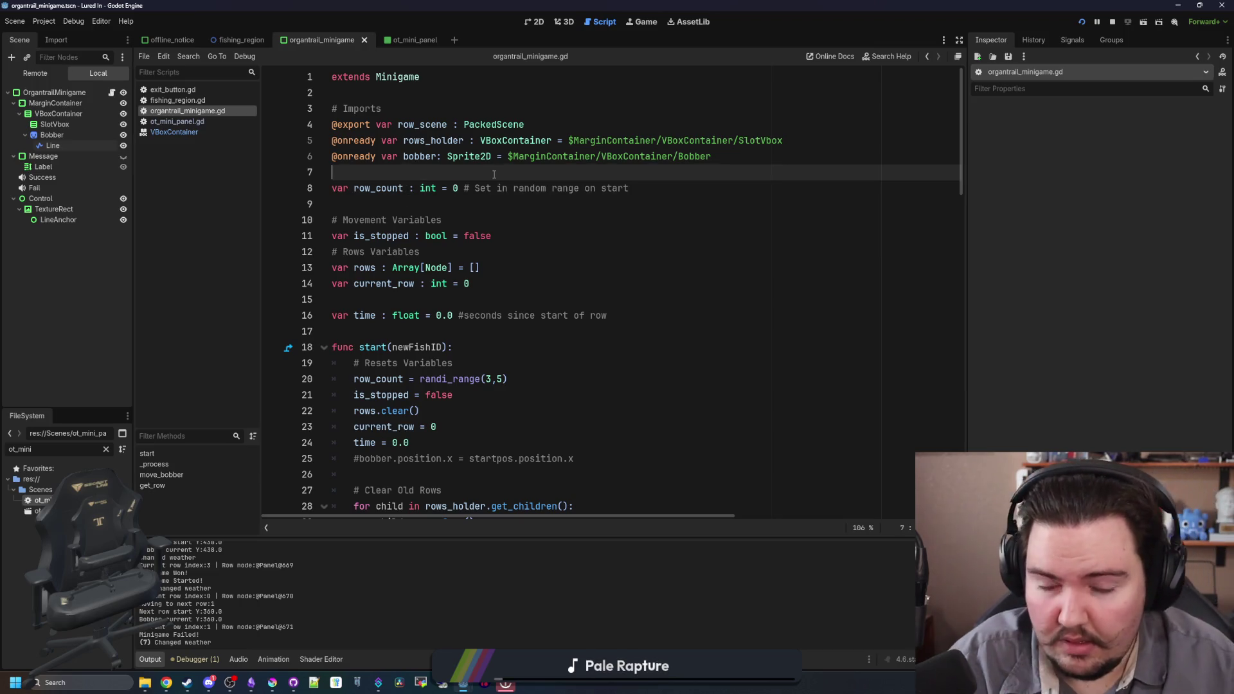
{"action": "key", "text": "Return"}
{"action": "key", "text": "Up"}
{"action": "type", "text": "@onready "}
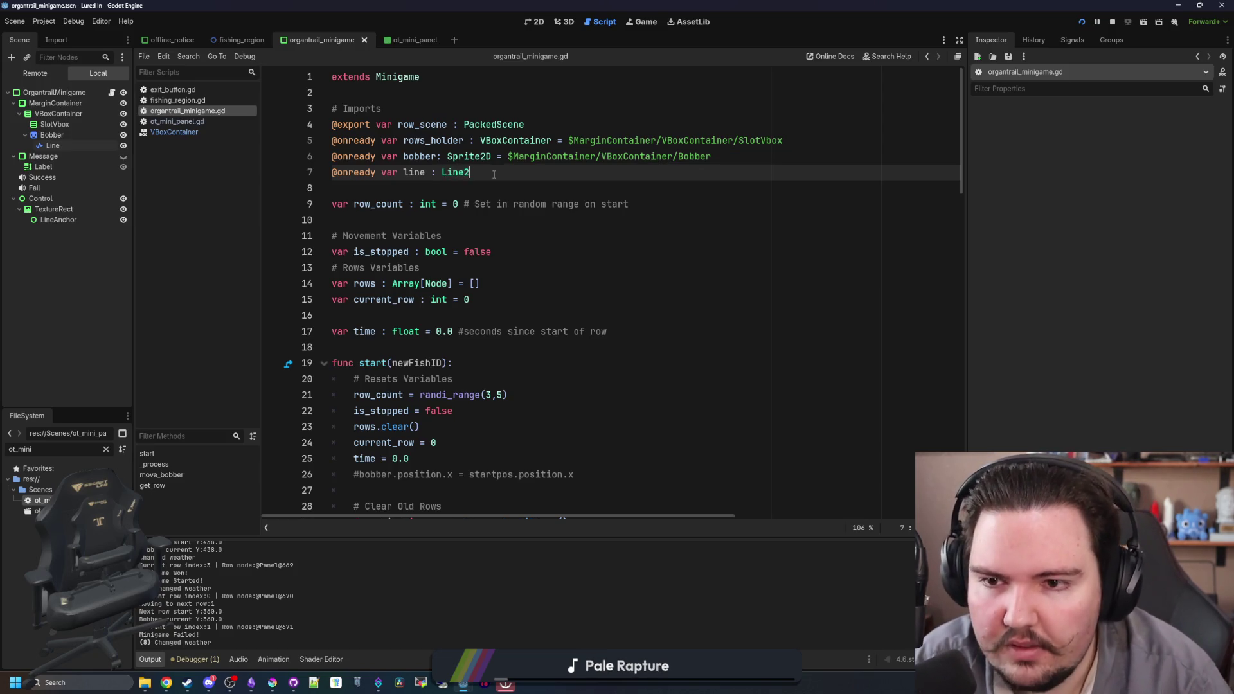
{"action": "type", "text": "D"}
{"action": "left_click_drag", "start_coordinate": [78, 145], "coordinate": [536, 174]}
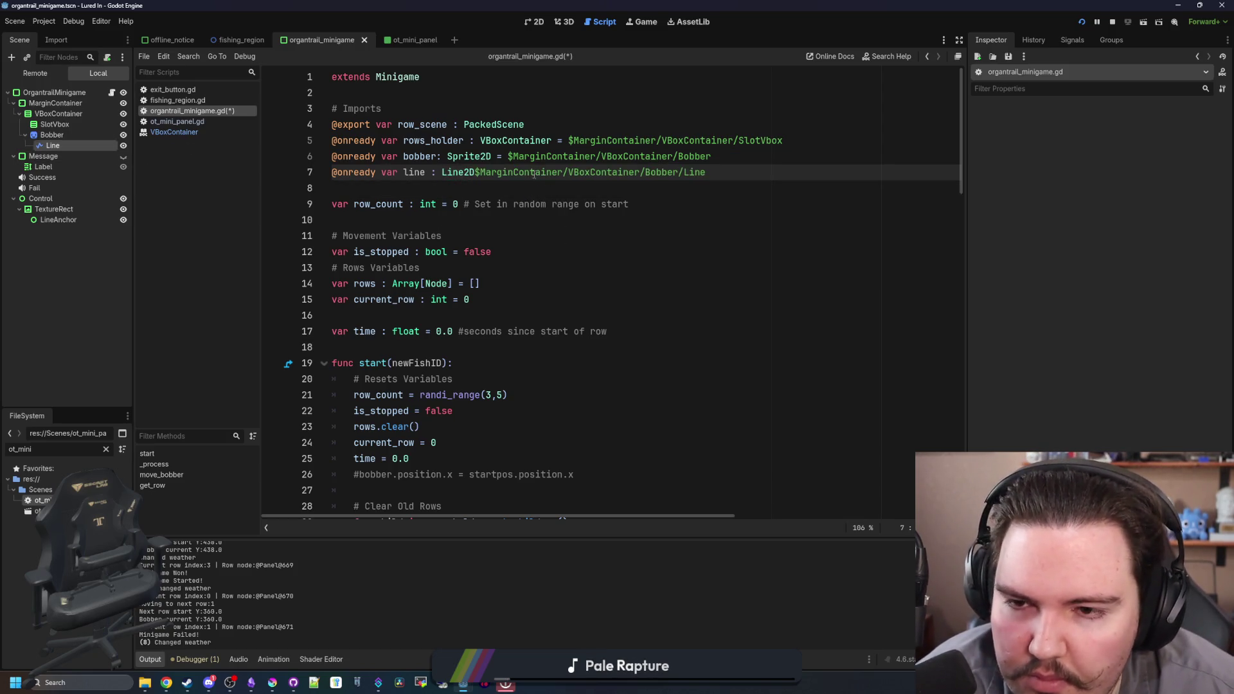
{"action": "left_click", "coordinate": [474, 172]}
{"action": "type", "text": "="}
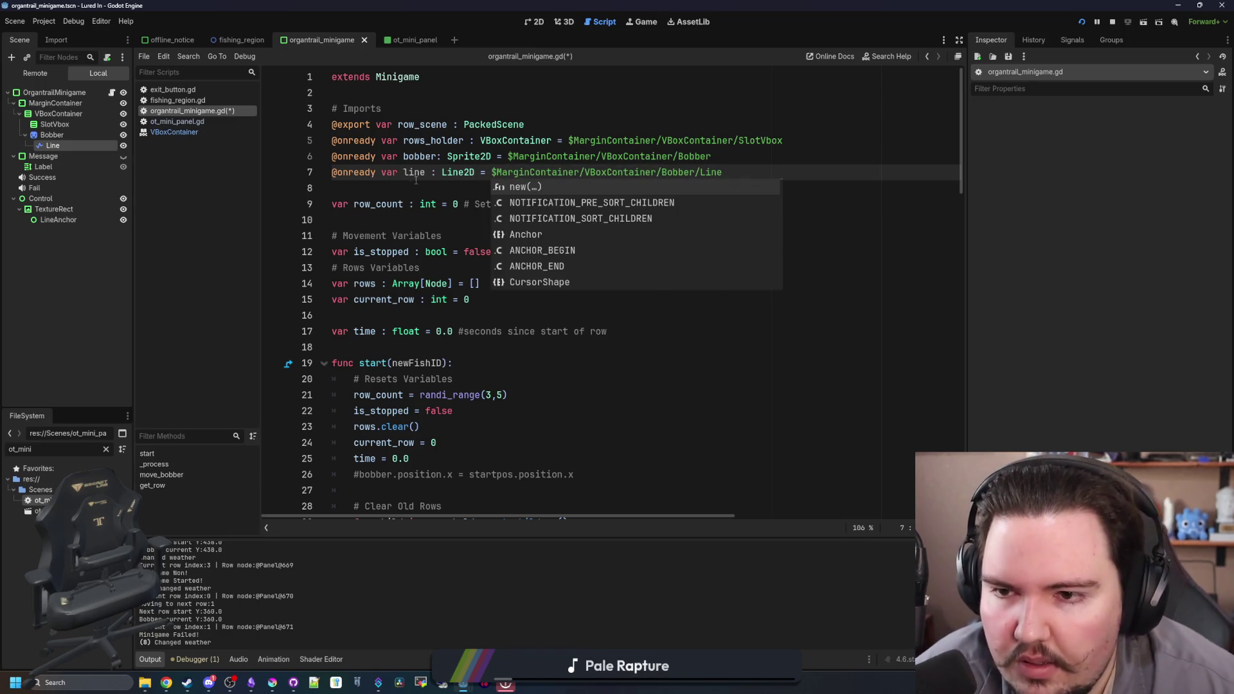
{"action": "double_click", "coordinate": [414, 173]}
- Replace the long Line node path on line 48 with 'line', save, and view the game
{"action": "scroll", "coordinate": [587, 335], "scroll_direction": "down", "scroll_amount": 1}
{"action": "scroll", "coordinate": [586, 335], "scroll_direction": "down", "scroll_amount": 10}
{"action": "left_click", "coordinate": [573, 331]}
{"action": "left_click", "coordinate": [586, 300]}
{"action": "left_click_drag", "start_coordinate": [586, 299], "coordinate": [354, 300]}
{"action": "type", "text": "line"}
{"action": "left_click", "coordinate": [555, 333]}
{"action": "left_click_drag", "start_coordinate": [761, 299], "coordinate": [529, 299]}
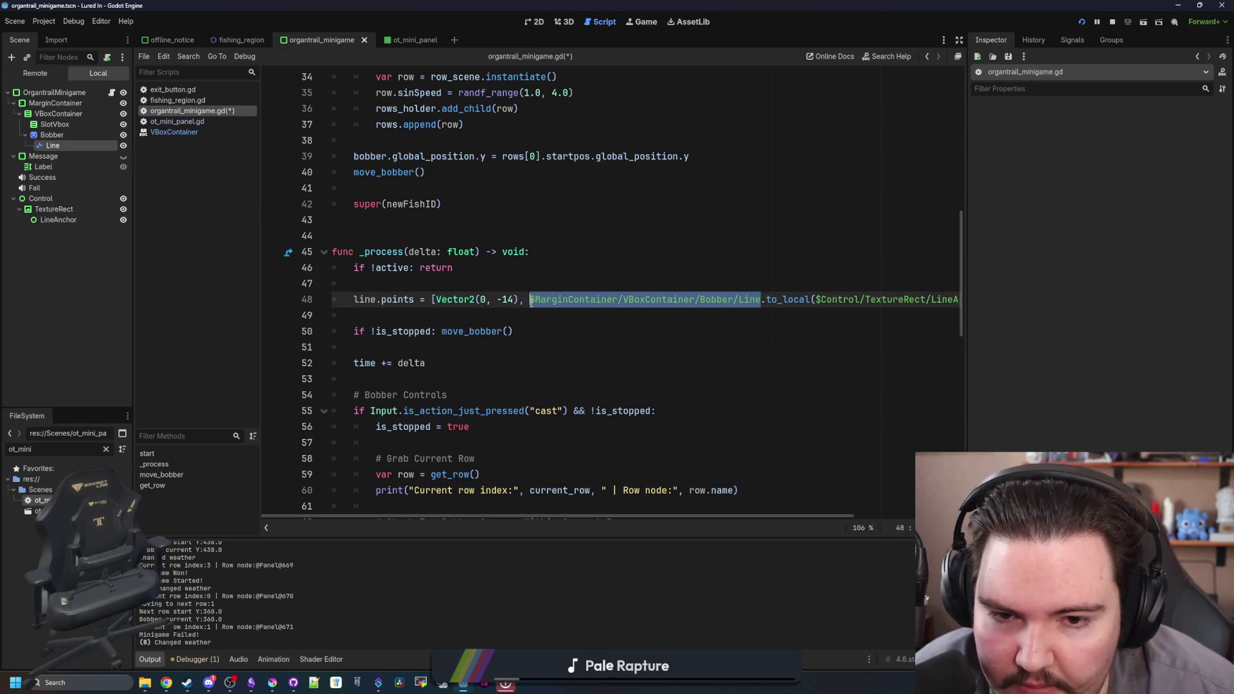
{"action": "type", "text": "line"}
{"action": "key", "text": "Down"}
{"action": "key", "text": "Down"}
{"action": "left_click", "coordinate": [534, 270]}
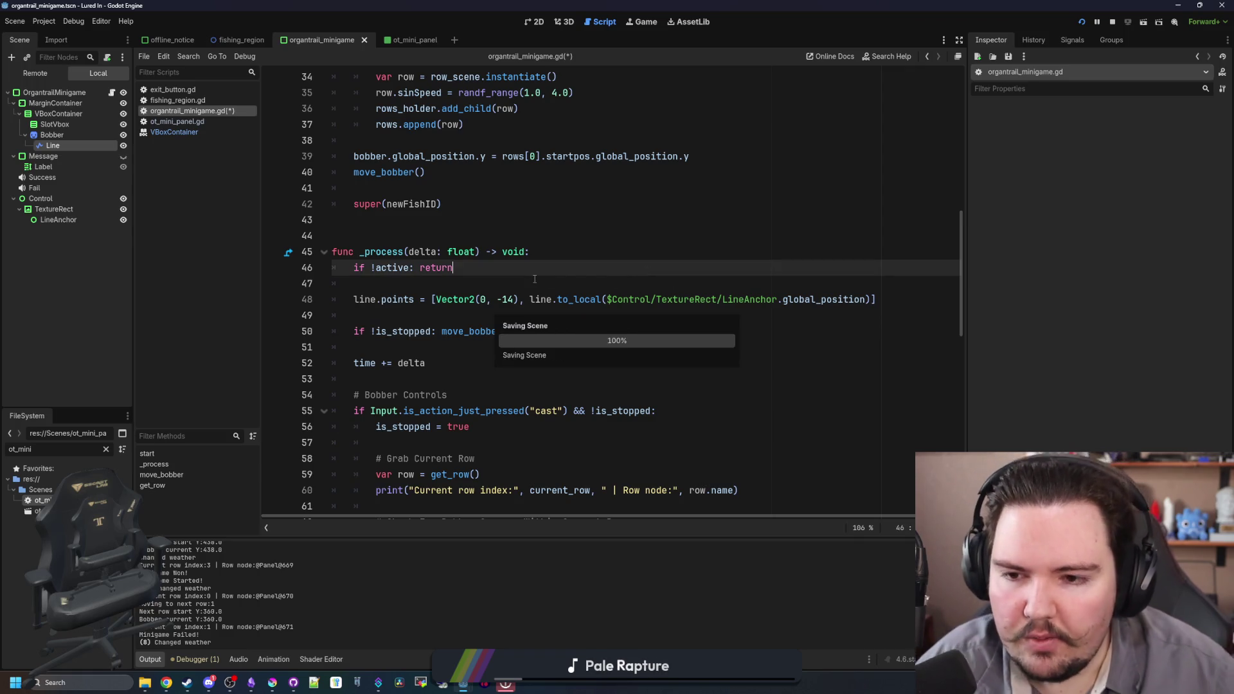
{"action": "key", "text": "ctrl+s"}
{"action": "left_click", "coordinate": [524, 300]}
{"action": "left_click", "coordinate": [634, 24]}
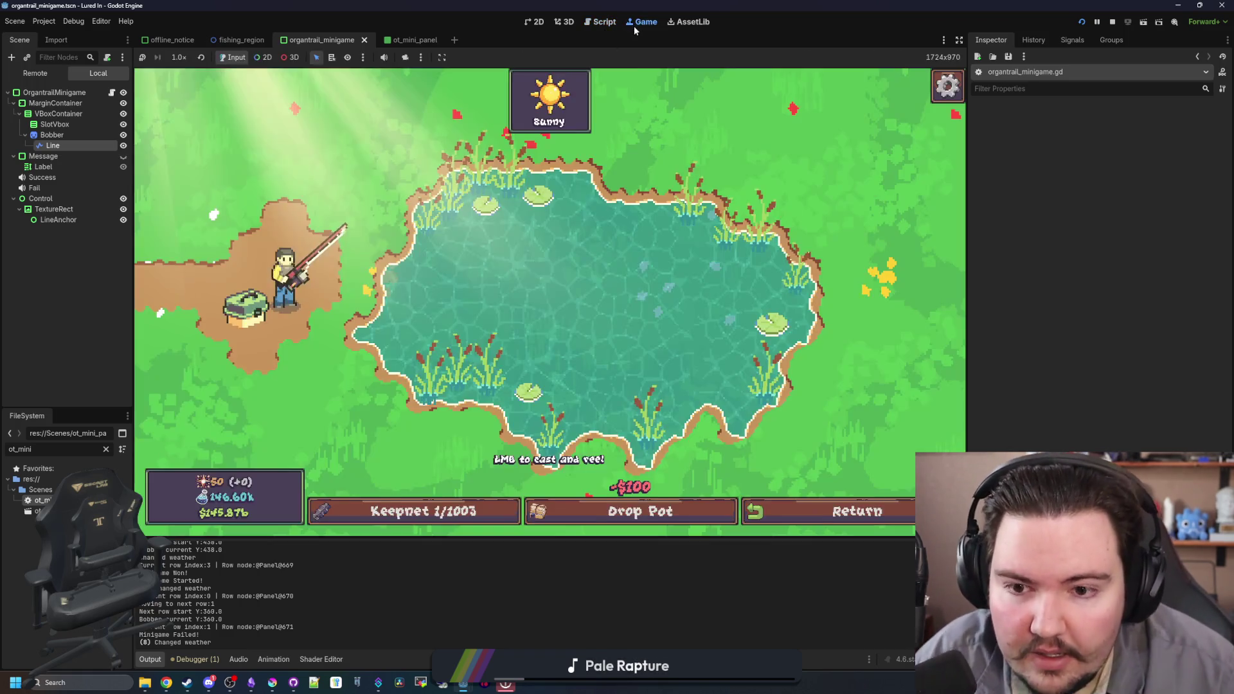
- Cast in the game, hit the null to_local error on line 48, and relaunch the project
{"action": "left_click", "coordinate": [578, 294]}
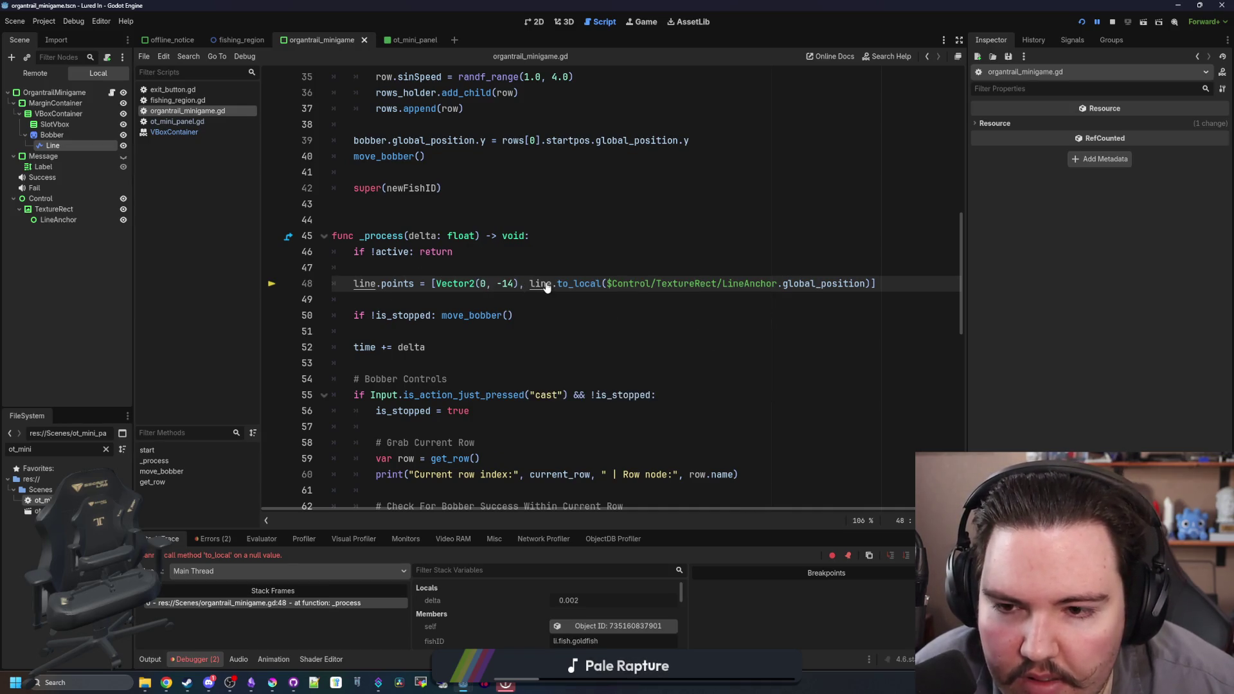
{"action": "left_click", "coordinate": [547, 172]}
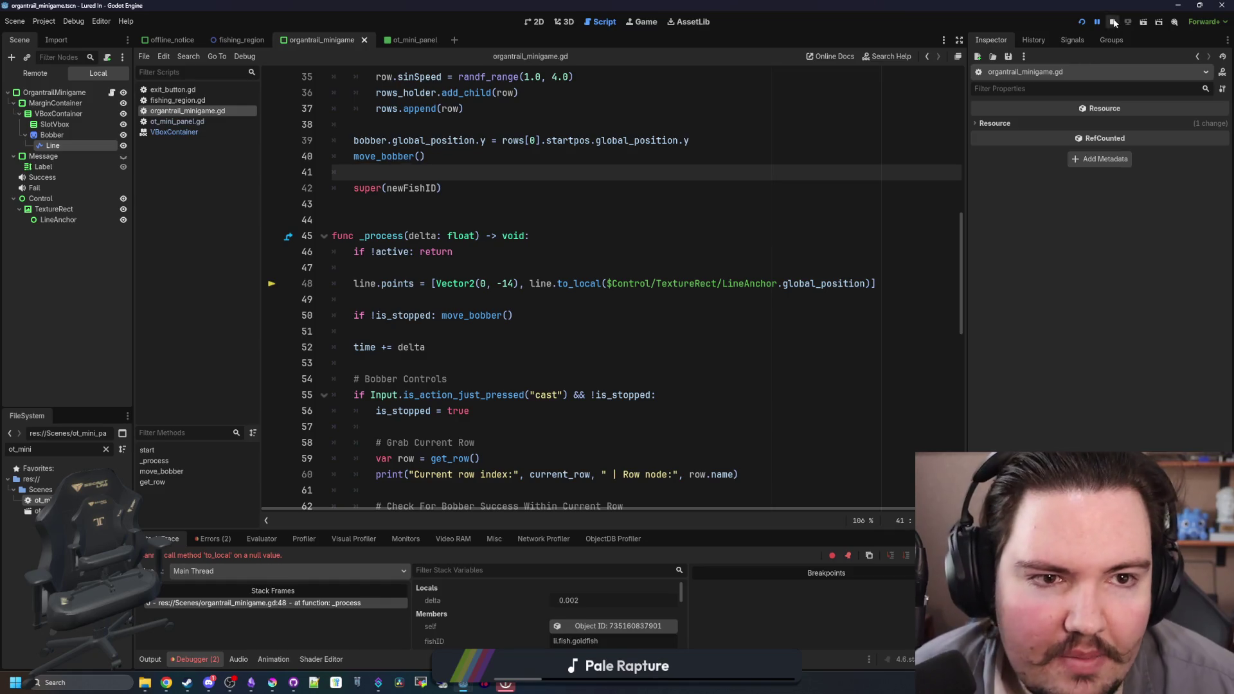
{"action": "left_click", "coordinate": [1082, 23]}
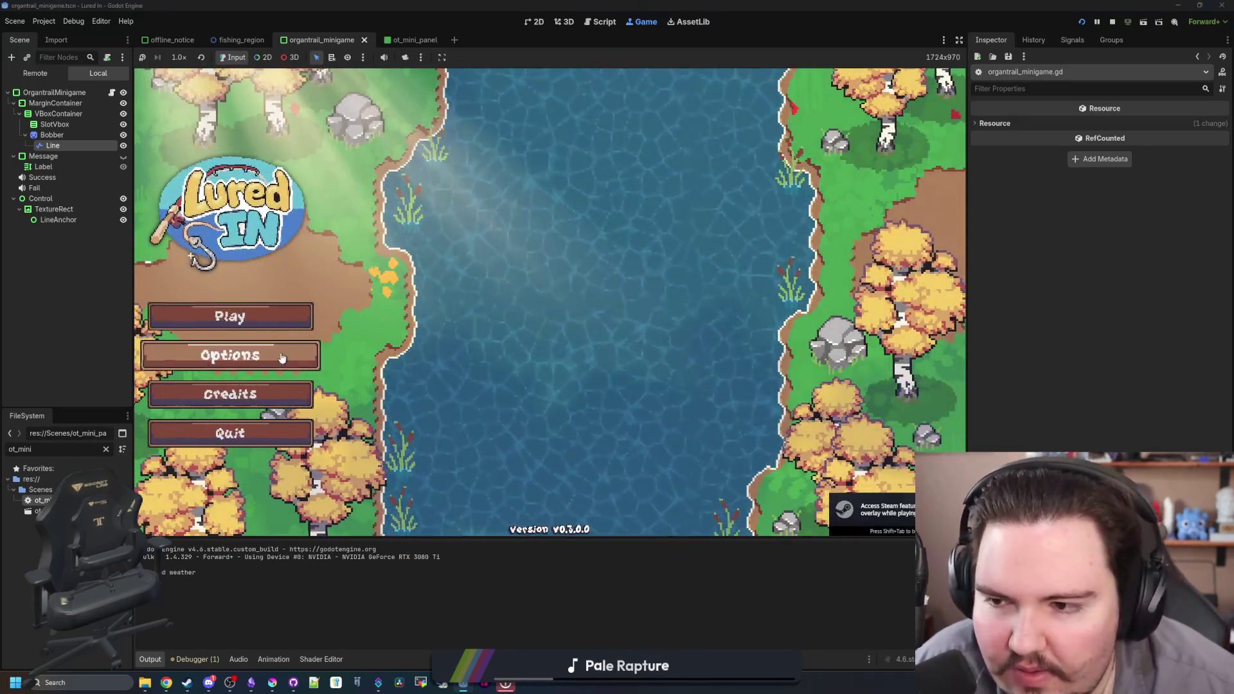
- Start the game, travel to the Pond, cast, and win the three-bar reel minigame
{"action": "left_click", "coordinate": [278, 355]}
{"action": "left_click", "coordinate": [548, 355]}
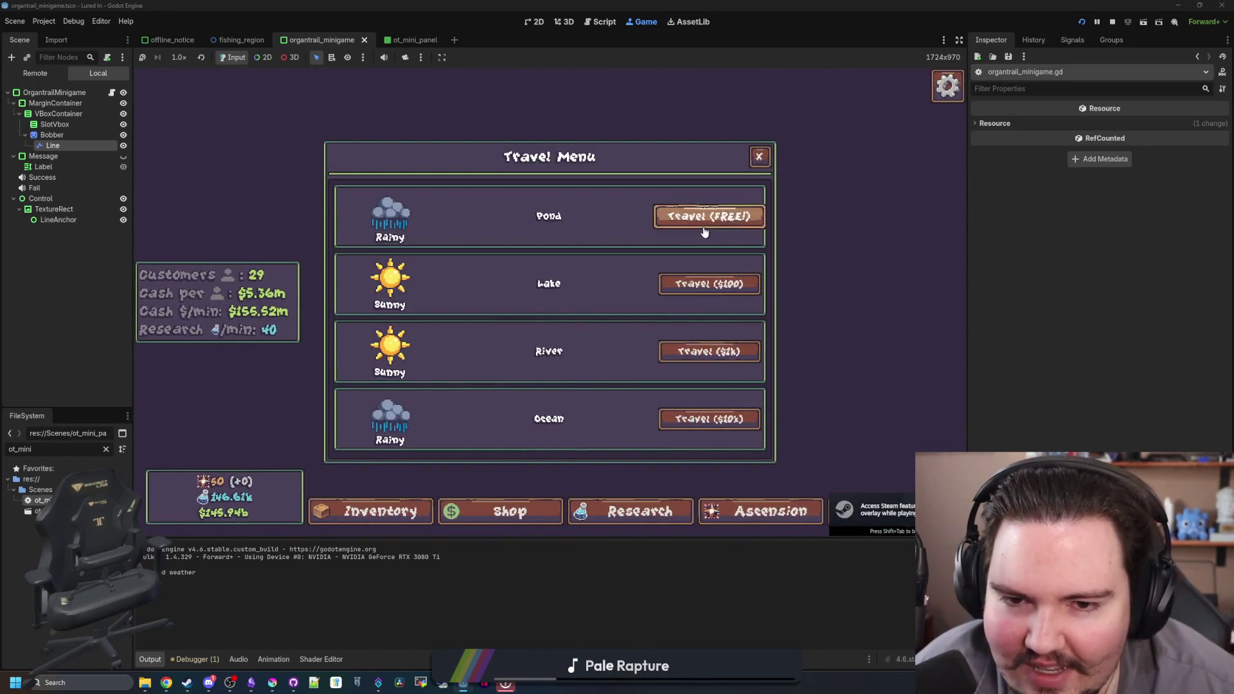
{"action": "left_click", "coordinate": [704, 231]}
{"action": "left_click", "coordinate": [552, 295]}
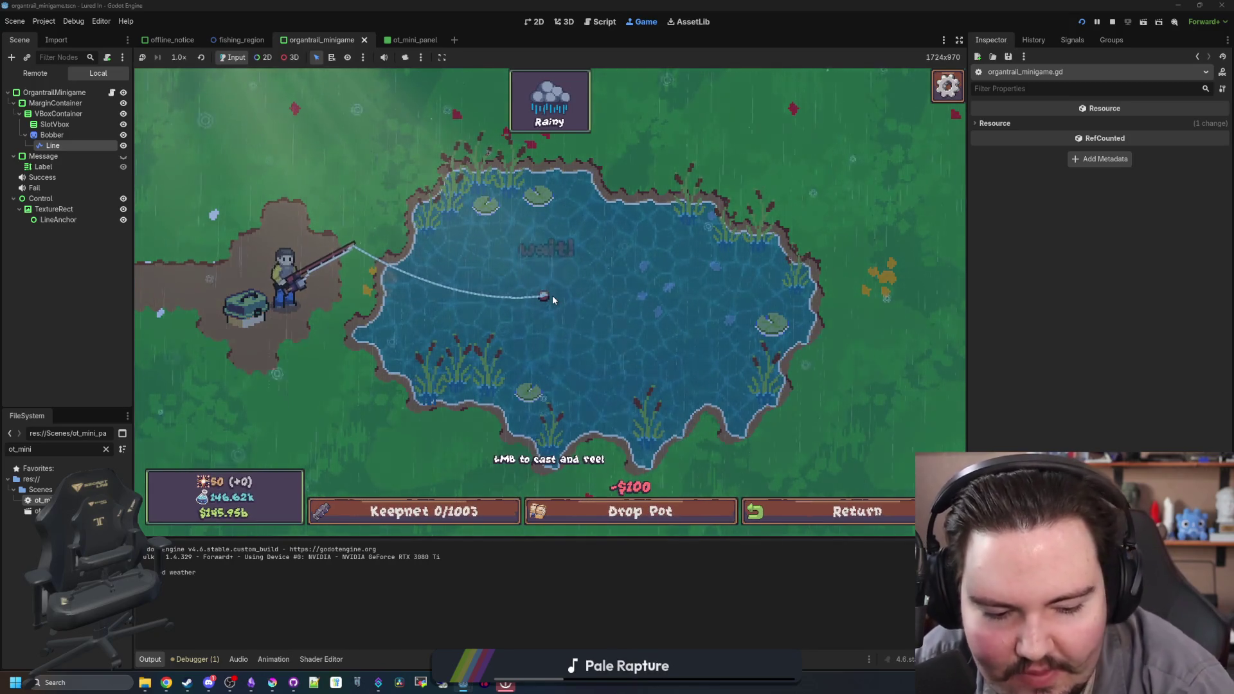
{"action": "left_click", "coordinate": [673, 340]}
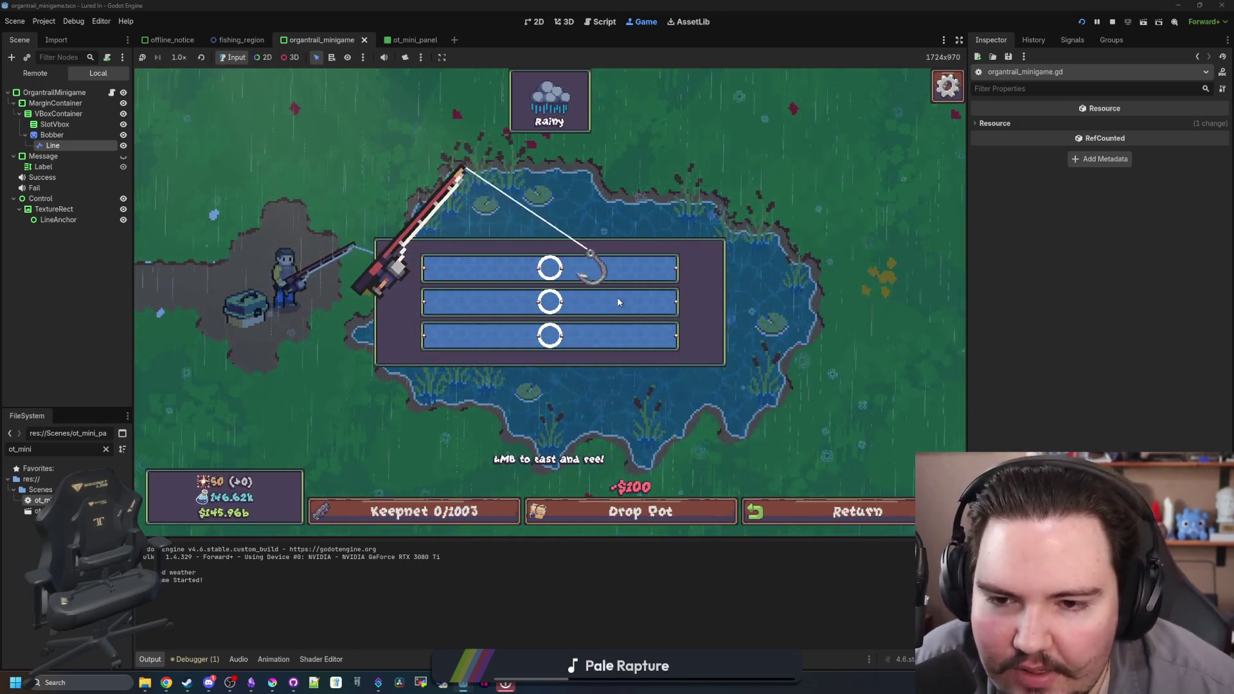
{"action": "left_click", "coordinate": [663, 289]}
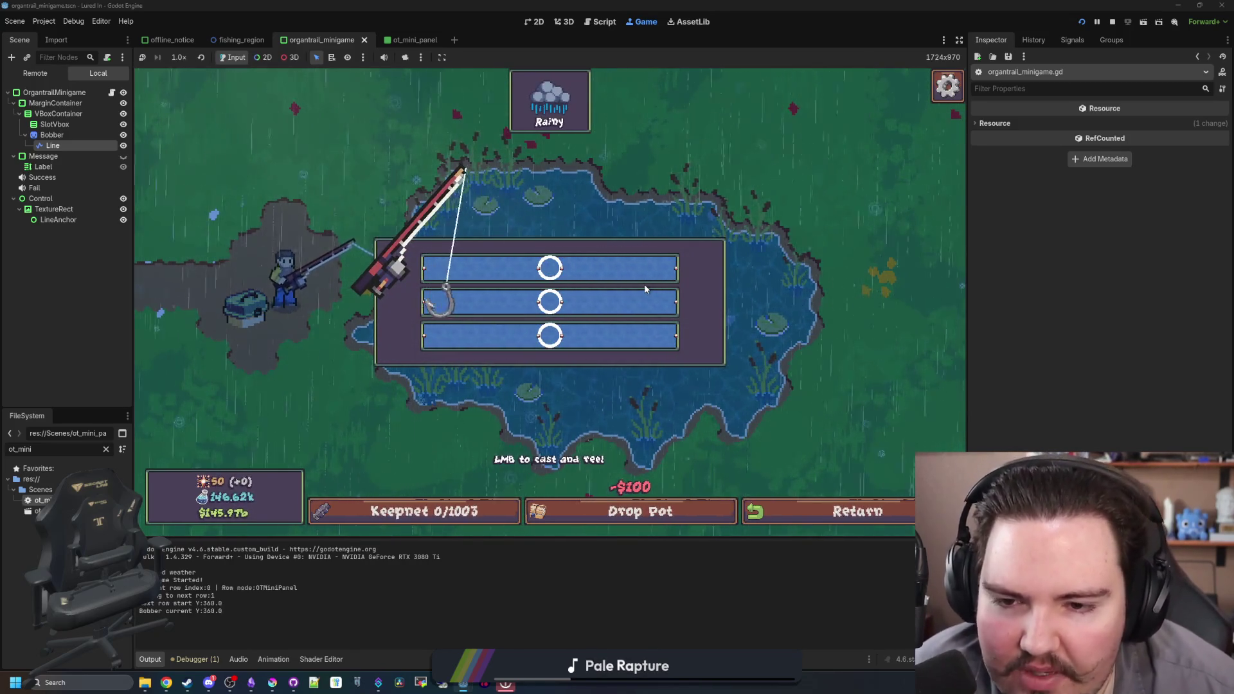
{"action": "left_click", "coordinate": [595, 298]}
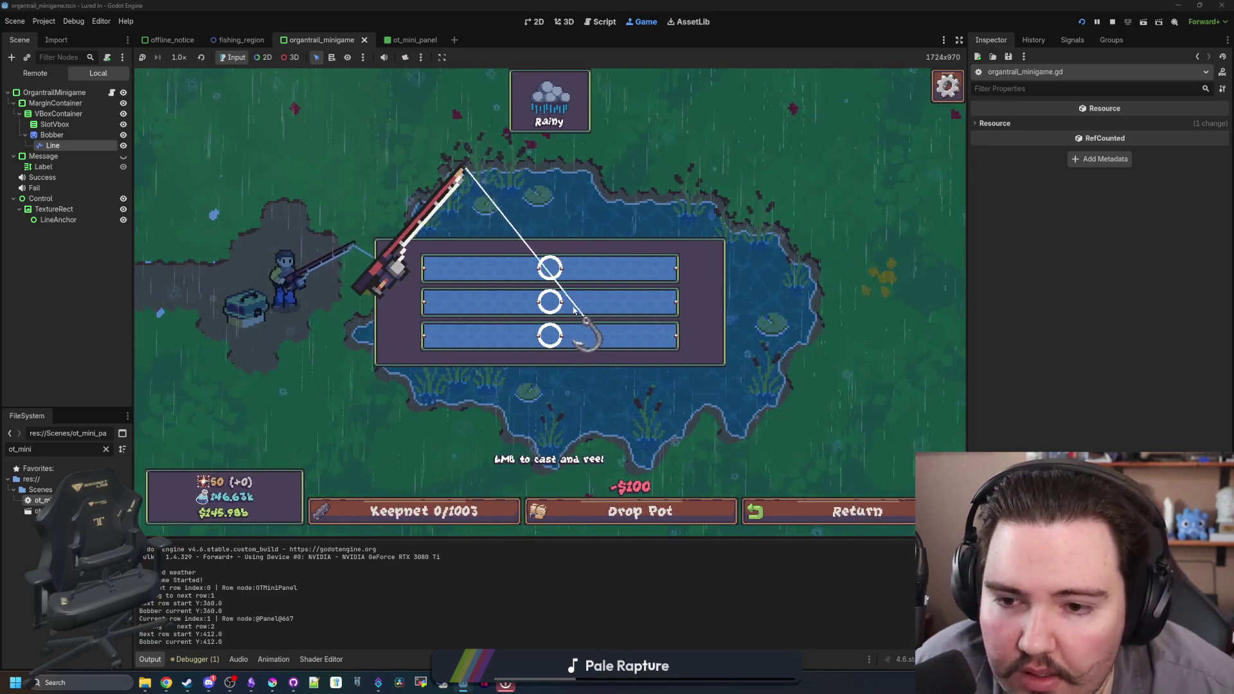
{"action": "left_click", "coordinate": [574, 309]}
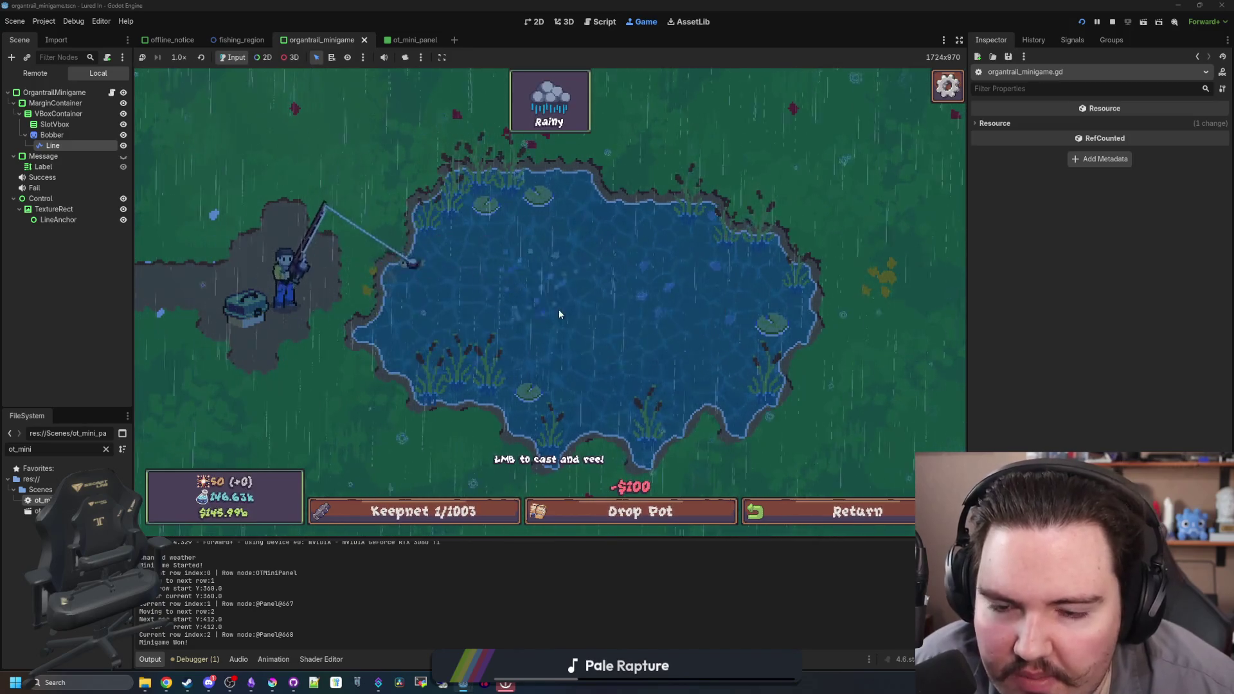
- Cast again, fail the second reel minigame, and stop the game
{"action": "left_click", "coordinate": [551, 287]}
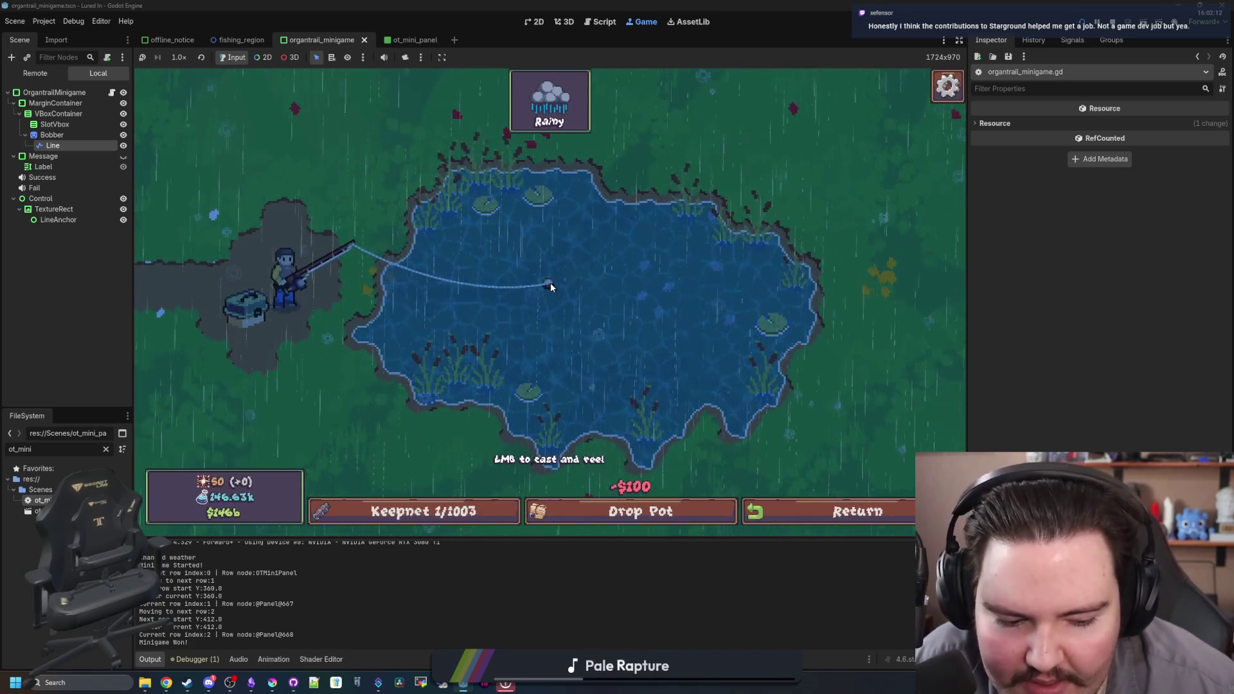
{"action": "left_click", "coordinate": [550, 287]}
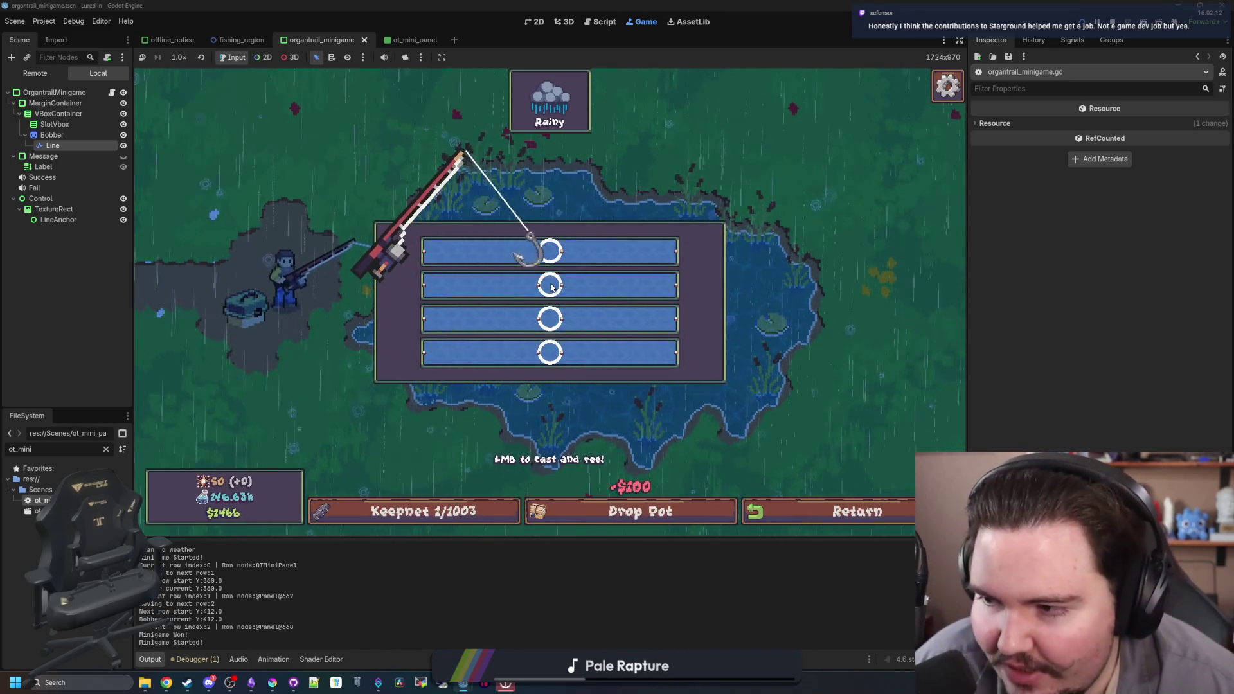
{"action": "left_click", "coordinate": [604, 244]}
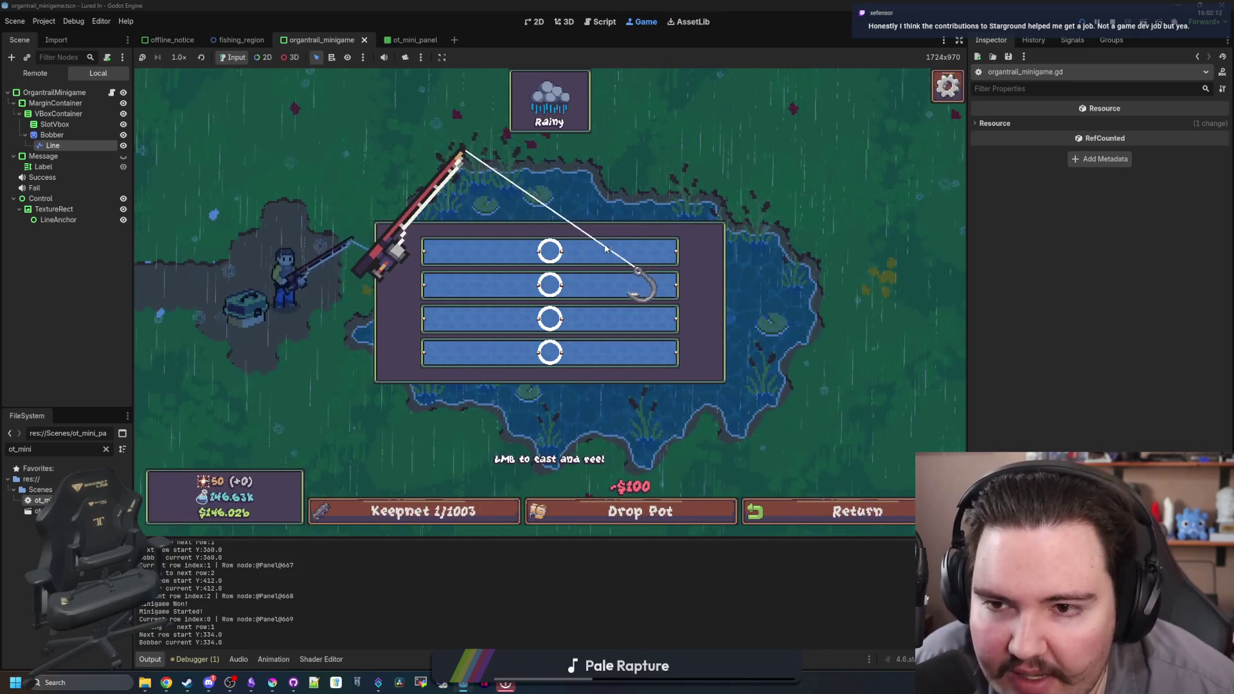
{"action": "left_click", "coordinate": [579, 280]}
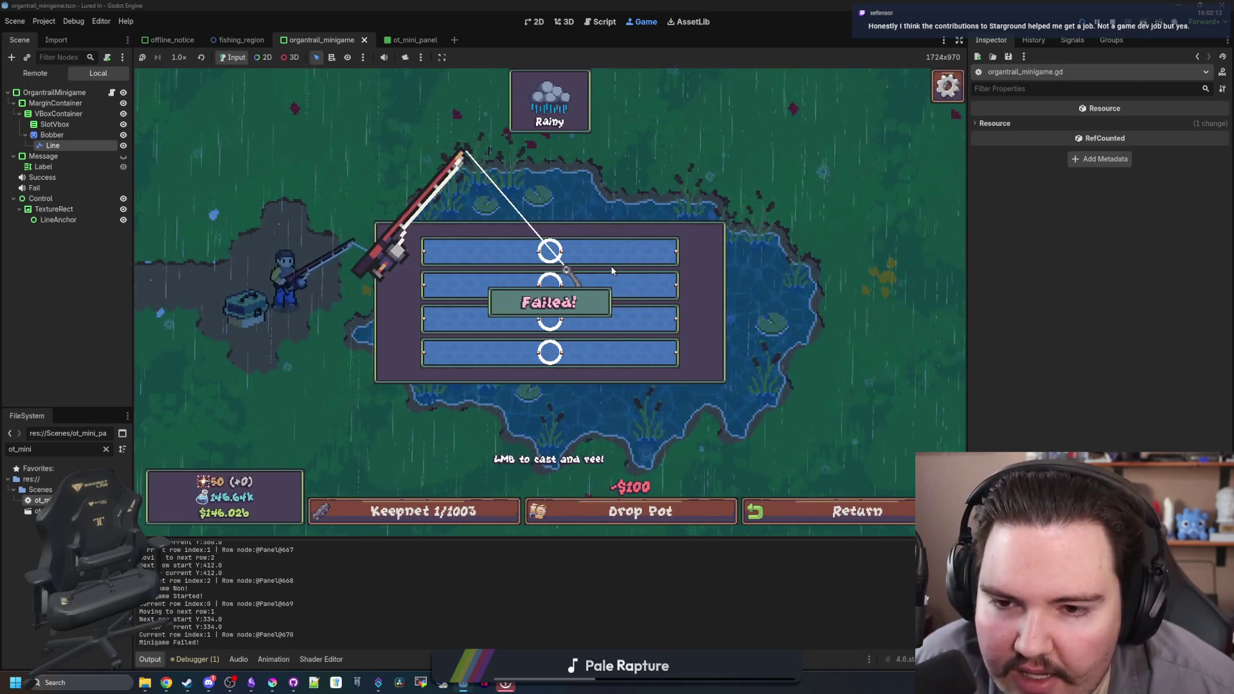
{"action": "key", "text": "ctrl+F3"}
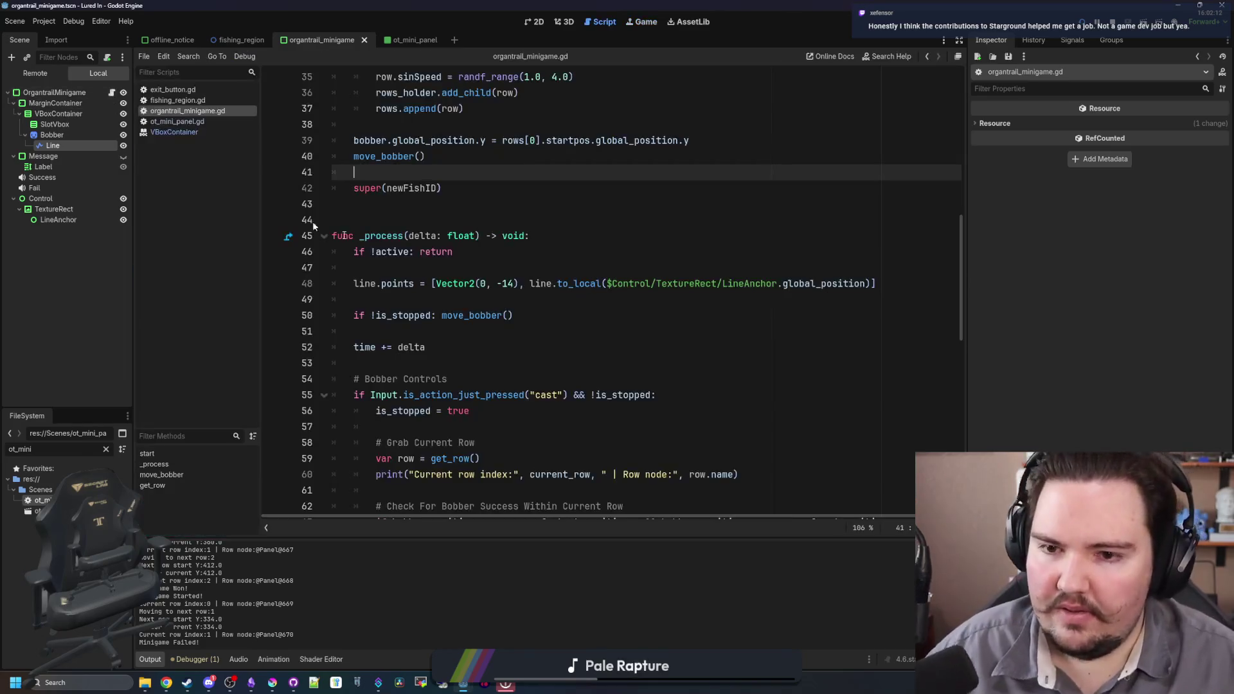
- Move the line-points code from line 48 of _process into move_bobber
{"action": "left_click", "coordinate": [548, 319]}
{"action": "left_click", "coordinate": [586, 306]}
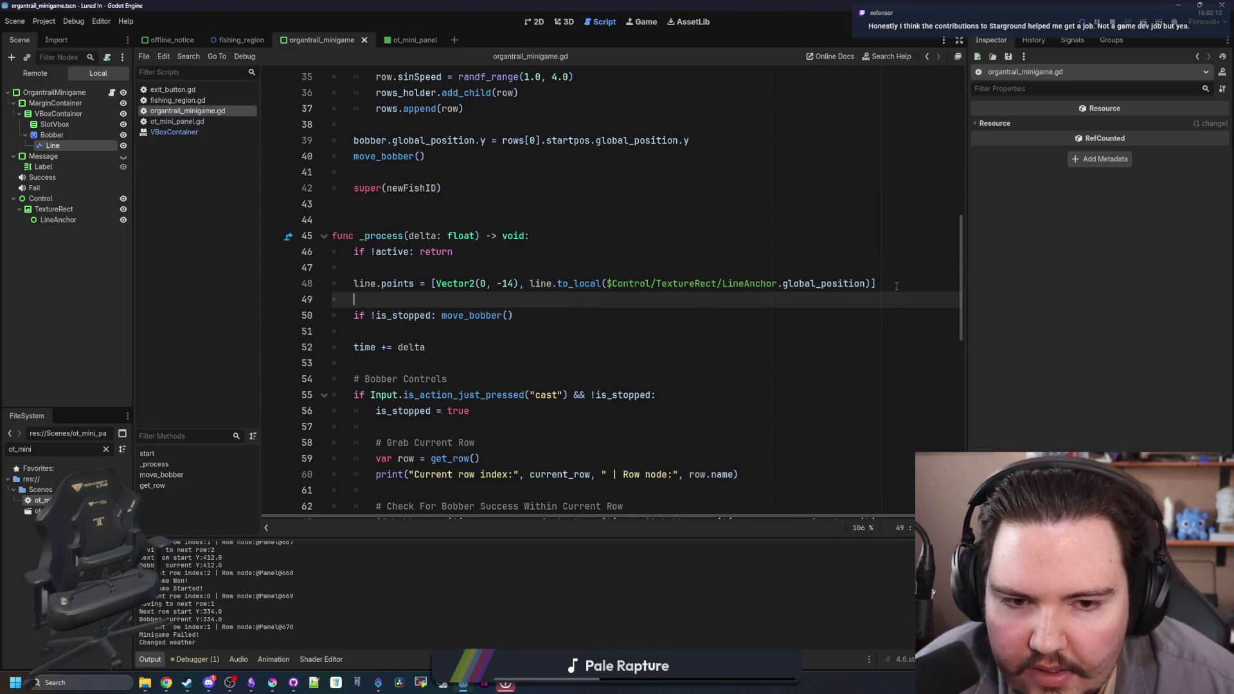
{"action": "left_click_drag", "start_coordinate": [897, 286], "coordinate": [294, 283]}
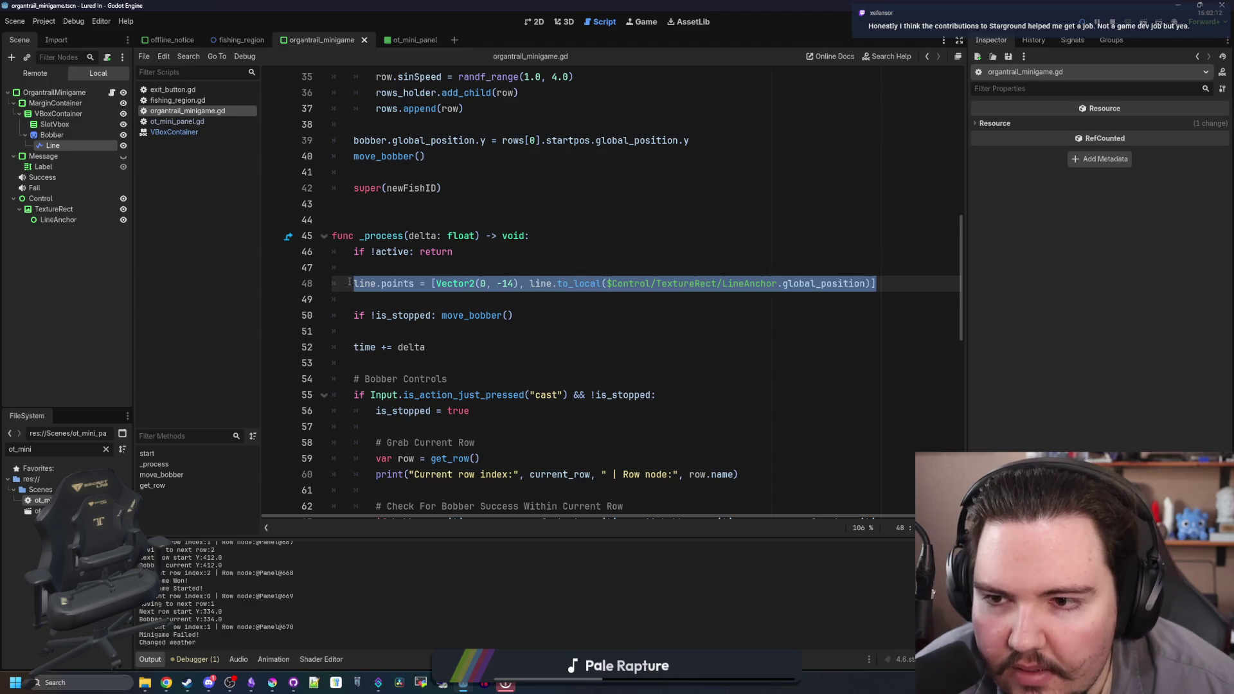
{"action": "key", "text": "ctrl+x"}
{"action": "key", "text": "BackSpace"}
{"action": "key", "text": "BackSpace"}
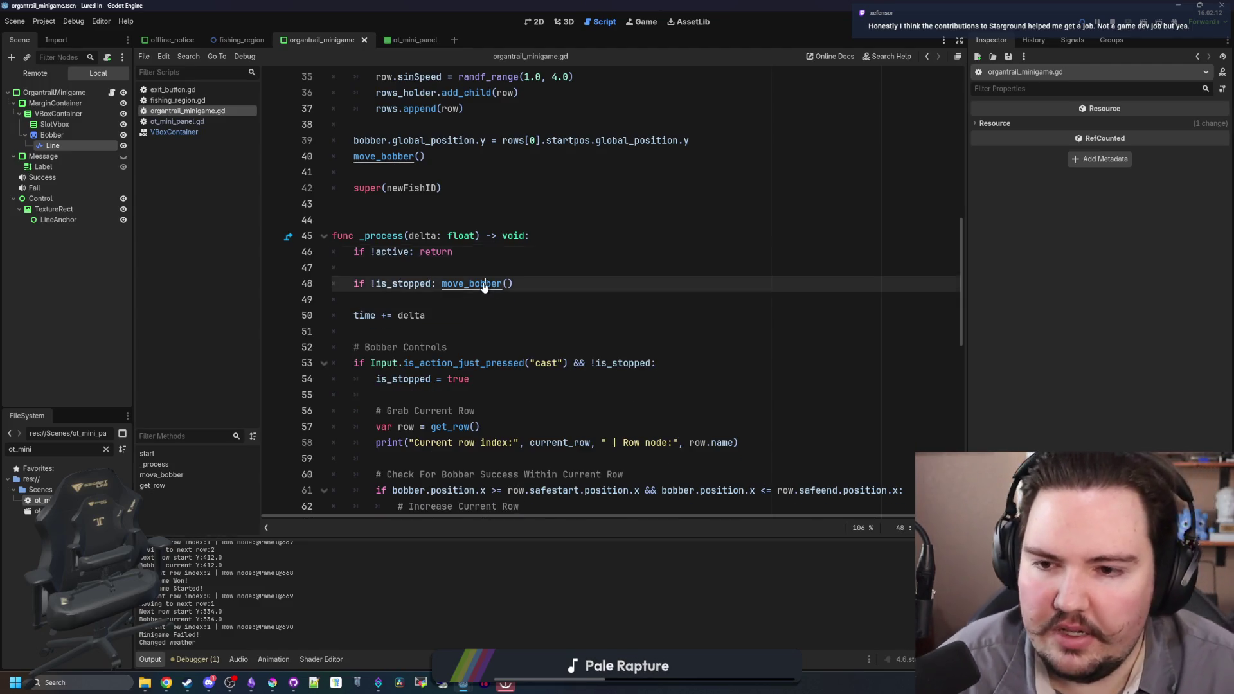
{"action": "left_click", "coordinate": [484, 287], "text": "ctrl"}
{"action": "left_click", "coordinate": [700, 347]}
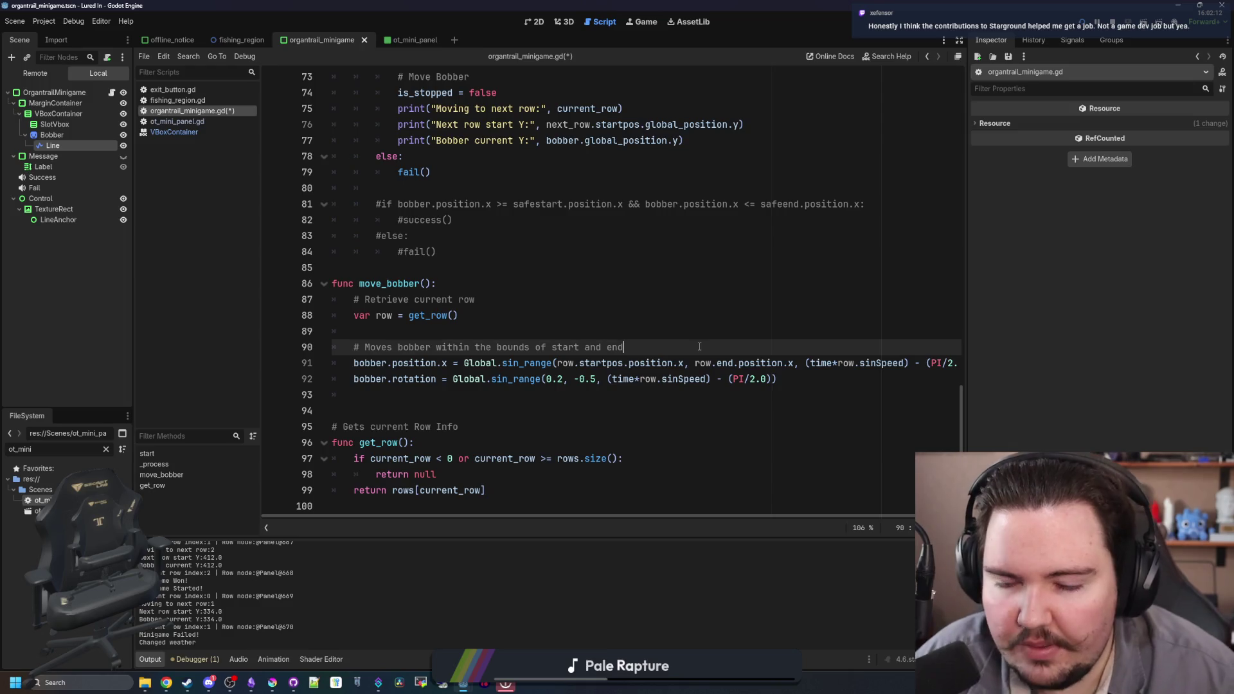
{"action": "key", "text": "Return"}
{"action": "key", "text": "ctrl+v"}
- Save the script, show the debugger output, and run the game again
{"action": "left_click", "coordinate": [578, 329]}
{"action": "key", "text": "ctrl+s"}
{"action": "key", "text": "alt+d"}
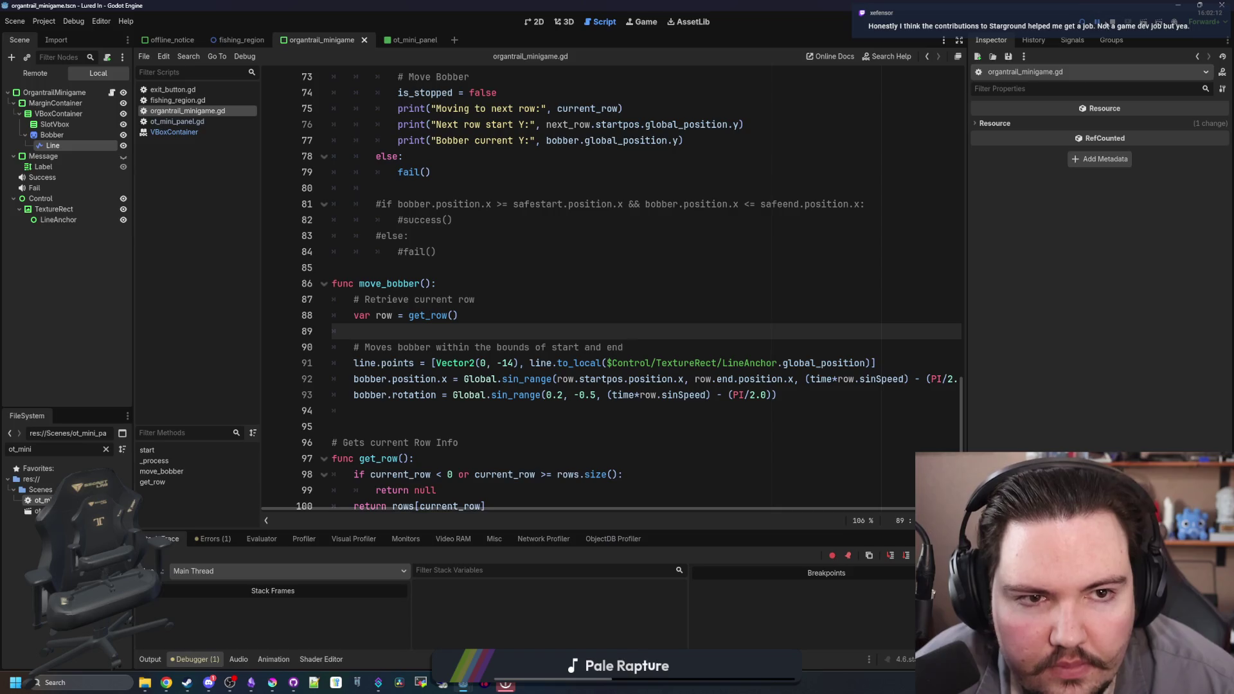
{"action": "key", "text": "F6"}
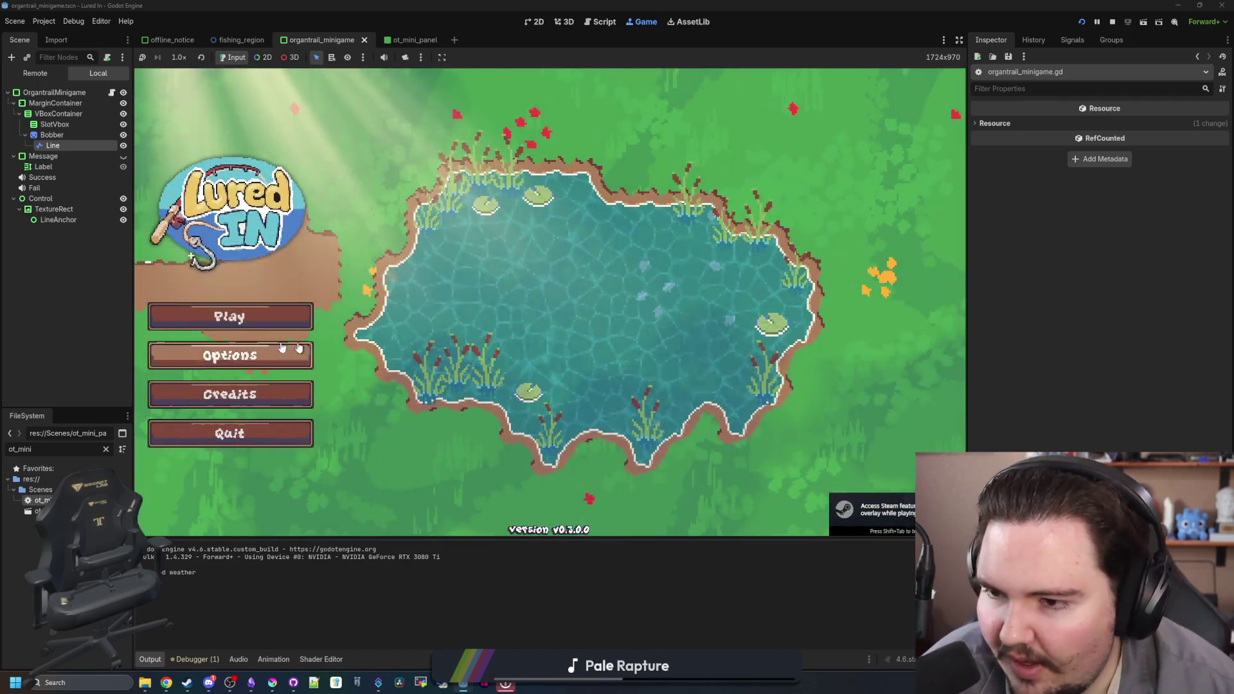
- Start the game, dismiss the offline earnings message, and travel to the free Pond
{"action": "left_click", "coordinate": [258, 294]}
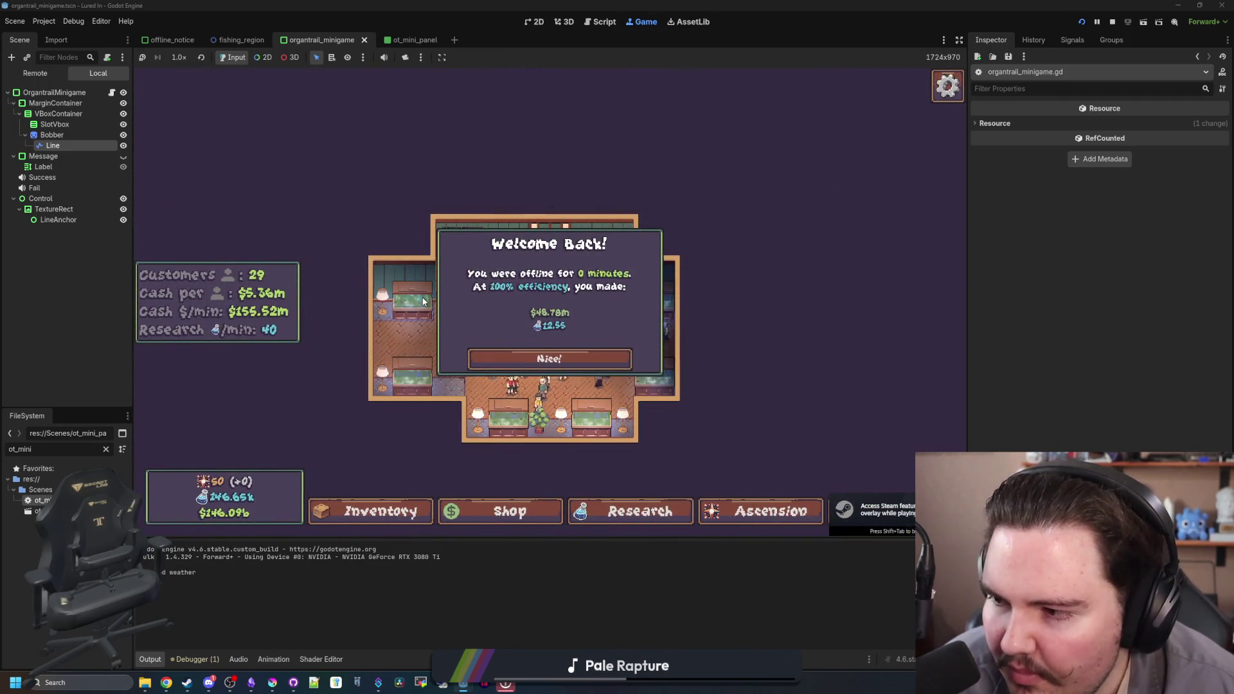
{"action": "left_click", "coordinate": [566, 359]}
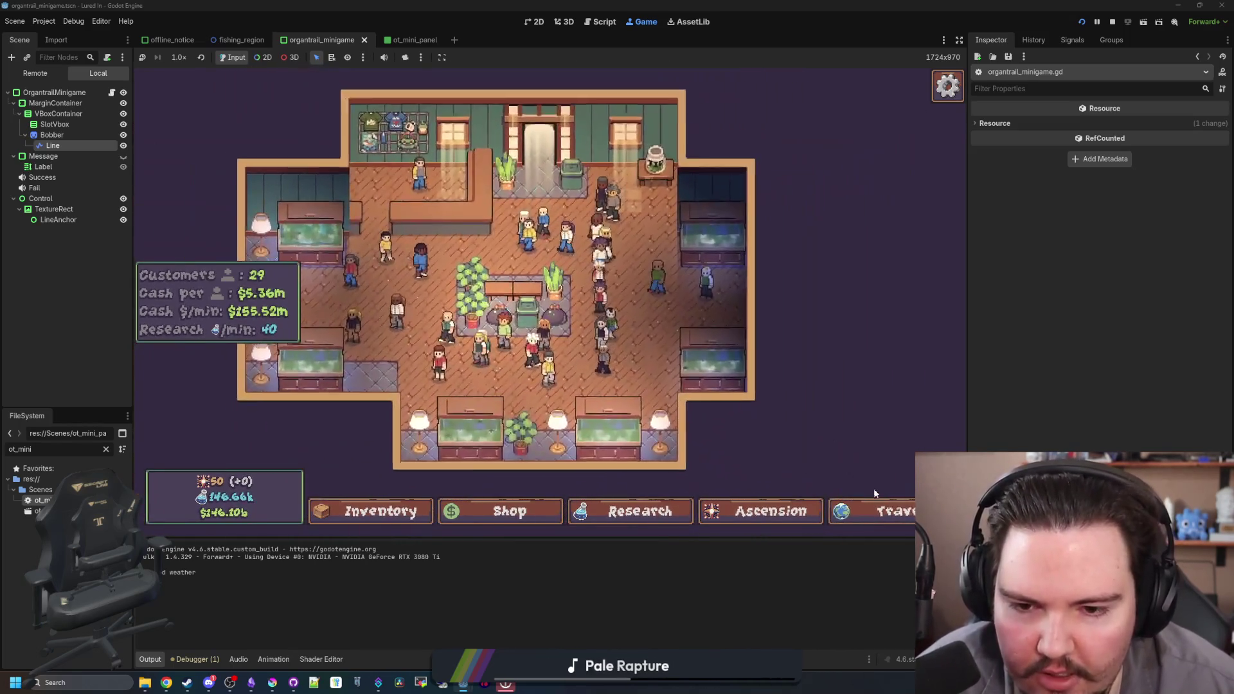
{"action": "left_click", "coordinate": [868, 504]}
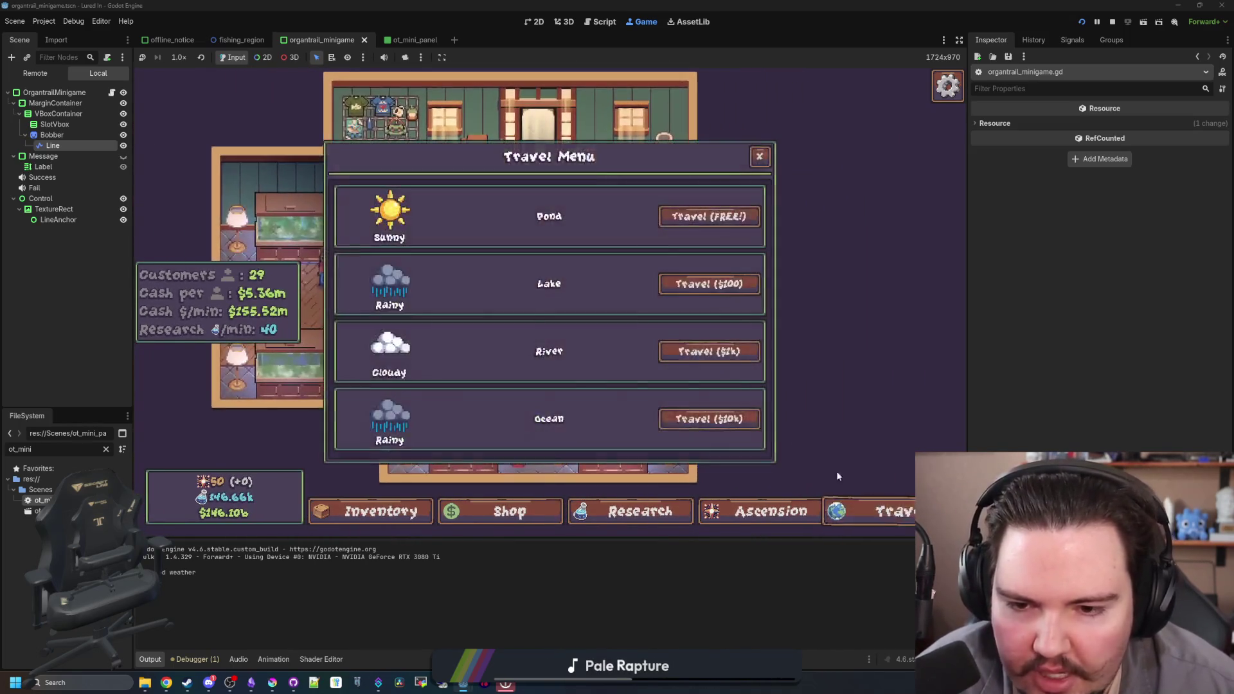
{"action": "left_click", "coordinate": [710, 217]}
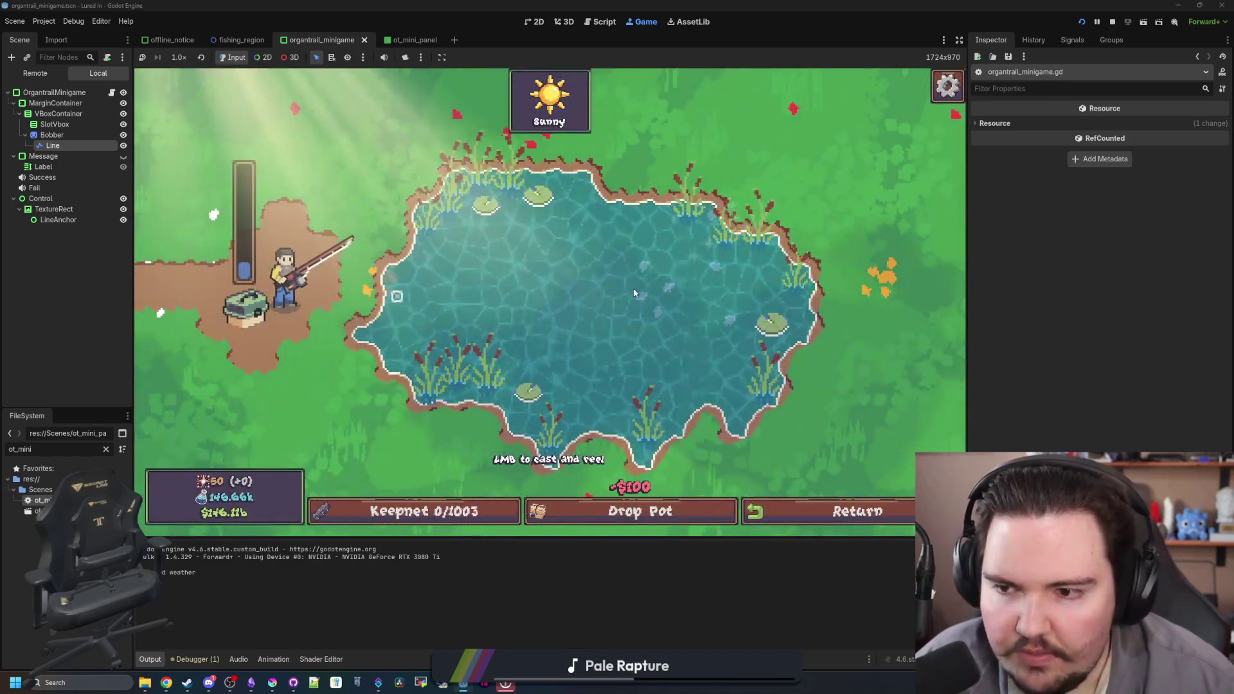
- Cast, win the four-row reel minigame, and return to the minigame script
{"action": "left_click", "coordinate": [571, 287]}
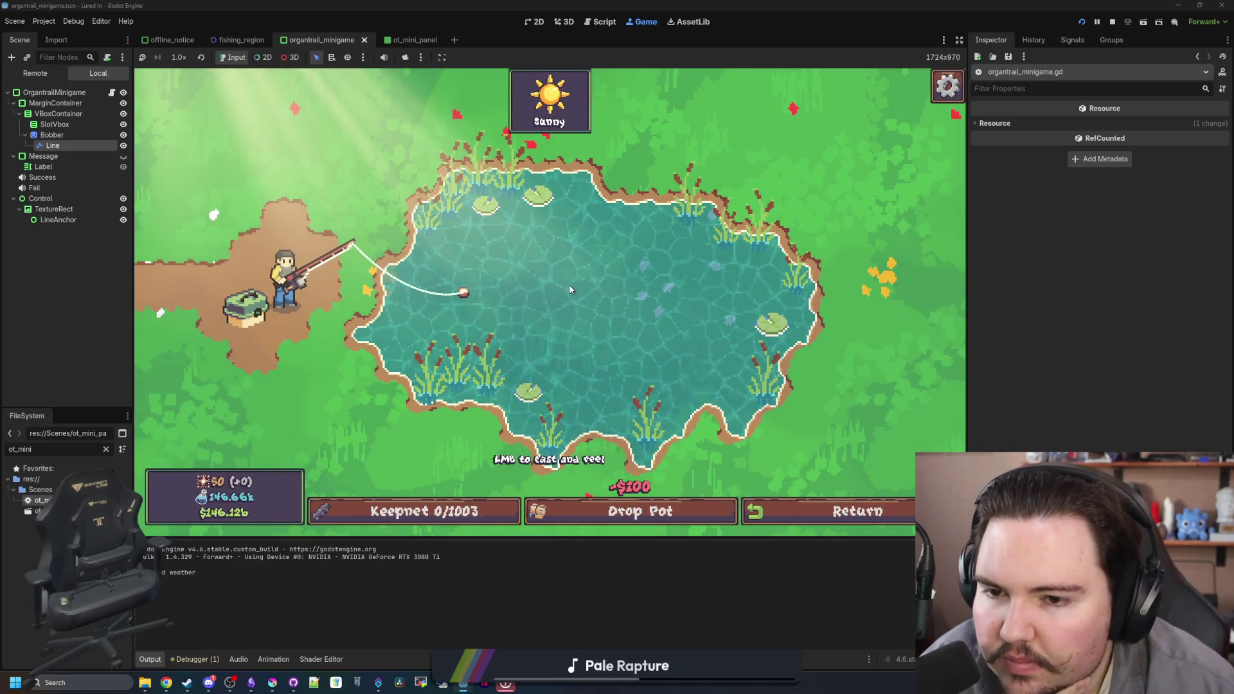
{"action": "left_click", "coordinate": [570, 290]}
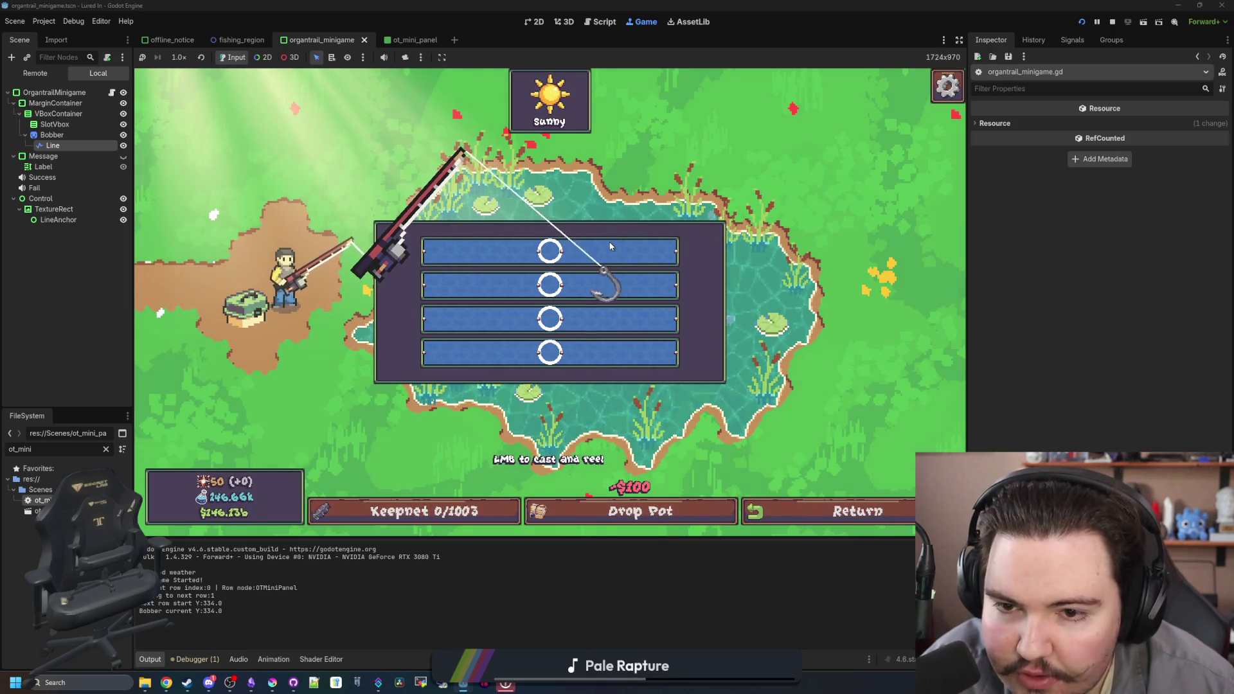
{"action": "left_click", "coordinate": [607, 252]}
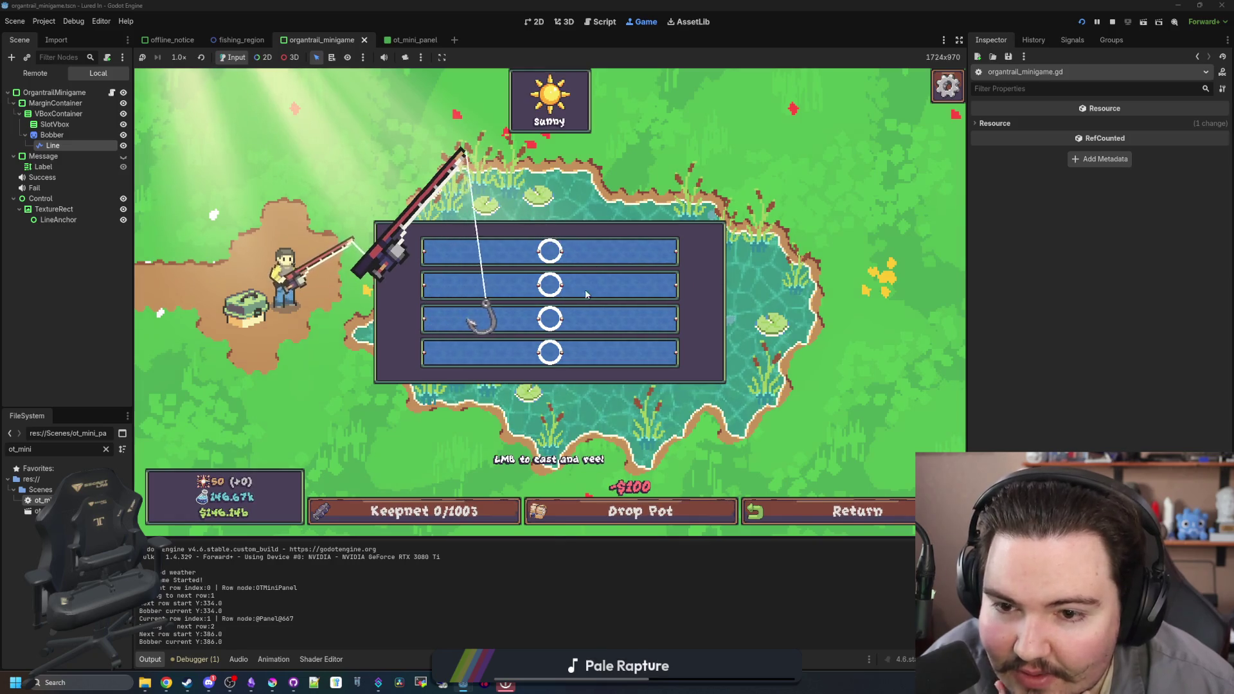
{"action": "left_click", "coordinate": [567, 331]}
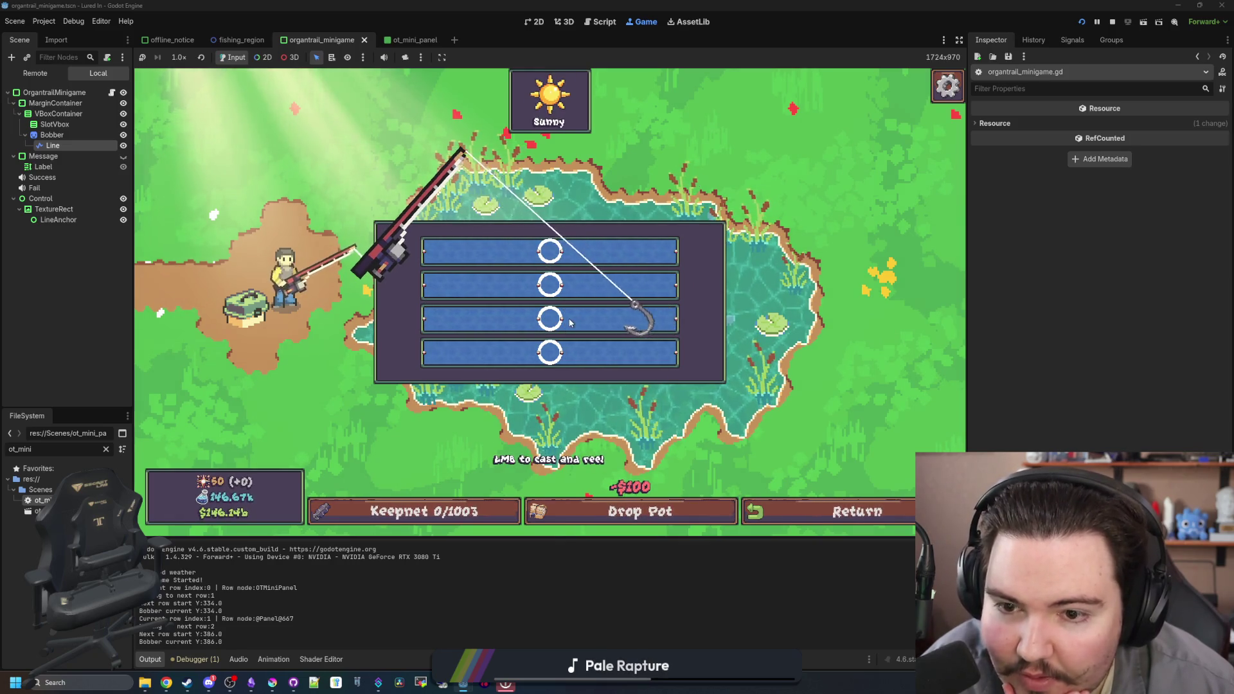
{"action": "left_click", "coordinate": [569, 323]}
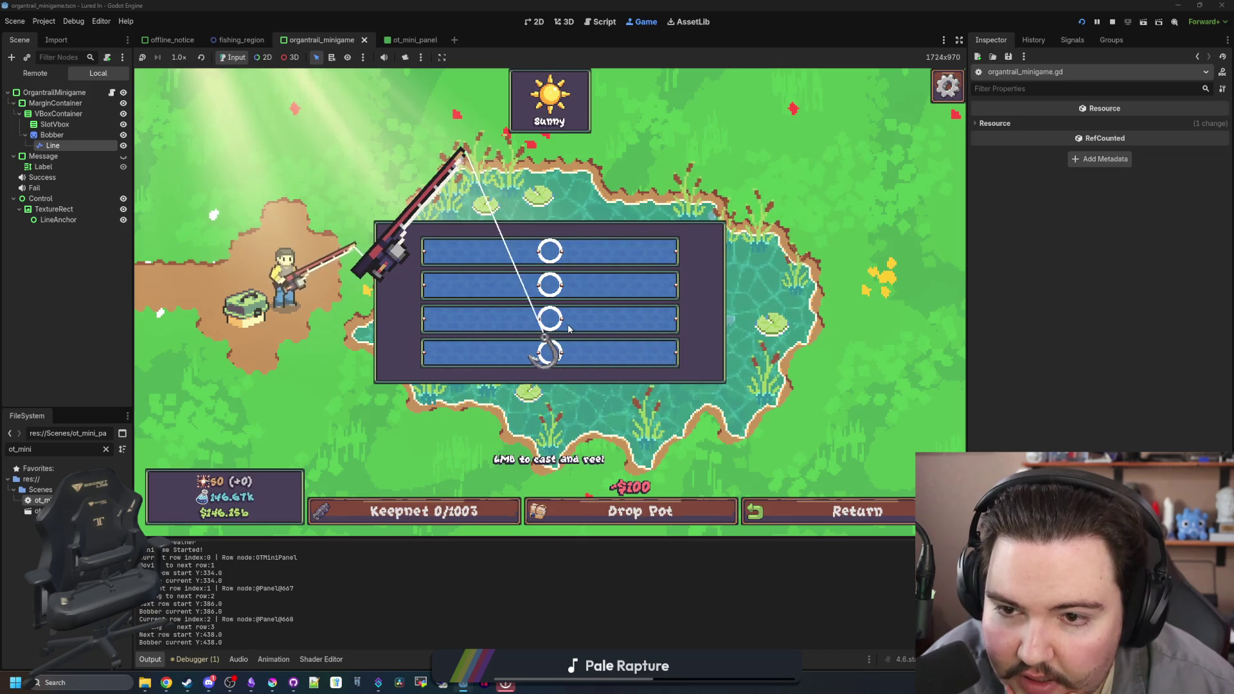
{"action": "left_click", "coordinate": [570, 323]}
{"action": "left_click", "coordinate": [112, 93]}
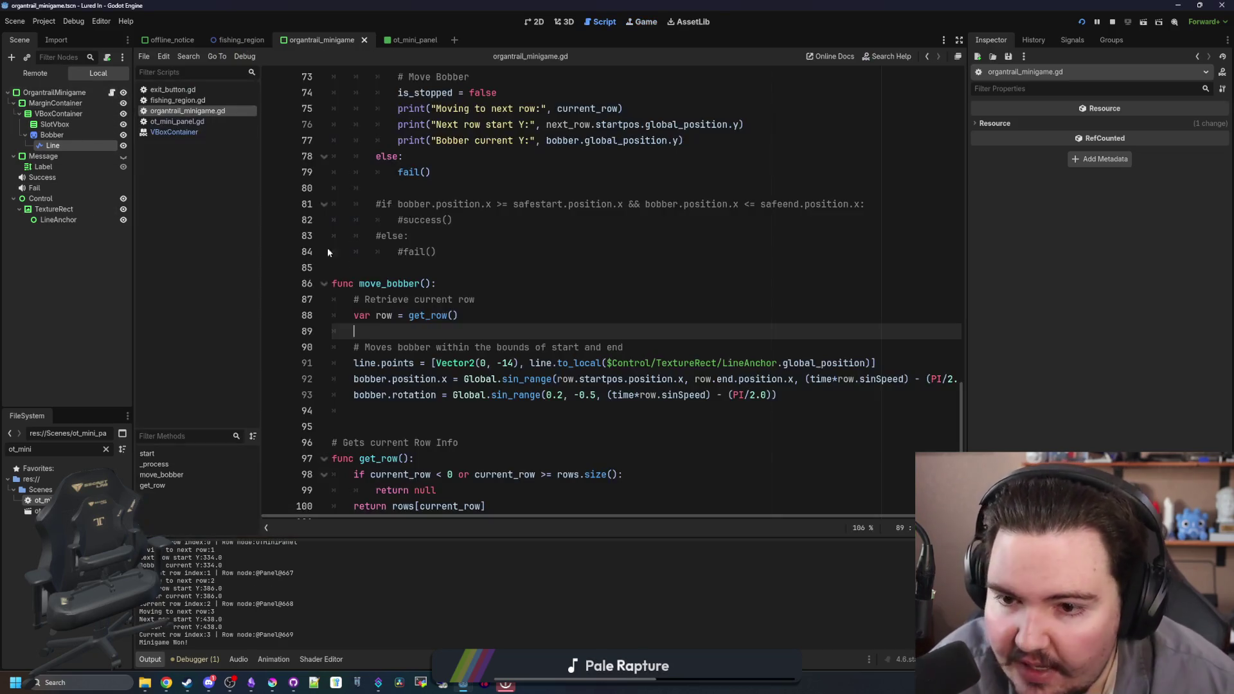
- Move the line.points assignment below the bobber.rotation line and add a blank line after it
{"action": "mouse_move", "coordinate": [876, 363]}
{"action": "left_mouse_down"}
{"action": "mouse_move", "coordinate": [655, 364]}
{"action": "mouse_move", "coordinate": [623, 347]}
{"action": "left_mouse_up"}
{"action": "key", "text": "ctrl+c"}
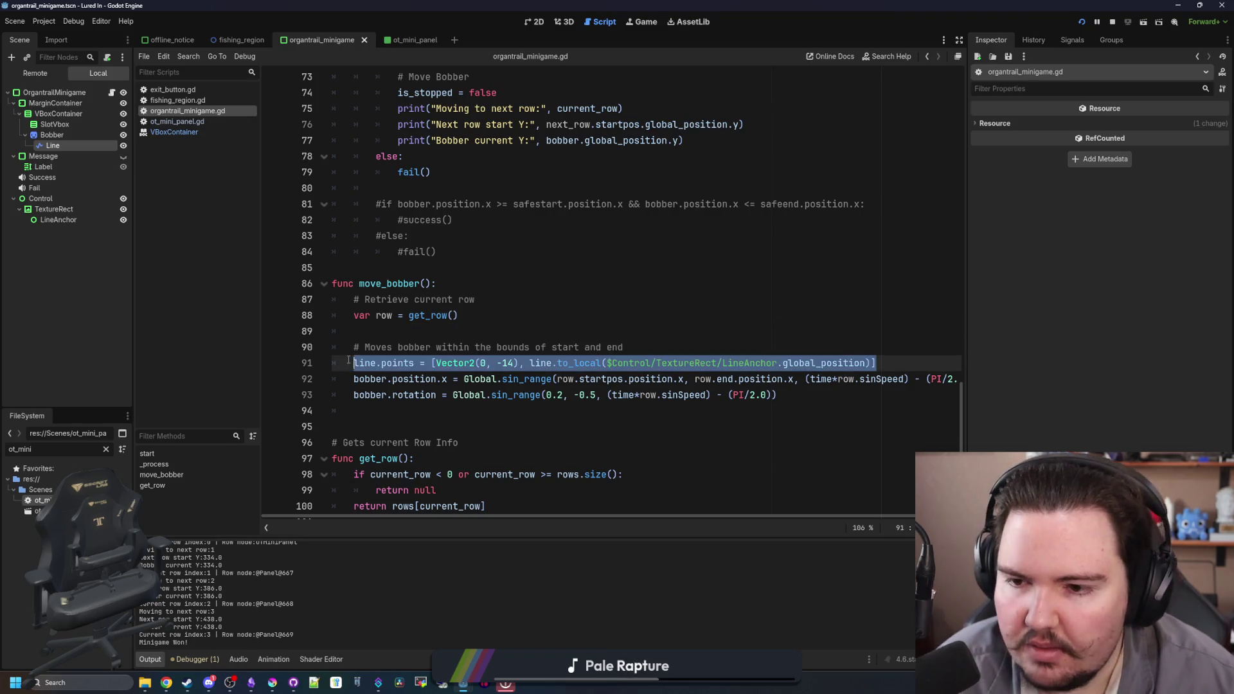
{"action": "key", "text": "BackSpace"}
{"action": "left_click", "coordinate": [765, 388]}
{"action": "key", "text": "ctrl+v"}
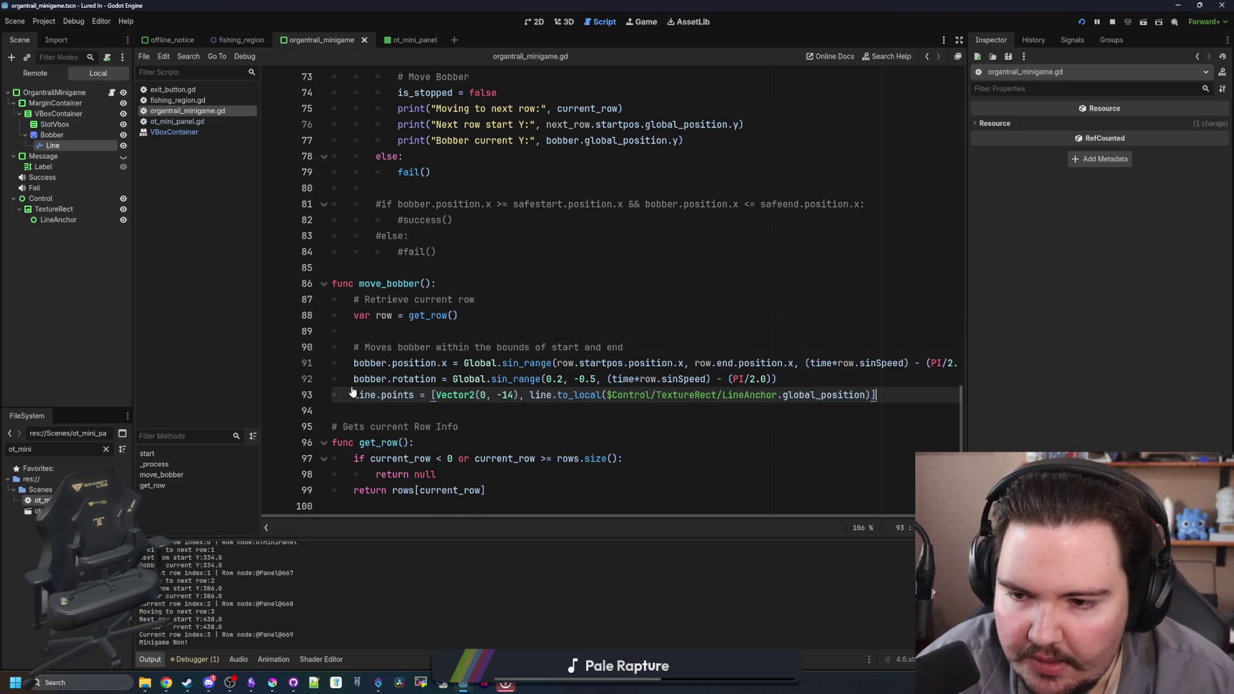
{"action": "left_click", "coordinate": [334, 424]}
{"action": "key", "text": "Return"}
{"action": "left_click", "coordinate": [457, 265]}
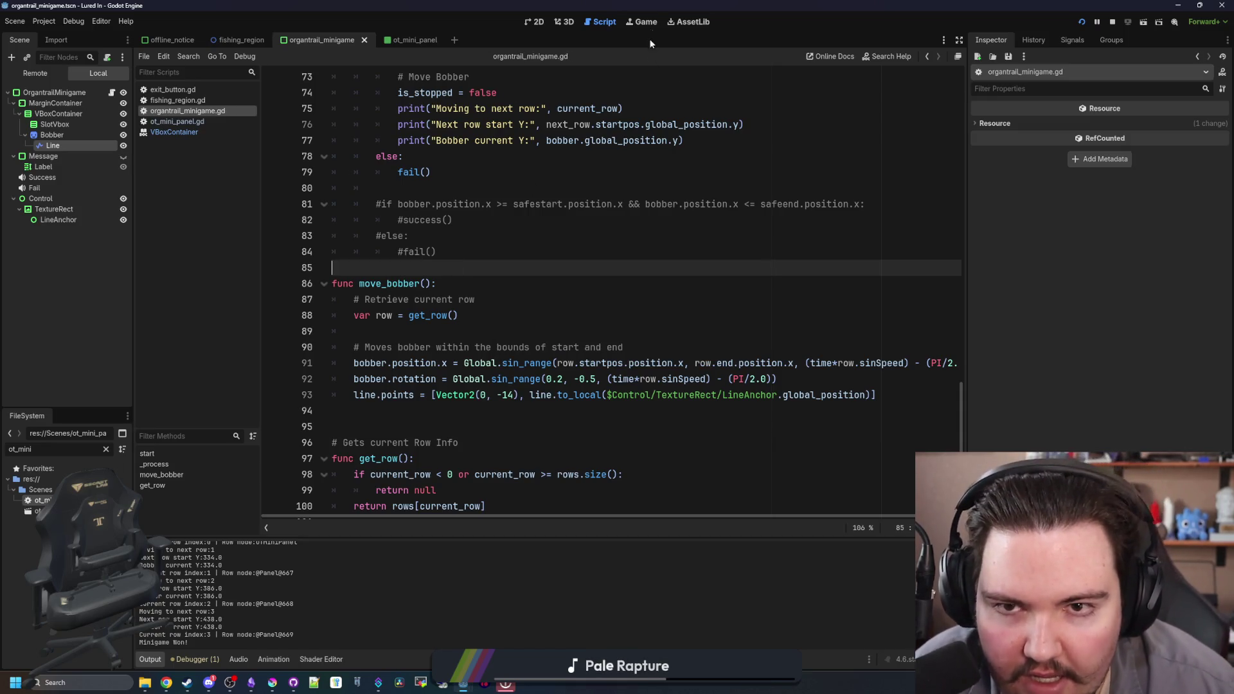
{"action": "left_click", "coordinate": [643, 22]}
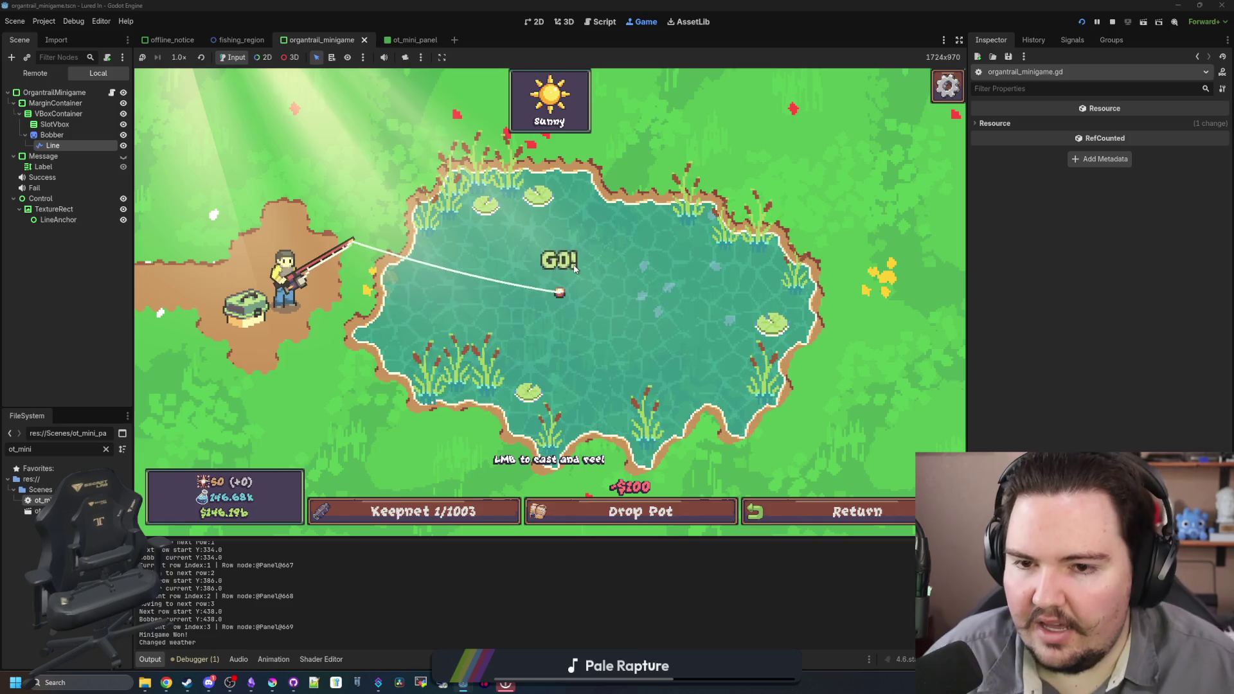
- Play the reel minigame with the reordered code, which fails, then open the ot_mini_panel scene
{"action": "left_click", "coordinate": [574, 266]}
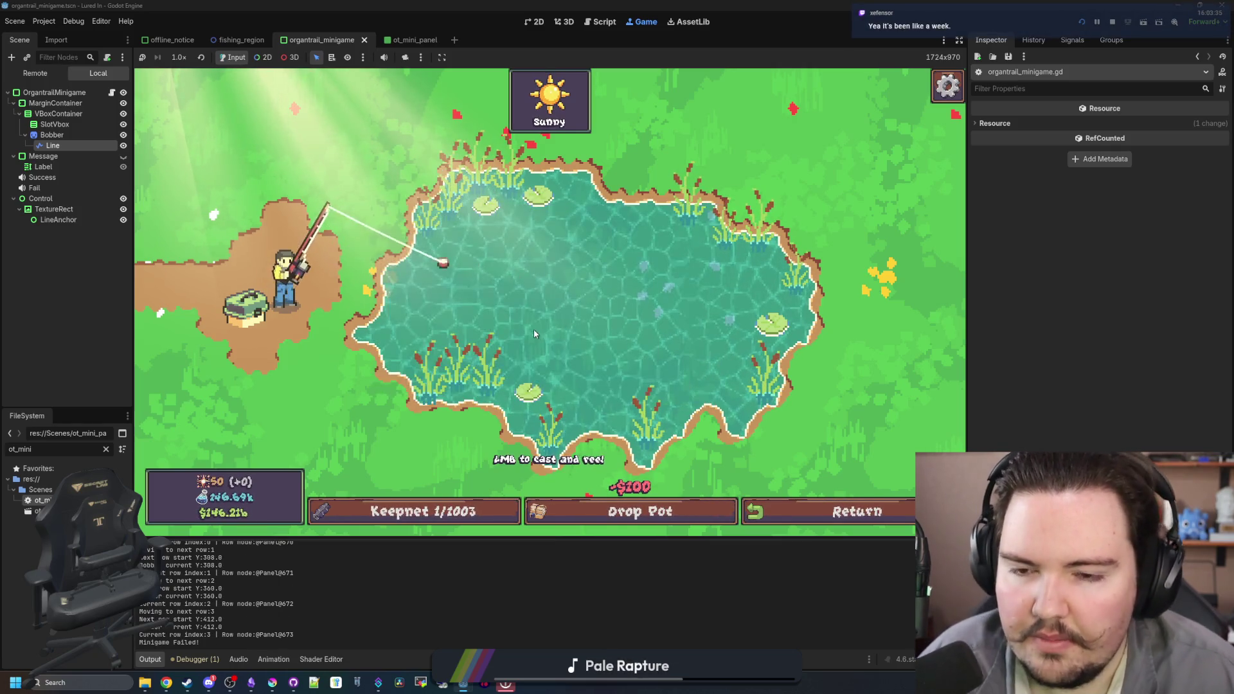
{"action": "left_click", "coordinate": [438, 303]}
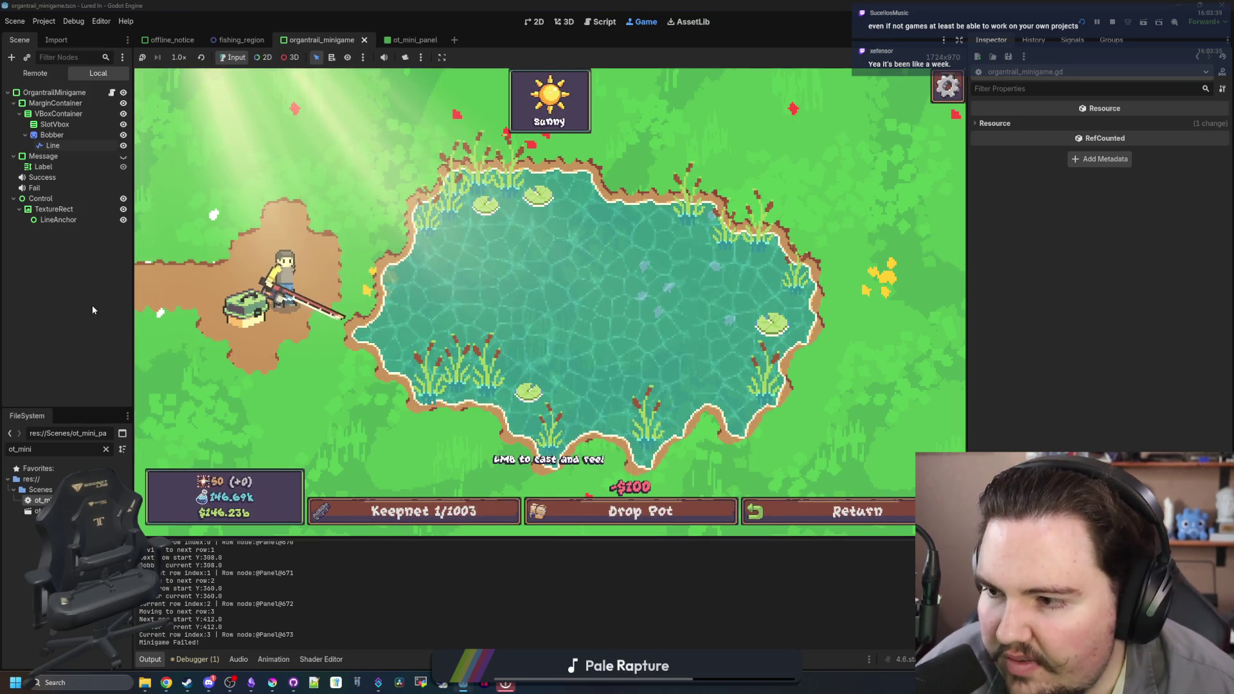
{"action": "double_click", "coordinate": [39, 511]}
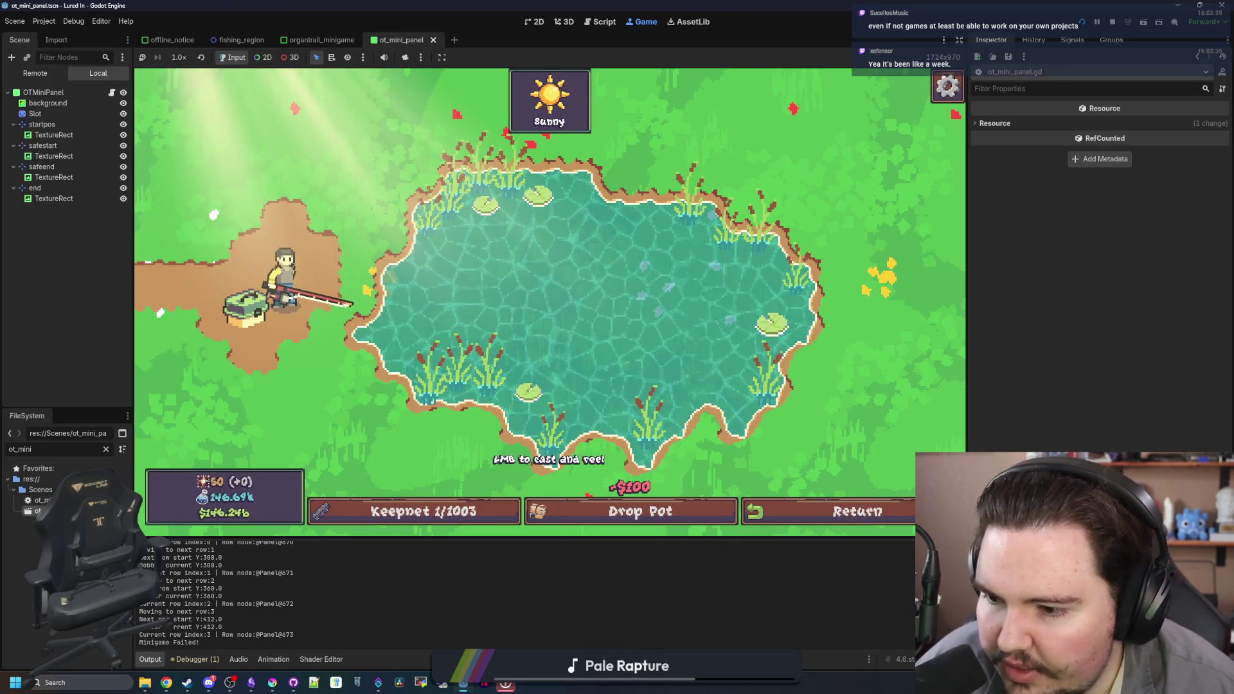
- In the 2D view, select the Slot sprite and load fish_silhouette as its texture
{"action": "left_click", "coordinate": [526, 25]}
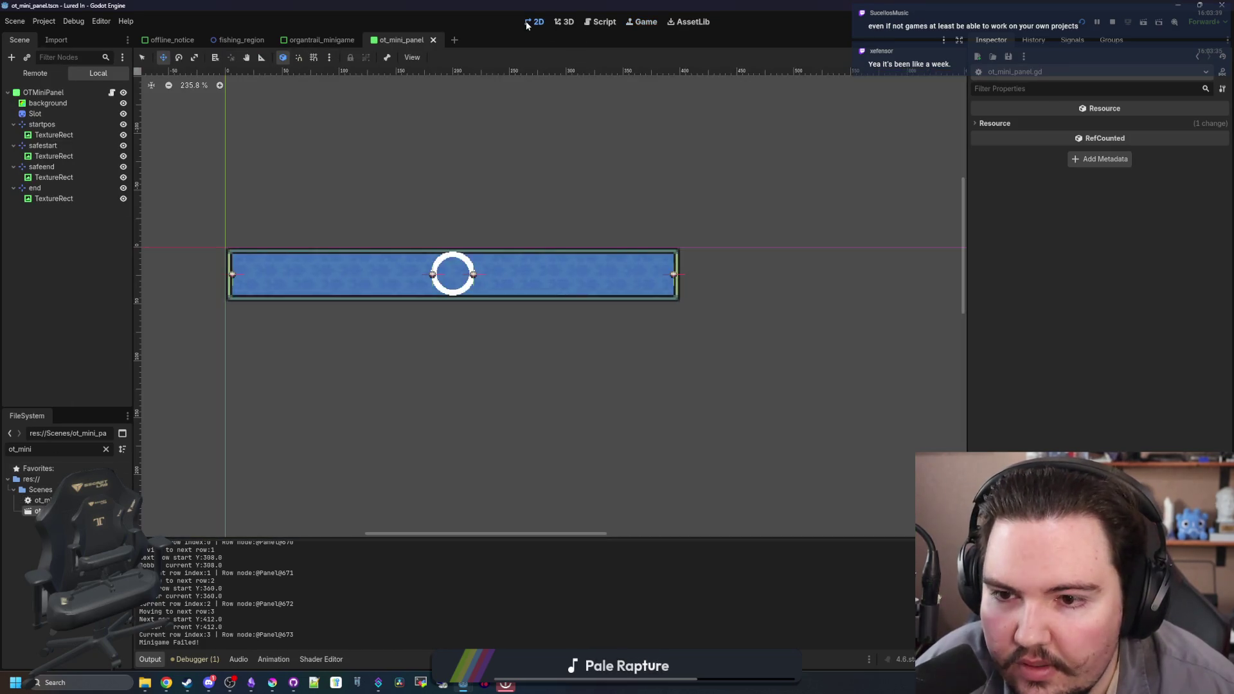
{"action": "scroll", "coordinate": [384, 260], "scroll_direction": "up", "scroll_amount": 3}
{"action": "left_click", "coordinate": [68, 117]}
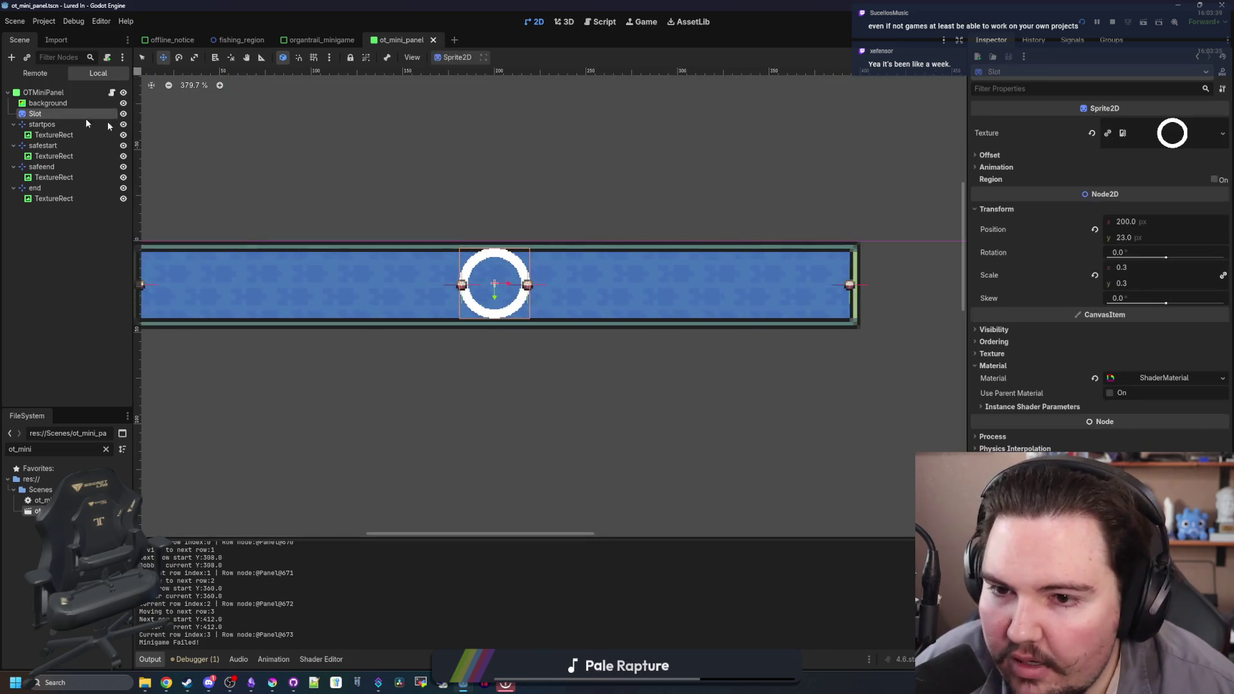
{"action": "scroll", "coordinate": [472, 273], "scroll_direction": "up", "scroll_amount": 6}
{"action": "scroll", "coordinate": [478, 310], "scroll_direction": "down", "scroll_amount": 4}
{"action": "scroll", "coordinate": [642, 270], "scroll_direction": "up", "scroll_amount": 3}
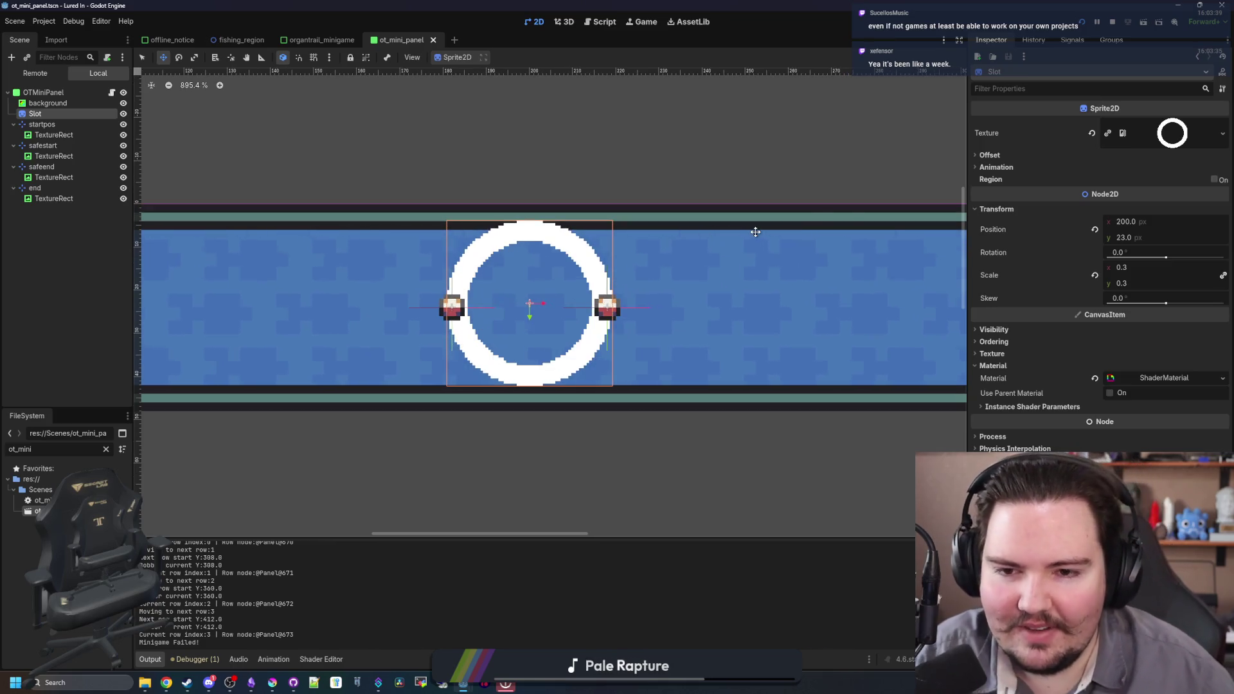
{"action": "left_click", "coordinate": [1223, 133]}
{"action": "left_click", "coordinate": [1144, 361]}
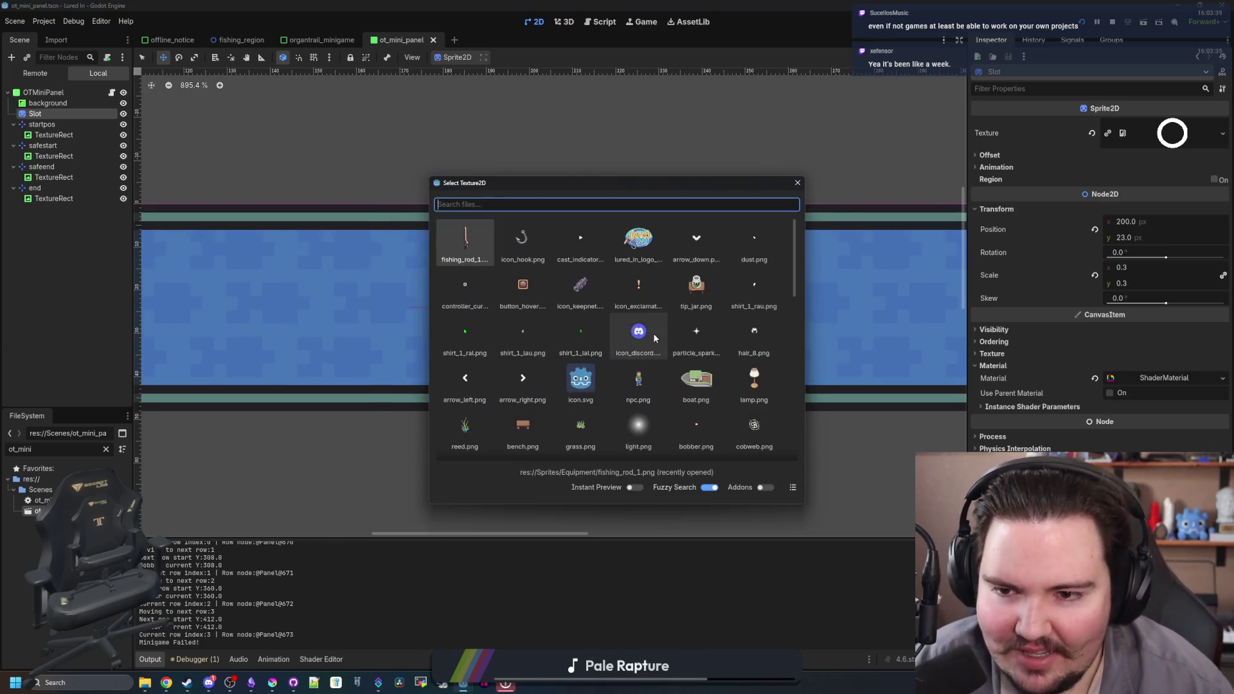
{"action": "scroll", "coordinate": [616, 273], "scroll_direction": "down", "scroll_amount": 10}
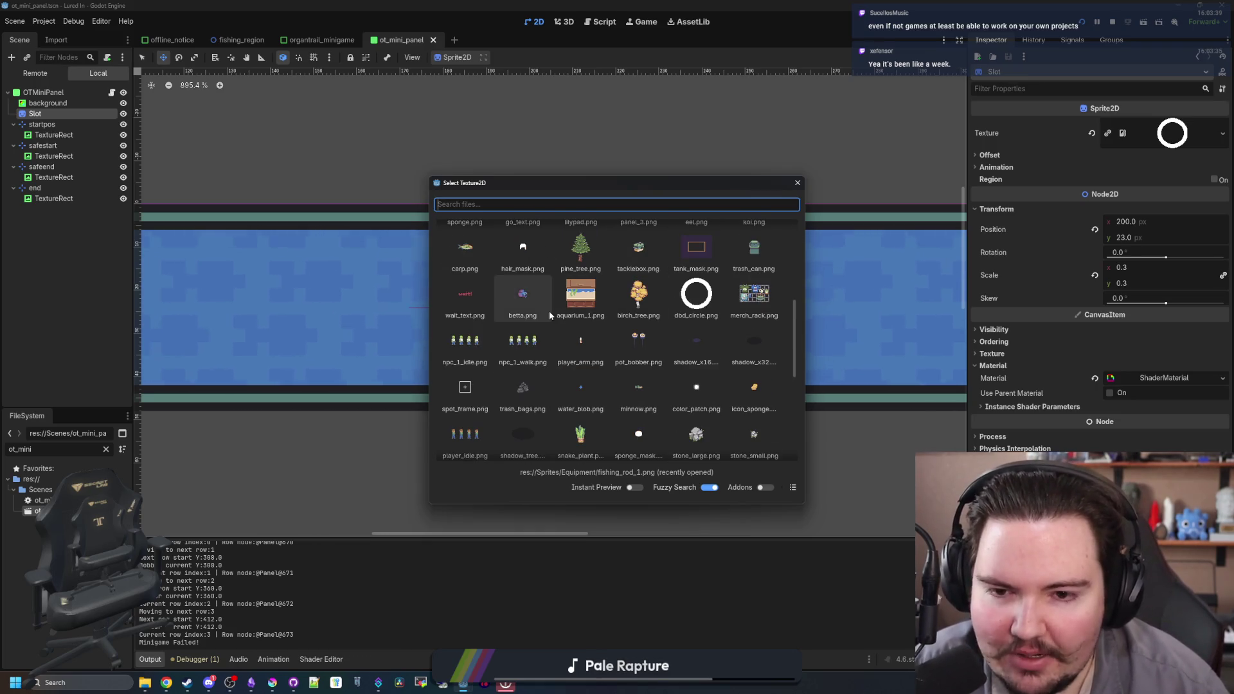
{"action": "scroll", "coordinate": [550, 315], "scroll_direction": "down", "scroll_amount": 2}
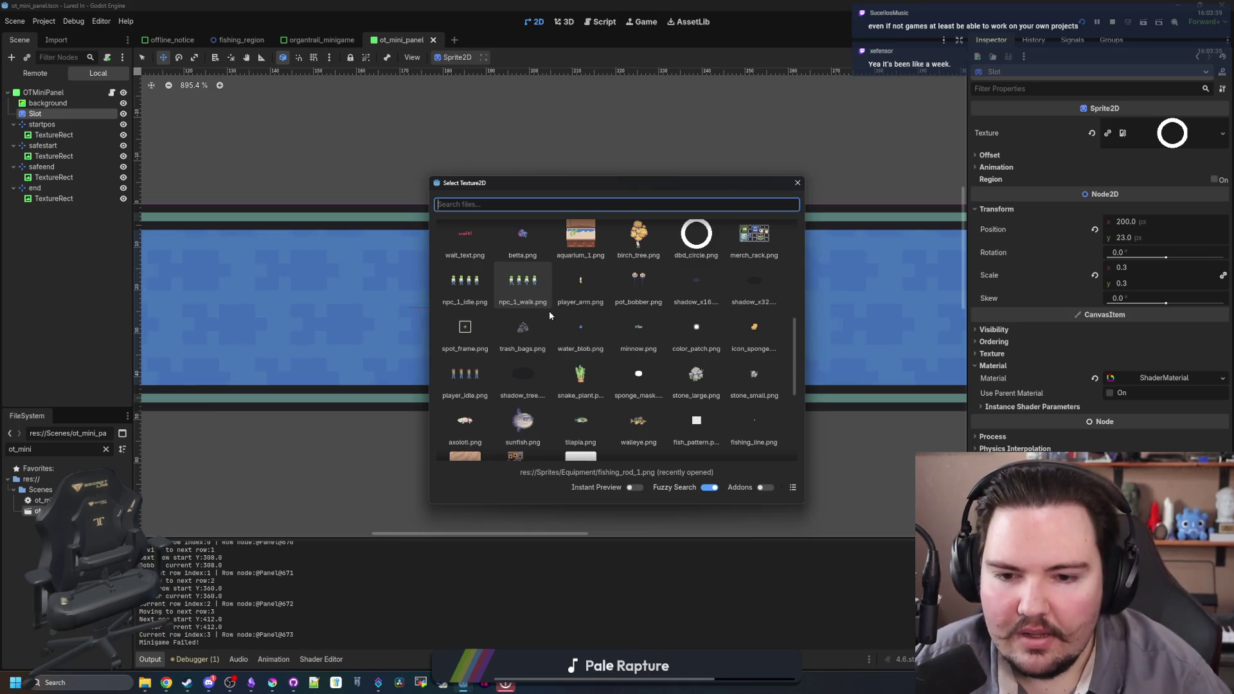
{"action": "scroll", "coordinate": [551, 315], "scroll_direction": "down", "scroll_amount": 5}
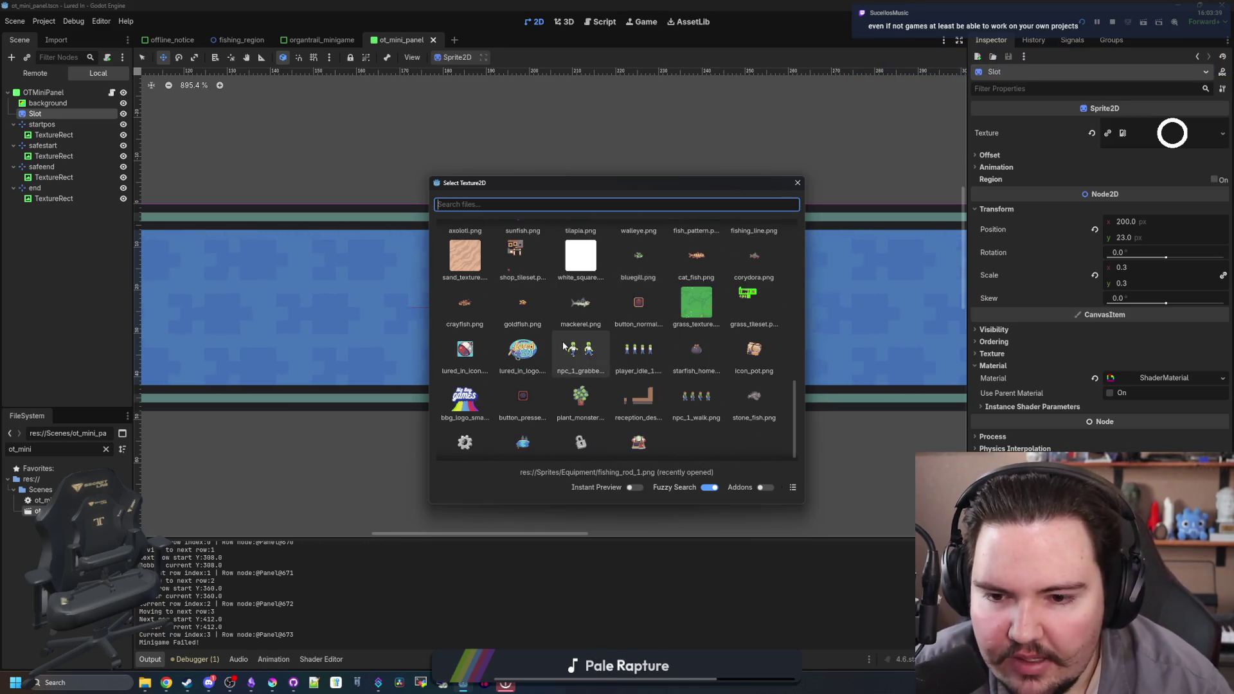
{"action": "scroll", "coordinate": [580, 328], "scroll_direction": "up", "scroll_amount": 15}
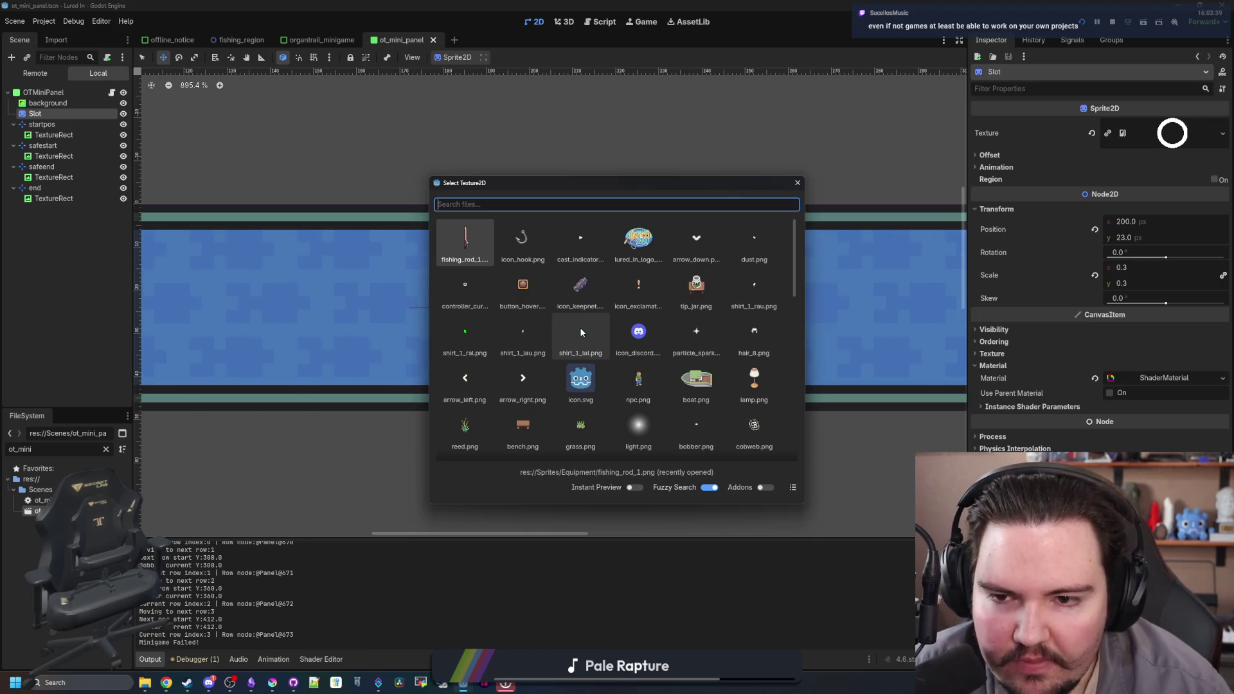
{"action": "scroll", "coordinate": [579, 277], "scroll_direction": "down", "scroll_amount": 1}
{"action": "scroll", "coordinate": [578, 278], "scroll_direction": "down", "scroll_amount": 3}
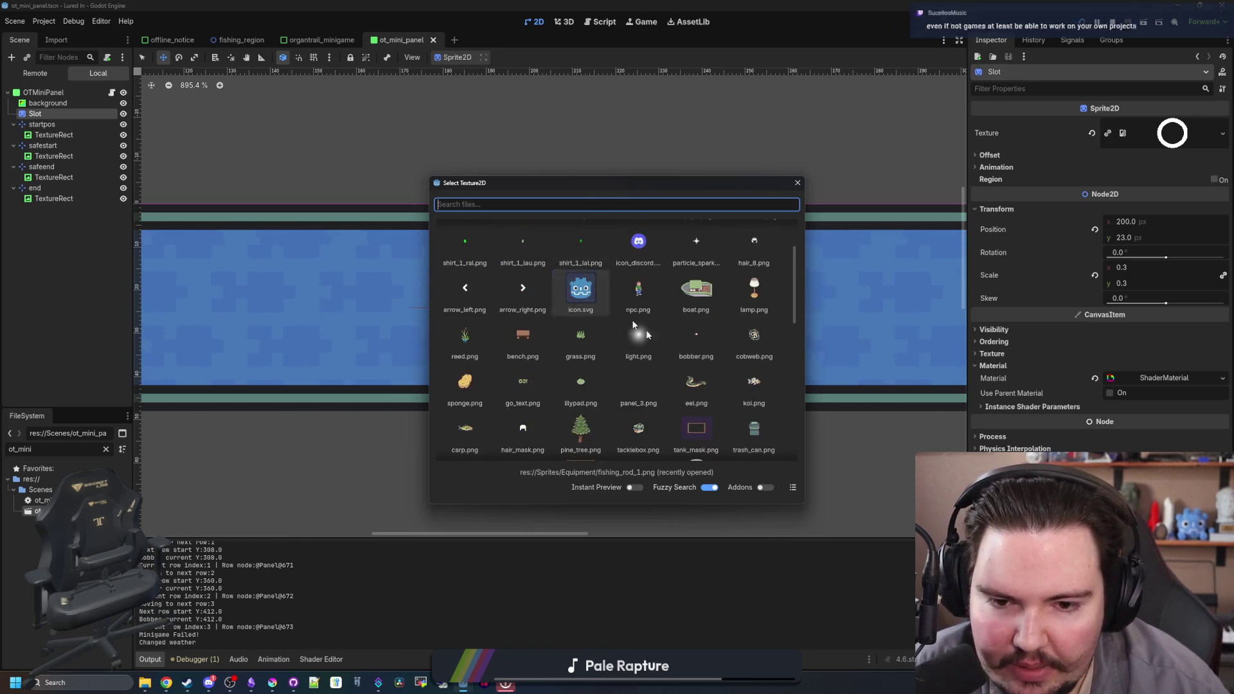
{"action": "scroll", "coordinate": [563, 373], "scroll_direction": "down", "scroll_amount": 5}
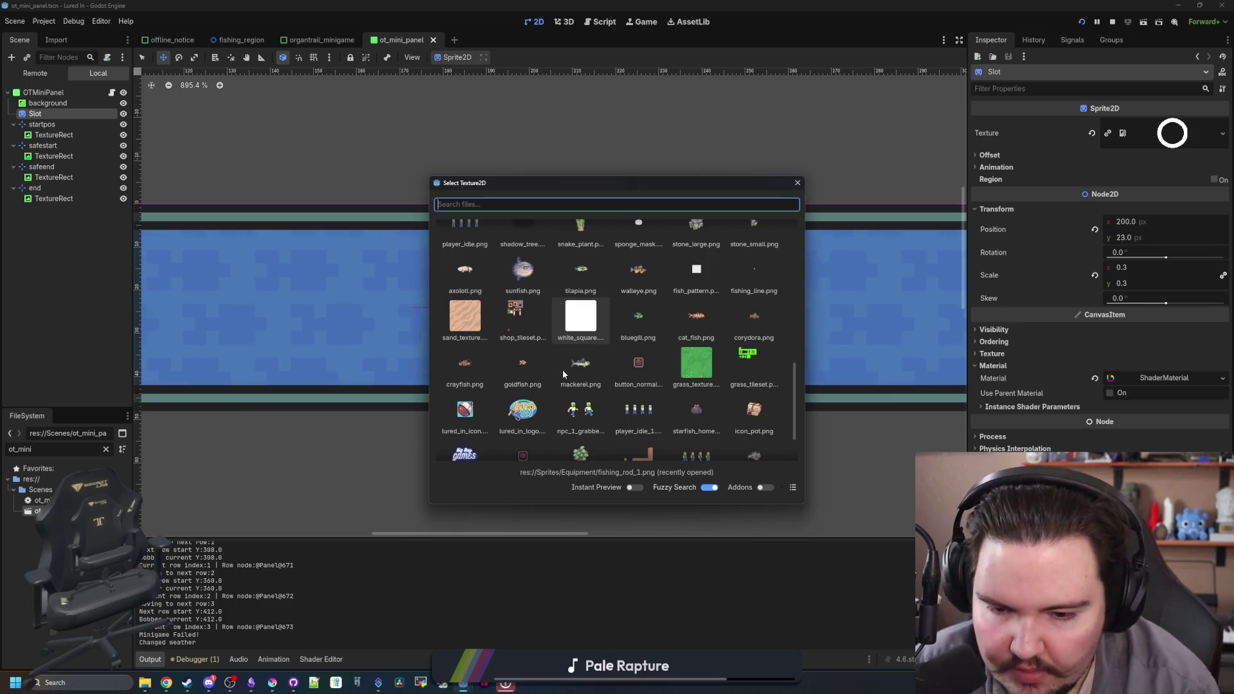
{"action": "type", "text": "sil"}
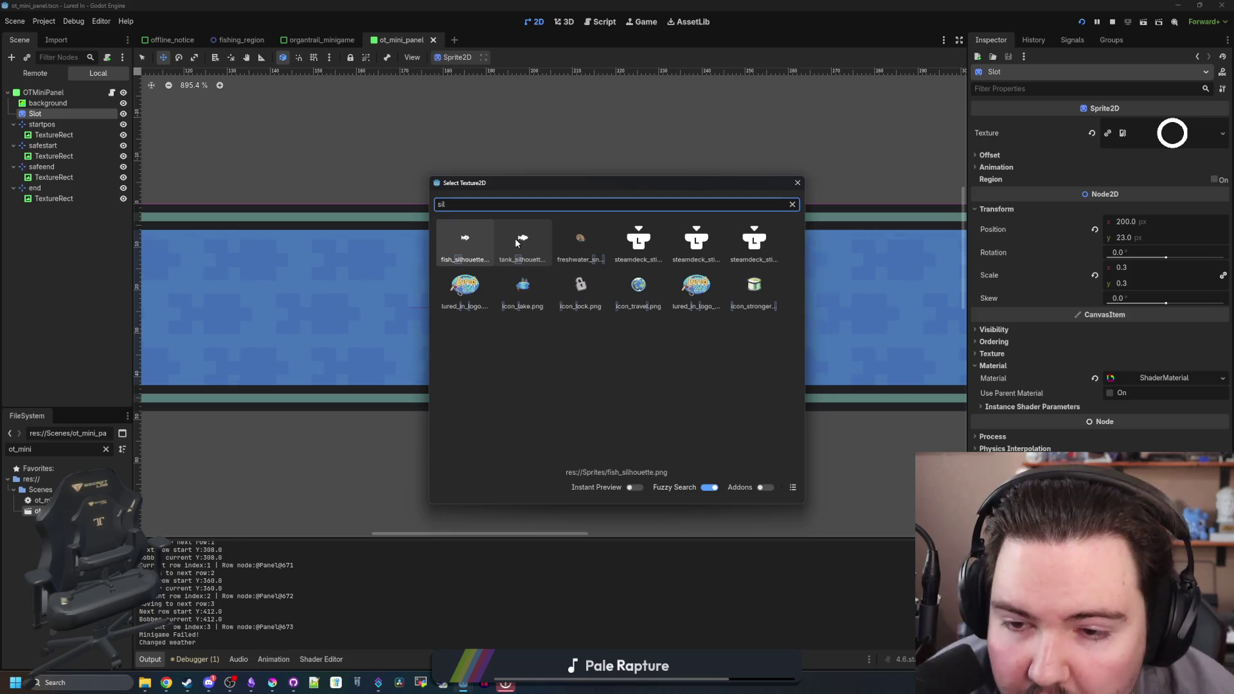
{"action": "double_click", "coordinate": [452, 256]}
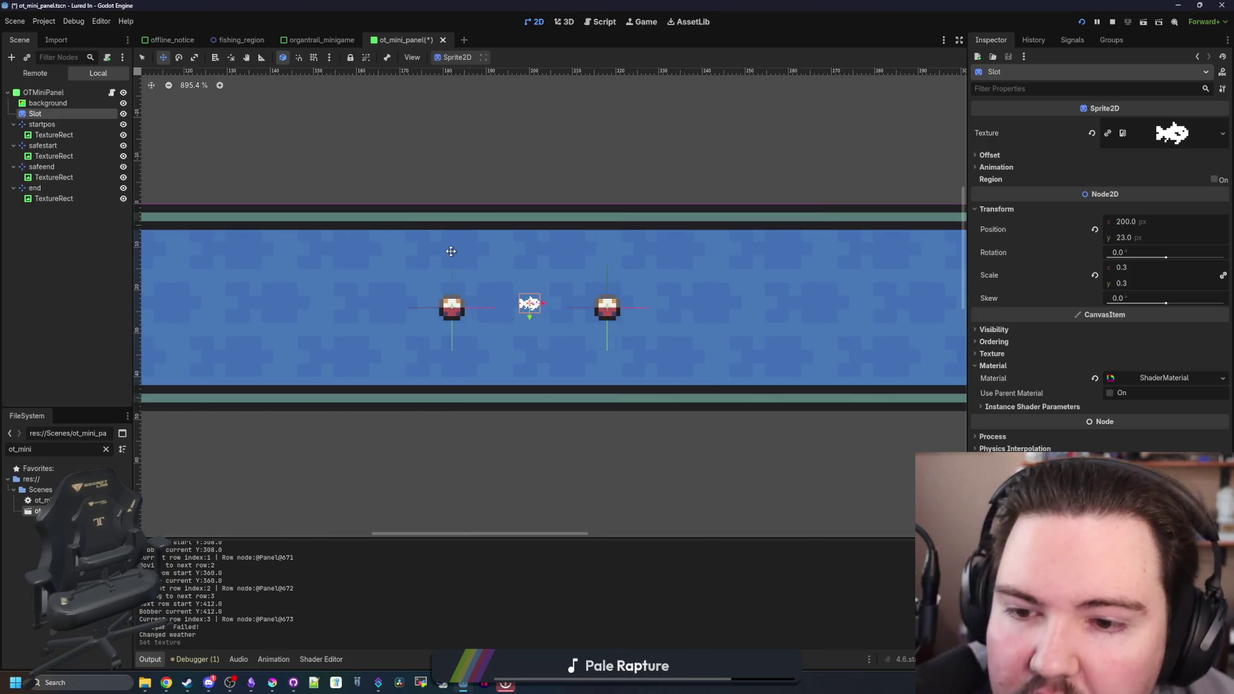
- Set the Slot sprite's scale to 2
{"action": "scroll", "coordinate": [509, 313], "scroll_direction": "up", "scroll_amount": 2}
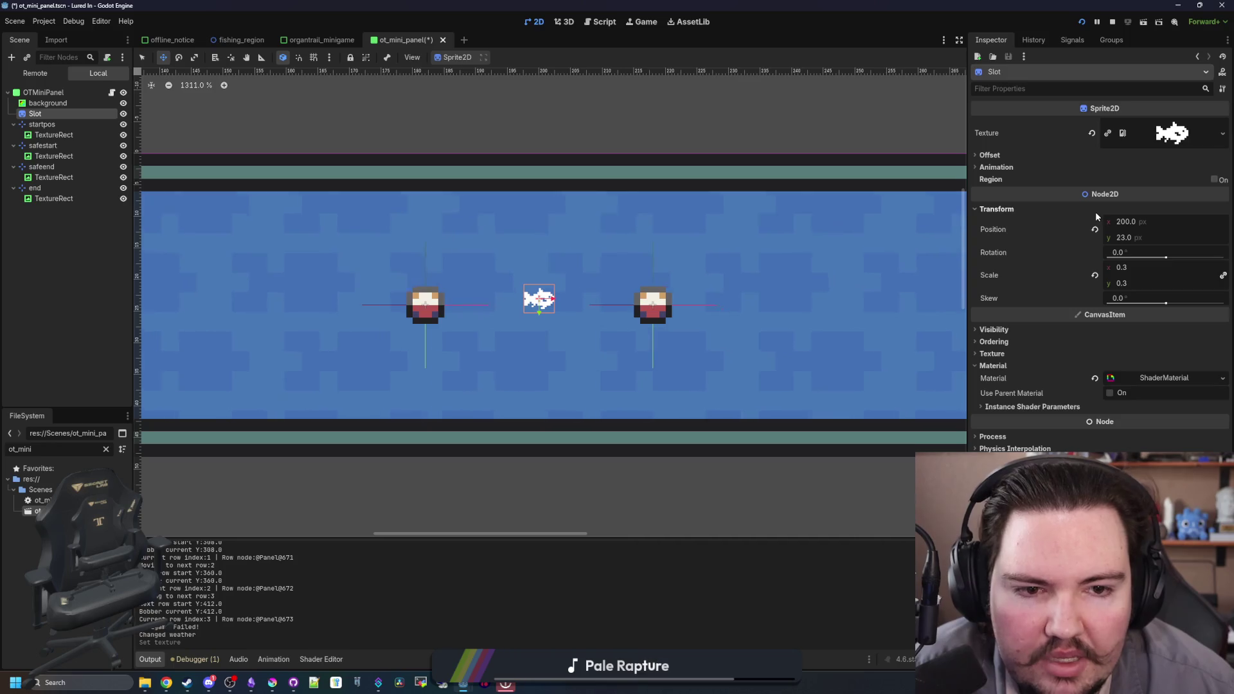
{"action": "left_click", "coordinate": [1142, 271]}
{"action": "type", "text": "1"}
{"action": "key", "text": "Return"}
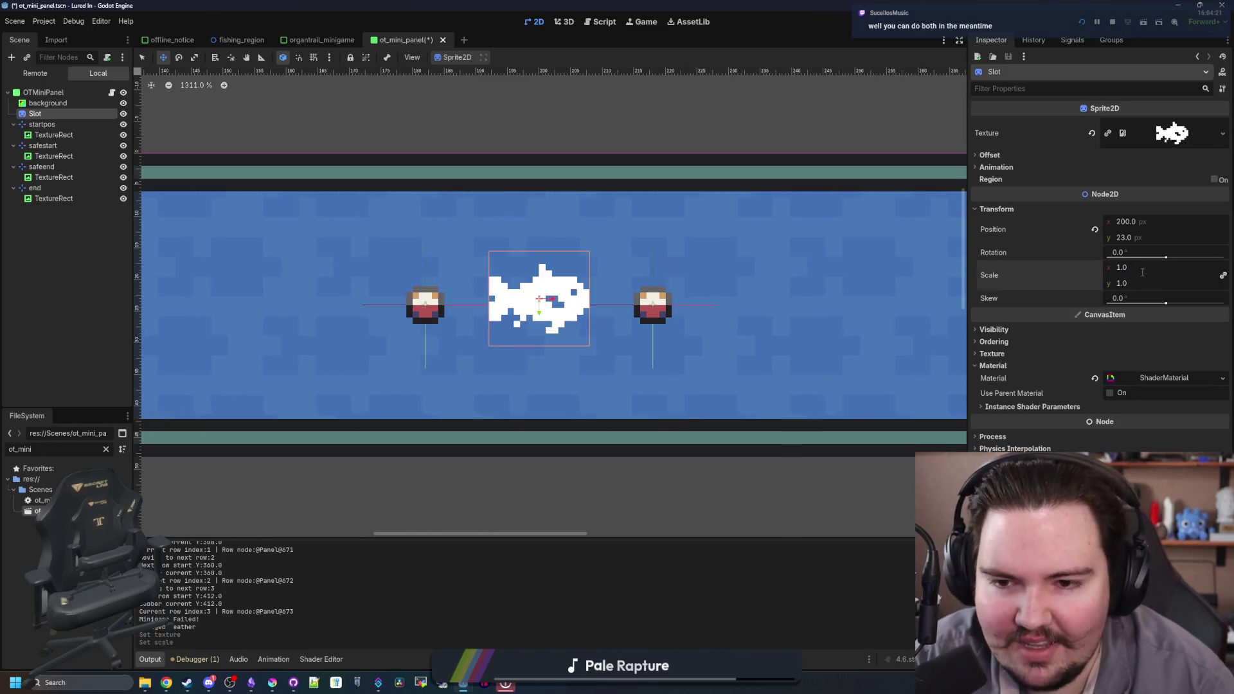
{"action": "type", "text": "2"}
{"action": "key", "text": "Return"}
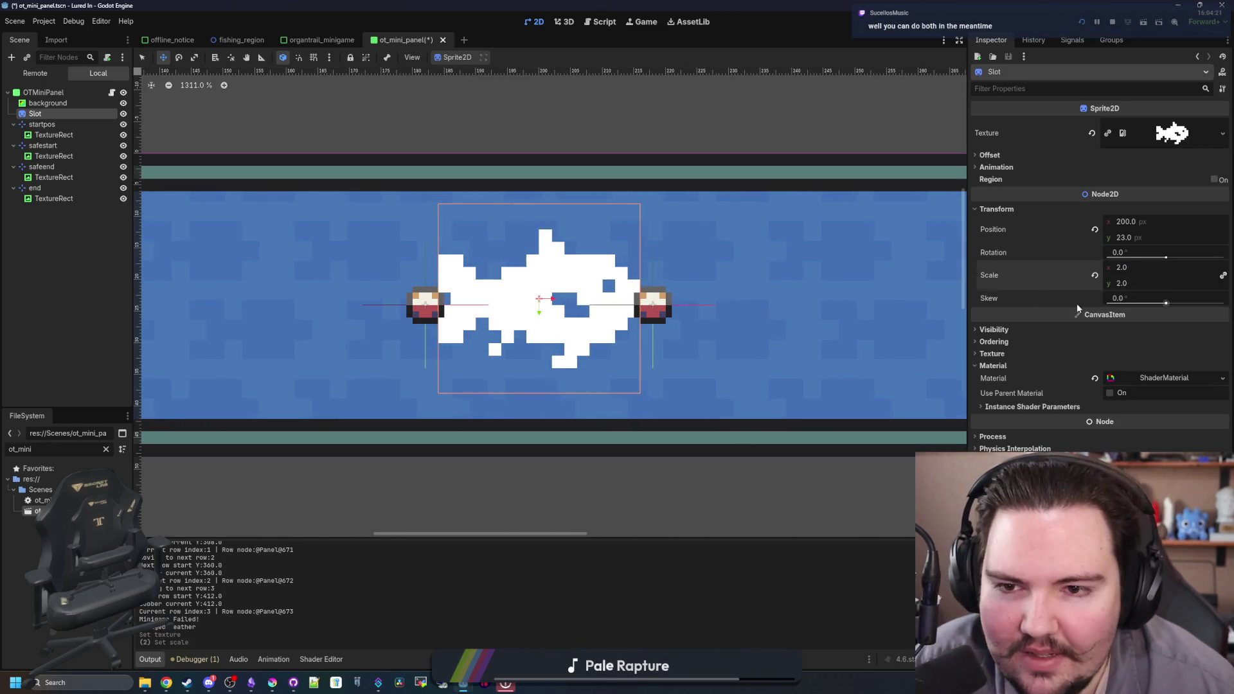
- Quick Load the Slot texture again, settling on fish_silhouette.png after trying the tank silhouette
{"action": "scroll", "coordinate": [501, 296], "scroll_direction": "down", "scroll_amount": 2}
{"action": "left_click", "coordinate": [1223, 133]}
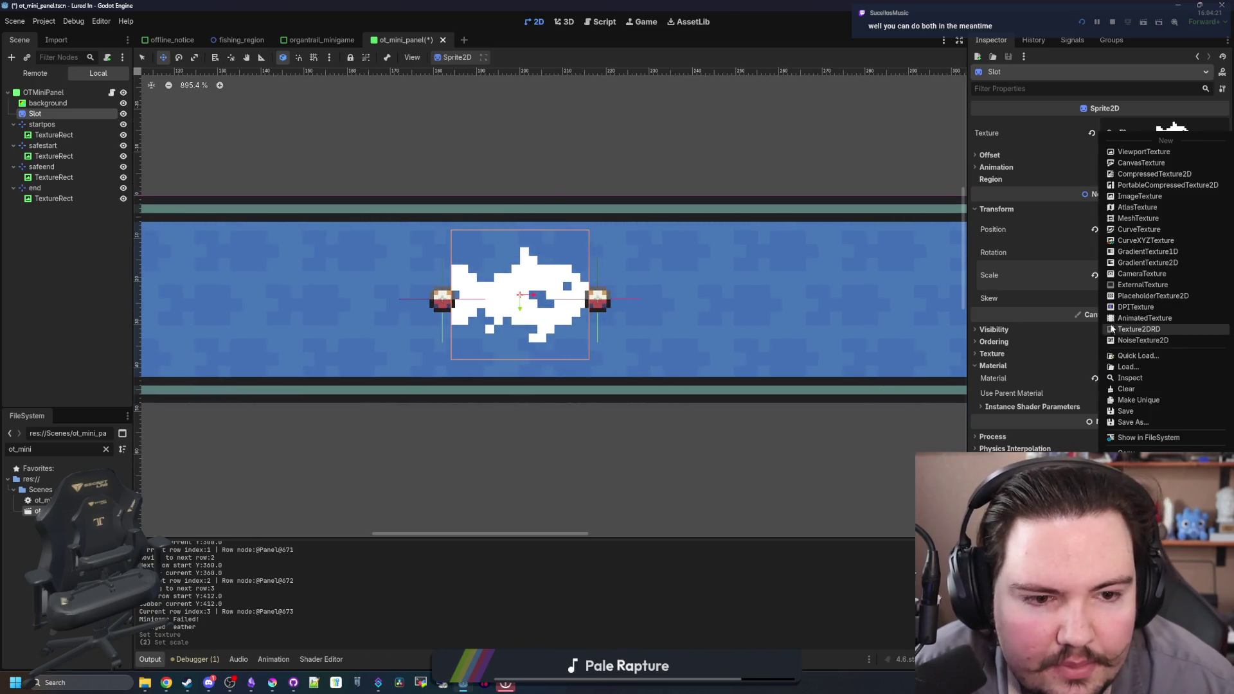
{"action": "left_click", "coordinate": [1132, 356]}
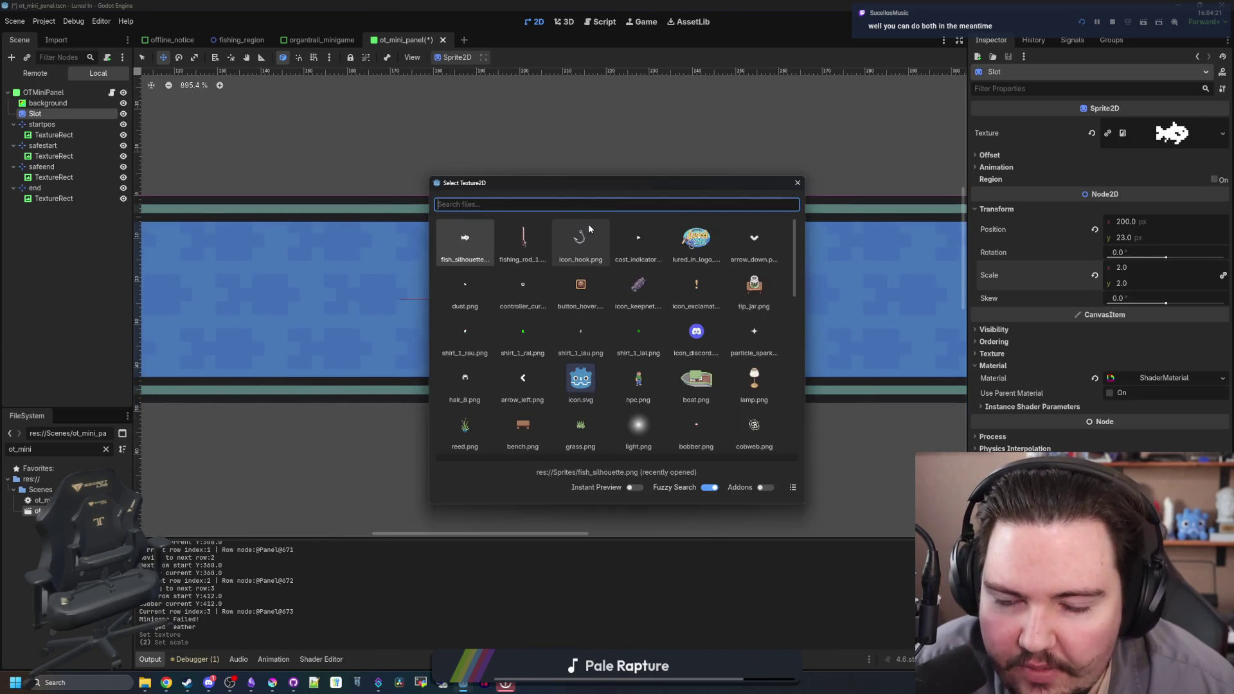
{"action": "type", "text": "sil"}
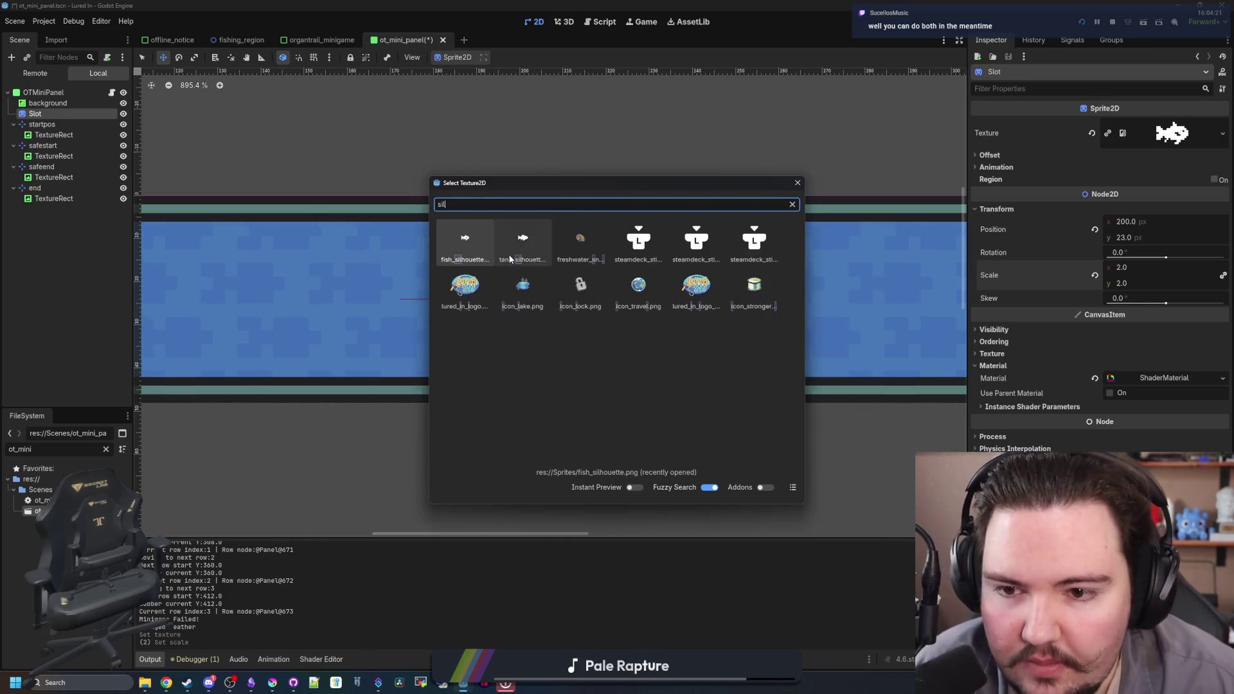
{"action": "left_click", "coordinate": [511, 251]}
{"action": "scroll", "coordinate": [540, 307], "scroll_direction": "down", "scroll_amount": 6}
{"action": "scroll", "coordinate": [544, 308], "scroll_direction": "up", "scroll_amount": 4}
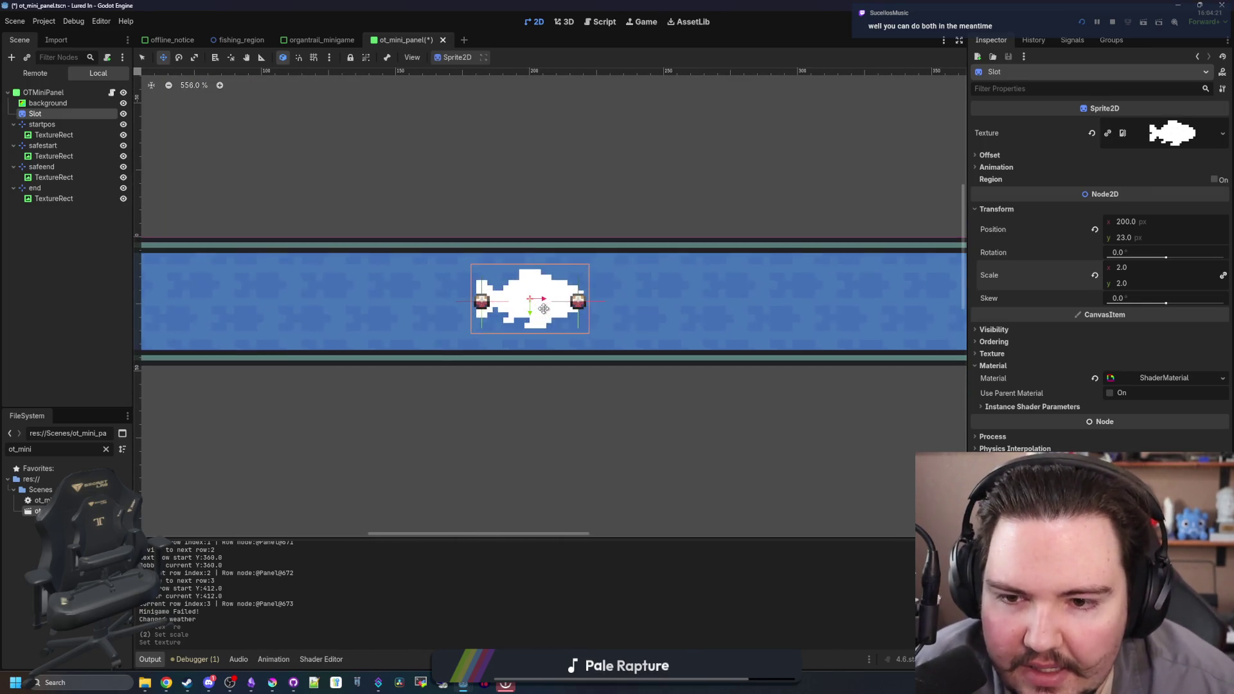
{"action": "right_click", "coordinate": [1157, 131]}
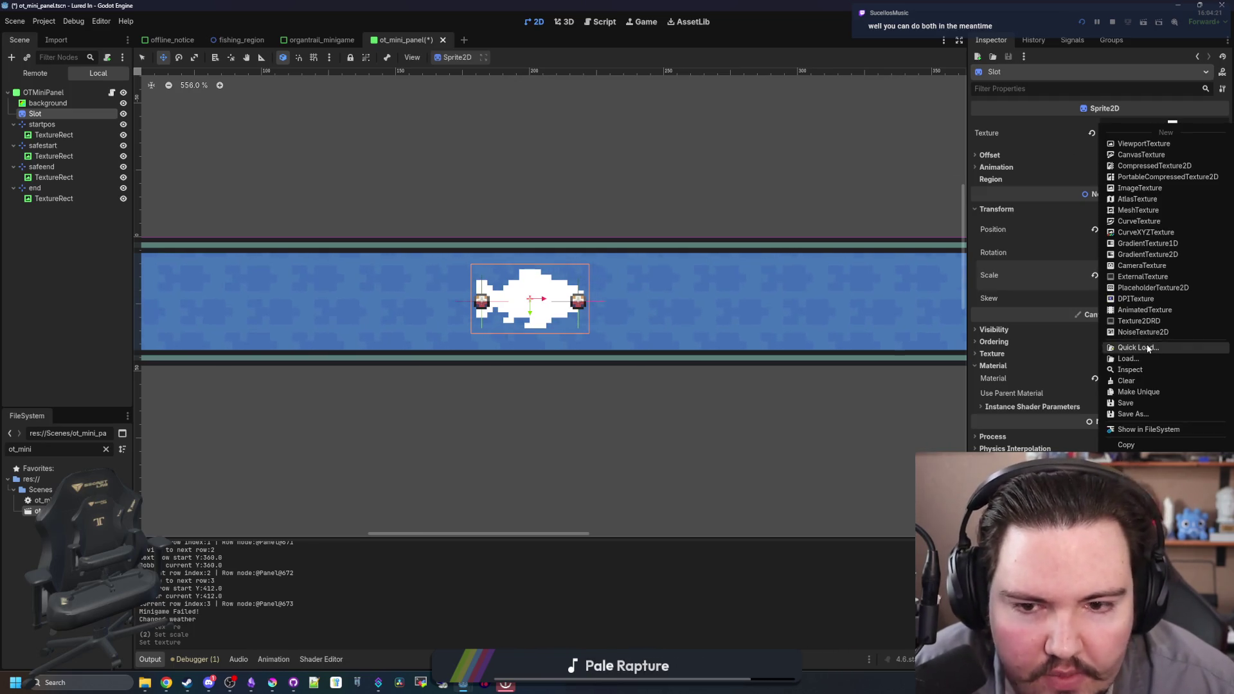
{"action": "left_click", "coordinate": [1151, 348]}
{"action": "left_click", "coordinate": [514, 238]}
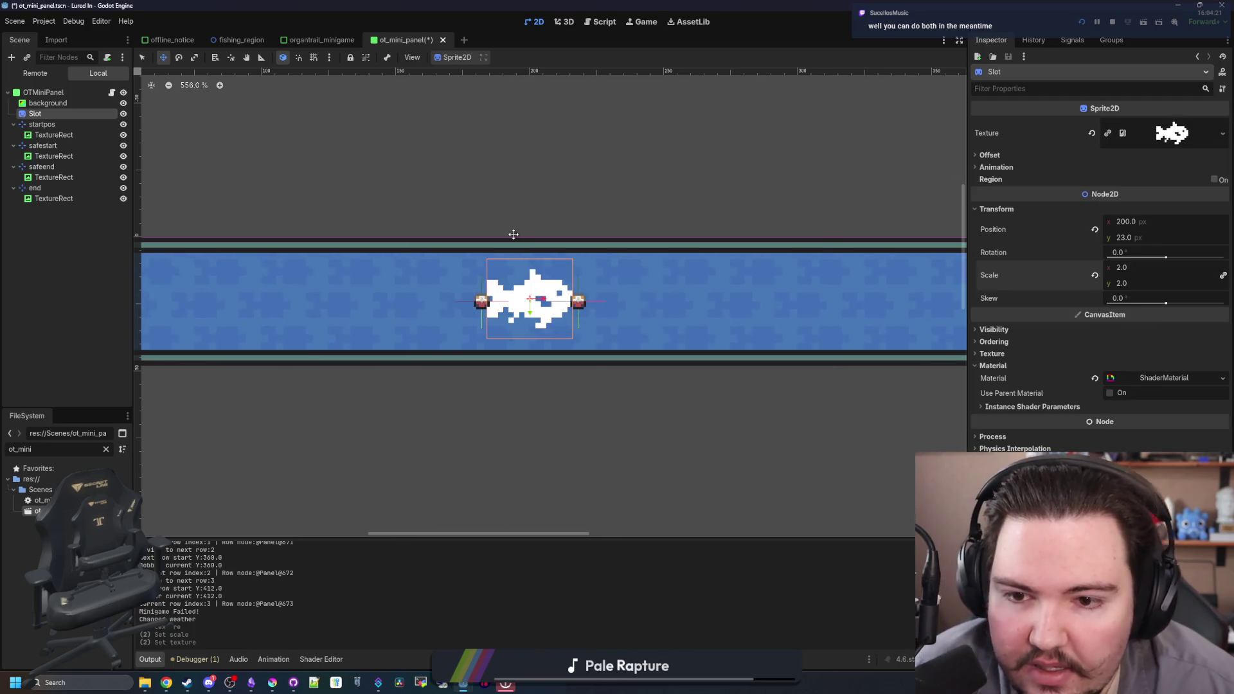
{"action": "scroll", "coordinate": [504, 266], "scroll_direction": "down", "scroll_amount": 4}
{"action": "scroll", "coordinate": [501, 293], "scroll_direction": "up", "scroll_amount": 3}
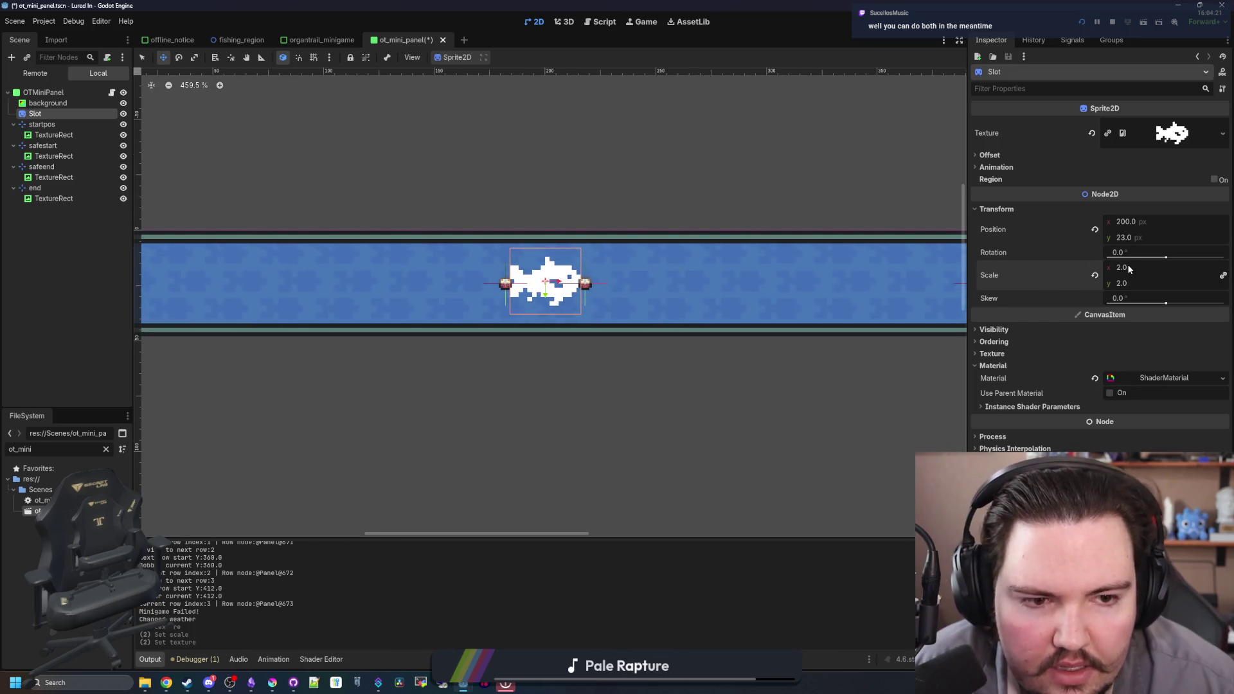
{"action": "scroll", "coordinate": [495, 257], "scroll_direction": "down", "scroll_amount": 6}
{"action": "scroll", "coordinate": [487, 240], "scroll_direction": "up", "scroll_amount": 3}
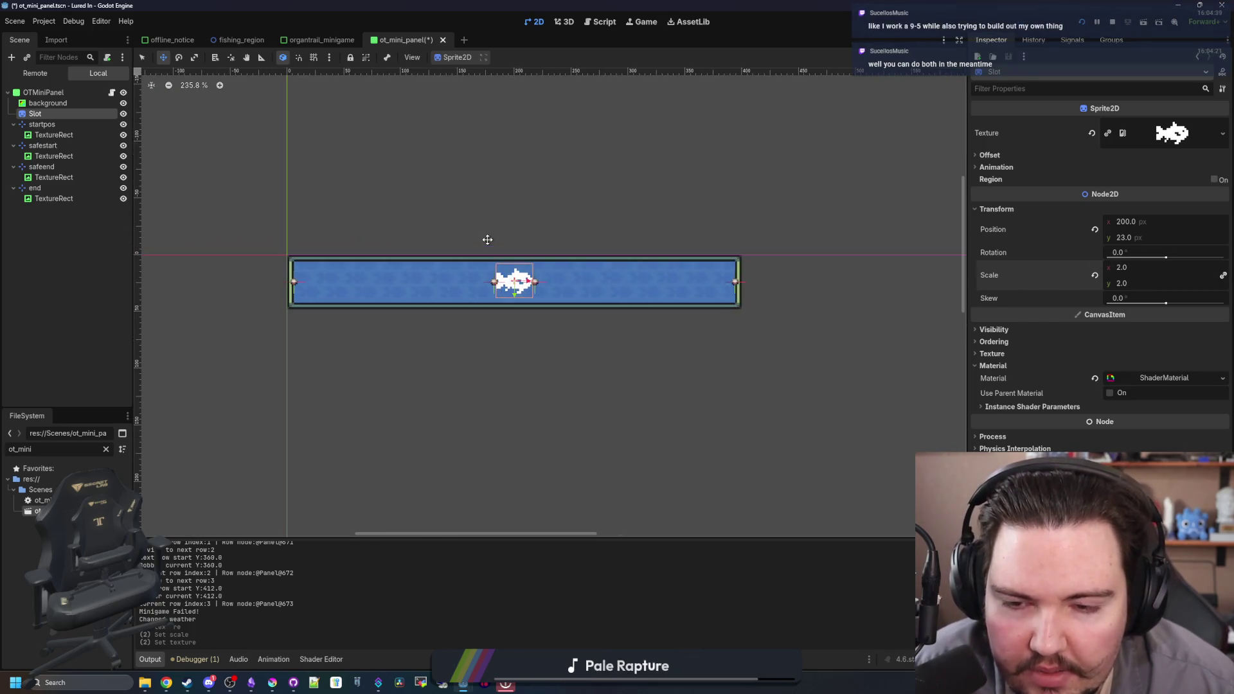
{"action": "scroll", "coordinate": [471, 257], "scroll_direction": "up", "scroll_amount": 3}
{"action": "scroll", "coordinate": [515, 294], "scroll_direction": "up", "scroll_amount": 3}
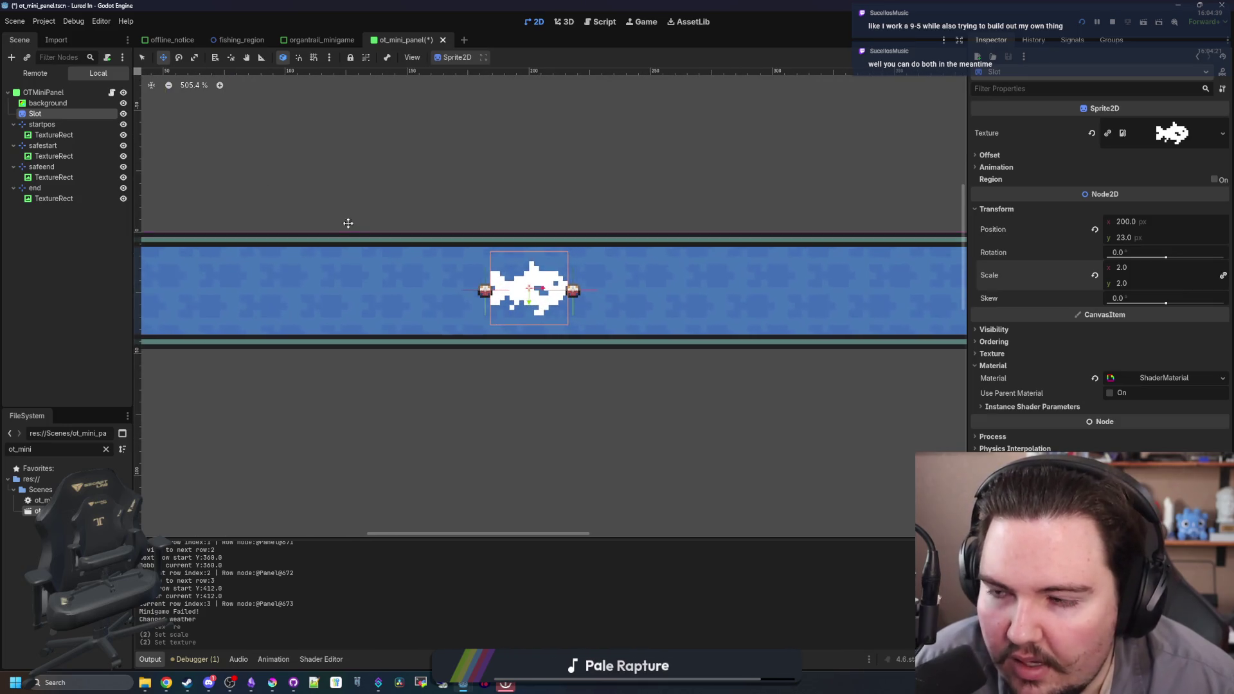
{"action": "right_click", "coordinate": [45, 118]}
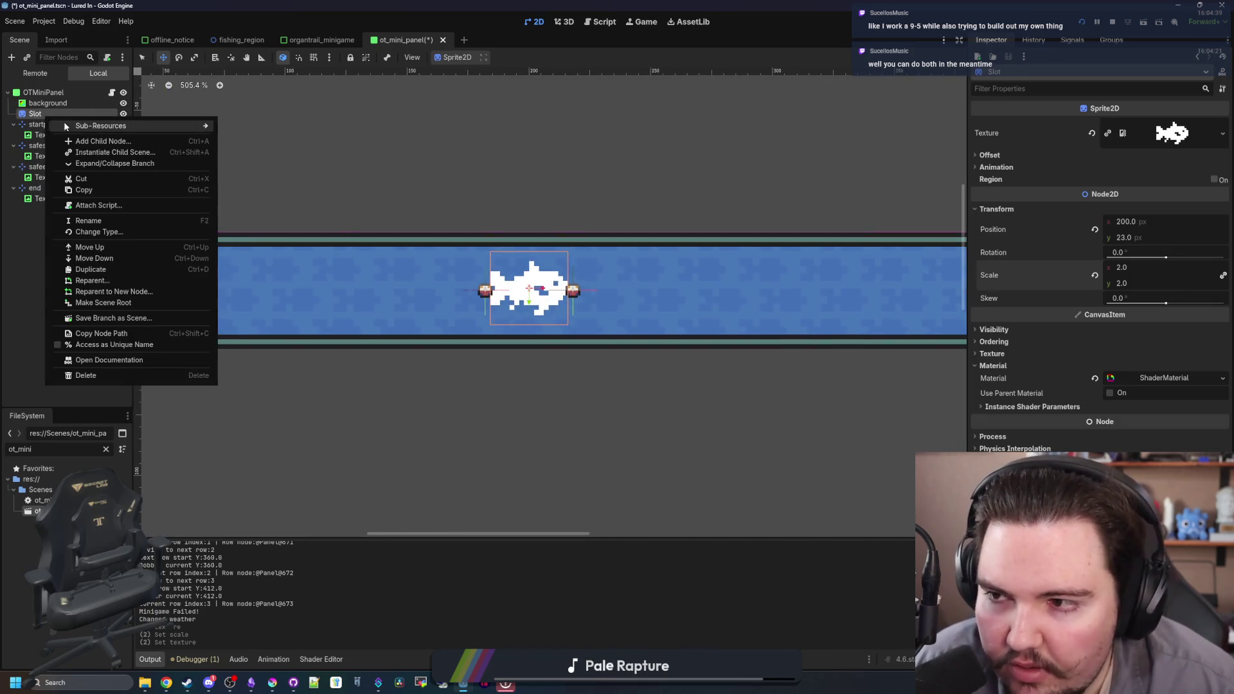
- Start adding a Sprite child under Slot, then cancel the Create New Node dialog
{"action": "left_click", "coordinate": [73, 127]}
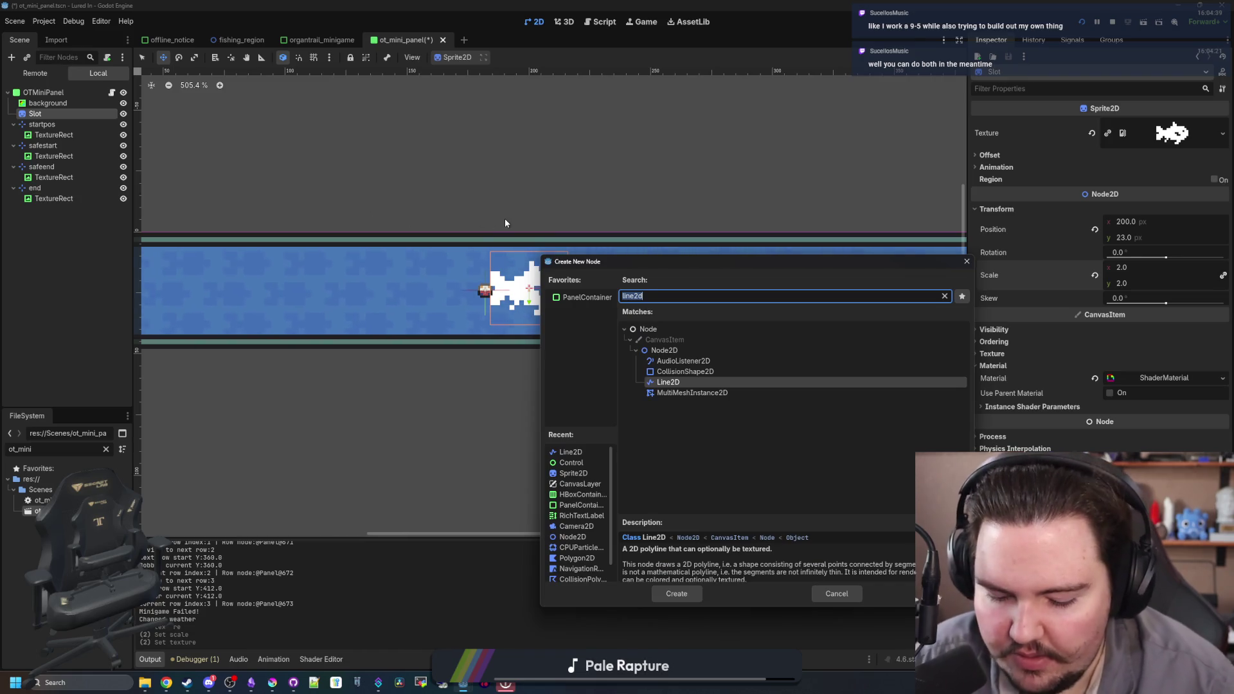
{"action": "type", "text": "sprite"}
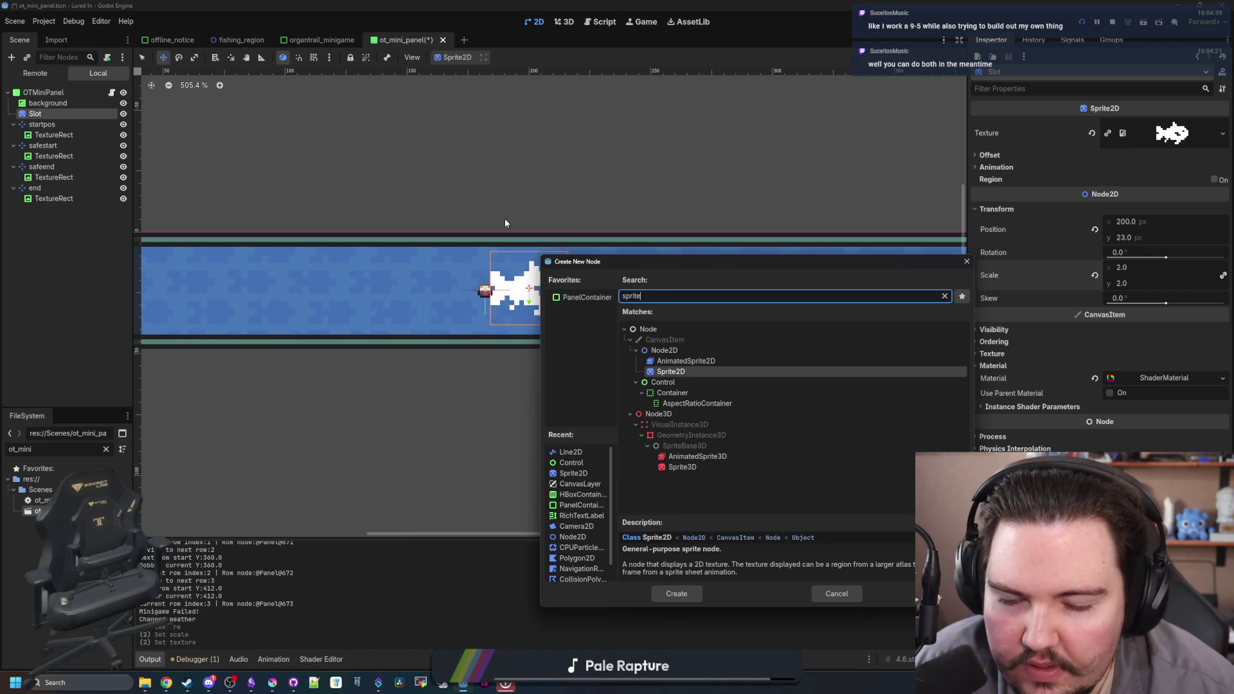
{"action": "key", "text": "BackSpace"}
{"action": "key", "text": "BackSpace"}
{"action": "key", "text": "BackSpace"}
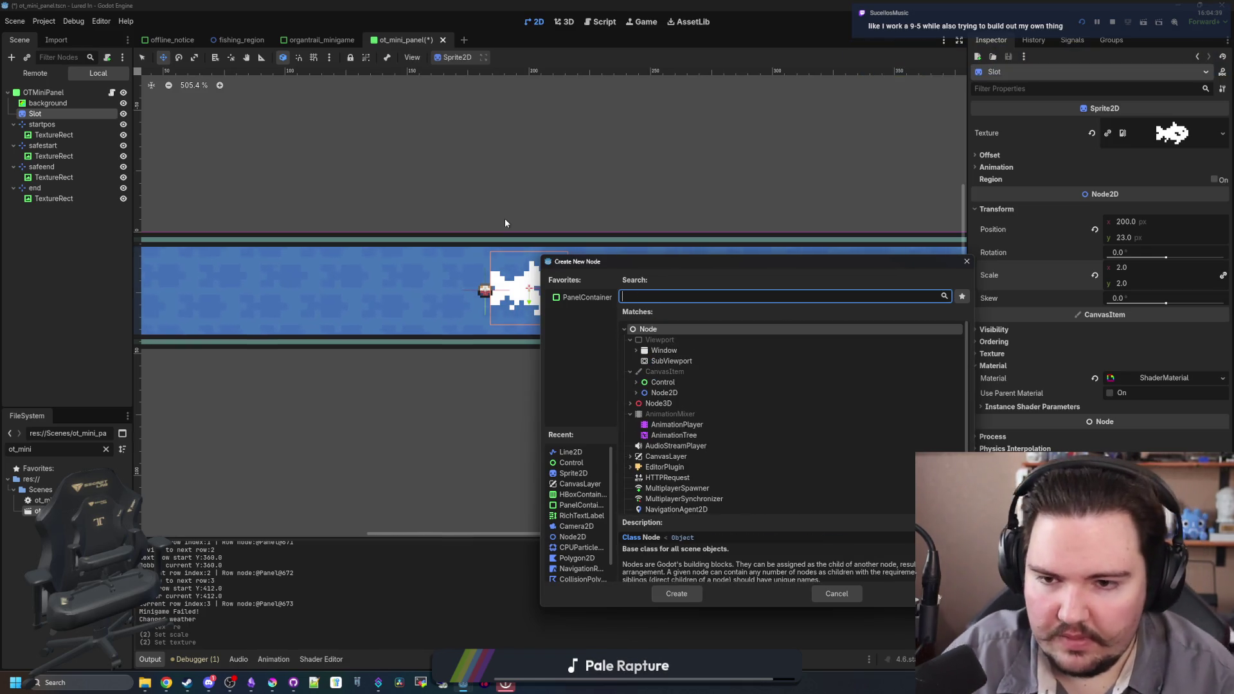
{"action": "left_click", "coordinate": [967, 261]}
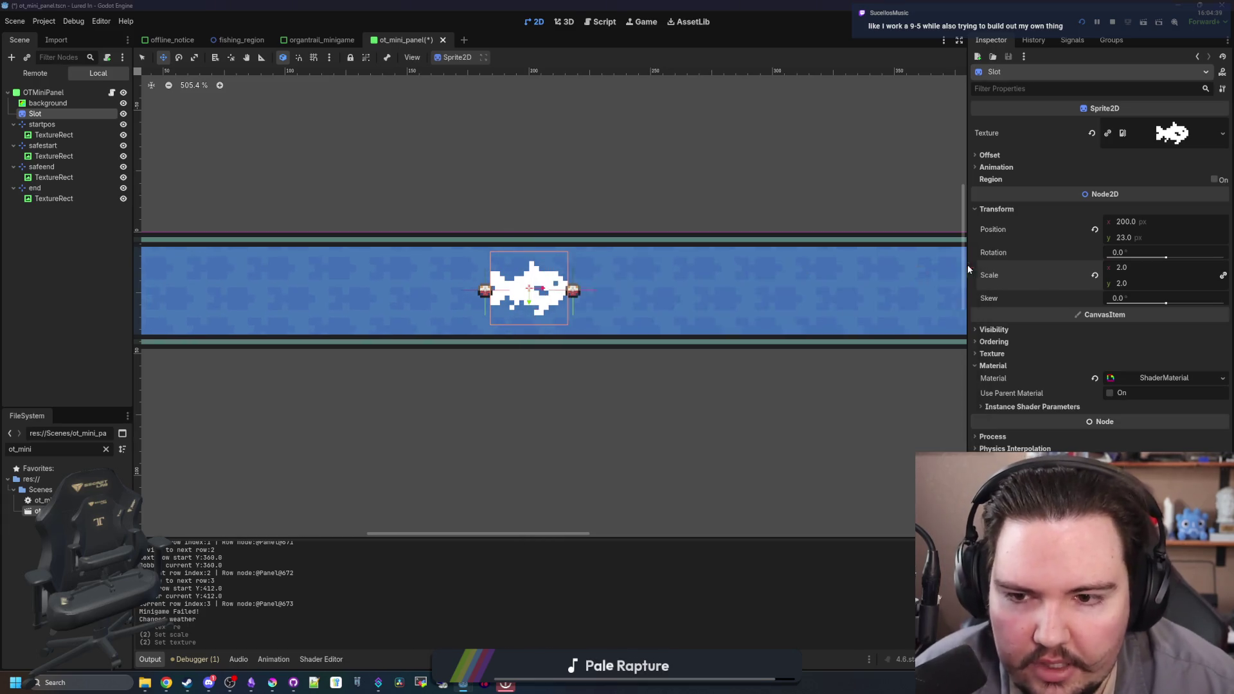
- Select the background node, check its transform, and bring up Krita with icon_hook.png
{"action": "scroll", "coordinate": [515, 289], "scroll_direction": "up", "scroll_amount": 5}
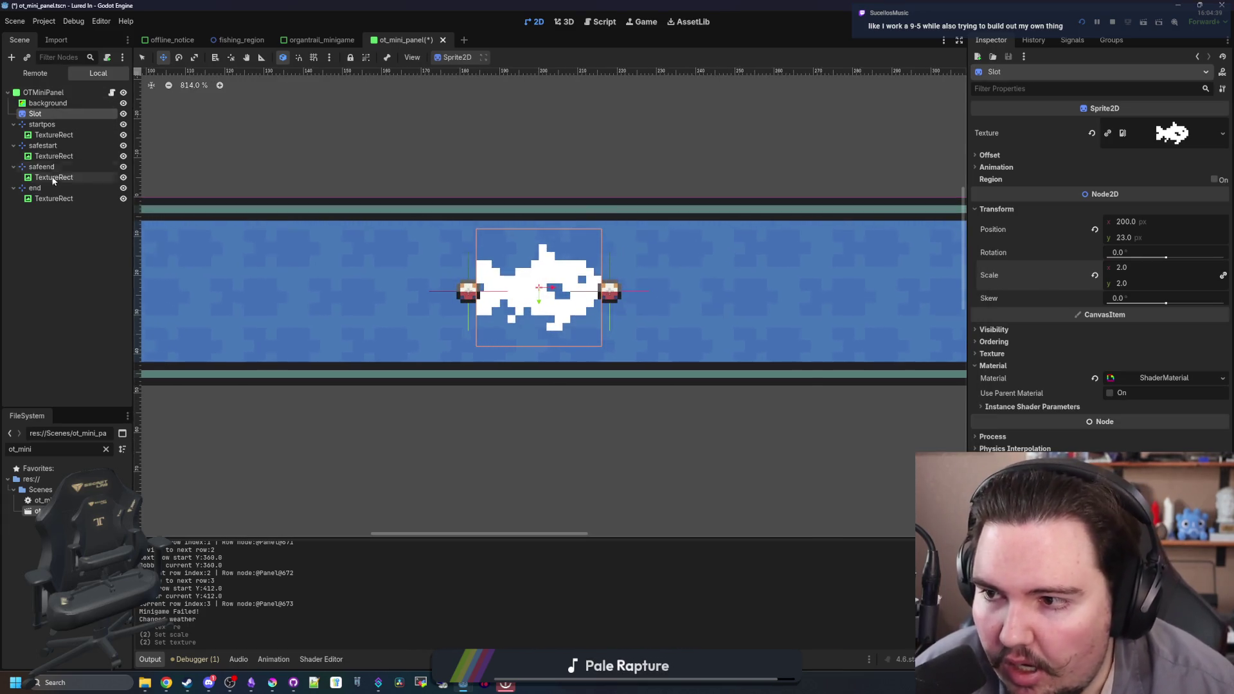
{"action": "scroll", "coordinate": [395, 211], "scroll_direction": "down", "scroll_amount": 6}
{"action": "left_click", "coordinate": [48, 103]}
{"action": "scroll", "coordinate": [514, 289], "scroll_direction": "down", "scroll_amount": 1}
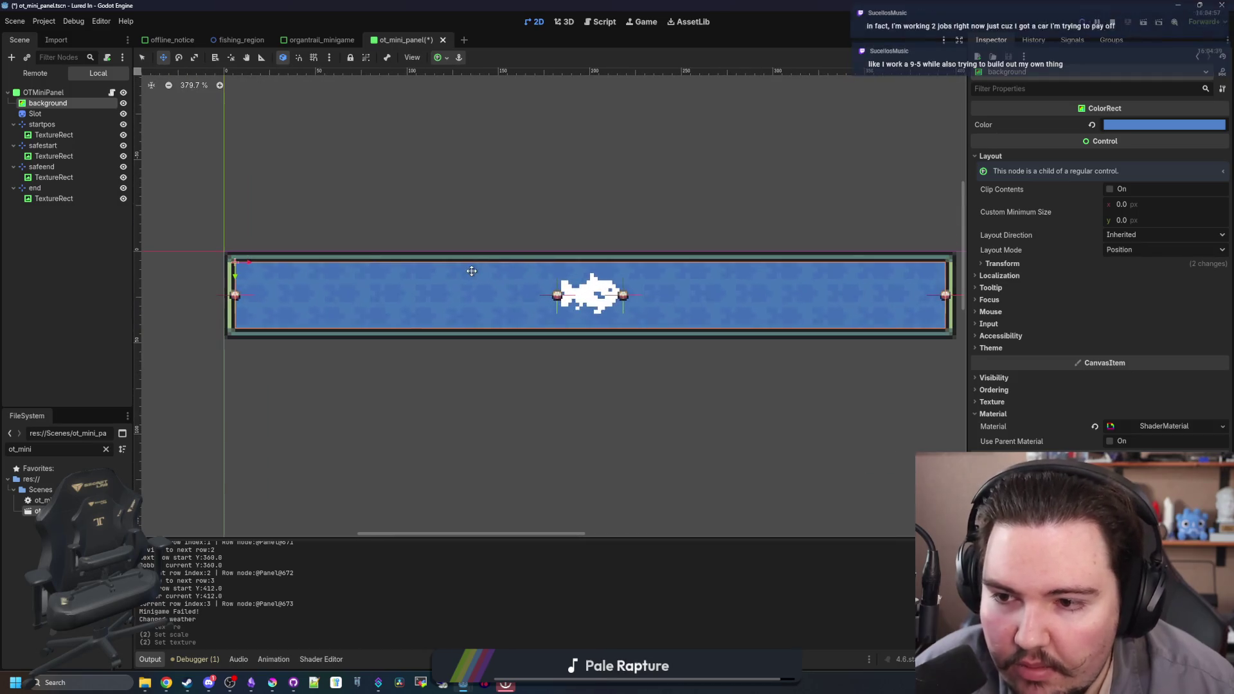
{"action": "left_click", "coordinate": [1011, 264]}
{"action": "left_click", "coordinate": [1010, 264]}
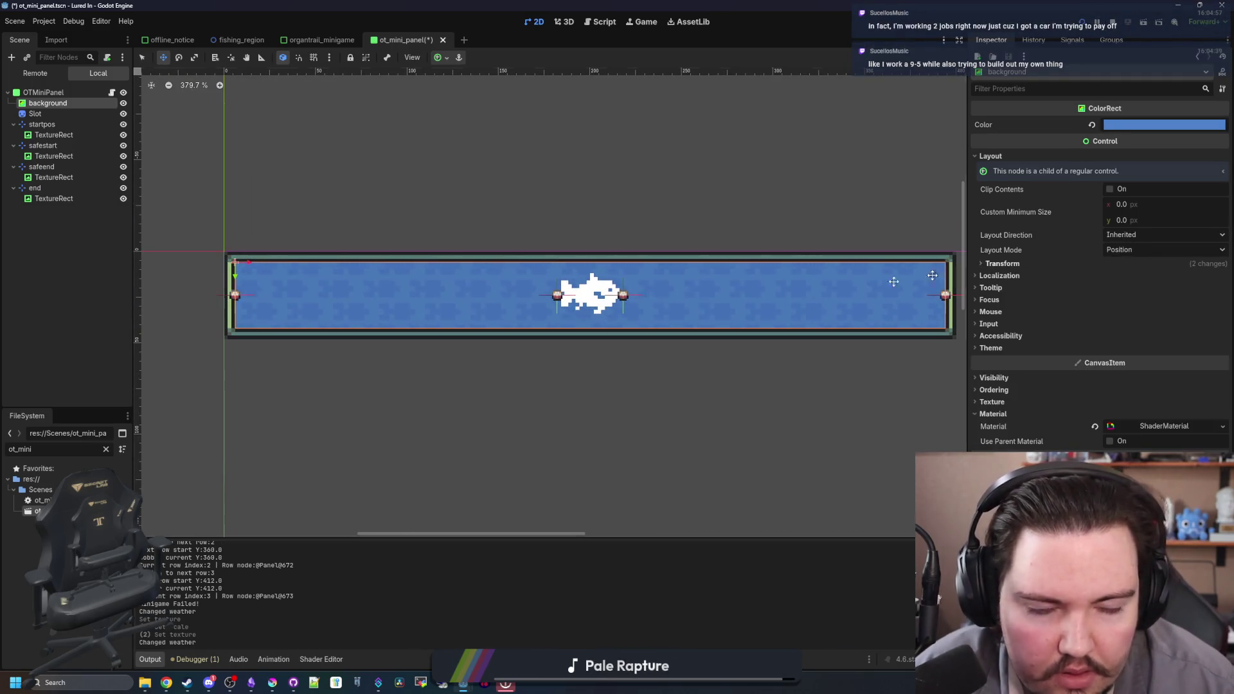
{"action": "left_click", "coordinate": [277, 684]}
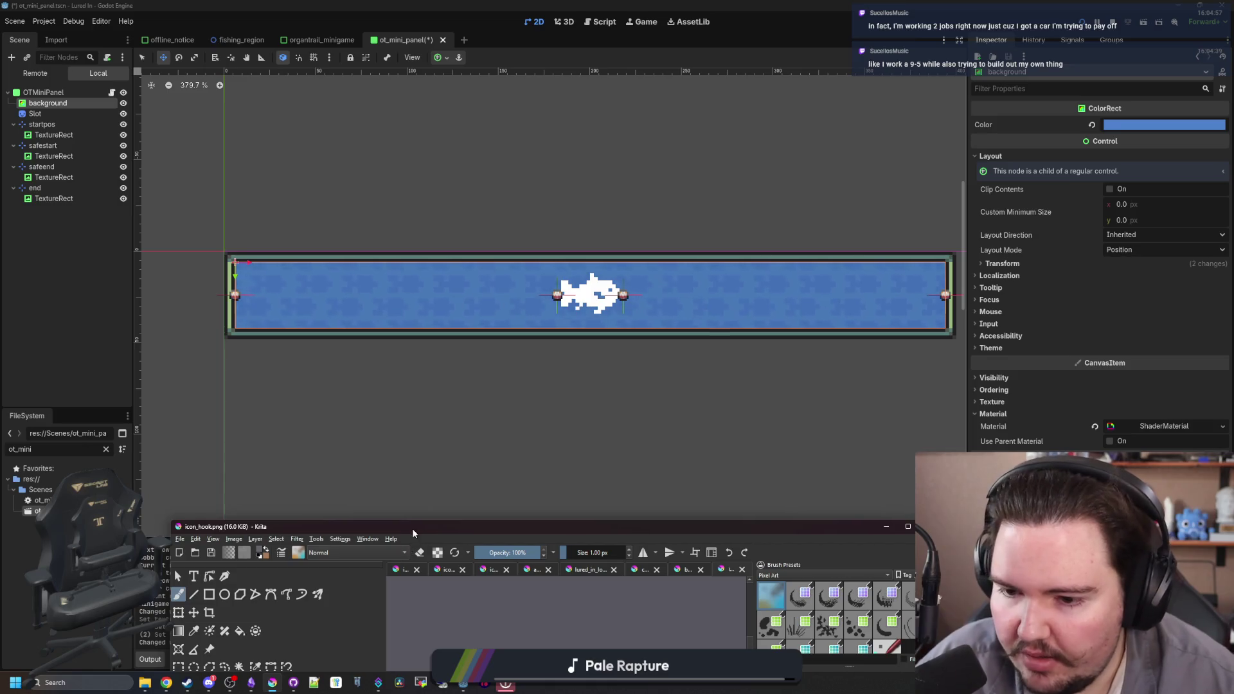
- Create a new blank image and clear its white canvas to transparency
{"action": "double_click", "coordinate": [413, 528]}
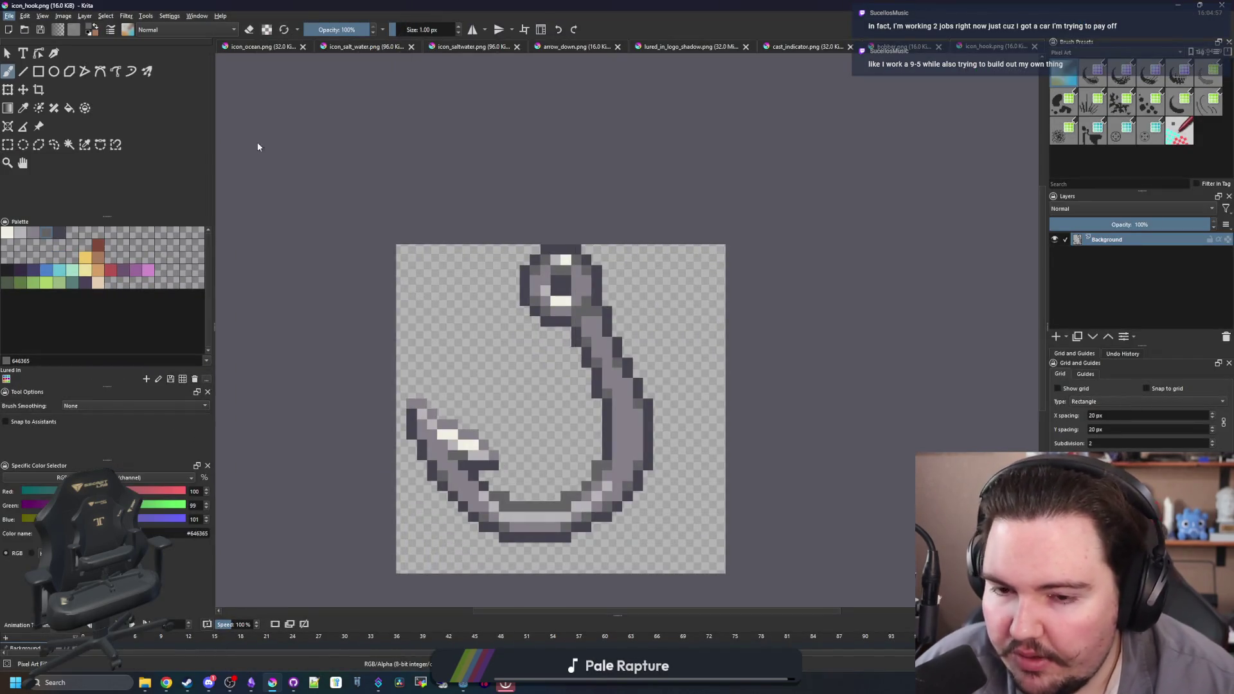
{"action": "key", "text": "ctrl+n"}
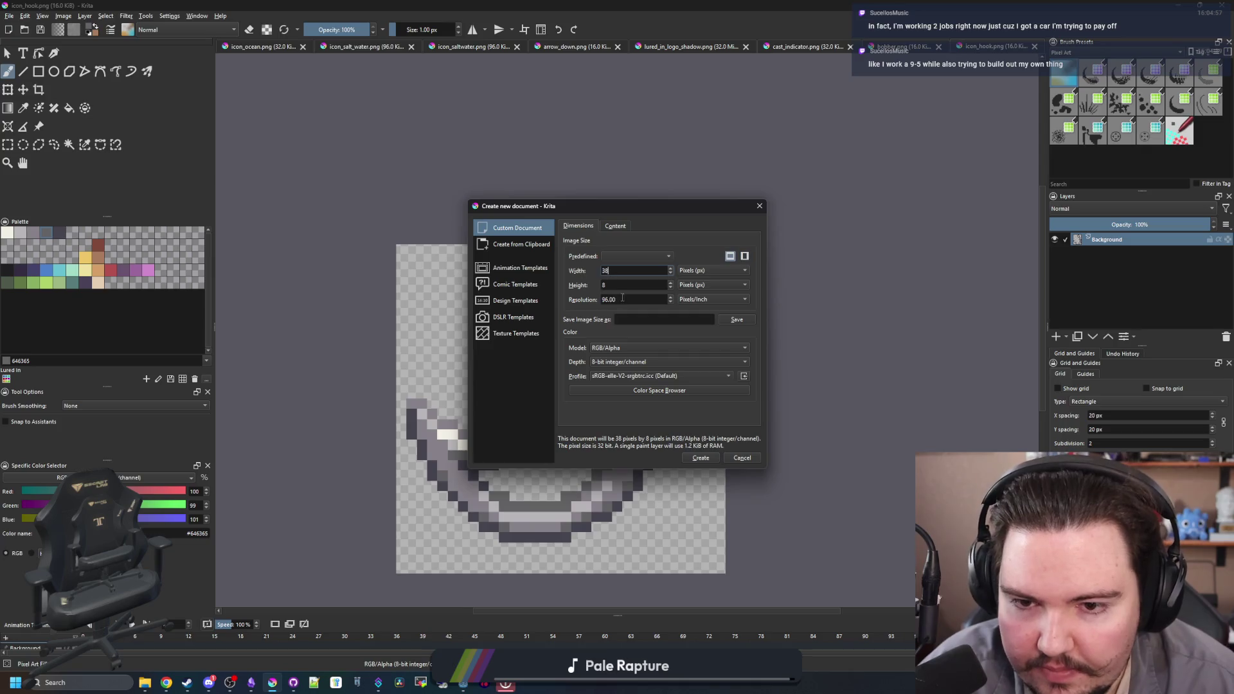
{"action": "left_click", "coordinate": [702, 458]}
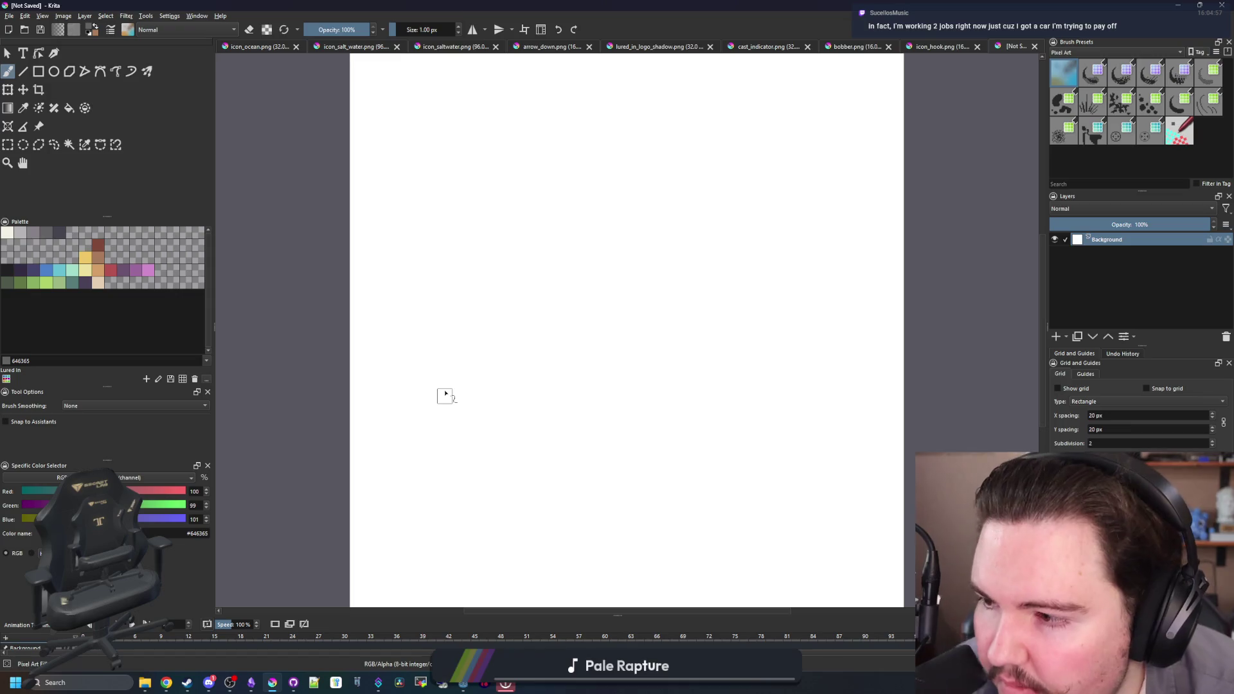
{"action": "scroll", "coordinate": [437, 335], "scroll_direction": "down", "scroll_amount": 1}
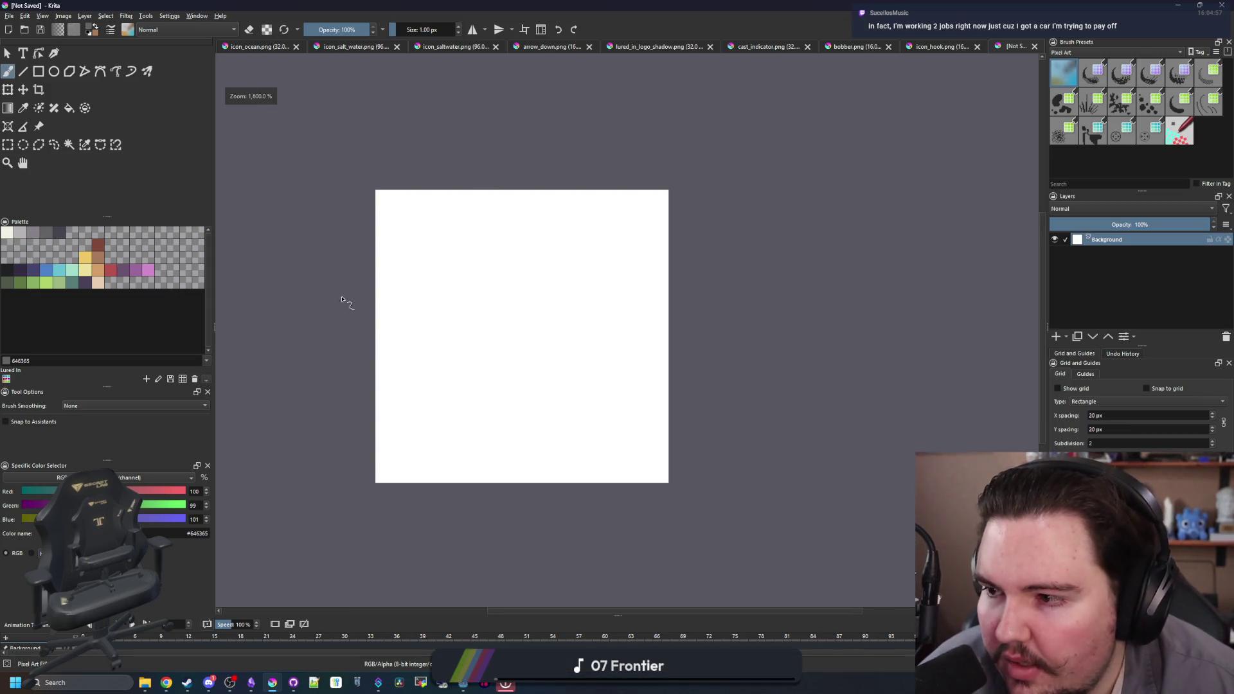
{"action": "key", "text": "ctrl+r"}
{"action": "mouse_move", "coordinate": [297, 136]}
{"action": "left_mouse_down"}
{"action": "mouse_move", "coordinate": [722, 432]}
{"action": "mouse_move", "coordinate": [795, 517]}
{"action": "left_mouse_up"}
{"action": "key", "text": "Delete"}
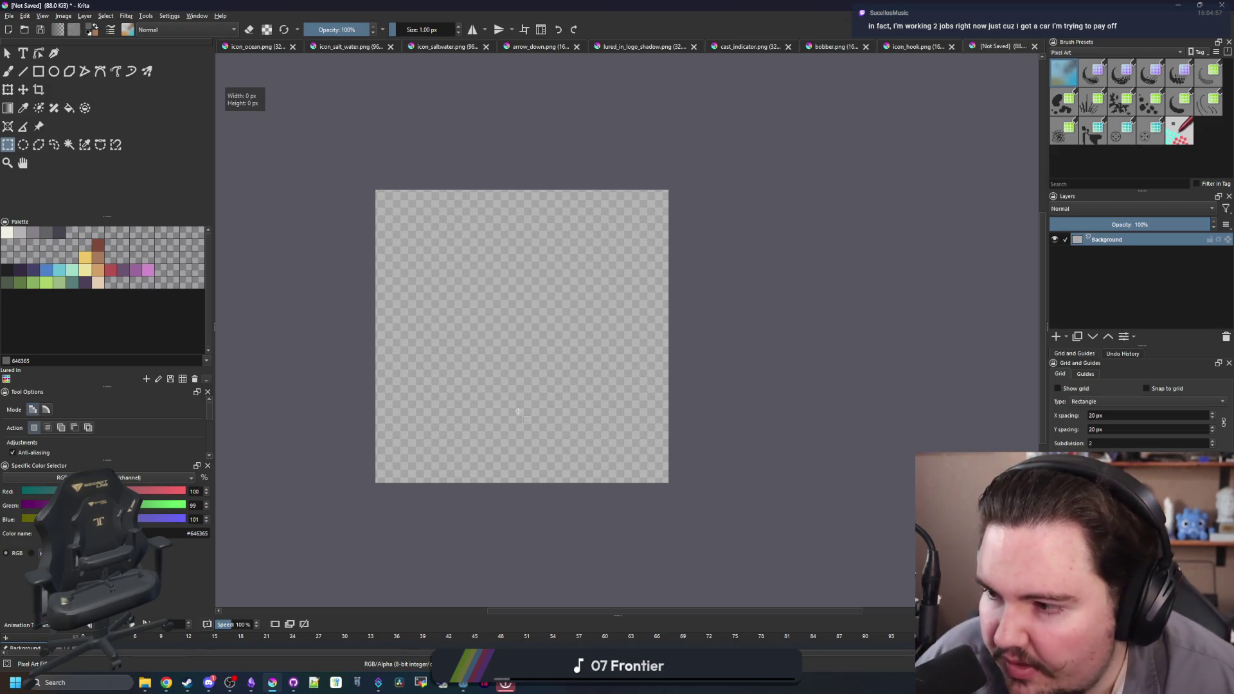
- Select a circle nearly filling the canvas and fill it with brown #a77b5b
{"action": "scroll", "coordinate": [476, 397], "scroll_direction": "up", "scroll_amount": 1}
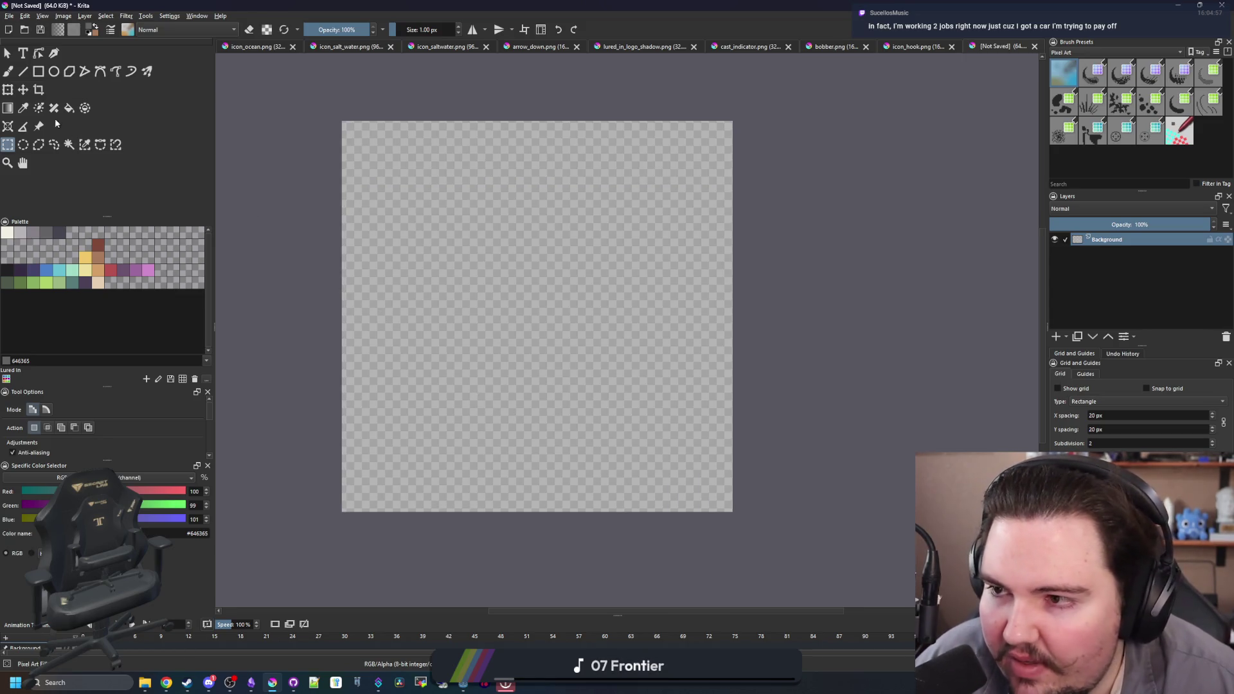
{"action": "left_click", "coordinate": [51, 73]}
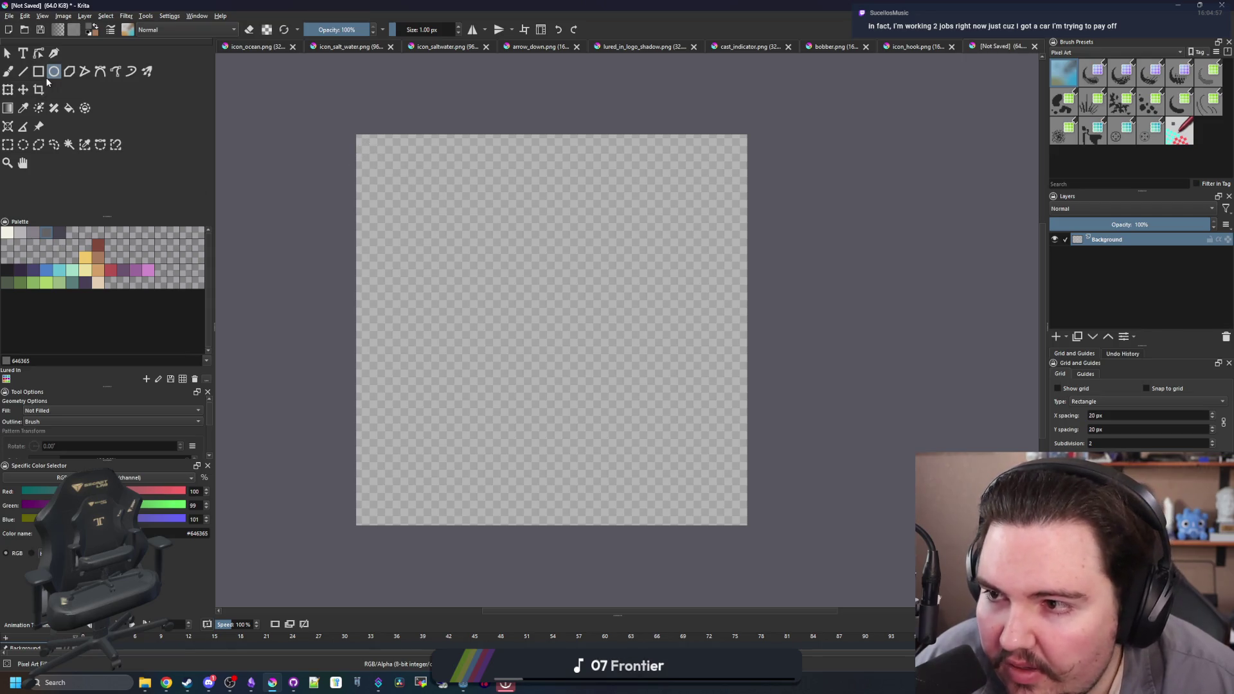
{"action": "left_click", "coordinate": [23, 145]}
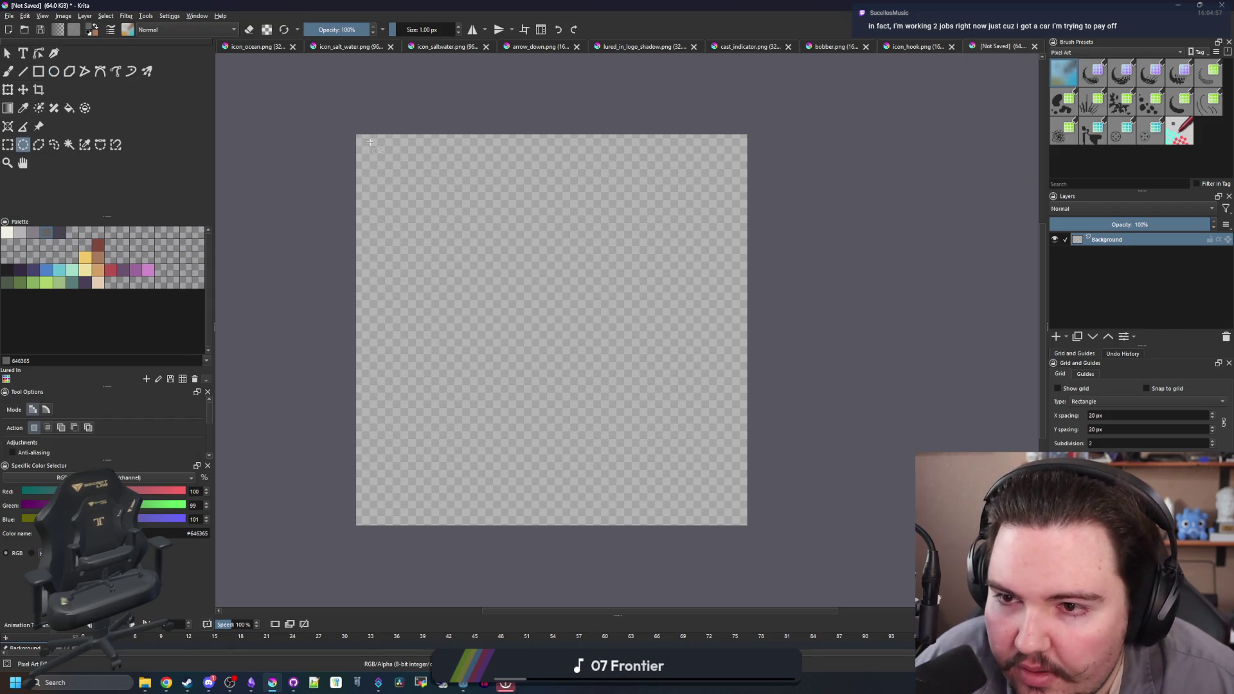
{"action": "left_click_drag", "start_coordinate": [656, 444], "coordinate": [737, 518]}
{"action": "left_click", "coordinate": [69, 108]}
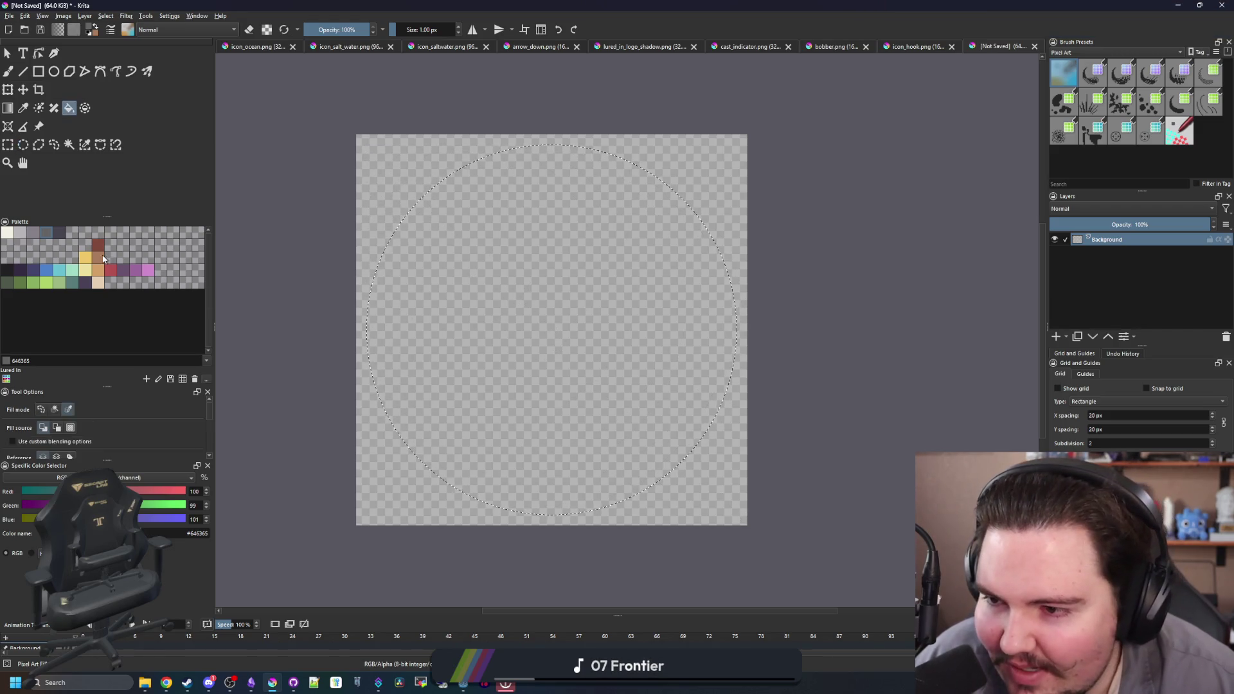
{"action": "left_click", "coordinate": [97, 257]}
{"action": "left_click", "coordinate": [536, 330]}
{"action": "key", "text": "b"}
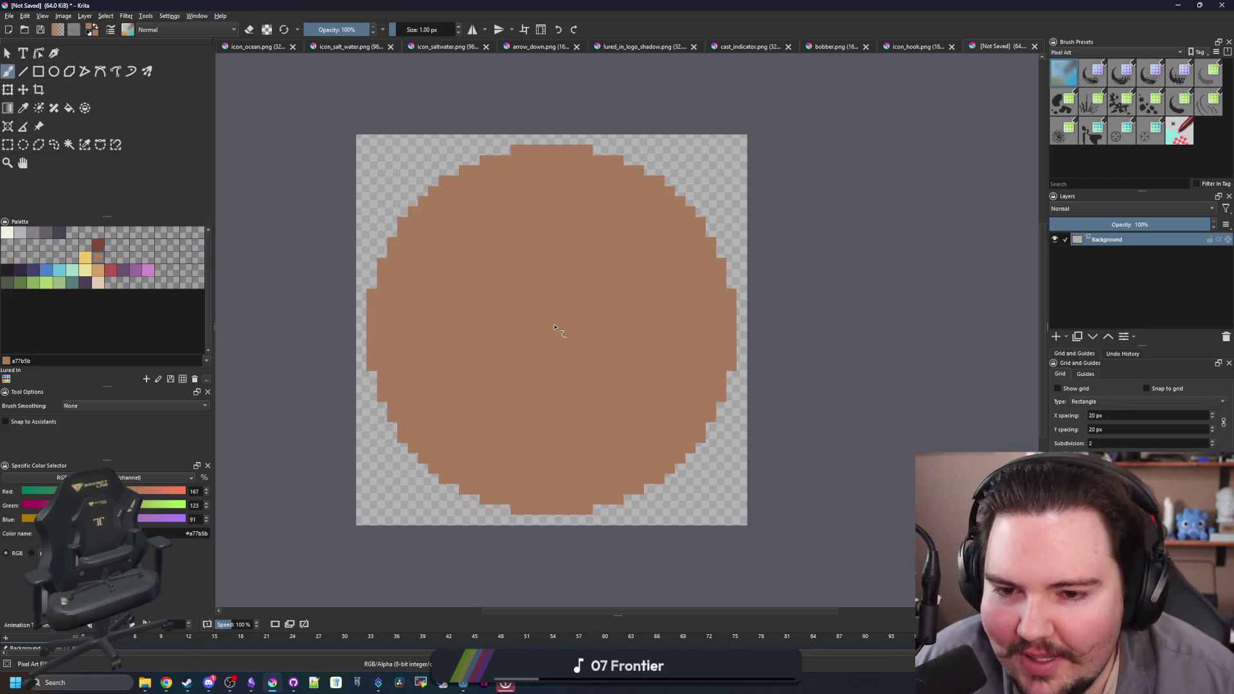
{"action": "scroll", "coordinate": [554, 326], "scroll_direction": "down", "scroll_amount": 3}
{"action": "scroll", "coordinate": [554, 326], "scroll_direction": "up", "scroll_amount": 3}
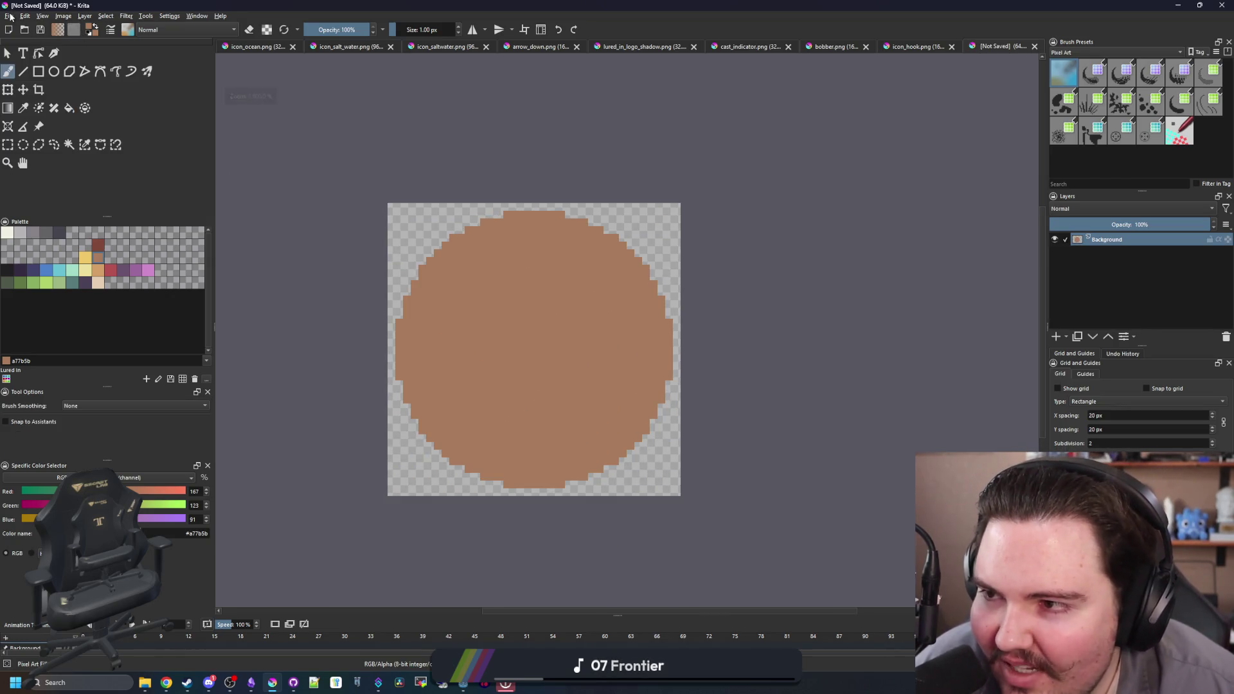
{"action": "scroll", "coordinate": [533, 349], "scroll_direction": "up", "scroll_amount": 1}
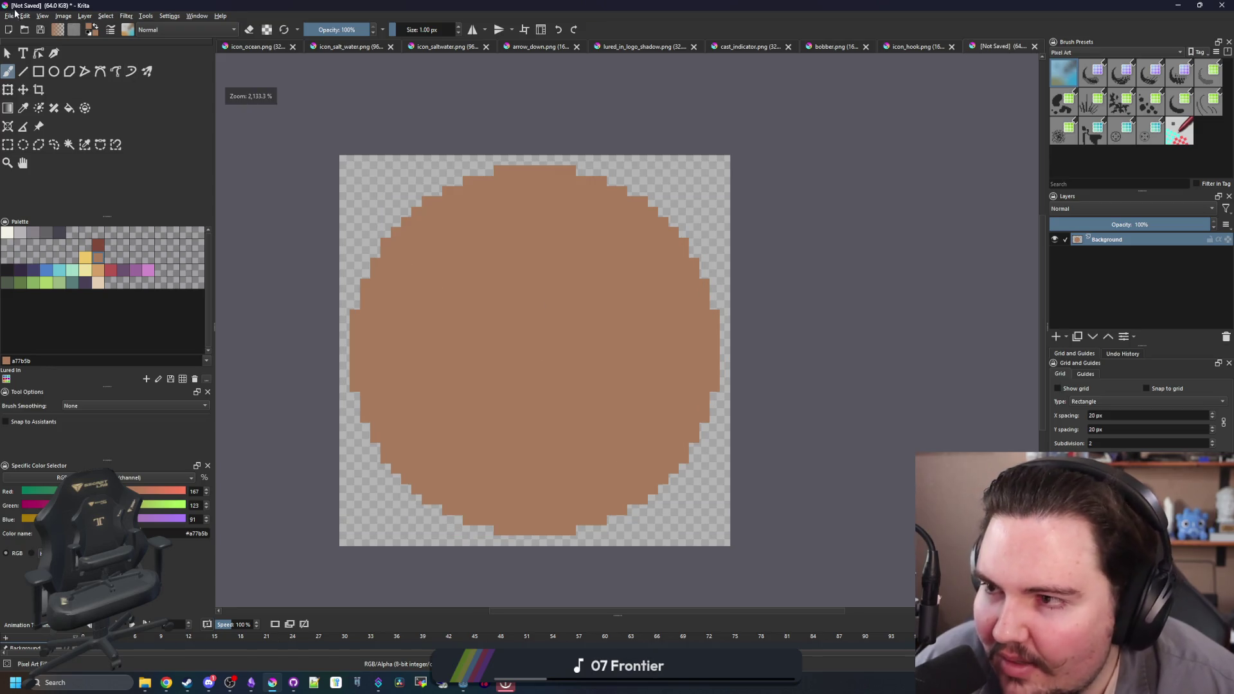
{"action": "left_click", "coordinate": [10, 16]}
- Browse the Sprites folder in the Open dialog, then cancel without opening anything
{"action": "left_click", "coordinate": [25, 41]}
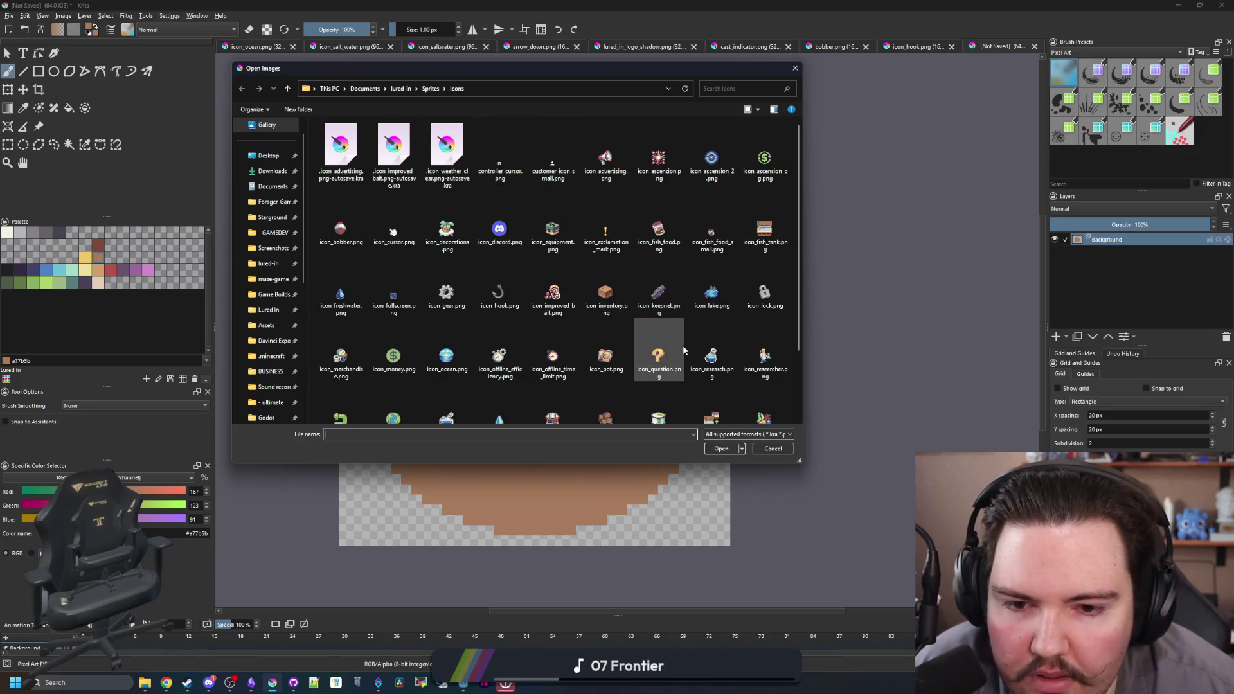
{"action": "scroll", "coordinate": [515, 309], "scroll_direction": "down", "scroll_amount": 1}
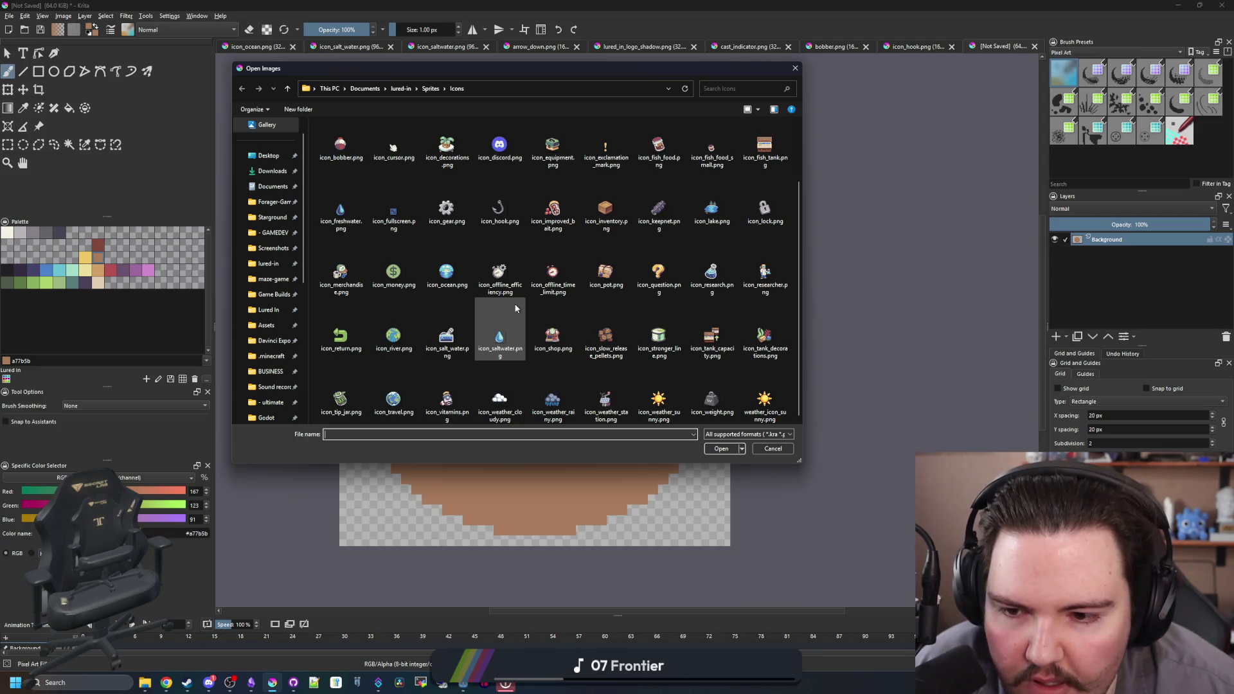
{"action": "scroll", "coordinate": [516, 309], "scroll_direction": "up", "scroll_amount": 2}
{"action": "left_click", "coordinate": [429, 88]}
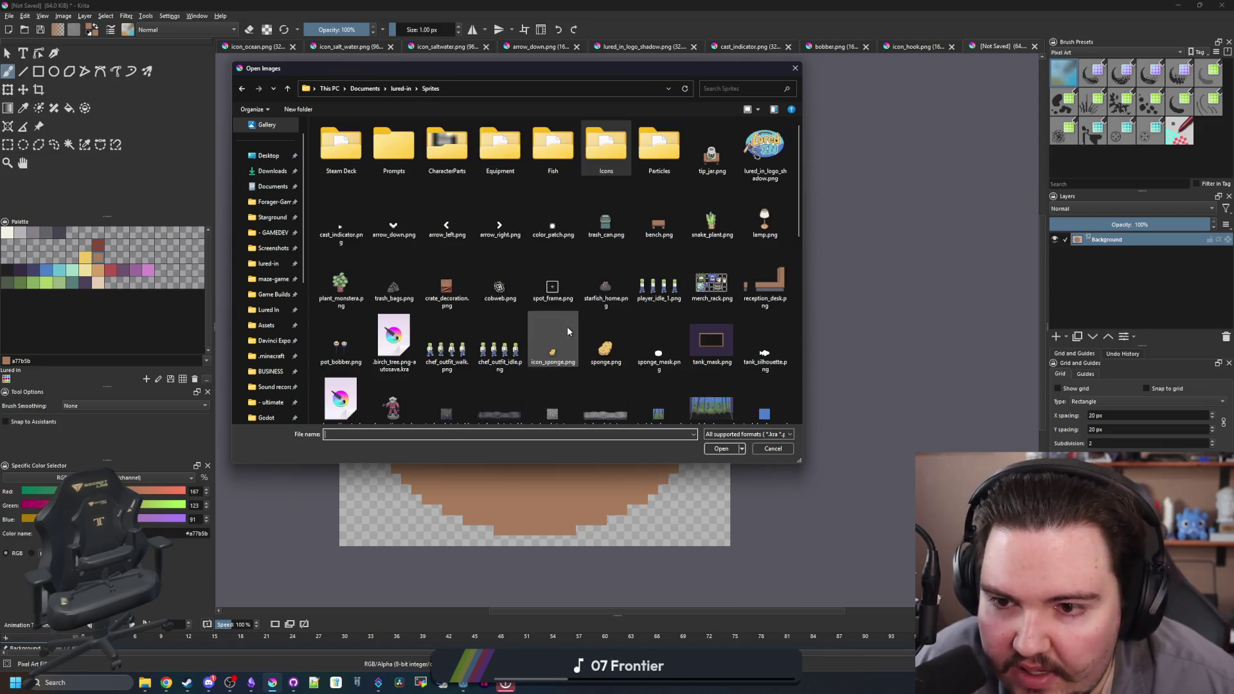
{"action": "scroll", "coordinate": [638, 228], "scroll_direction": "down", "scroll_amount": 2}
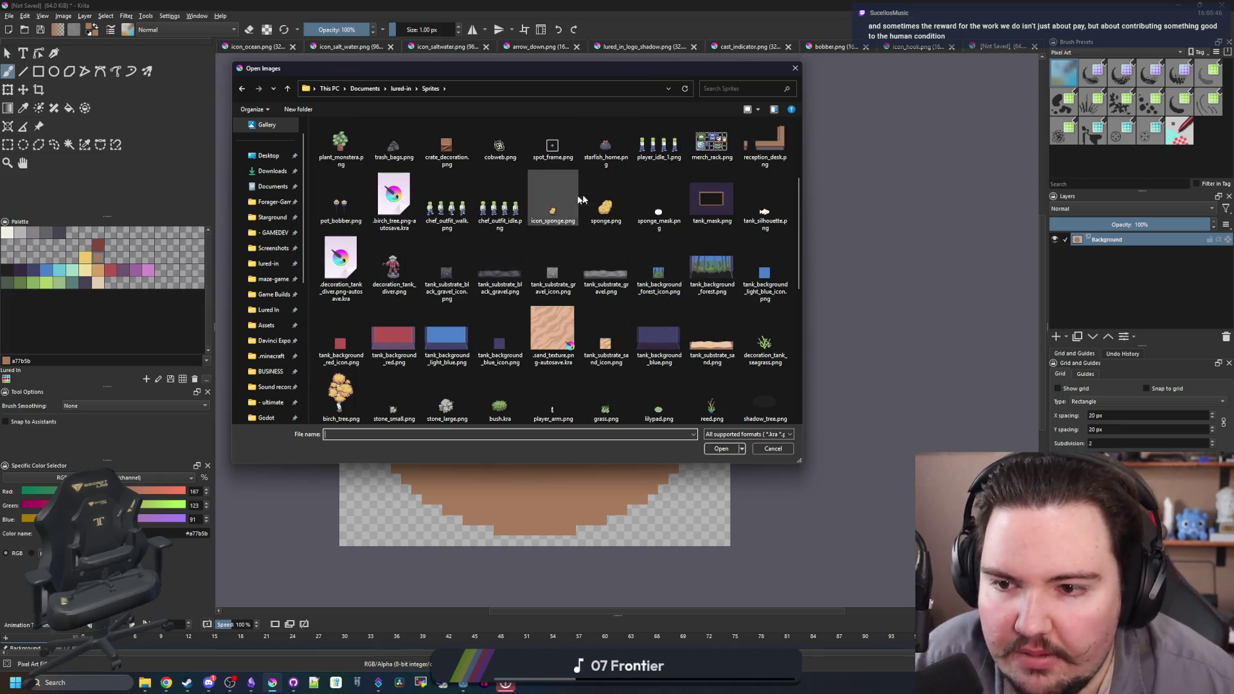
{"action": "scroll", "coordinate": [639, 235], "scroll_direction": "down", "scroll_amount": 3}
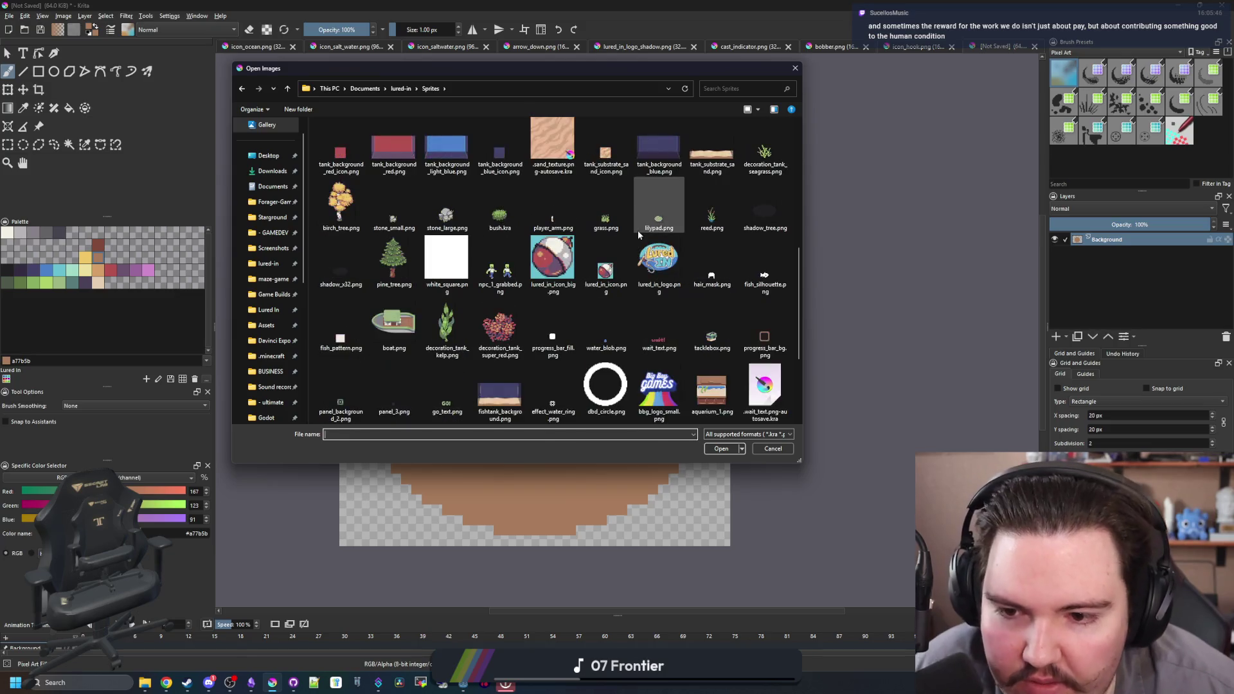
{"action": "scroll", "coordinate": [578, 341], "scroll_direction": "down", "scroll_amount": 2}
{"action": "scroll", "coordinate": [643, 308], "scroll_direction": "up", "scroll_amount": 2}
{"action": "key", "text": "Escape"}
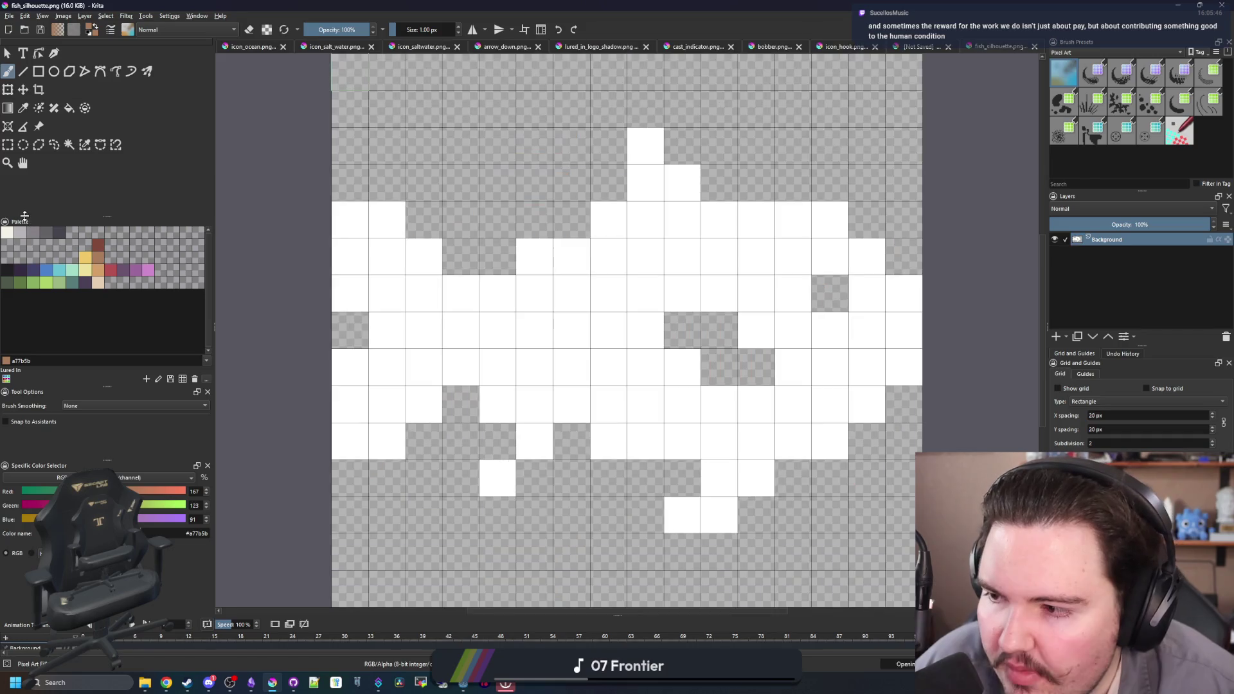
- Select the fish silhouette in fish_silhouette.png with a rectangular selection
{"action": "left_click", "coordinate": [7, 145]}
{"action": "scroll", "coordinate": [449, 367], "scroll_direction": "down", "scroll_amount": 3}
{"action": "scroll", "coordinate": [341, 197], "scroll_direction": "down", "scroll_amount": 1}
{"action": "mouse_move", "coordinate": [336, 184]}
{"action": "left_mouse_down"}
{"action": "mouse_move", "coordinate": [787, 496]}
{"action": "mouse_move", "coordinate": [770, 504]}
{"action": "left_mouse_up"}
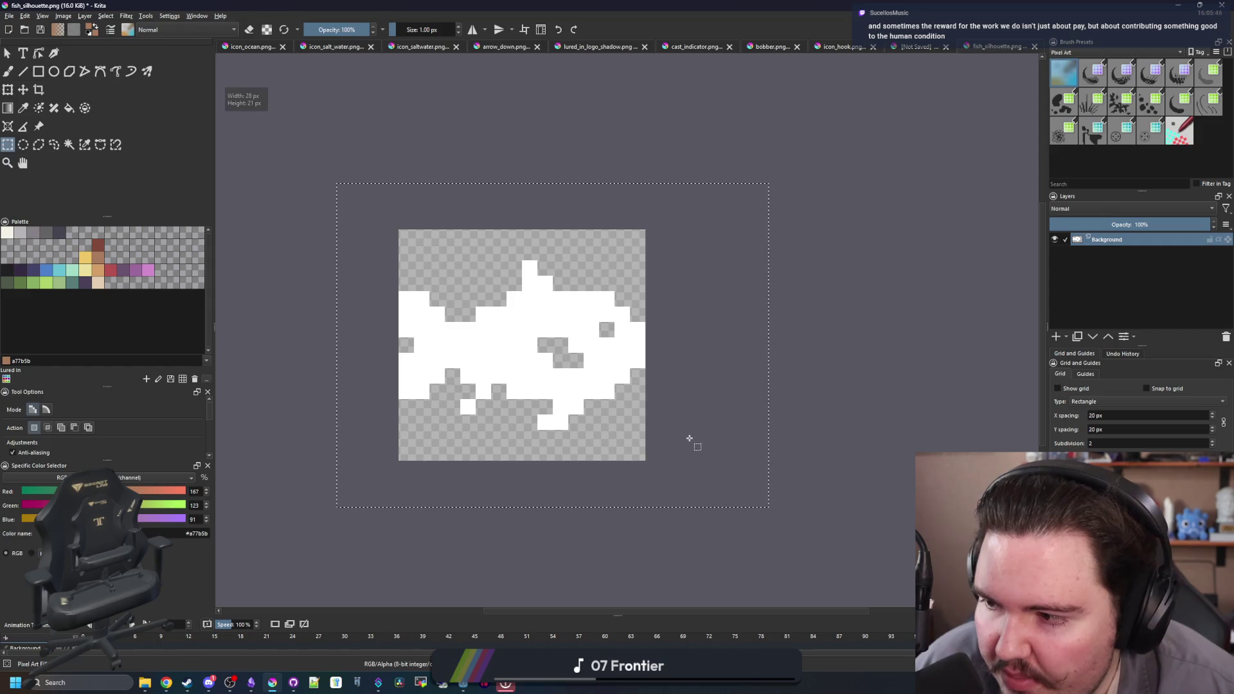
{"action": "left_click", "coordinate": [330, 195]}
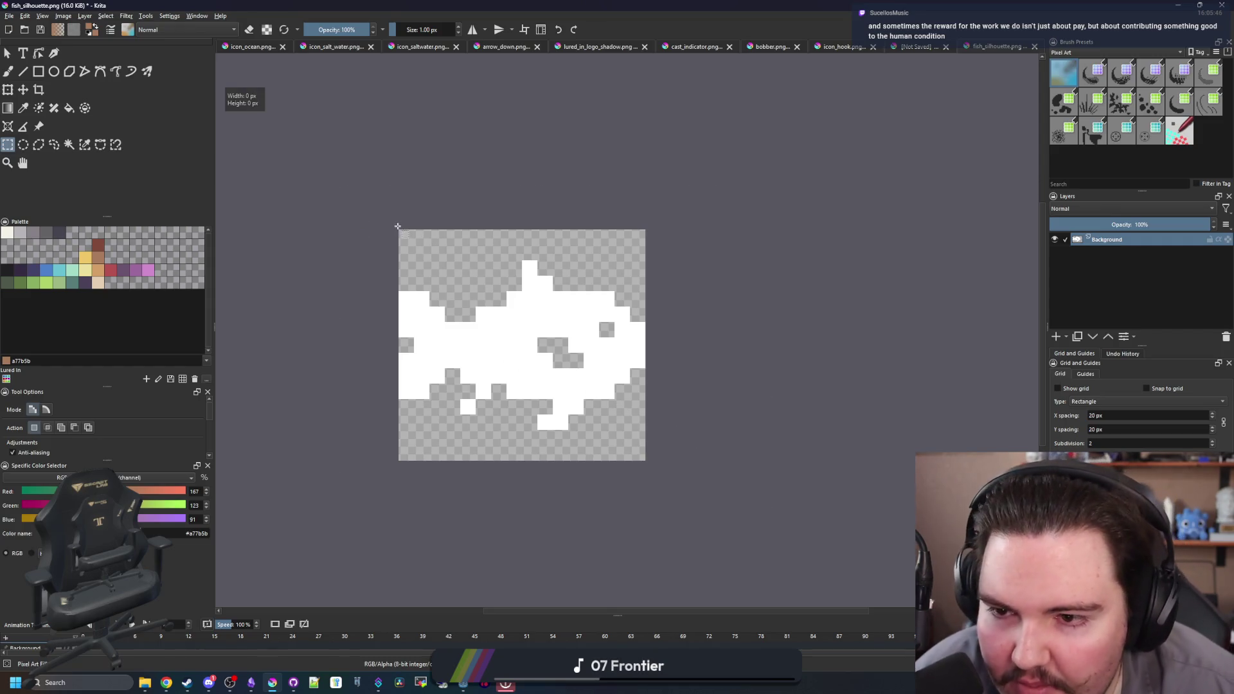
{"action": "left_click_drag", "start_coordinate": [400, 229], "coordinate": [662, 474]}
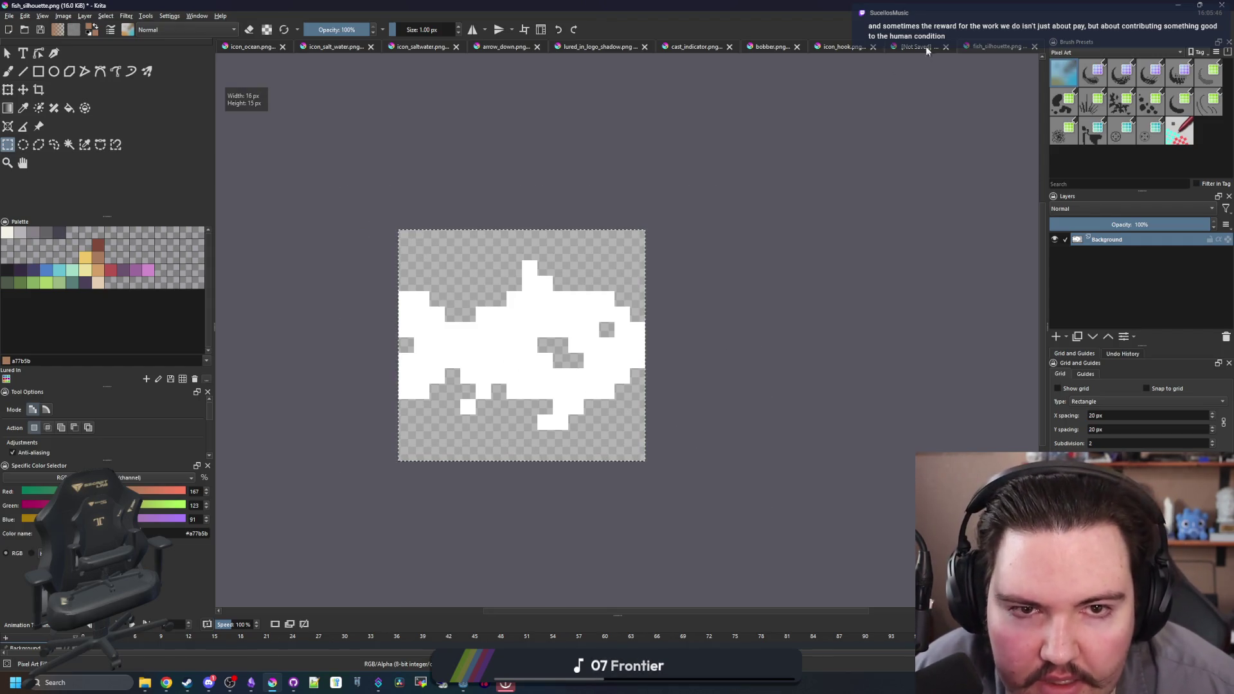
- Paste the fish onto a new layer in the unsaved brown circle image and deselect
{"action": "left_click", "coordinate": [926, 49]}
{"action": "key", "text": "ctrl+v"}
{"action": "key", "text": "ctrl+t"}
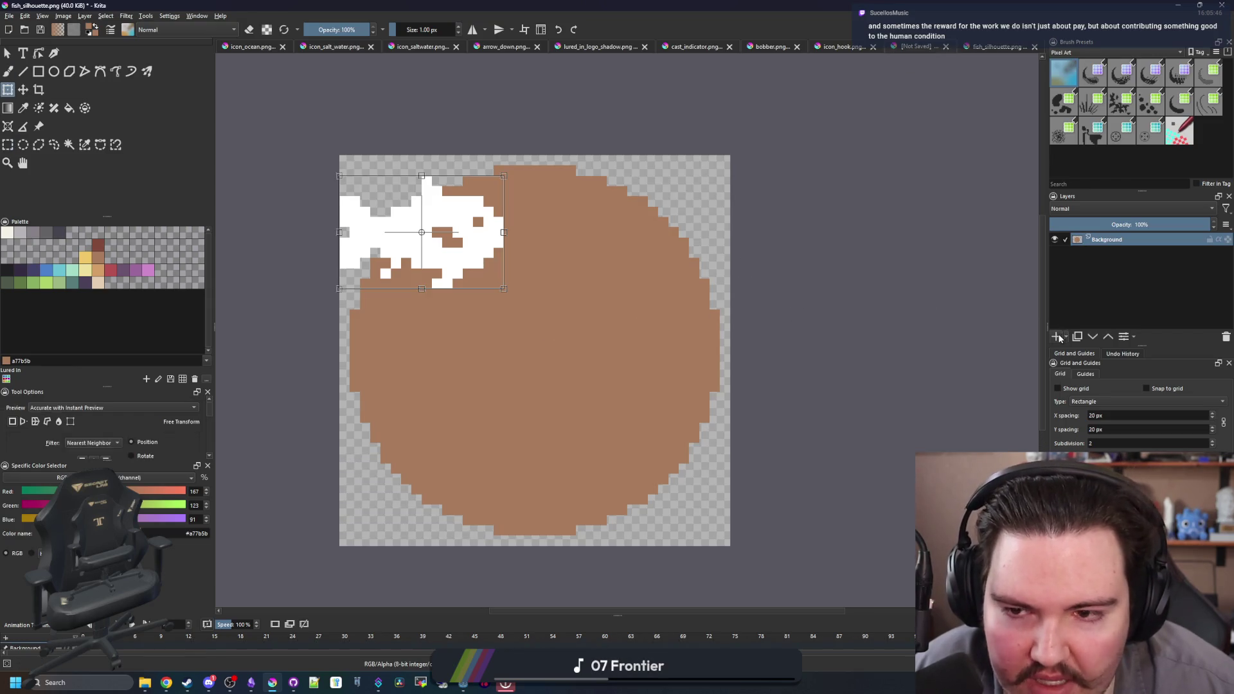
{"action": "key", "text": "ctrl+z"}
{"action": "key", "text": "ctrl+v"}
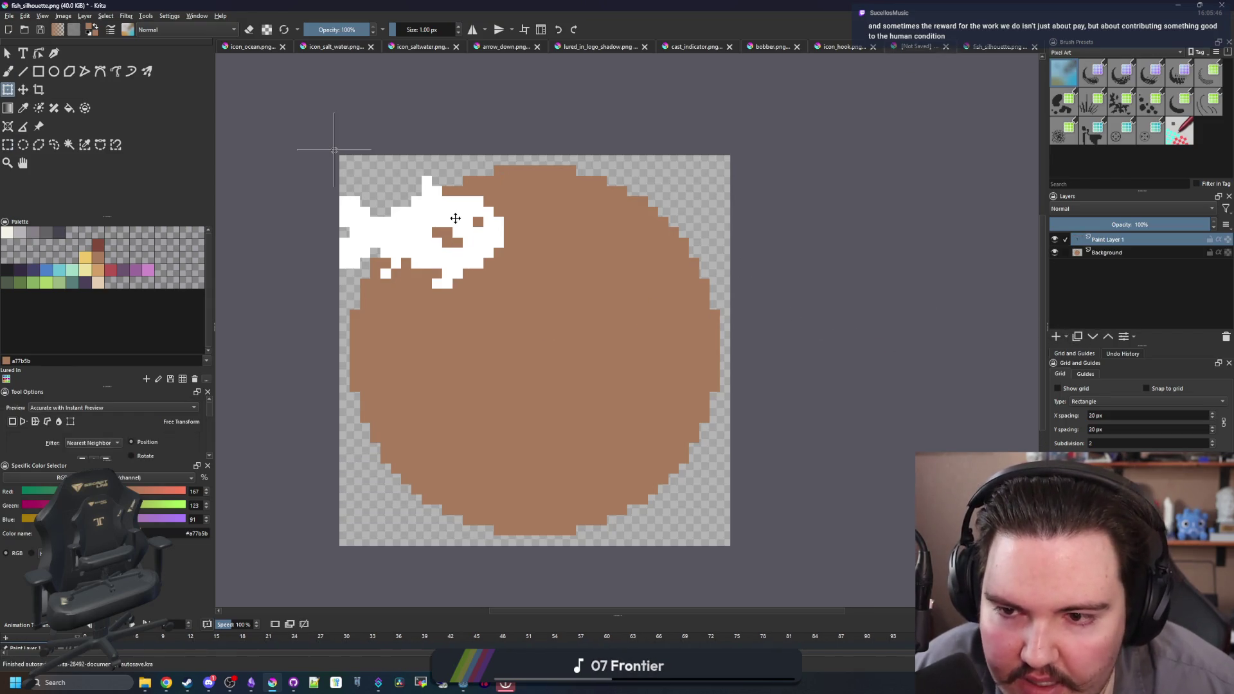
{"action": "left_click", "coordinate": [9, 145]}
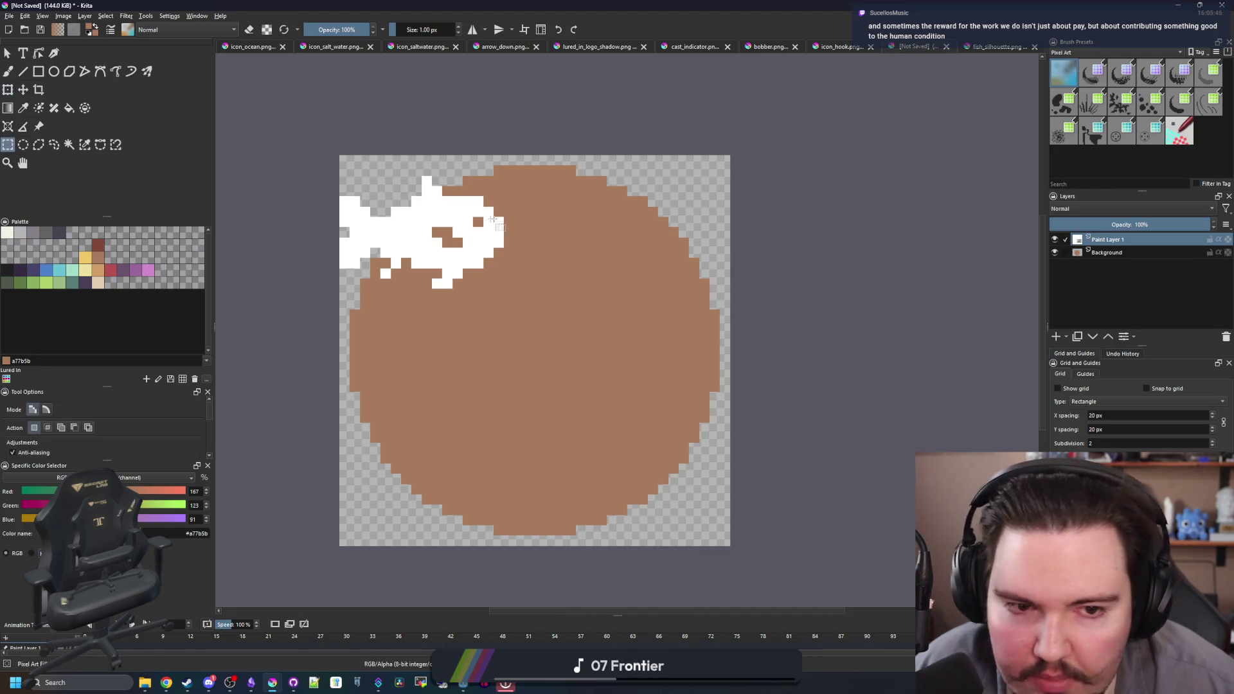
{"action": "left_click", "coordinate": [85, 144]}
{"action": "left_click", "coordinate": [525, 281]}
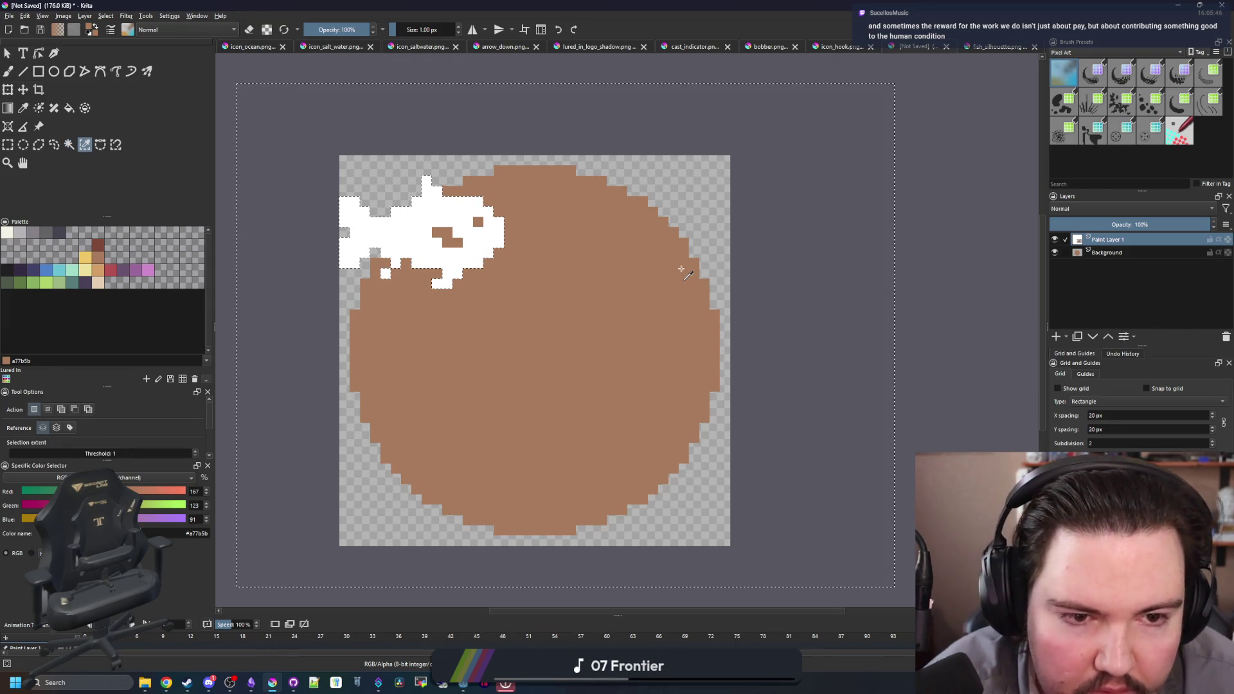
{"action": "key", "text": "ctrl+shift+a"}
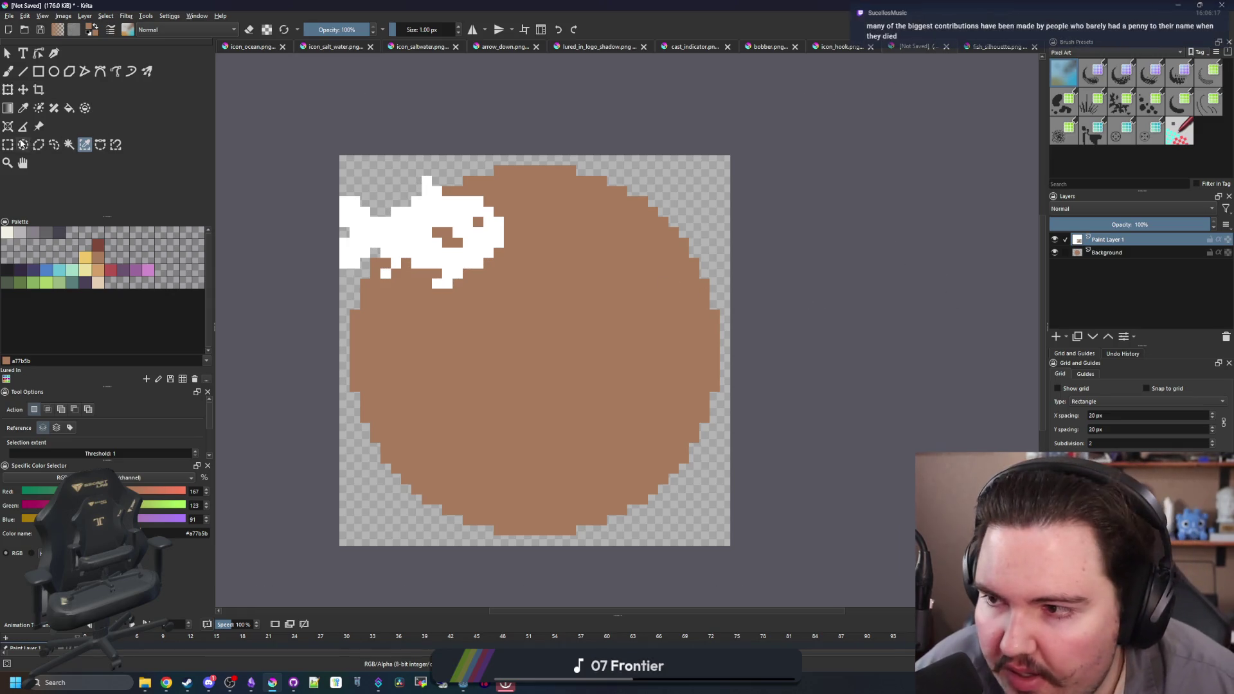
- Select the pasted fish and move it to the centre of the circle
{"action": "left_click", "coordinate": [8, 144]}
{"action": "scroll", "coordinate": [370, 218], "scroll_direction": "up", "scroll_amount": 1}
{"action": "left_click_drag", "start_coordinate": [328, 156], "coordinate": [571, 322]}
{"action": "scroll", "coordinate": [311, 255], "scroll_direction": "down", "scroll_amount": 1}
{"action": "key", "text": "t"}
{"action": "mouse_move", "coordinate": [402, 241]}
{"action": "left_mouse_down"}
{"action": "mouse_move", "coordinate": [529, 340]}
{"action": "mouse_move", "coordinate": [511, 355]}
{"action": "left_mouse_up"}
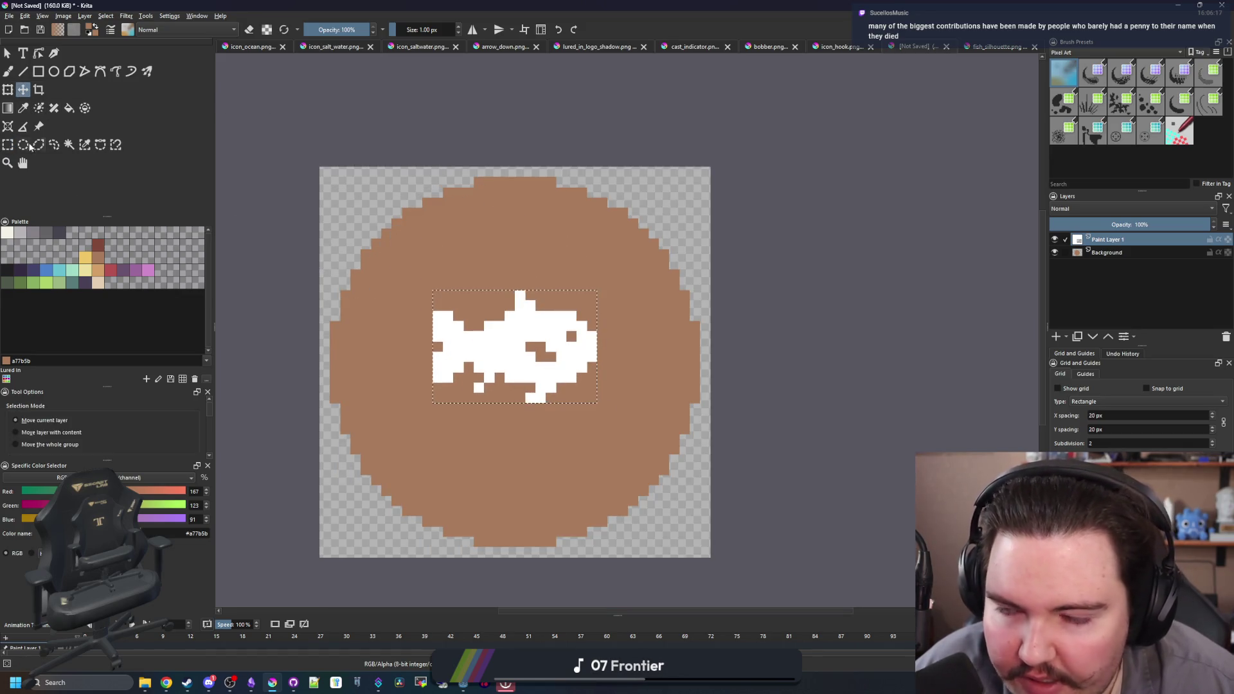
- Enlarge the fish with Free Transform and sample its white as the paint colour
{"action": "key", "text": "ctrl+t"}
{"action": "left_click_drag", "start_coordinate": [597, 401], "coordinate": [685, 454]}
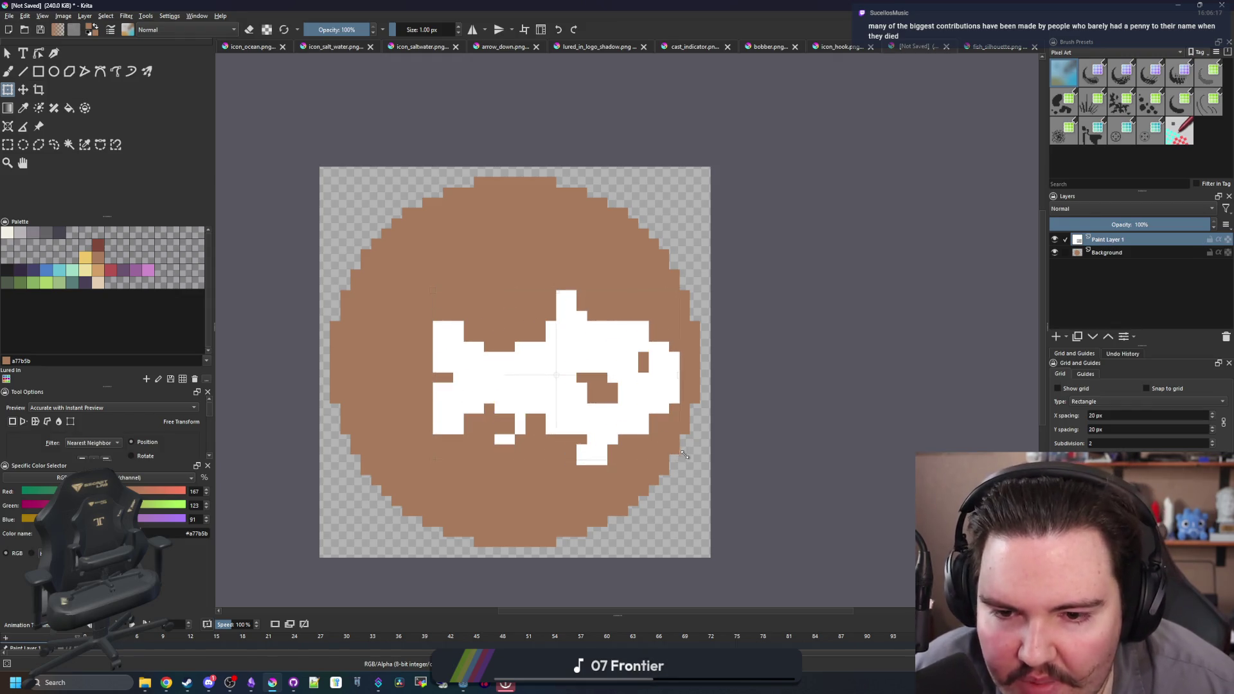
{"action": "mouse_move", "coordinate": [631, 425]}
{"action": "left_mouse_down"}
{"action": "mouse_move", "coordinate": [568, 399]}
{"action": "mouse_move", "coordinate": [586, 403]}
{"action": "left_mouse_up"}
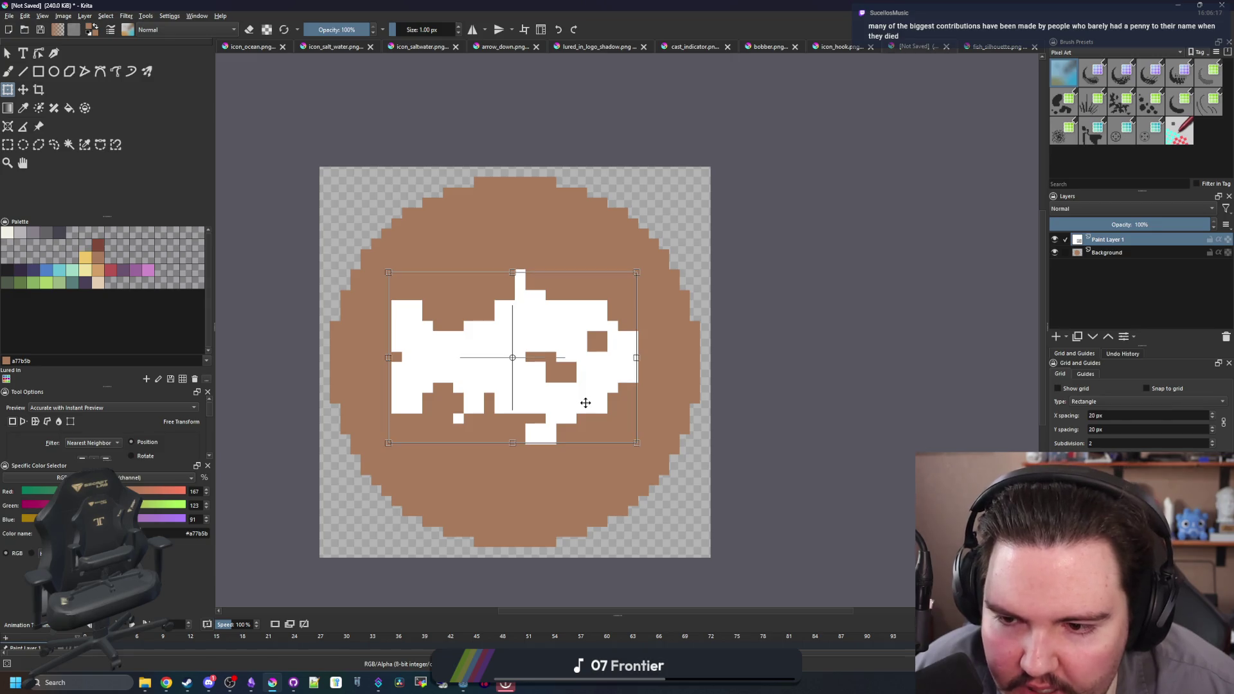
{"action": "scroll", "coordinate": [543, 353], "scroll_direction": "down", "scroll_amount": 3}
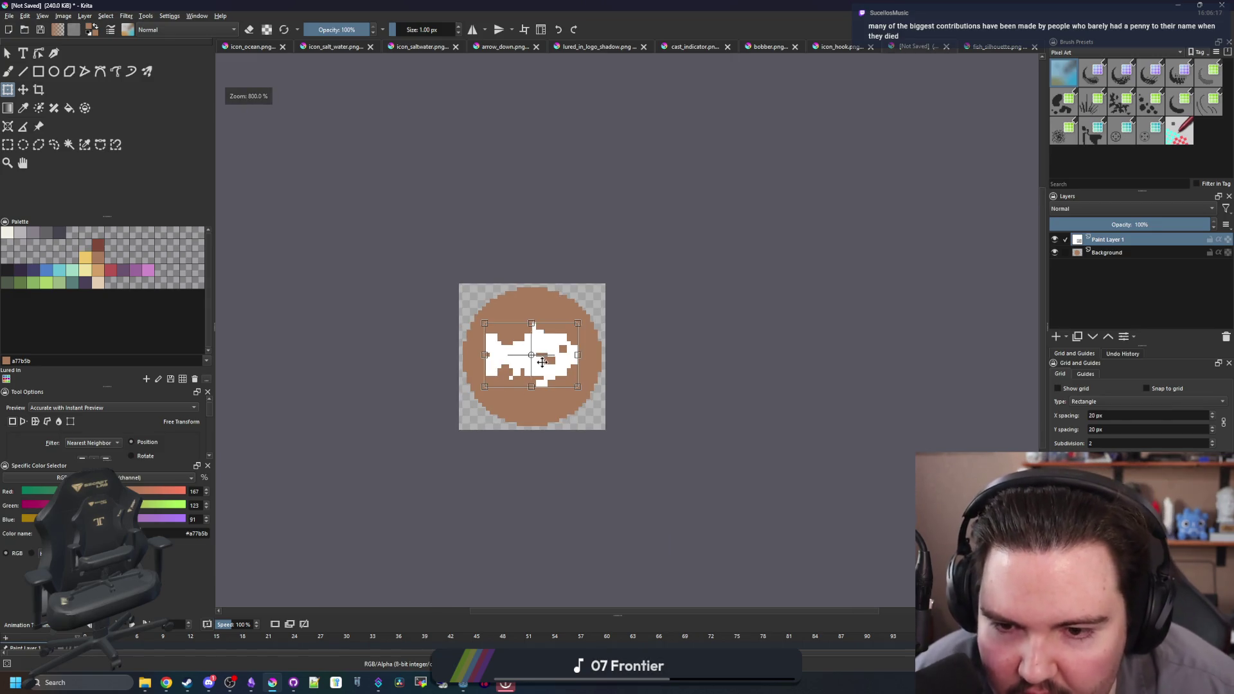
{"action": "scroll", "coordinate": [542, 363], "scroll_direction": "up", "scroll_amount": 8}
{"action": "key", "text": "p"}
{"action": "left_click", "coordinate": [621, 421]}
- Paint missing white fish pixels, erase stray ones, and add two pixels to the fin
{"action": "key", "text": "b"}
{"action": "left_click", "coordinate": [578, 451]}
{"action": "left_click", "coordinate": [620, 441]}
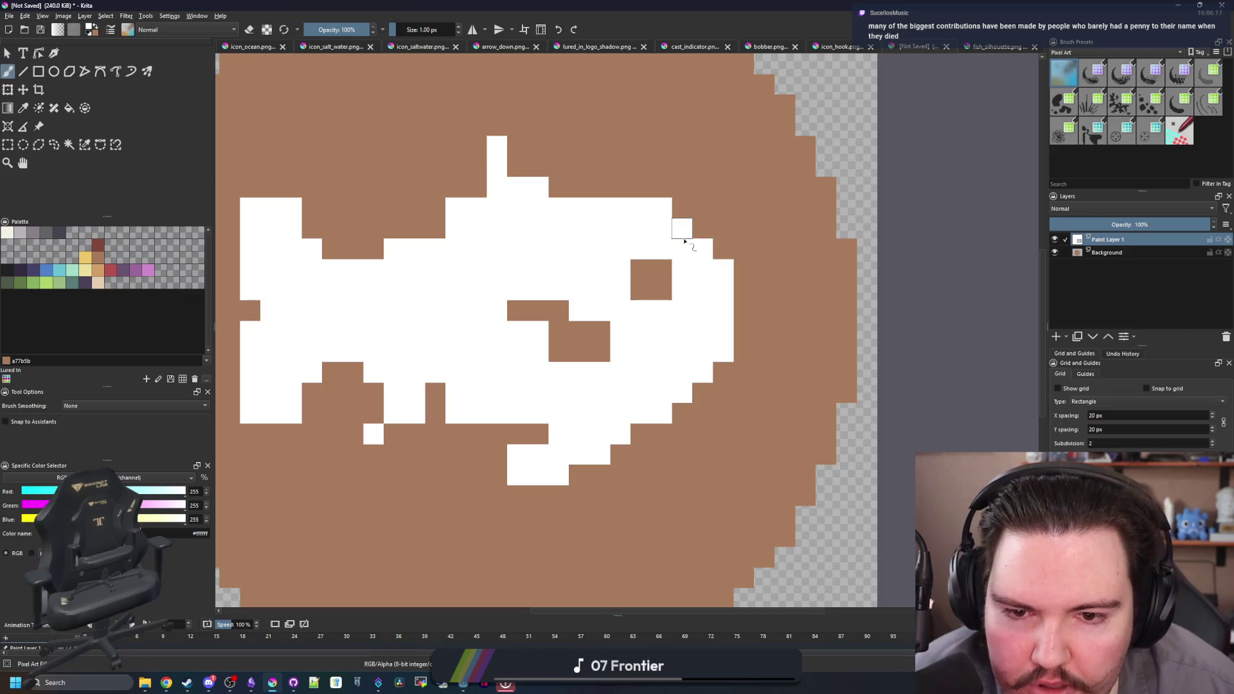
{"action": "scroll", "coordinate": [479, 360], "scroll_direction": "down", "scroll_amount": 3}
{"action": "scroll", "coordinate": [547, 405], "scroll_direction": "up", "scroll_amount": 4}
{"action": "key", "text": "e"}
{"action": "left_click", "coordinate": [526, 432]}
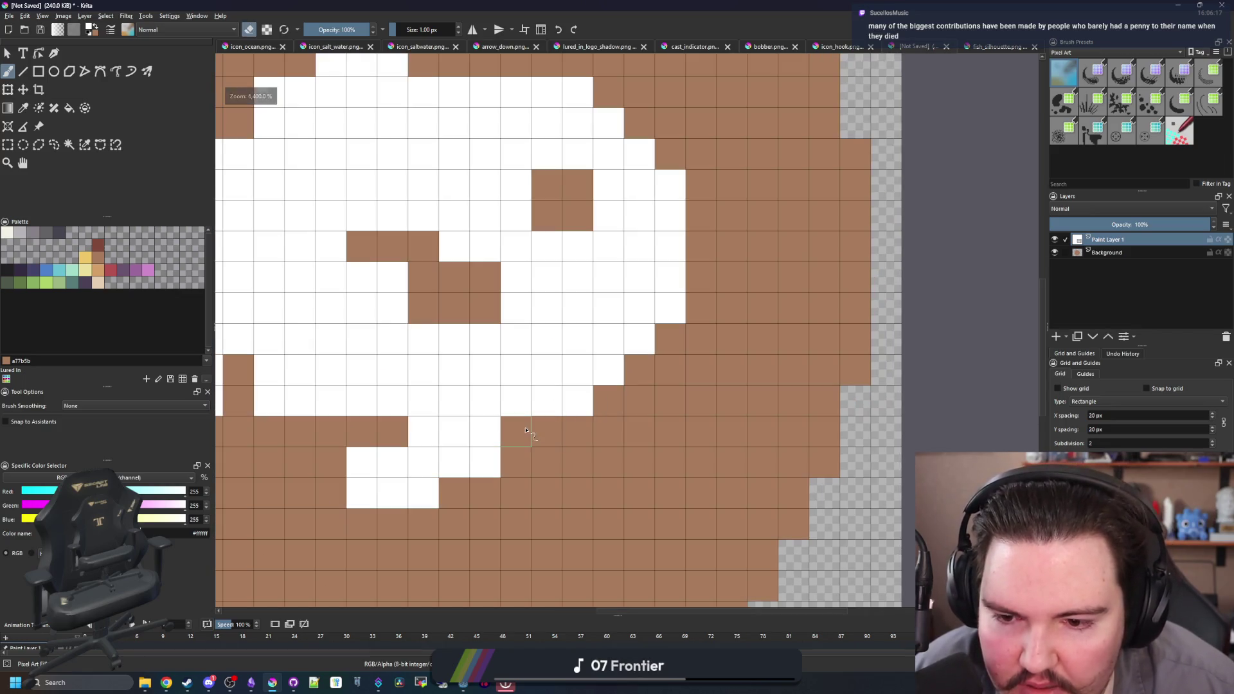
{"action": "scroll", "coordinate": [526, 431], "scroll_direction": "down", "scroll_amount": 4}
{"action": "scroll", "coordinate": [527, 437], "scroll_direction": "up", "scroll_amount": 3}
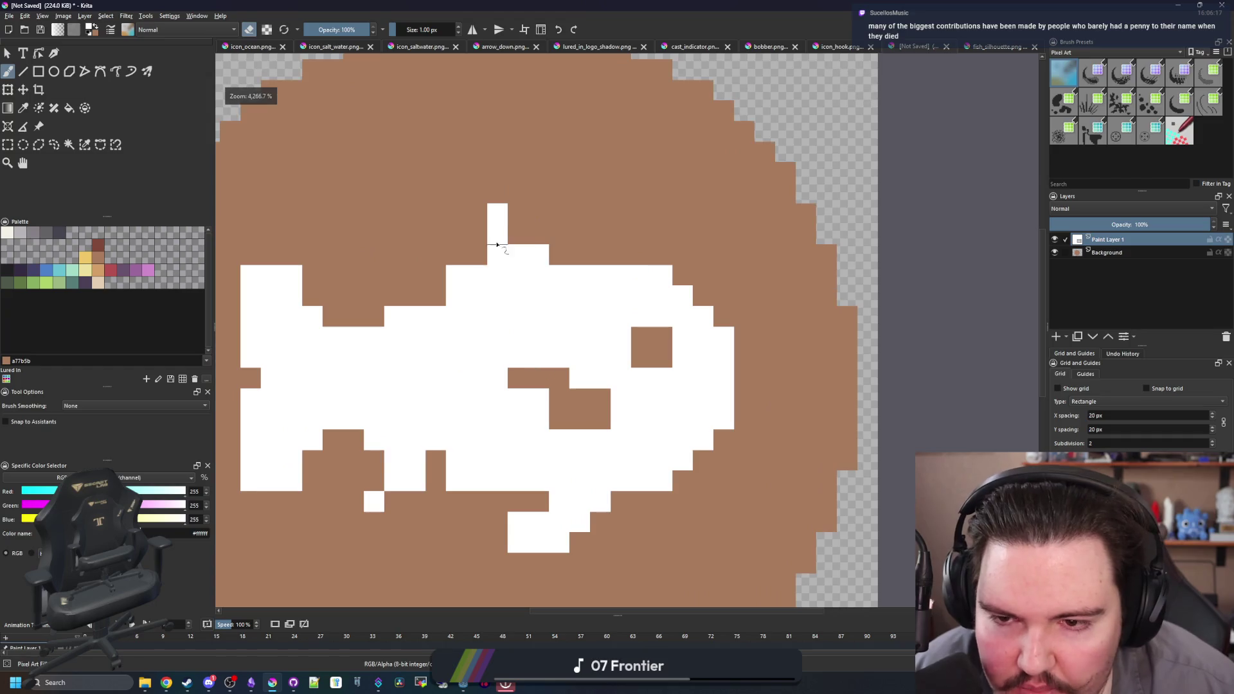
{"action": "left_click_drag", "start_coordinate": [467, 264], "coordinate": [665, 282]}
{"action": "key", "text": "e"}
{"action": "mouse_move", "coordinate": [554, 275]}
{"action": "left_mouse_down"}
{"action": "mouse_move", "coordinate": [521, 274]}
{"action": "mouse_move", "coordinate": [557, 277]}
{"action": "left_mouse_up"}
{"action": "key", "text": "e"}
{"action": "left_click_drag", "start_coordinate": [479, 249], "coordinate": [475, 235]}
{"action": "scroll", "coordinate": [515, 238], "scroll_direction": "down", "scroll_amount": 3}
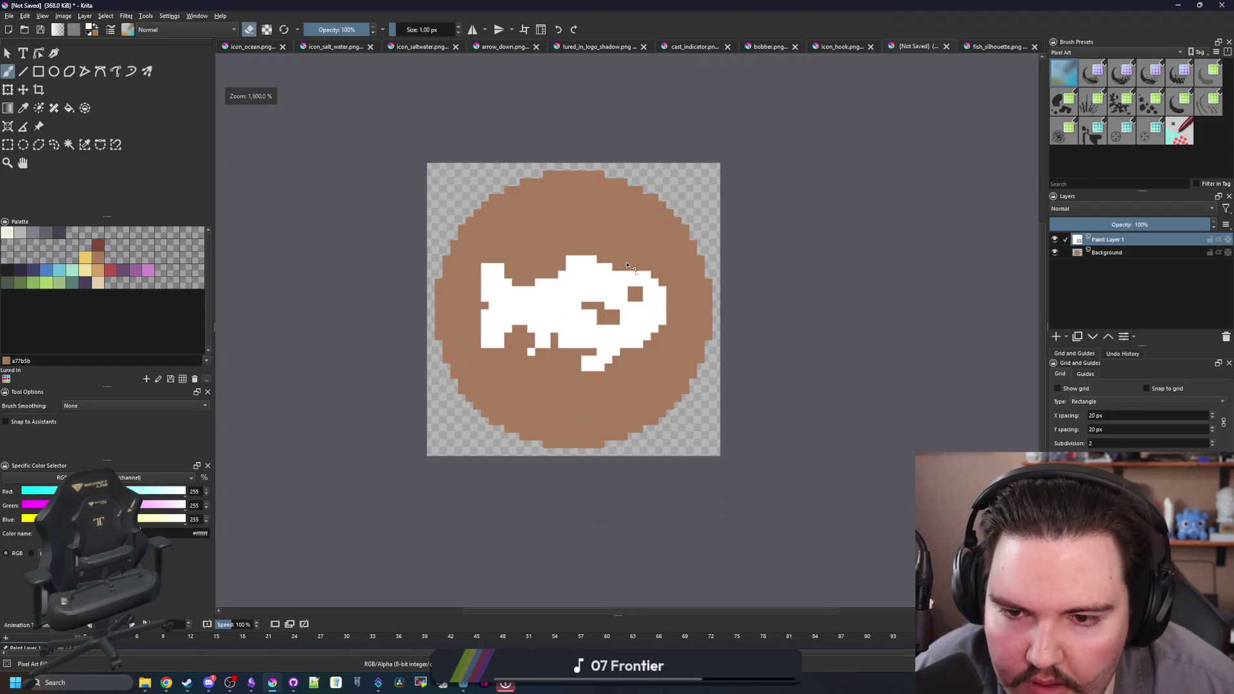
{"action": "scroll", "coordinate": [590, 287], "scroll_direction": "up", "scroll_amount": 3}
- Fill a brown column and most of the eye hole white, trimming the lower fin and right edge
{"action": "key", "text": "e"}
{"action": "left_click_drag", "start_coordinate": [508, 411], "coordinate": [492, 444]}
{"action": "key", "text": "e"}
{"action": "left_click", "coordinate": [454, 436]}
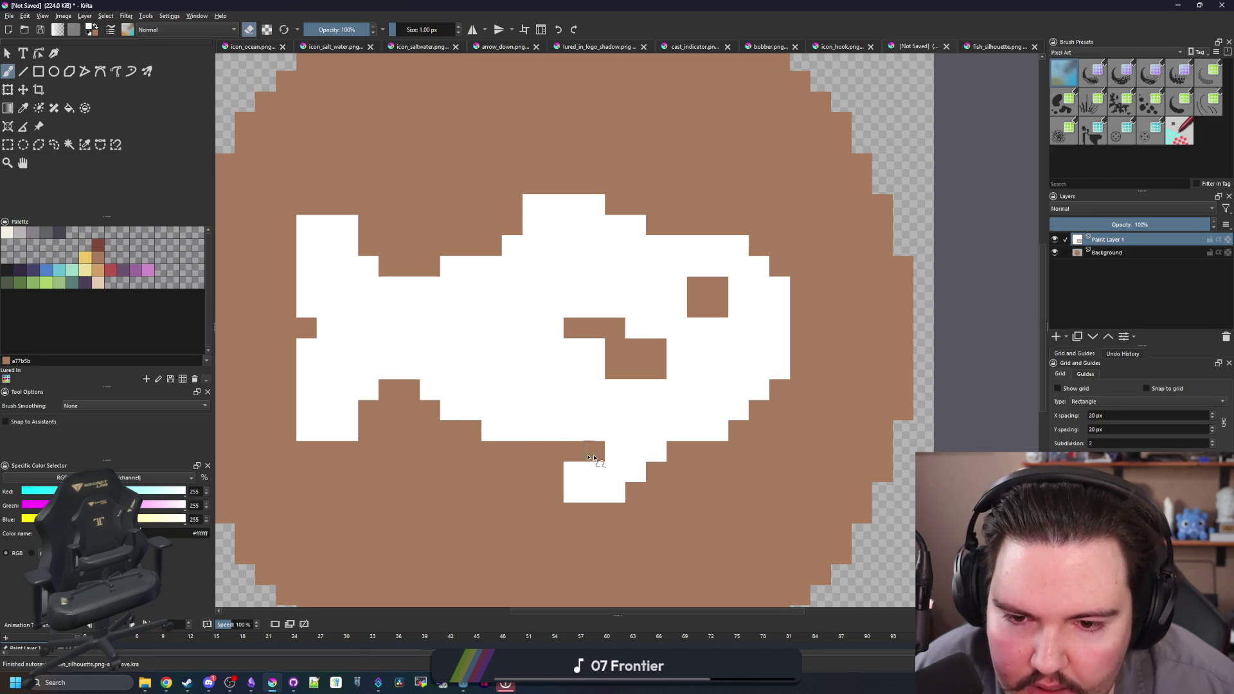
{"action": "key", "text": "e"}
{"action": "key", "text": "e"}
{"action": "left_click_drag", "start_coordinate": [569, 490], "coordinate": [556, 496]}
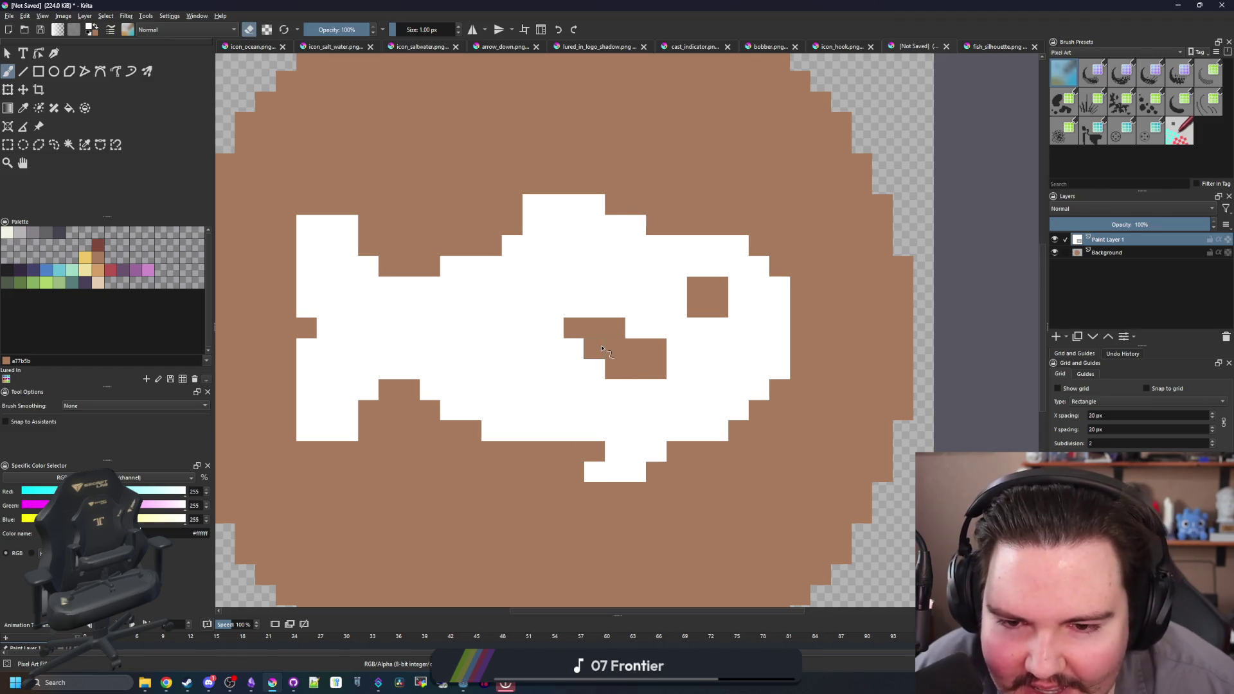
{"action": "key", "text": "e"}
{"action": "mouse_move", "coordinate": [718, 287]}
{"action": "left_mouse_down"}
{"action": "mouse_move", "coordinate": [697, 286]}
{"action": "mouse_move", "coordinate": [698, 315]}
{"action": "mouse_move", "coordinate": [729, 328]}
{"action": "left_mouse_up"}
{"action": "key", "text": "e"}
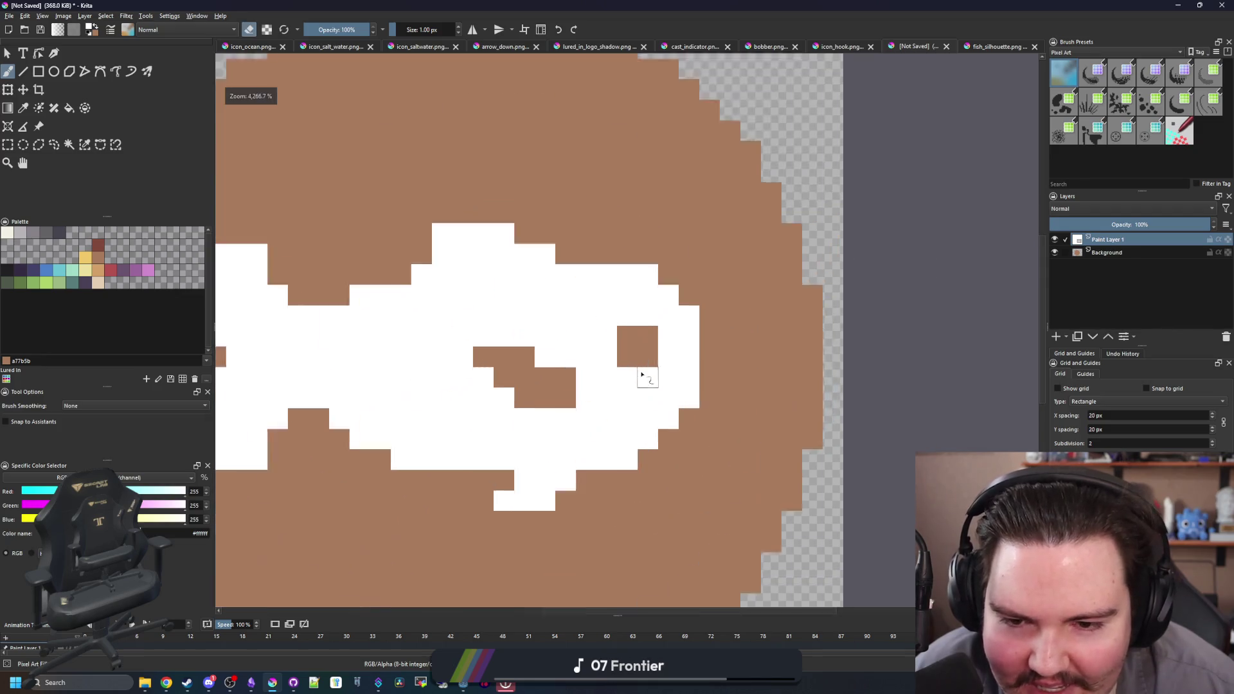
{"action": "scroll", "coordinate": [642, 378], "scroll_direction": "up", "scroll_amount": 2}
{"action": "left_click", "coordinate": [675, 248]}
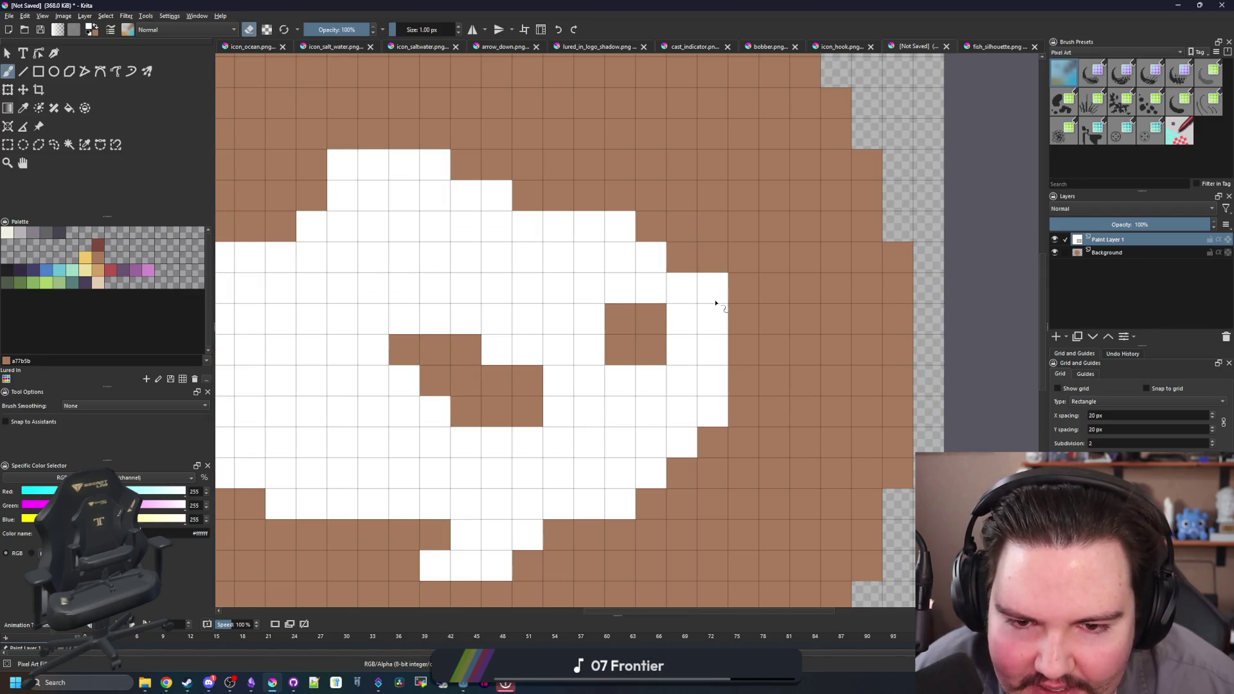
{"action": "left_click", "coordinate": [715, 296]}
{"action": "left_click", "coordinate": [711, 379]}
{"action": "scroll", "coordinate": [639, 403], "scroll_direction": "down", "scroll_amount": 4}
{"action": "scroll", "coordinate": [655, 418], "scroll_direction": "down", "scroll_amount": 2}
{"action": "scroll", "coordinate": [508, 411], "scroll_direction": "up", "scroll_amount": 8}
- Add upper-edge white pixels, trim the left and lower-left edges, and extend the nose one column
{"action": "key", "text": "e"}
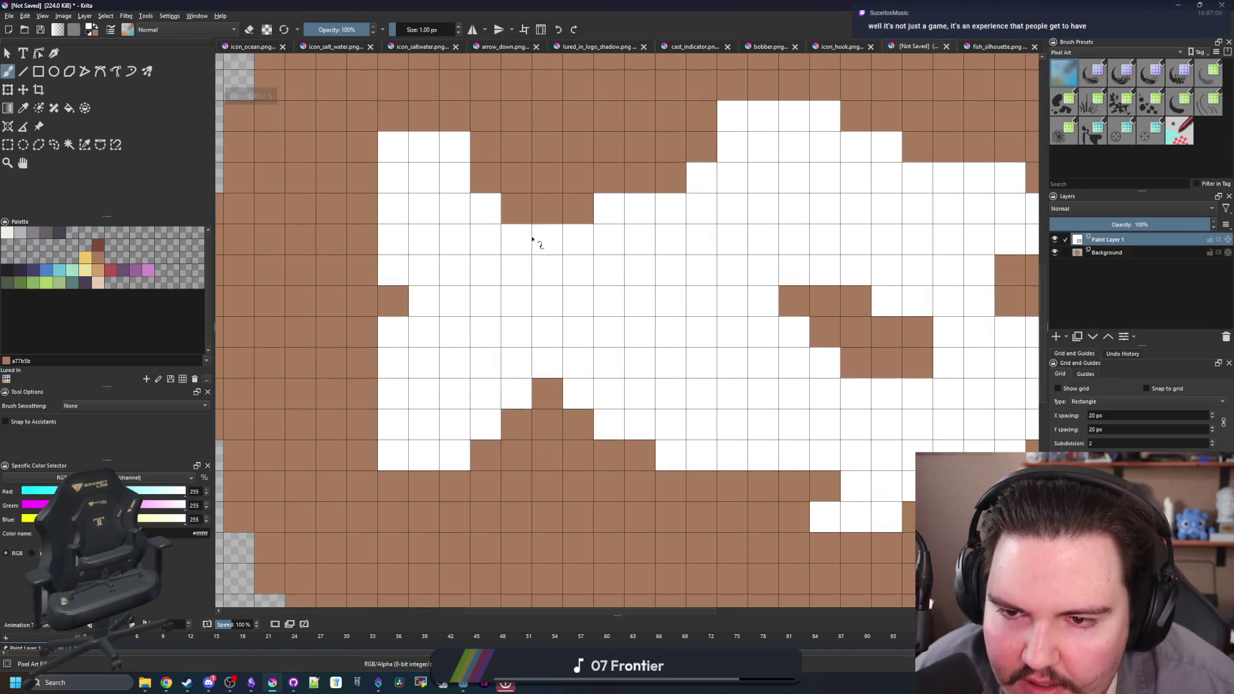
{"action": "left_click", "coordinate": [517, 208]}
{"action": "left_click", "coordinate": [486, 177]}
{"action": "mouse_move", "coordinate": [389, 293]}
{"action": "left_mouse_down"}
{"action": "mouse_move", "coordinate": [419, 270]}
{"action": "mouse_move", "coordinate": [401, 333]}
{"action": "left_mouse_up"}
{"action": "left_click", "coordinate": [396, 244]}
{"action": "left_click", "coordinate": [402, 364]}
{"action": "scroll", "coordinate": [402, 364], "scroll_direction": "down", "scroll_amount": 5}
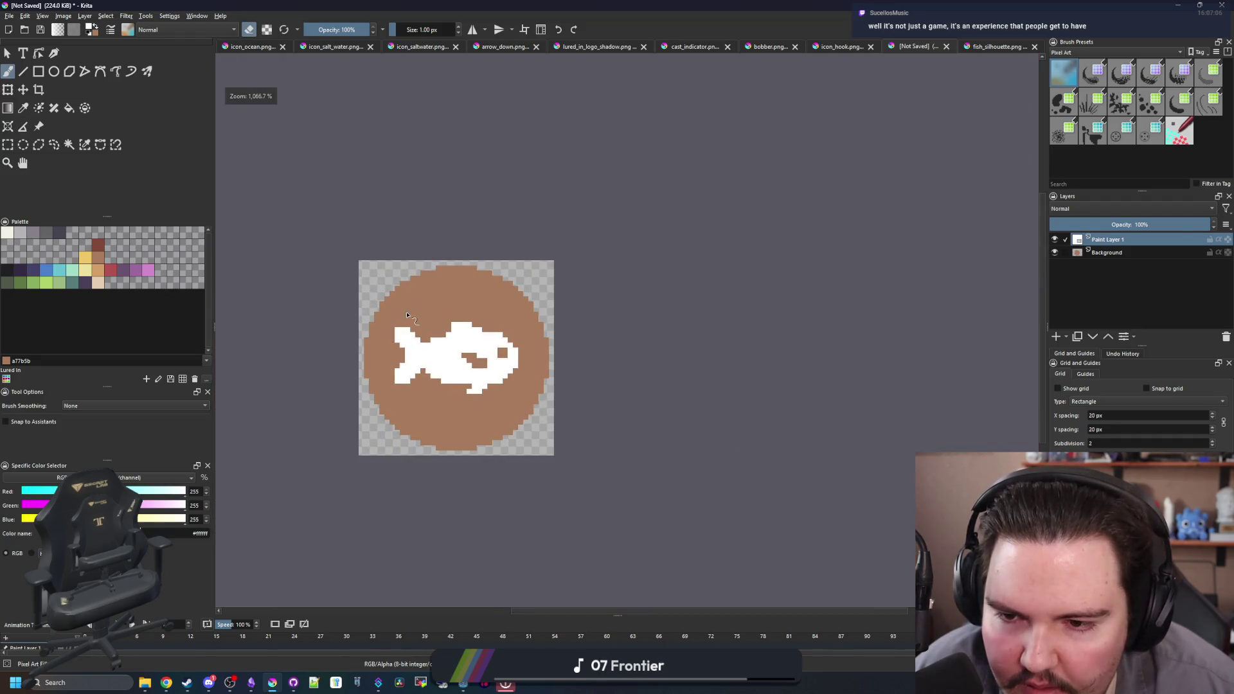
{"action": "scroll", "coordinate": [508, 383], "scroll_direction": "up", "scroll_amount": 5}
{"action": "left_click_drag", "start_coordinate": [508, 384], "coordinate": [445, 324]}
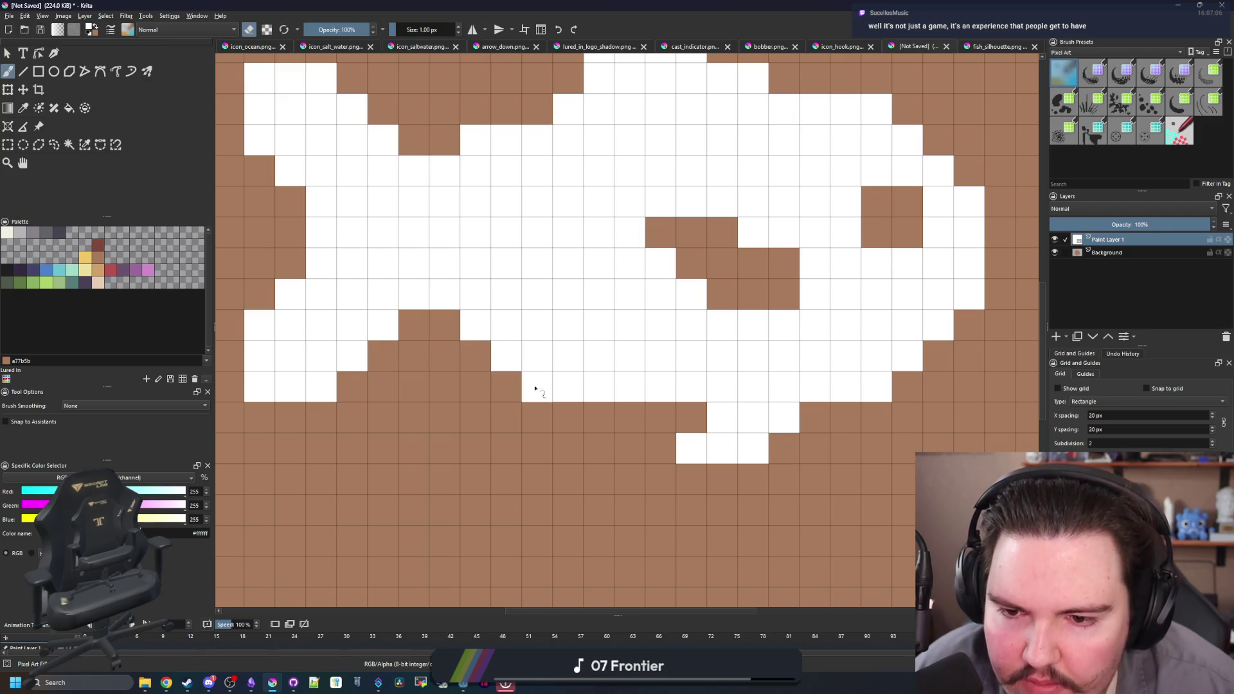
{"action": "left_click", "coordinate": [537, 386]}
{"action": "scroll", "coordinate": [472, 399], "scroll_direction": "down", "scroll_amount": 2}
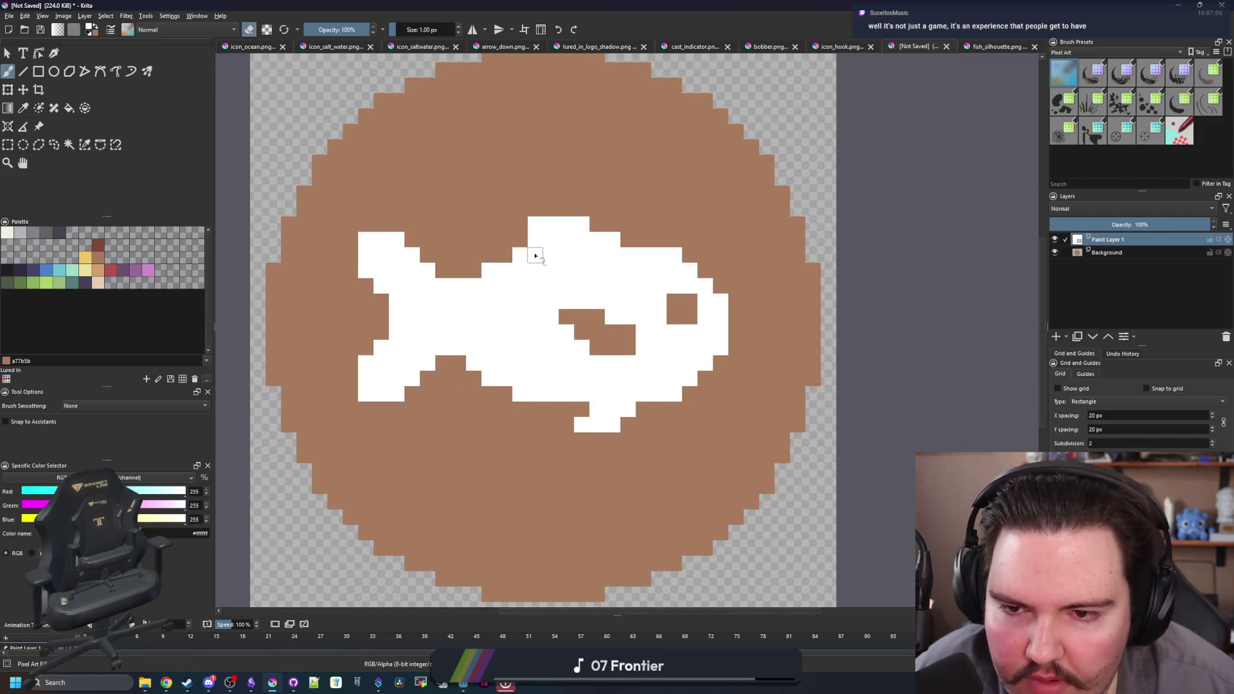
{"action": "scroll", "coordinate": [539, 247], "scroll_direction": "down", "scroll_amount": 6}
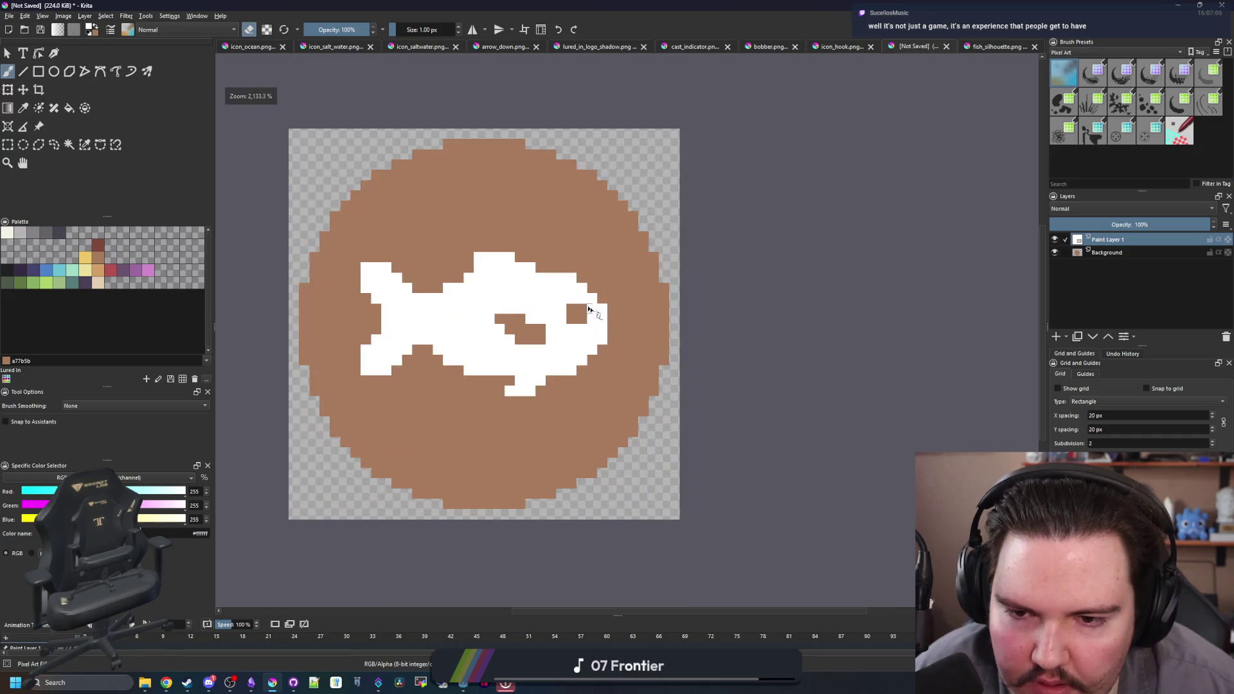
{"action": "scroll", "coordinate": [553, 281], "scroll_direction": "up", "scroll_amount": 5}
{"action": "scroll", "coordinate": [619, 358], "scroll_direction": "up", "scroll_amount": 2}
{"action": "scroll", "coordinate": [619, 358], "scroll_direction": "down", "scroll_amount": 2}
{"action": "scroll", "coordinate": [619, 358], "scroll_direction": "up", "scroll_amount": 2}
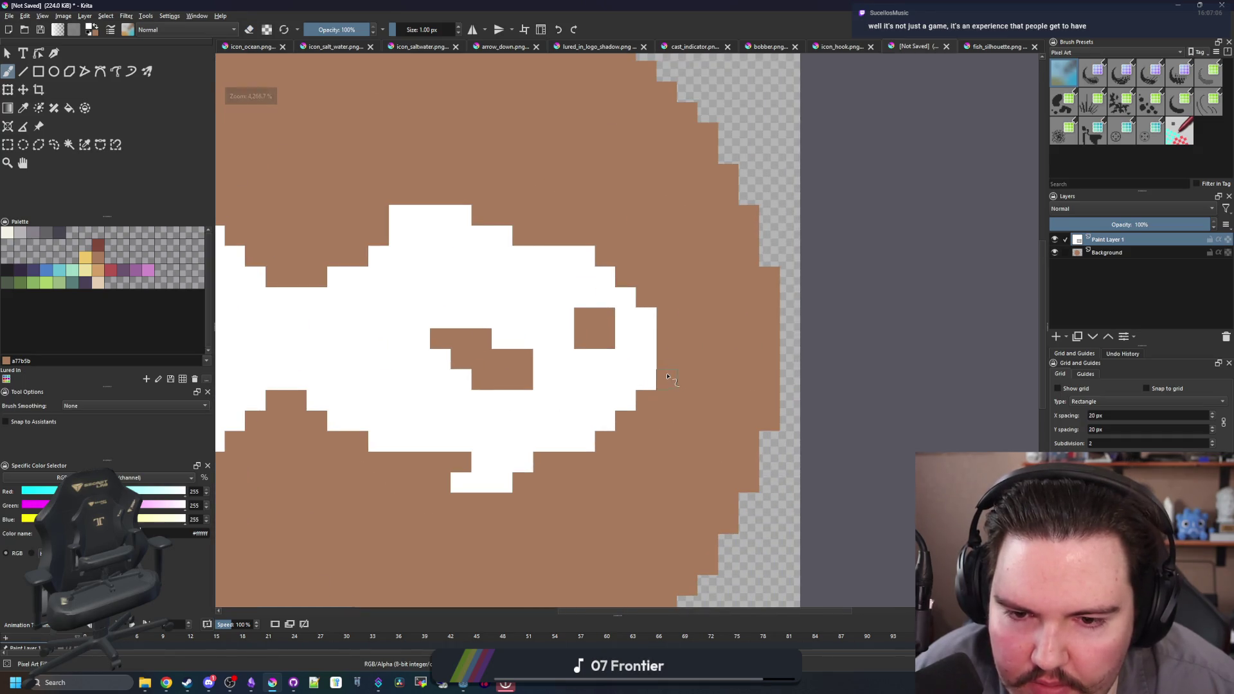
{"action": "left_click_drag", "start_coordinate": [666, 380], "coordinate": [667, 339]}
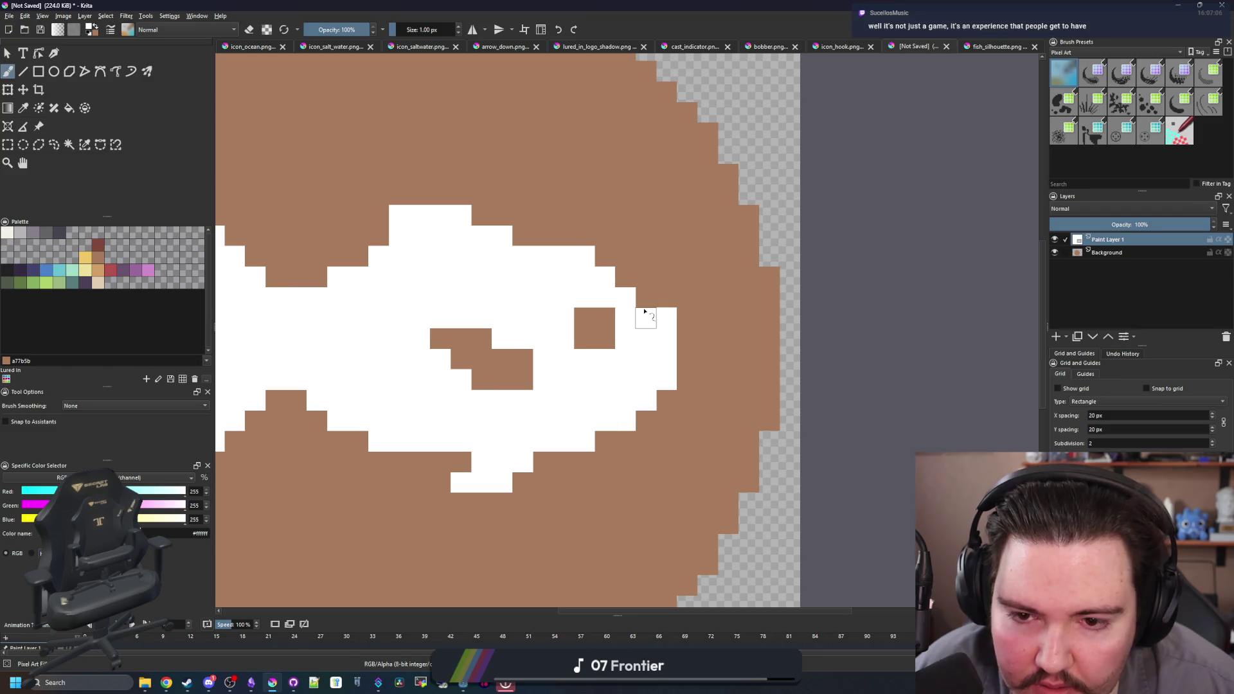
{"action": "scroll", "coordinate": [623, 277], "scroll_direction": "down", "scroll_amount": 2}
{"action": "scroll", "coordinate": [528, 427], "scroll_direction": "down", "scroll_amount": 2}
{"action": "scroll", "coordinate": [529, 426], "scroll_direction": "up", "scroll_amount": 2}
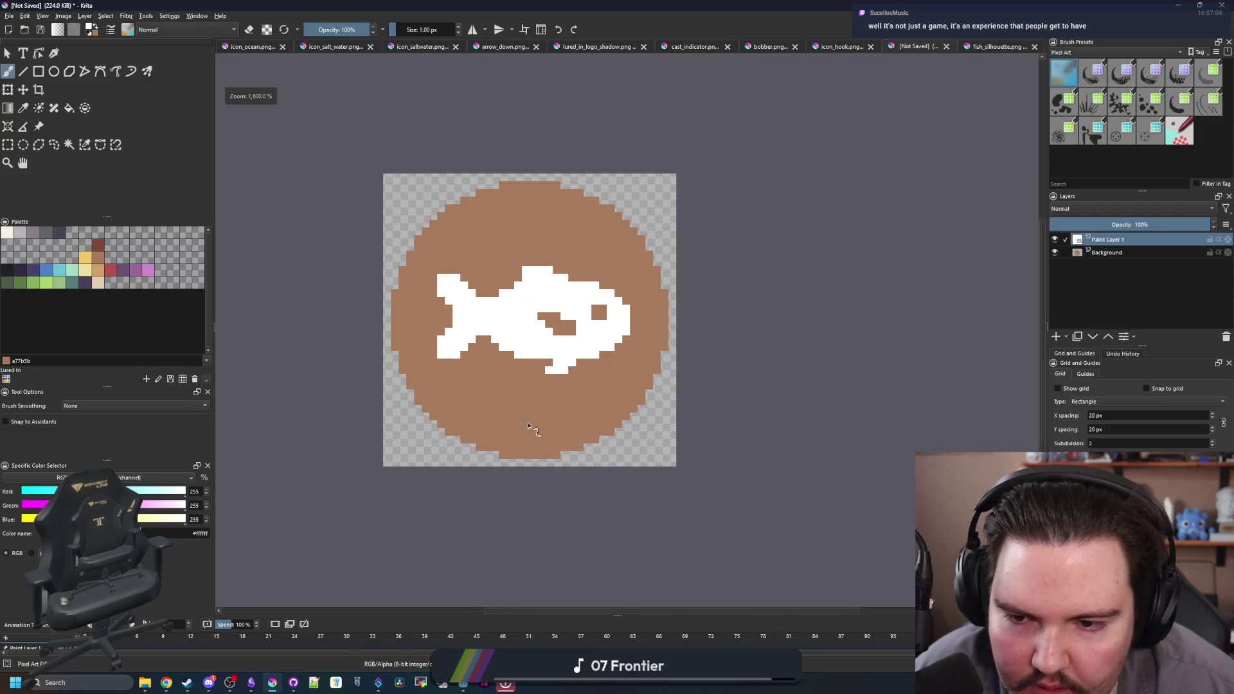
- Nudge the fish layer one pixel to the left with the Move tool
{"action": "left_click", "coordinate": [23, 89]}
{"action": "left_click_drag", "start_coordinate": [543, 350], "coordinate": [535, 350]}
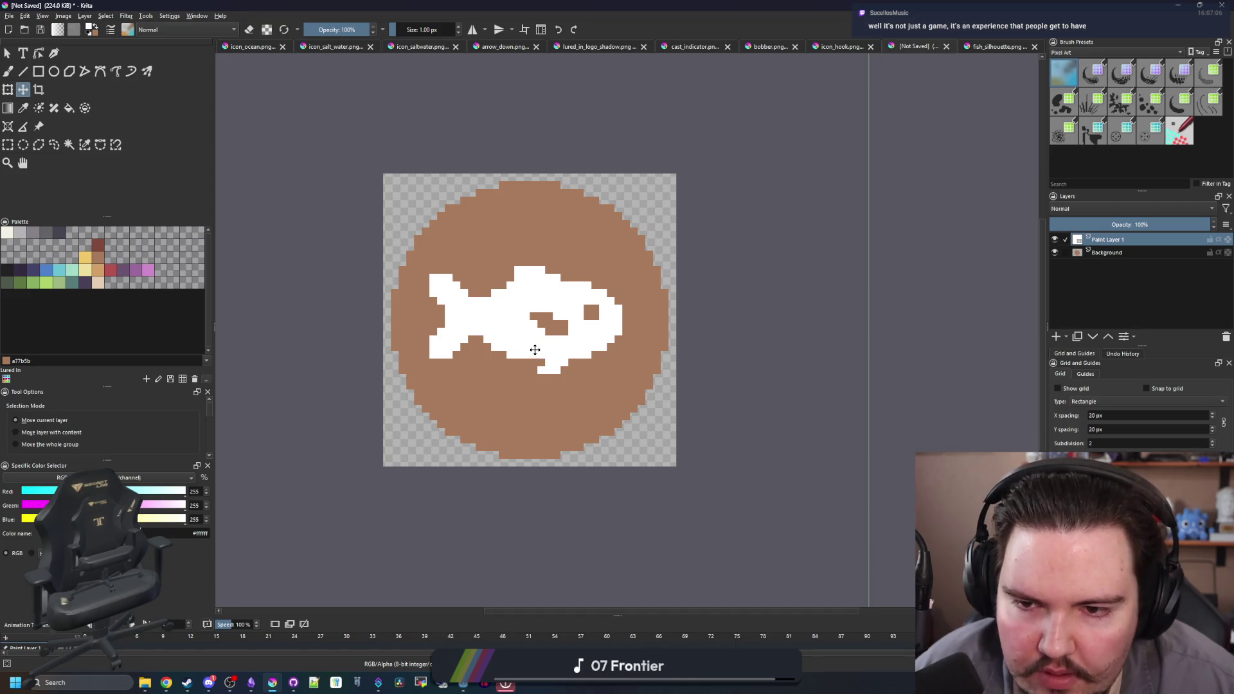
{"action": "scroll", "coordinate": [535, 350], "scroll_direction": "down", "scroll_amount": 1}
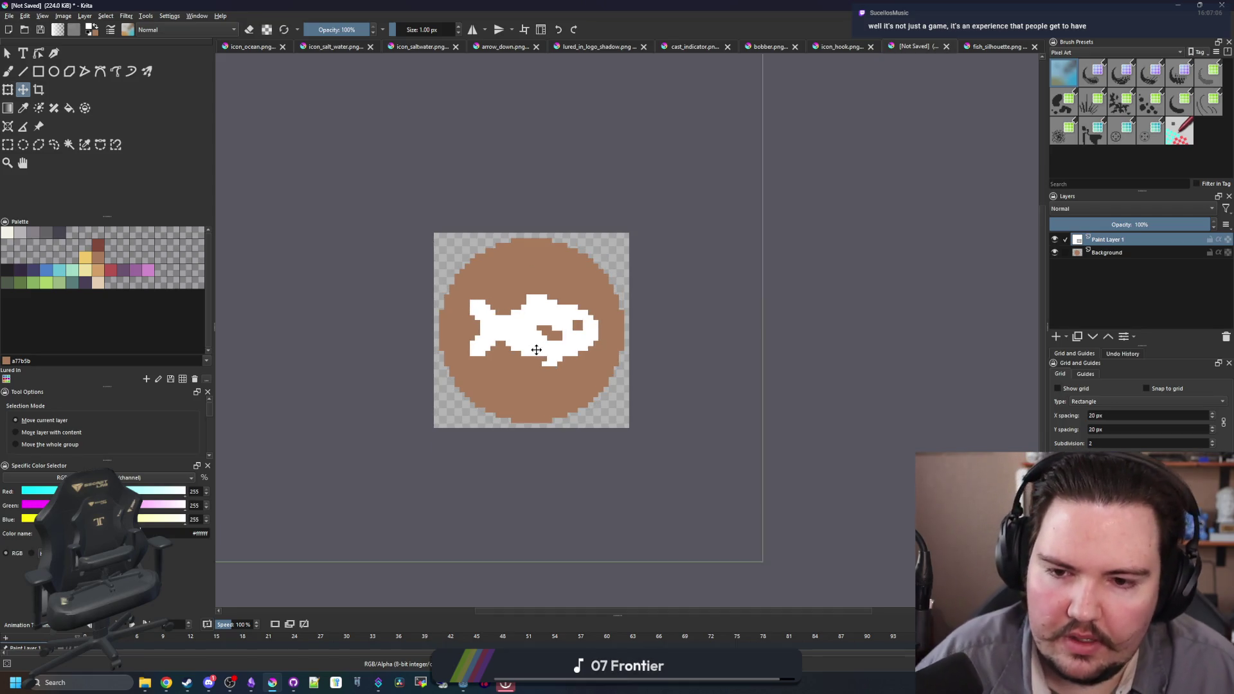
{"action": "scroll", "coordinate": [506, 350], "scroll_direction": "up", "scroll_amount": 1}
{"action": "key", "text": "Page_Down"}
{"action": "scroll", "coordinate": [662, 318], "scroll_direction": "up", "scroll_amount": 1}
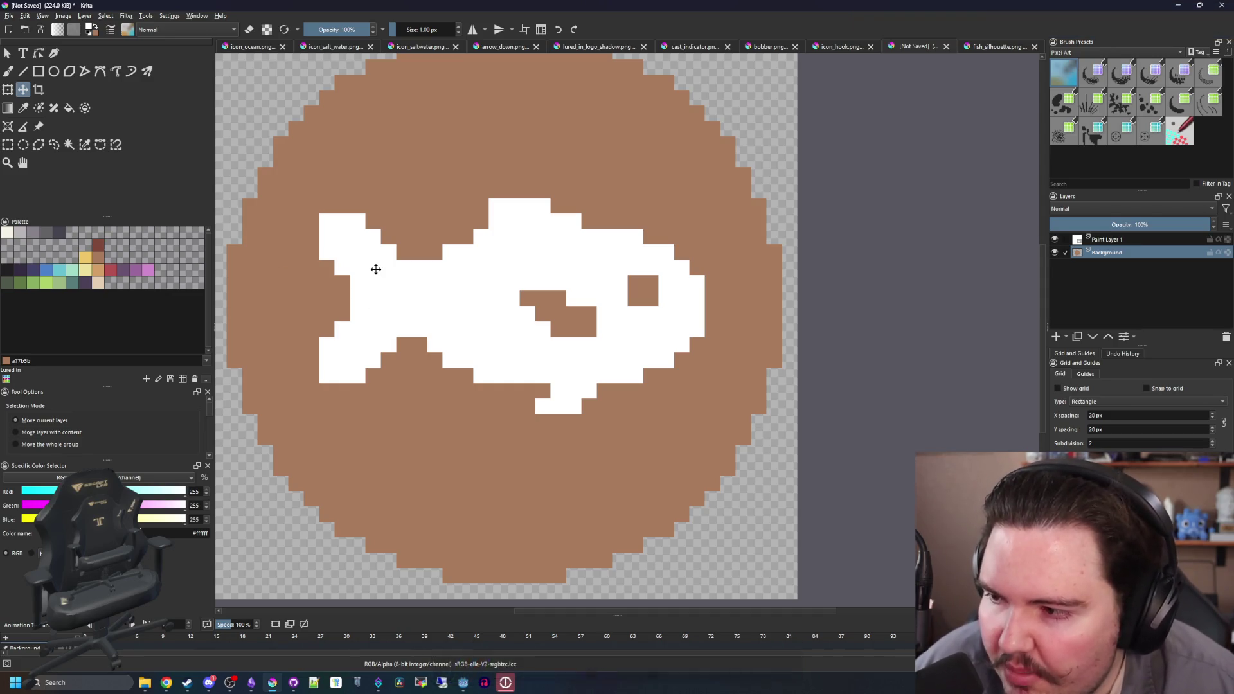
{"action": "left_click_drag", "start_coordinate": [376, 271], "coordinate": [384, 287]}
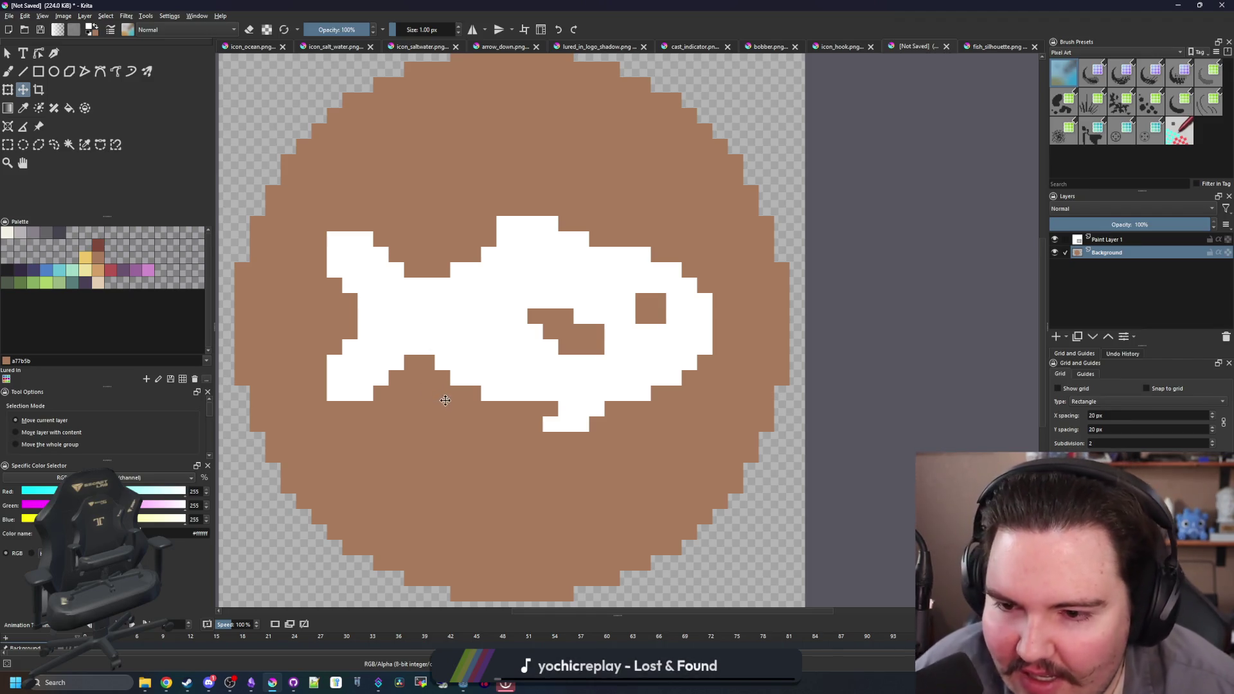
- Erase two stray white pixels from the fish on Paint Layer 1
{"action": "key", "text": "b"}
{"action": "scroll", "coordinate": [405, 385], "scroll_direction": "up", "scroll_amount": 3}
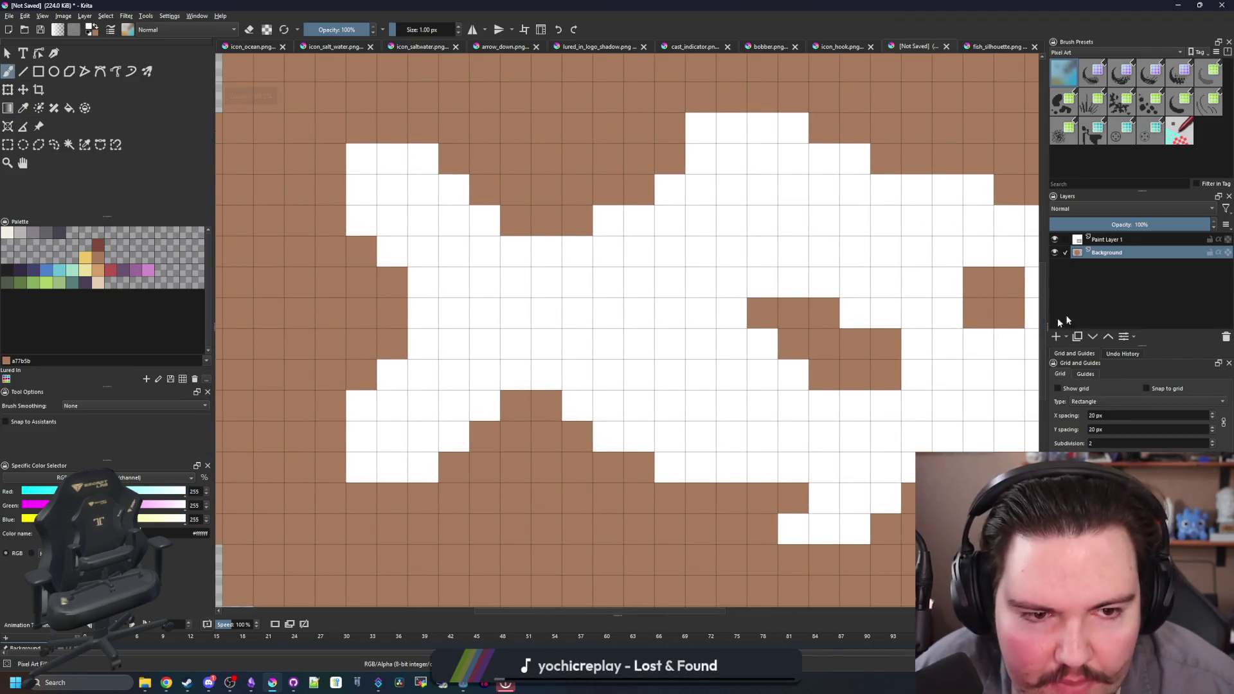
{"action": "left_click", "coordinate": [1125, 243]}
{"action": "left_click", "coordinate": [423, 468]}
{"action": "left_click", "coordinate": [423, 158]}
{"action": "scroll", "coordinate": [477, 407], "scroll_direction": "down", "scroll_amount": 6}
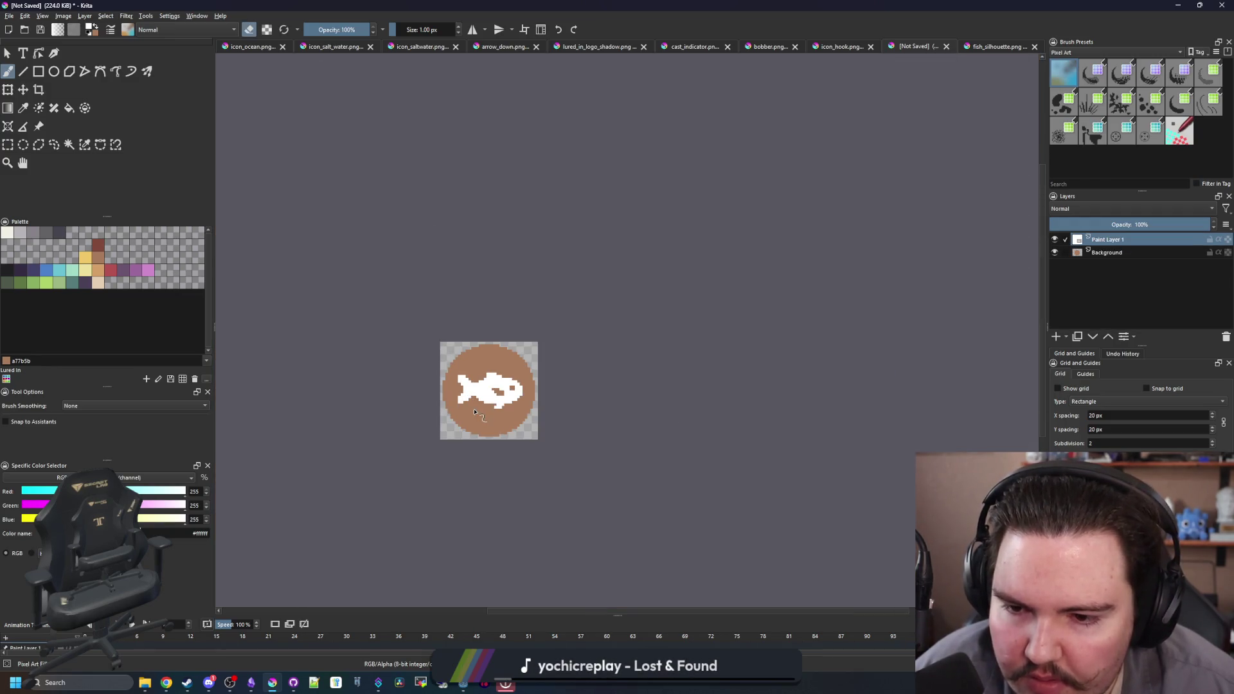
{"action": "scroll", "coordinate": [479, 384], "scroll_direction": "up", "scroll_amount": 6}
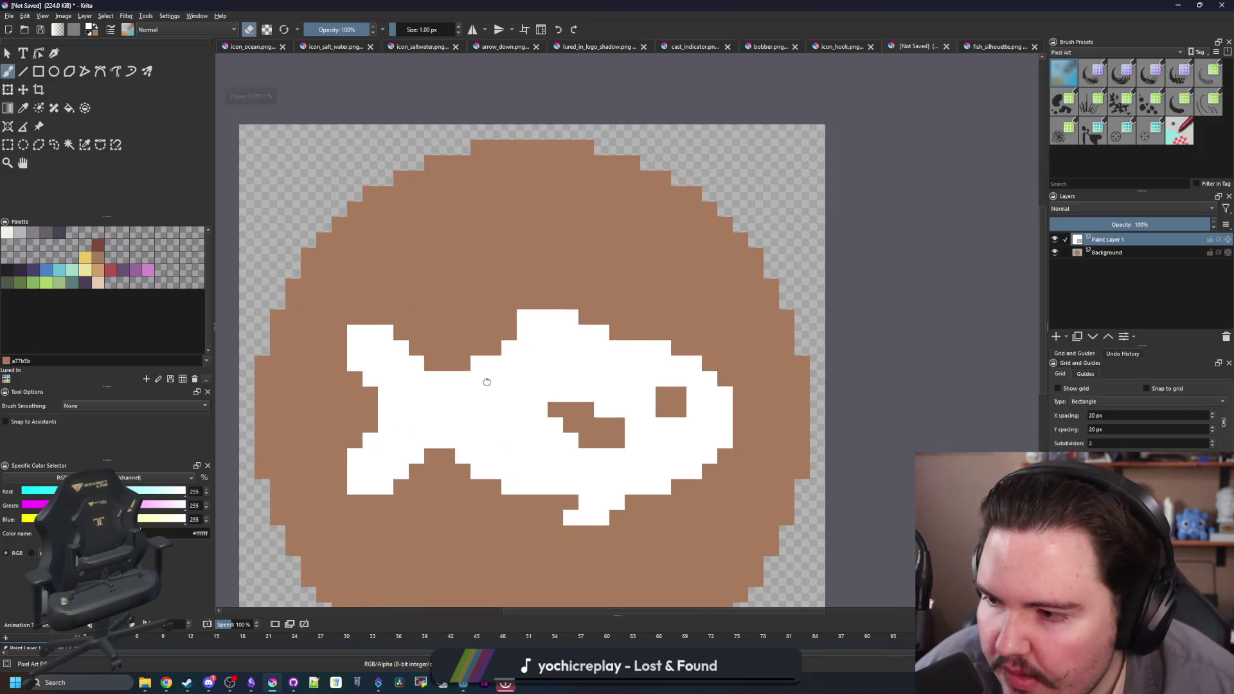
{"action": "scroll", "coordinate": [451, 389], "scroll_direction": "up", "scroll_amount": 2}
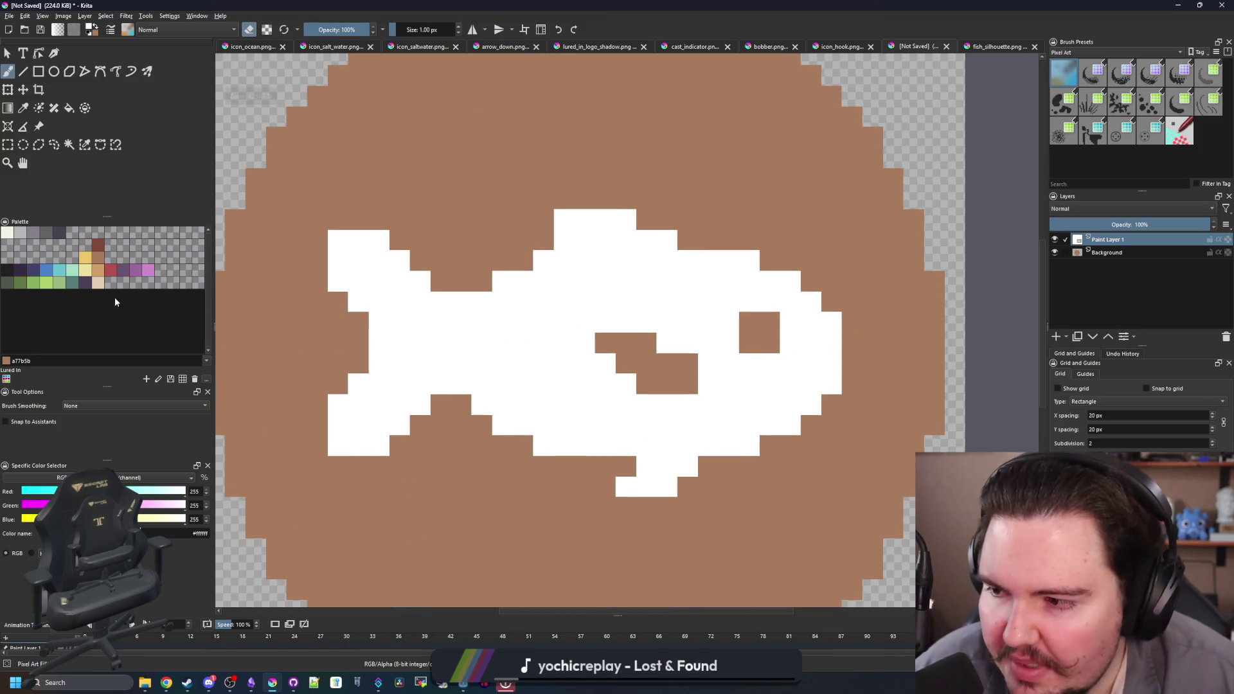
{"action": "left_click_drag", "start_coordinate": [531, 400], "coordinate": [476, 360]}
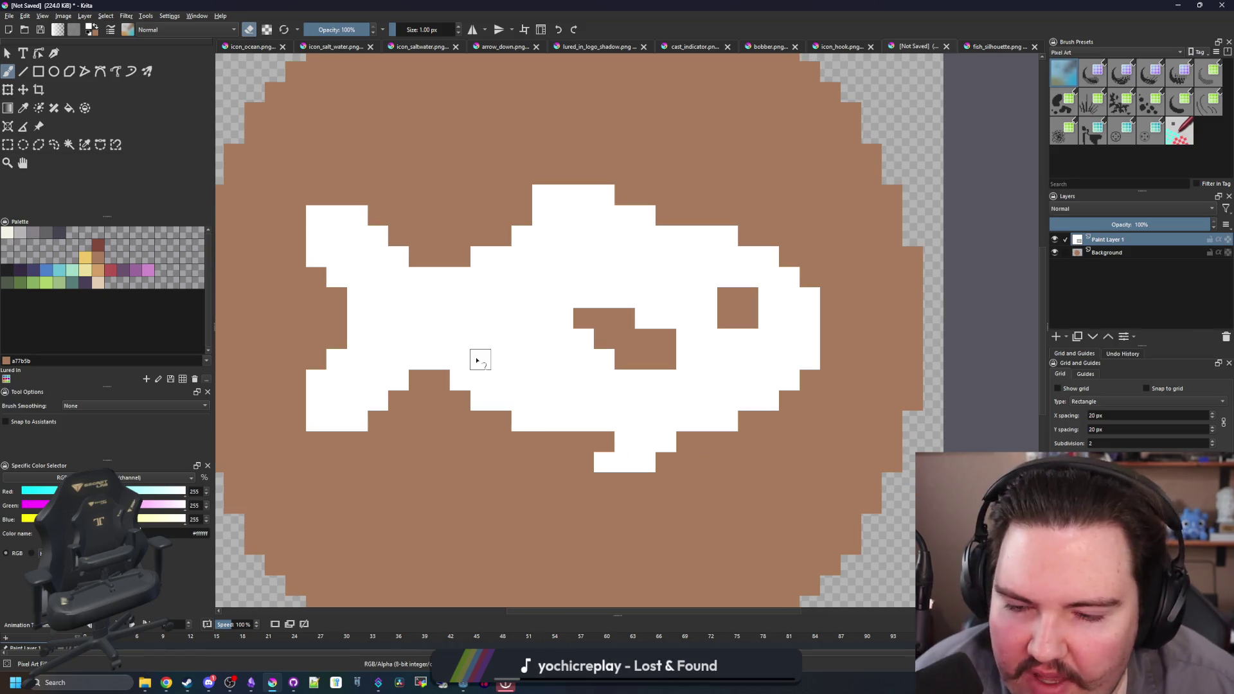
- Paint light beige pixels on the corners along the fish's back
{"action": "left_click", "coordinate": [100, 283]}
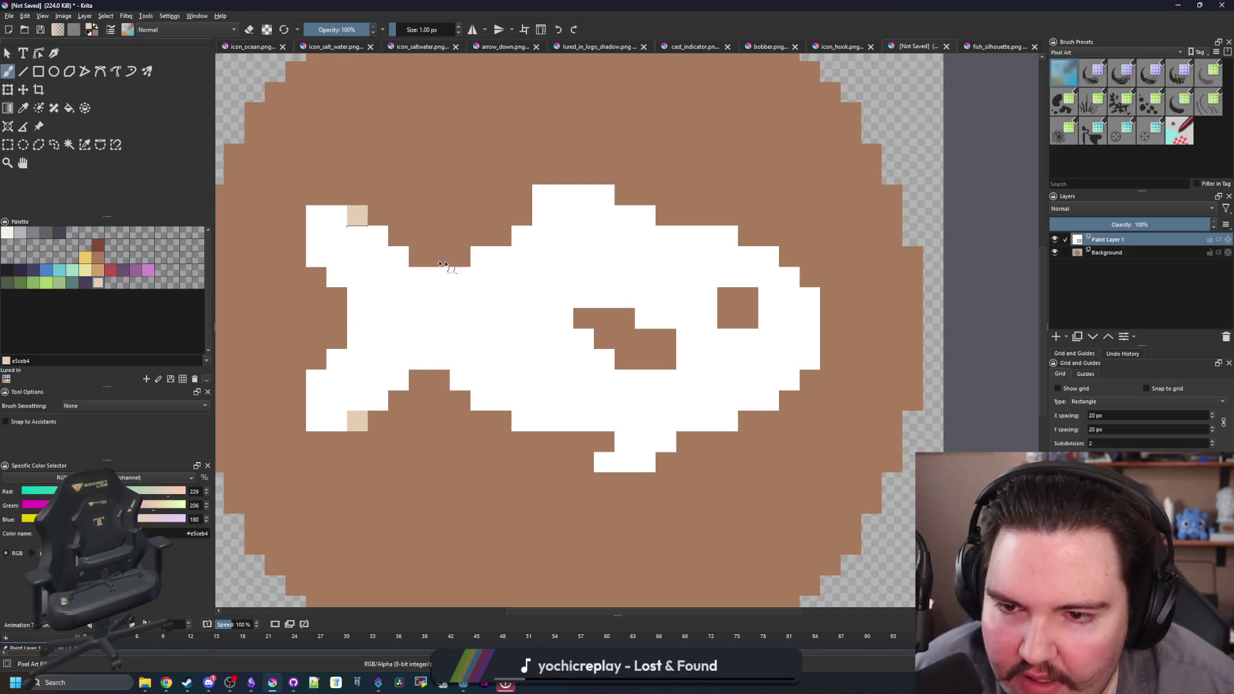
{"action": "left_click_drag", "start_coordinate": [493, 265], "coordinate": [397, 299]}
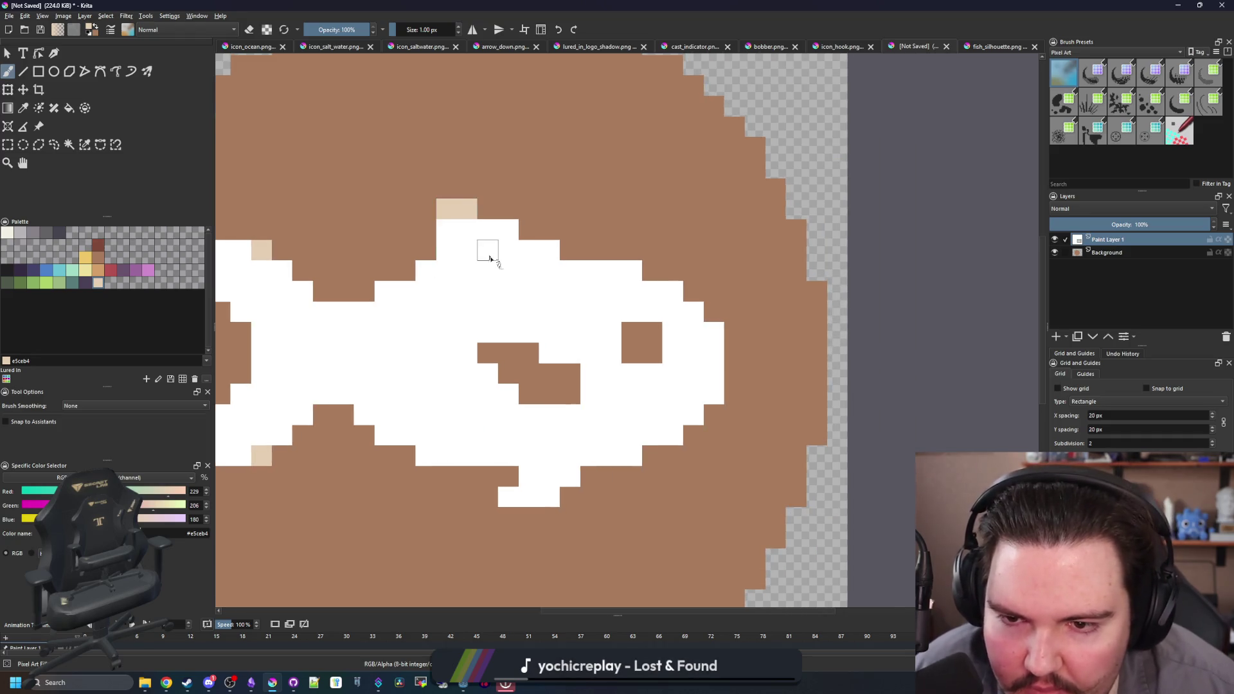
{"action": "left_click", "coordinate": [528, 230]}
{"action": "left_click", "coordinate": [570, 250]}
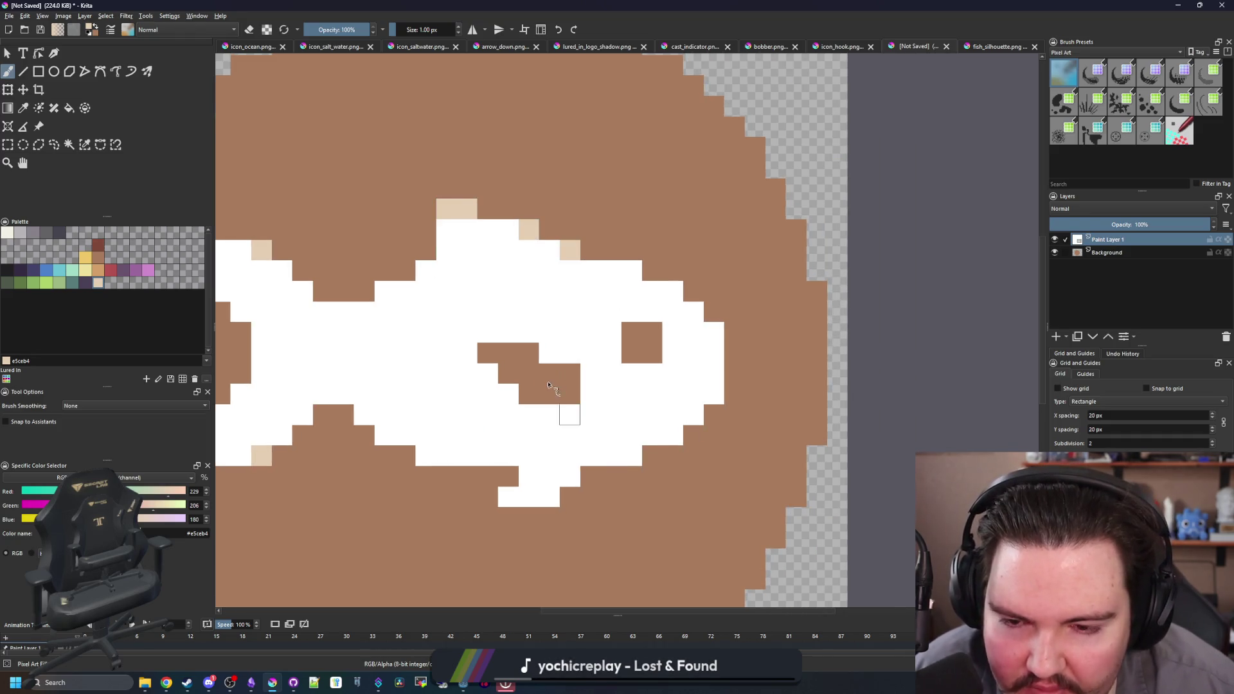
{"action": "scroll", "coordinate": [657, 395], "scroll_direction": "down", "scroll_amount": 4}
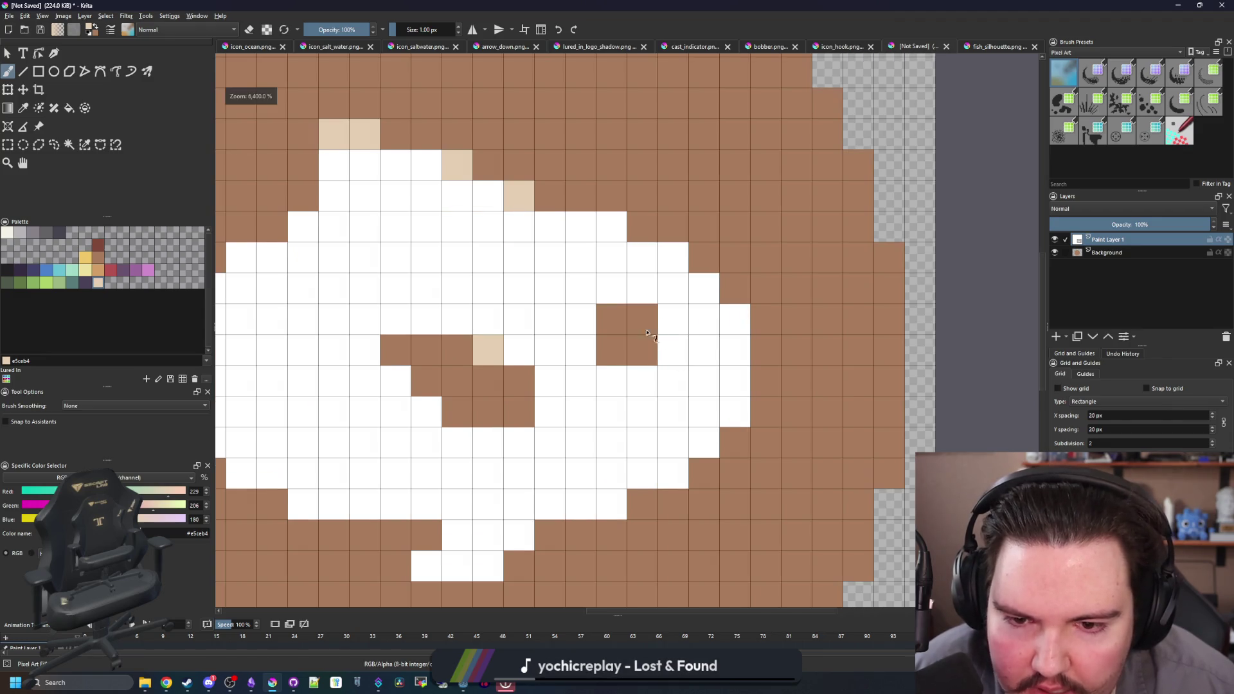
{"action": "scroll", "coordinate": [645, 384], "scroll_direction": "up", "scroll_amount": 3}
{"action": "scroll", "coordinate": [629, 395], "scroll_direction": "down", "scroll_amount": 6}
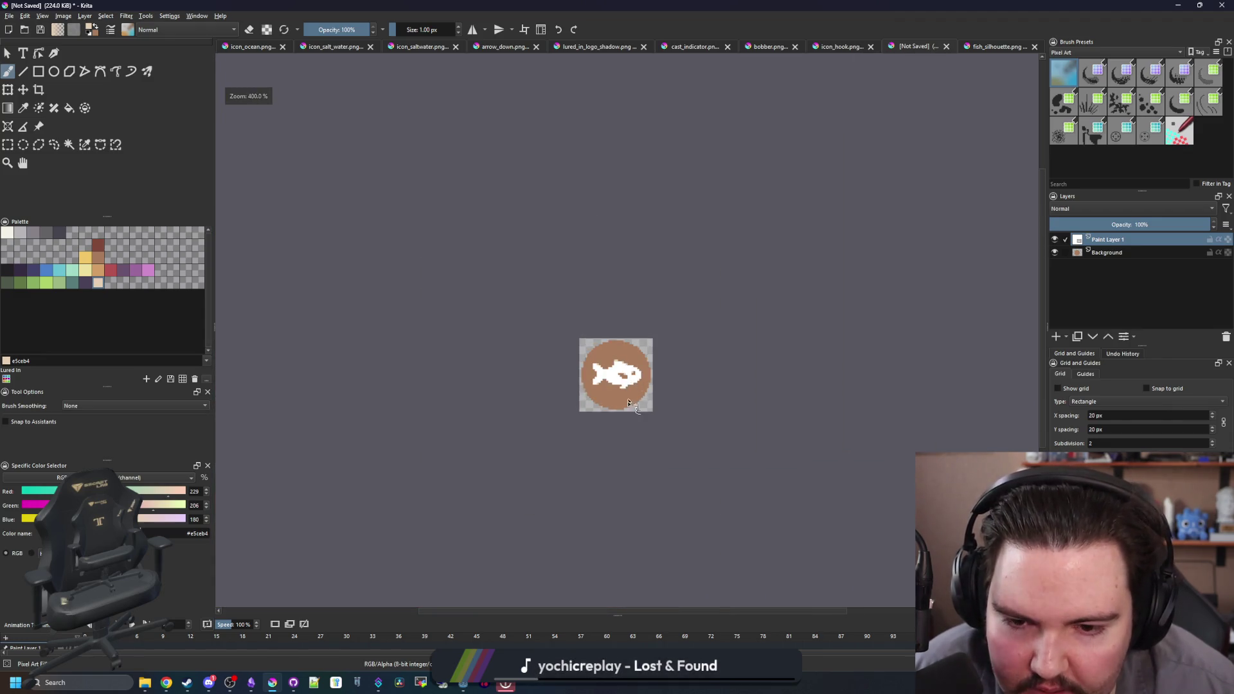
{"action": "scroll", "coordinate": [633, 405], "scroll_direction": "up", "scroll_amount": 6}
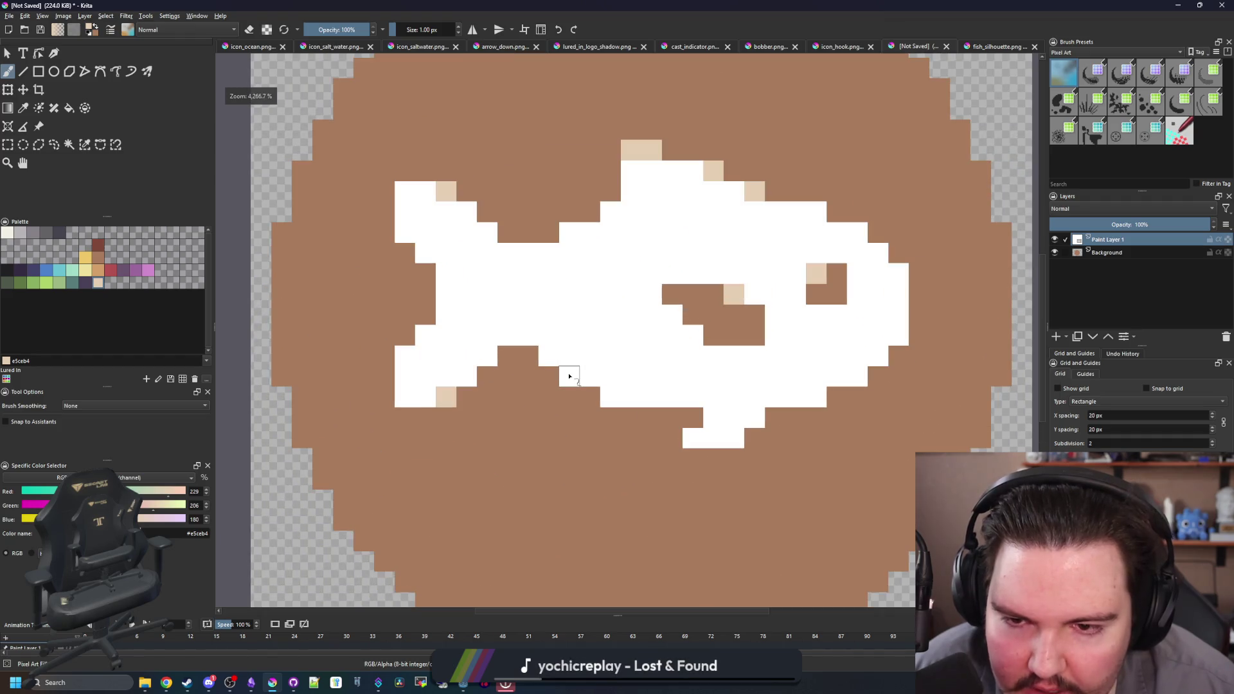
- Erase one white pixel from the fish's underside and add a beige pixel at its lower corner
{"action": "key", "text": "e"}
{"action": "left_click", "coordinate": [611, 397]}
{"action": "left_click_drag", "start_coordinate": [665, 396], "coordinate": [540, 411]}
{"action": "key", "text": "e"}
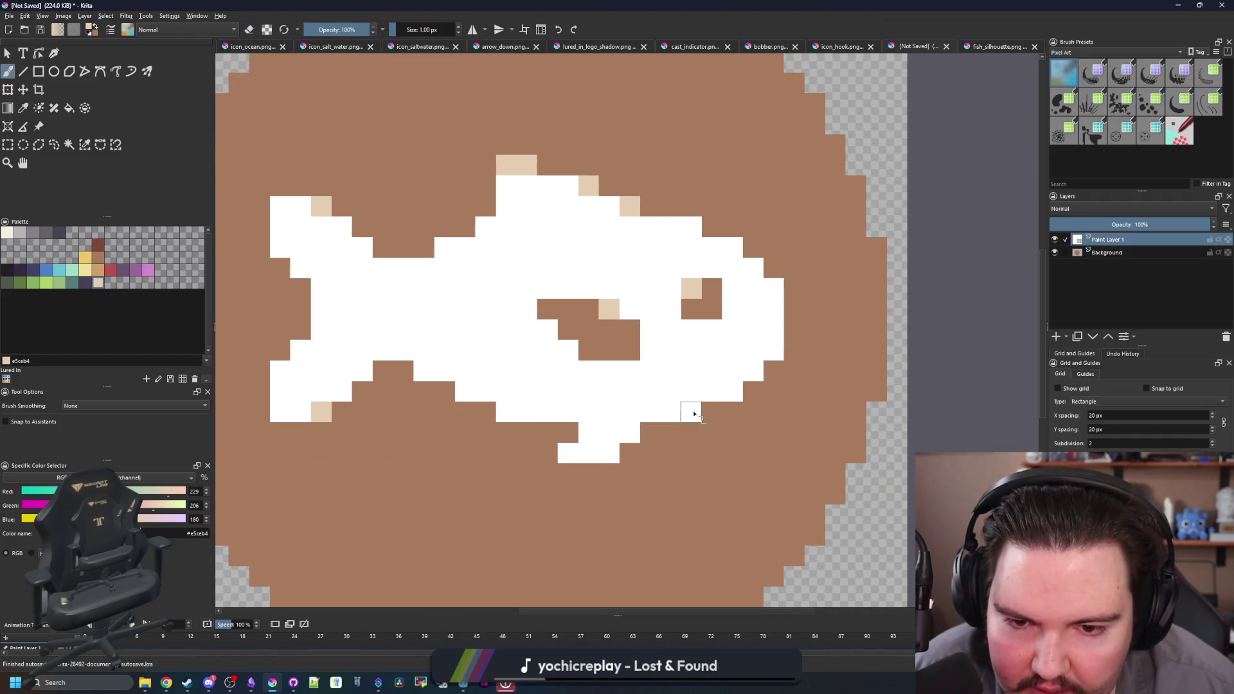
{"action": "left_click", "coordinate": [733, 391]}
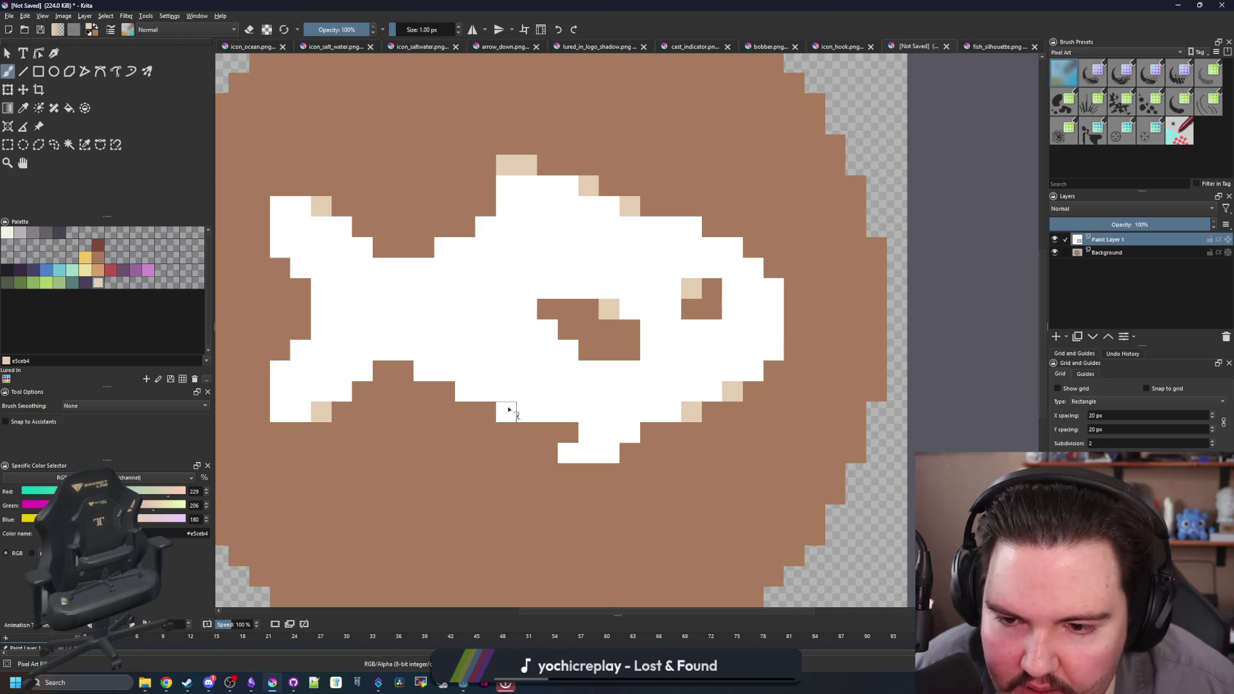
{"action": "scroll", "coordinate": [450, 289], "scroll_direction": "down", "scroll_amount": 1}
{"action": "scroll", "coordinate": [470, 324], "scroll_direction": "up", "scroll_amount": 1}
{"action": "scroll", "coordinate": [508, 341], "scroll_direction": "down", "scroll_amount": 5}
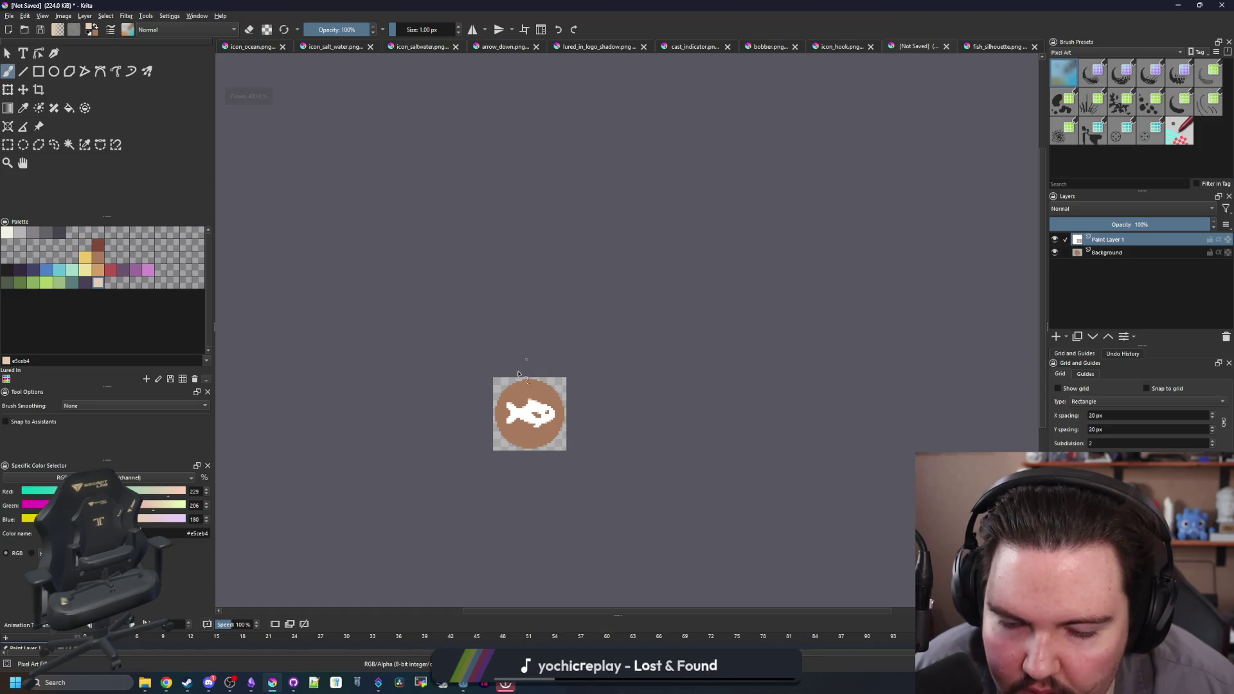
{"action": "scroll", "coordinate": [528, 426], "scroll_direction": "up", "scroll_amount": 3}
{"action": "scroll", "coordinate": [521, 439], "scroll_direction": "up", "scroll_amount": 3}
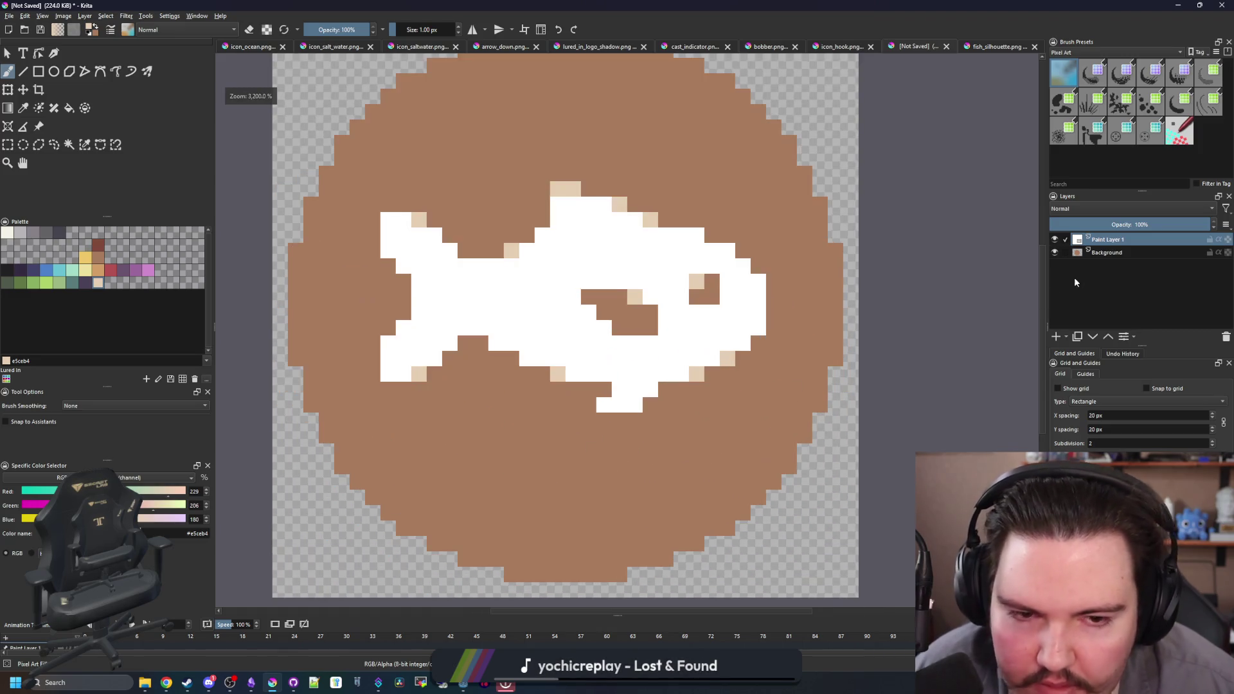
{"action": "key", "text": "Page_Down"}
- Paint a short cream bar at the badge's bottom edge
{"action": "key", "text": "f"}
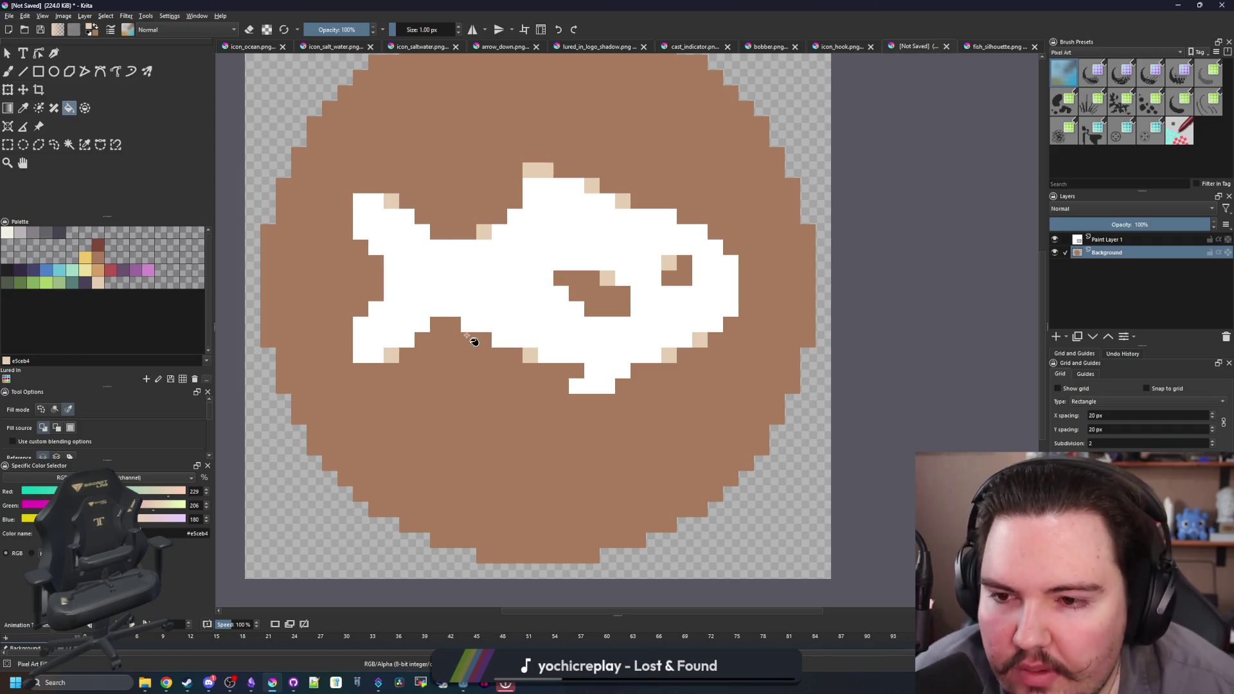
{"action": "left_click", "coordinate": [7, 233]}
{"action": "scroll", "coordinate": [483, 463], "scroll_direction": "down", "scroll_amount": 3}
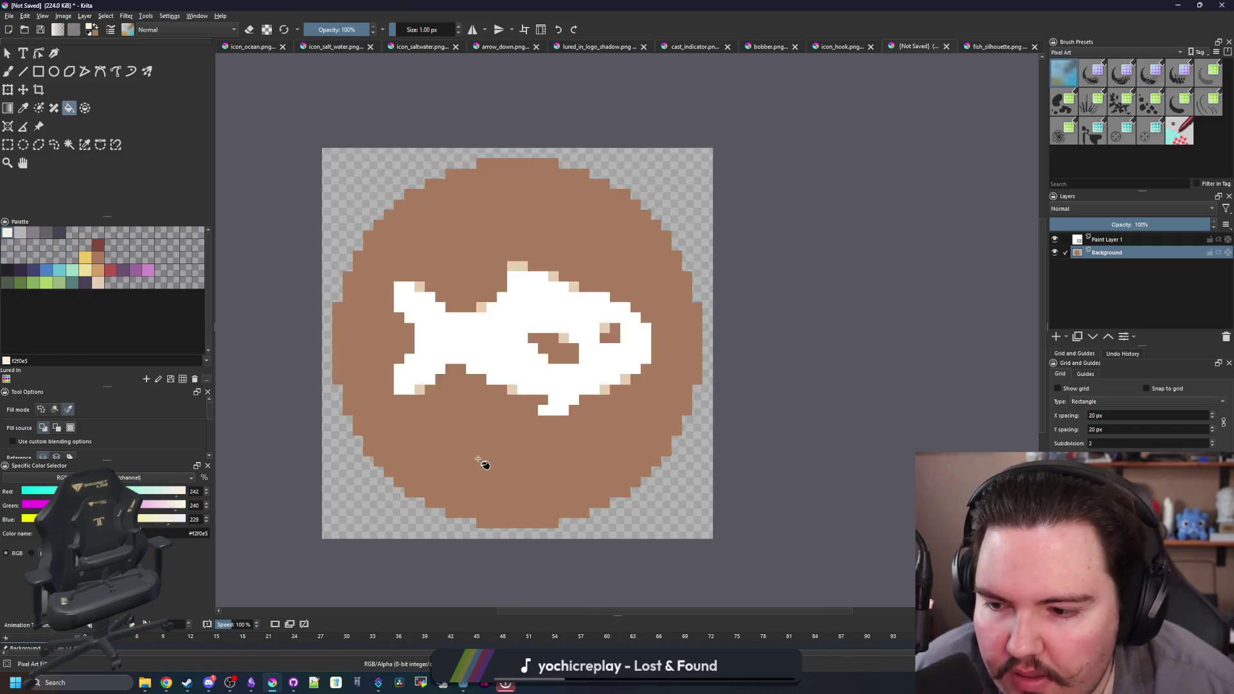
{"action": "scroll", "coordinate": [483, 464], "scroll_direction": "up", "scroll_amount": 2}
{"action": "key", "text": "super+Down"}
{"action": "key", "text": "super+Up"}
{"action": "scroll", "coordinate": [516, 441], "scroll_direction": "up", "scroll_amount": 1}
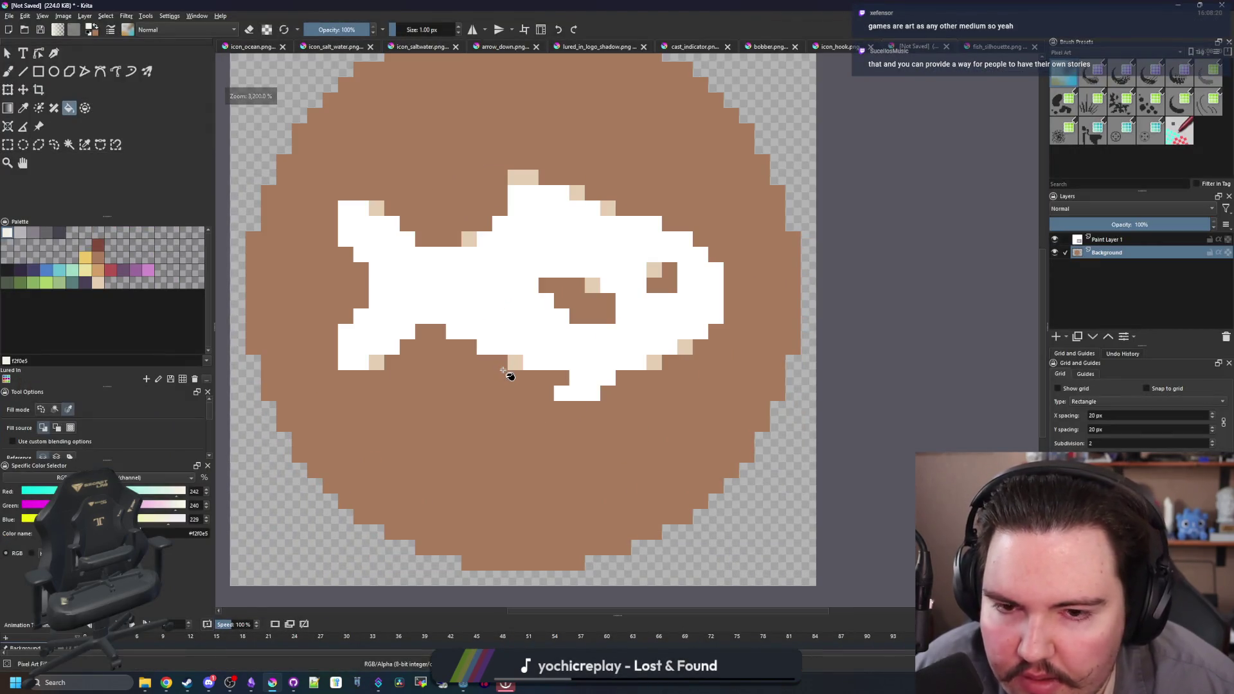
{"action": "scroll", "coordinate": [495, 429], "scroll_direction": "up", "scroll_amount": 1}
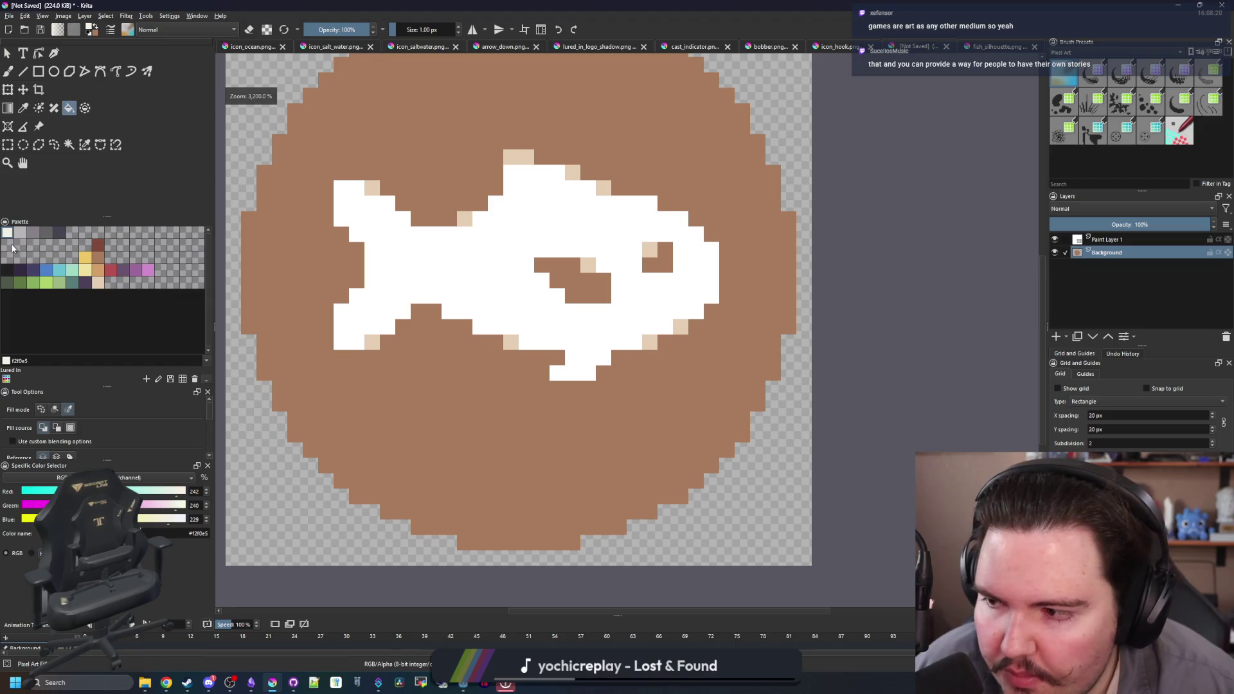
{"action": "key", "text": "b"}
{"action": "scroll", "coordinate": [524, 551], "scroll_direction": "up", "scroll_amount": 1}
{"action": "mouse_move", "coordinate": [447, 540]}
{"action": "left_mouse_down"}
{"action": "mouse_move", "coordinate": [466, 517]}
{"action": "mouse_move", "coordinate": [572, 517]}
{"action": "mouse_move", "coordinate": [562, 539]}
{"action": "mouse_move", "coordinate": [459, 538]}
{"action": "left_mouse_up"}
{"action": "scroll", "coordinate": [552, 488], "scroll_direction": "down", "scroll_amount": 1}
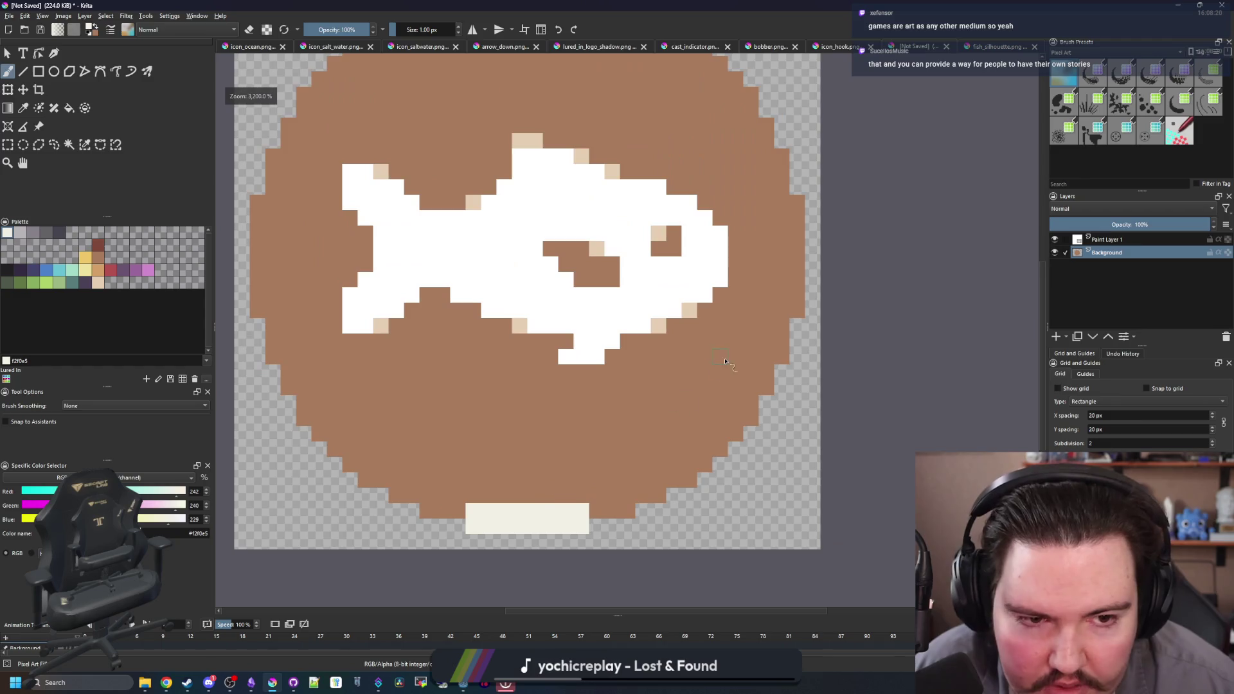
- Flood-fill the white fish on Paint Layer 1 with cream
{"action": "key", "text": "minus"}
{"action": "key", "text": "minus"}
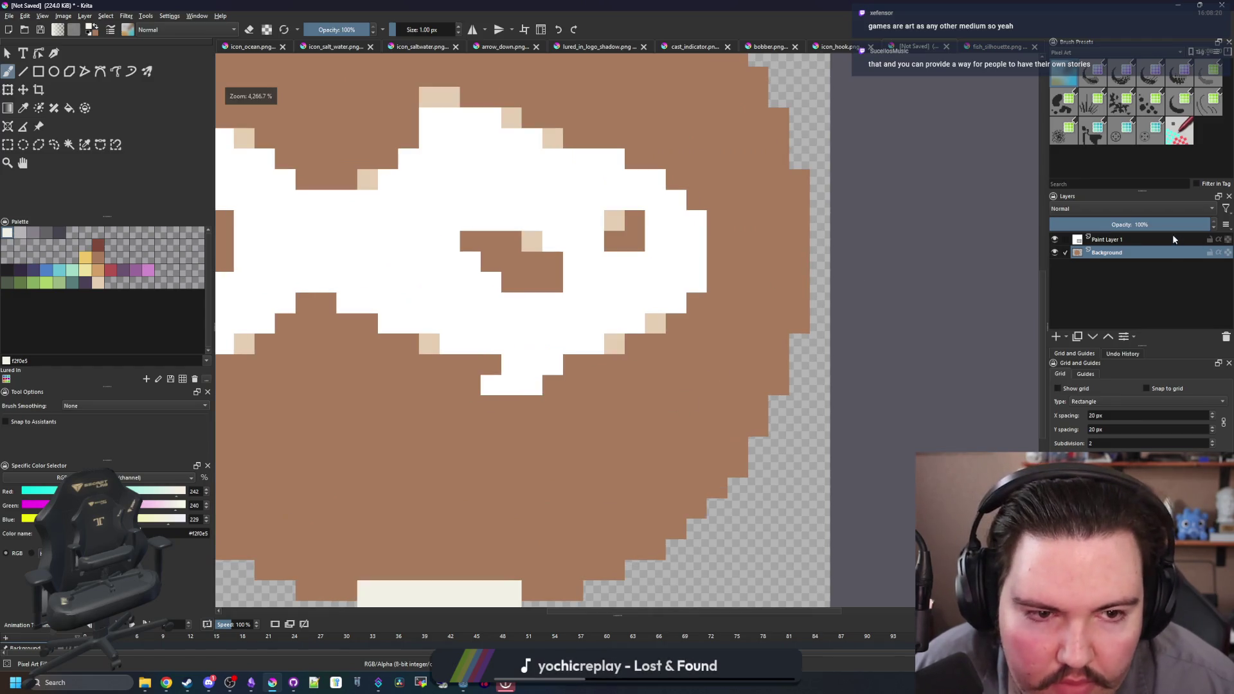
{"action": "left_click", "coordinate": [1176, 238]}
{"action": "key", "text": "f"}
{"action": "left_click", "coordinate": [585, 305]}
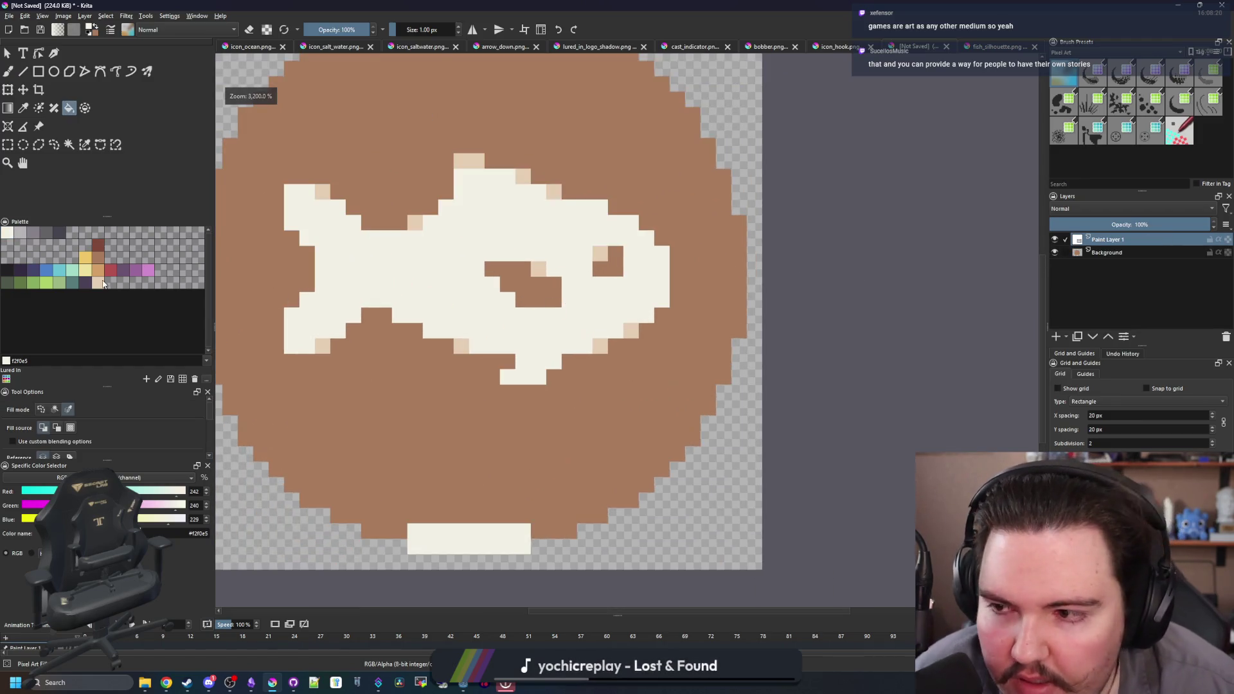
- Recolour the fish's beige corner pixels tan
{"action": "left_click", "coordinate": [96, 271]}
{"action": "key", "text": "plus"}
{"action": "key", "text": "plus"}
{"action": "key", "text": "plus"}
{"action": "left_click", "coordinate": [489, 359]}
{"action": "key", "text": "minus"}
{"action": "key", "text": "minus"}
{"action": "key", "text": "minus"}
{"action": "key", "text": "minus"}
{"action": "key", "text": "minus"}
{"action": "key", "text": "plus"}
{"action": "key", "text": "plus"}
{"action": "key", "text": "plus"}
{"action": "key", "text": "b"}
{"action": "left_click", "coordinate": [7, 232]}
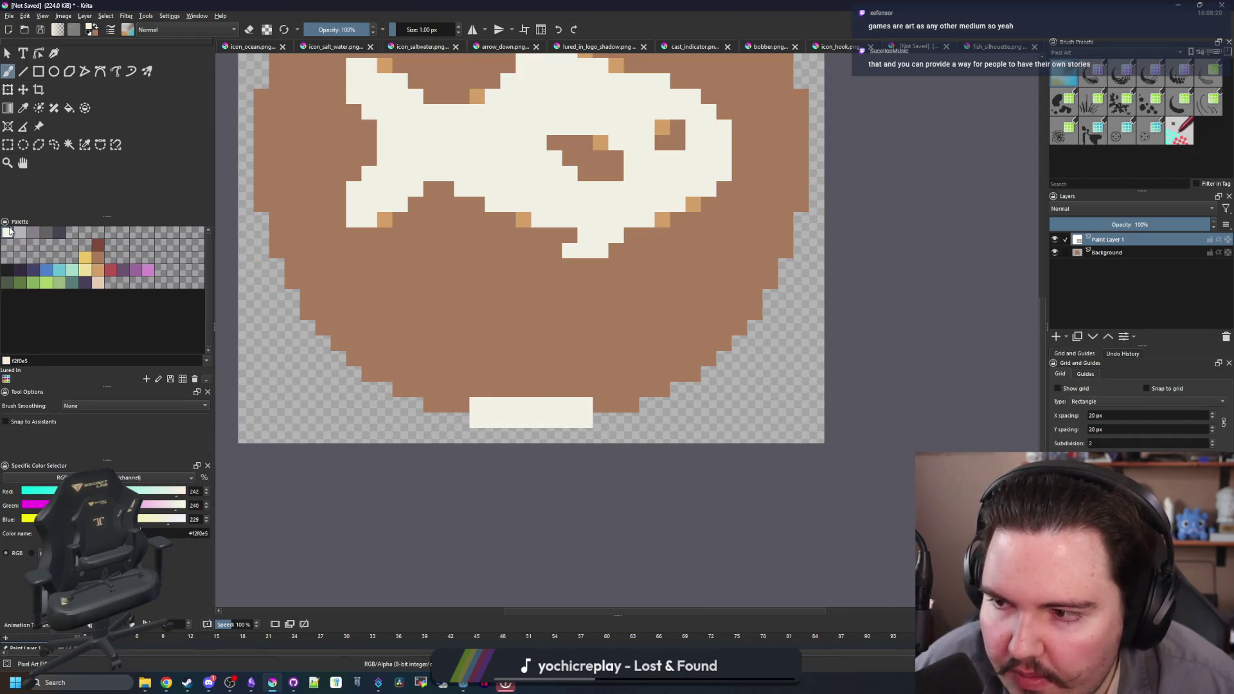
{"action": "key", "text": "plus"}
{"action": "key", "text": "plus"}
- Paint cream ring pixels along the lower rim, the top edge and the upper-left rim
{"action": "mouse_move", "coordinate": [533, 466]}
{"action": "left_mouse_down"}
{"action": "mouse_move", "coordinate": [532, 500]}
{"action": "mouse_move", "coordinate": [413, 463]}
{"action": "mouse_move", "coordinate": [418, 437]}
{"action": "left_mouse_up"}
{"action": "scroll", "coordinate": [496, 460], "scroll_direction": "up", "scroll_amount": 3}
{"action": "scroll", "coordinate": [325, 207], "scroll_direction": "left", "scroll_amount": 2}
{"action": "scroll", "coordinate": [317, 462], "scroll_direction": "up", "scroll_amount": 3}
{"action": "mouse_move", "coordinate": [317, 461]}
{"action": "left_mouse_down"}
{"action": "mouse_move", "coordinate": [325, 267]}
{"action": "mouse_move", "coordinate": [330, 469]}
{"action": "mouse_move", "coordinate": [303, 266]}
{"action": "left_mouse_up"}
{"action": "scroll", "coordinate": [315, 467], "scroll_direction": "up", "scroll_amount": 3}
{"action": "key", "text": "minus"}
{"action": "mouse_move", "coordinate": [382, 256]}
{"action": "left_mouse_down"}
{"action": "mouse_move", "coordinate": [523, 251]}
{"action": "mouse_move", "coordinate": [392, 243]}
{"action": "left_mouse_up"}
{"action": "key", "text": "minus"}
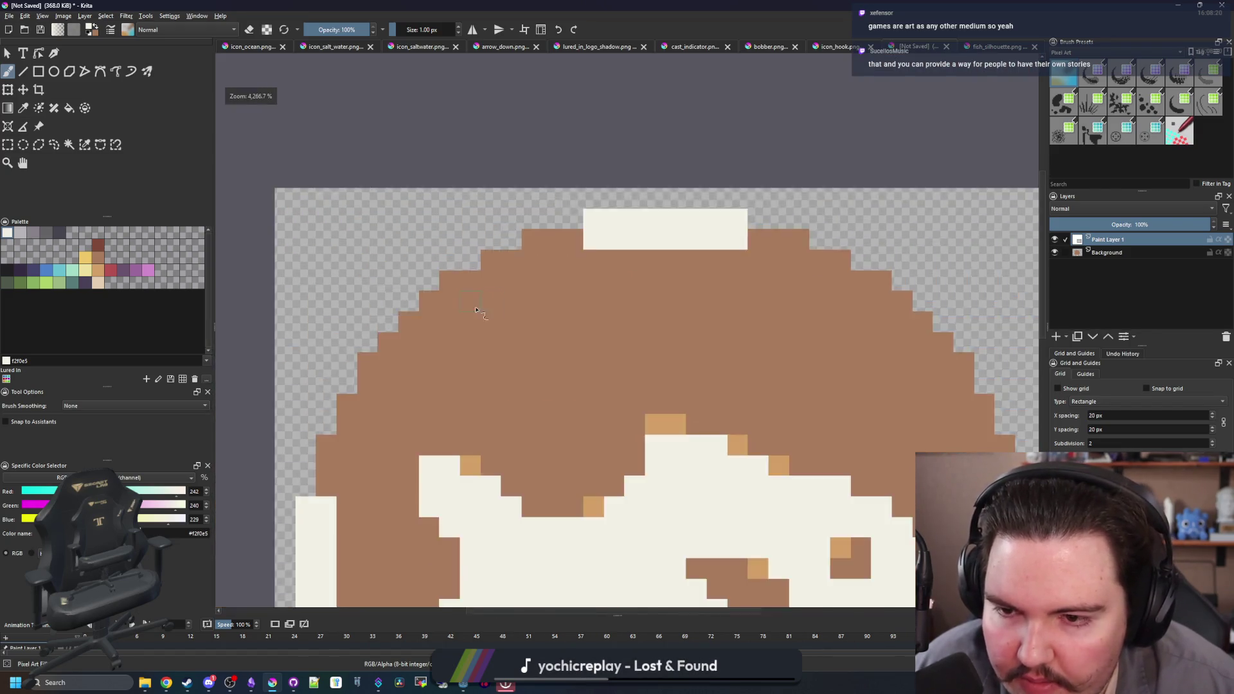
{"action": "key", "text": "plus"}
{"action": "key", "text": "plus"}
{"action": "mouse_move", "coordinate": [405, 328]}
{"action": "left_mouse_down"}
{"action": "mouse_move", "coordinate": [433, 337]}
{"action": "mouse_move", "coordinate": [514, 258]}
{"action": "mouse_move", "coordinate": [589, 230]}
{"action": "mouse_move", "coordinate": [499, 306]}
{"action": "mouse_move", "coordinate": [464, 310]}
{"action": "mouse_move", "coordinate": [463, 371]}
{"action": "mouse_move", "coordinate": [413, 427]}
{"action": "mouse_move", "coordinate": [434, 441]}
{"action": "left_mouse_up"}
- Trace the cream outline from the top down the right rim to the lower right
{"action": "key", "text": "minus"}
{"action": "key", "text": "plus"}
{"action": "key", "text": "minus"}
{"action": "key", "text": "plus"}
{"action": "key", "text": "plus"}
{"action": "mouse_move", "coordinate": [521, 282]}
{"action": "left_mouse_down"}
{"action": "mouse_move", "coordinate": [730, 386]}
{"action": "mouse_move", "coordinate": [739, 407]}
{"action": "mouse_move", "coordinate": [710, 405]}
{"action": "left_mouse_up"}
{"action": "mouse_move", "coordinate": [711, 405]}
{"action": "left_mouse_down"}
{"action": "mouse_move", "coordinate": [661, 419]}
{"action": "mouse_move", "coordinate": [543, 310]}
{"action": "mouse_move", "coordinate": [540, 335]}
{"action": "mouse_move", "coordinate": [567, 361]}
{"action": "mouse_move", "coordinate": [606, 446]}
{"action": "mouse_move", "coordinate": [634, 450]}
{"action": "left_mouse_up"}
{"action": "scroll", "coordinate": [584, 399], "scroll_direction": "down", "scroll_amount": 3}
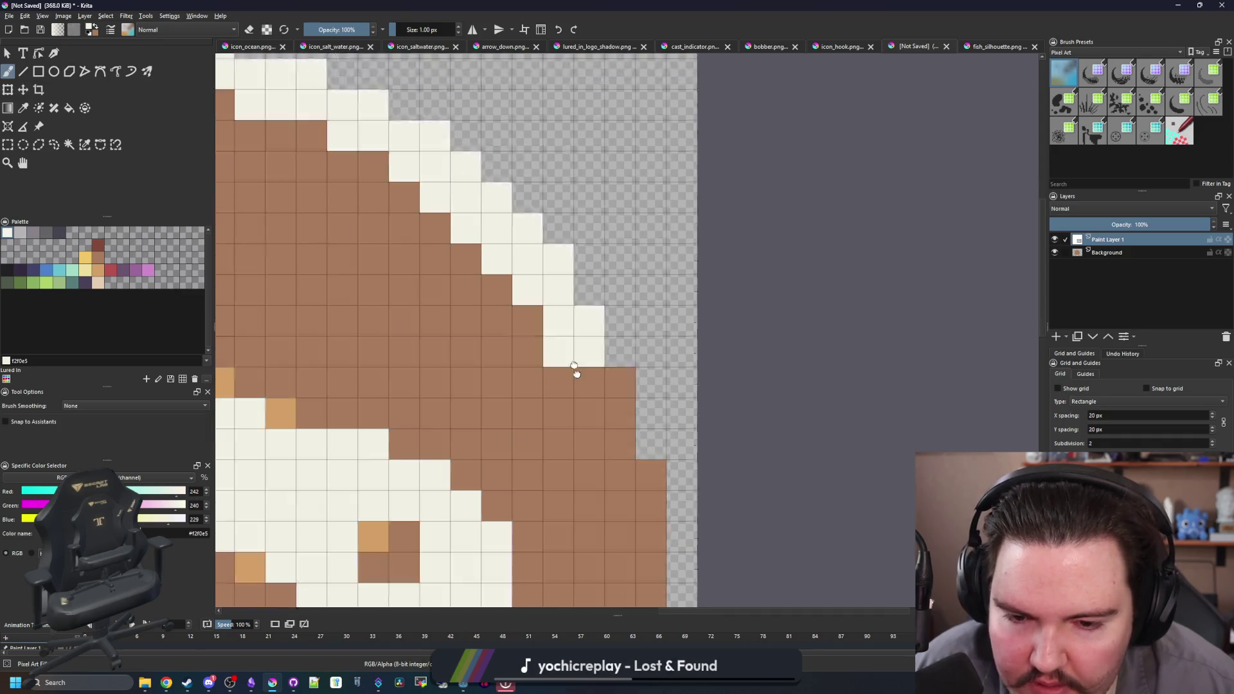
{"action": "left_click_drag", "start_coordinate": [600, 336], "coordinate": [573, 328]}
{"action": "scroll", "coordinate": [622, 329], "scroll_direction": "down", "scroll_amount": 3}
{"action": "mouse_move", "coordinate": [642, 277]}
{"action": "left_mouse_down"}
{"action": "mouse_move", "coordinate": [640, 475]}
{"action": "mouse_move", "coordinate": [611, 479]}
{"action": "mouse_move", "coordinate": [611, 293]}
{"action": "left_mouse_up"}
{"action": "mouse_move", "coordinate": [585, 454]}
{"action": "left_mouse_down"}
{"action": "mouse_move", "coordinate": [617, 407]}
{"action": "mouse_move", "coordinate": [646, 304]}
{"action": "left_mouse_up"}
{"action": "mouse_move", "coordinate": [671, 435]}
{"action": "left_mouse_down"}
{"action": "mouse_move", "coordinate": [653, 427]}
{"action": "mouse_move", "coordinate": [673, 403]}
{"action": "left_mouse_up"}
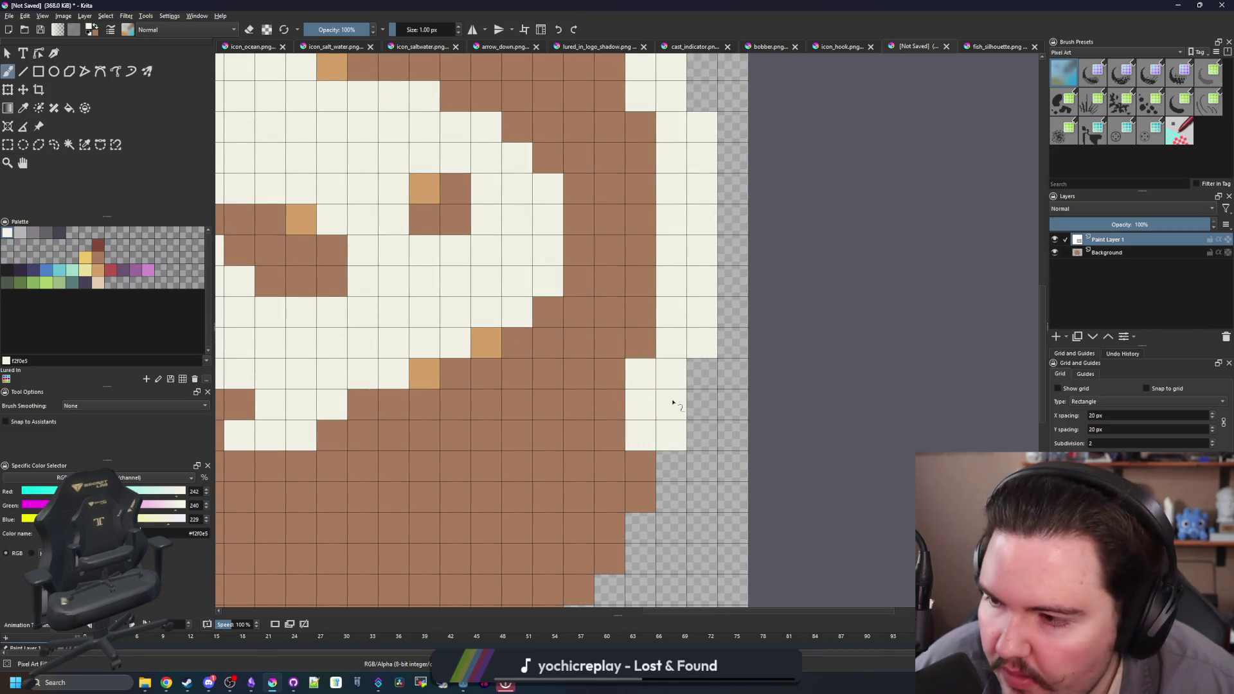
{"action": "scroll", "coordinate": [673, 403], "scroll_direction": "down", "scroll_amount": 3}
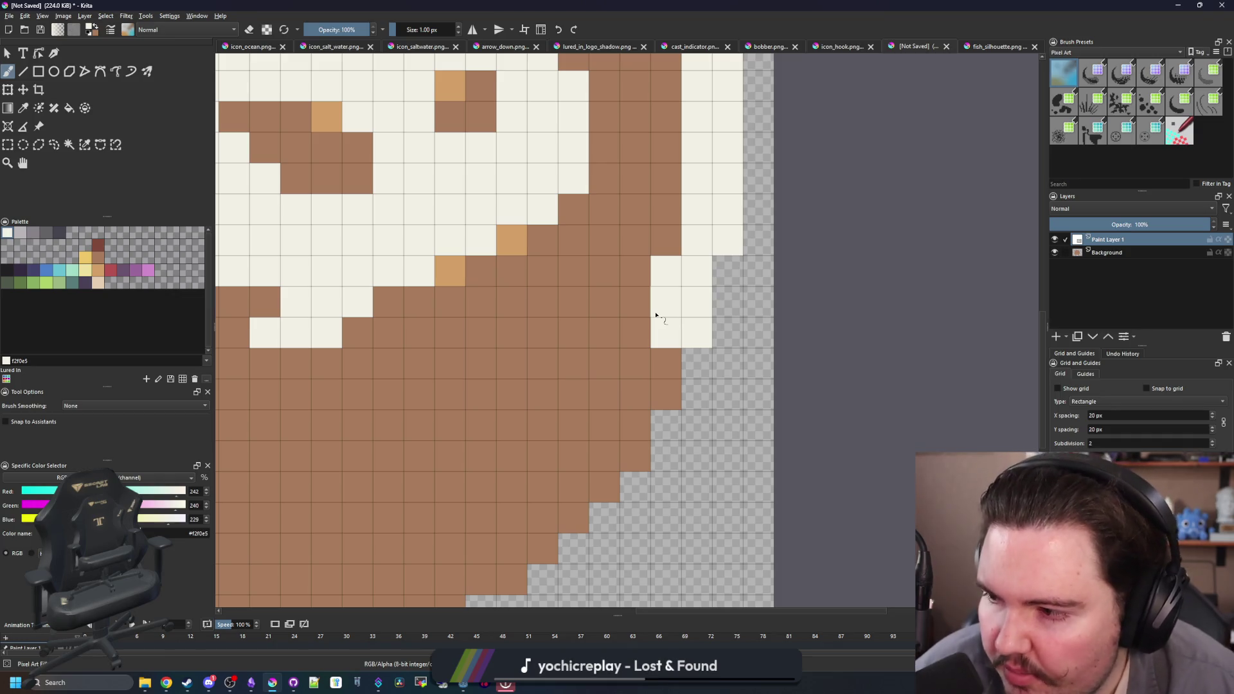
{"action": "mouse_move", "coordinate": [683, 402]}
{"action": "left_mouse_down"}
{"action": "mouse_move", "coordinate": [666, 362]}
{"action": "mouse_move", "coordinate": [604, 458]}
{"action": "mouse_move", "coordinate": [604, 488]}
{"action": "left_mouse_up"}
- Continue the cream ring across the bottom edge and up the lower-left edge
{"action": "scroll", "coordinate": [605, 489], "scroll_direction": "down", "scroll_amount": 2}
{"action": "mouse_move", "coordinate": [601, 411]}
{"action": "left_mouse_down"}
{"action": "mouse_move", "coordinate": [627, 388]}
{"action": "mouse_move", "coordinate": [583, 438]}
{"action": "left_mouse_up"}
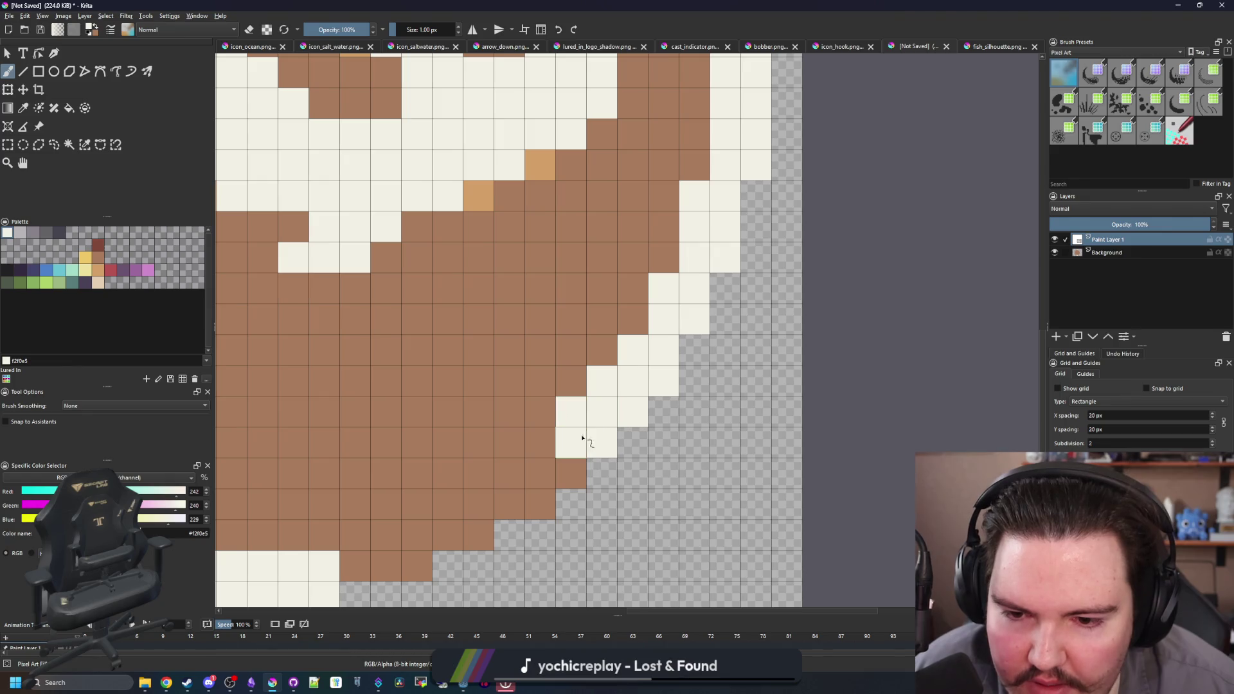
{"action": "mouse_move", "coordinate": [563, 482]}
{"action": "left_mouse_down"}
{"action": "mouse_move", "coordinate": [540, 504]}
{"action": "mouse_move", "coordinate": [509, 504]}
{"action": "left_mouse_up"}
{"action": "scroll", "coordinate": [553, 472], "scroll_direction": "down", "scroll_amount": 3}
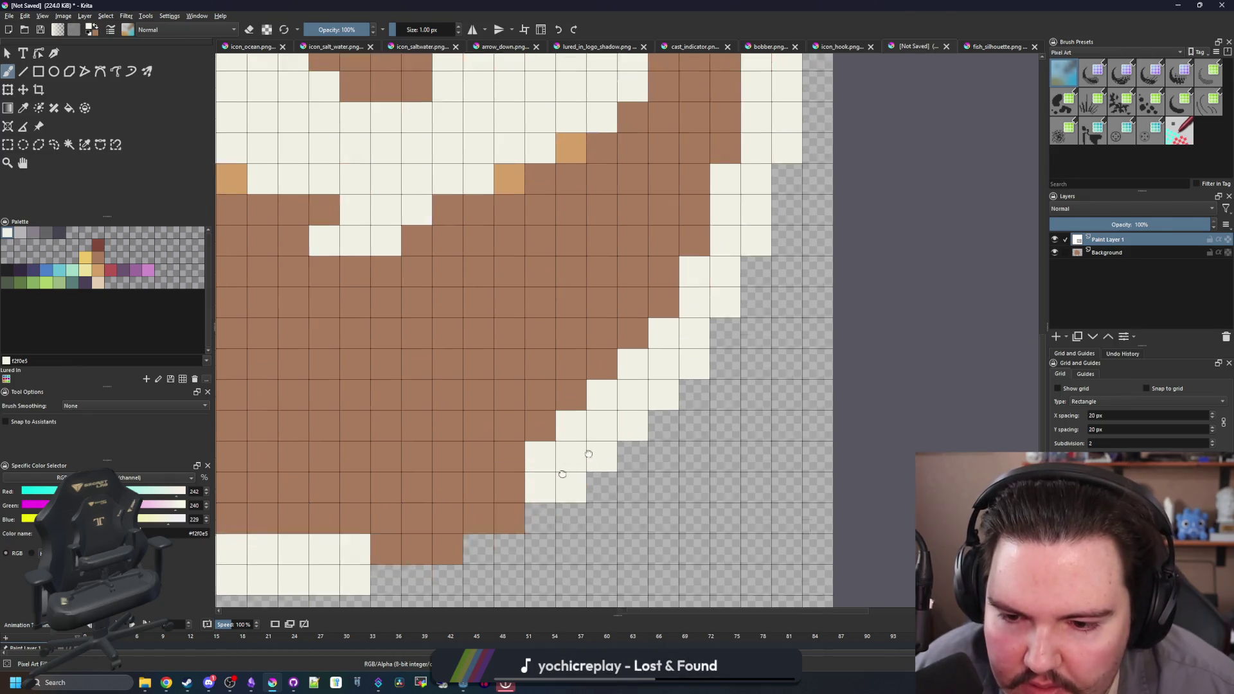
{"action": "scroll", "coordinate": [562, 469], "scroll_direction": "left", "scroll_amount": 4}
{"action": "left_click", "coordinate": [608, 418]}
{"action": "mouse_move", "coordinate": [608, 417]}
{"action": "left_mouse_down"}
{"action": "mouse_move", "coordinate": [484, 472]}
{"action": "mouse_move", "coordinate": [538, 474]}
{"action": "left_mouse_up"}
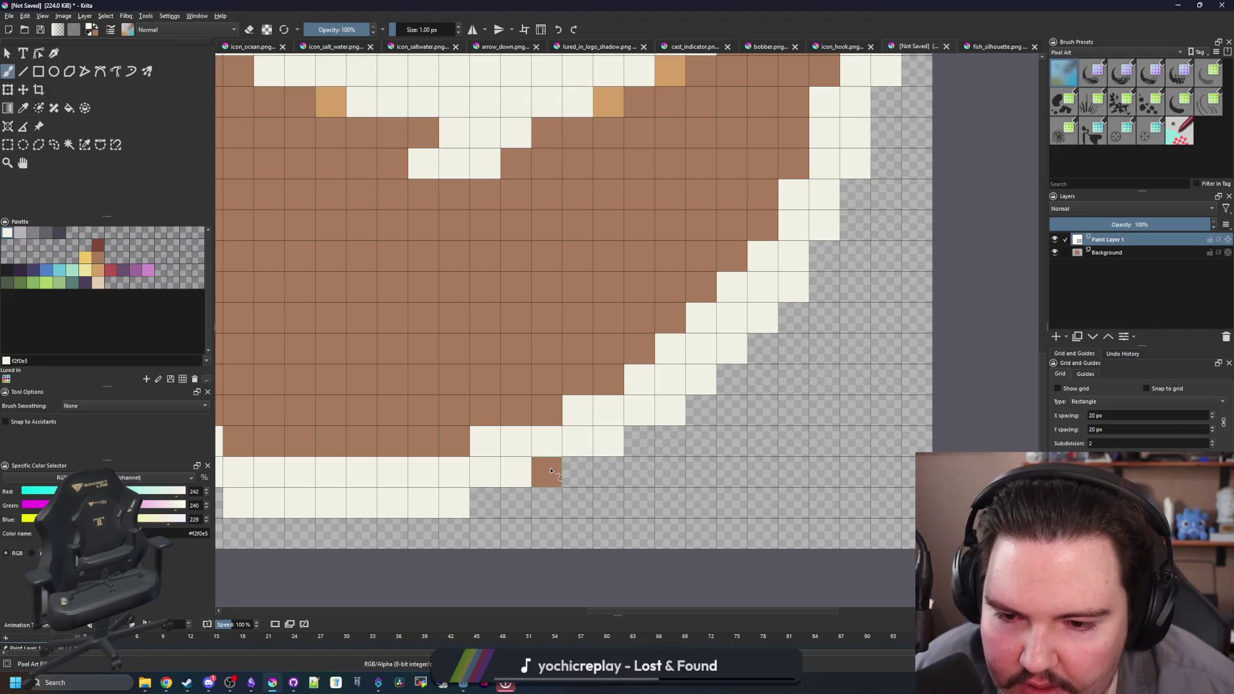
{"action": "scroll", "coordinate": [545, 472], "scroll_direction": "down", "scroll_amount": 4}
{"action": "scroll", "coordinate": [546, 472], "scroll_direction": "up", "scroll_amount": 5}
{"action": "mouse_move", "coordinate": [463, 444]}
{"action": "left_mouse_down"}
{"action": "mouse_move", "coordinate": [474, 408]}
{"action": "mouse_move", "coordinate": [433, 377]}
{"action": "mouse_move", "coordinate": [406, 380]}
{"action": "mouse_move", "coordinate": [273, 138]}
{"action": "mouse_move", "coordinate": [302, 148]}
{"action": "left_mouse_up"}
{"action": "scroll", "coordinate": [433, 368], "scroll_direction": "down", "scroll_amount": 4}
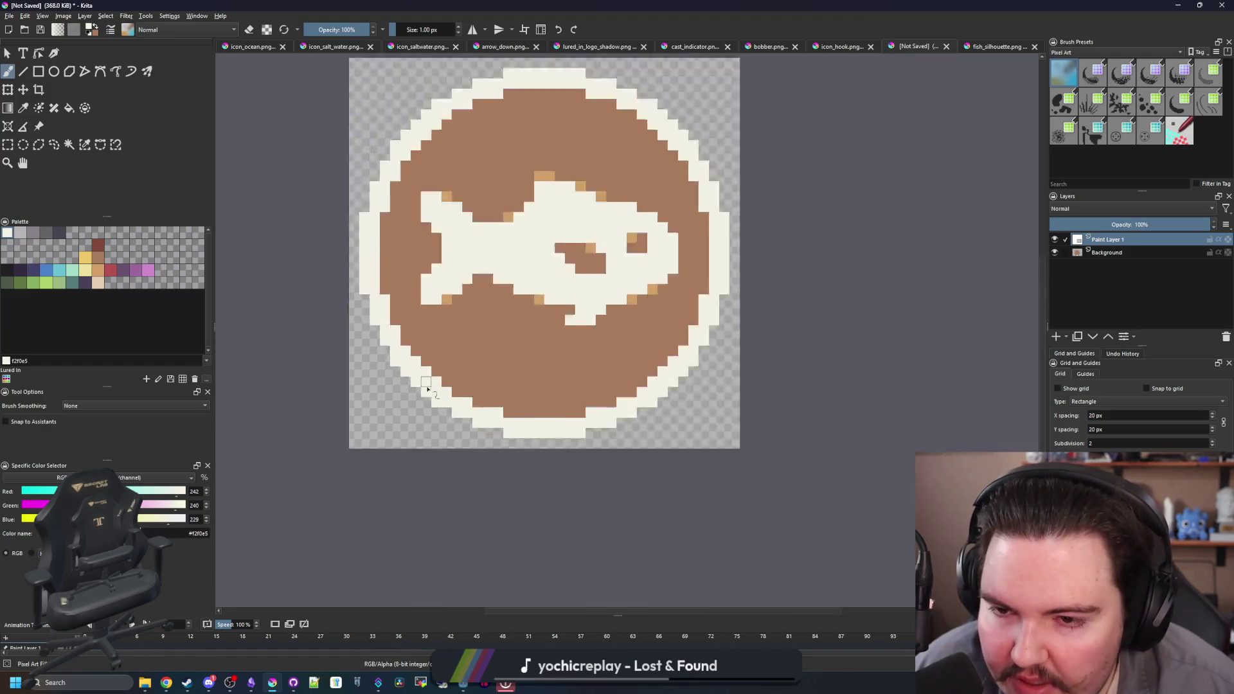
- Dot tan d3a068 accent pixels along the inner edge of the cream ring
{"action": "scroll", "coordinate": [433, 367], "scroll_direction": "up", "scroll_amount": 4}
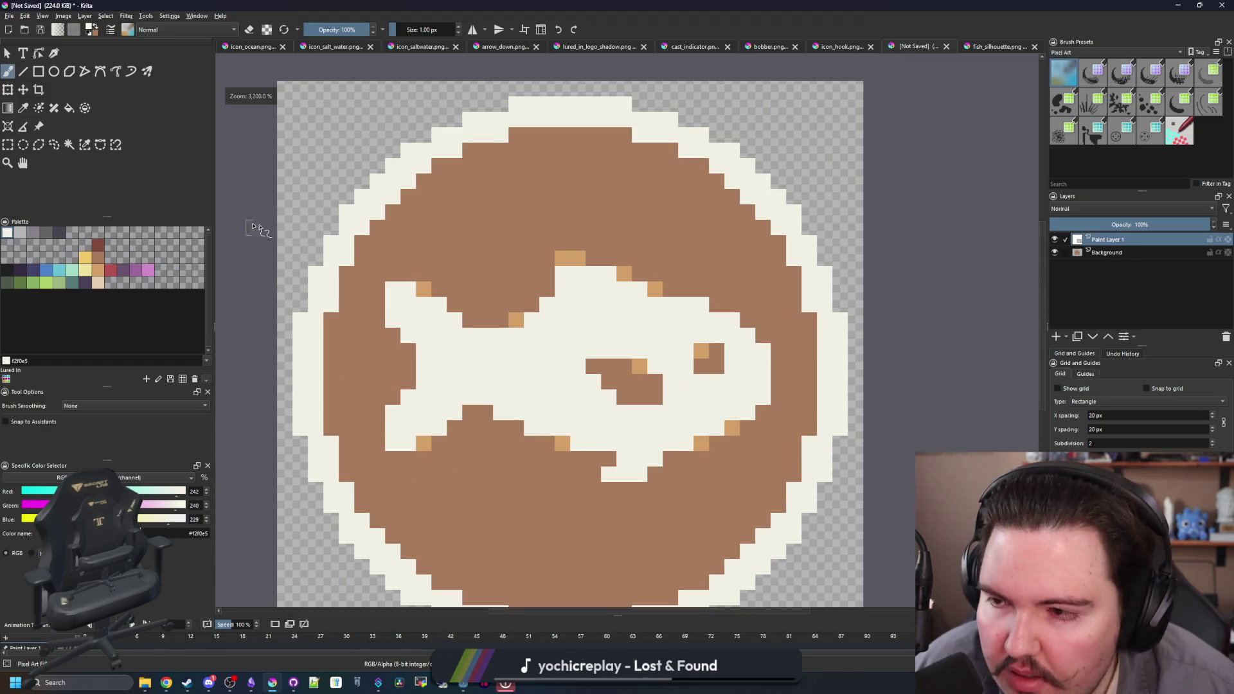
{"action": "scroll", "coordinate": [508, 348], "scroll_direction": "down", "scroll_amount": 4}
{"action": "scroll", "coordinate": [502, 423], "scroll_direction": "up", "scroll_amount": 4}
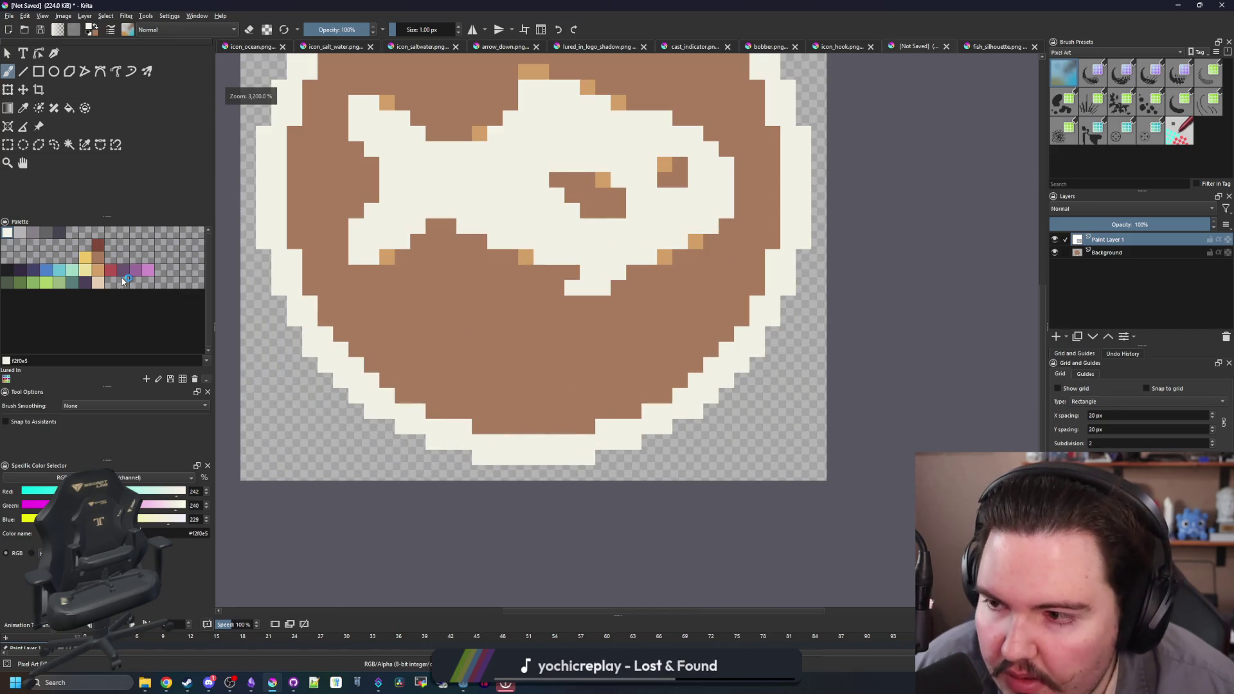
{"action": "left_click", "coordinate": [98, 270]}
{"action": "scroll", "coordinate": [364, 354], "scroll_direction": "up", "scroll_amount": 1}
{"action": "left_click", "coordinate": [416, 409]}
{"action": "left_click", "coordinate": [313, 308]}
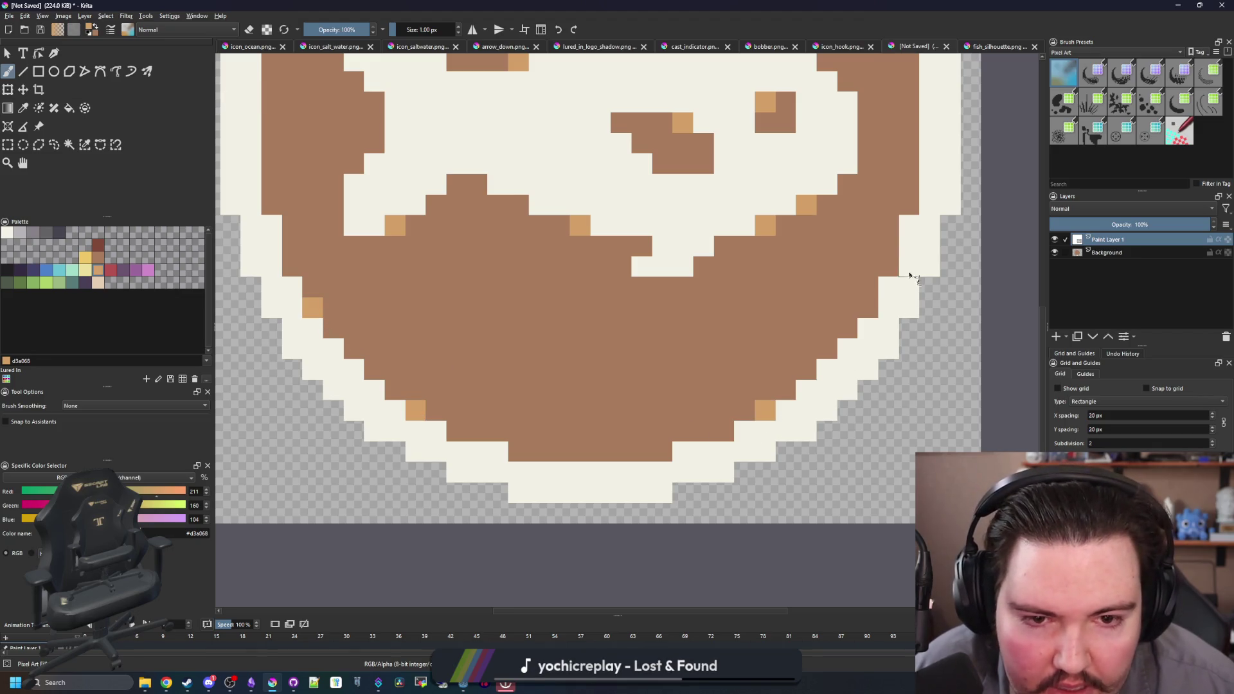
{"action": "scroll", "coordinate": [825, 128], "scroll_direction": "up", "scroll_amount": 4}
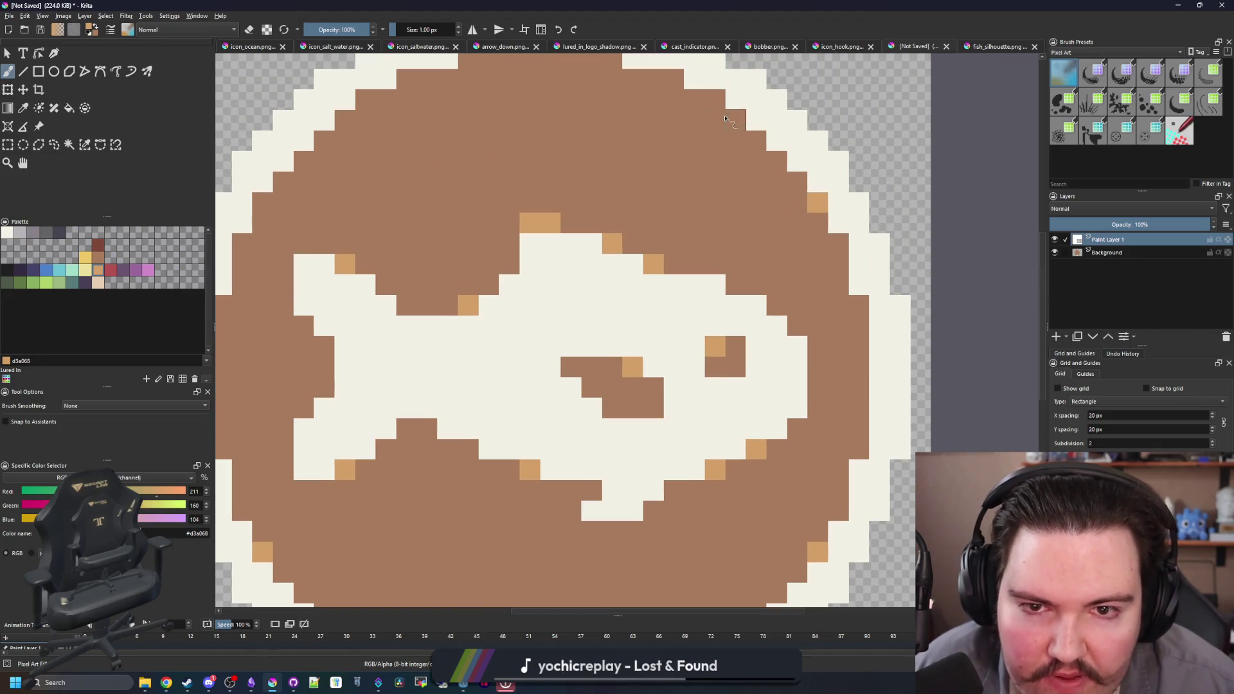
{"action": "scroll", "coordinate": [470, 178], "scroll_direction": "left", "scroll_amount": 2}
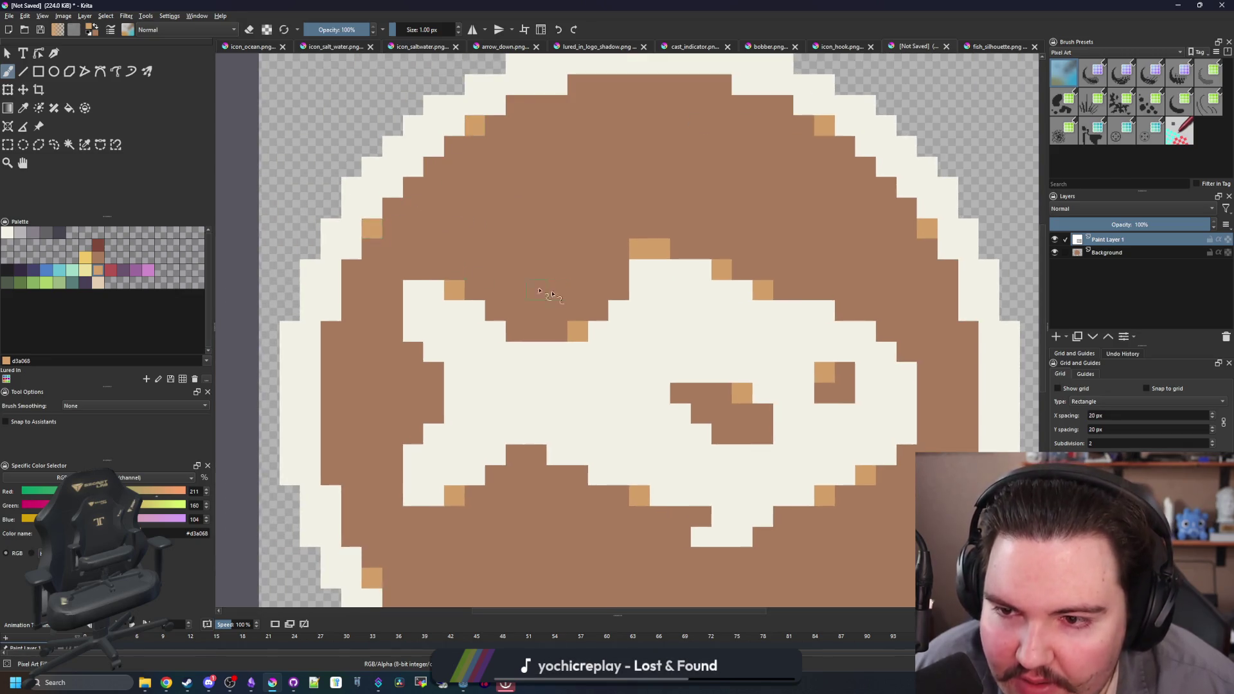
{"action": "scroll", "coordinate": [527, 289], "scroll_direction": "down", "scroll_amount": 4}
{"action": "scroll", "coordinate": [572, 302], "scroll_direction": "up", "scroll_amount": 3}
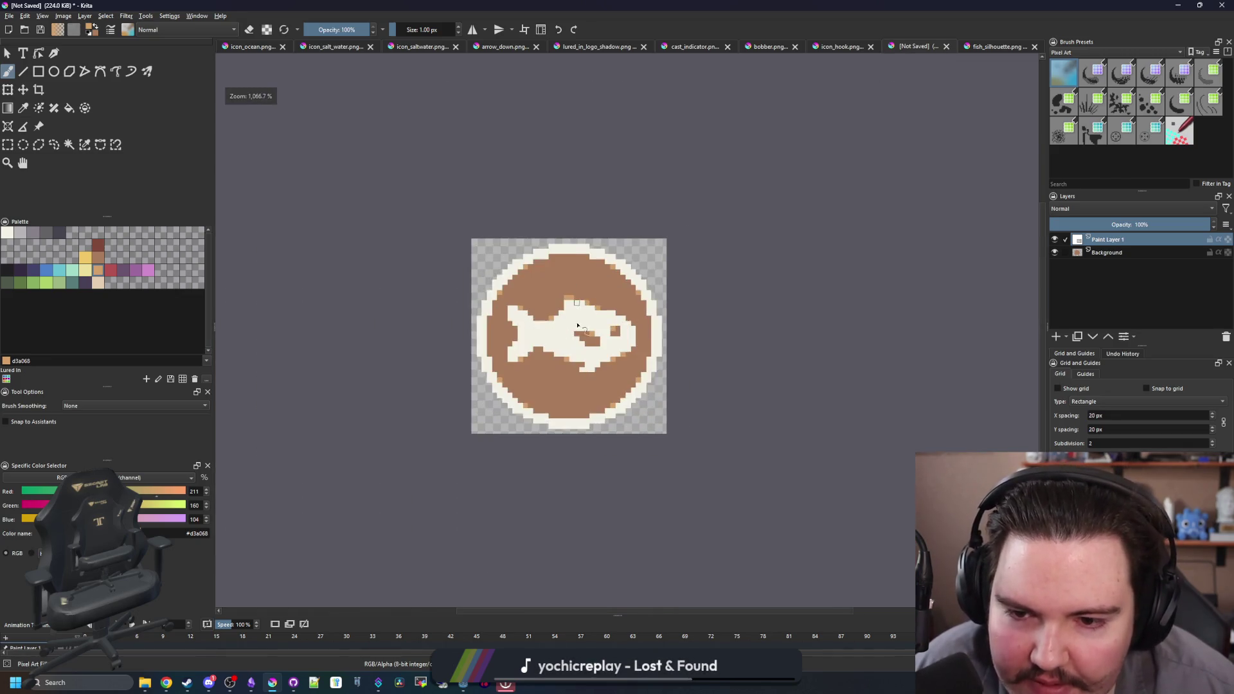
{"action": "left_click", "coordinate": [9, 16]}
- Save the badge as a PNG named OT_icon.png in the Sprites folder
{"action": "left_click", "coordinate": [26, 76]}
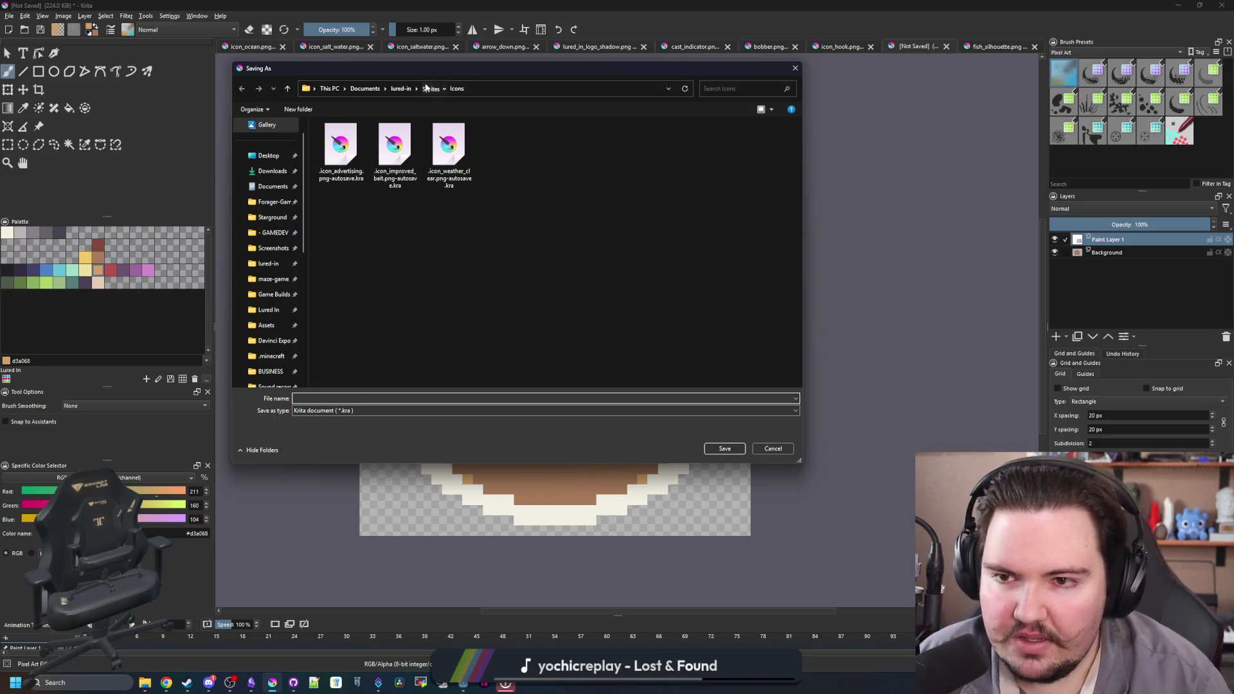
{"action": "left_click", "coordinate": [431, 88]}
{"action": "left_click", "coordinate": [315, 427]}
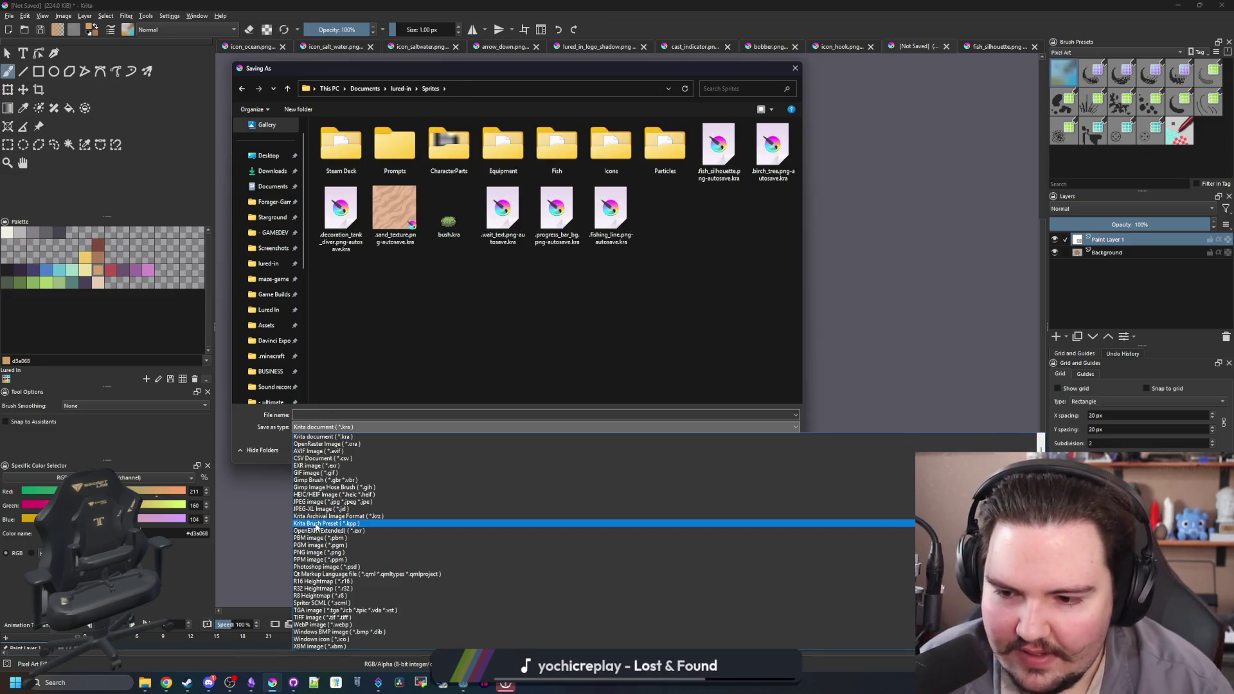
{"action": "left_click", "coordinate": [320, 553]}
{"action": "left_click", "coordinate": [350, 414]}
{"action": "type", "text": "GT_icon"}
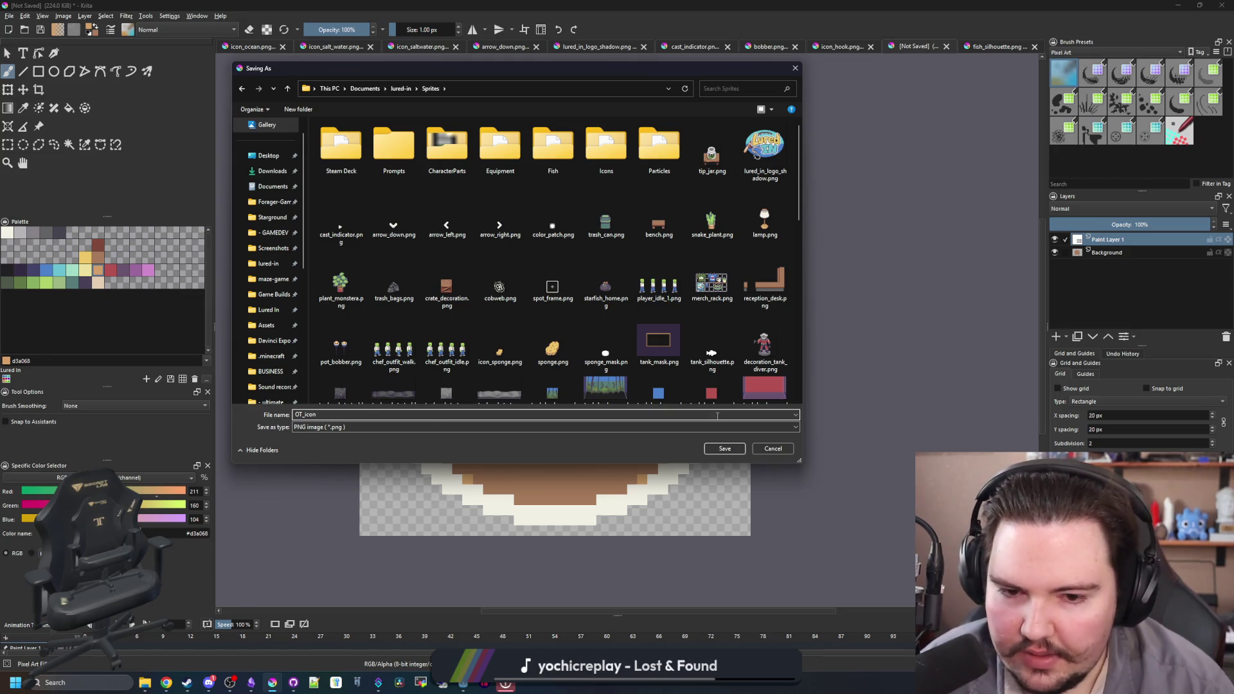
{"action": "key", "text": "Return"}
{"action": "key", "text": "Return"}
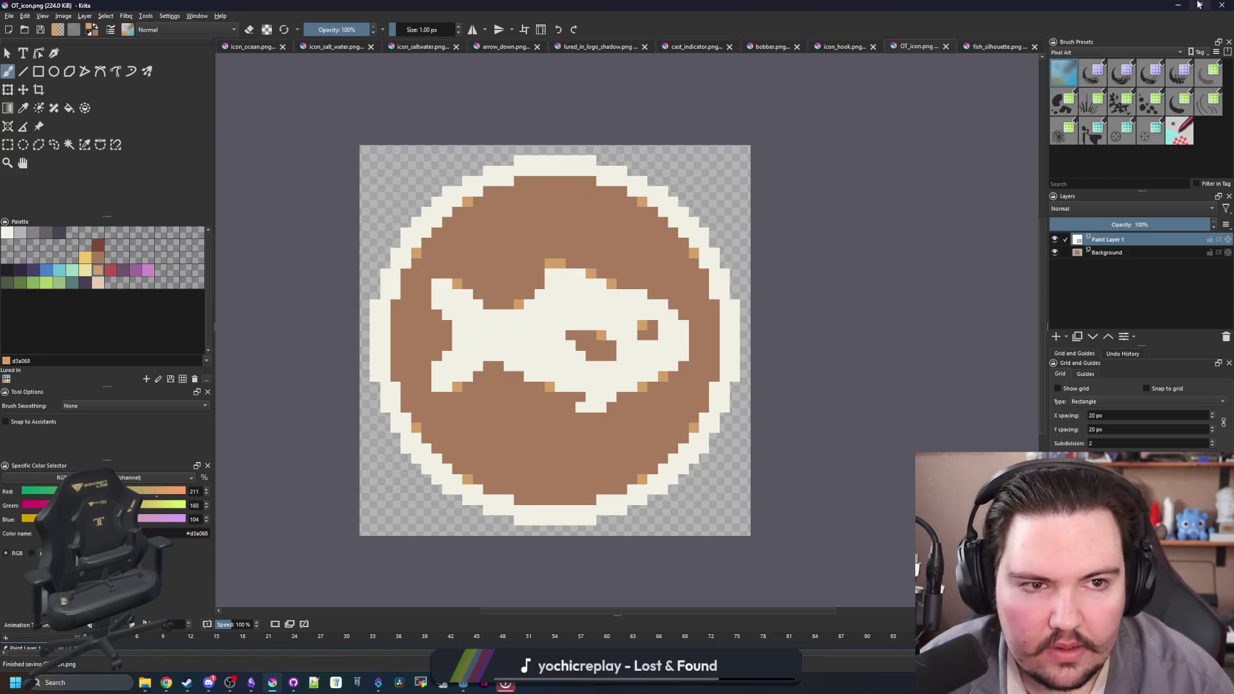
{"action": "left_click", "coordinate": [1177, 5]}
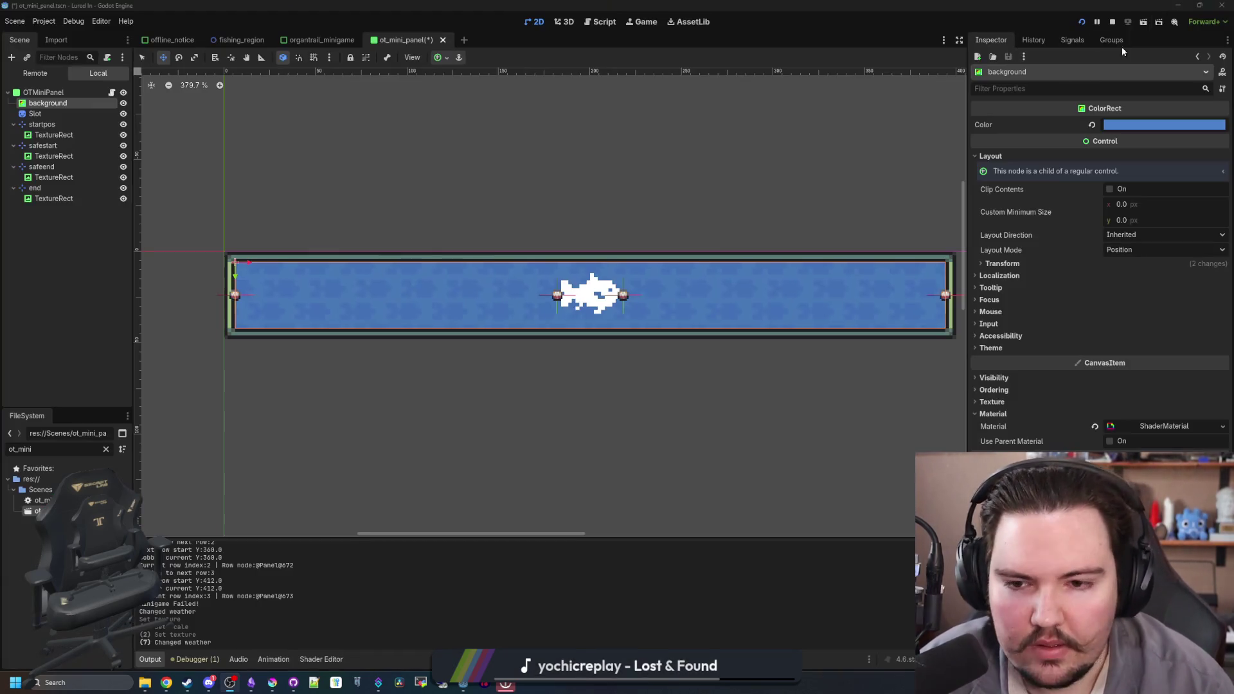
- Assign OT_icon.png as the Slot sprite's texture via Quick Load
{"action": "left_click", "coordinate": [47, 115]}
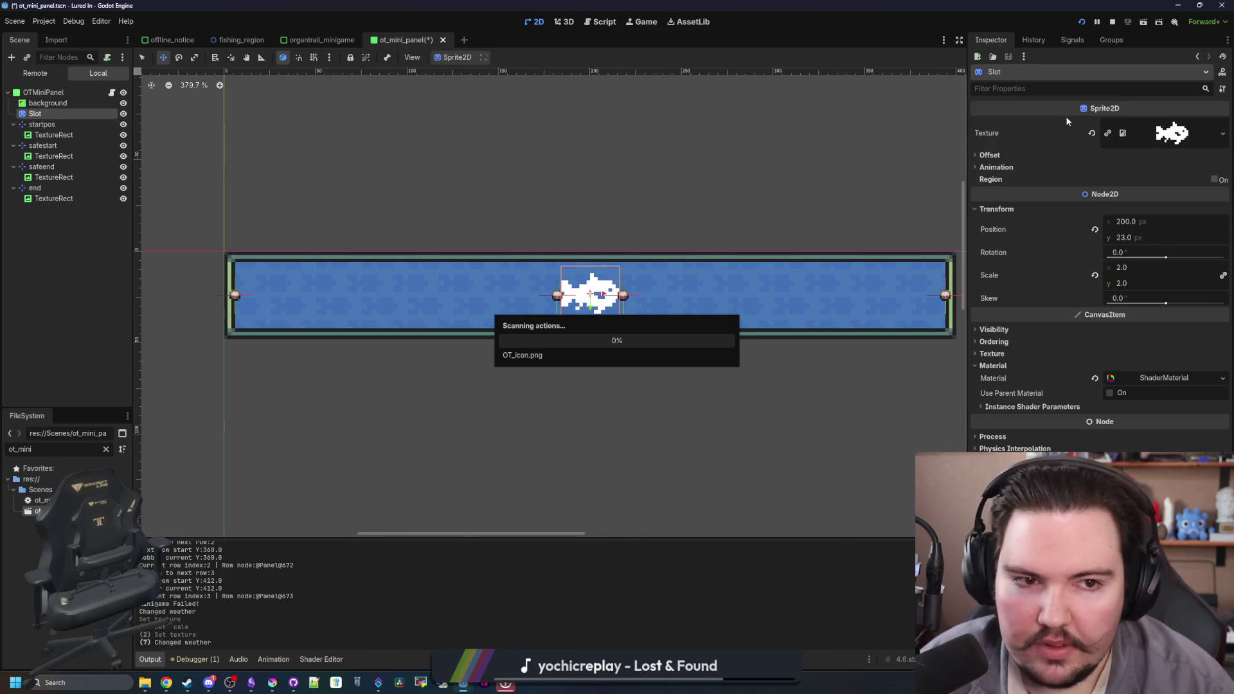
{"action": "right_click", "coordinate": [1181, 137]}
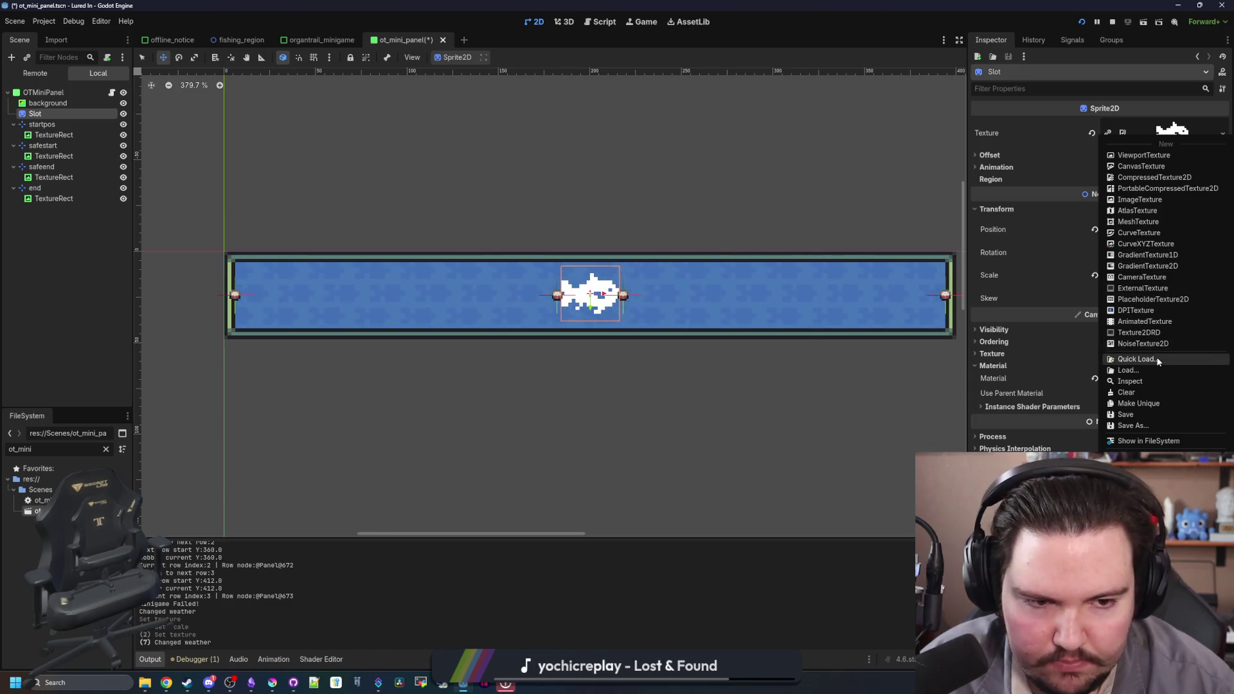
{"action": "left_click", "coordinate": [1137, 360]}
{"action": "type", "text": "ot"}
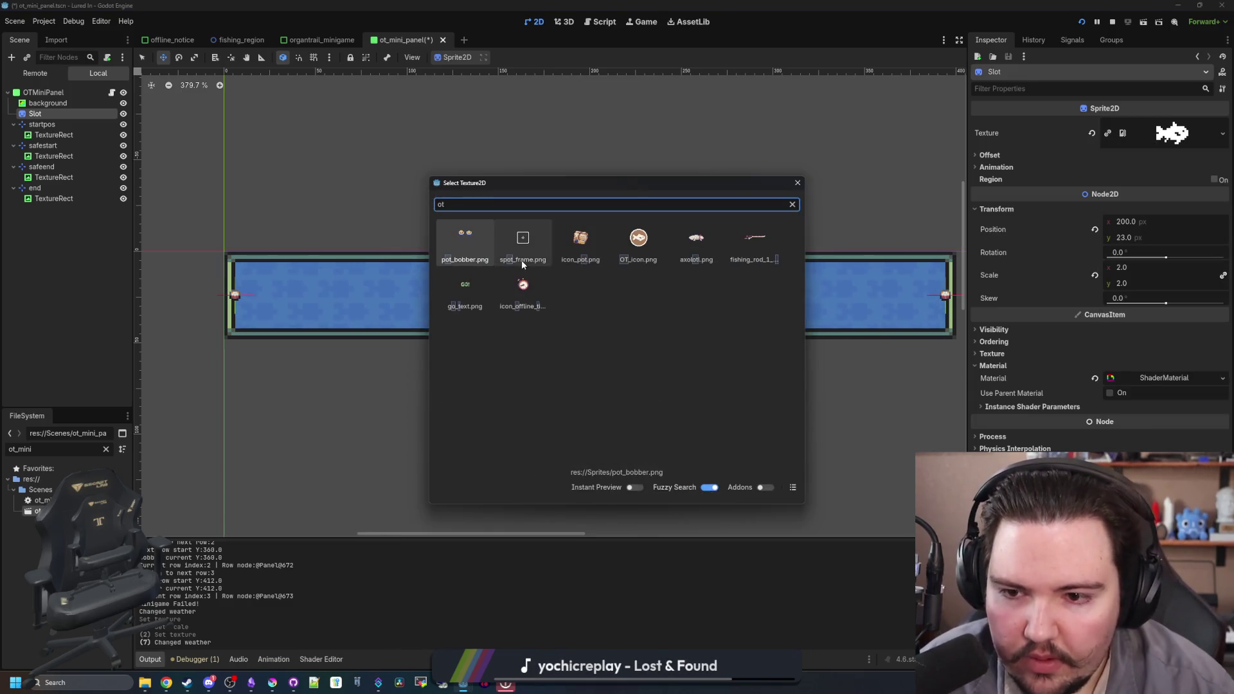
{"action": "double_click", "coordinate": [638, 242]}
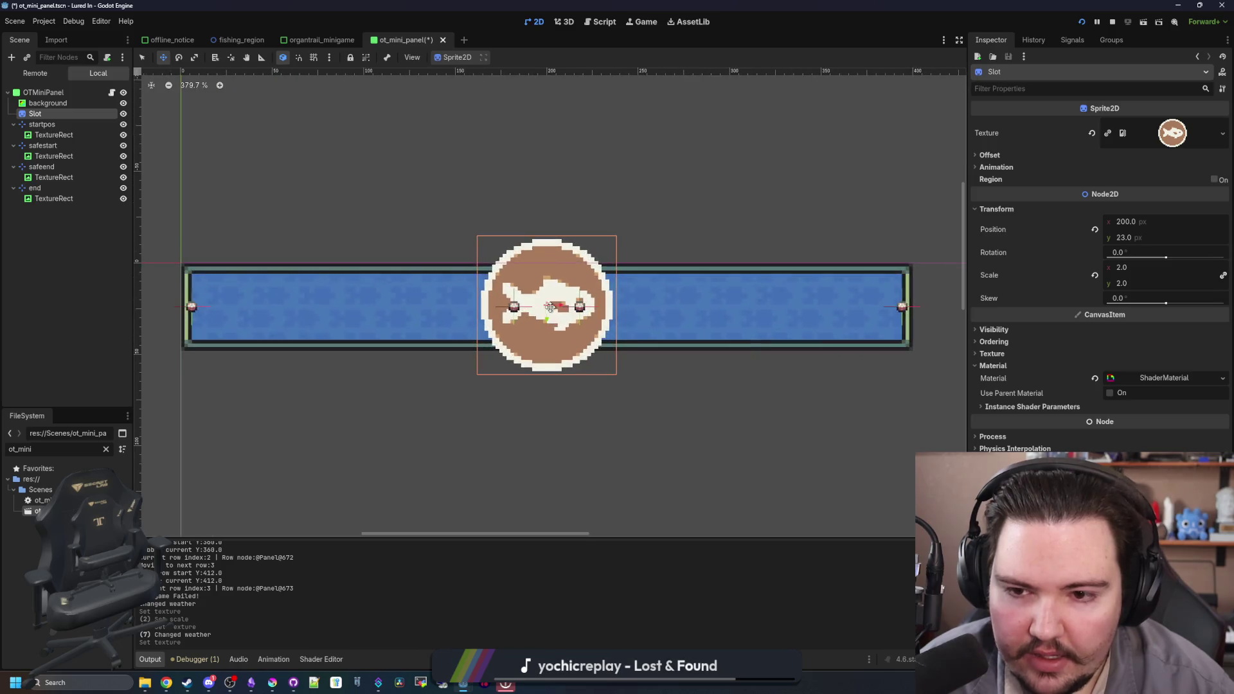
- Set the Slot sprite's scale to 1.0
{"action": "scroll", "coordinate": [547, 307], "scroll_direction": "up", "scroll_amount": 3}
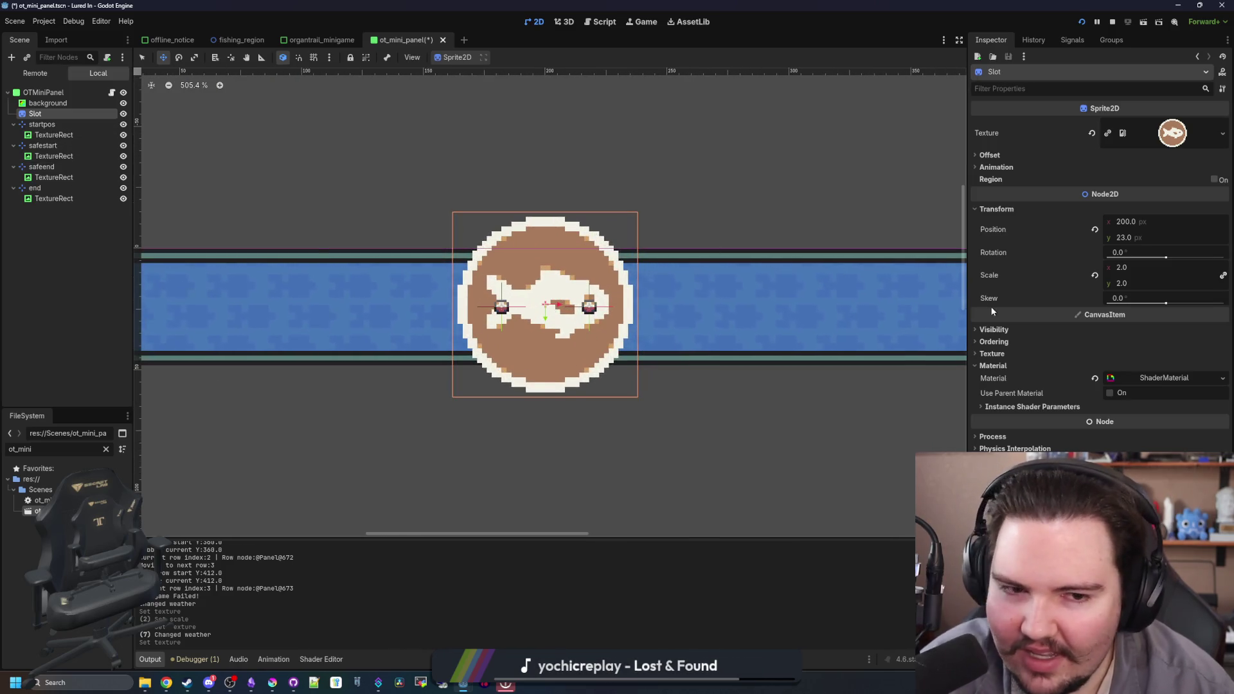
{"action": "left_click", "coordinate": [1130, 283]}
{"action": "type", "text": "1"}
{"action": "key", "text": "Return"}
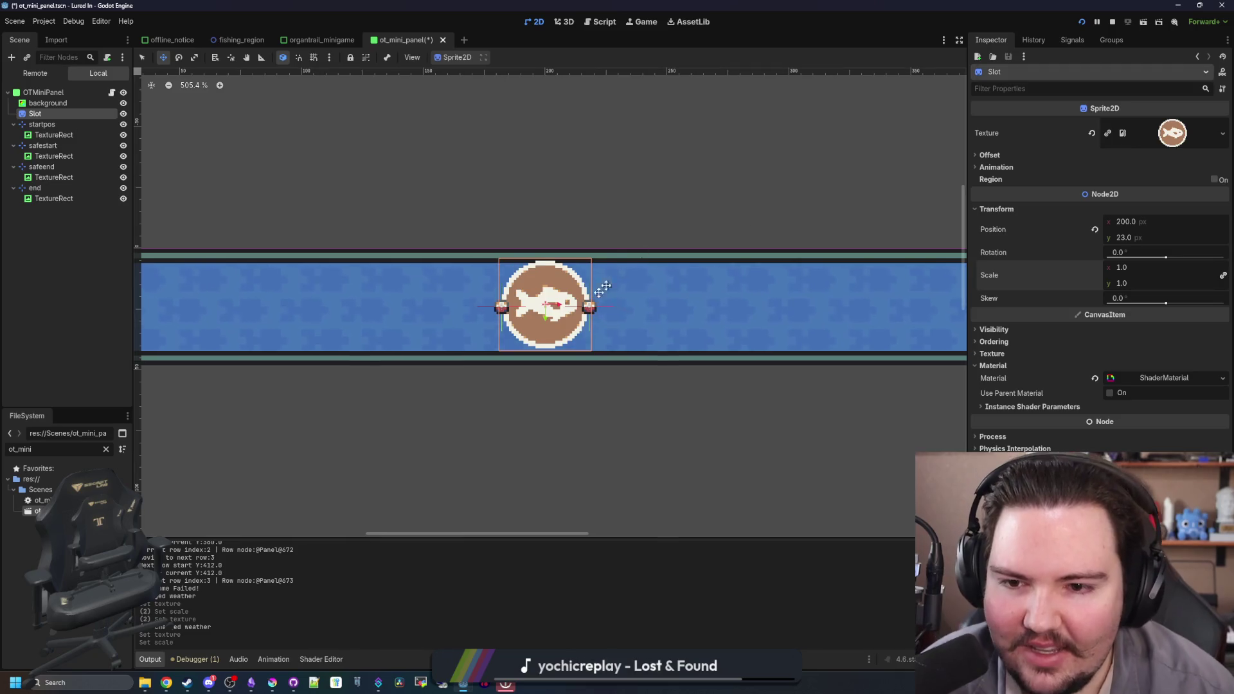
{"action": "scroll", "coordinate": [565, 261], "scroll_direction": "up", "scroll_amount": 7}
{"action": "scroll", "coordinate": [498, 229], "scroll_direction": "down", "scroll_amount": 5}
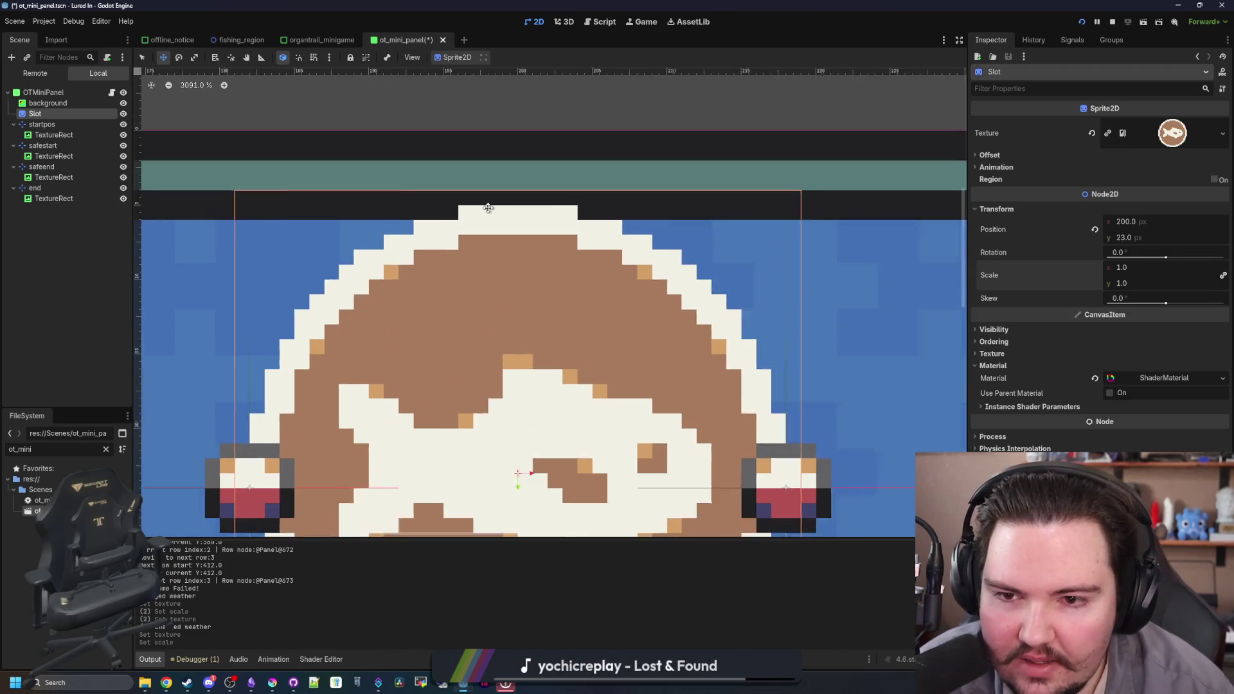
{"action": "scroll", "coordinate": [506, 281], "scroll_direction": "up", "scroll_amount": 3}
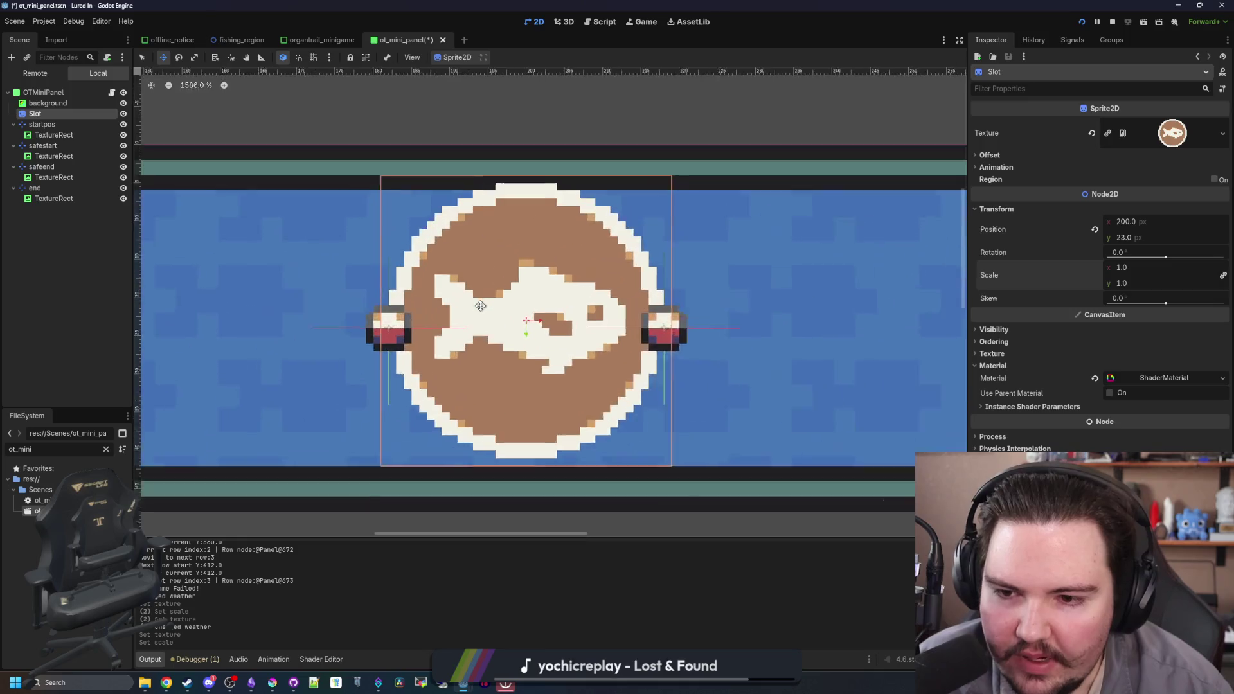
{"action": "scroll", "coordinate": [511, 290], "scroll_direction": "down", "scroll_amount": 6}
{"action": "scroll", "coordinate": [577, 362], "scroll_direction": "up", "scroll_amount": 2}
{"action": "scroll", "coordinate": [577, 362], "scroll_direction": "up", "scroll_amount": 2}
{"action": "scroll", "coordinate": [553, 347], "scroll_direction": "down", "scroll_amount": 5}
{"action": "left_click", "coordinate": [279, 686]}
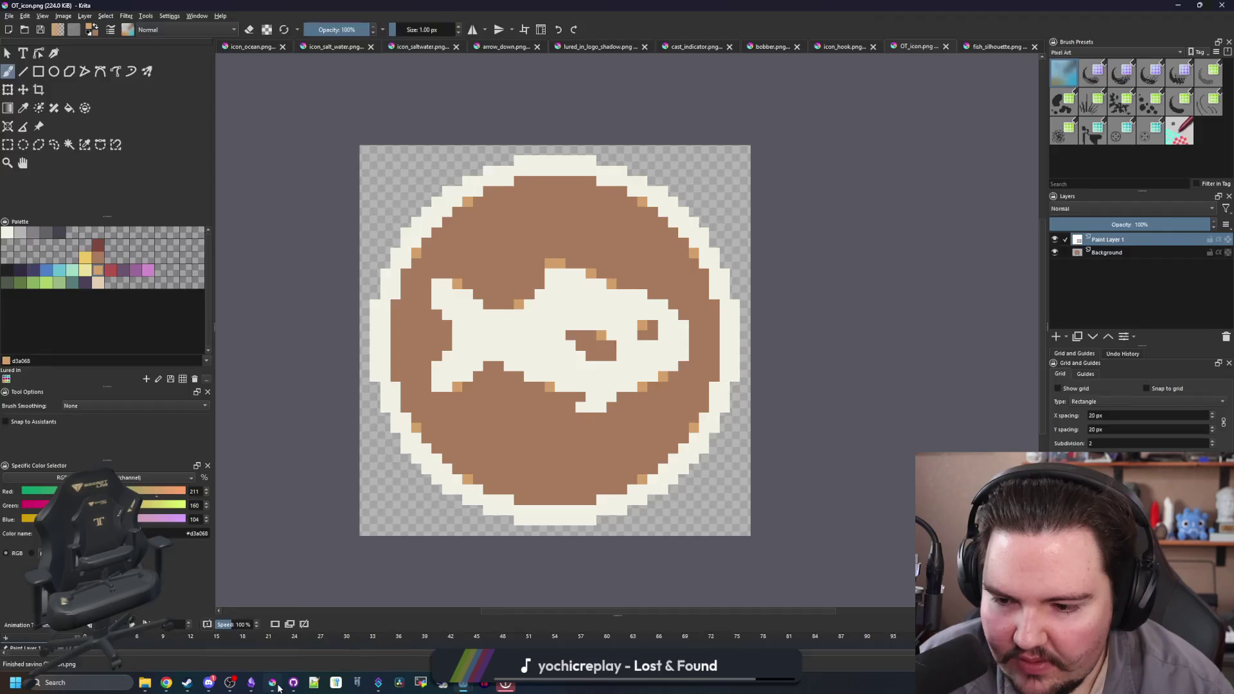
- Scale the whole image down to 19 pixels
{"action": "left_click", "coordinate": [63, 15]}
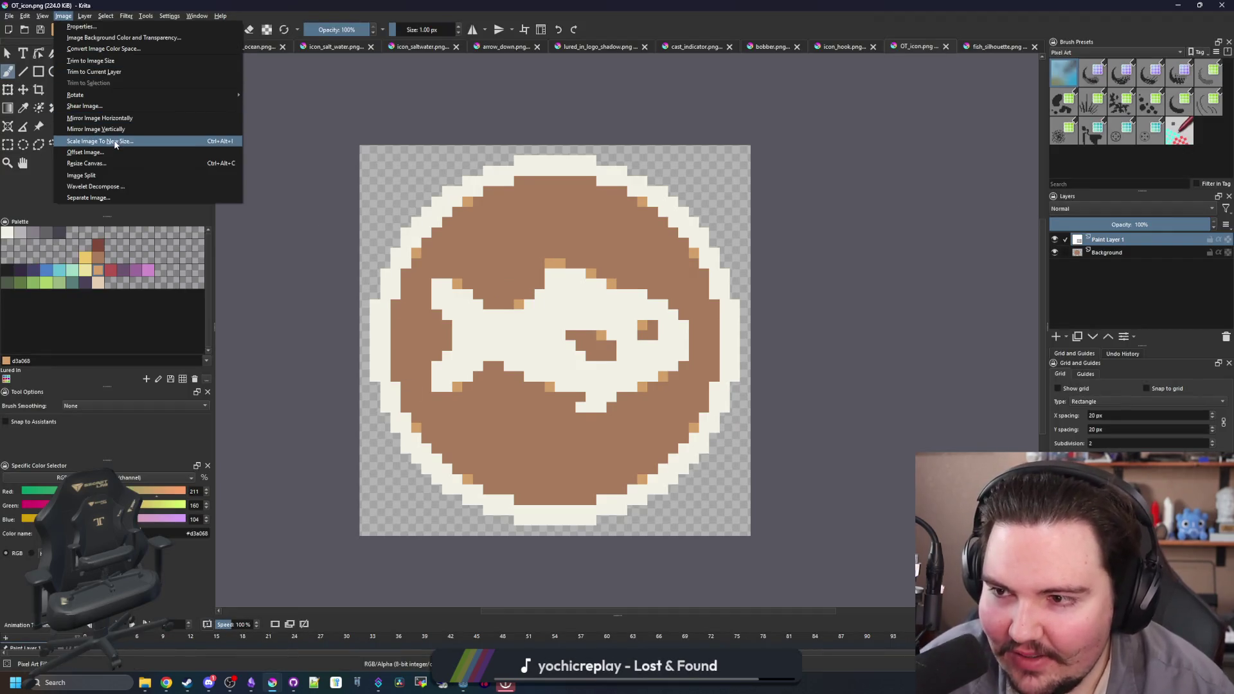
{"action": "left_click", "coordinate": [99, 140]}
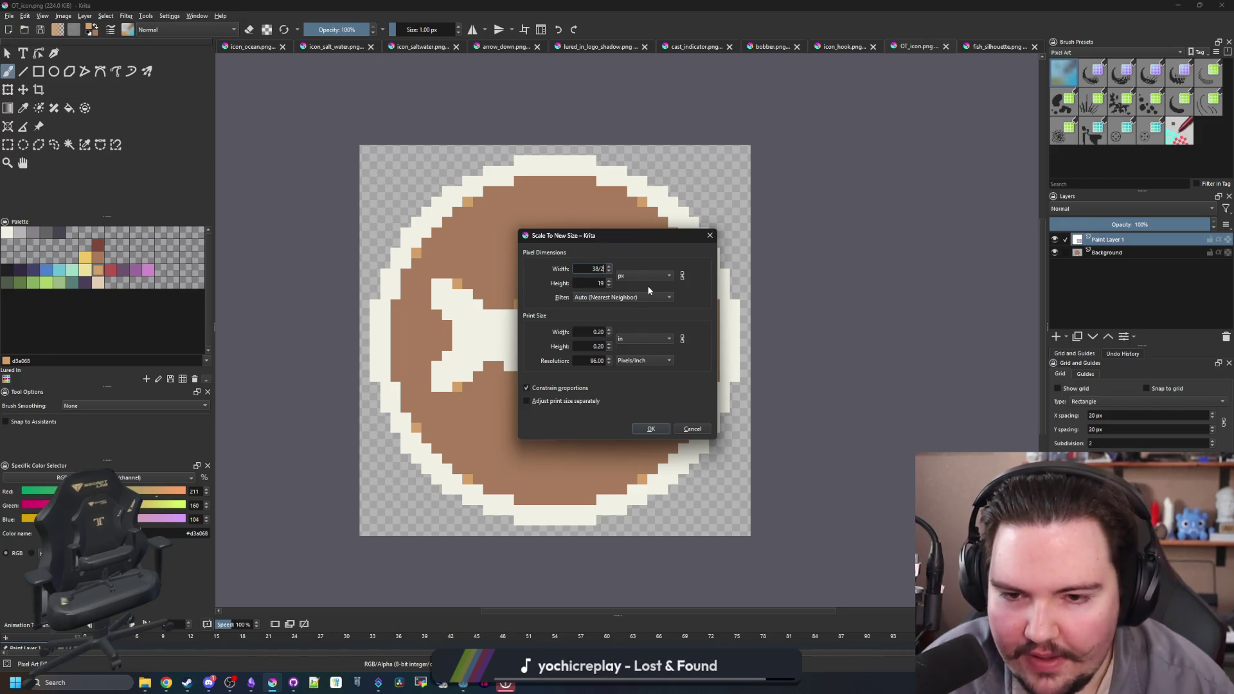
{"action": "left_click", "coordinate": [649, 430]}
{"action": "scroll", "coordinate": [583, 350], "scroll_direction": "up", "scroll_amount": 4}
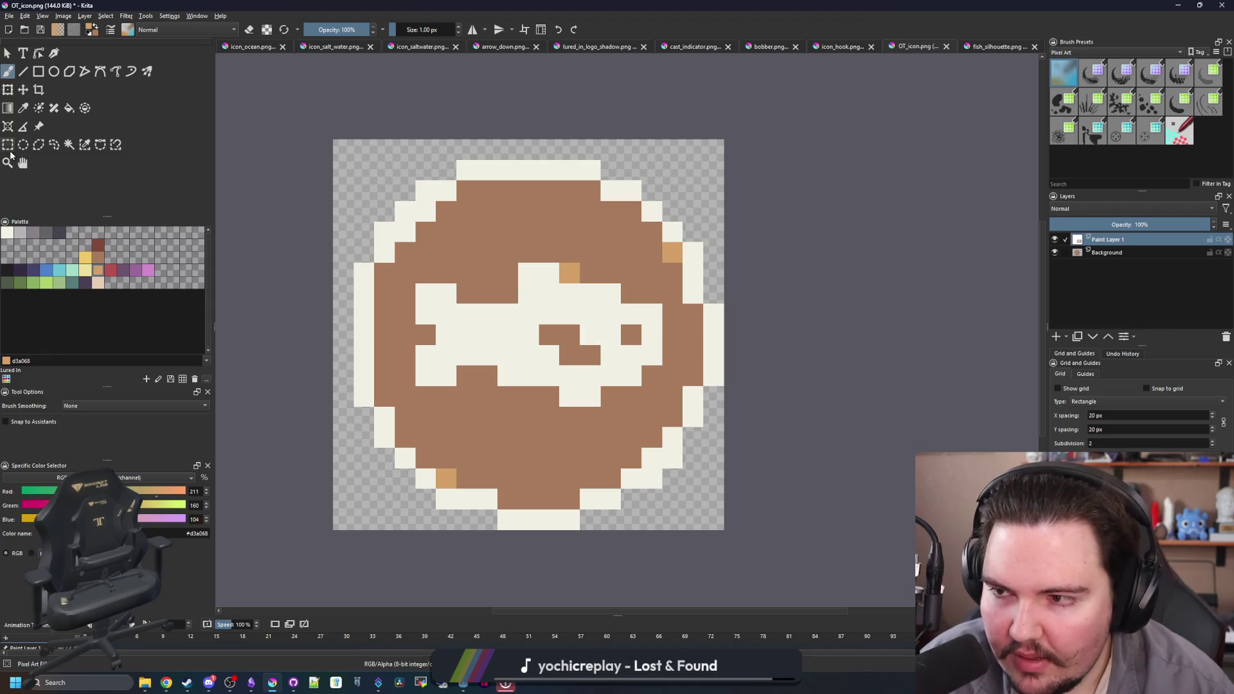
- Select the upper half of the badge and move it up one pixel
{"action": "left_click", "coordinate": [8, 147]}
{"action": "mouse_move", "coordinate": [787, 406]}
{"action": "left_mouse_down"}
{"action": "mouse_move", "coordinate": [298, 179]}
{"action": "mouse_move", "coordinate": [250, 138]}
{"action": "left_mouse_up"}
{"action": "left_click", "coordinate": [22, 89]}
{"action": "key", "text": "Up"}
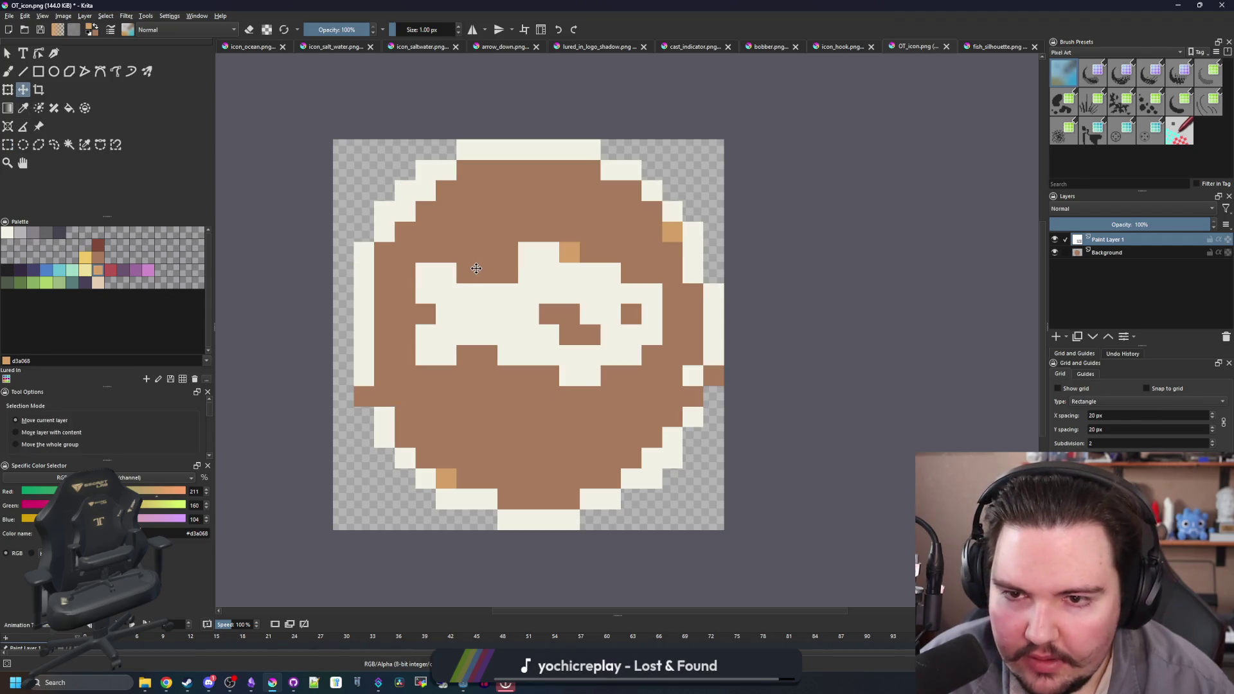
{"action": "key", "text": "p"}
- Paint the cream ring down the badge's left and right edges
{"action": "left_click", "coordinate": [379, 307]}
{"action": "key", "text": "b"}
{"action": "mouse_move", "coordinate": [344, 286]}
{"action": "left_mouse_down"}
{"action": "mouse_move", "coordinate": [344, 395]}
{"action": "mouse_move", "coordinate": [401, 466]}
{"action": "mouse_move", "coordinate": [434, 481]}
{"action": "left_mouse_up"}
{"action": "left_click_drag", "start_coordinate": [713, 378], "coordinate": [713, 399]}
{"action": "left_click", "coordinate": [711, 417]}
{"action": "key", "text": "p"}
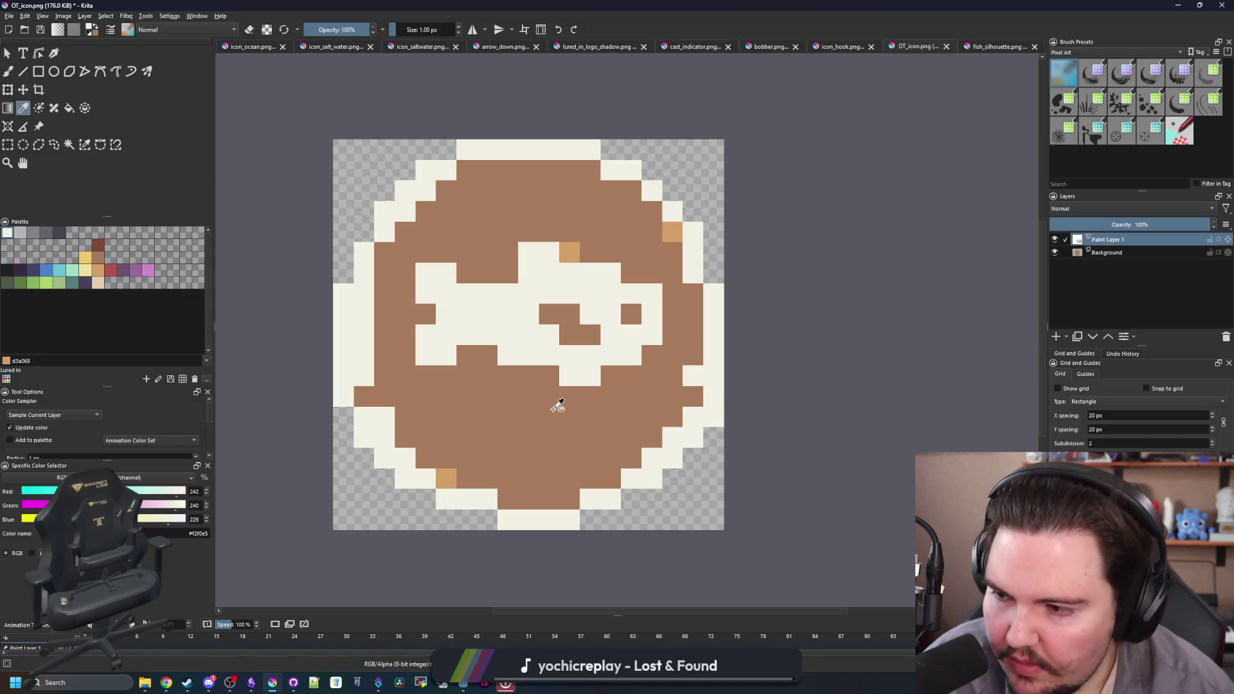
{"action": "key", "text": "f"}
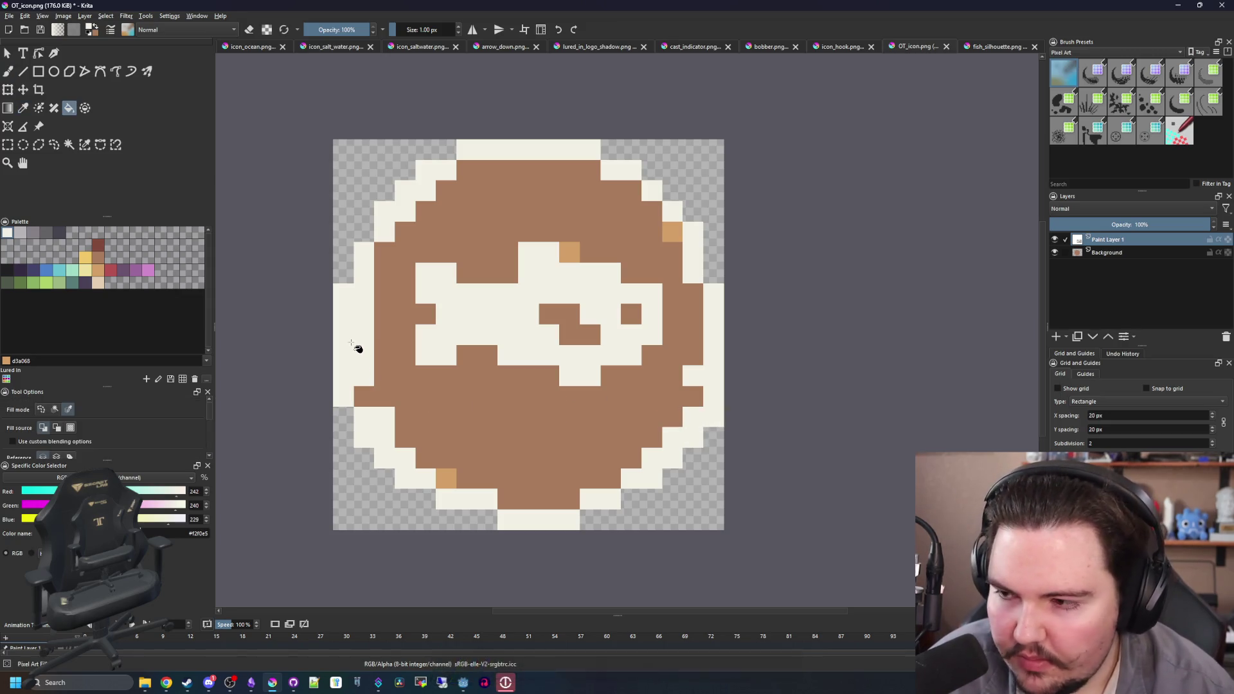